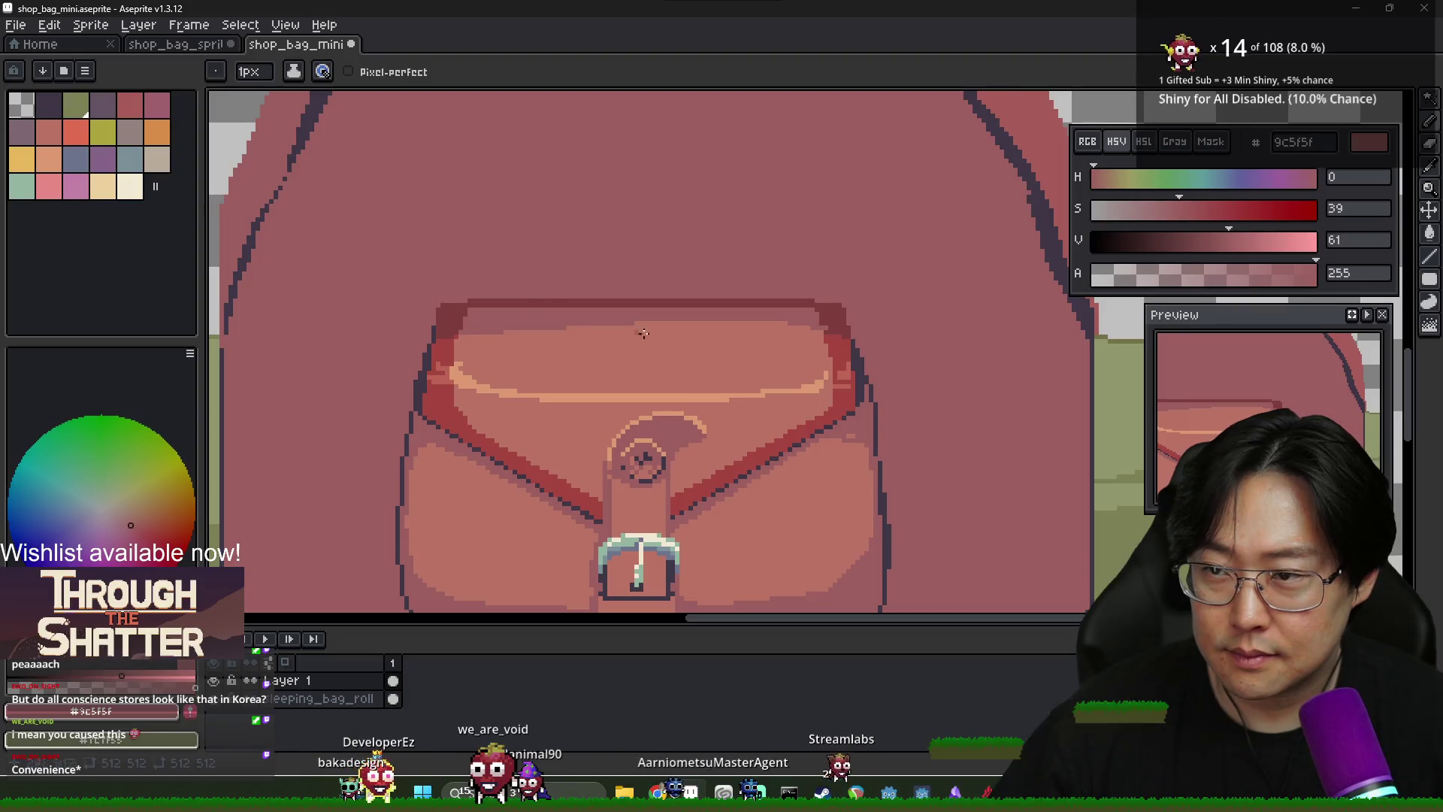
Extend the dark outline down the pocket flap's right edge to join the pocket
scroll(889, 409, "up", 1)
left_click(719, 375, "alt")
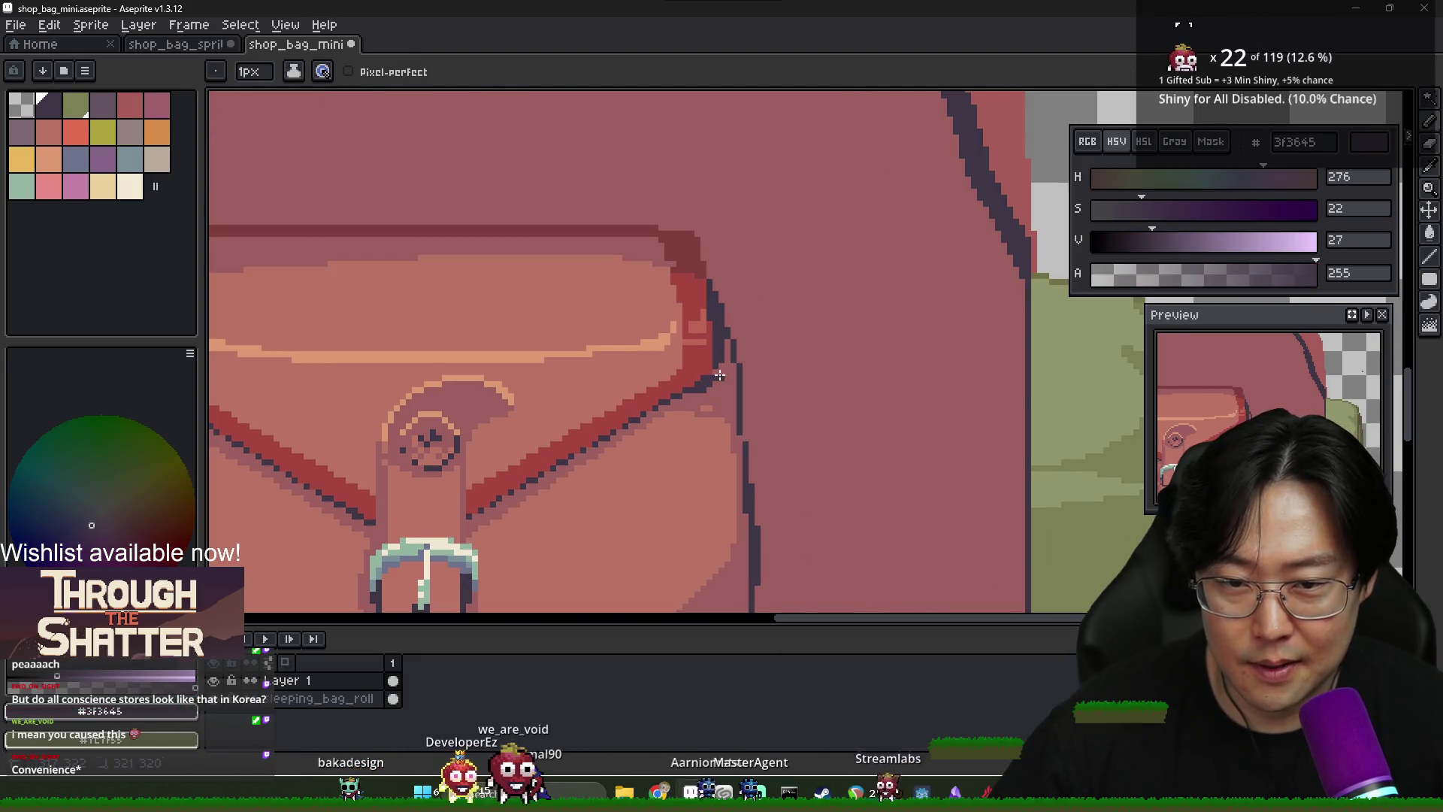
left_click_drag(705, 259, 740, 392)
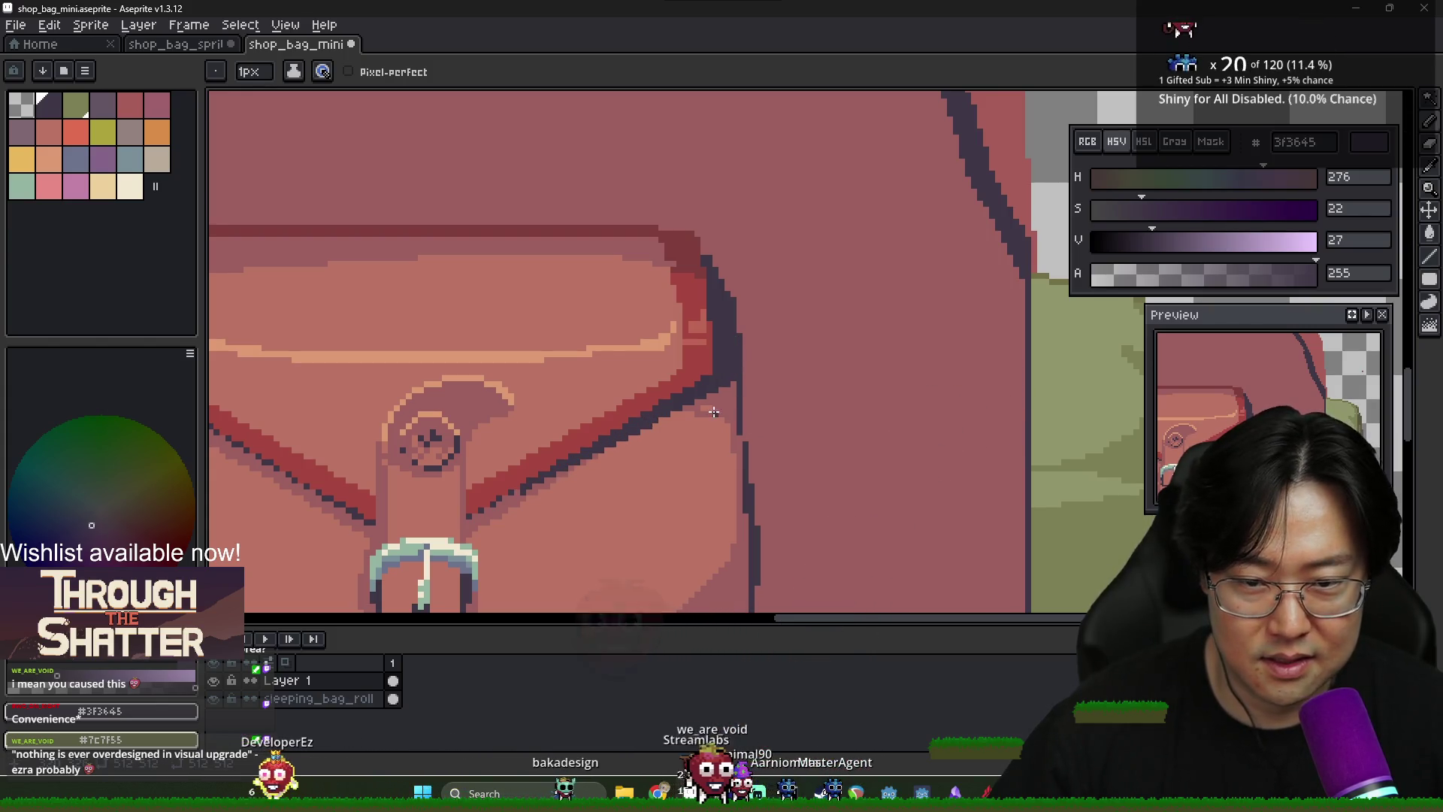
Paint over the stray light highlight under the flap outline with the bag's base red
left_click(613, 450, "alt")
left_click_drag(719, 431, 633, 443)
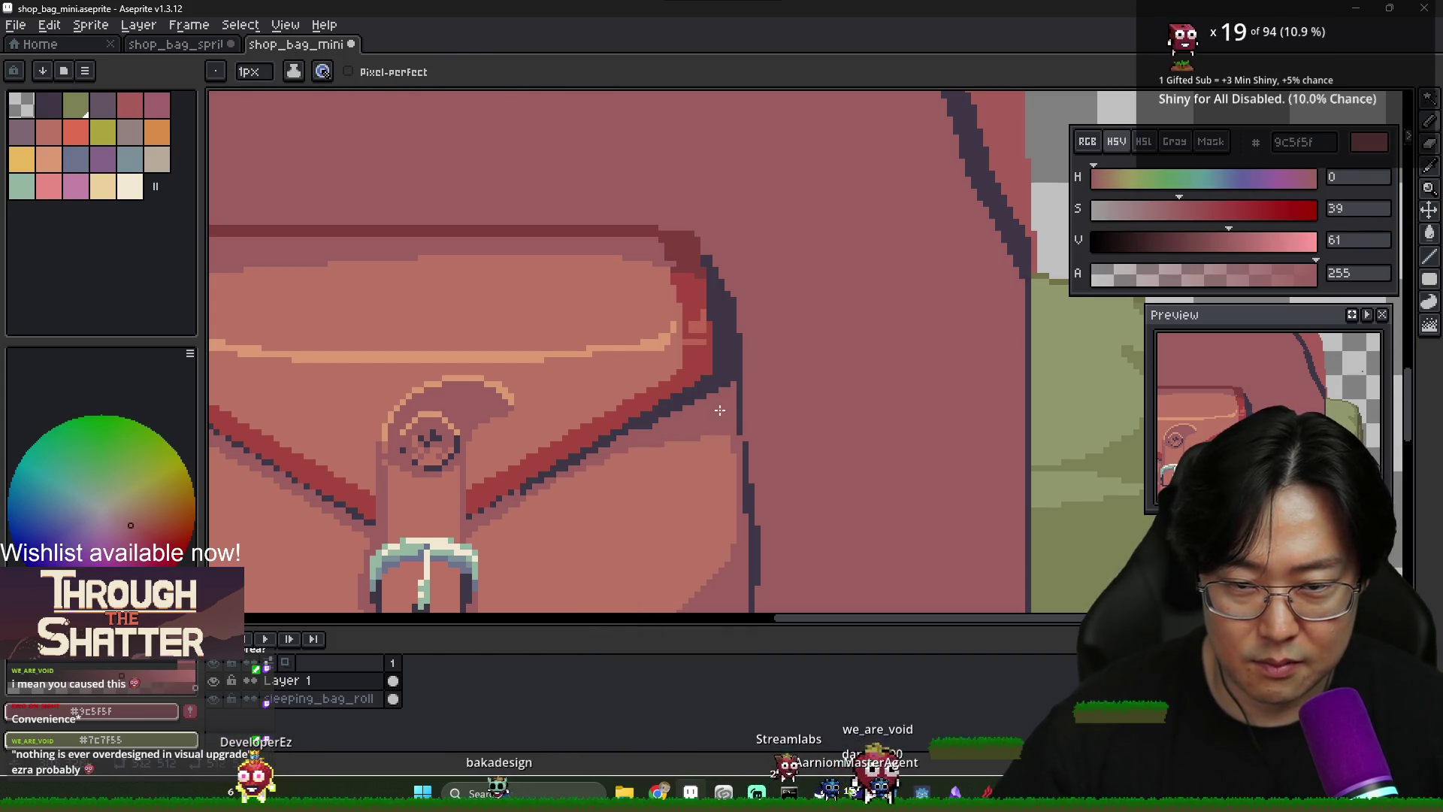
scroll(719, 410, "down", 2)
scroll(727, 420, "up", 1)
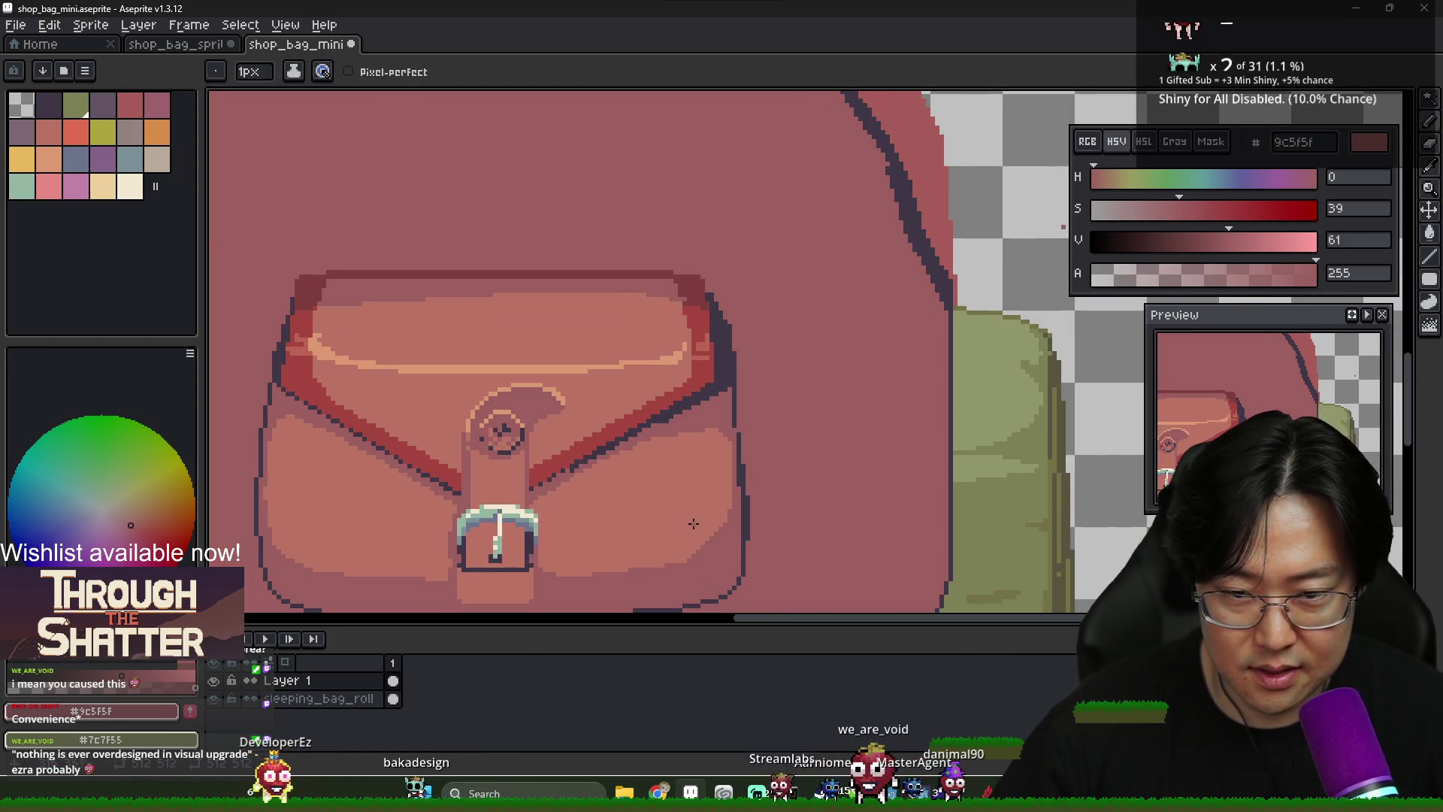
scroll(715, 426, "down", 2)
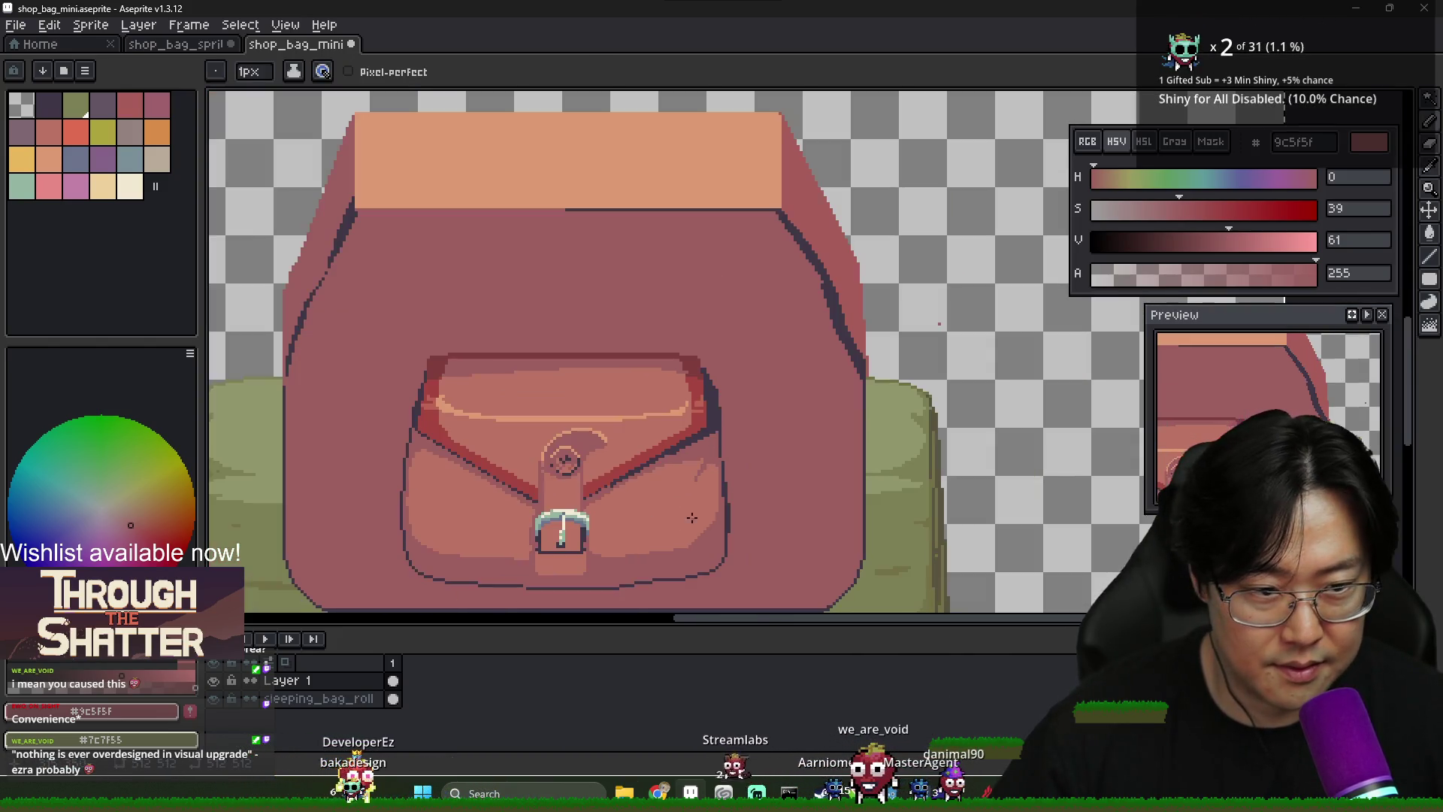
scroll(644, 548, "up", 1)
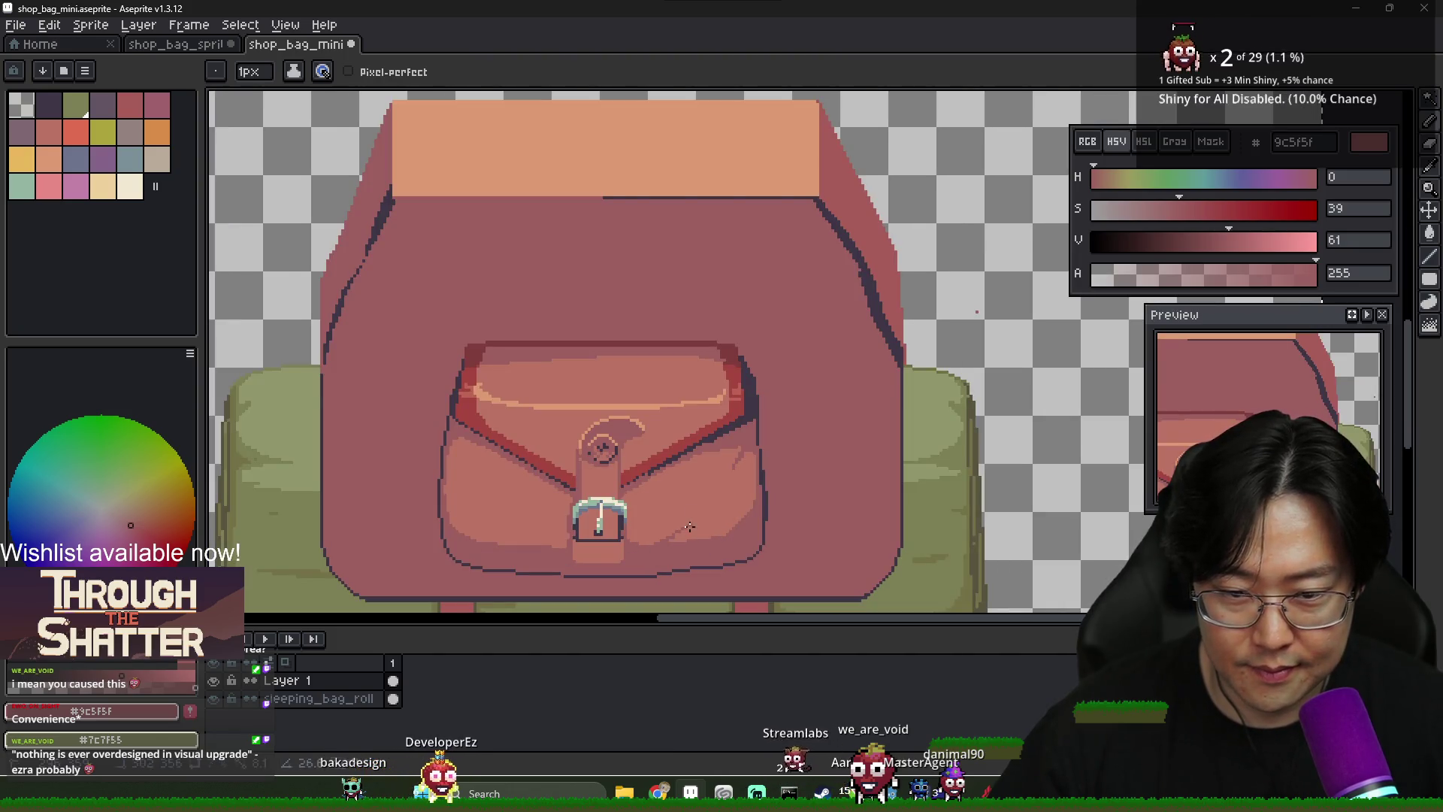
key("g")
scroll(731, 543, "down", 2)
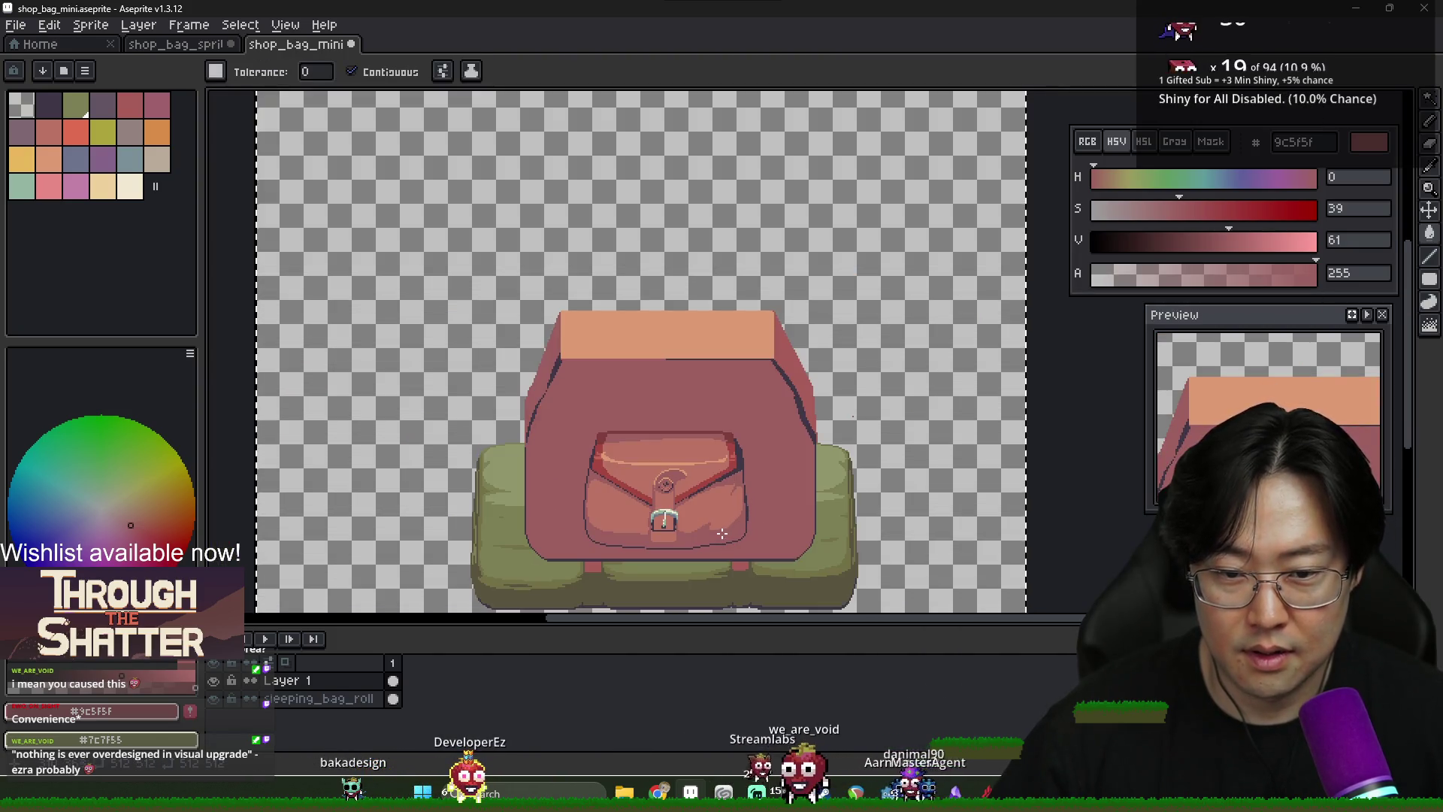
scroll(727, 536, "up", 3)
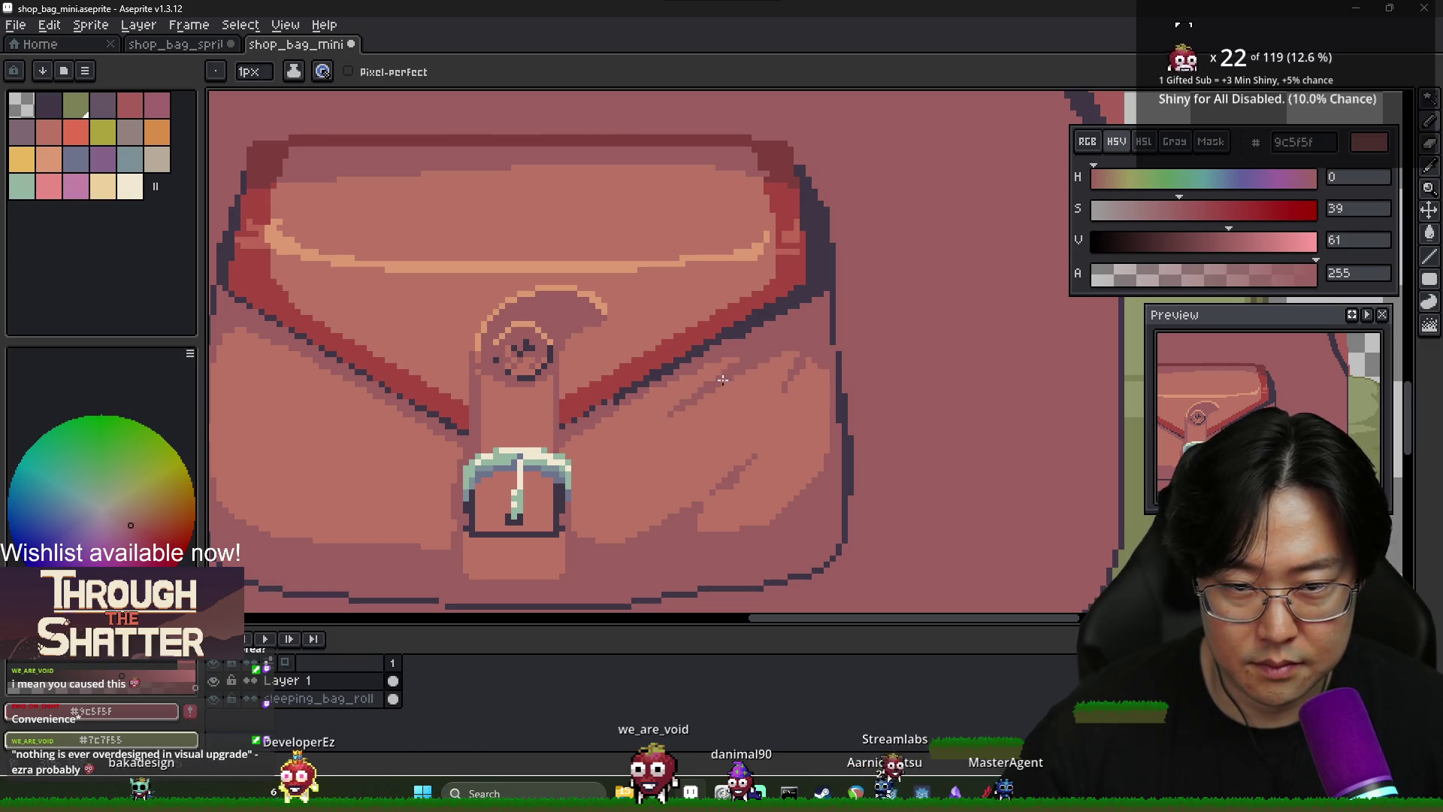
scroll(770, 444, "down", 1)
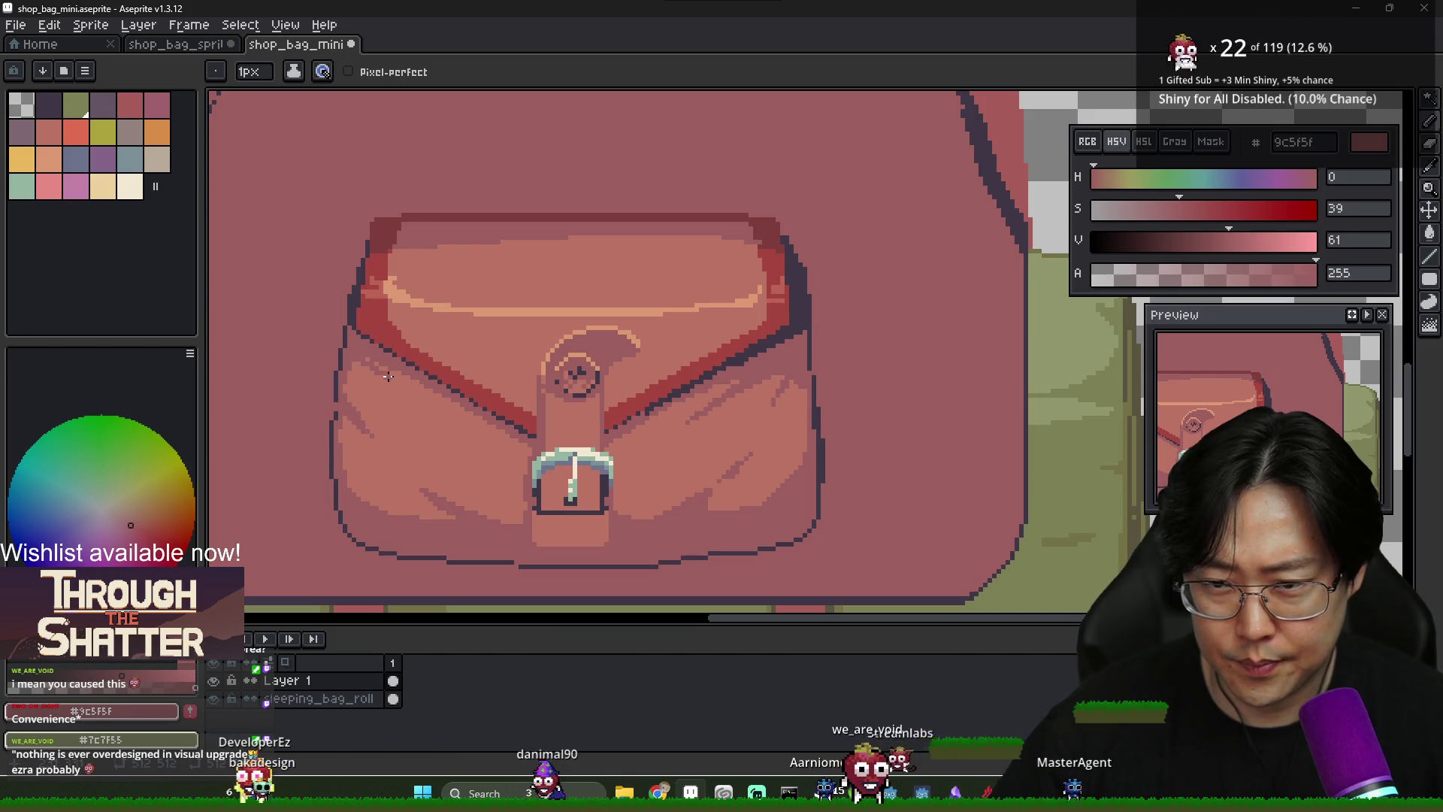
scroll(502, 490, "down", 1)
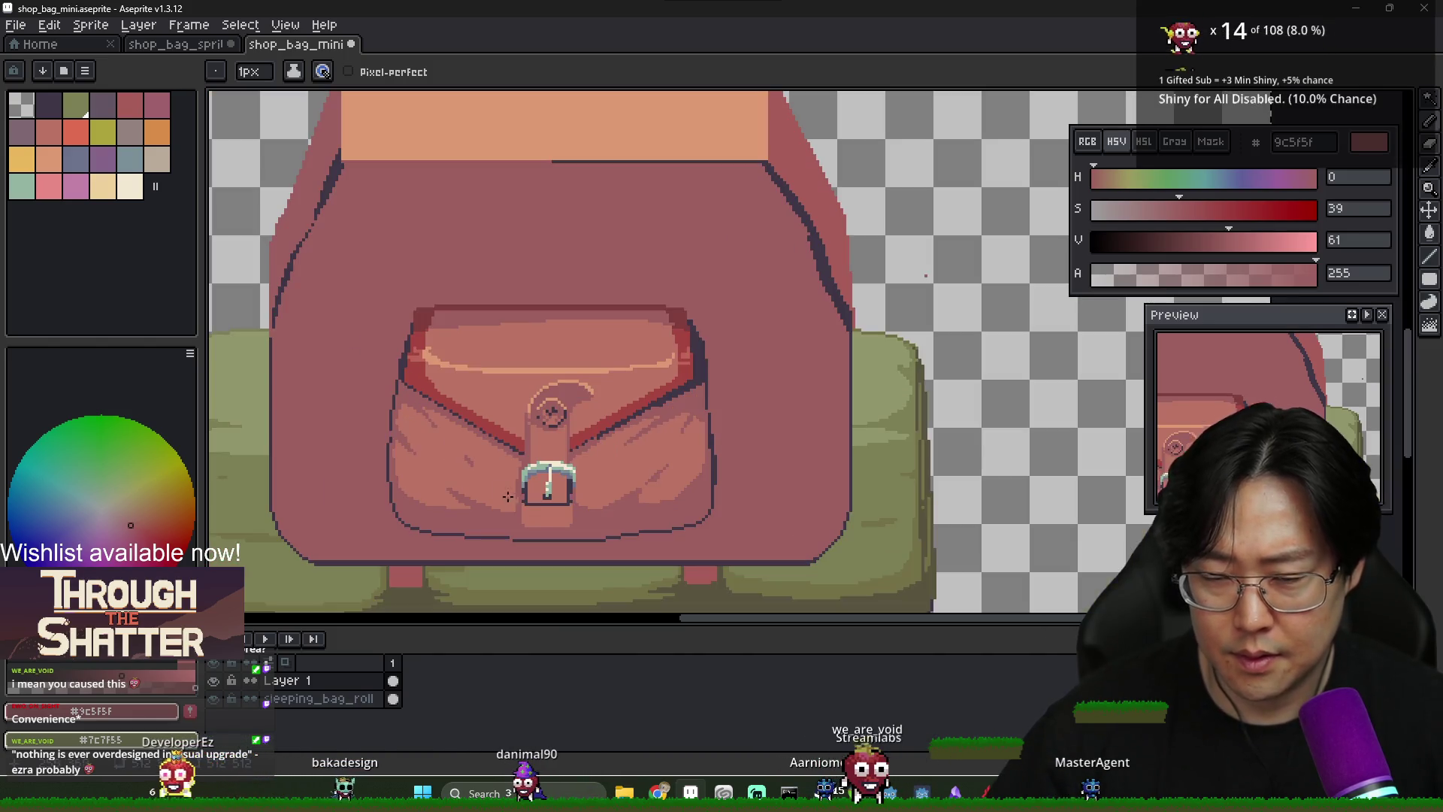
scroll(548, 524, "down", 2)
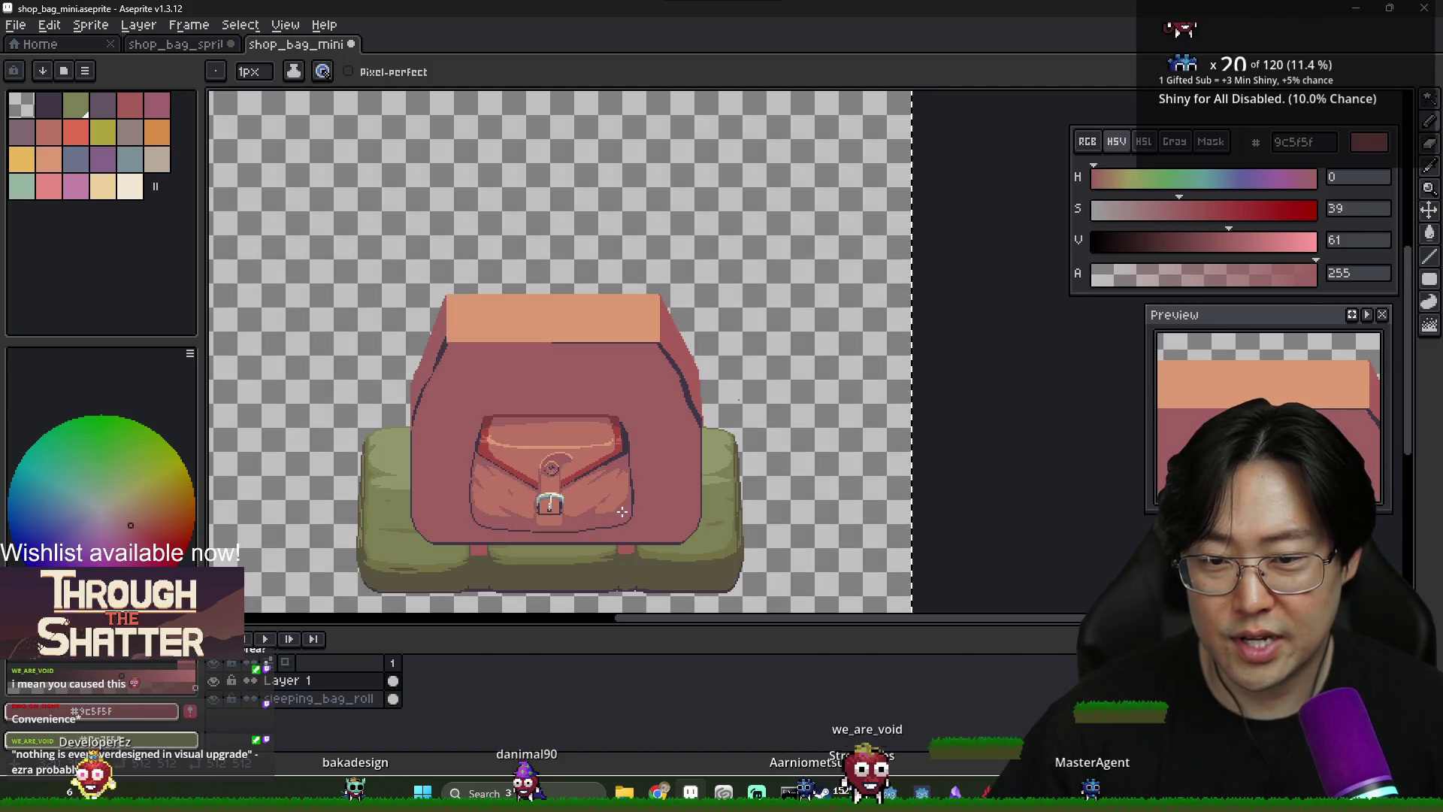
scroll(508, 490, "up", 2)
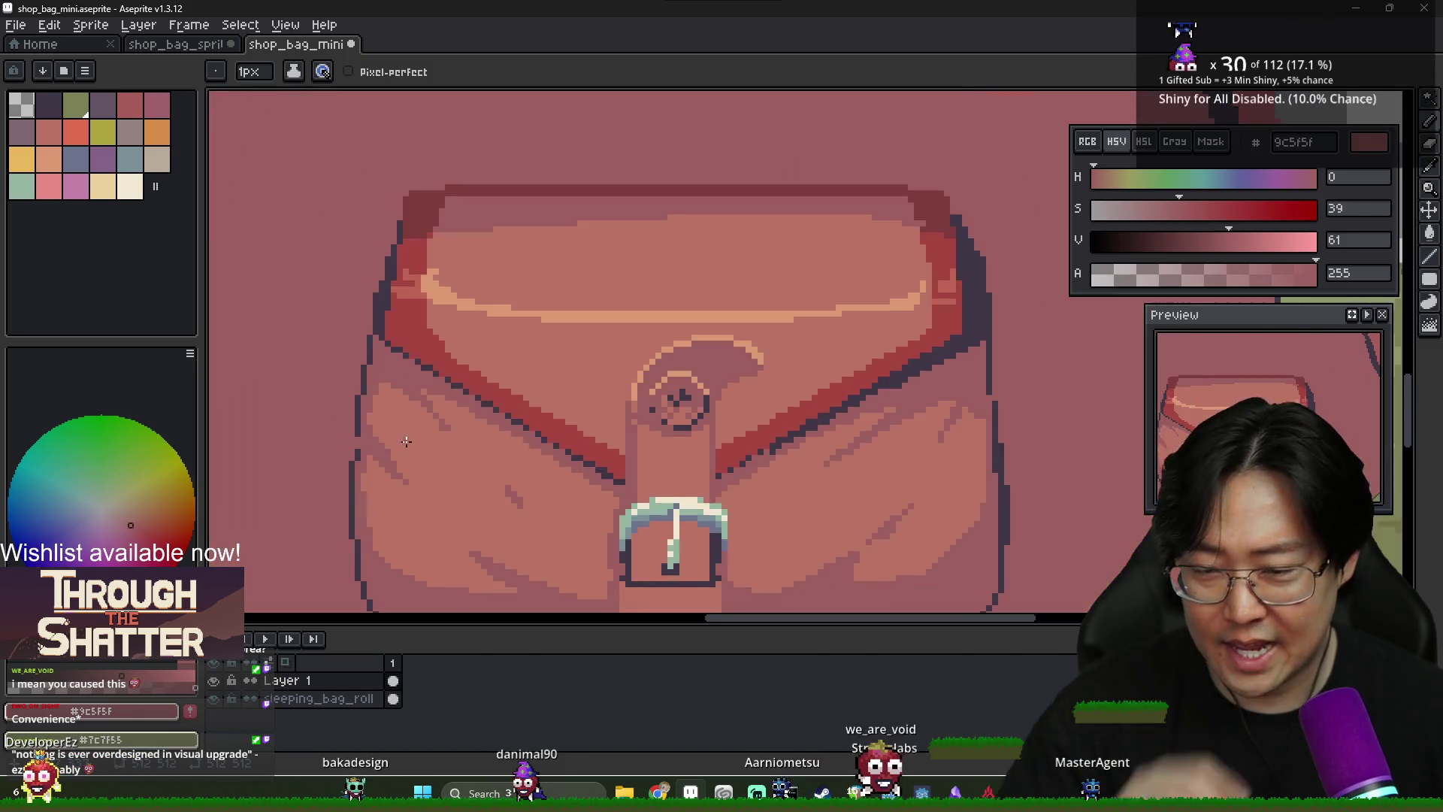
Shade the pocket flap with bright red, peach highlights, muted mid-tones and darker red edges
left_click(356, 448, "alt")
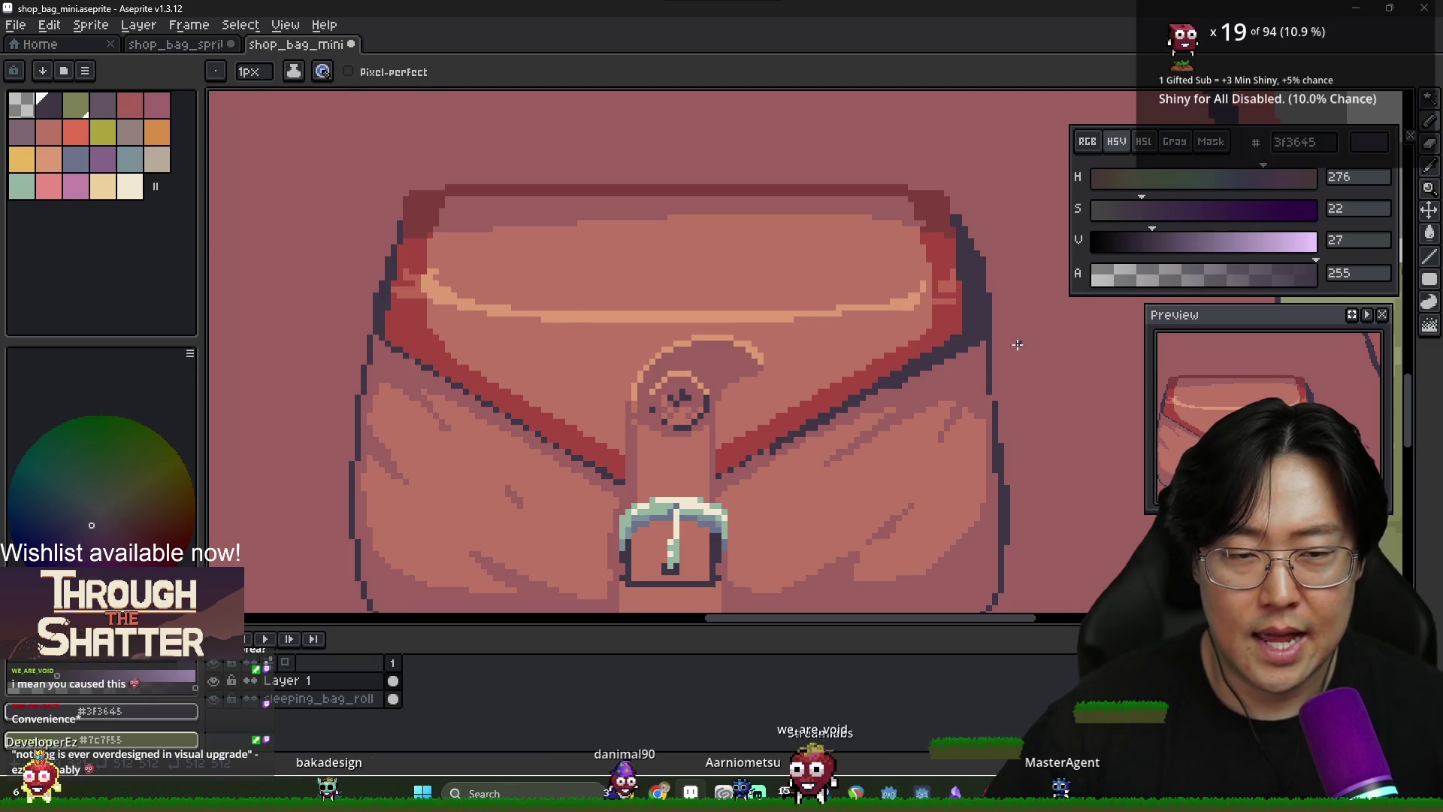
scroll(977, 357, "down", 2)
scroll(915, 374, "up", 1)
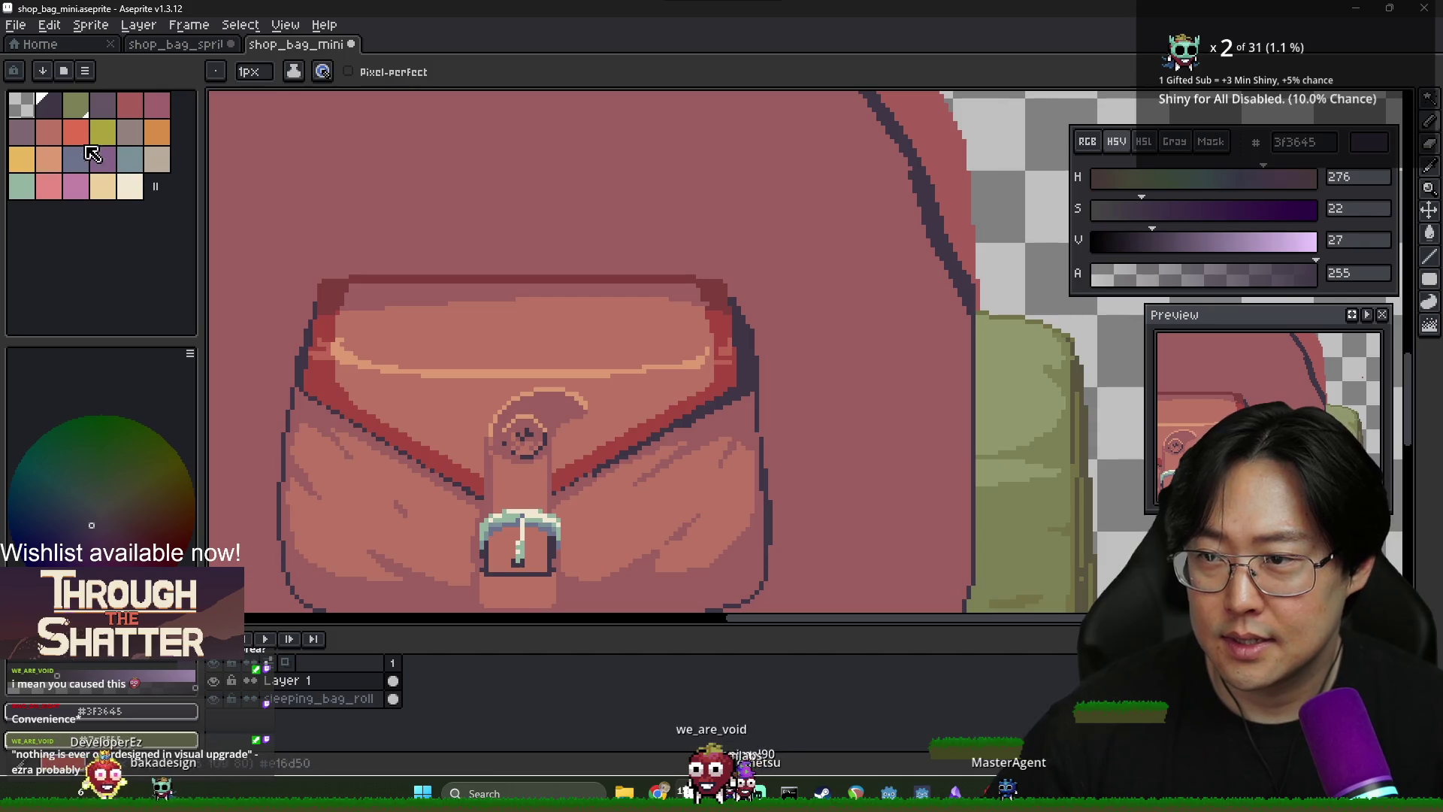
scroll(485, 226, "down", 1)
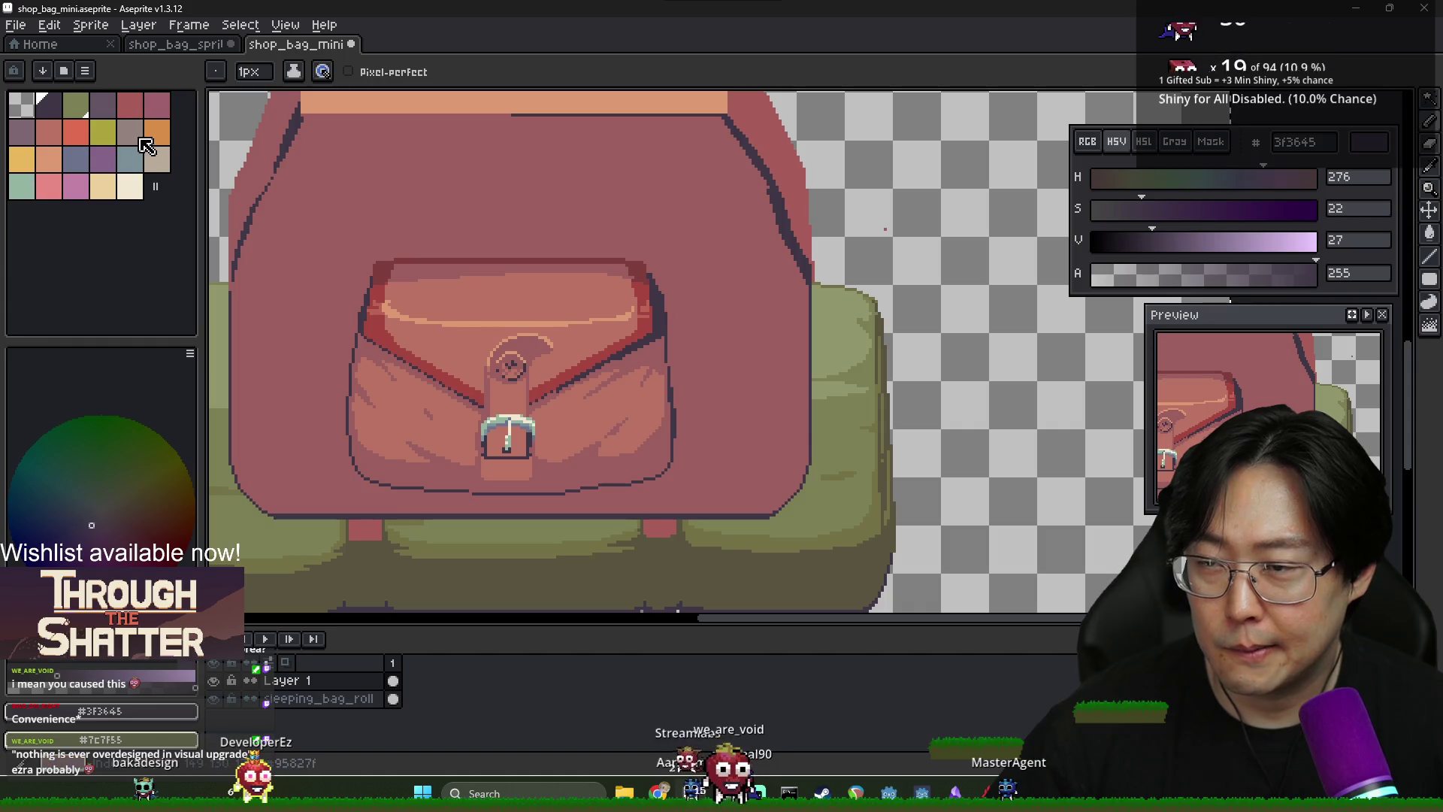
scroll(579, 261, "down", 2)
scroll(579, 262, "up", 2)
scroll(681, 283, "up", 2)
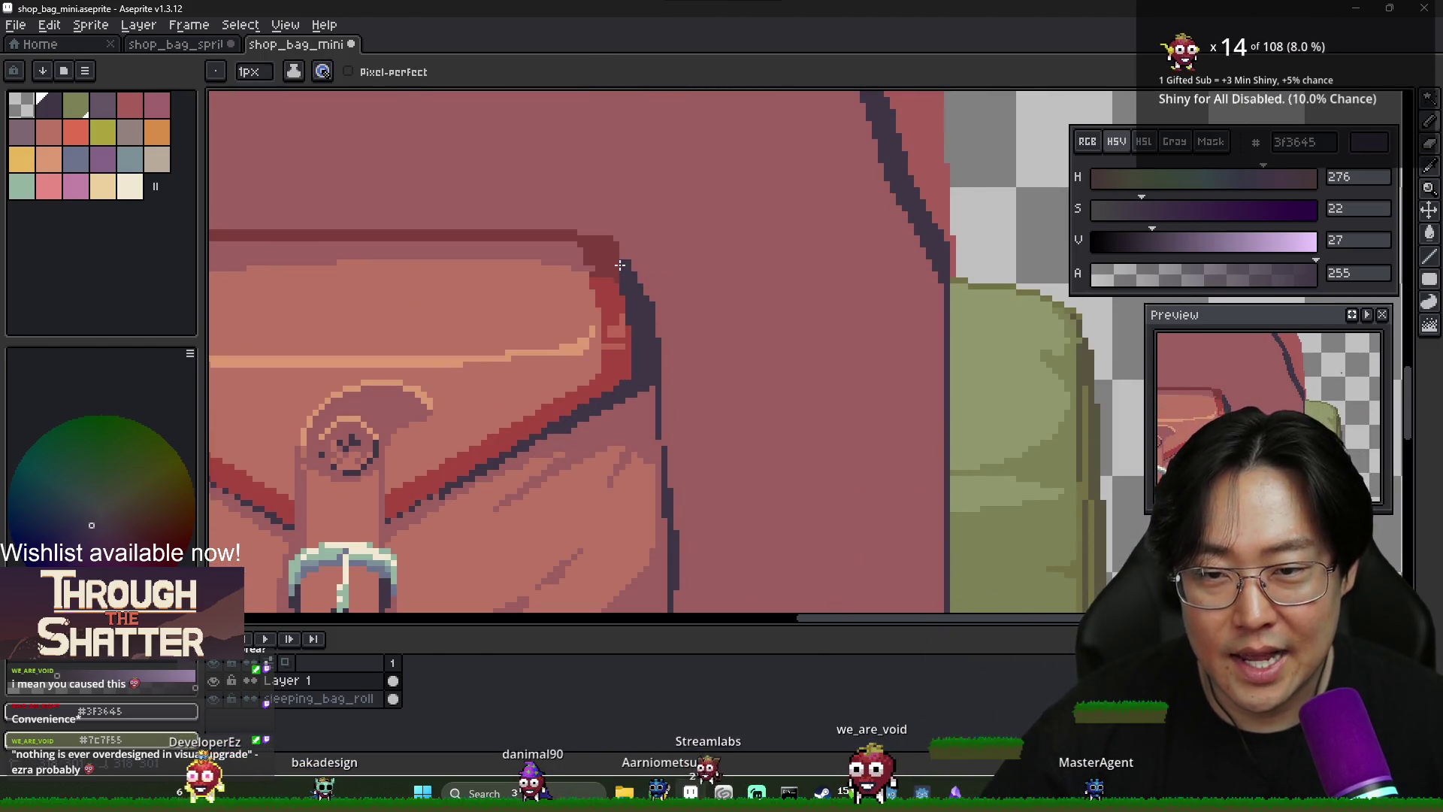
left_click(616, 330, "alt")
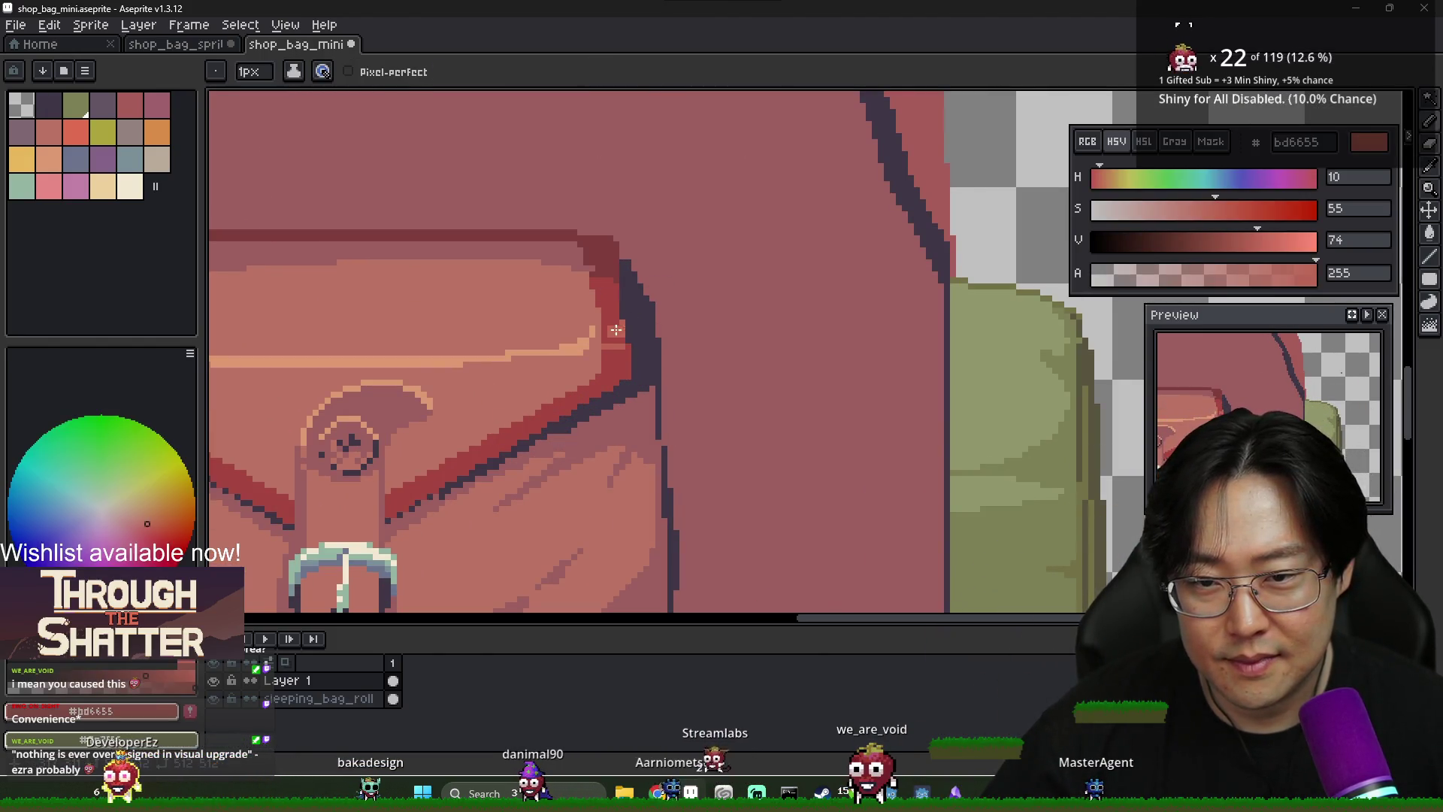
left_click(598, 328, "alt")
left_click(544, 346, "alt")
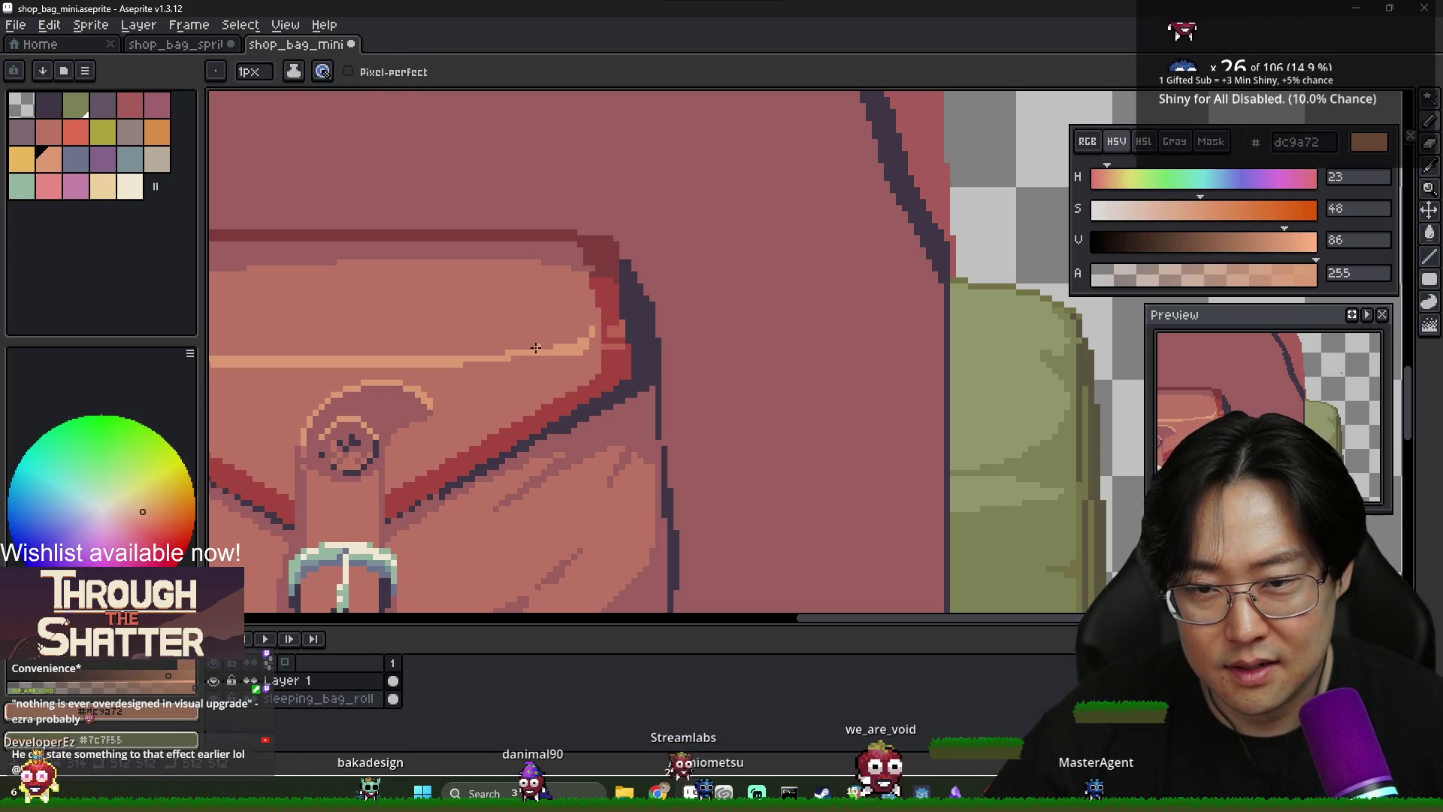
left_click(561, 345, "alt")
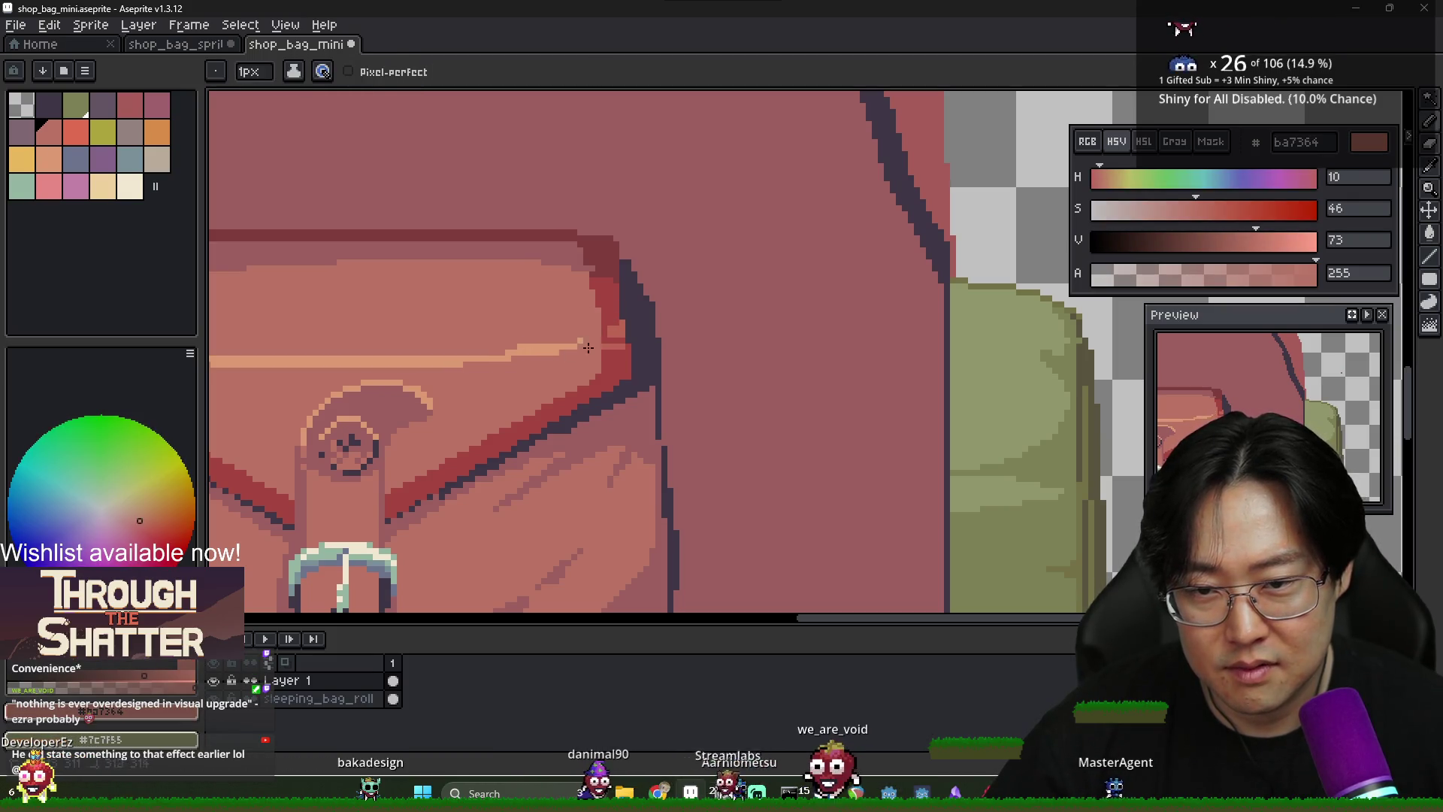
left_click(599, 287, "alt")
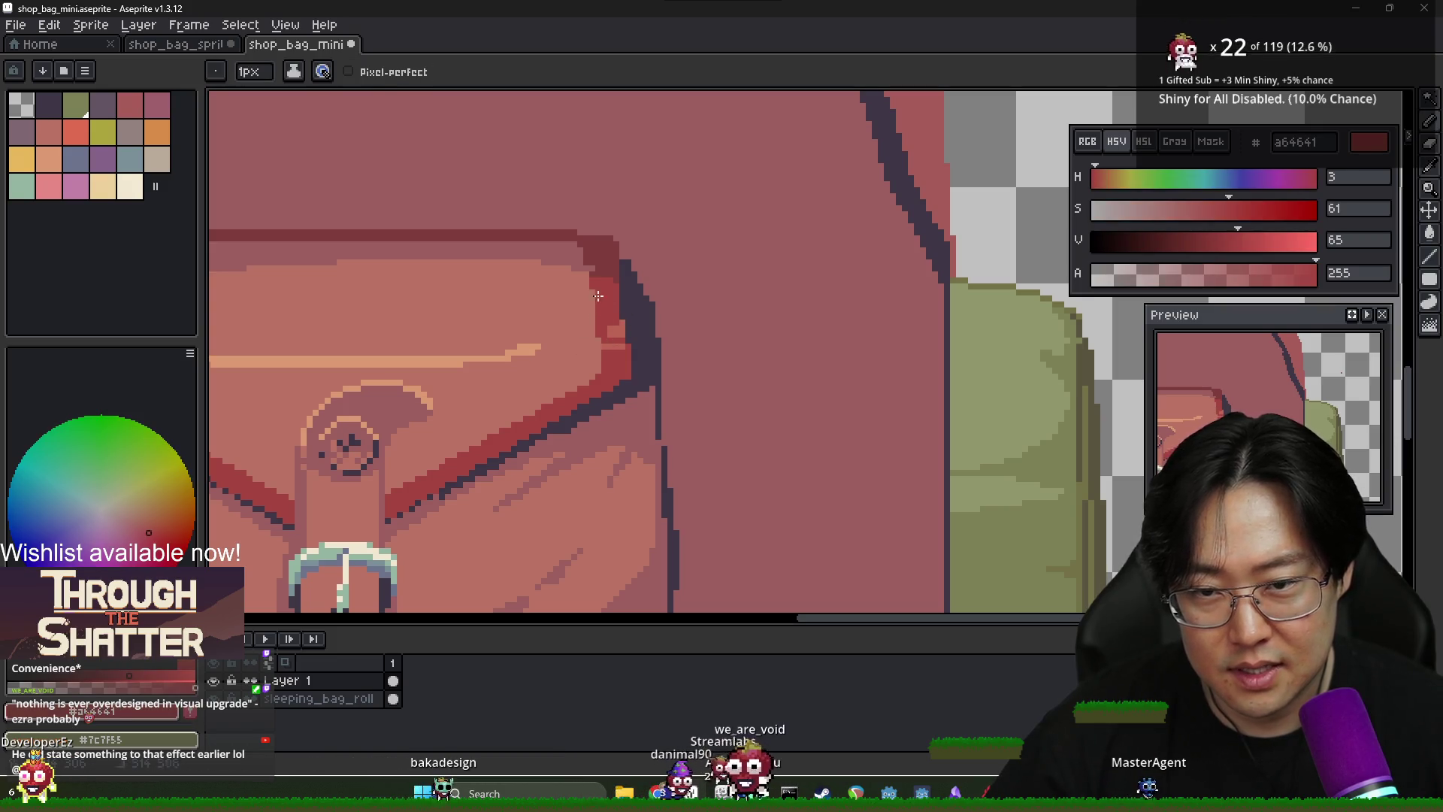
left_click(634, 346, "alt")
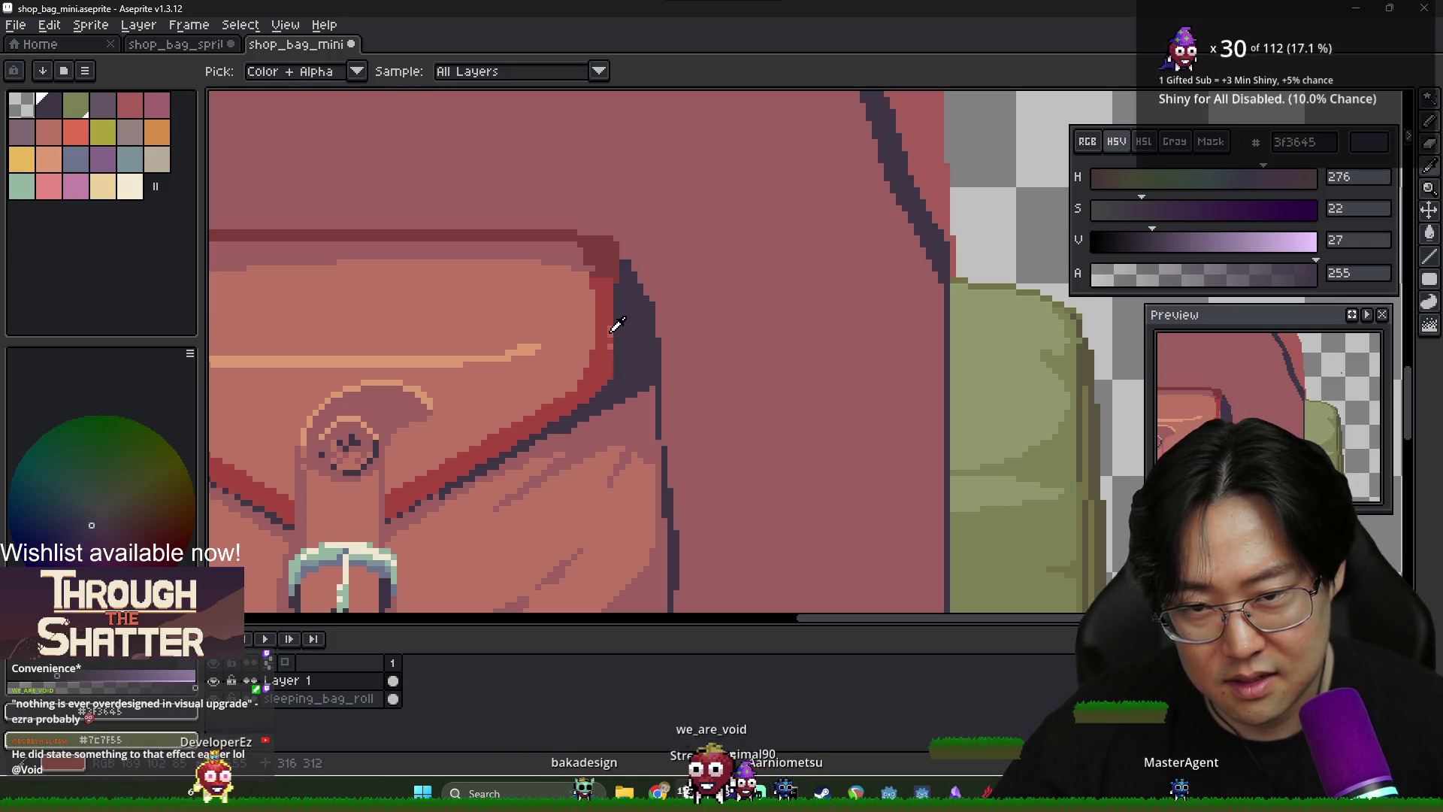
left_click(595, 351, "alt")
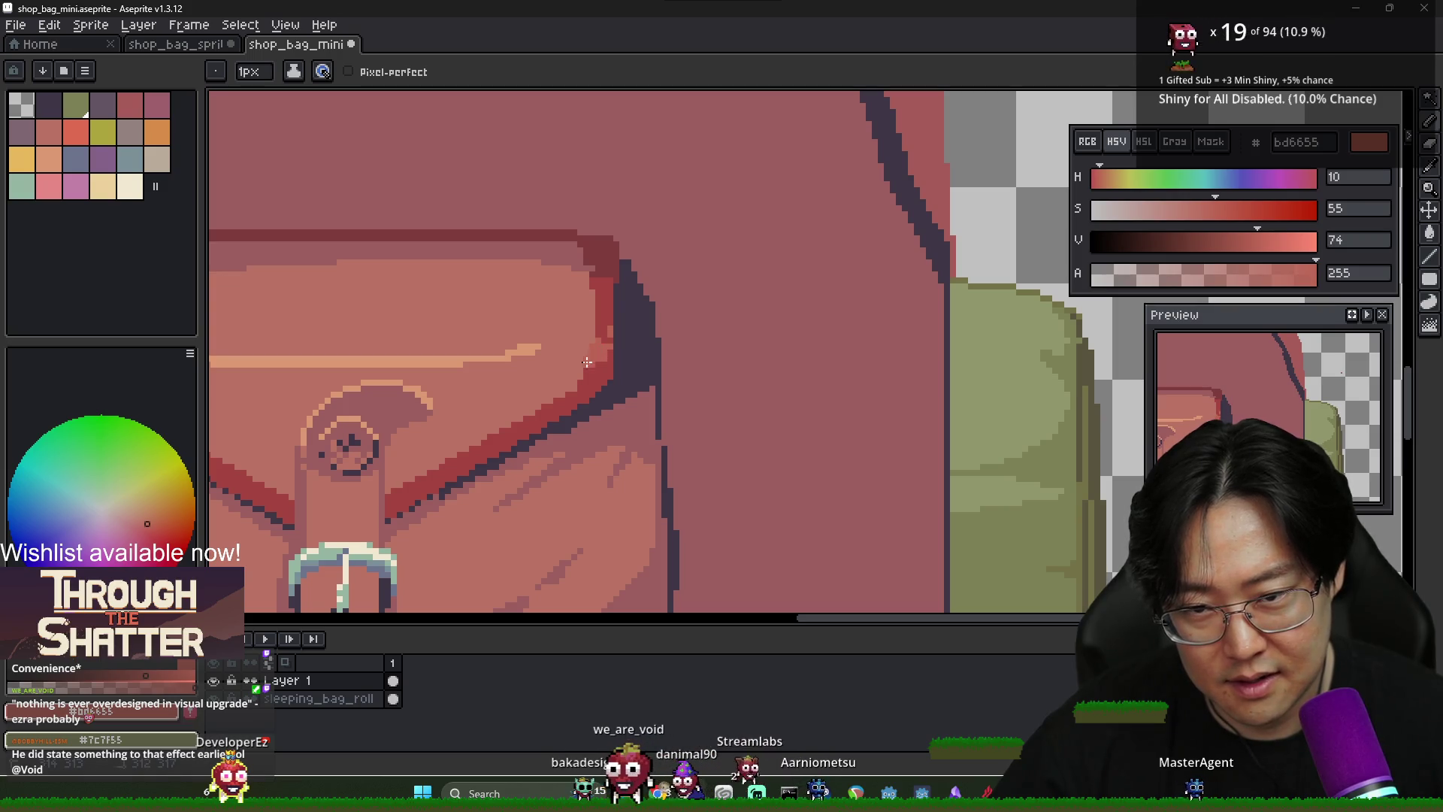
left_click(606, 314, "alt")
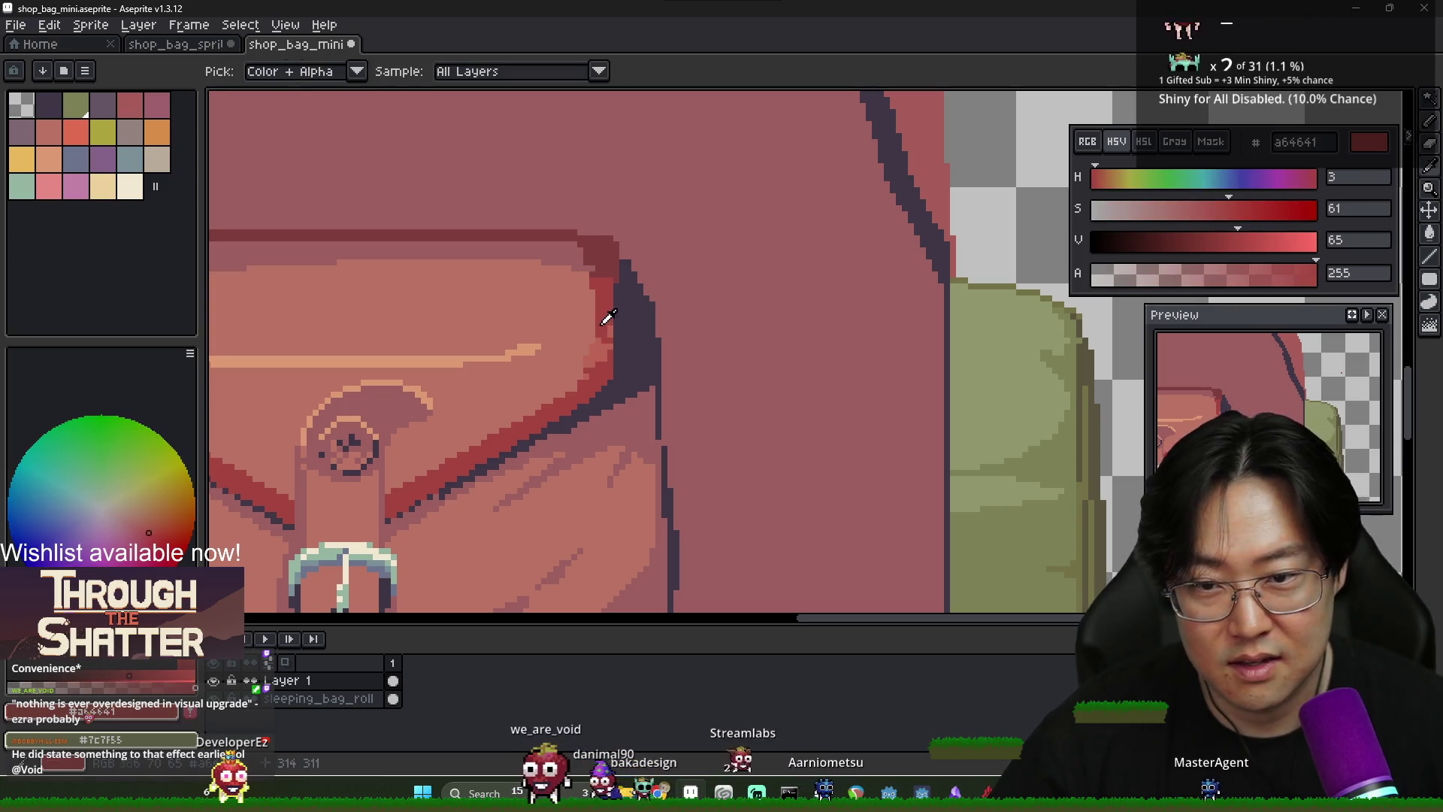
left_click(565, 255, "alt")
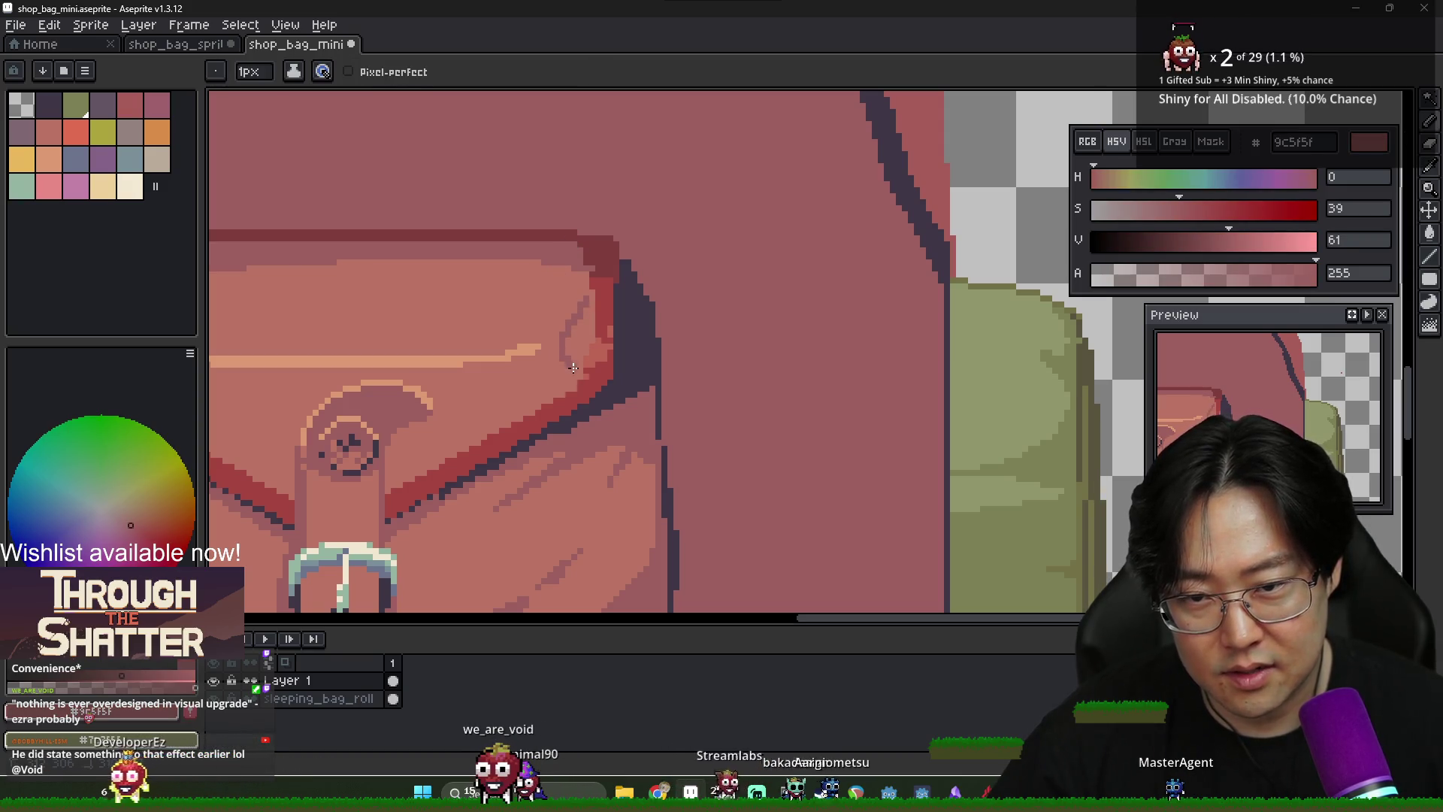
Deepen the red shading along the flap's right corner and the pocket's deep red edge
key("g")
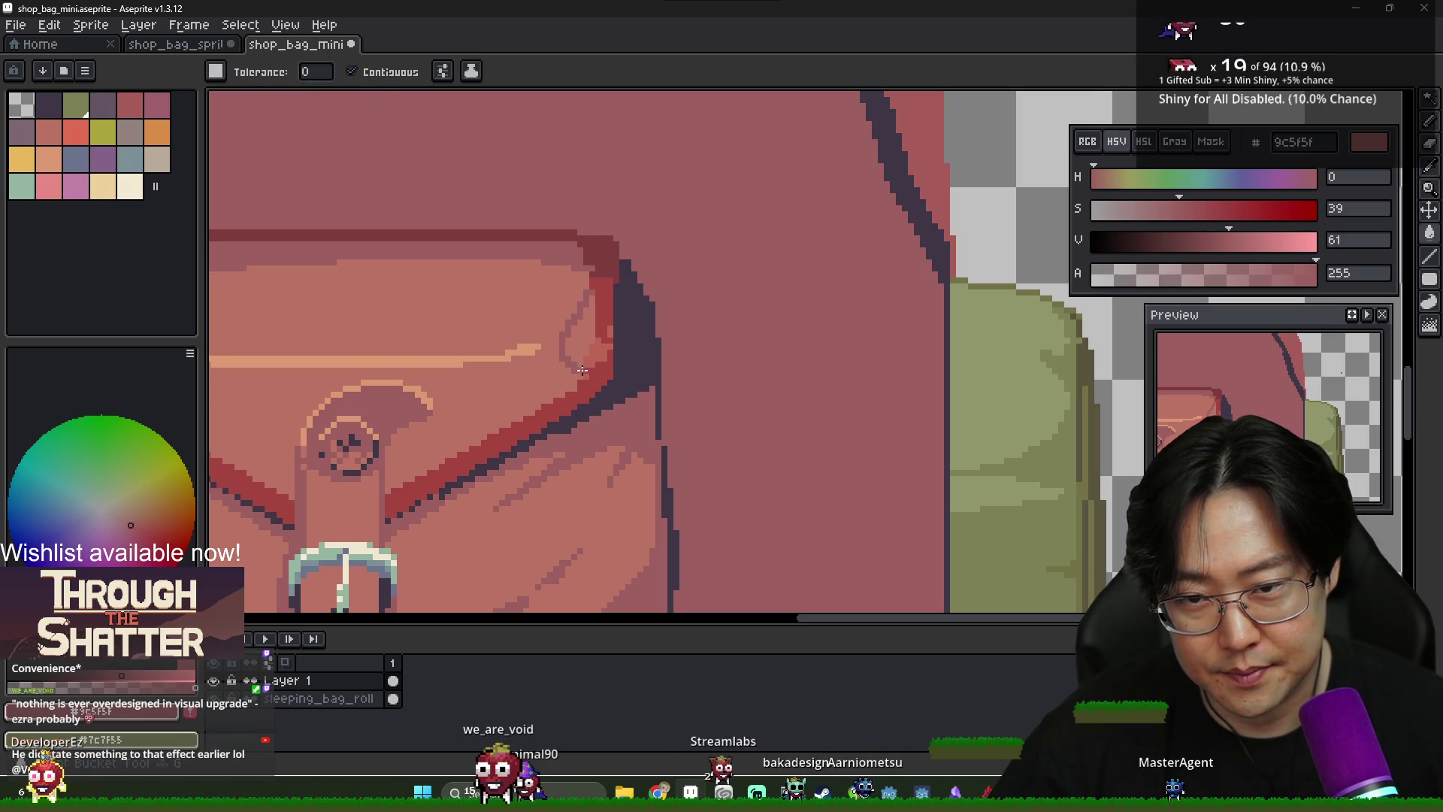
scroll(582, 369, "down", 3)
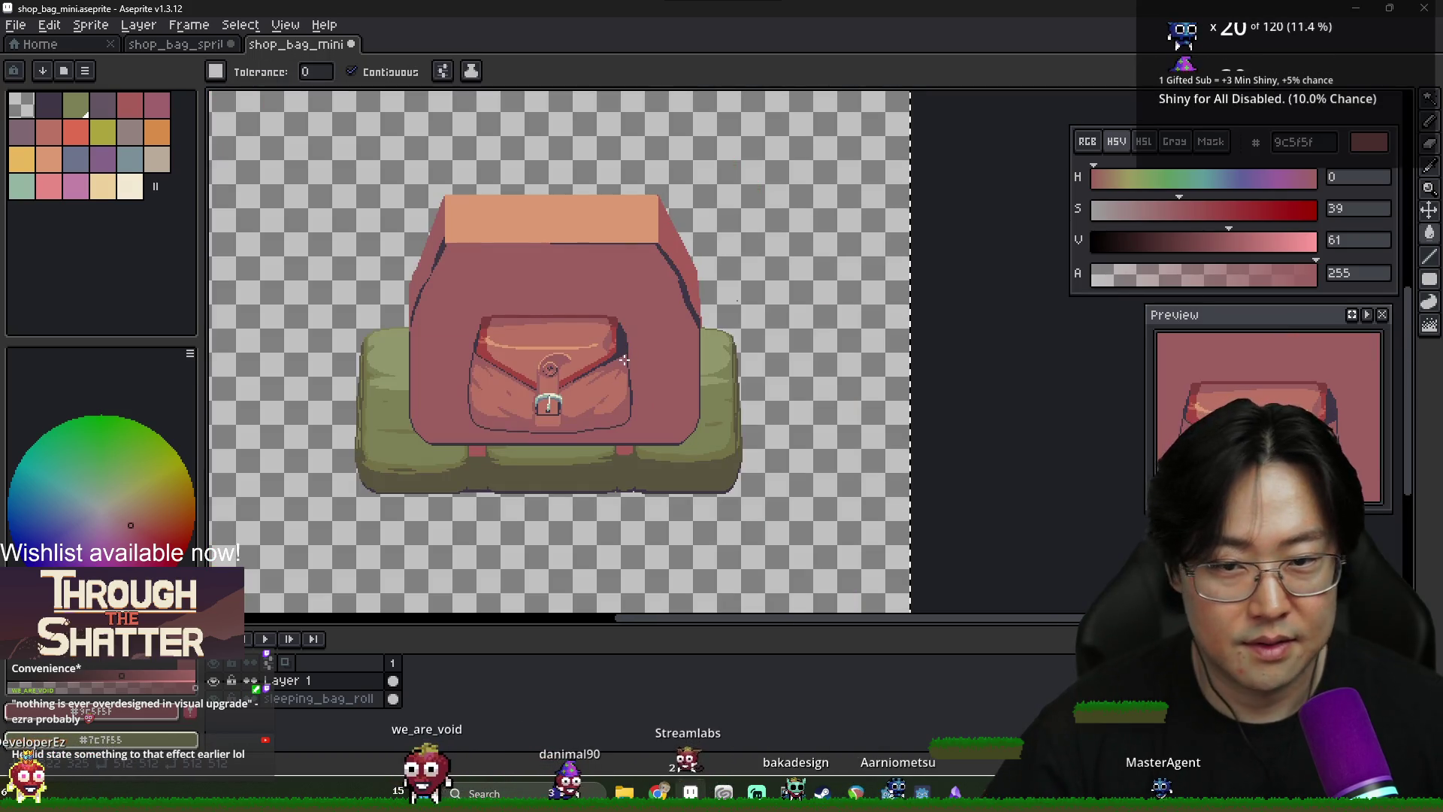
scroll(624, 361, "up", 2)
key("i")
key("b")
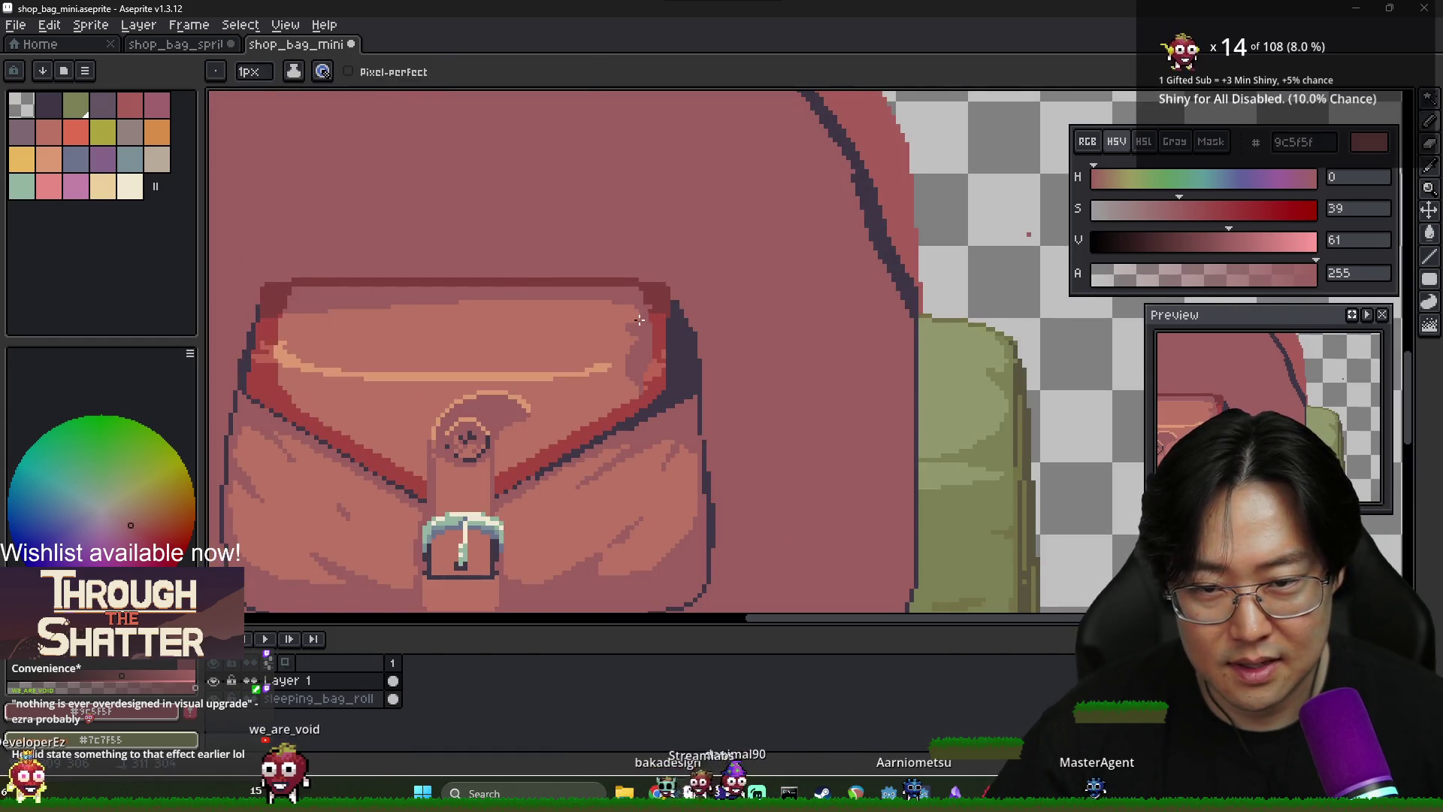
scroll(630, 331, "down", 3)
scroll(646, 342, "up", 3)
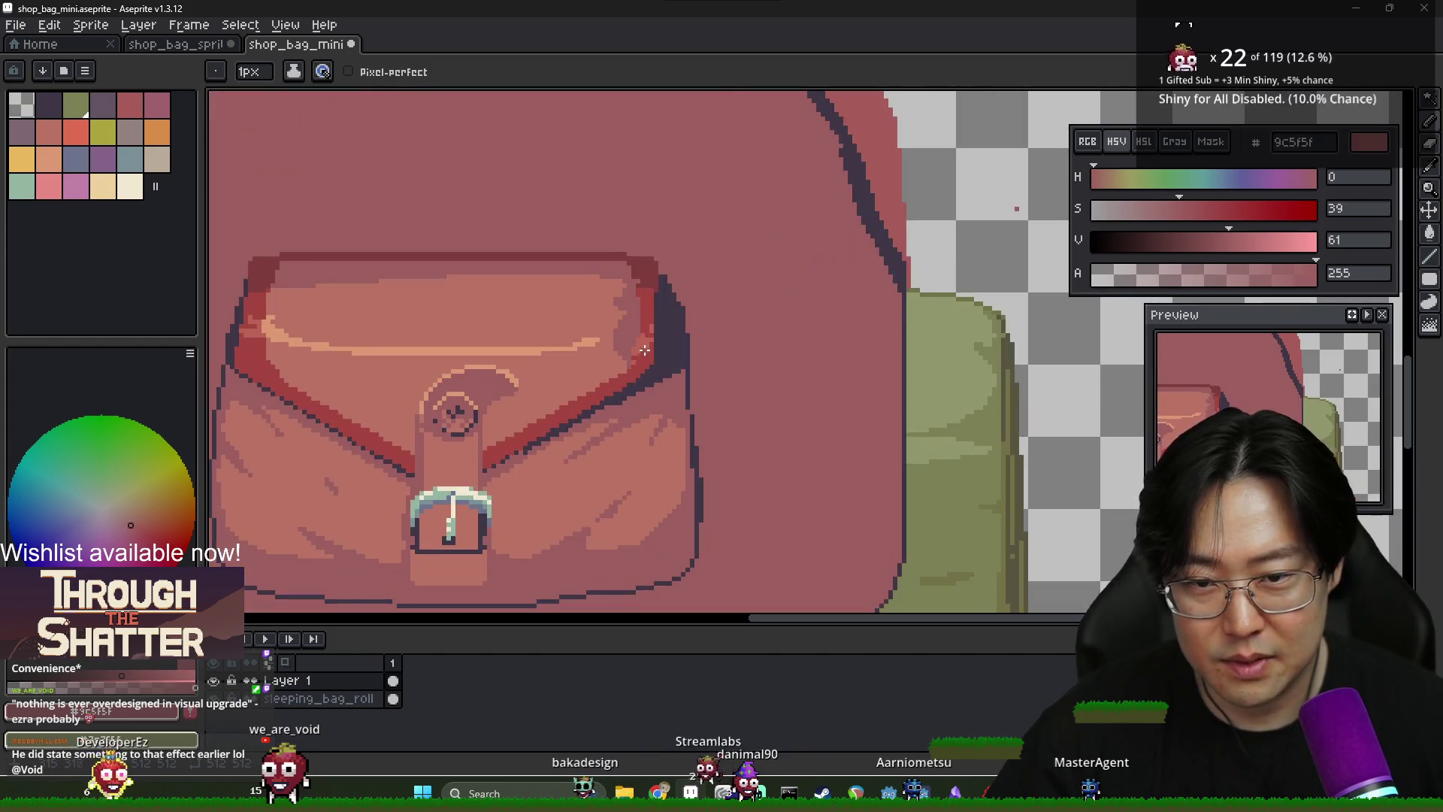
left_click(649, 346, "alt")
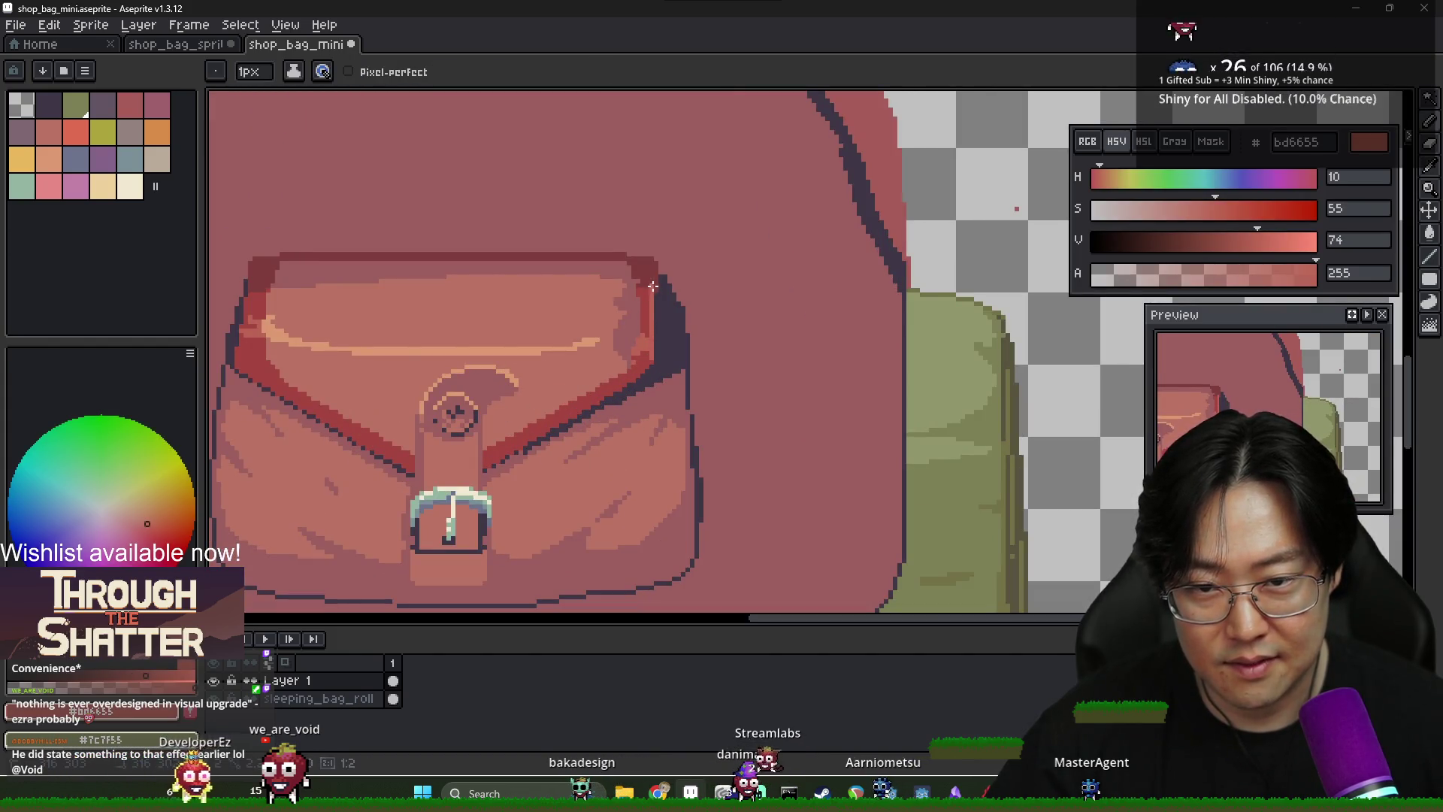
left_click(641, 360, "alt")
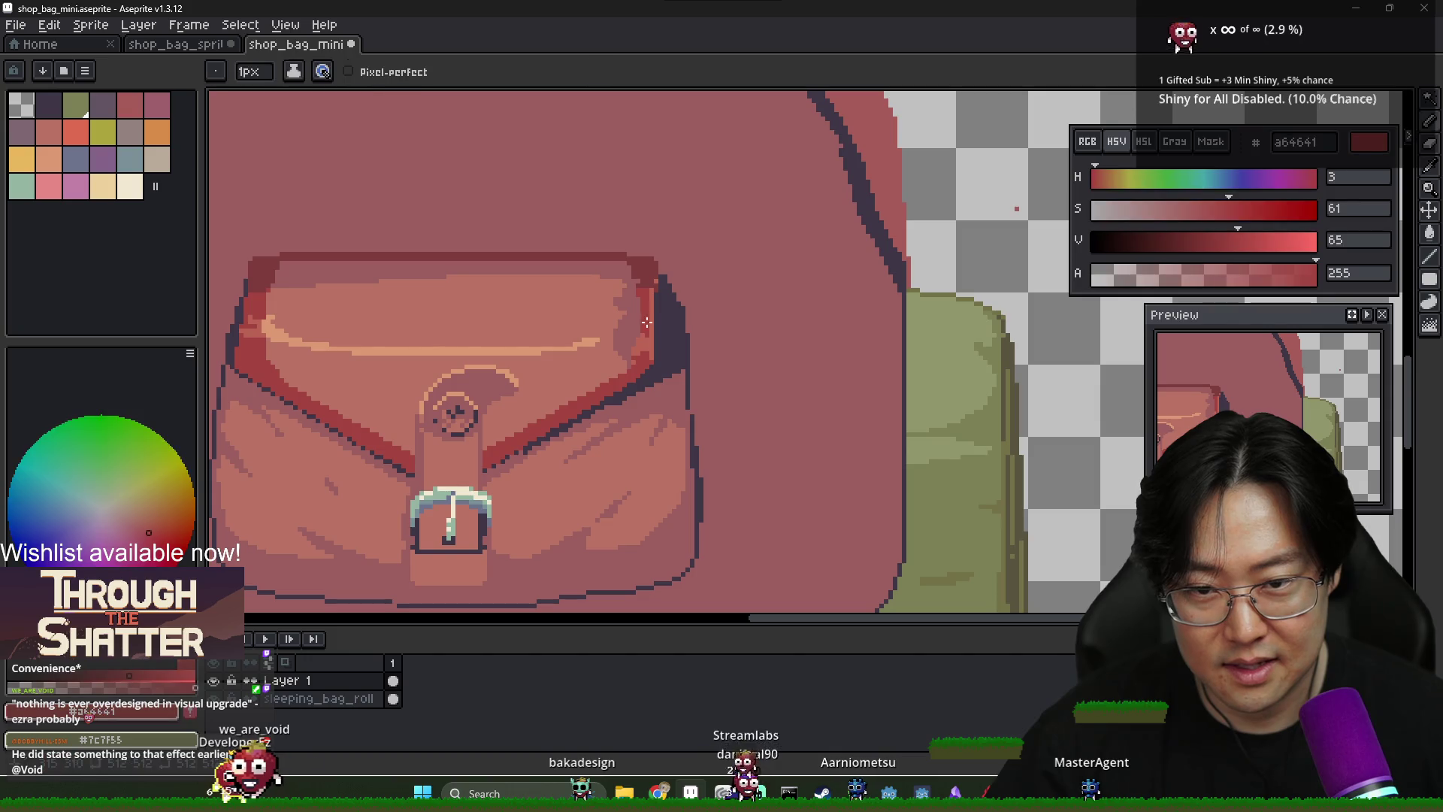
left_click(634, 359, "alt")
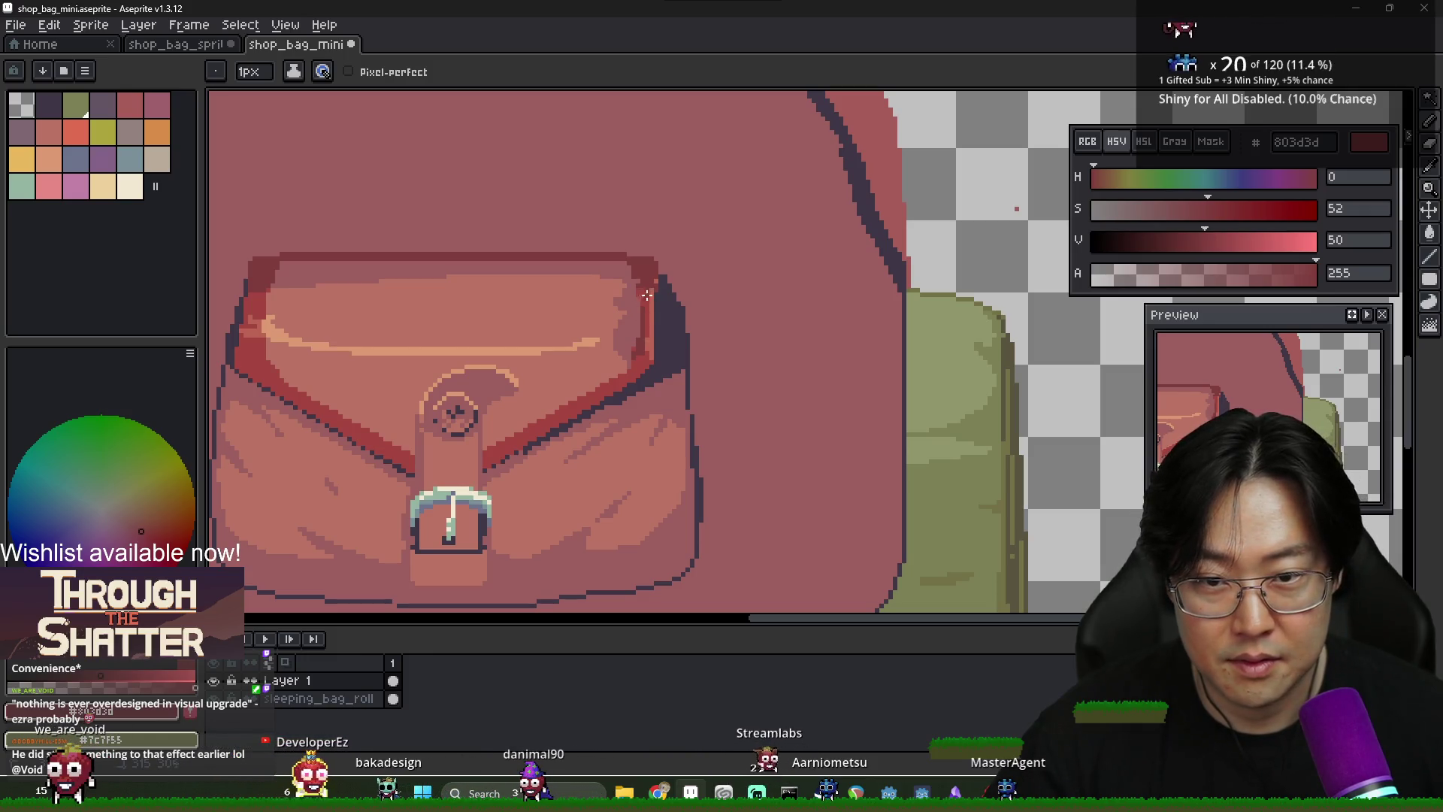
key("g")
scroll(658, 316, "down", 3)
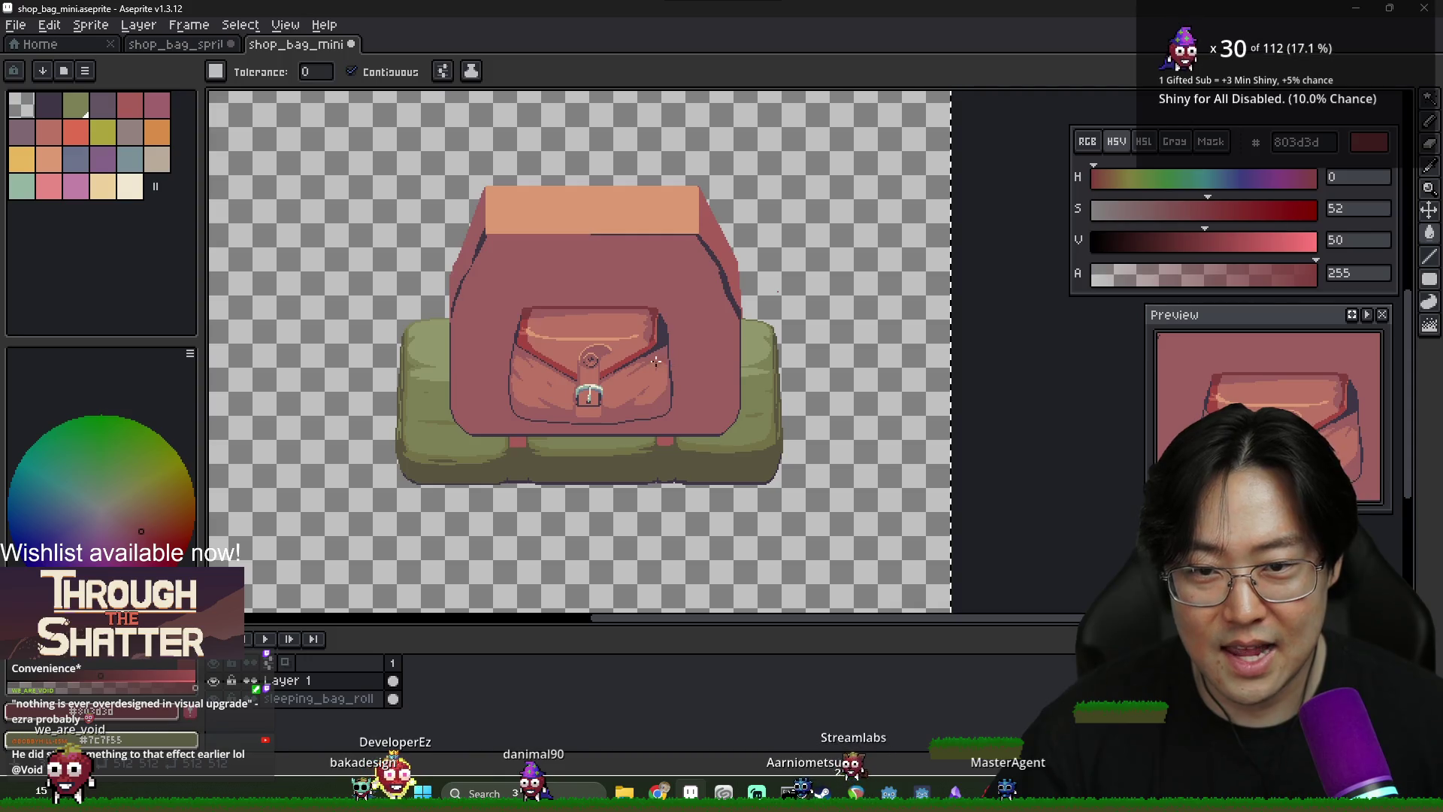
Save the sprite, then test a bucket fill and a tan flap stroke, undoing both
scroll(673, 358, "up", 2)
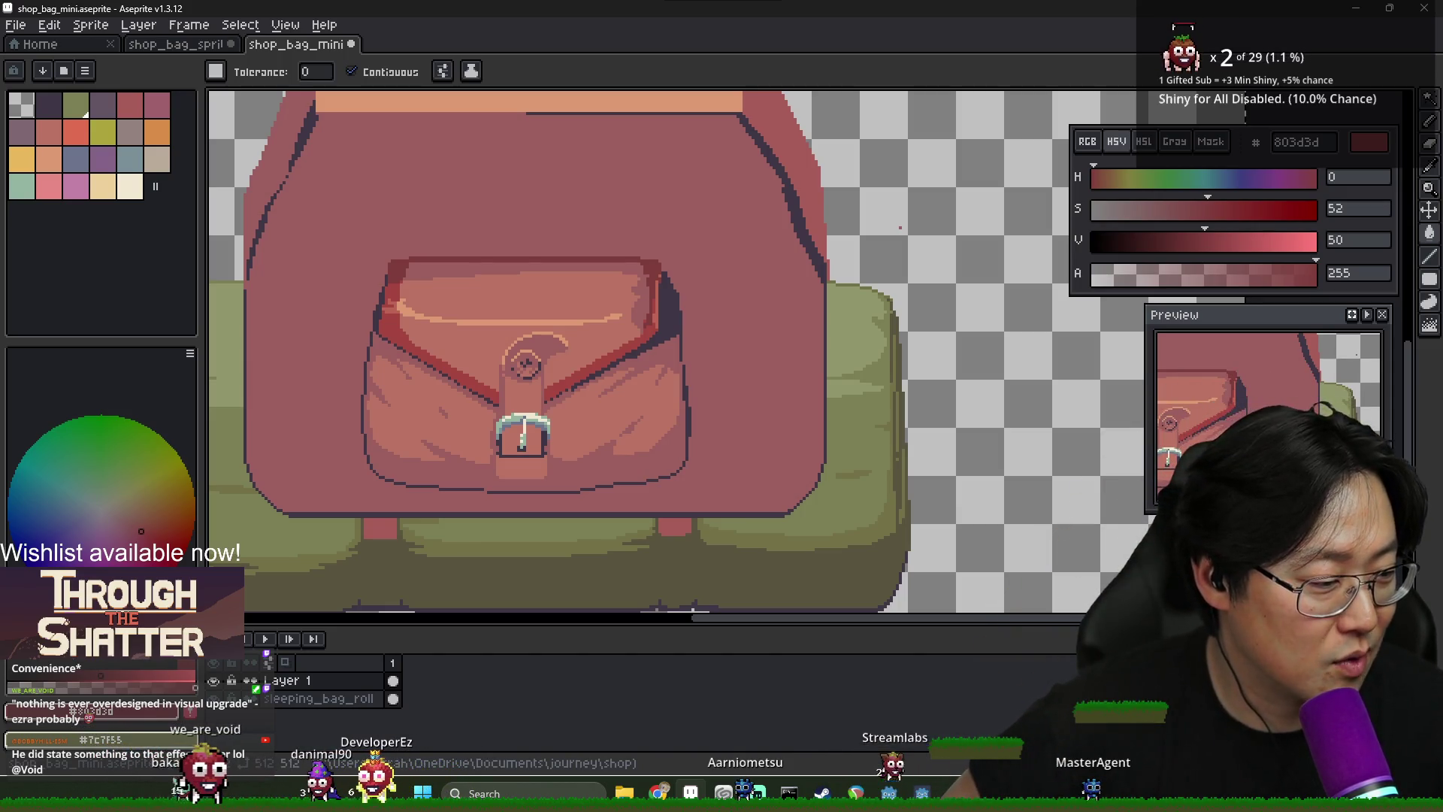
key("ctrl+s")
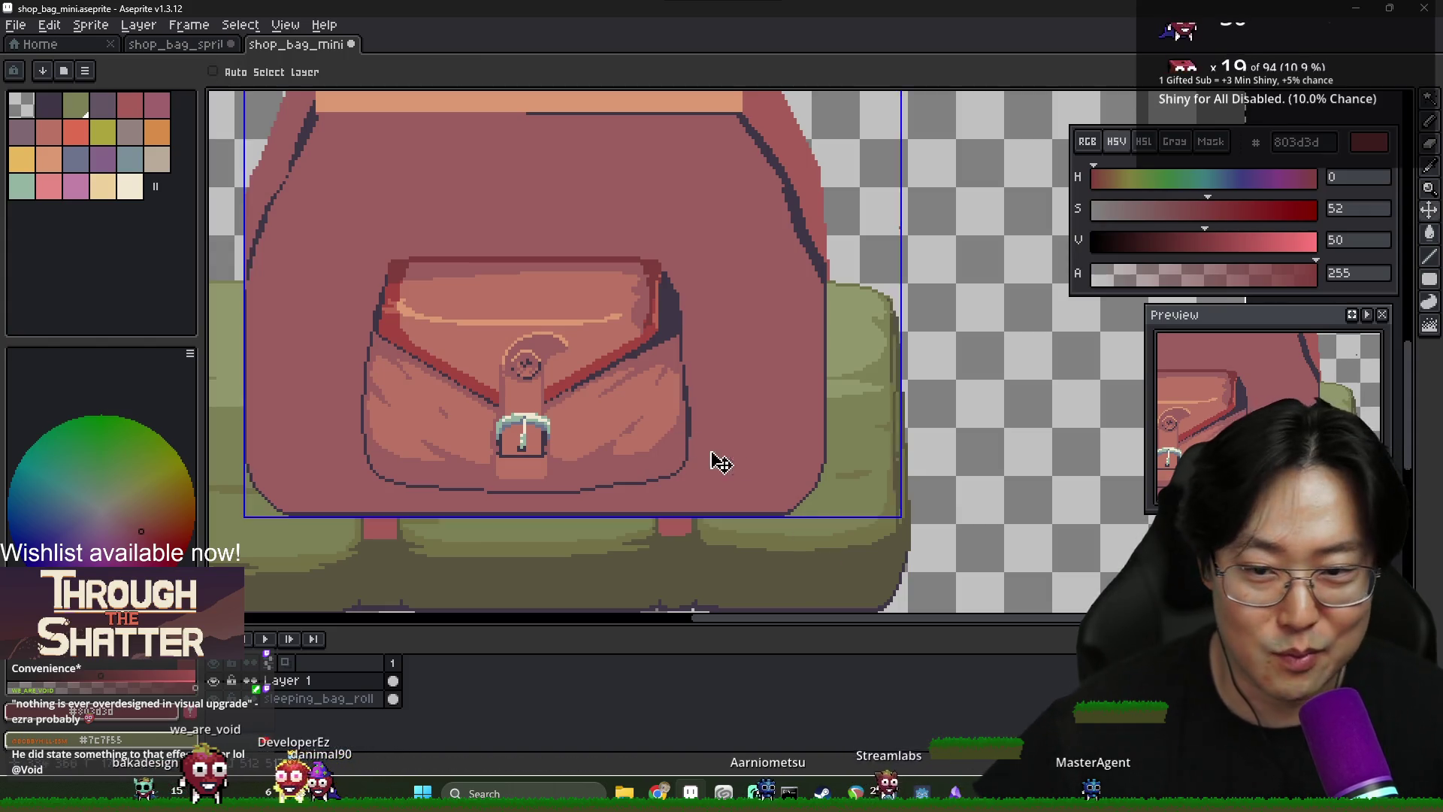
scroll(681, 376, "down", 3)
scroll(681, 339, "up", 3)
scroll(681, 339, "up", 2)
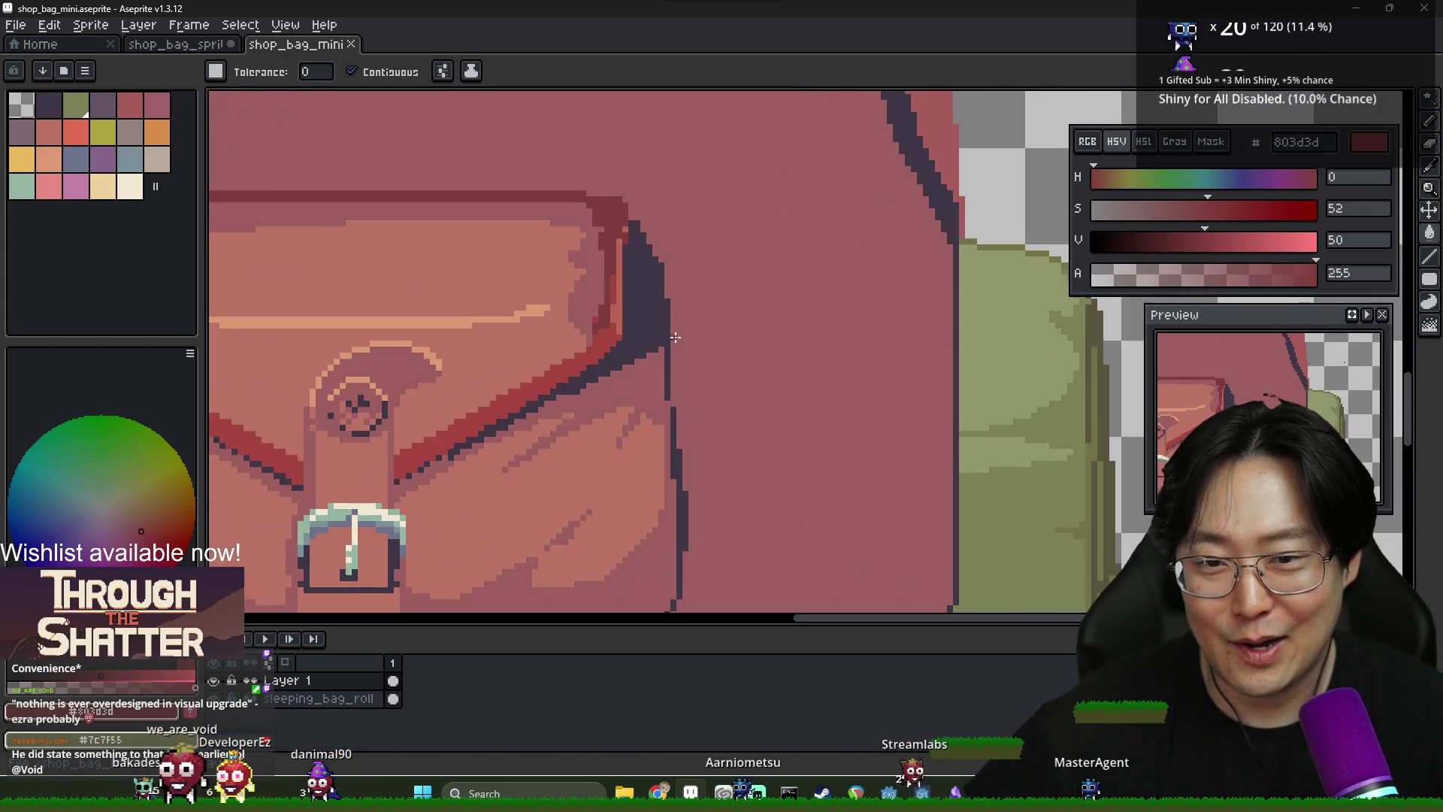
left_click(665, 349, "alt")
left_click(669, 352)
key("ctrl+z")
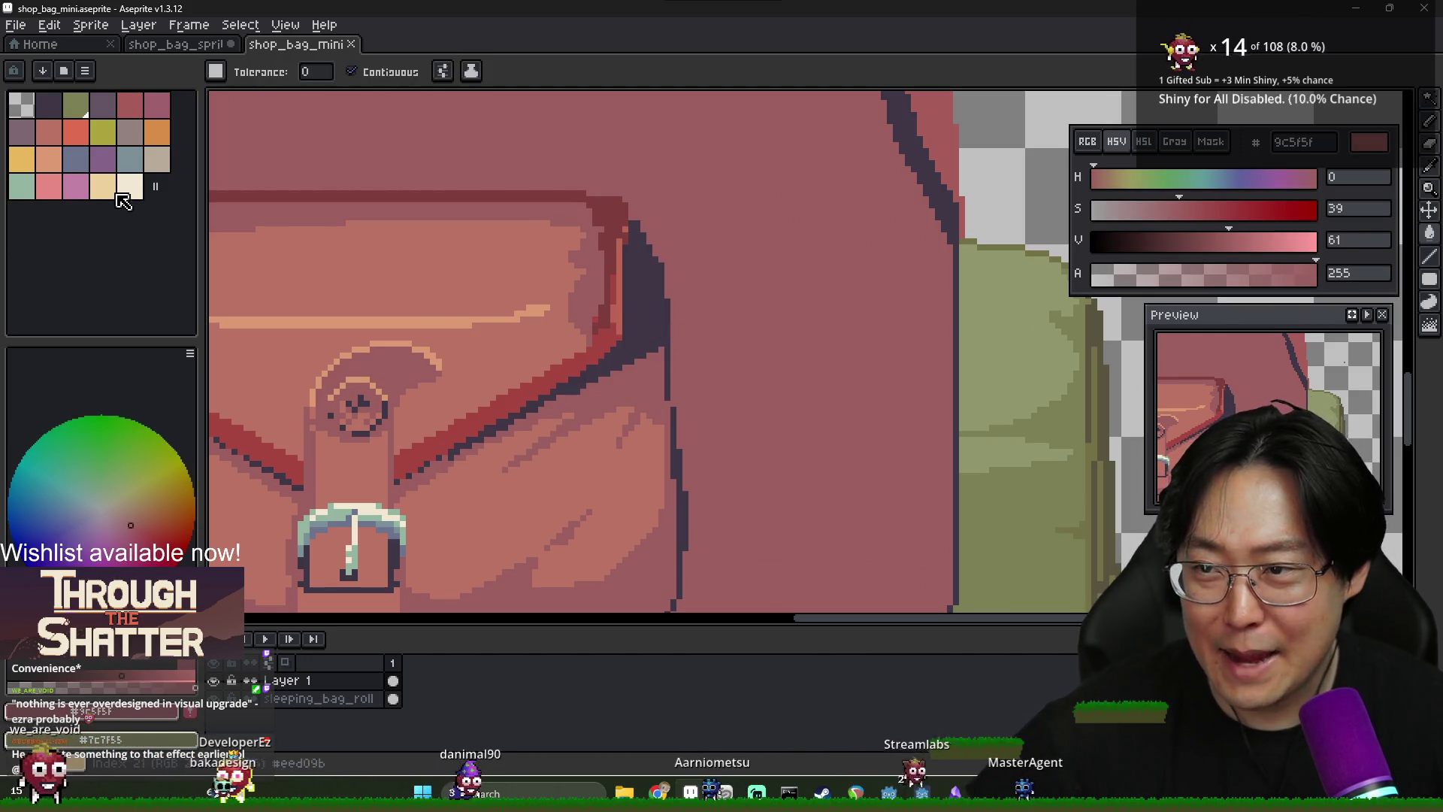
left_click(103, 185)
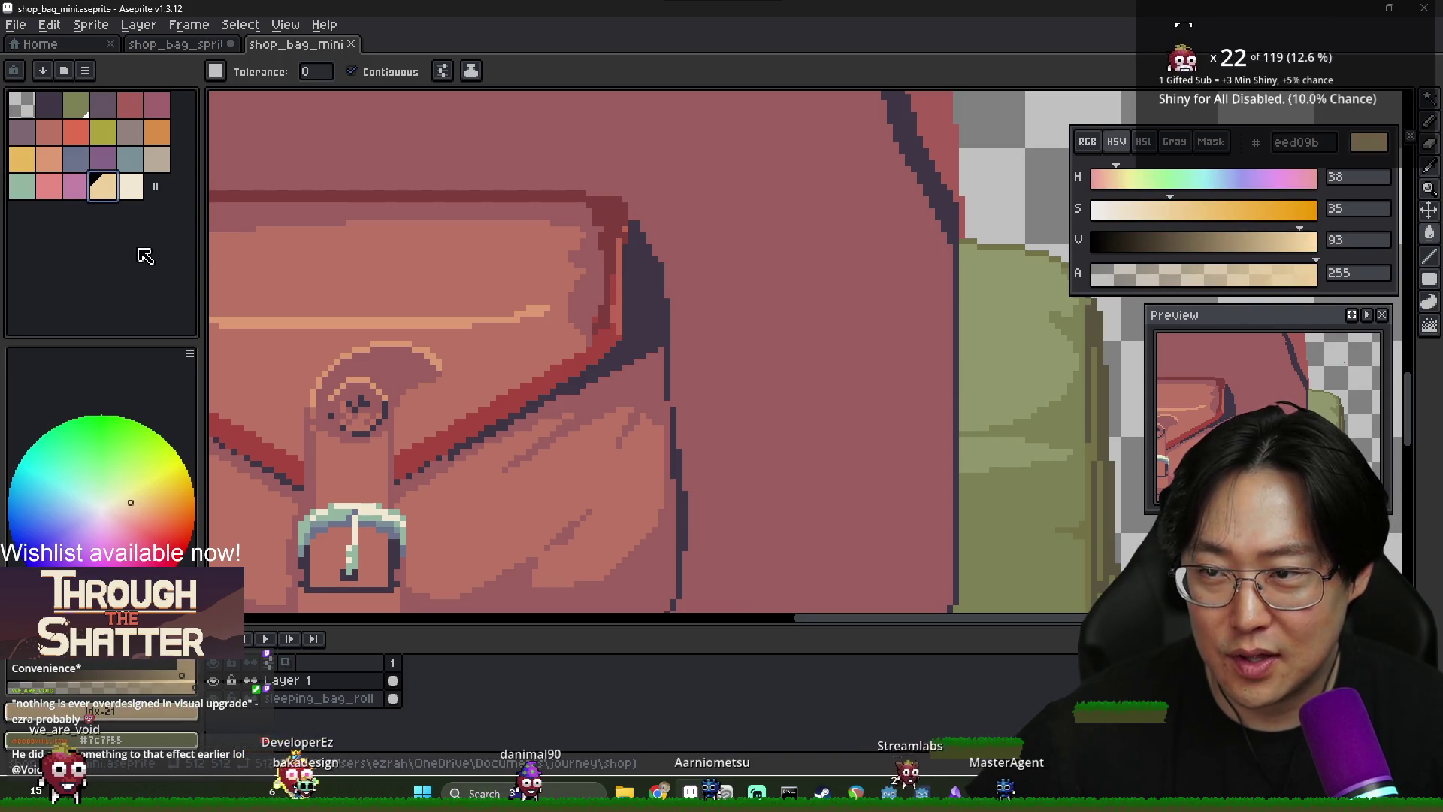
key("b")
left_click_drag(548, 282, 551, 268)
key("ctrl+z")
Retouch the flap's left corner beneath the peach streak with highlight, mid and base red tones
left_click(549, 293, "alt")
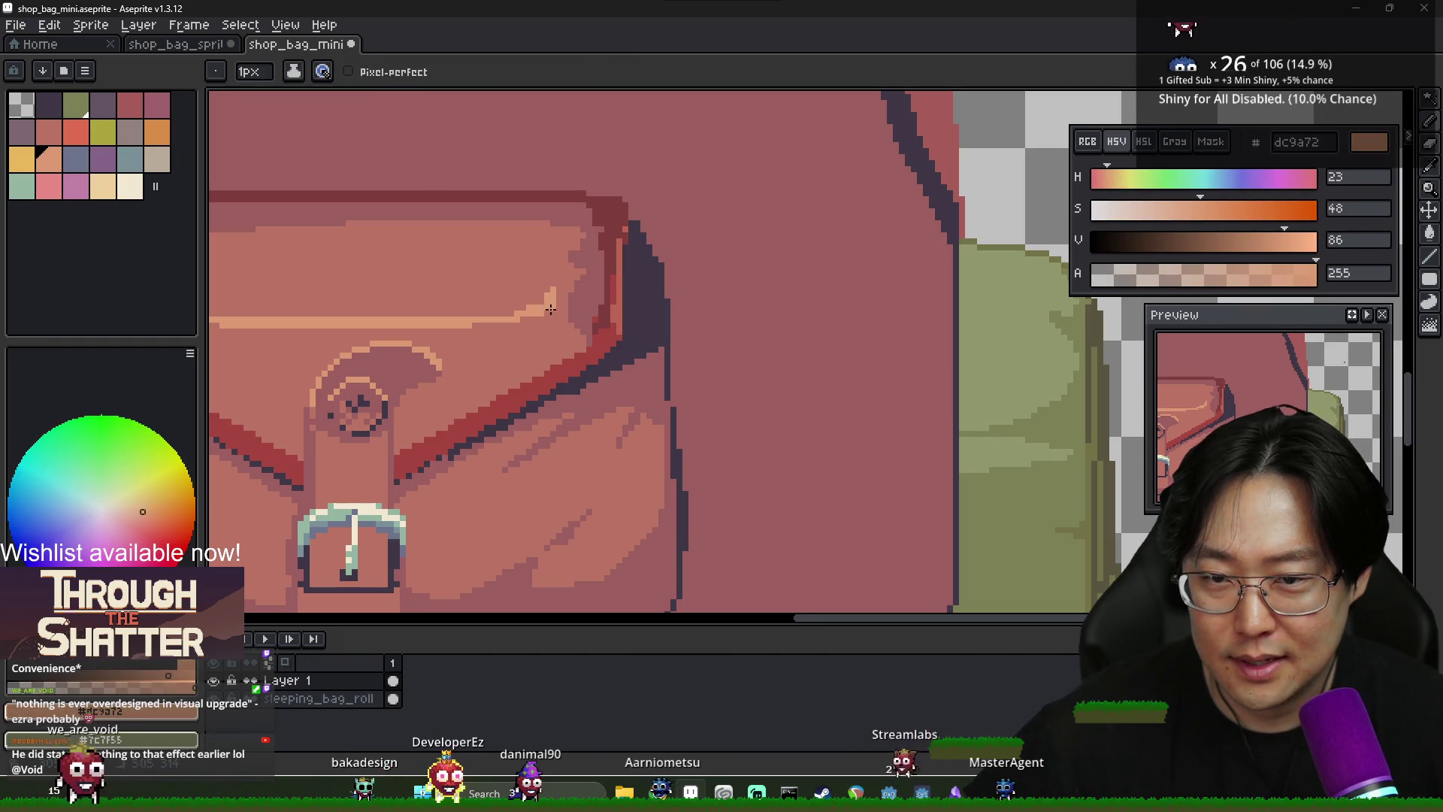
scroll(556, 324, "down", 2)
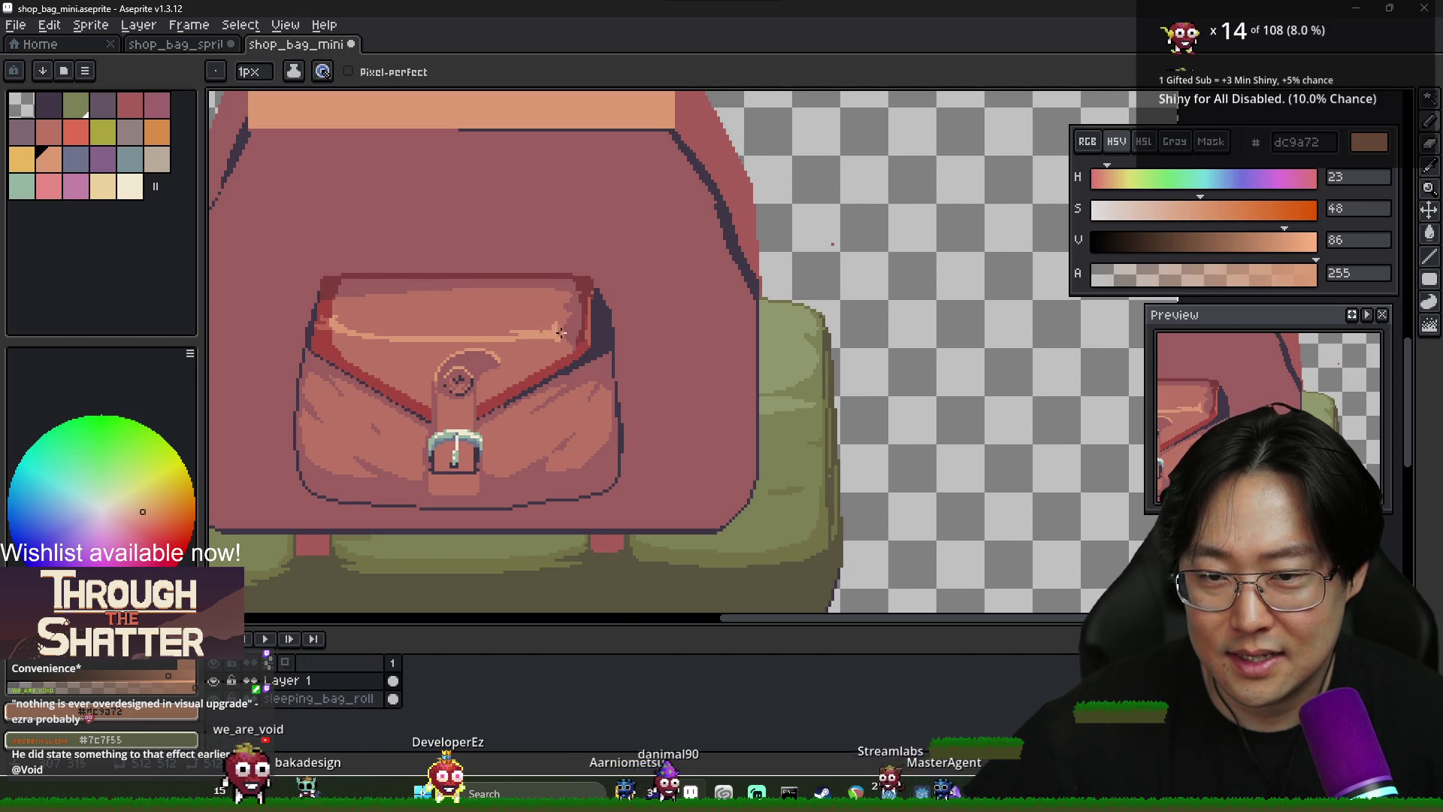
scroll(556, 342, "down", 3)
scroll(565, 350, "up", 4)
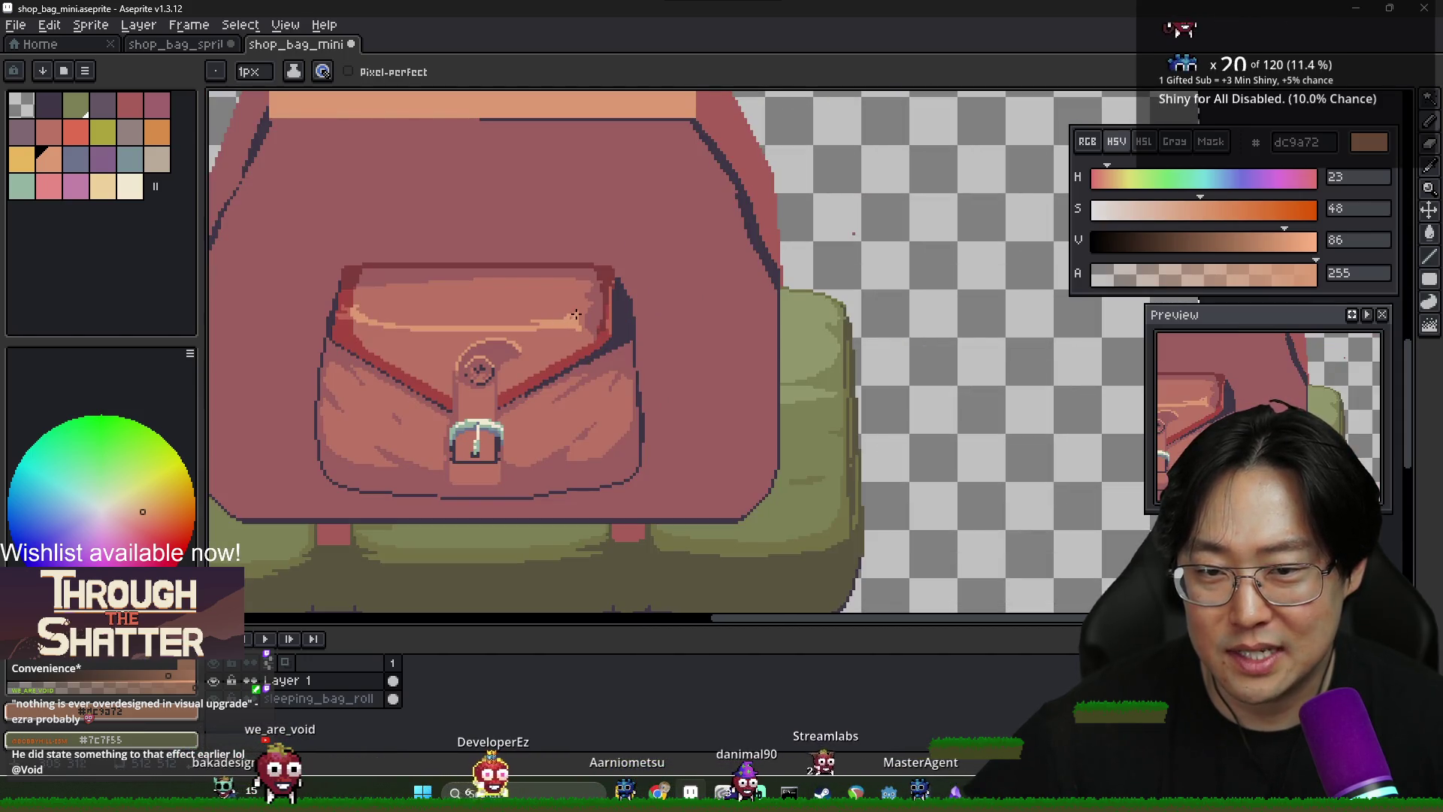
left_click(555, 314, "alt")
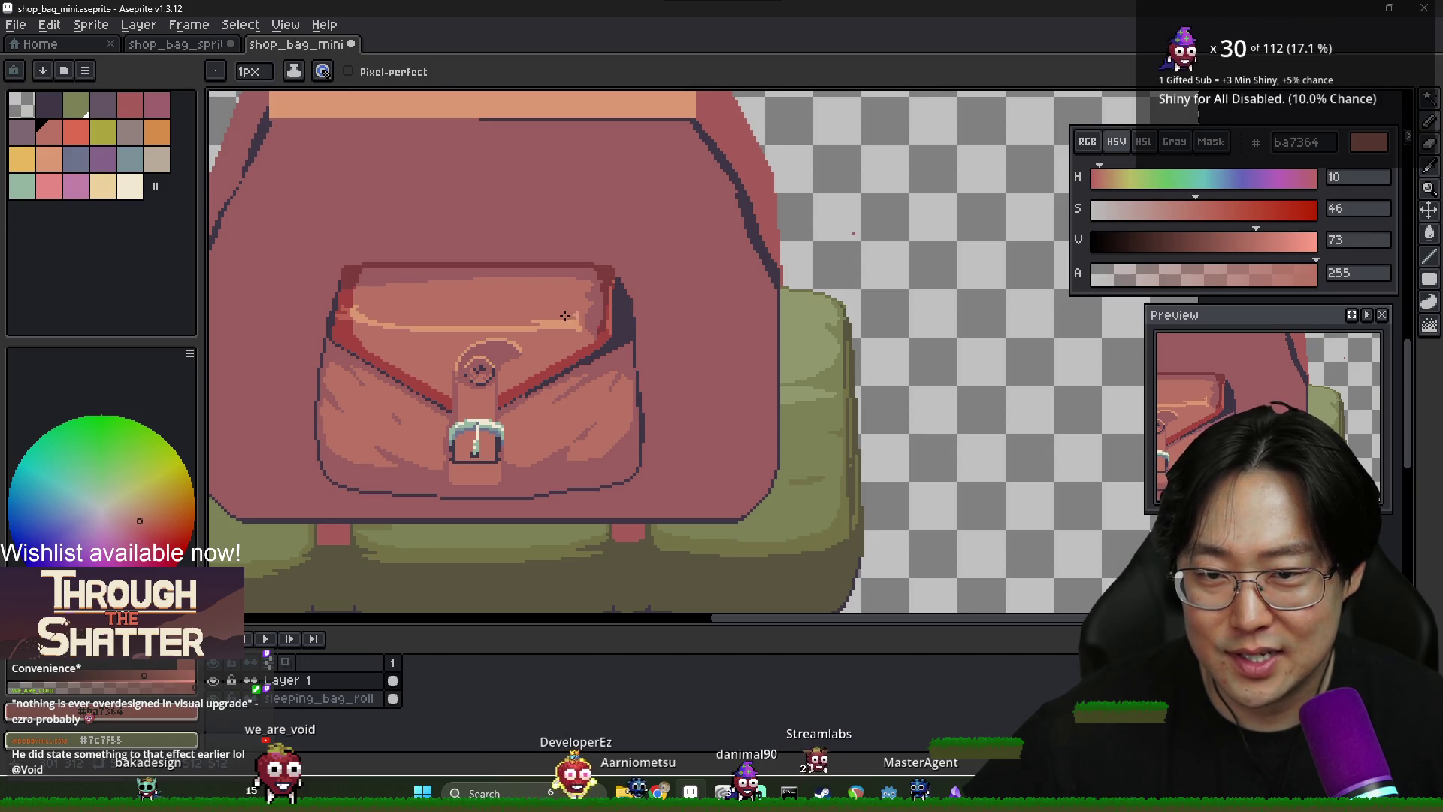
left_click(560, 322, "alt")
scroll(526, 327, "down", 3)
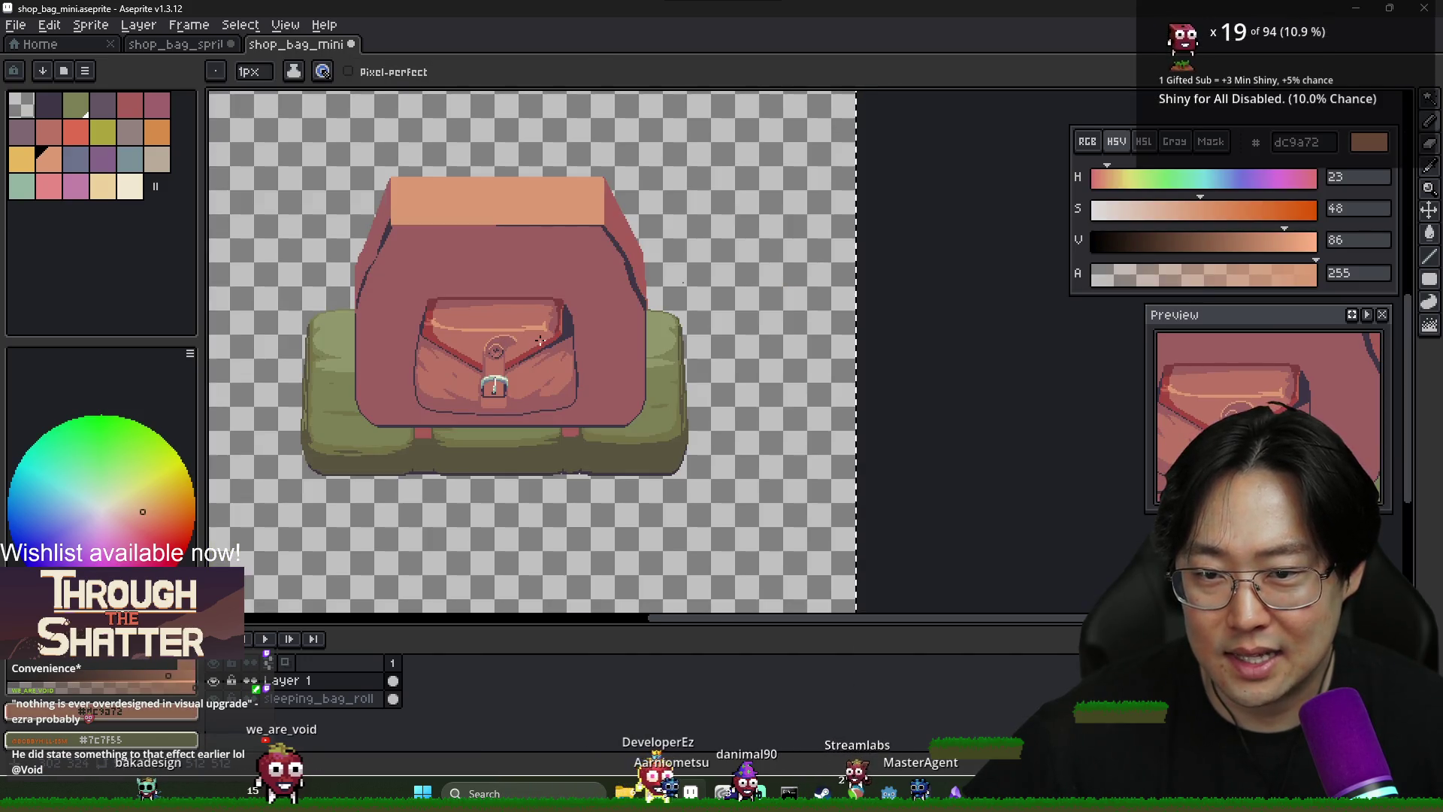
scroll(494, 337, "up", 3)
scroll(634, 354, "down", 3)
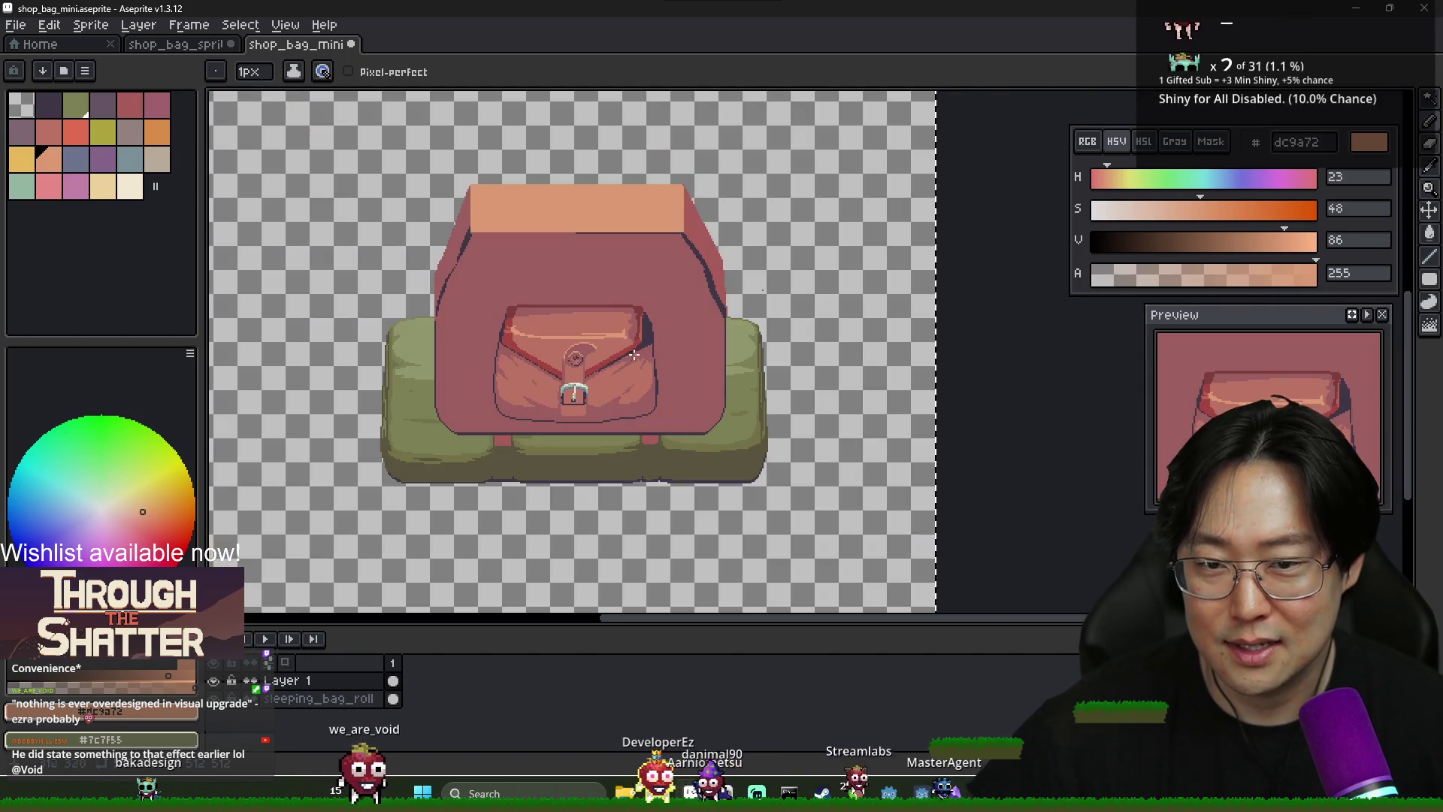
scroll(526, 338, "up", 3)
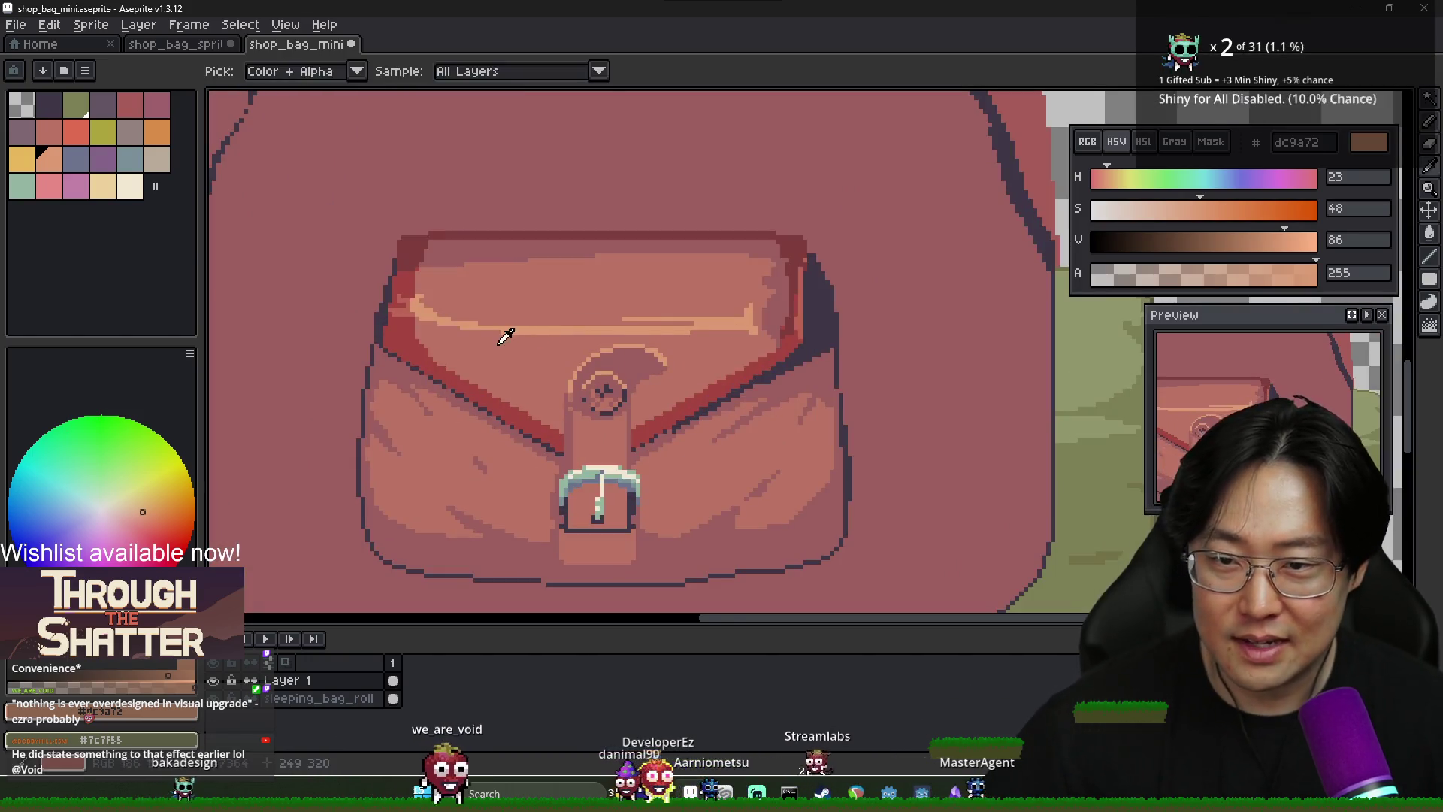
left_click(500, 342, "alt")
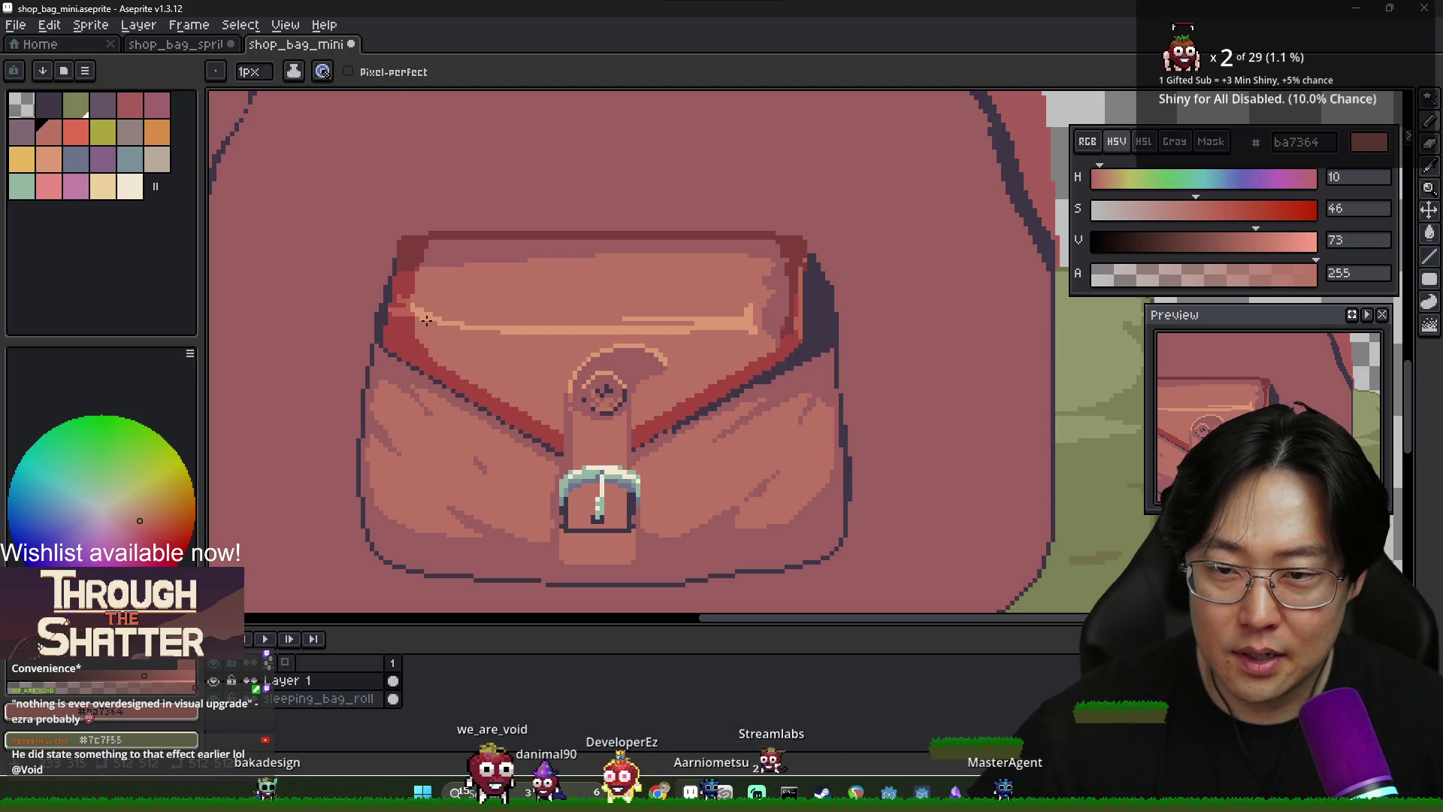
scroll(466, 322, "down", 3)
scroll(600, 329, "up", 1)
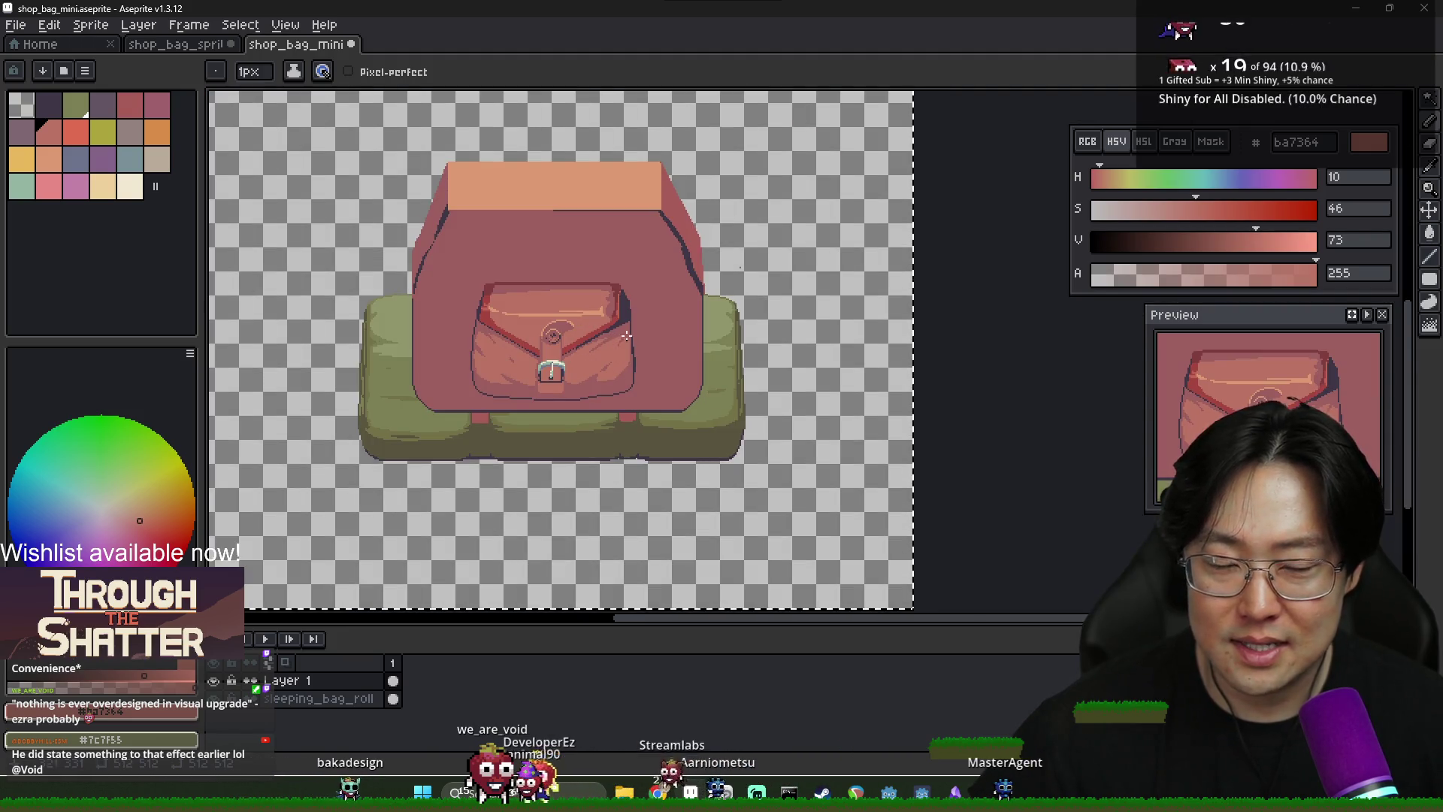
scroll(578, 329, "up", 3)
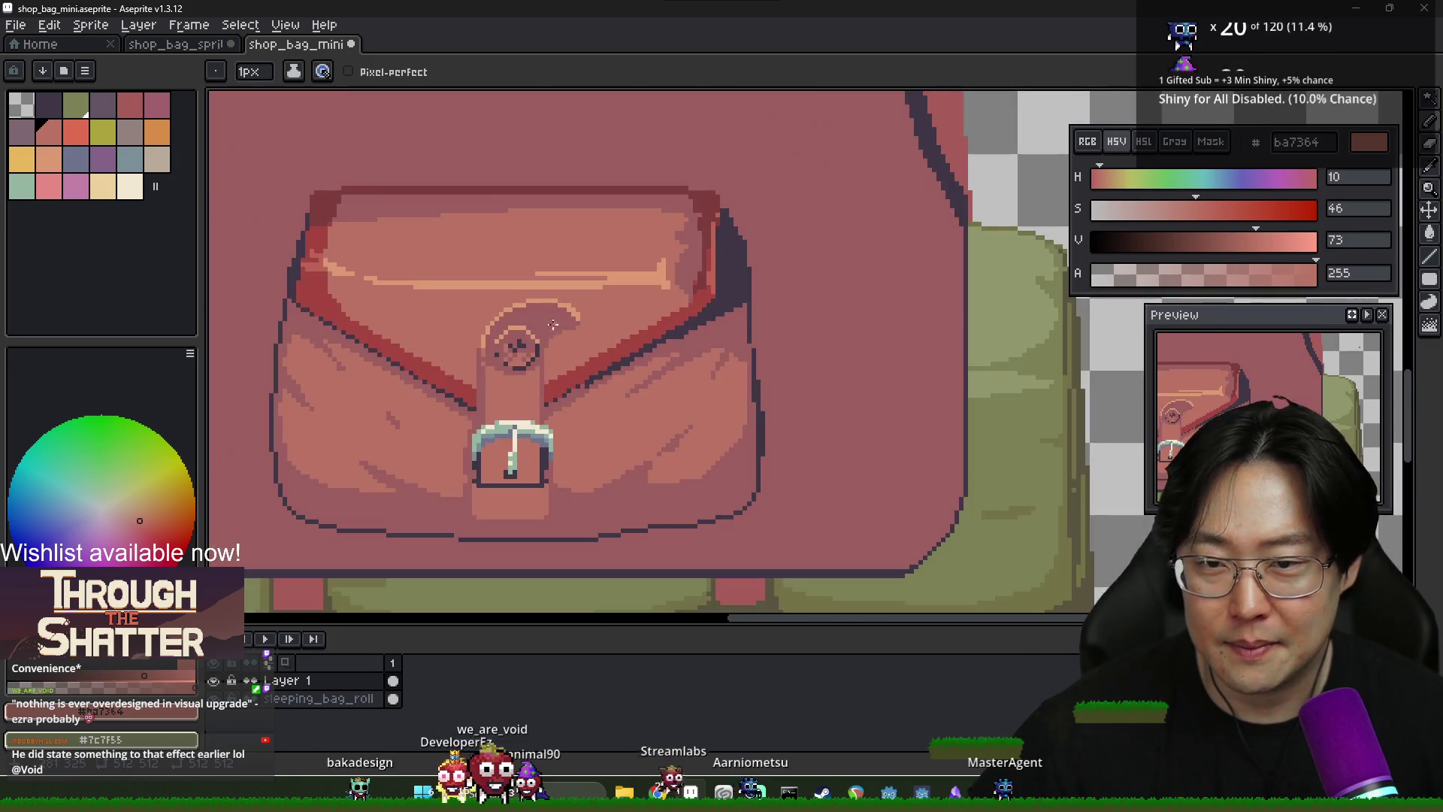
left_click(494, 345, "alt")
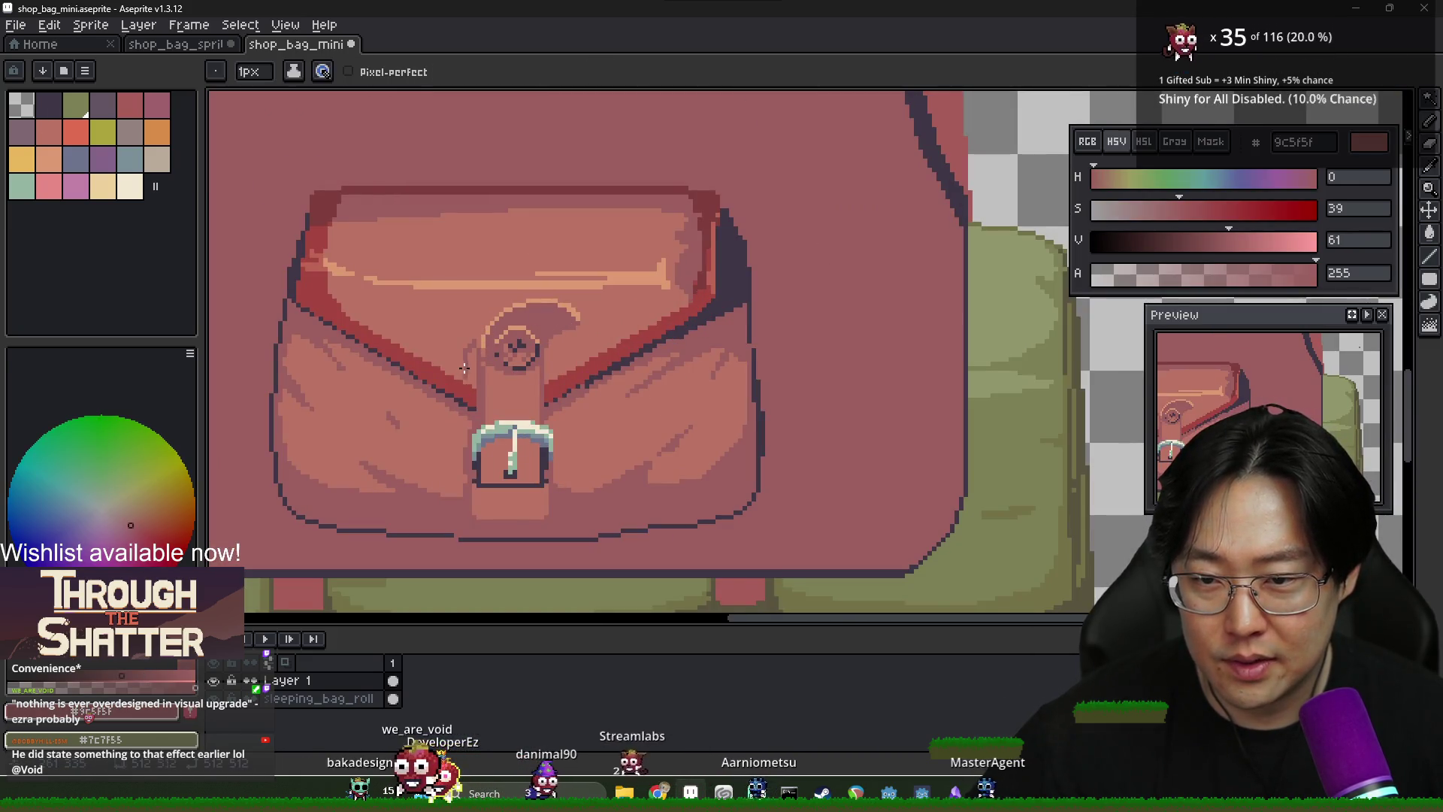
Touch up dark strap red pixels along the flap edge above the strap
key("g")
scroll(470, 371, "up", 1)
key("b")
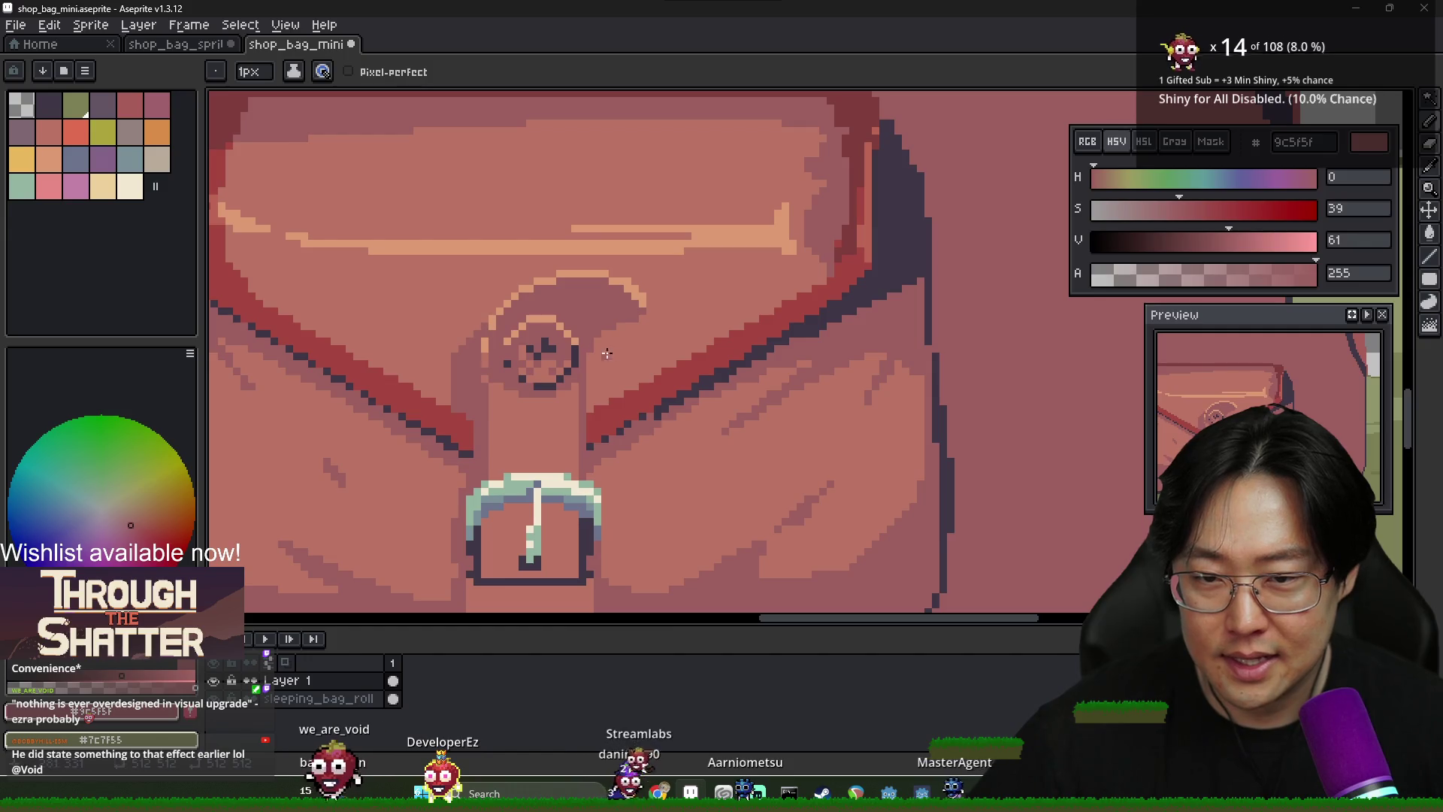
scroll(574, 358, "down", 2)
scroll(574, 357, "down", 1)
scroll(541, 308, "up", 3)
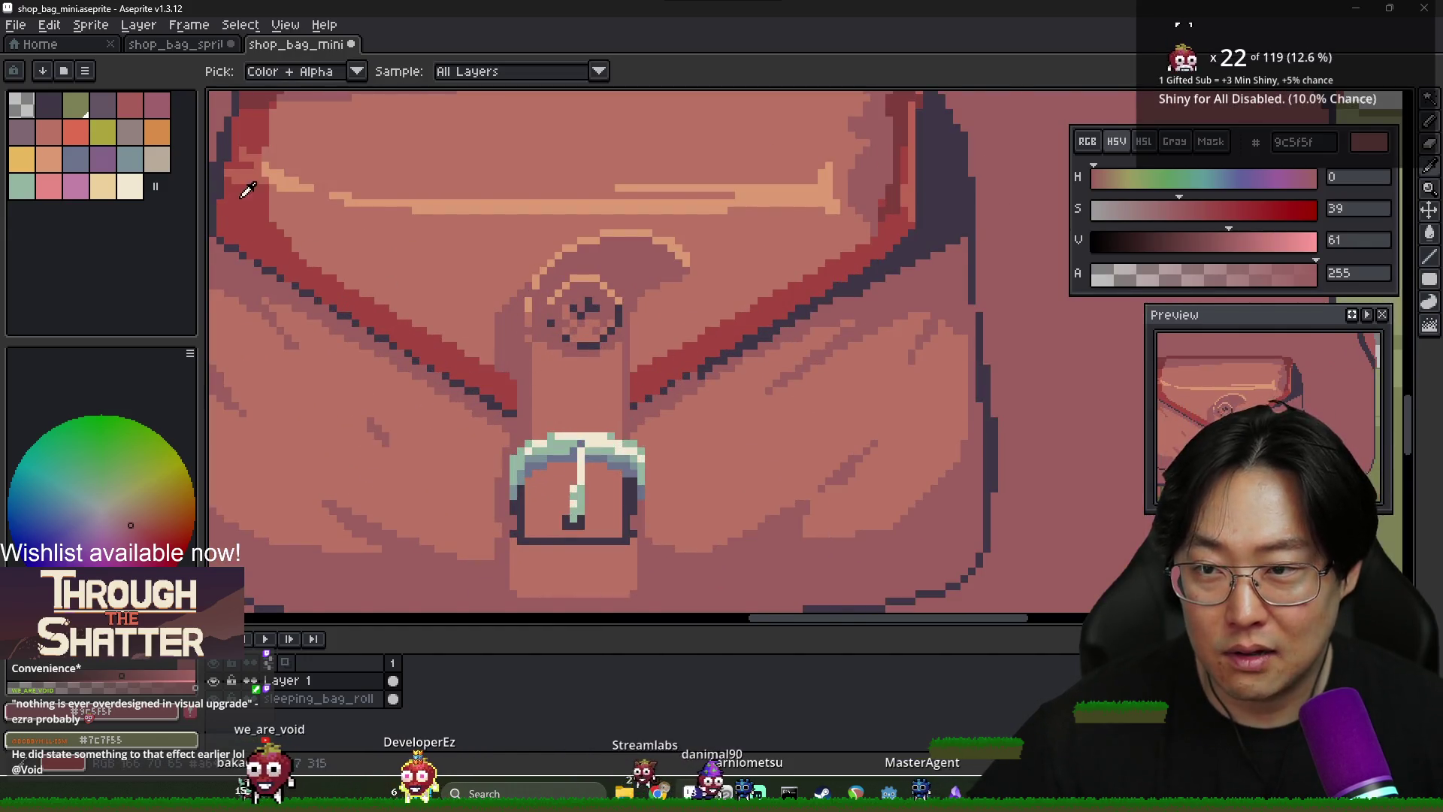
scroll(262, 130, "up", 1)
left_click(263, 130, "alt")
scroll(443, 336, "up", 1)
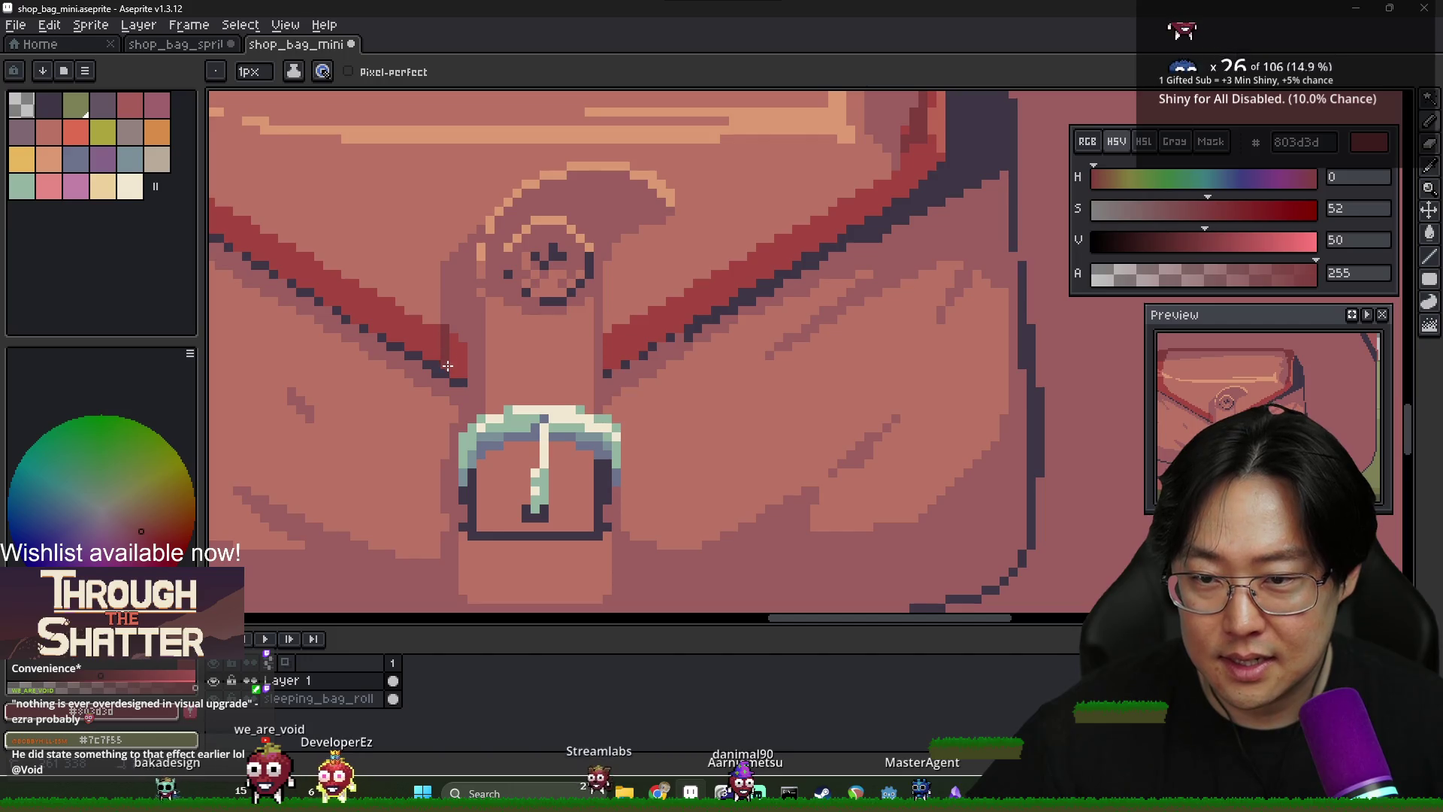
key("g")
scroll(451, 369, "down", 3)
scroll(473, 376, "up", 2)
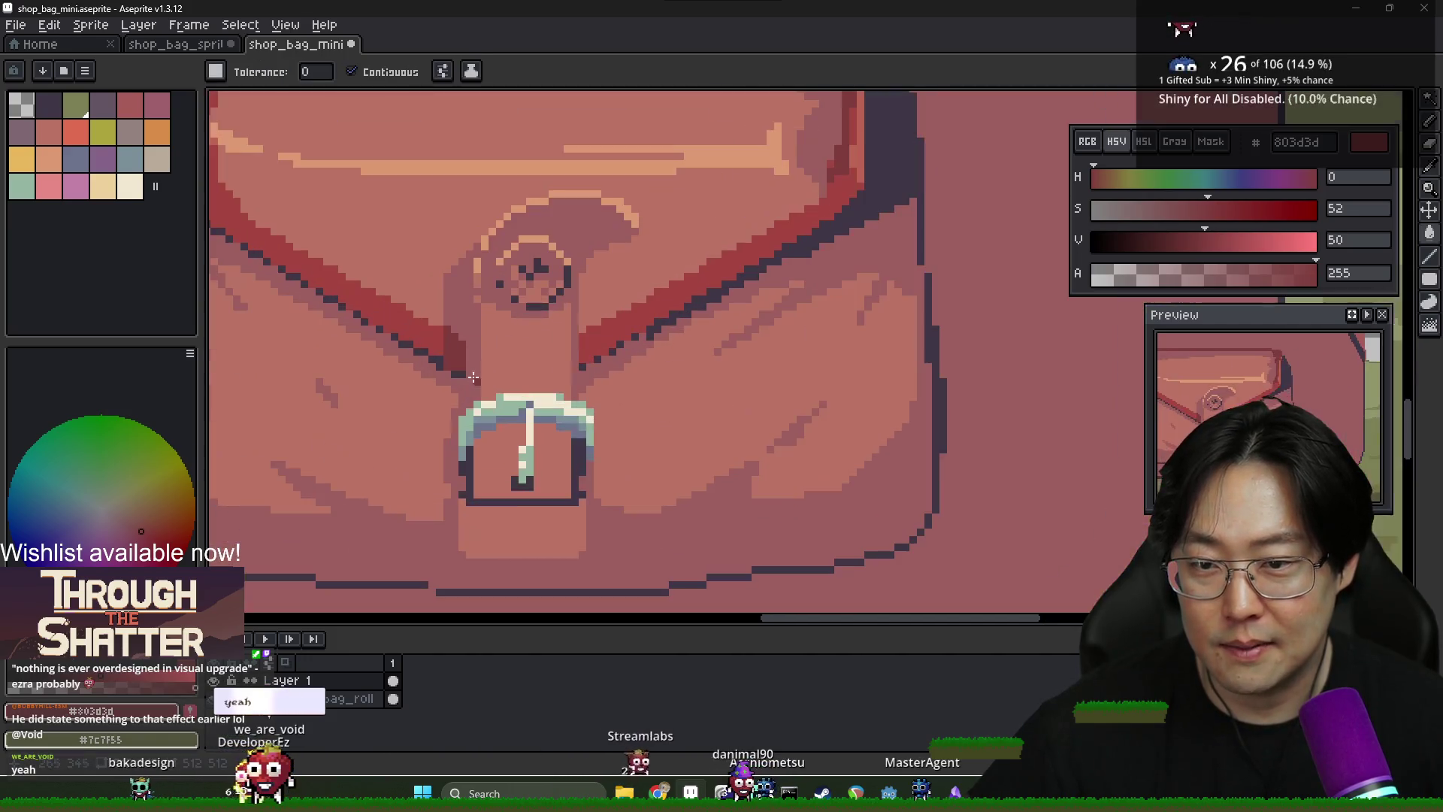
scroll(446, 350, "down", 3)
scroll(434, 323, "up", 4)
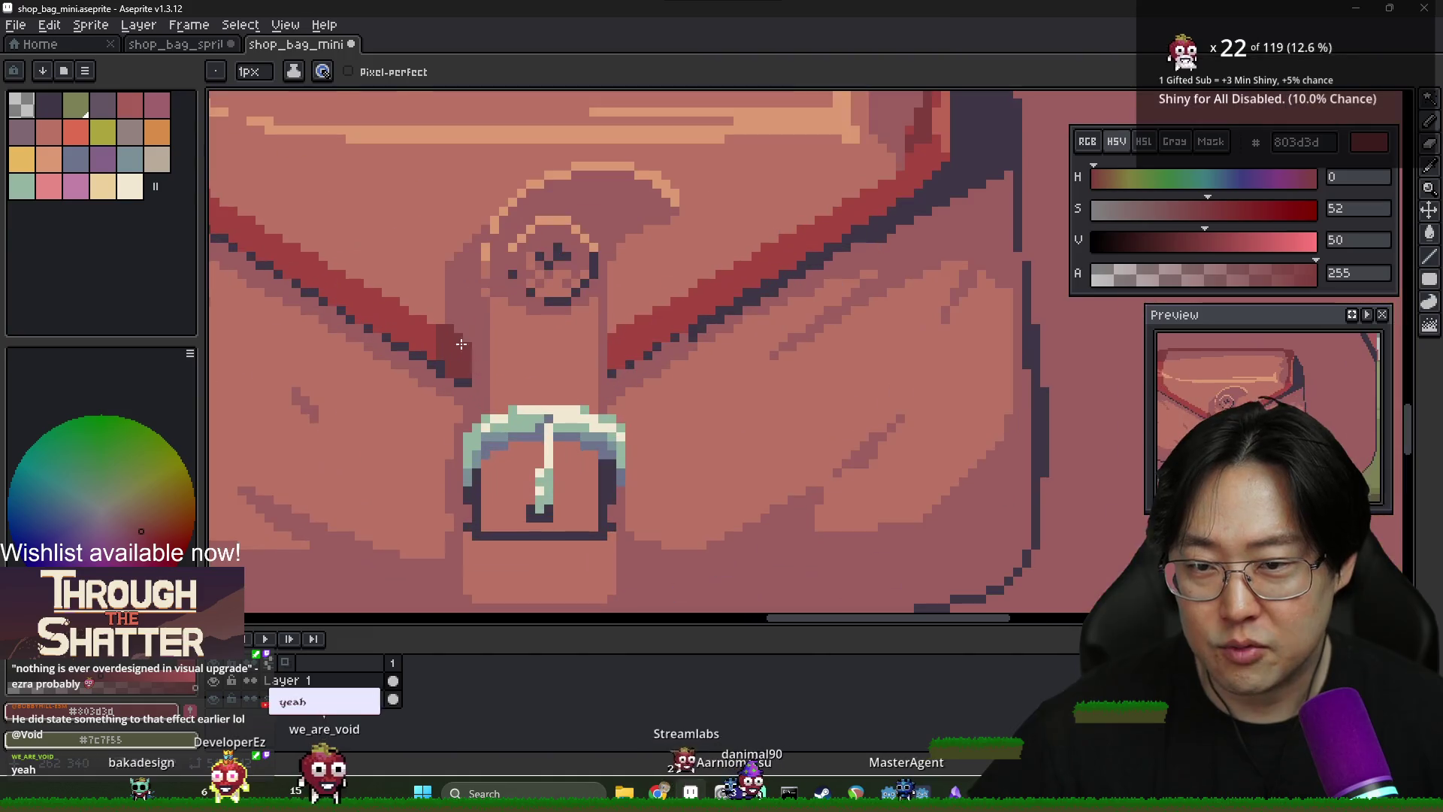
Alternate brighter flap red, mid tone, dark strap red and pinks where flap meets strap
key("alt")
left_click(435, 323, "alt")
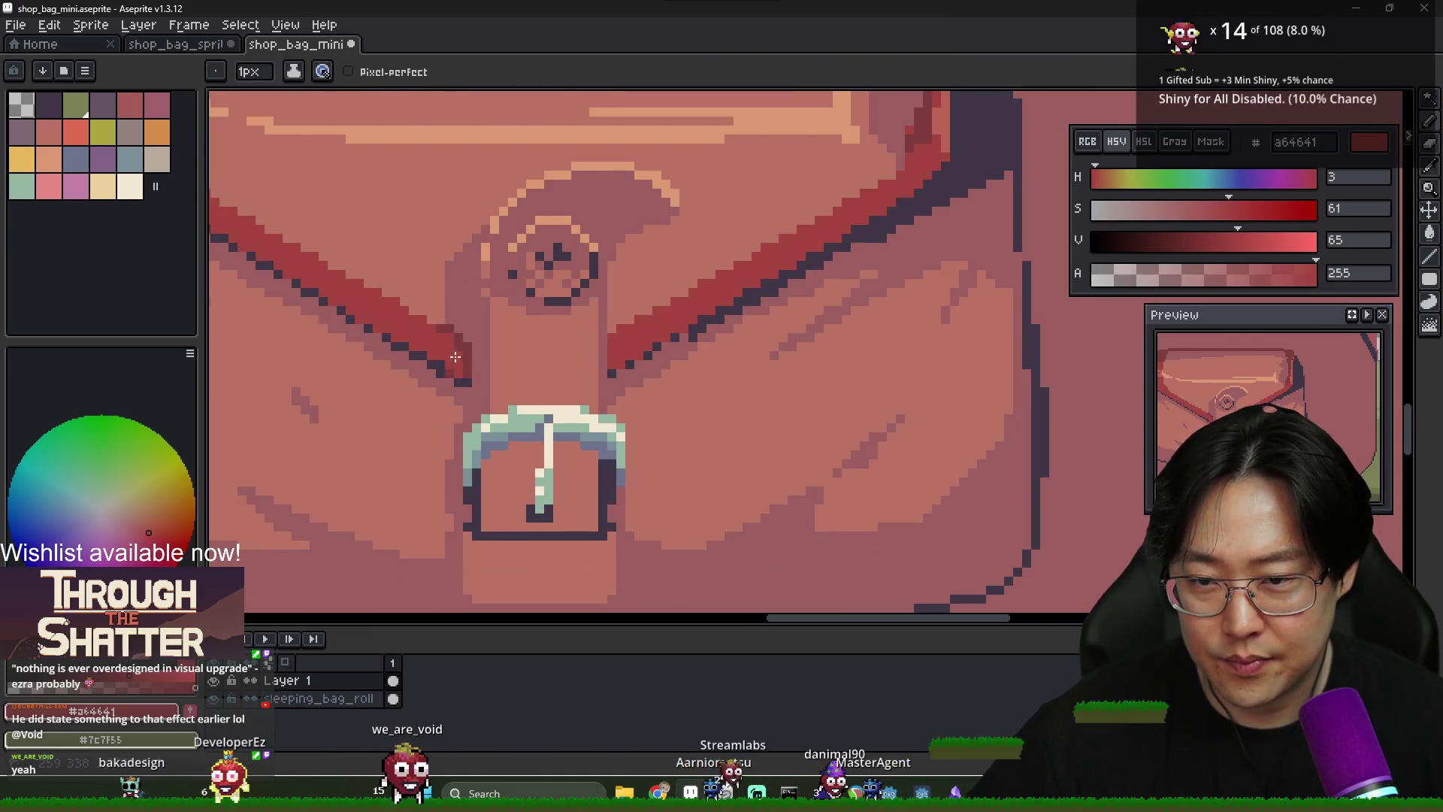
left_click(479, 366, "alt")
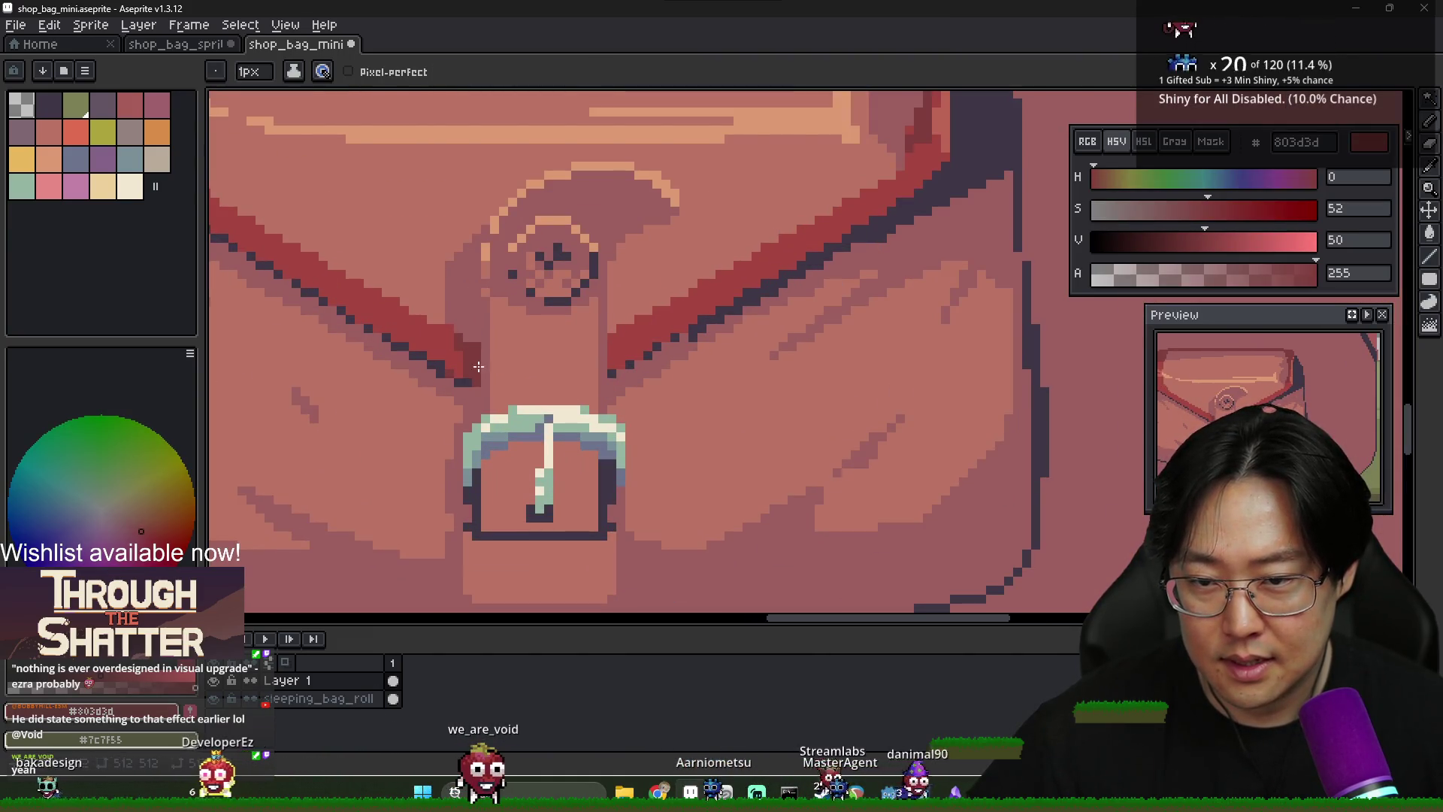
left_click(626, 343, "alt")
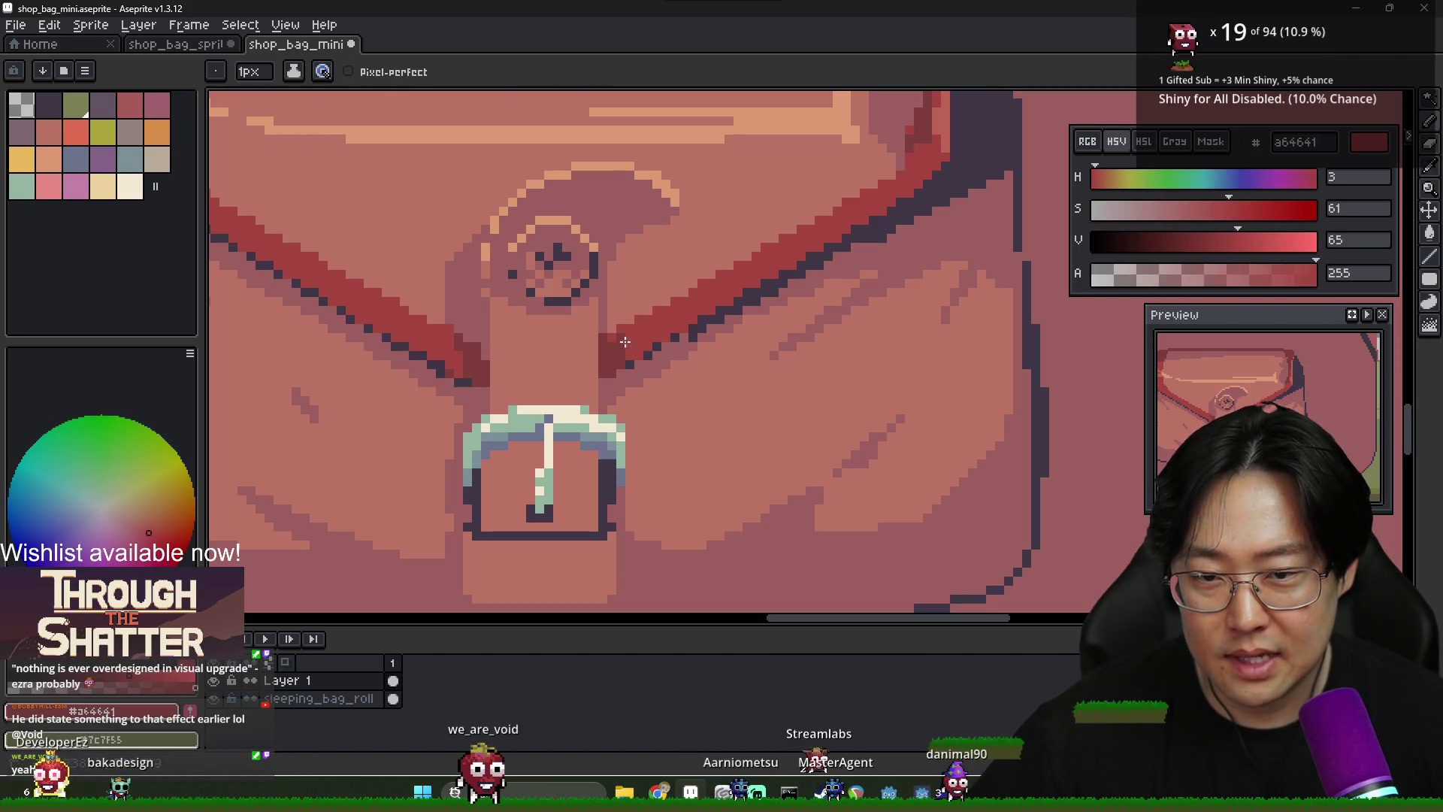
left_click(620, 366, "alt")
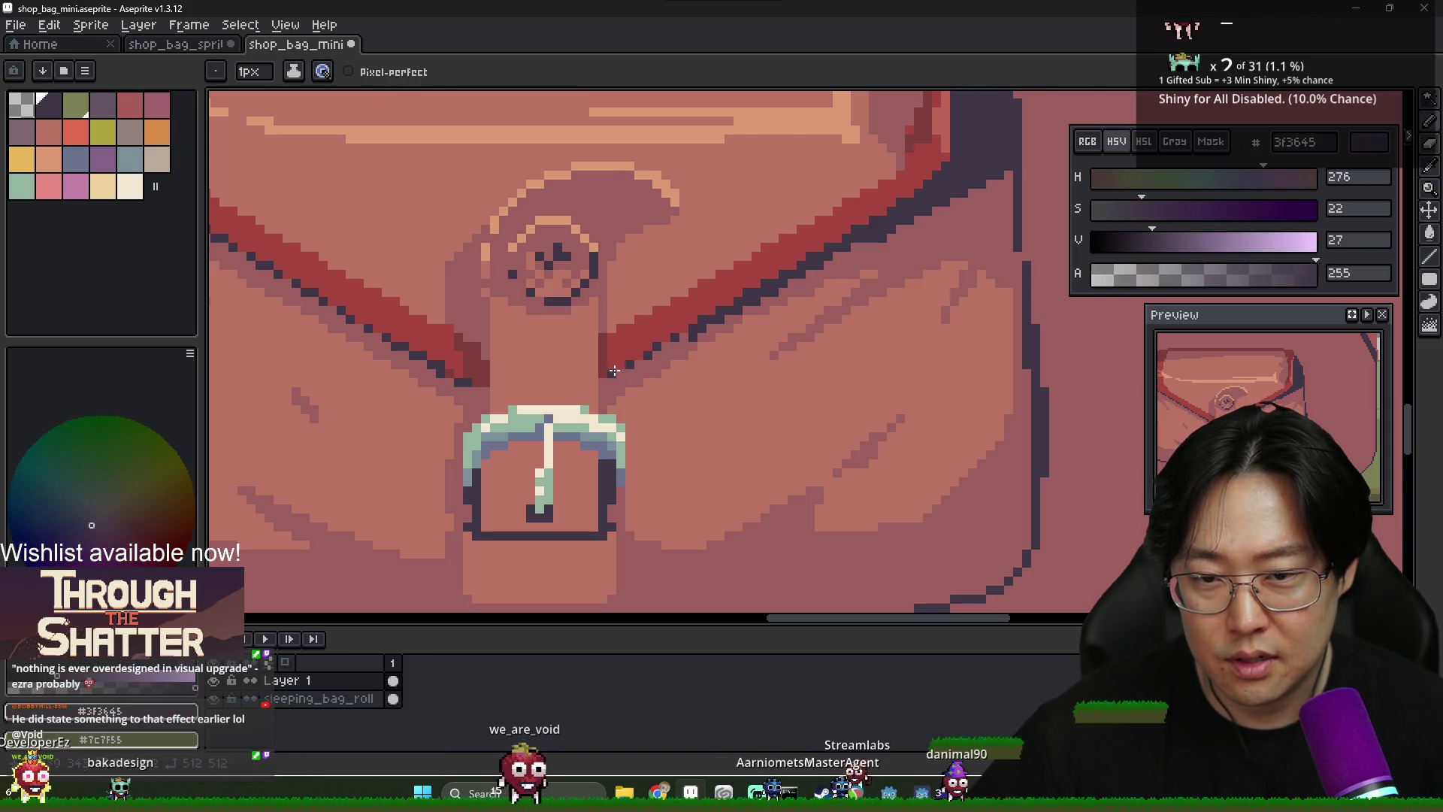
left_click(466, 363, "alt")
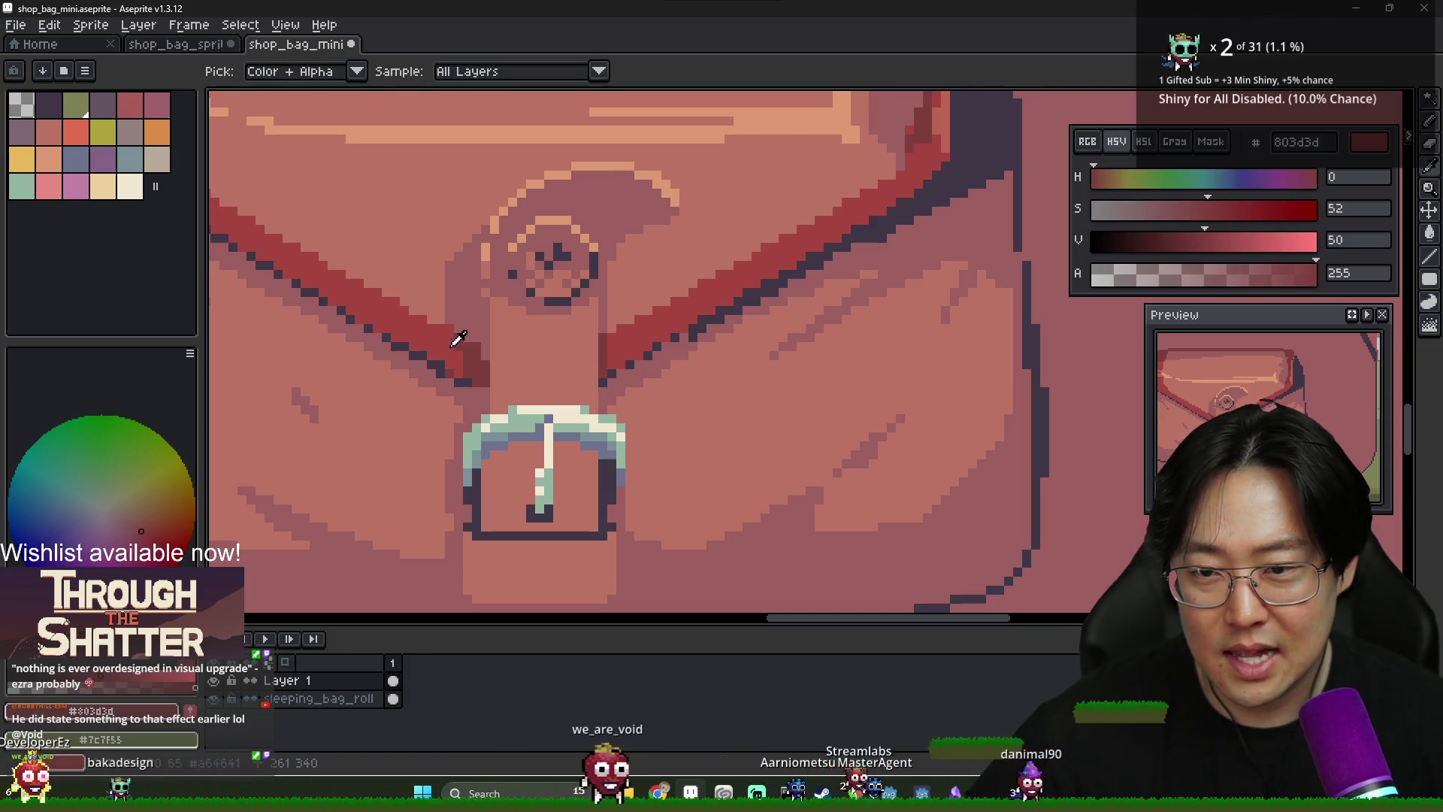
left_click(468, 332, "alt")
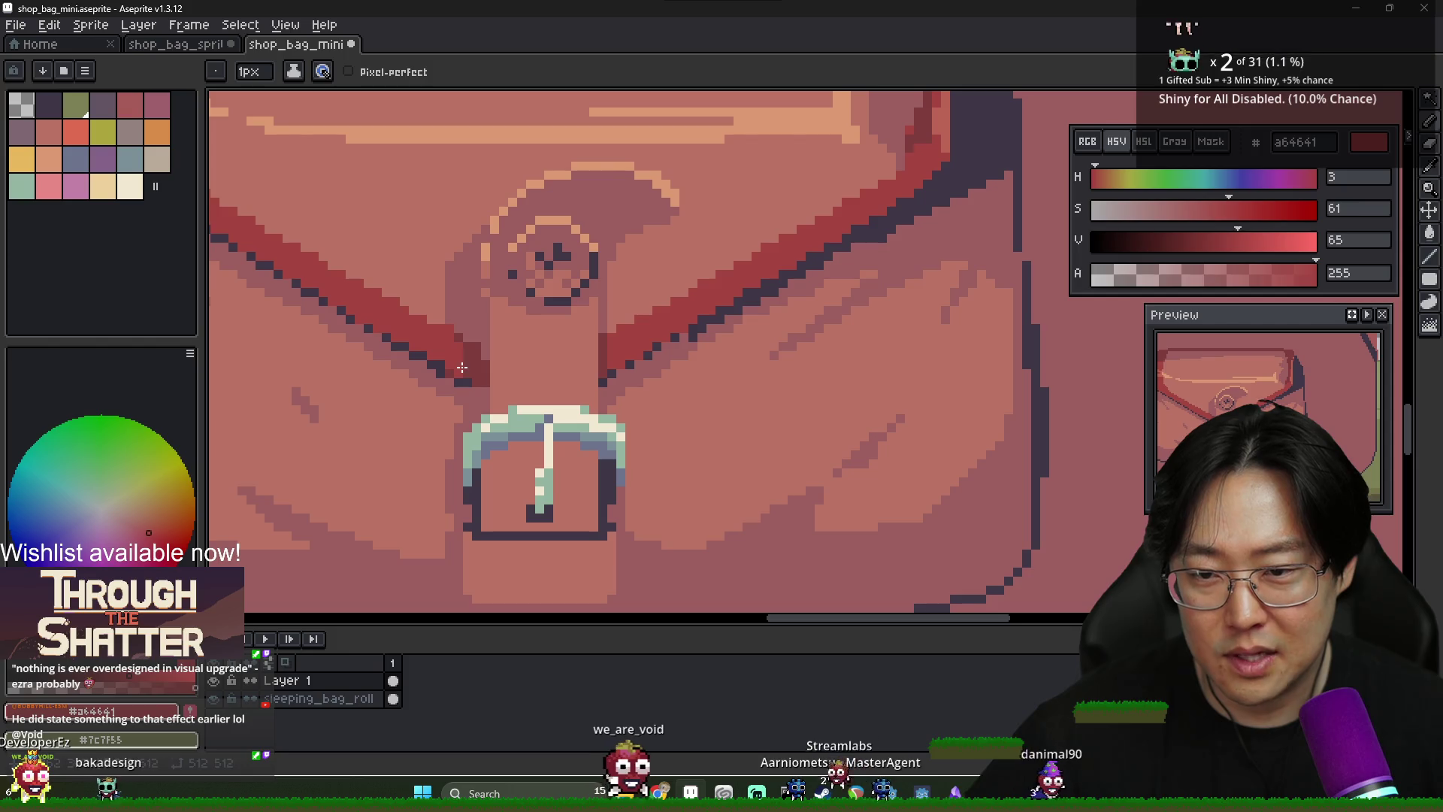
left_click(452, 323, "alt")
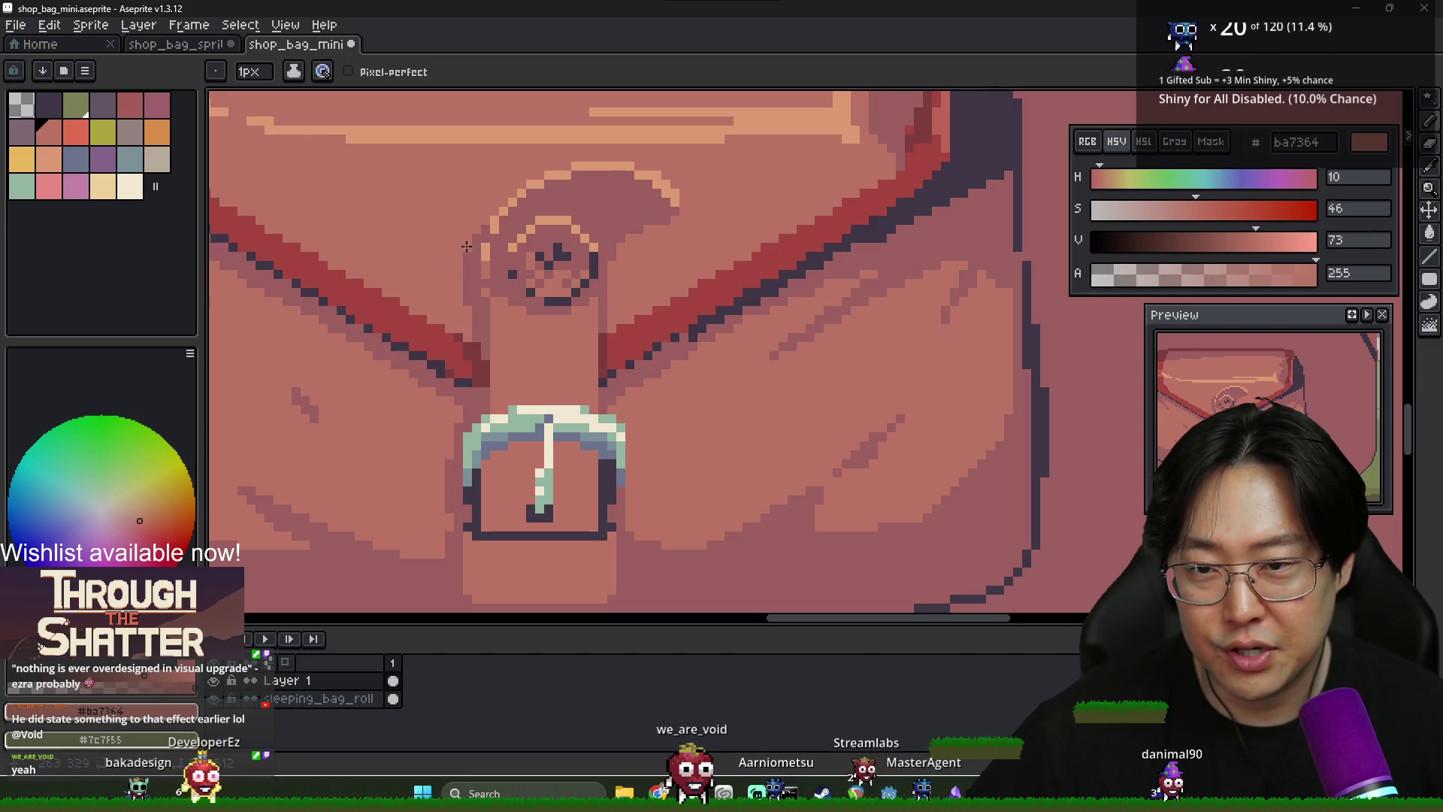
left_click(463, 345, "alt")
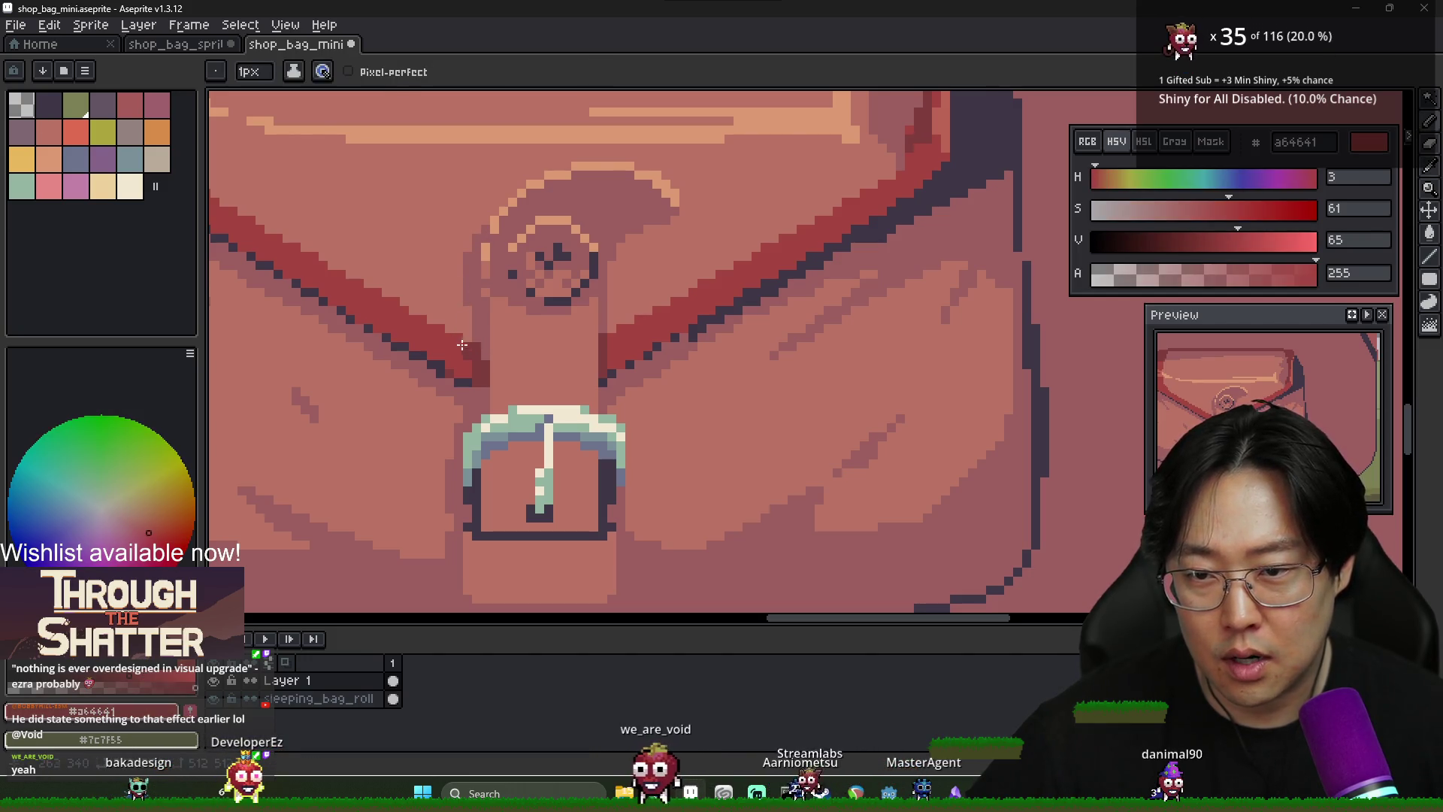
scroll(469, 357, "down", 3)
scroll(474, 354, "up", 4)
left_click(478, 359, "alt")
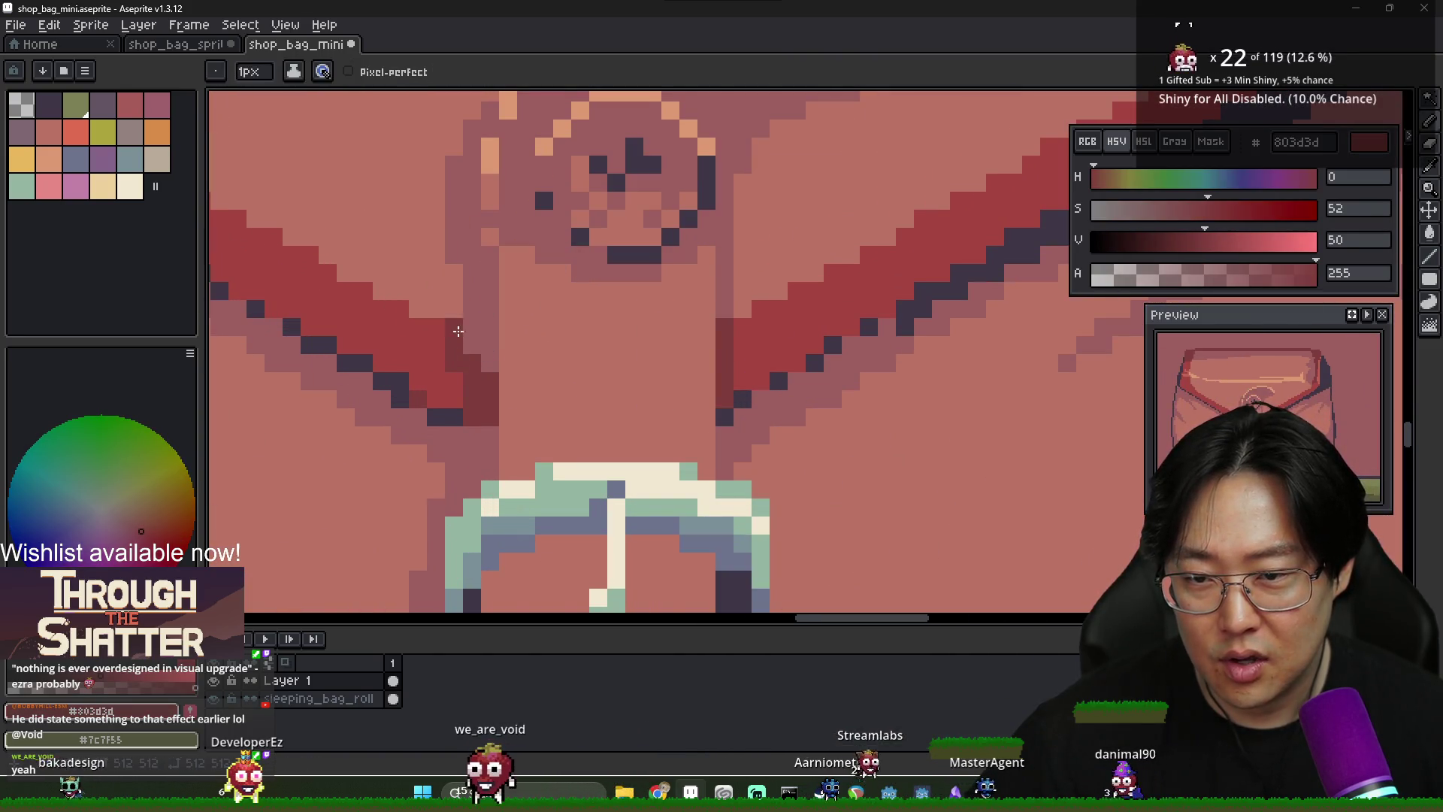
left_click(442, 297, "alt")
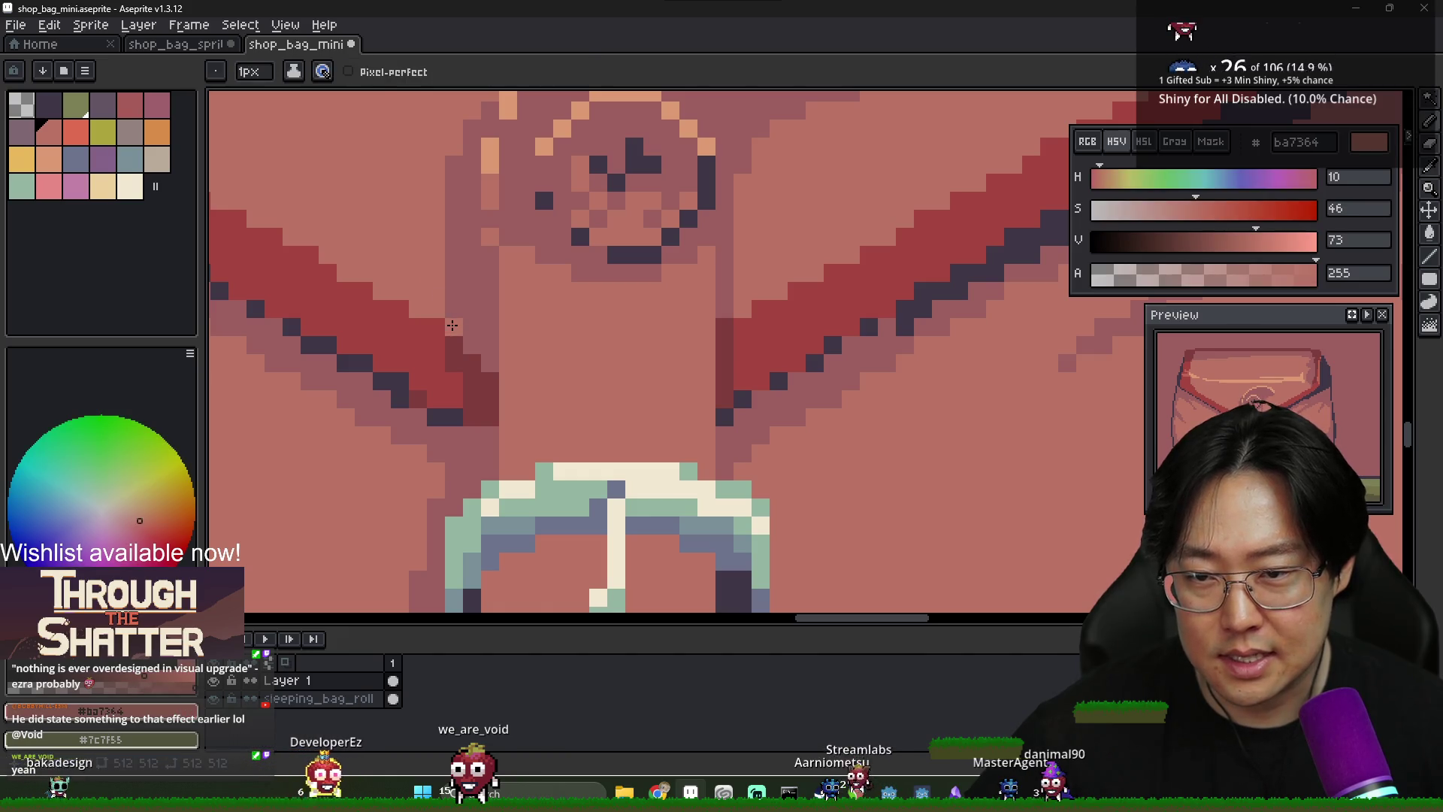
left_click(444, 201, "alt")
scroll(447, 152, "down", 3)
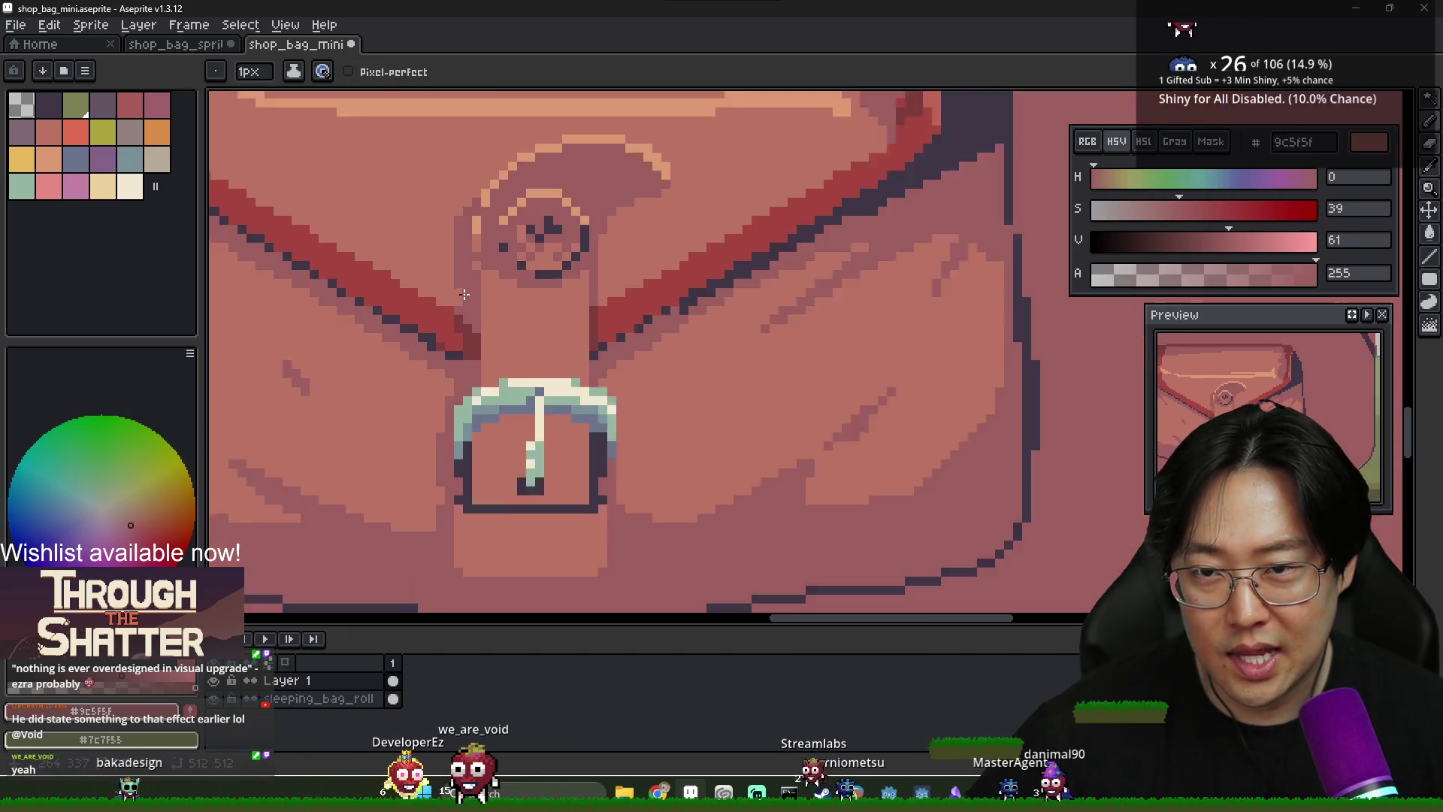
scroll(498, 296, "down", 2)
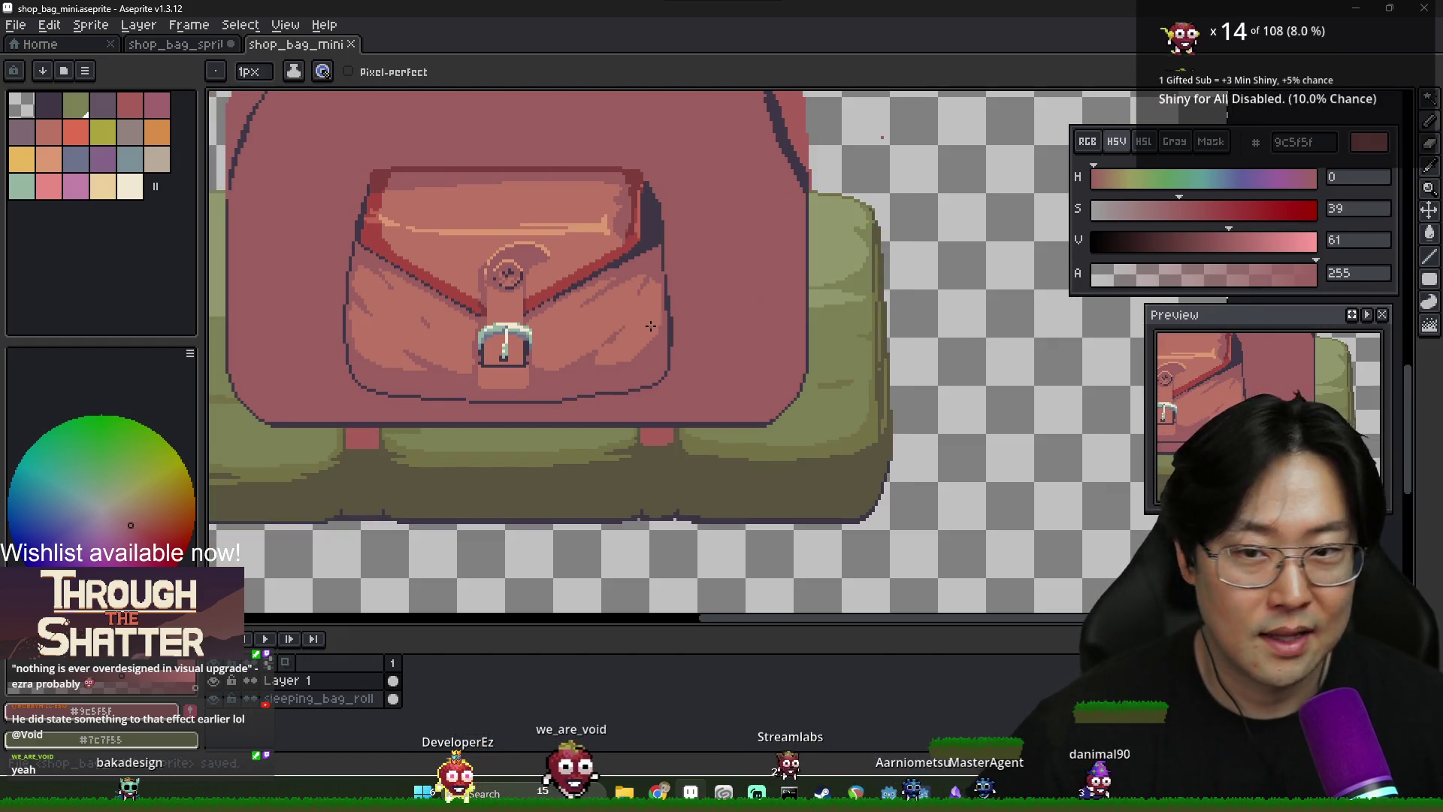
scroll(501, 299, "up", 2)
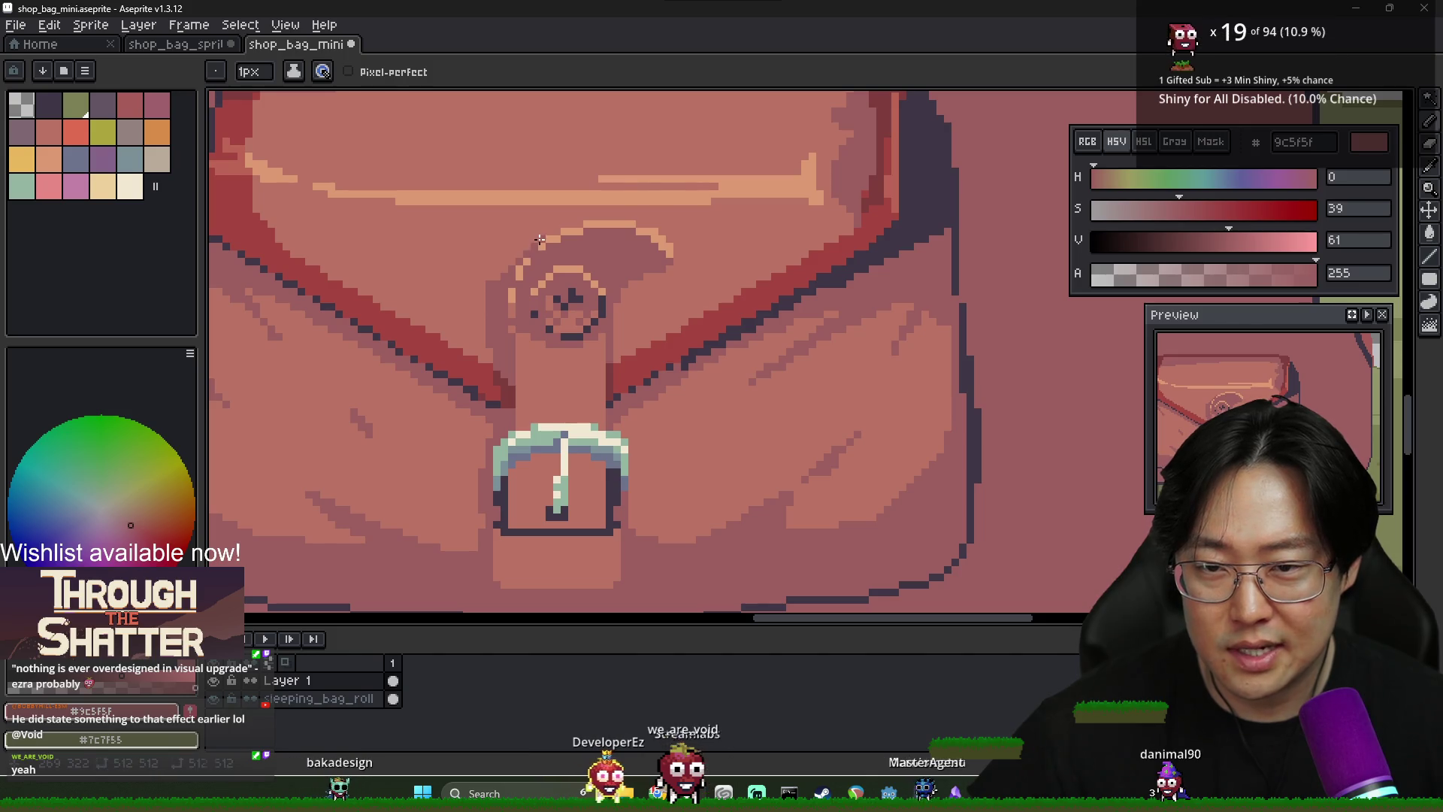
Outline both strap edges from rivet to buckle in dark purple 3f3645
left_click(493, 270, "alt")
scroll(536, 386, "down", 3)
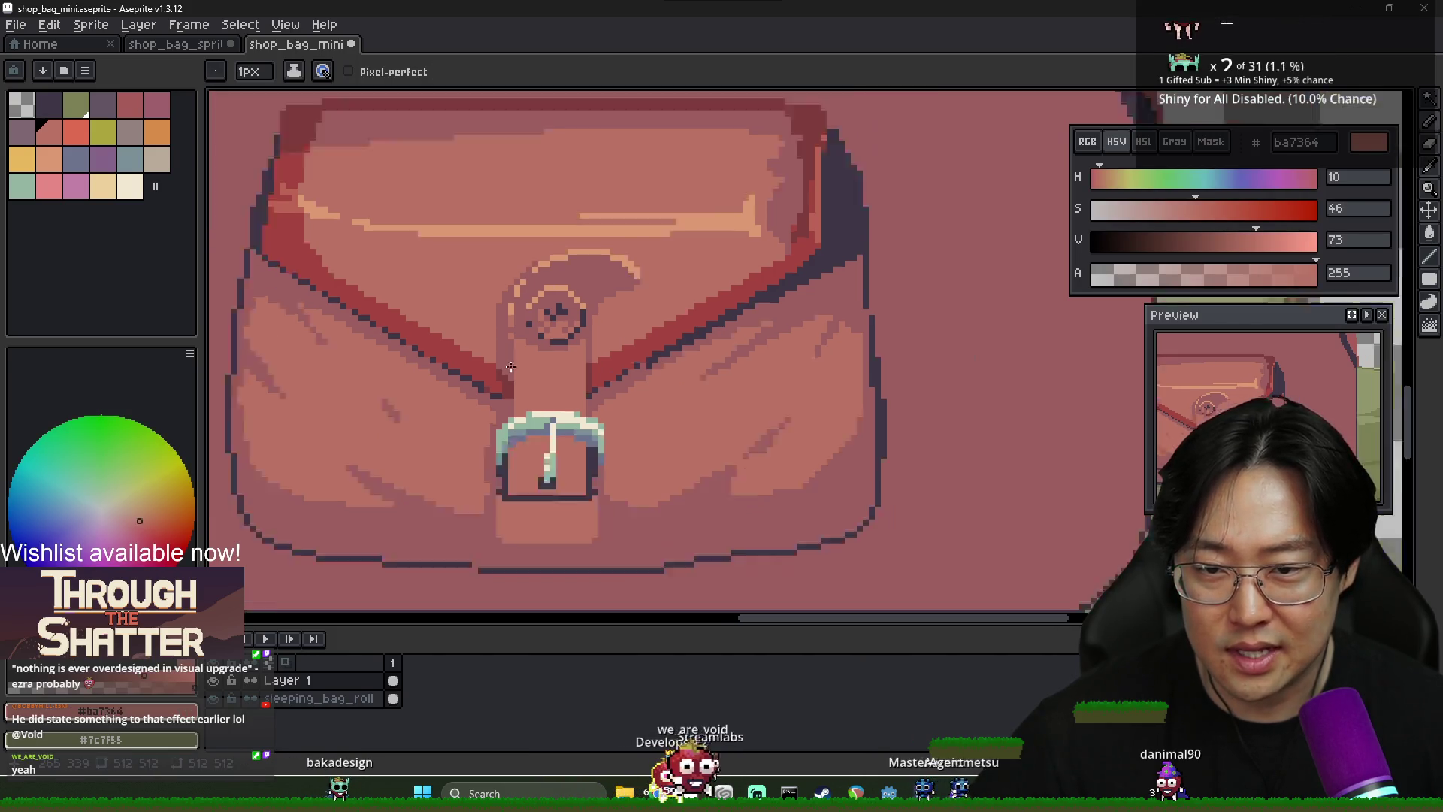
scroll(574, 405, "up", 3)
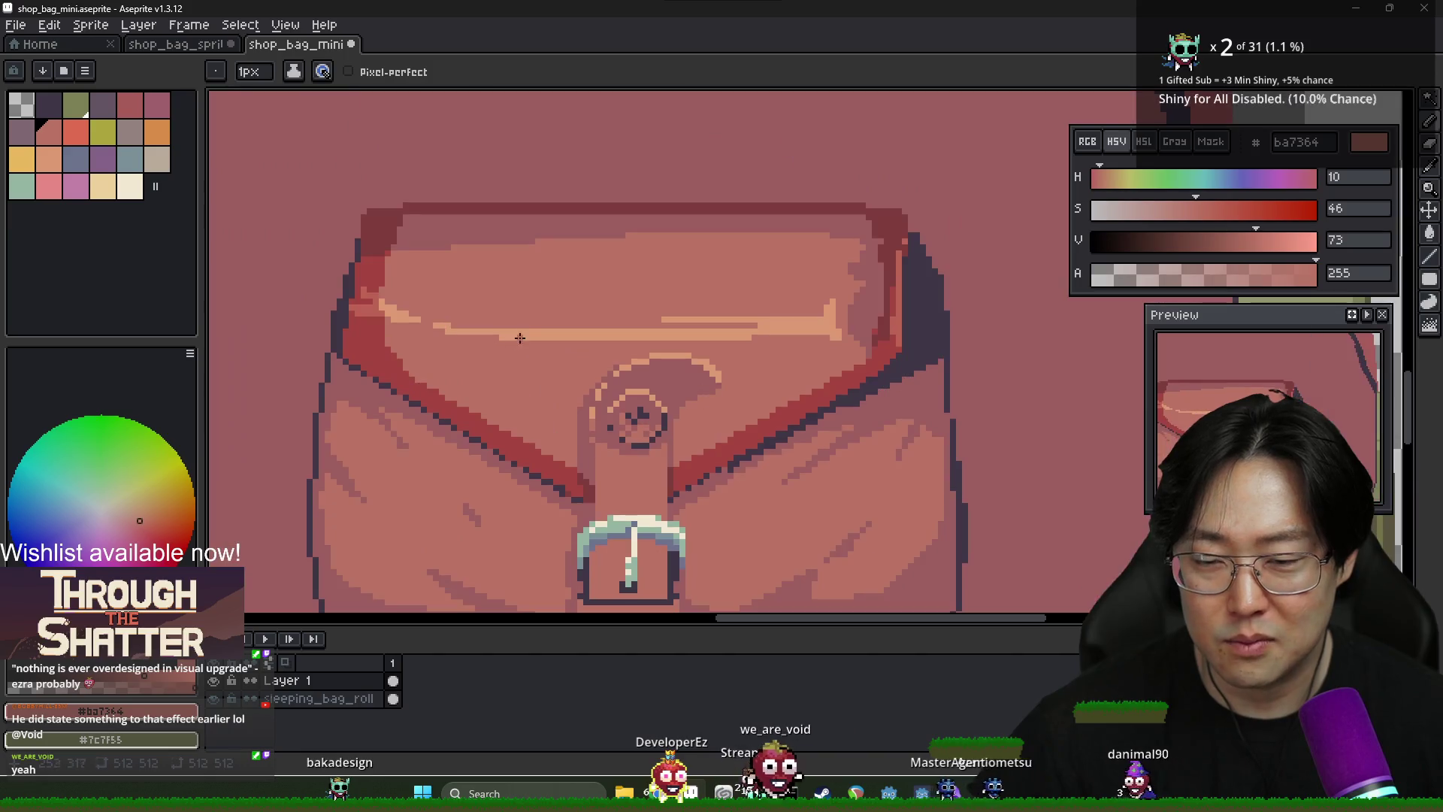
key("i")
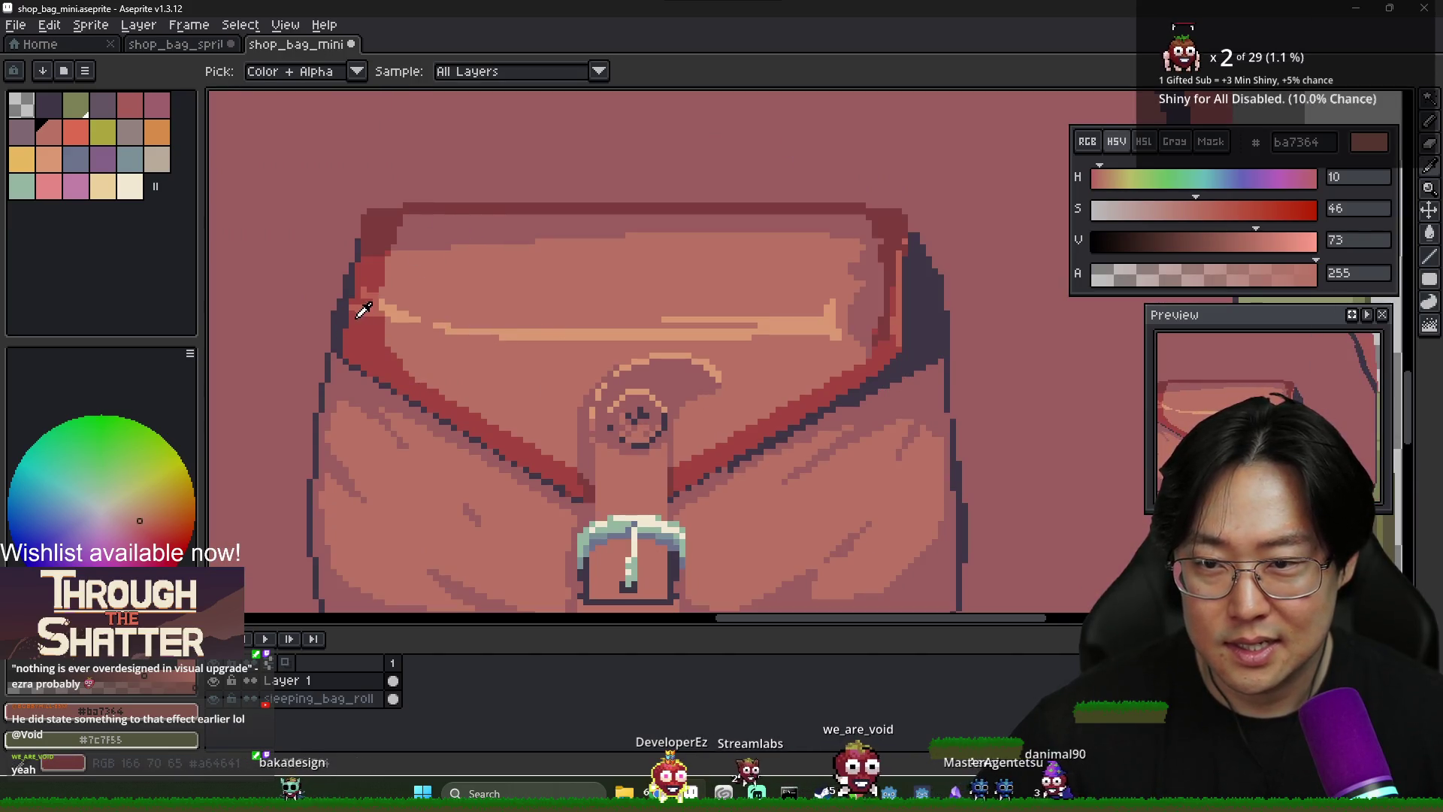
left_click(545, 469, "alt")
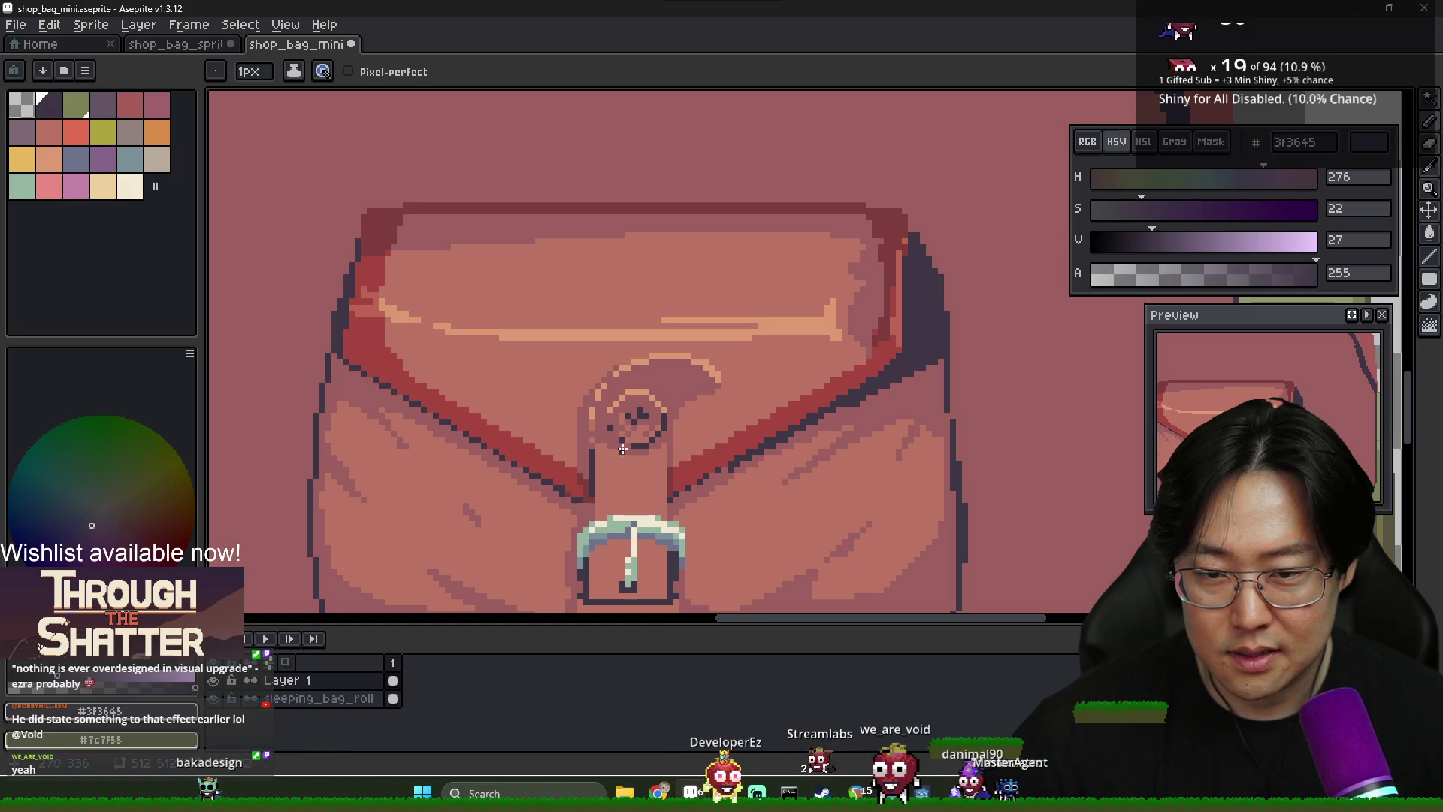
scroll(586, 410, "down", 4)
scroll(699, 464, "up", 4)
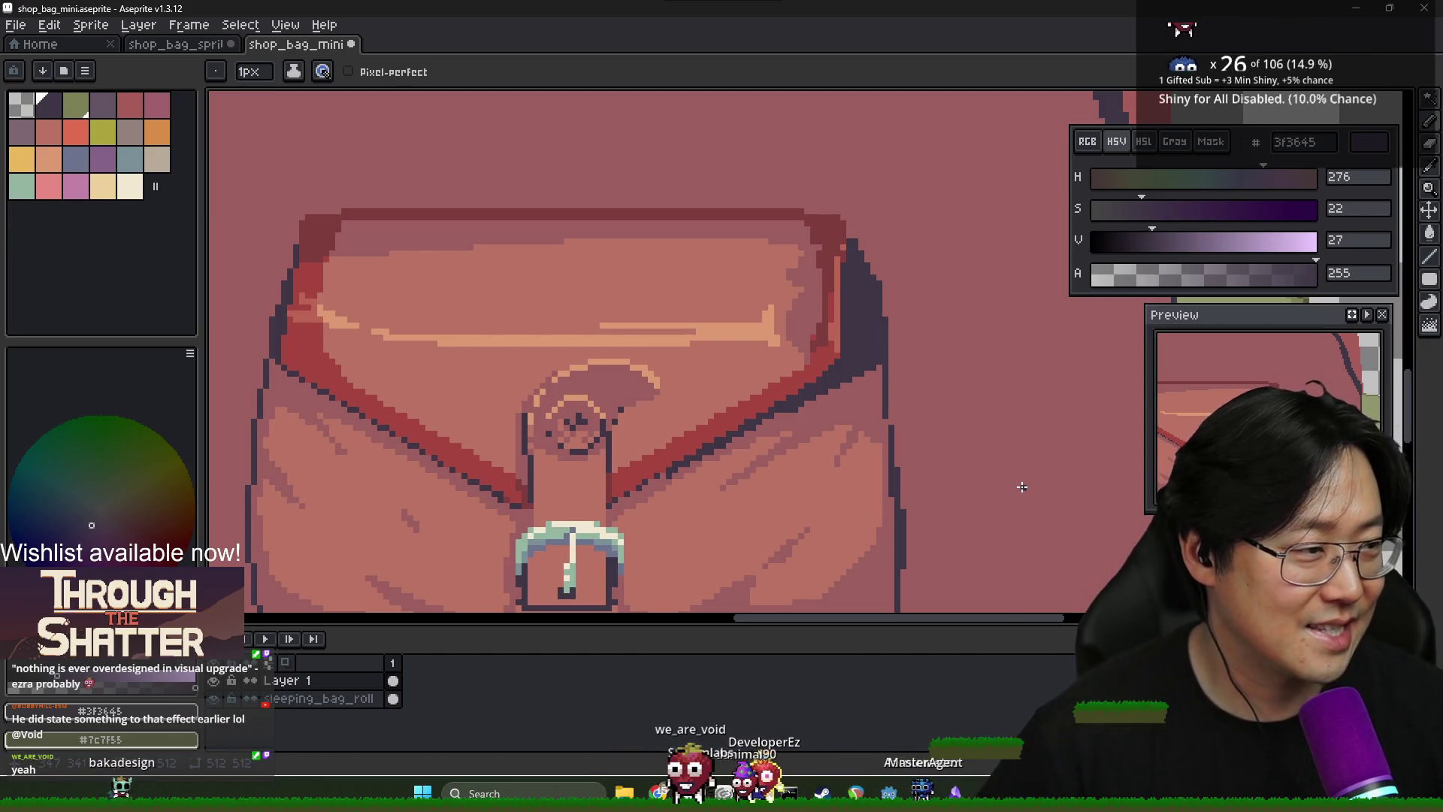
scroll(560, 428, "down", 3)
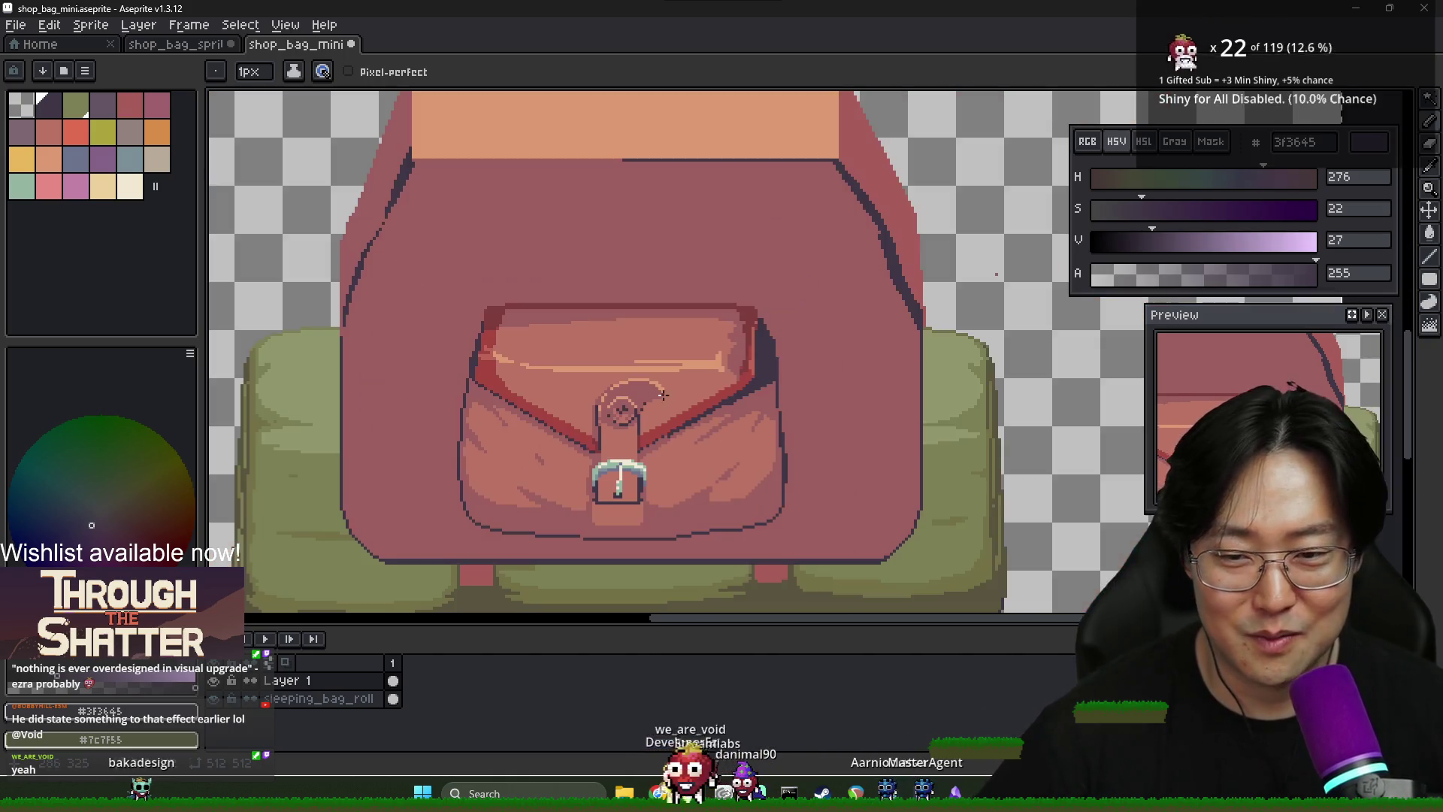
scroll(557, 427, "up", 4)
scroll(556, 427, "down", 1)
left_click(536, 437, "alt")
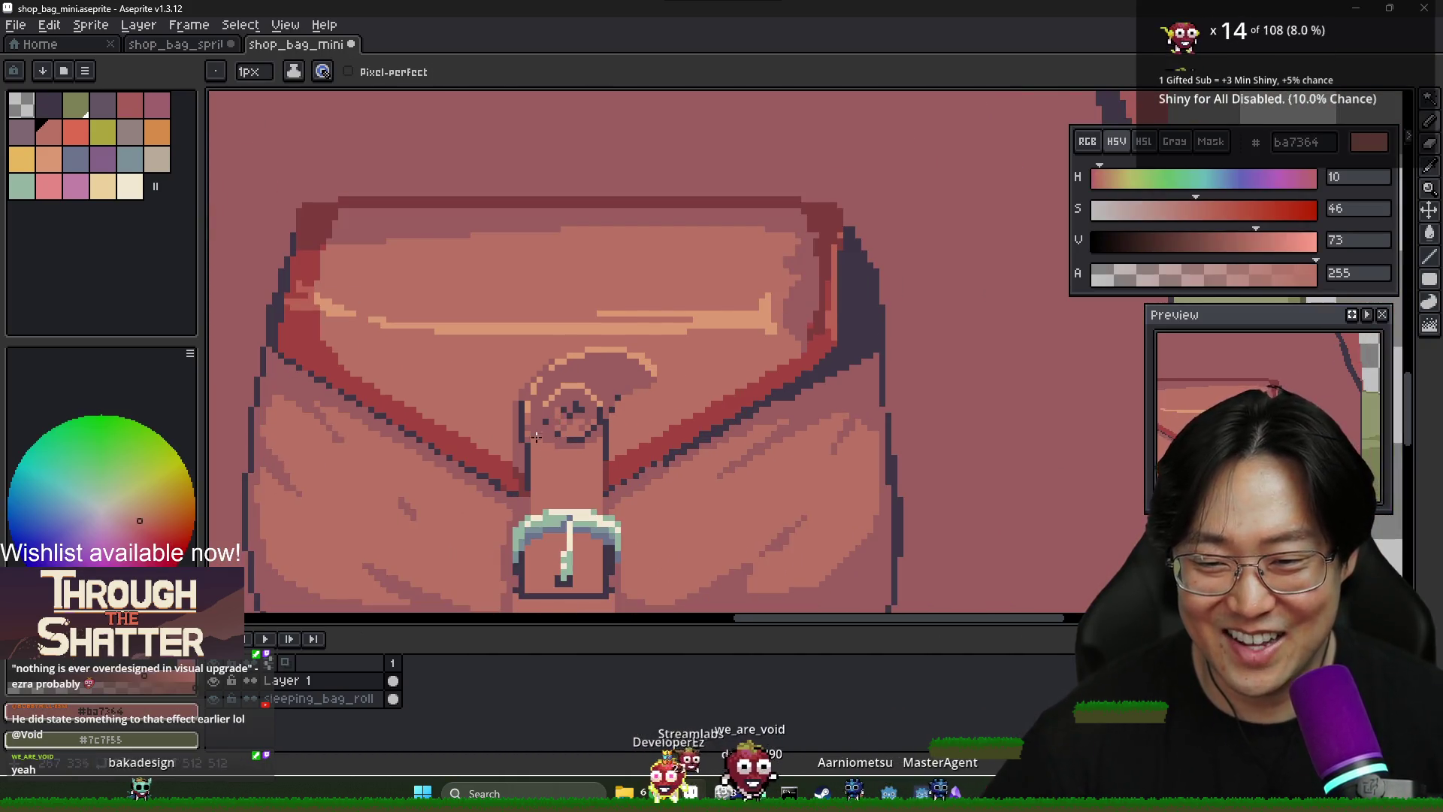
left_click(534, 427, "alt")
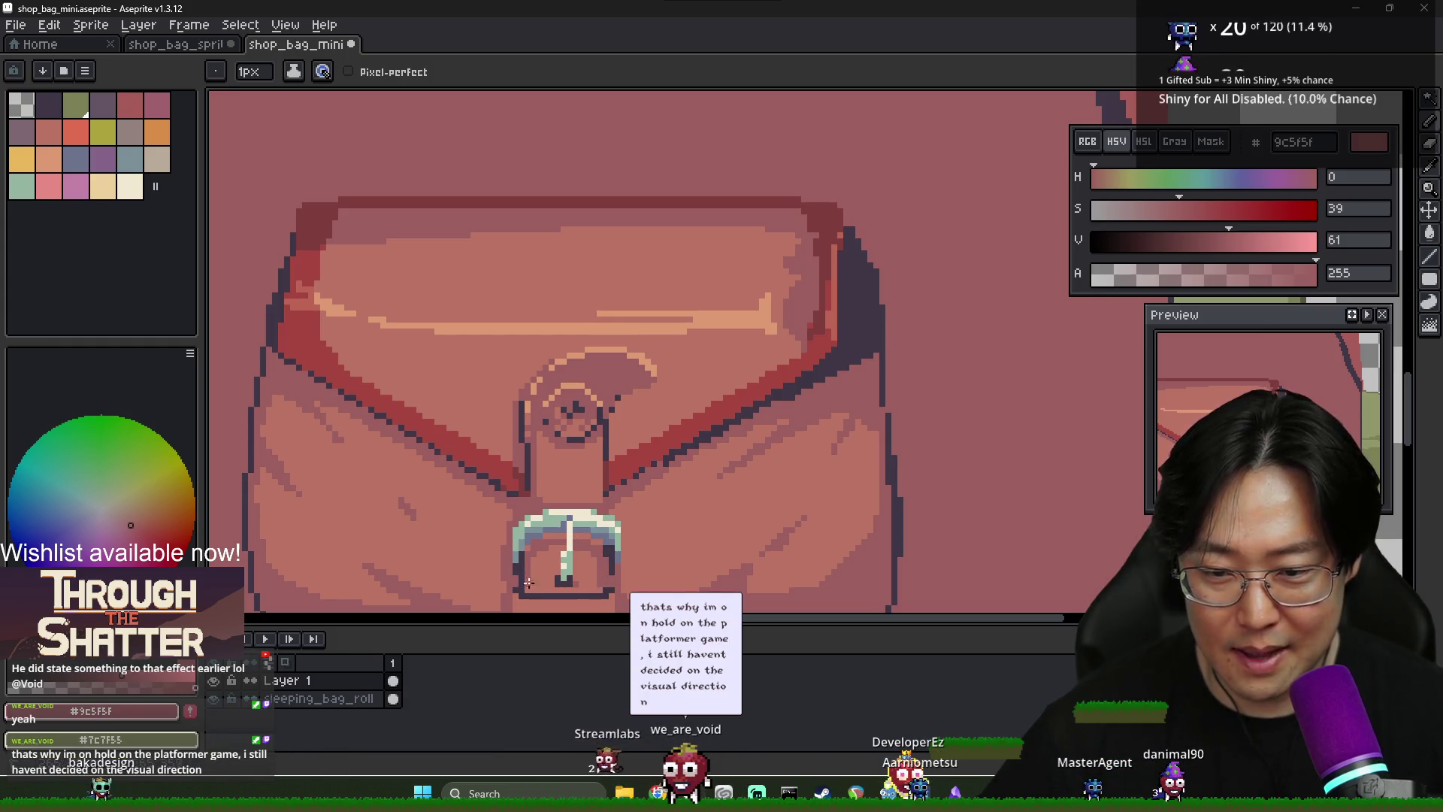
Paint a dark 3f3645 shadow beneath the buckle on the strap tail
scroll(528, 589, "down", 2)
scroll(523, 522, "up", 3)
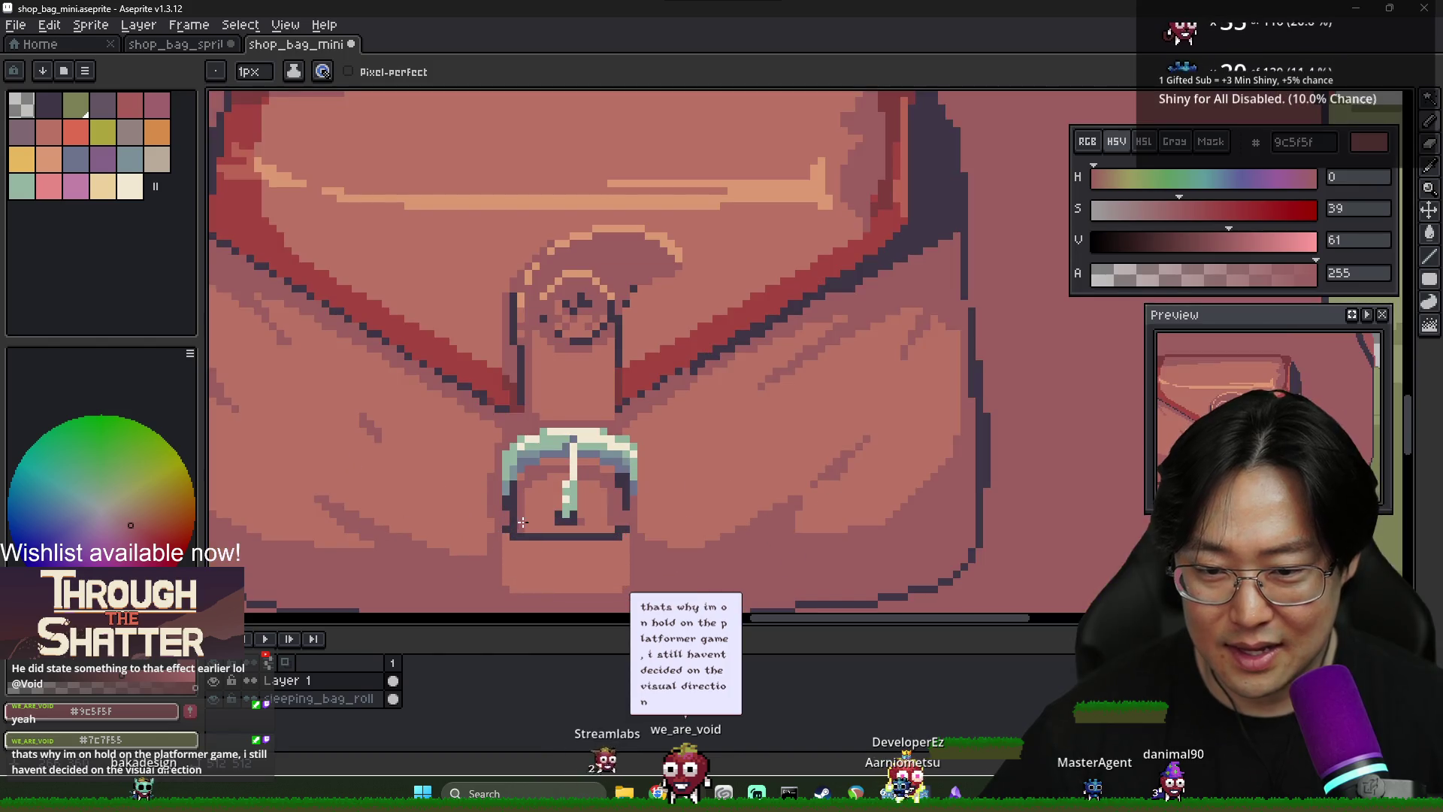
scroll(521, 494, "down", 2)
scroll(533, 483, "up", 2)
left_click(533, 483, "alt")
scroll(524, 508, "down", 2)
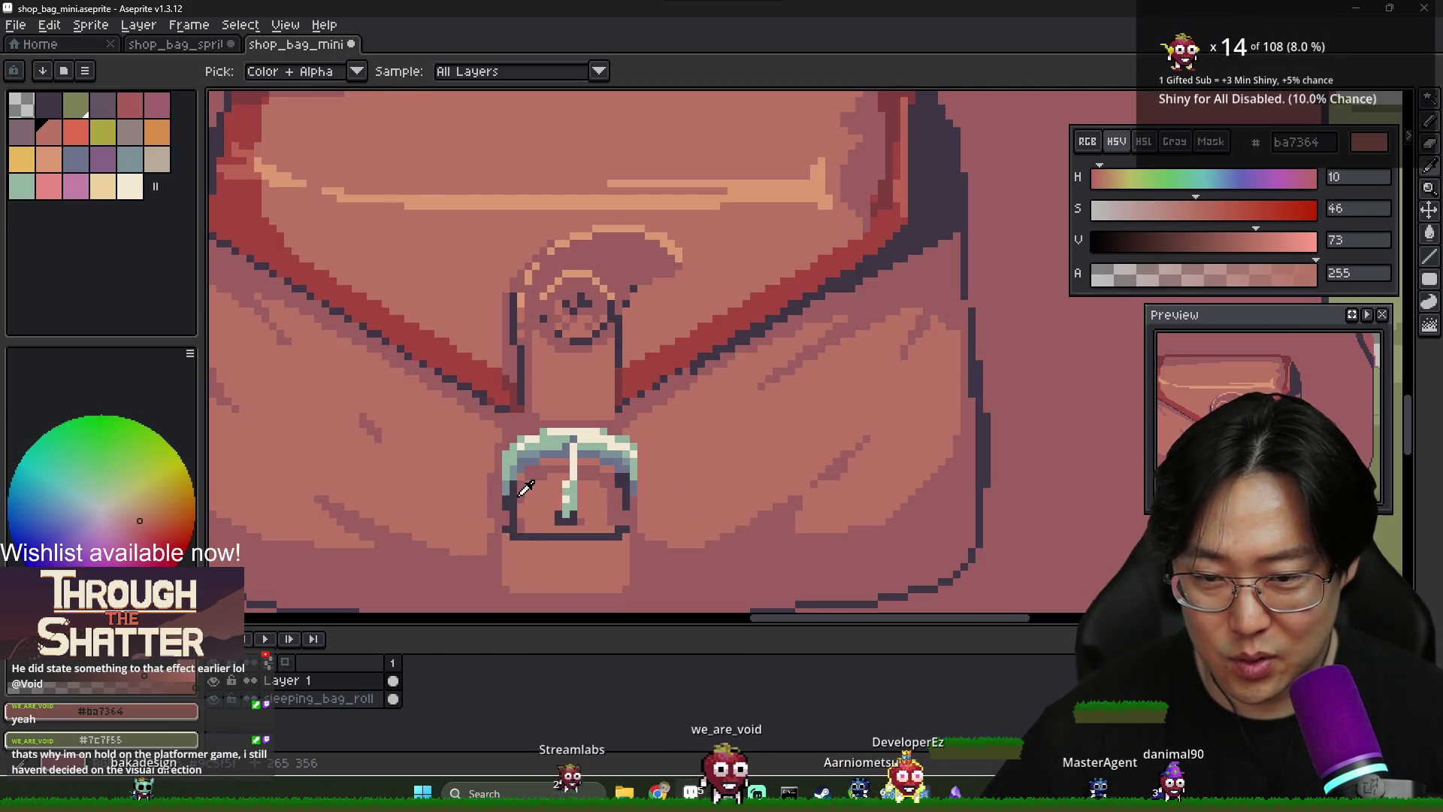
left_click(522, 529, "alt")
scroll(522, 529, "up", 2)
scroll(522, 529, "down", 2)
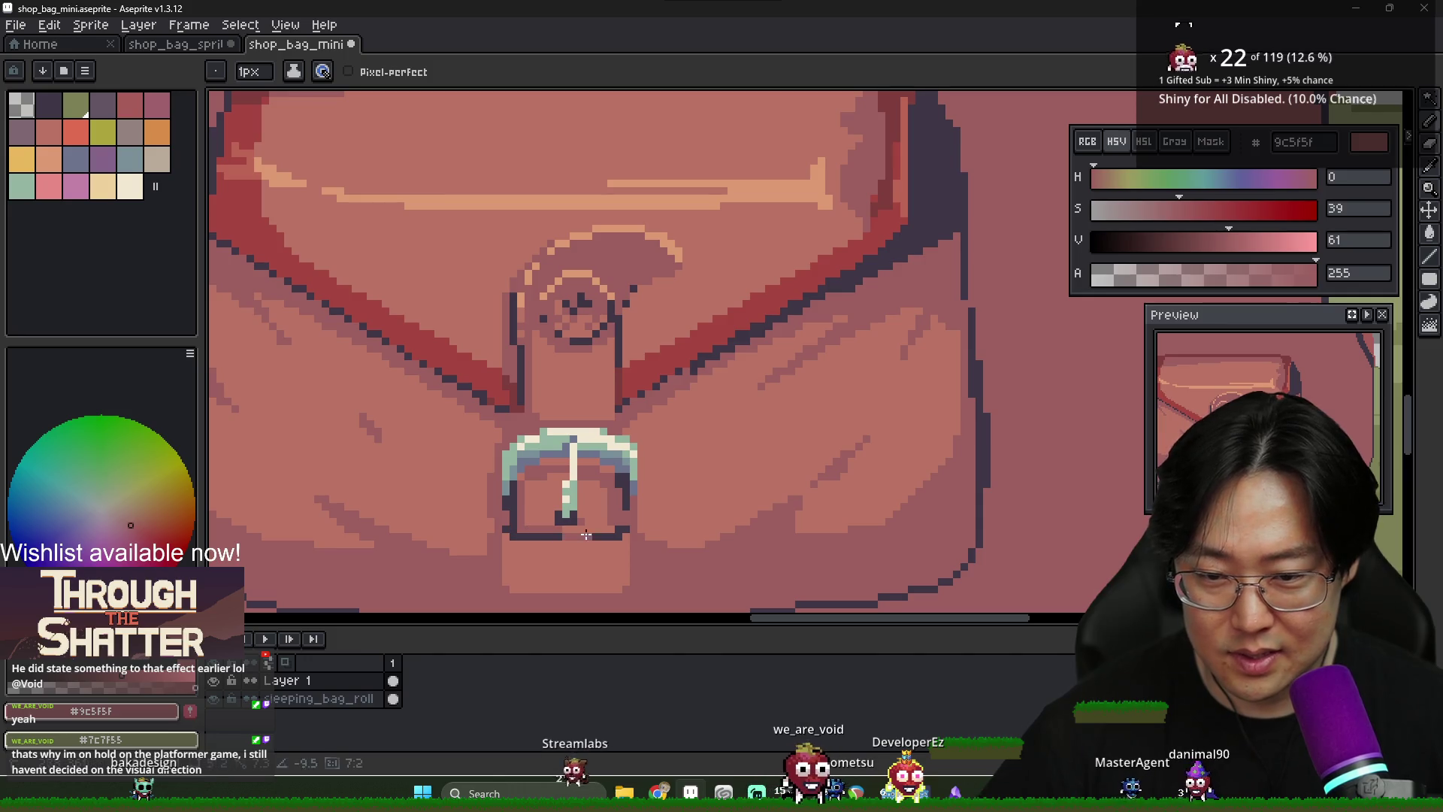
scroll(533, 521, "up", 2)
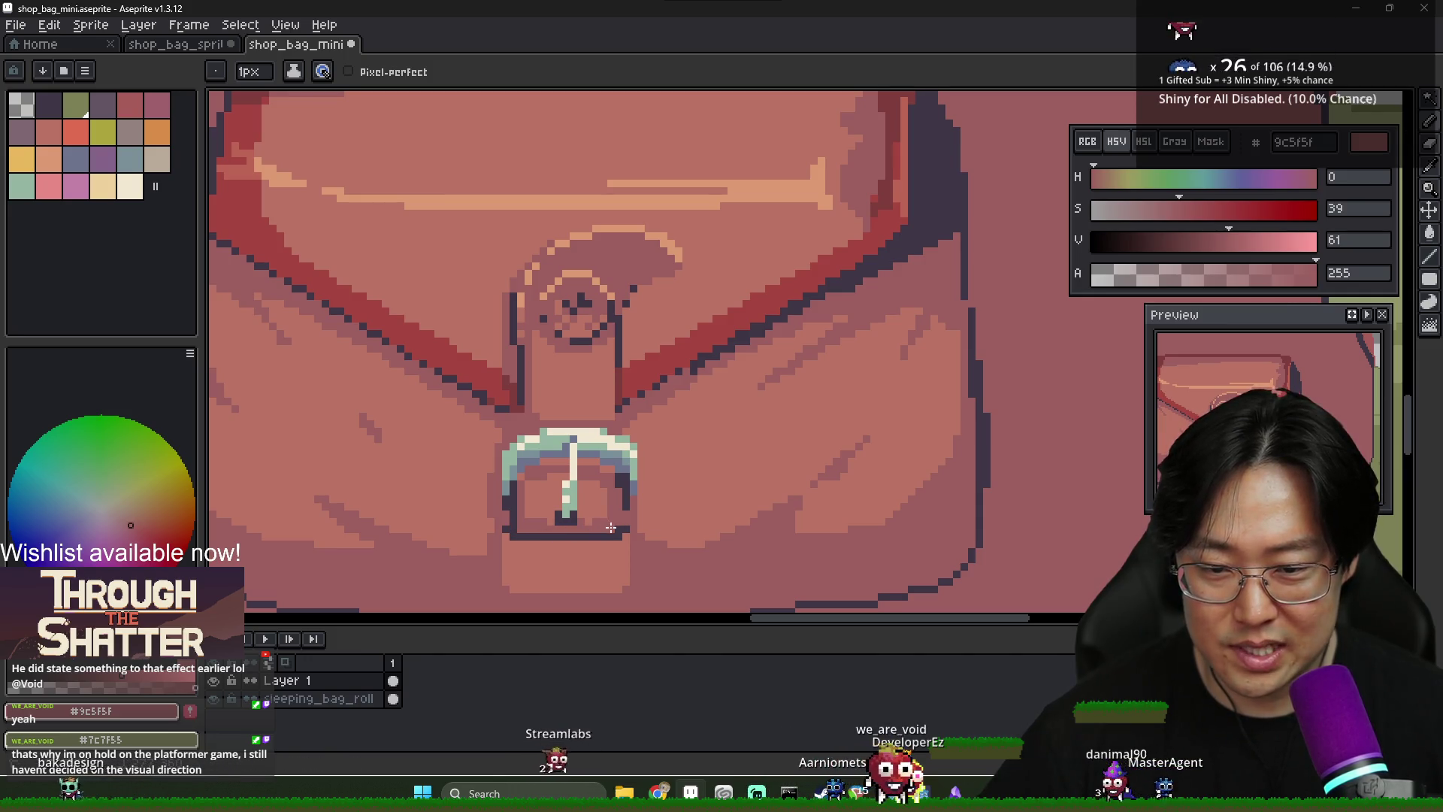
scroll(586, 535, "down", 2)
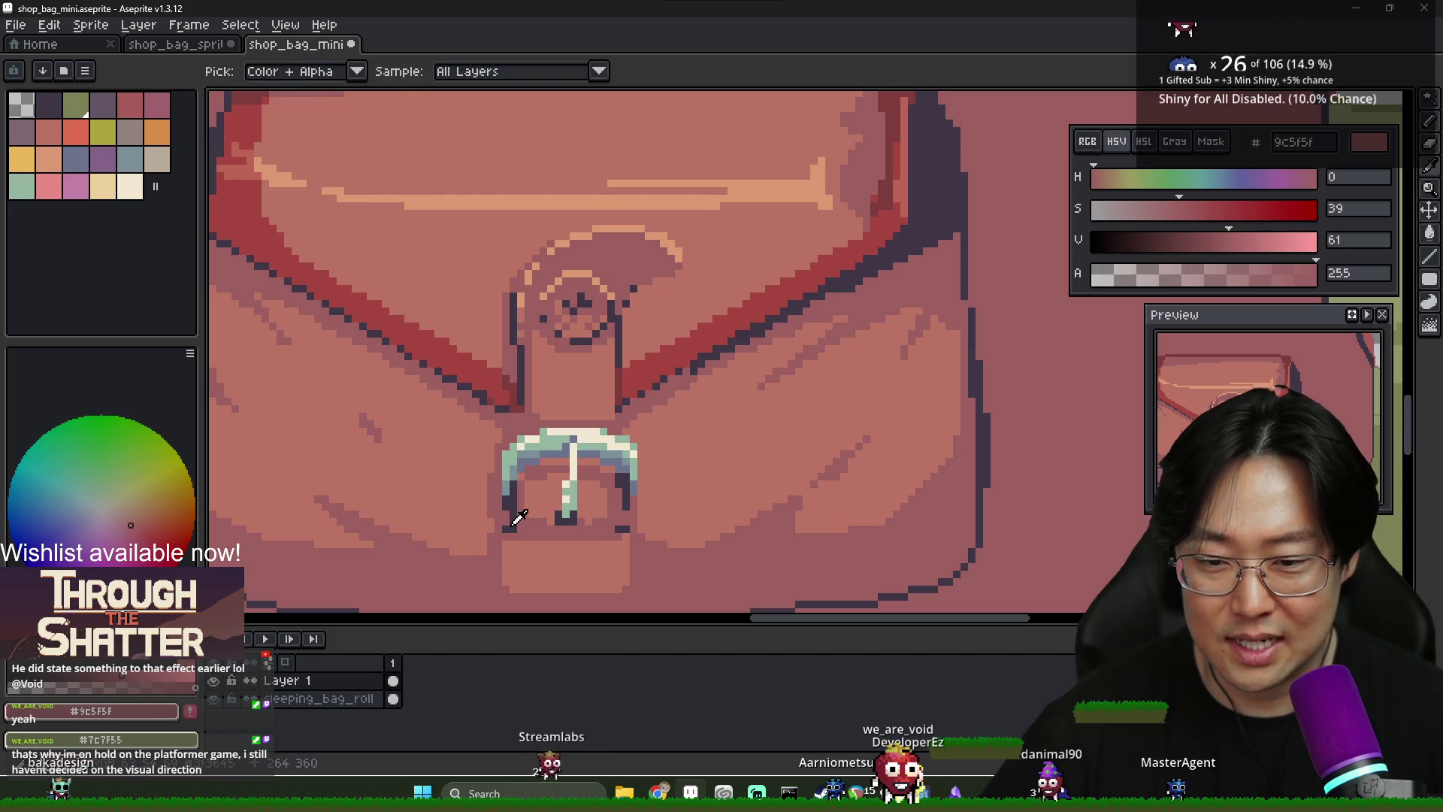
left_click(522, 532, "alt")
scroll(523, 532, "up", 2)
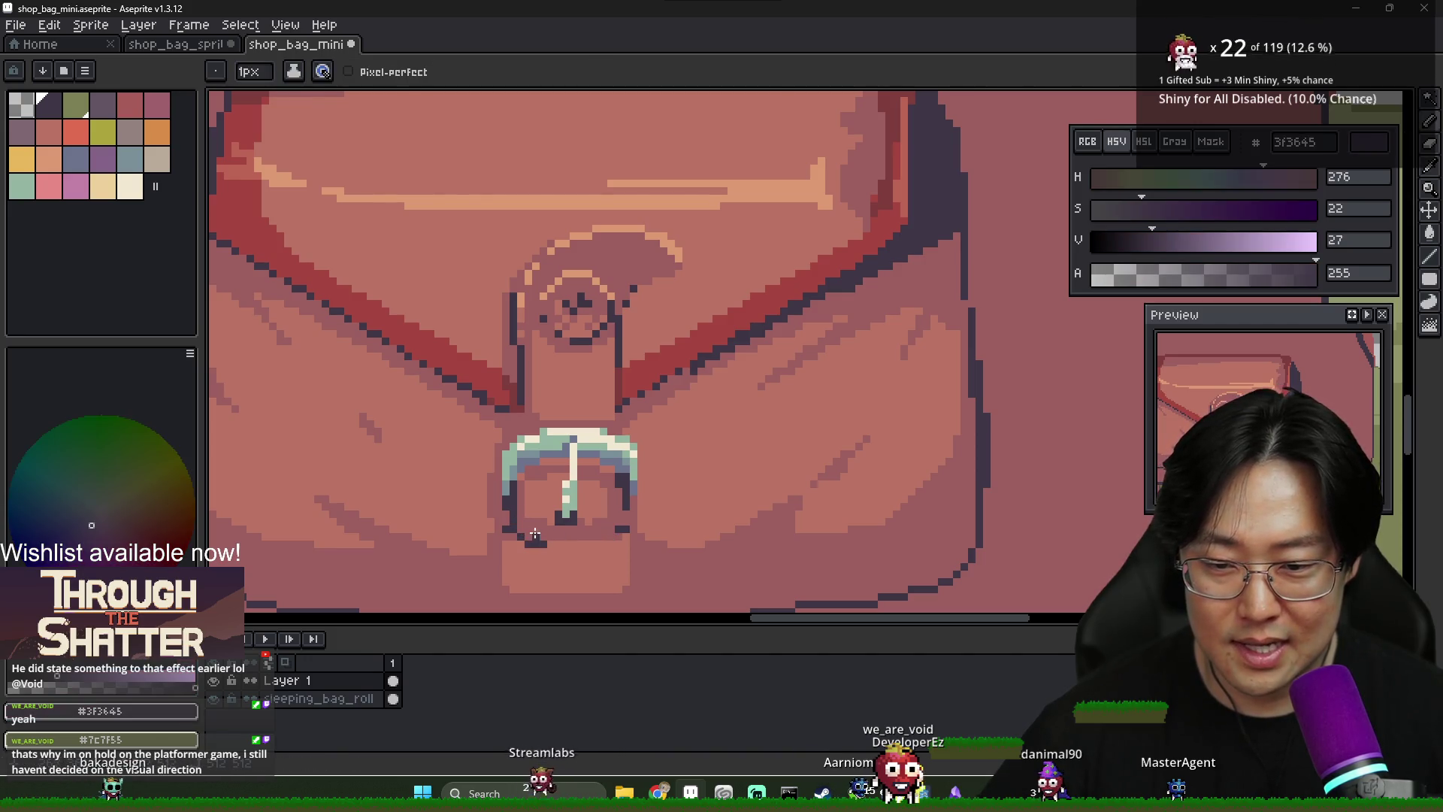
key("x")
key("x")
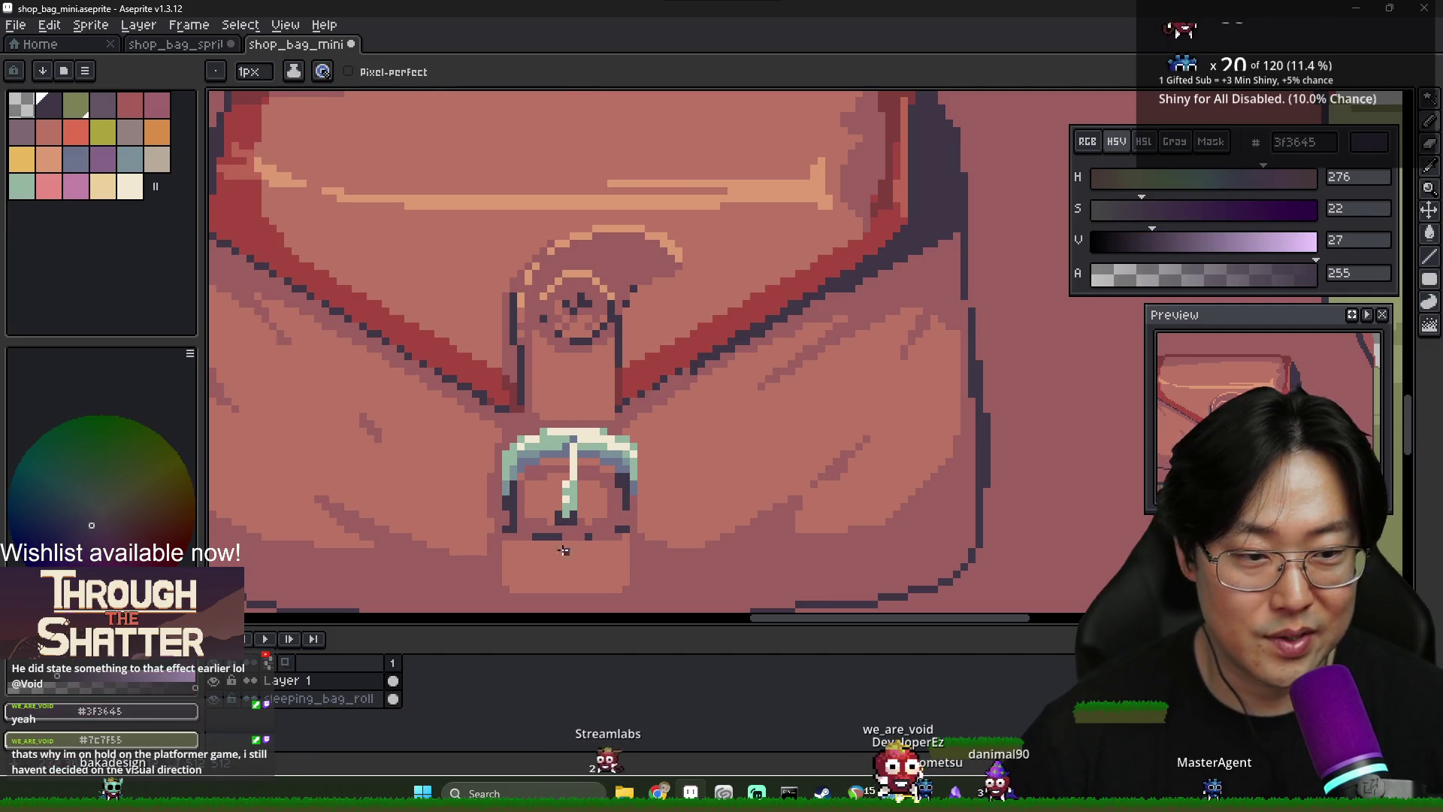
Add lighter pink highlights on the strap tab and a light line along the bag's bottom edge
key("alt")
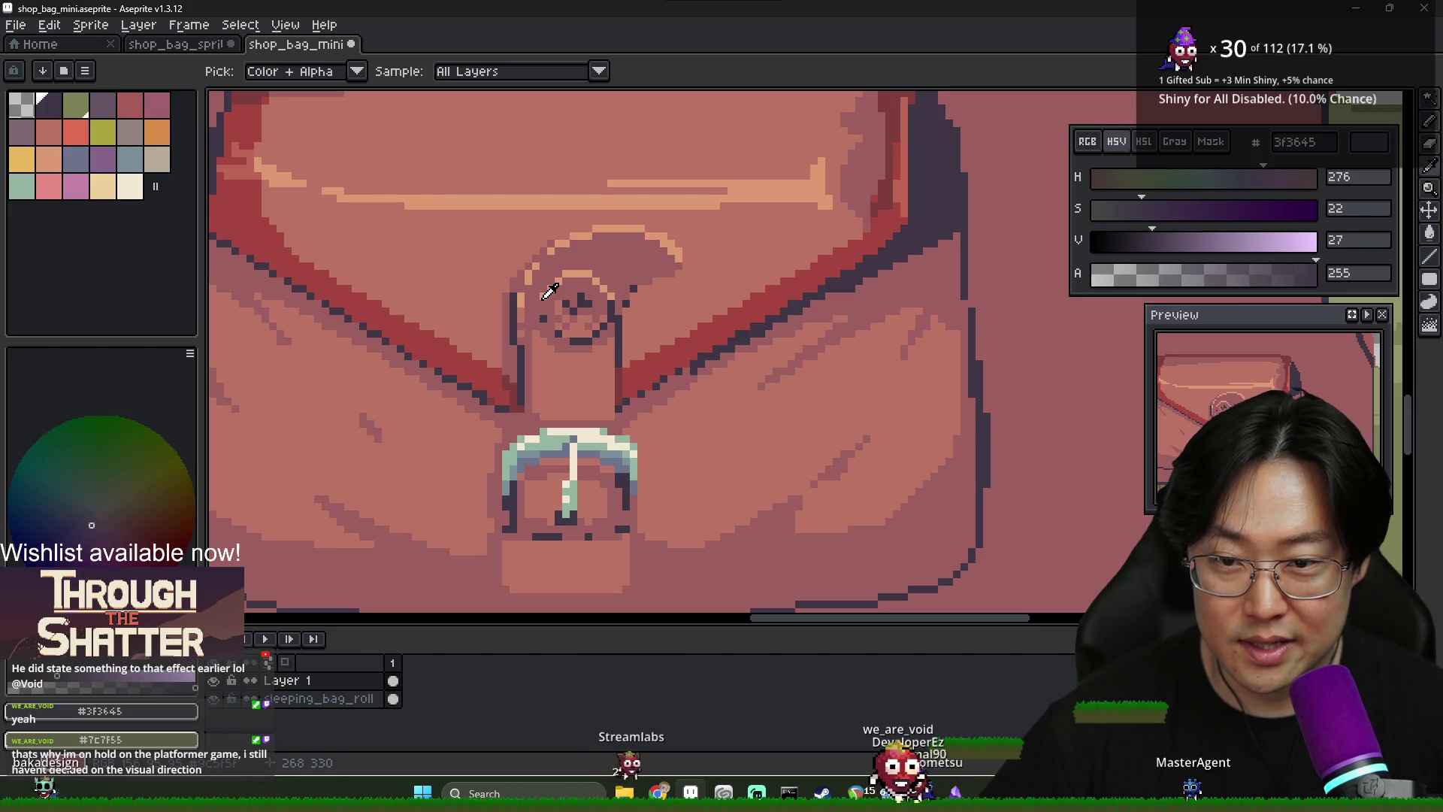
left_click(550, 291, "alt")
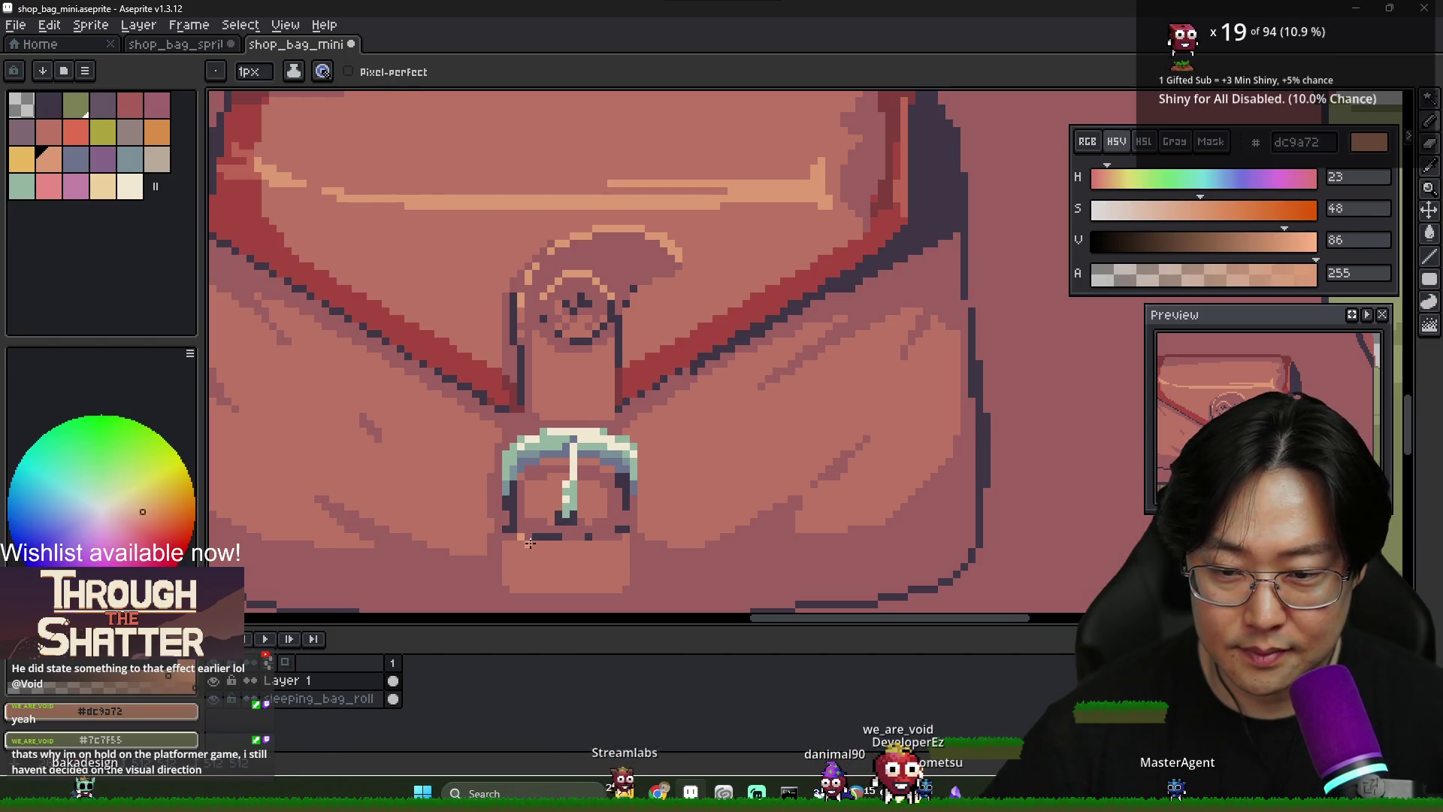
scroll(627, 554, "down", 2)
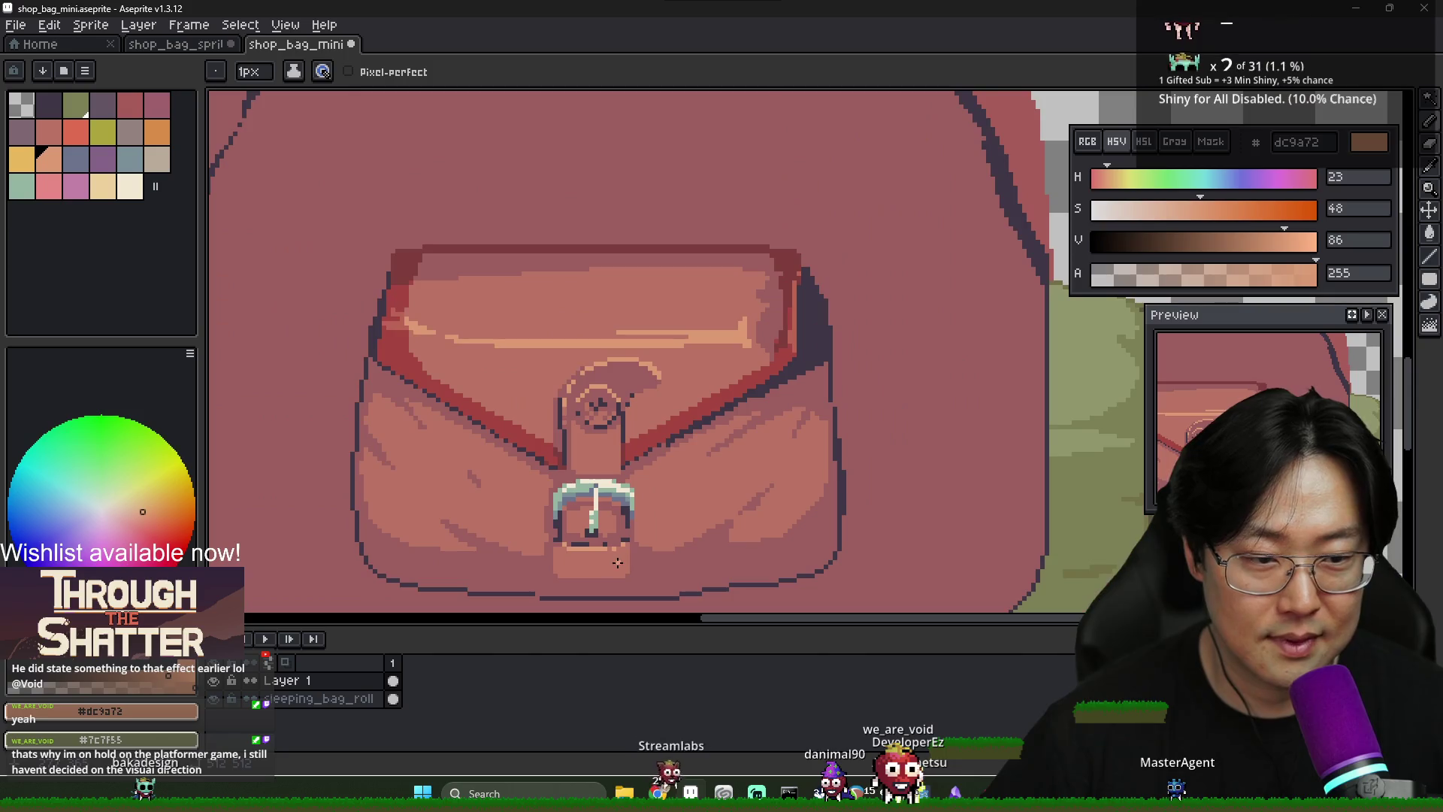
scroll(540, 410, "up", 2)
key("alt")
left_click(523, 436, "alt")
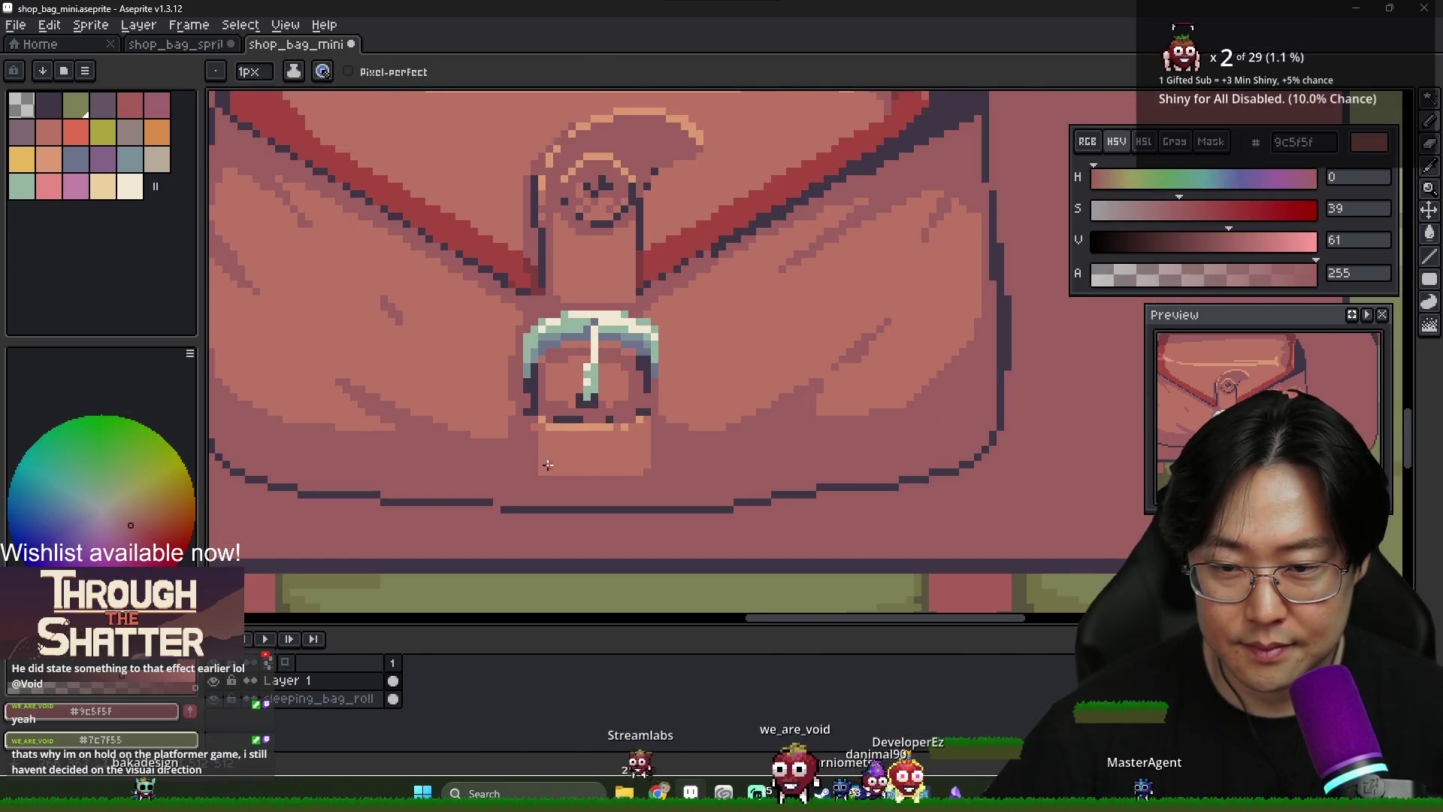
left_click(601, 450, "alt")
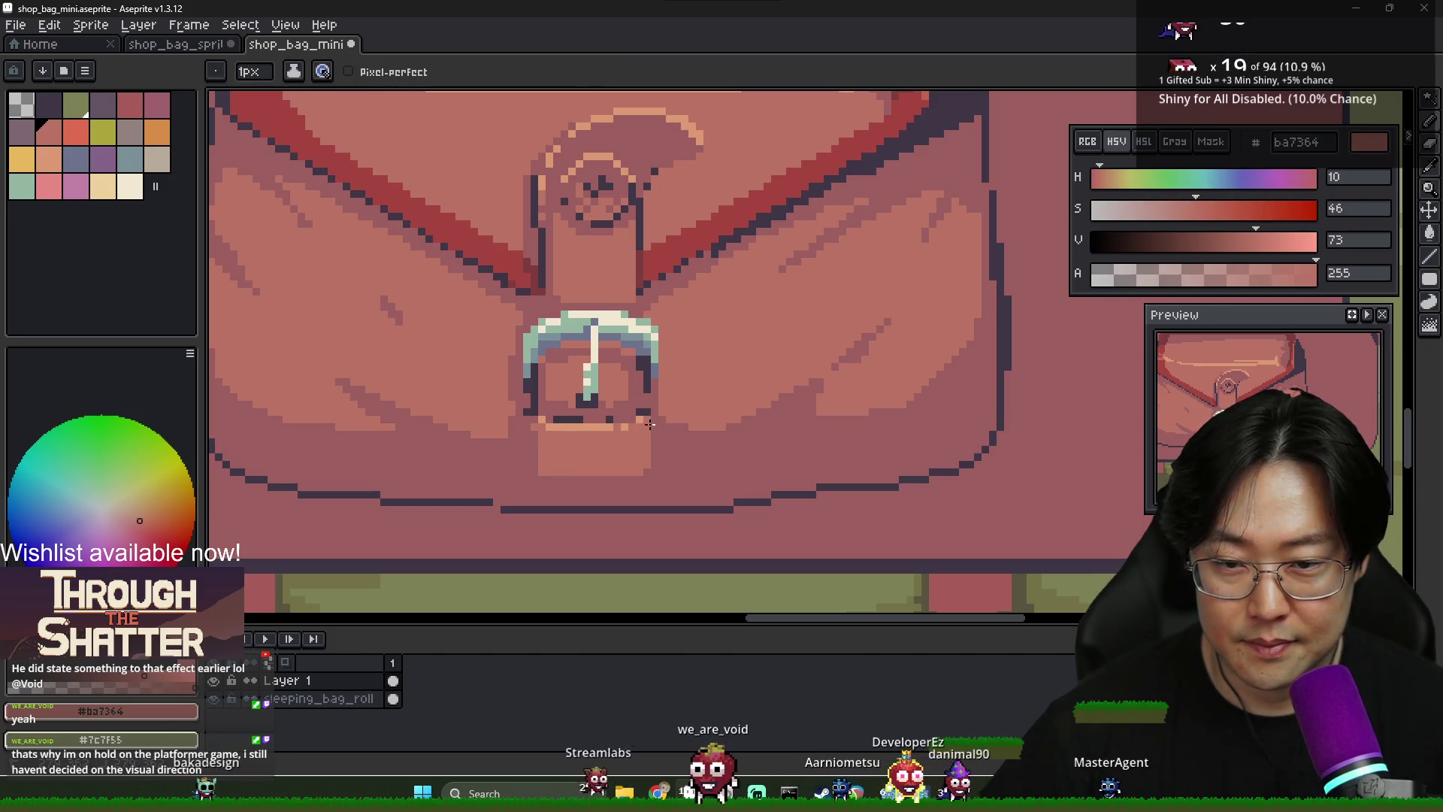
left_click_drag(643, 494, 534, 497)
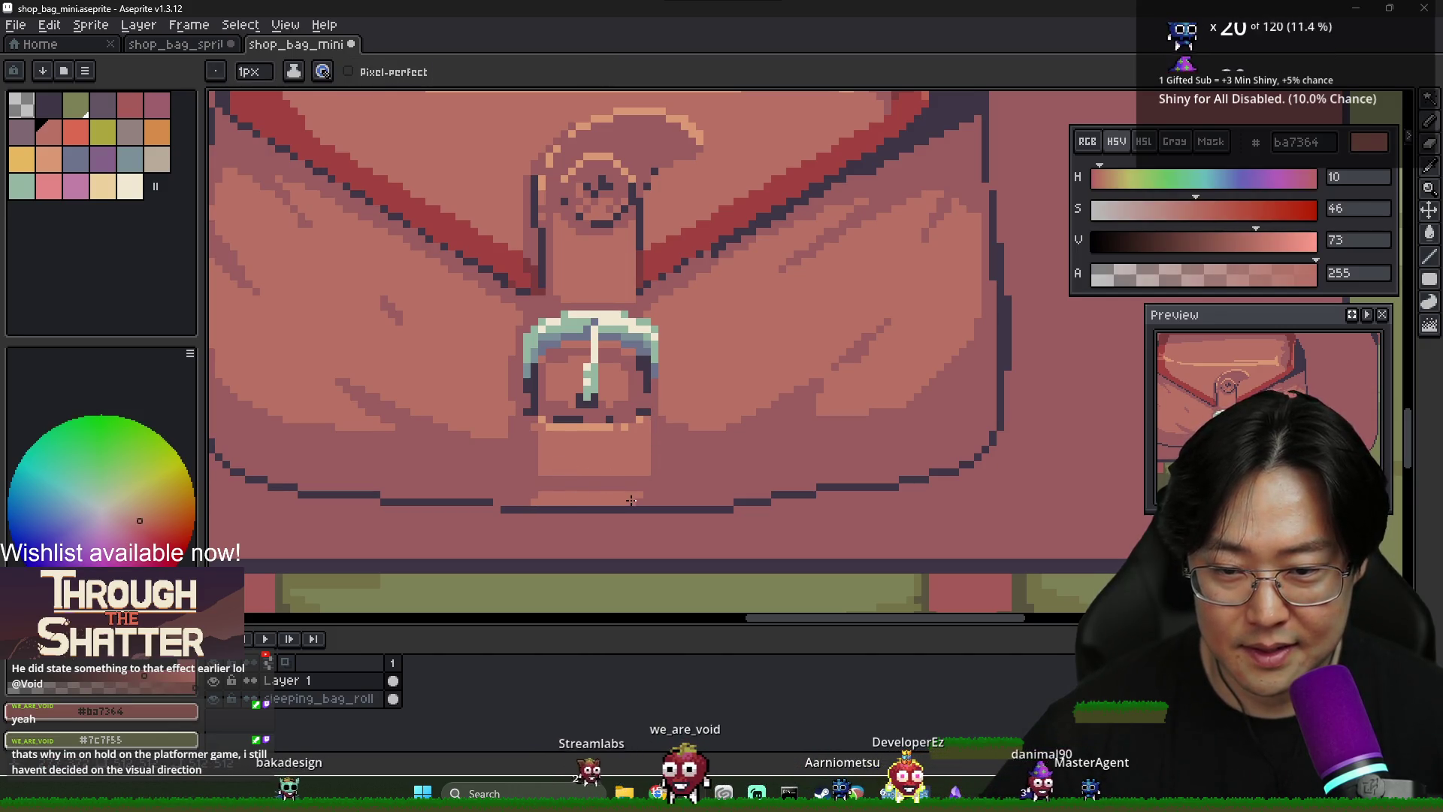
scroll(654, 508, "down", 3)
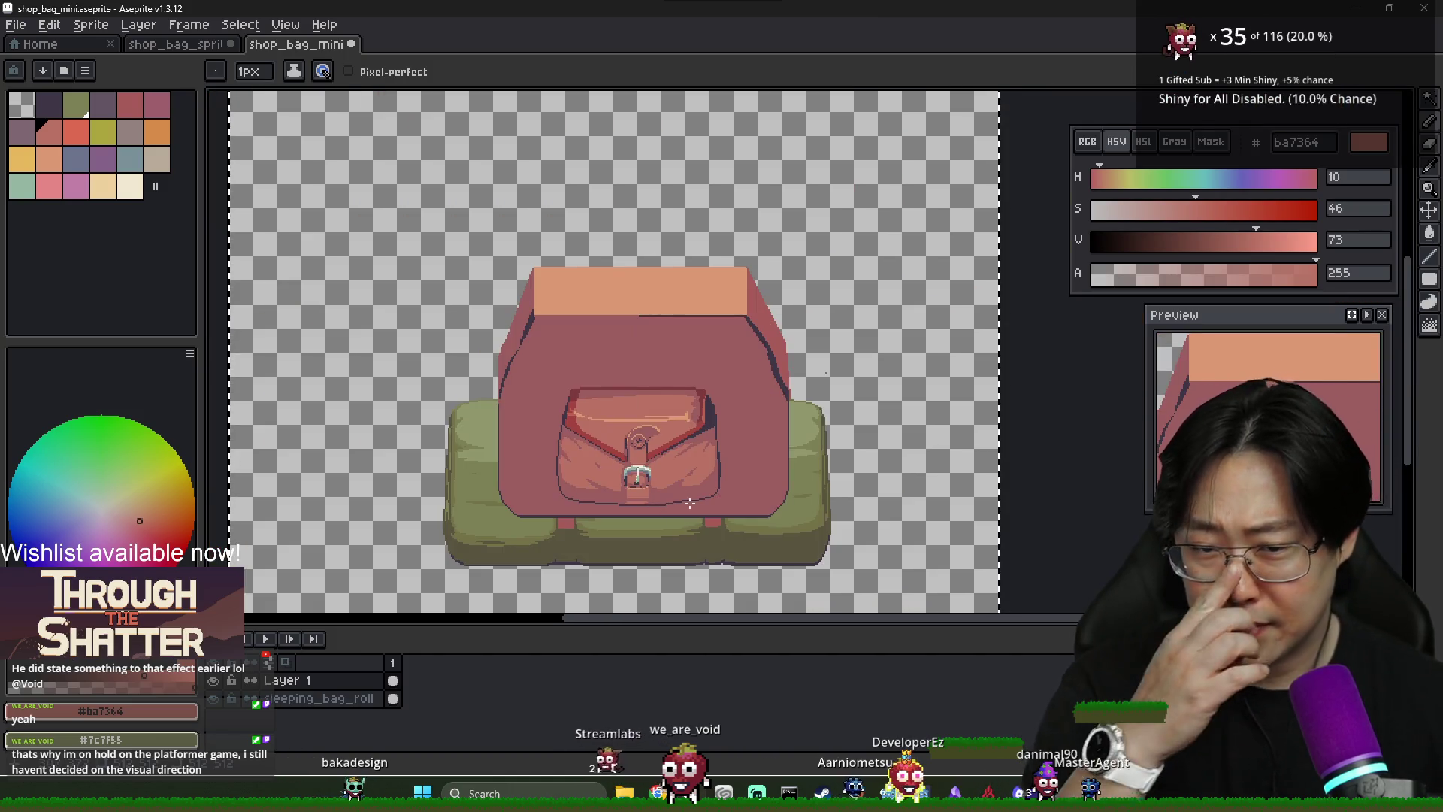
Bring the bag's right edge and pocket into view and choose the light cream swatch for the recorder
scroll(640, 469, "up", 3)
scroll(640, 470, "down", 3)
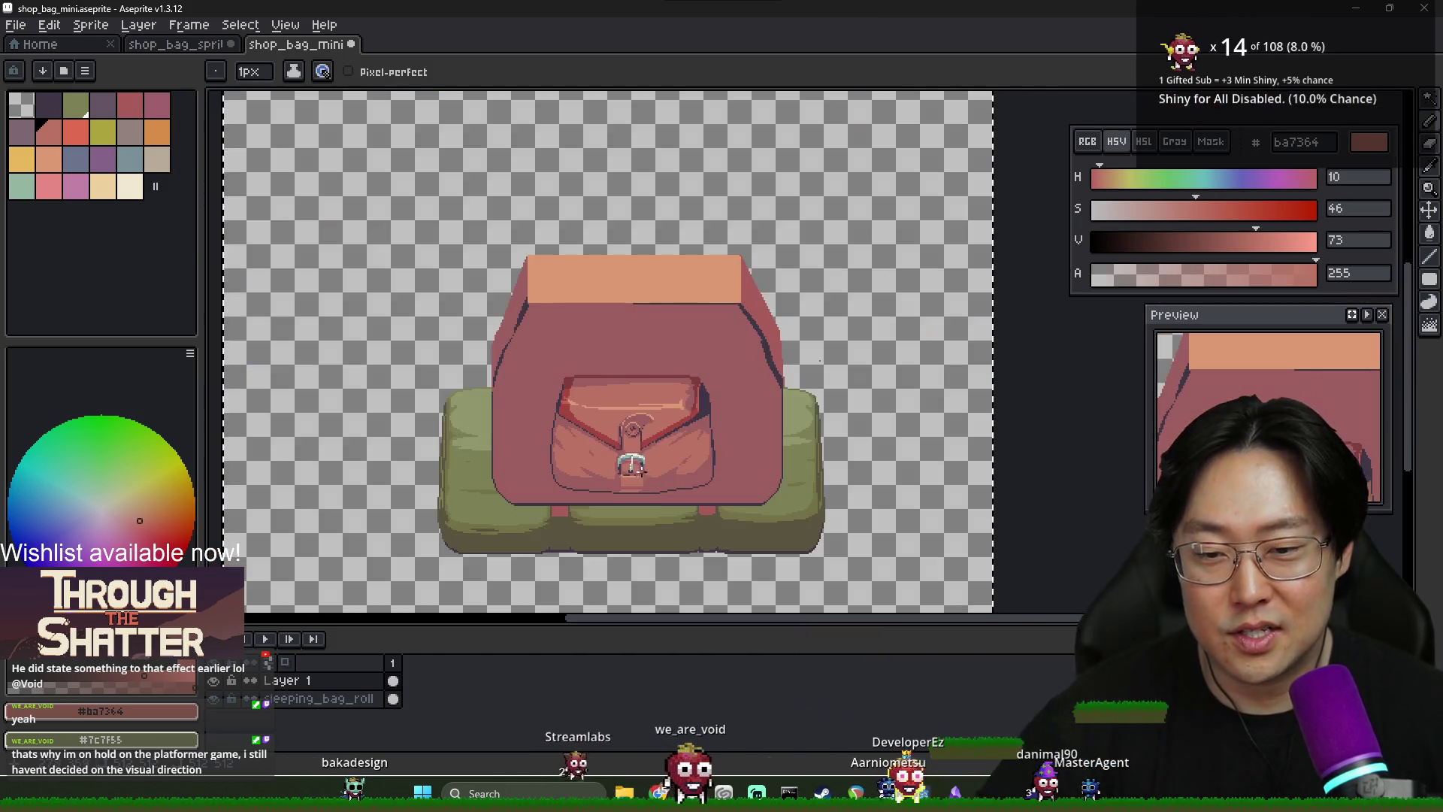
scroll(711, 406, "up", 2)
scroll(711, 406, "up", 2)
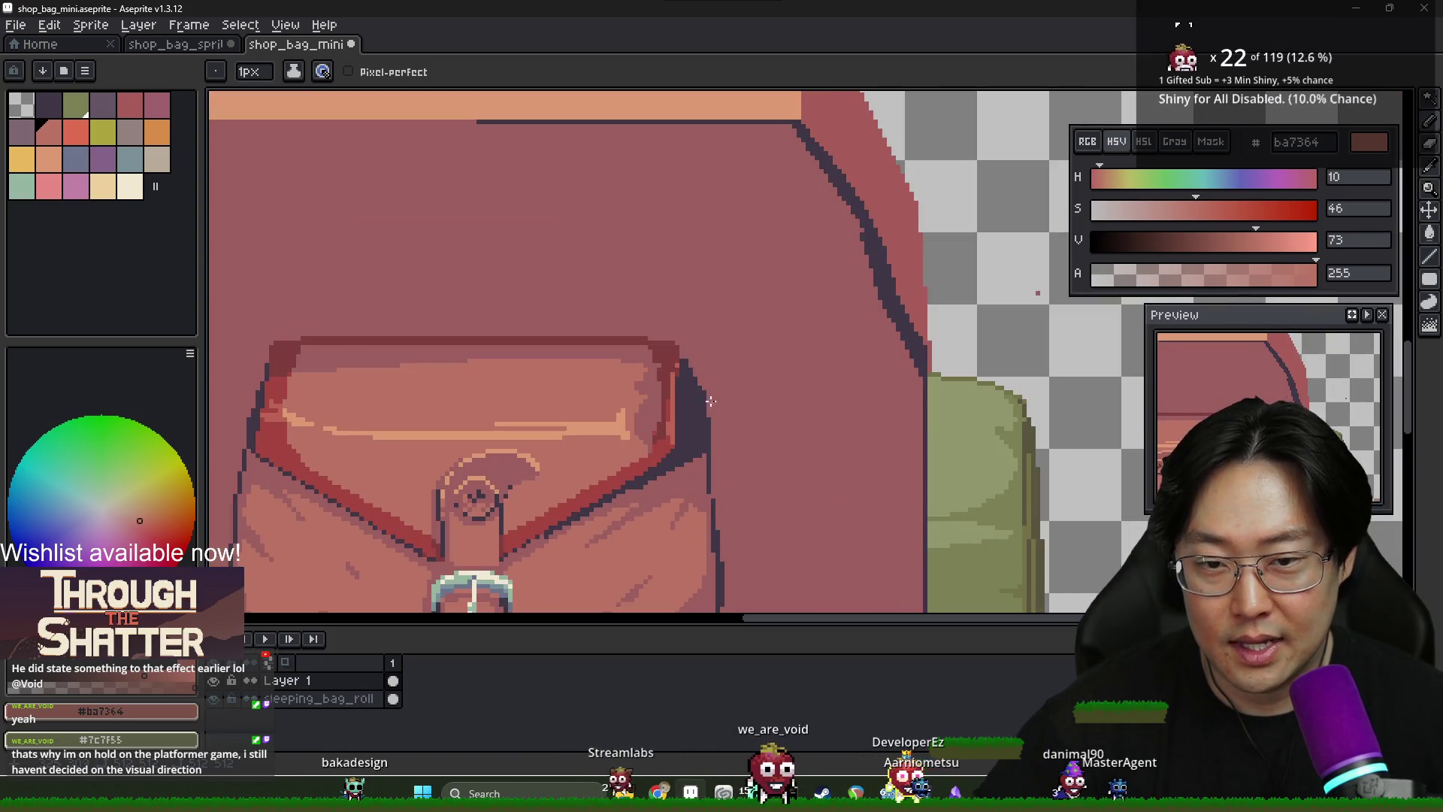
left_click_drag(729, 414, 629, 442)
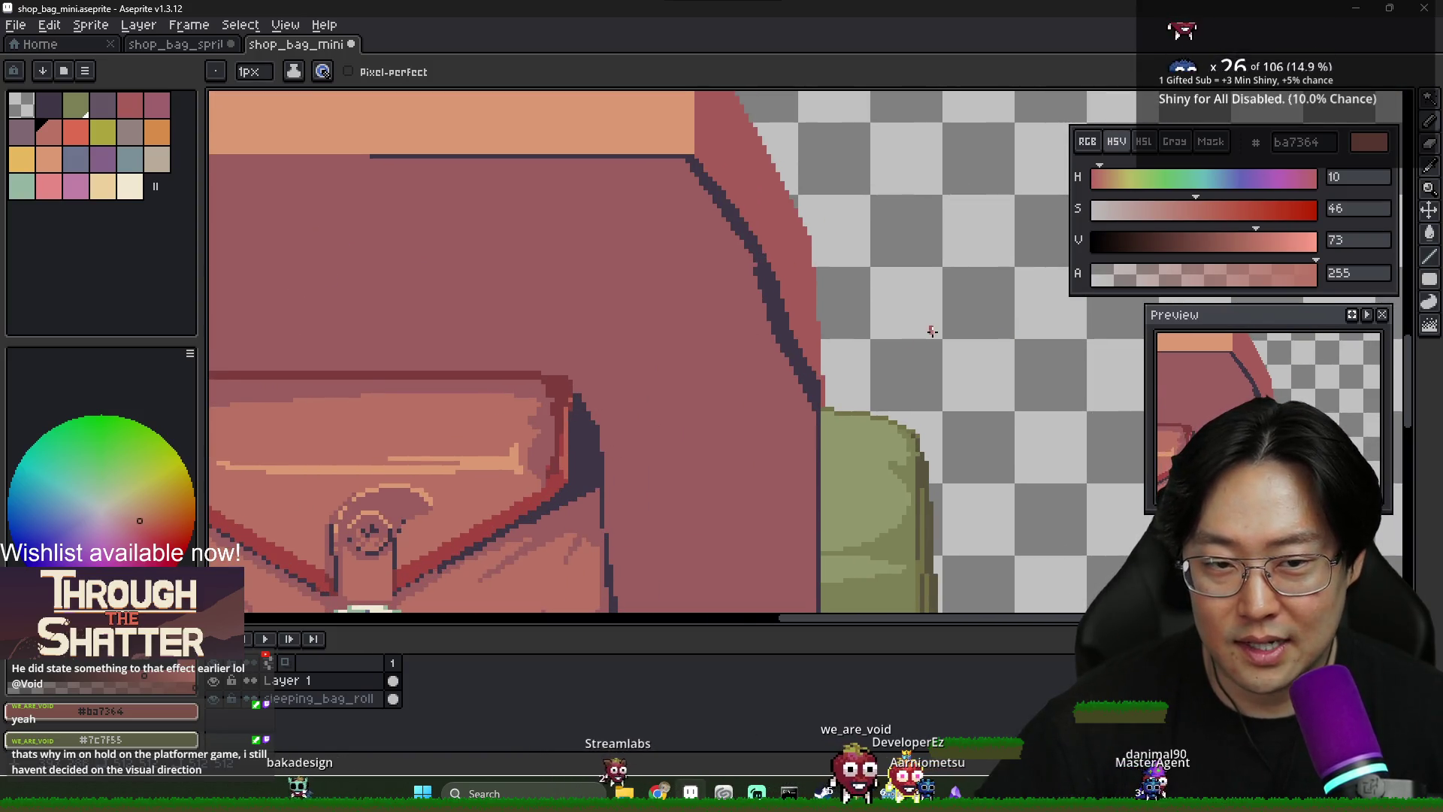
scroll(602, 423, "down", 2)
scroll(601, 426, "up", 3)
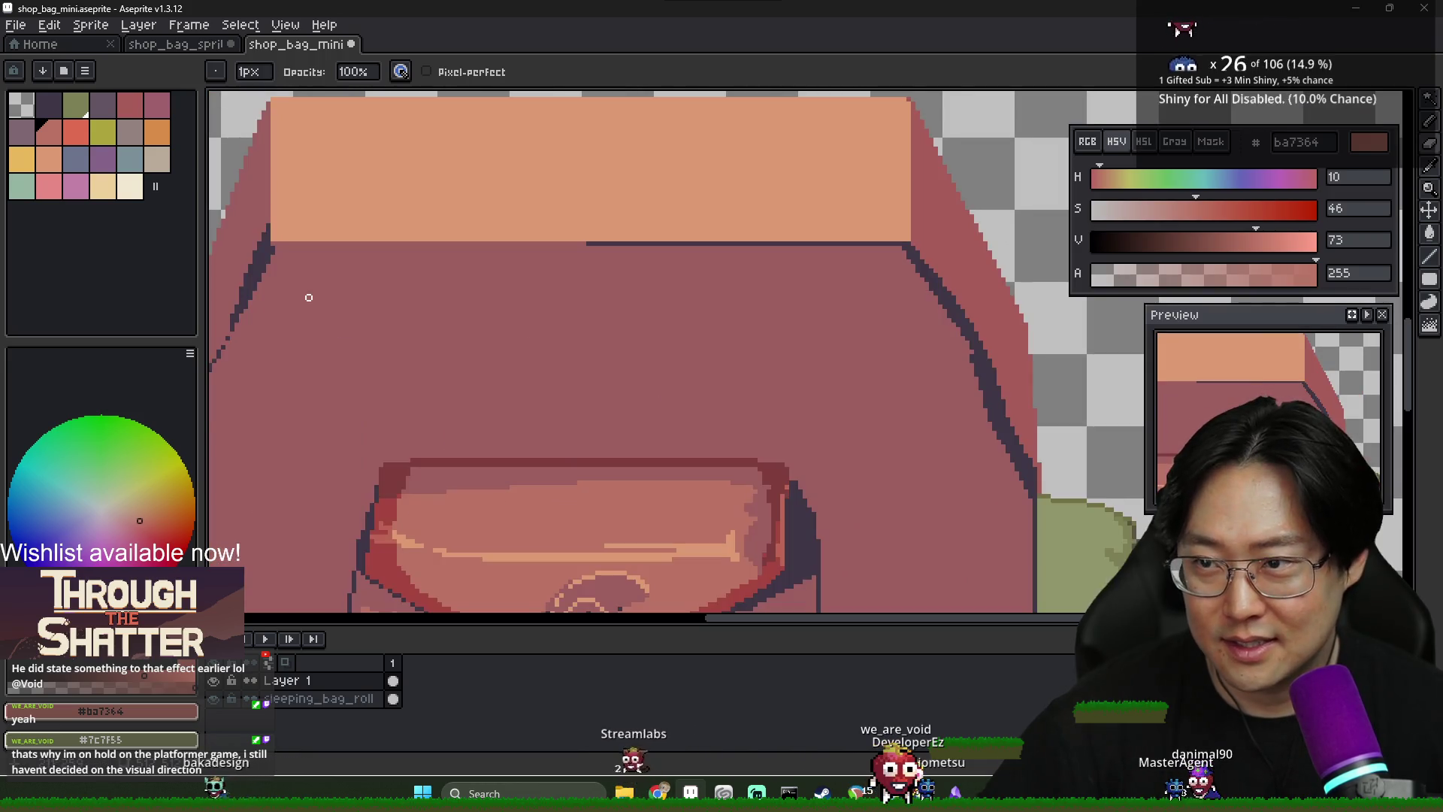
scroll(556, 393, "down", 1)
key("e")
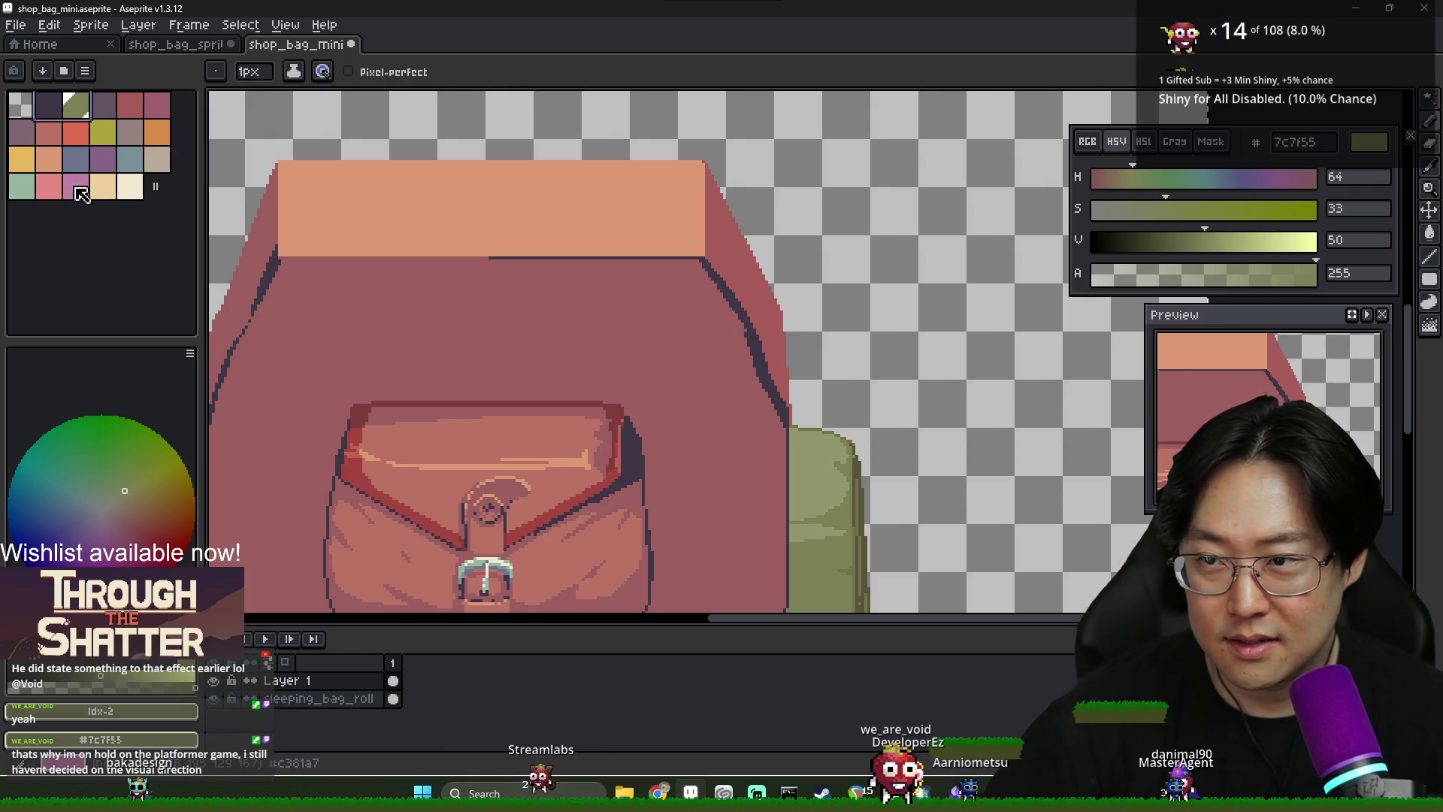
left_click(106, 194)
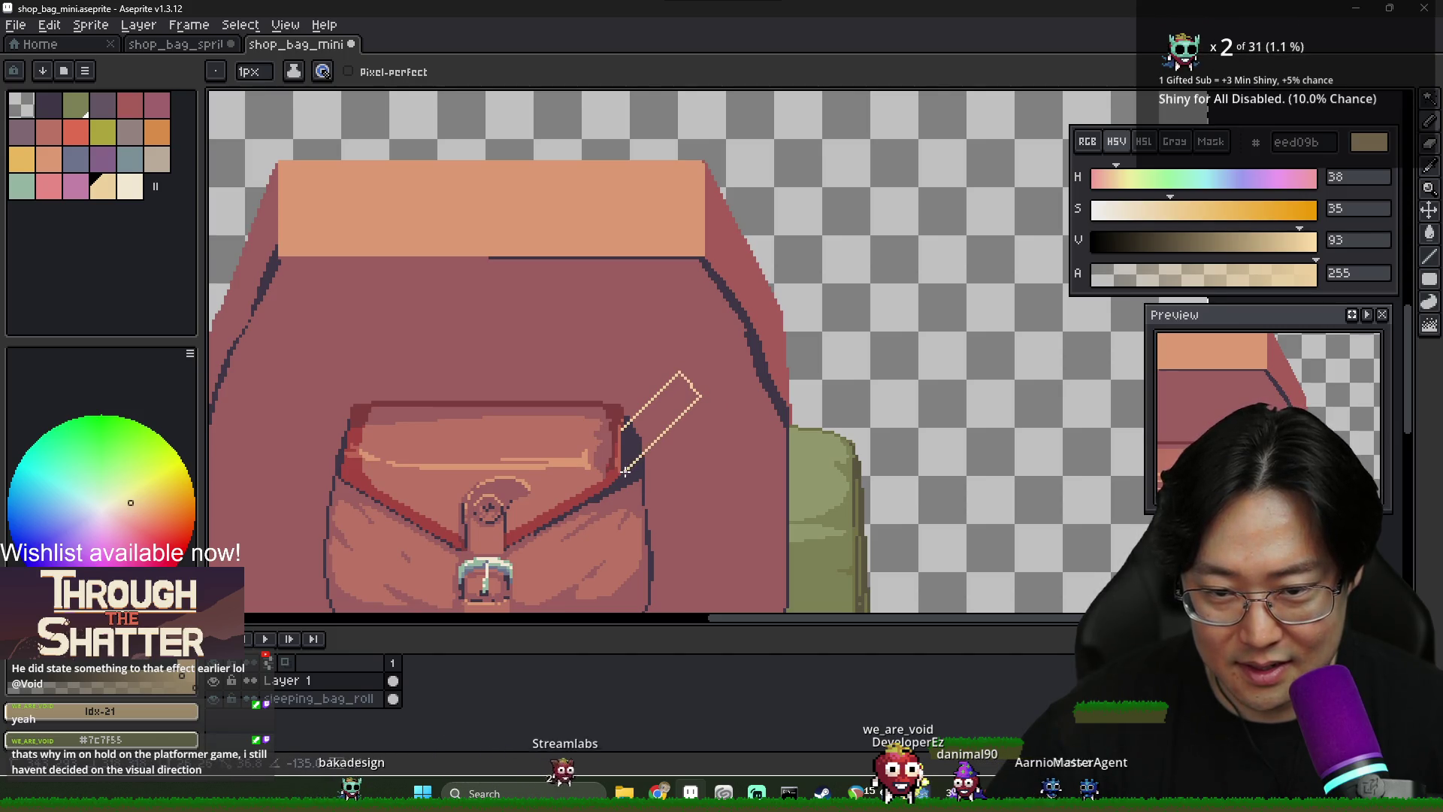
Flood-fill the outlined recorder strip with solid cream
scroll(635, 466, "up", 1)
key("g")
left_click(681, 418)
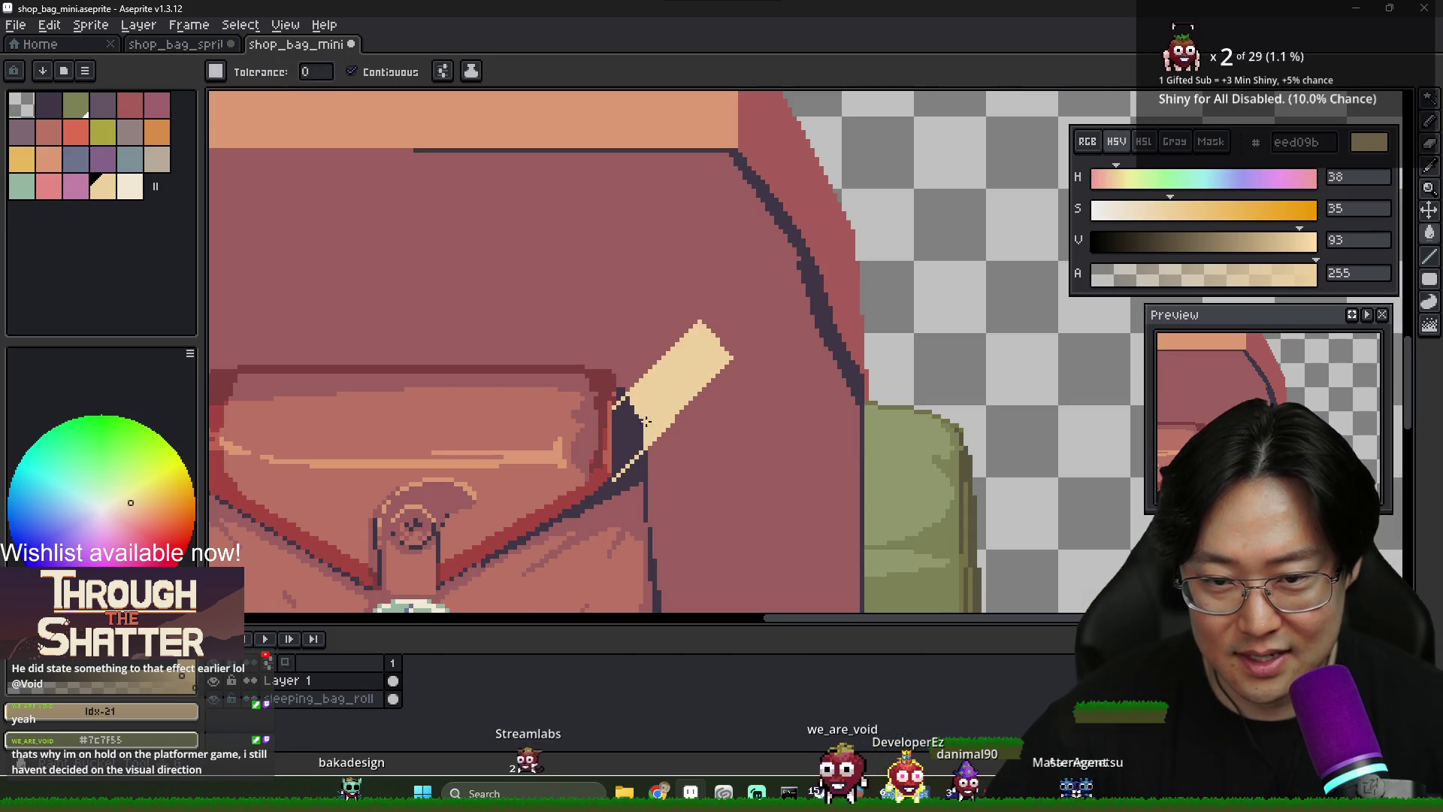
scroll(680, 417, "down", 1)
scroll(685, 395, "up", 1)
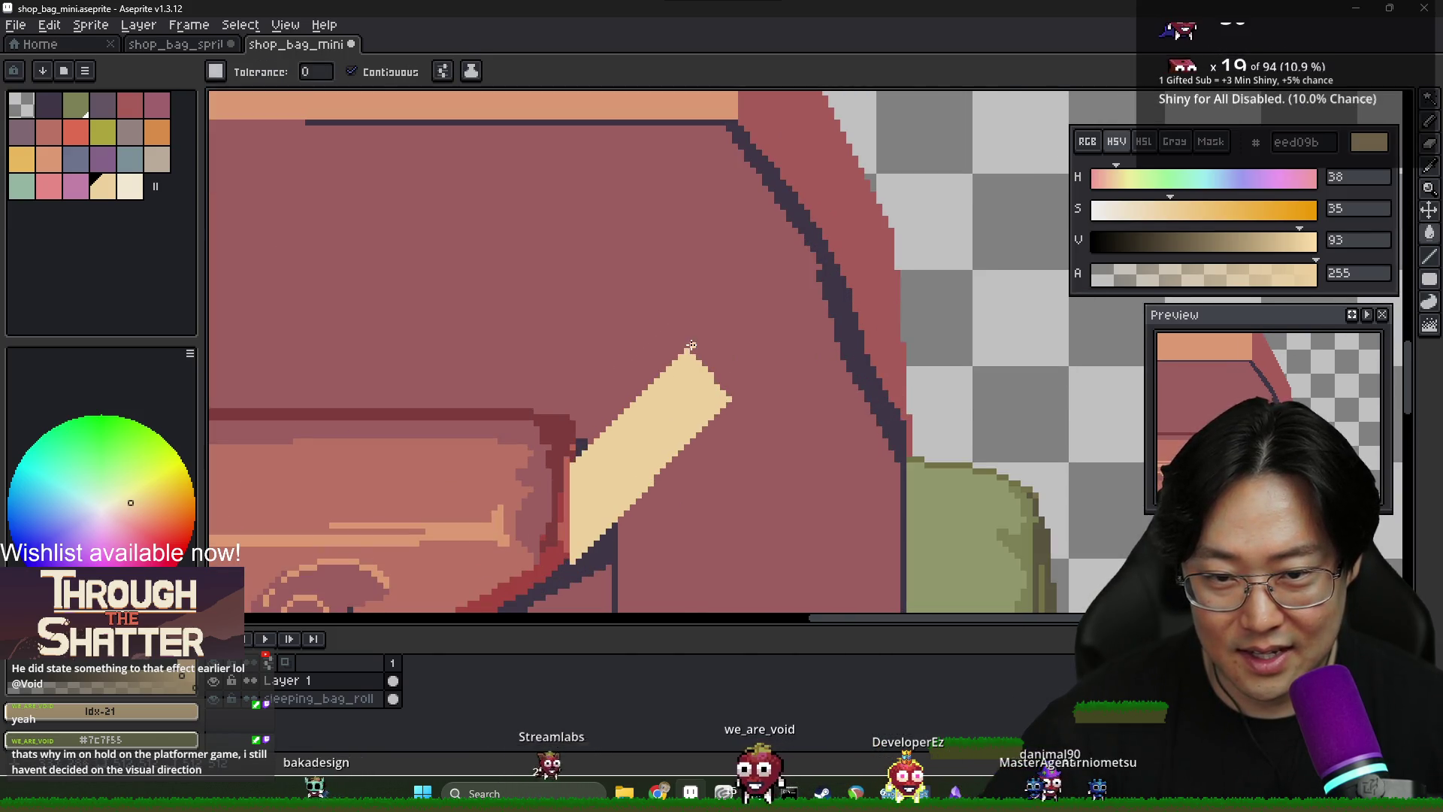
Try a thin cream line above the recorder, undo it, and switch to the browser
key("b")
mouse_move(693, 342)
left_mouse_down()
mouse_move(756, 298)
mouse_move(790, 325)
left_mouse_up()
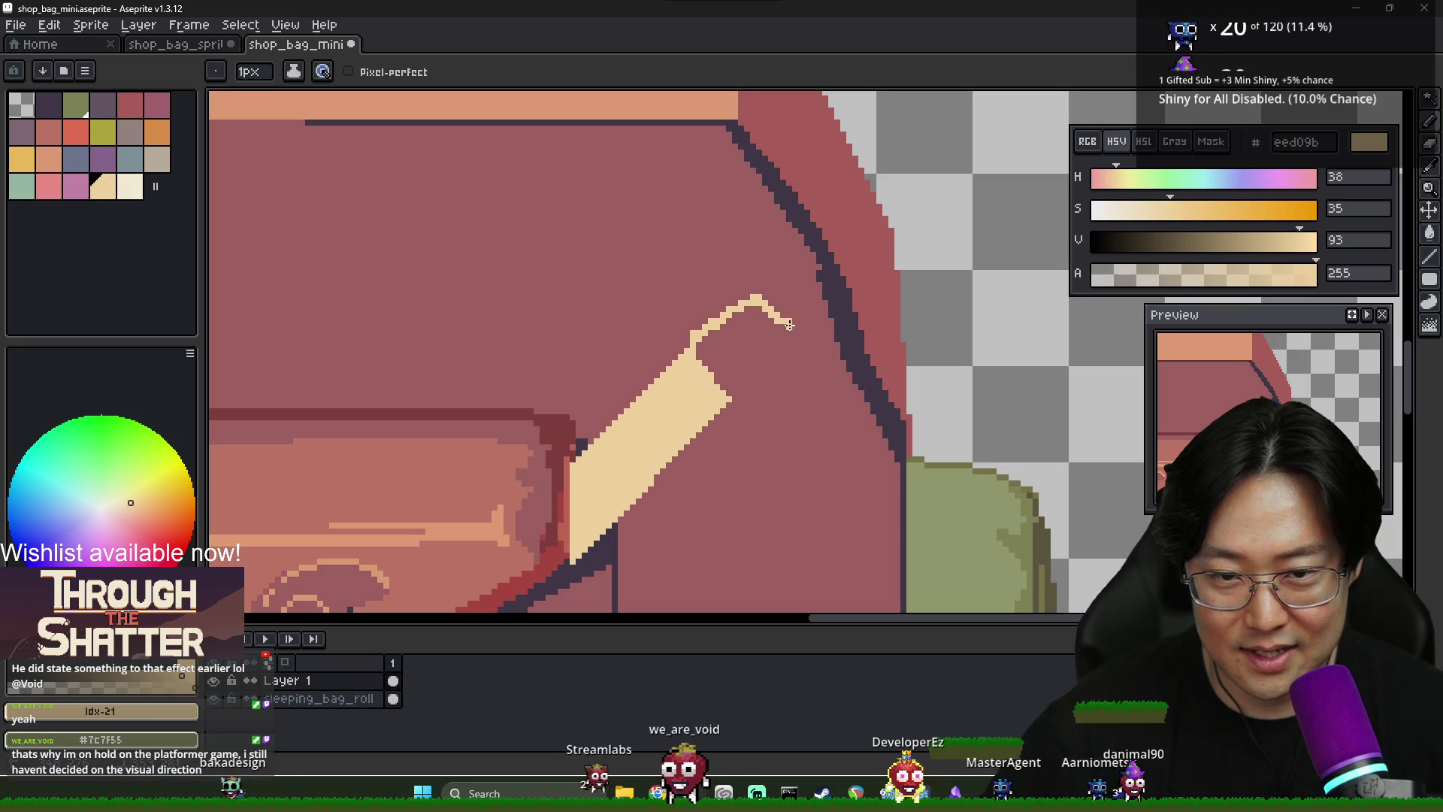
key("ctrl+z")
key("g")
scroll(763, 376, "down", 1)
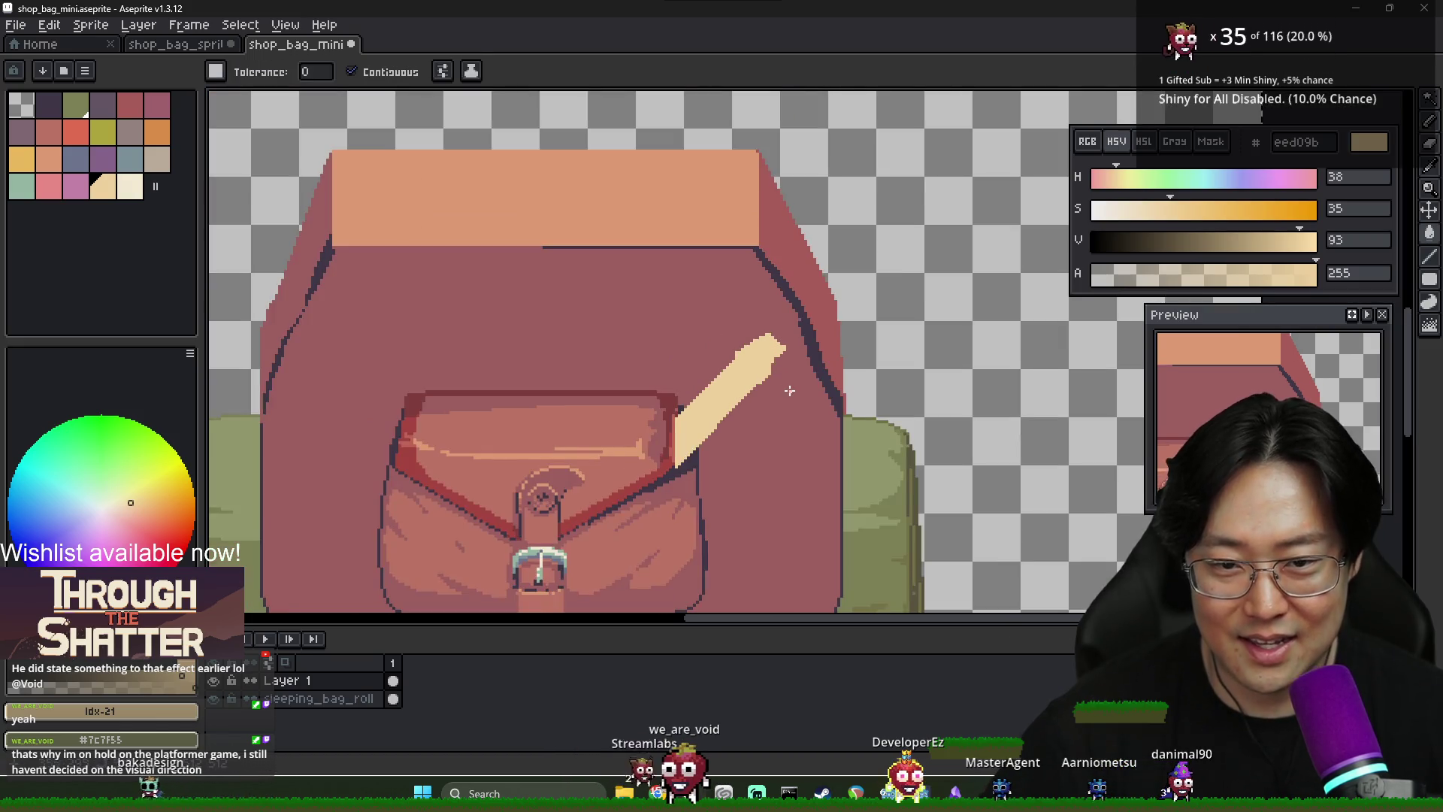
key("alt+Tab")
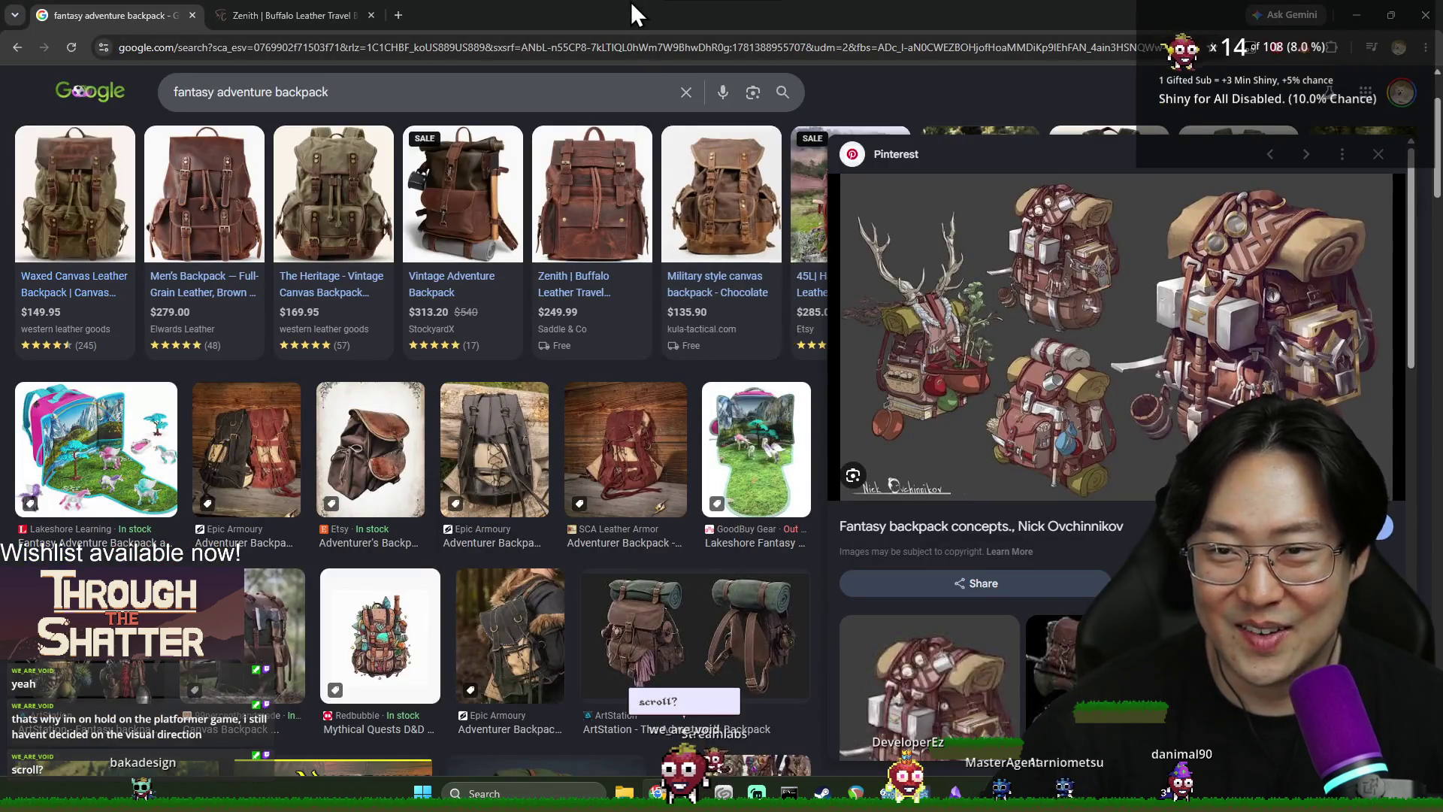
Search Google for 'recorder' in a new tab, open the cream recorder product, then return to Aseprite
key("ctrl+t")
type("recorder")
key("Return")
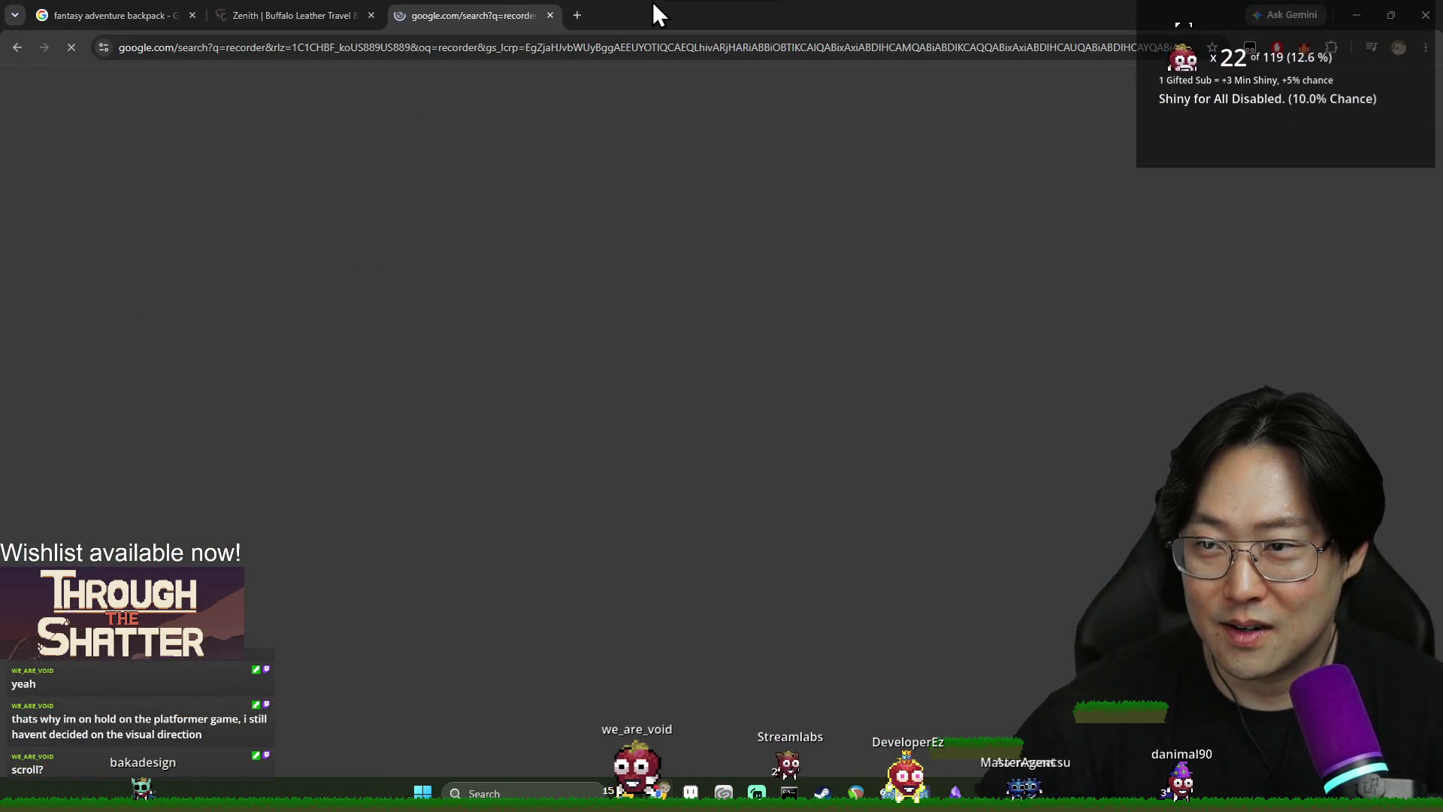
left_click(267, 519)
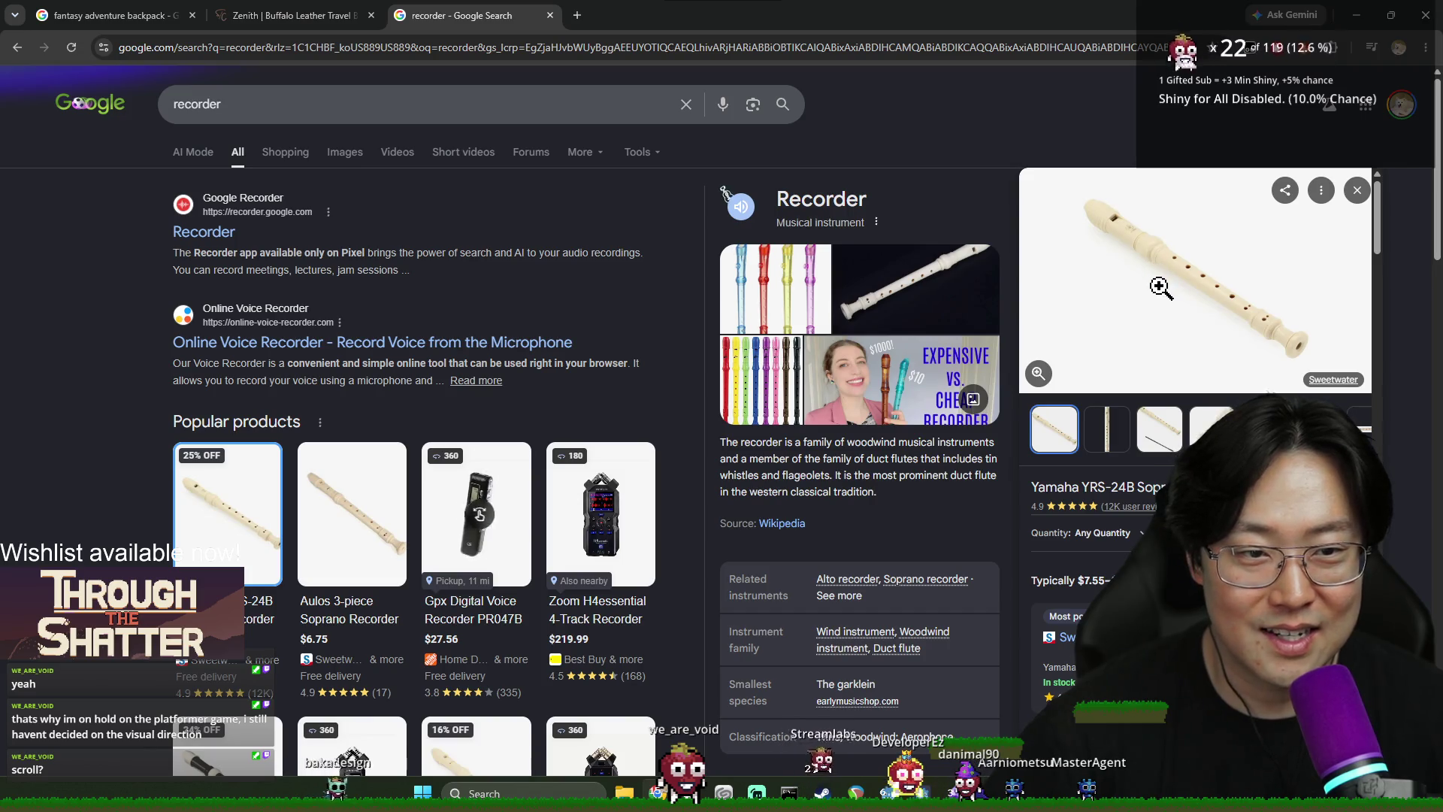
key("alt+Tab")
scroll(783, 322, "up", 3)
With the pencil, sample the recorder's cream colour from the canvas while checking the reference
key("b")
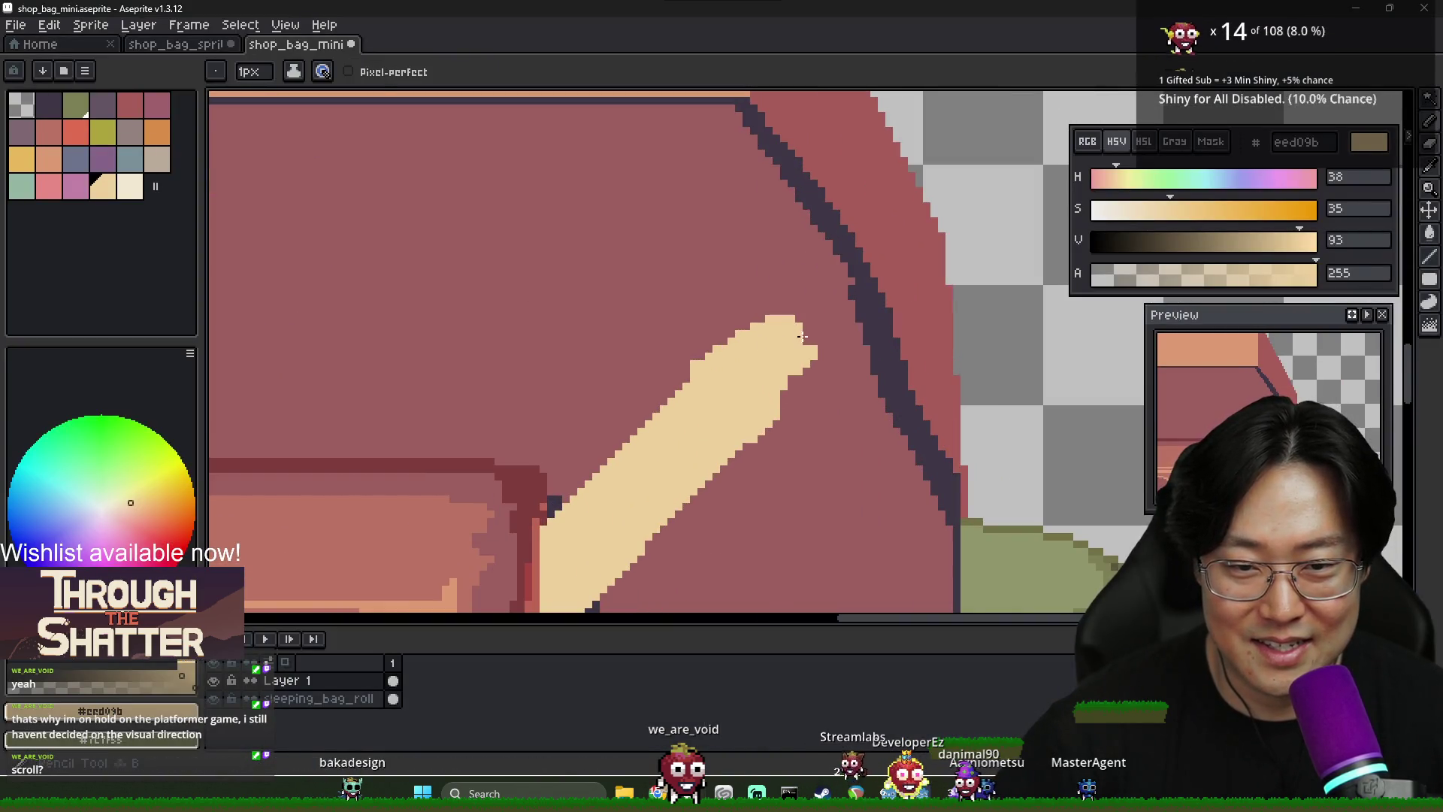
key("alt+Tab")
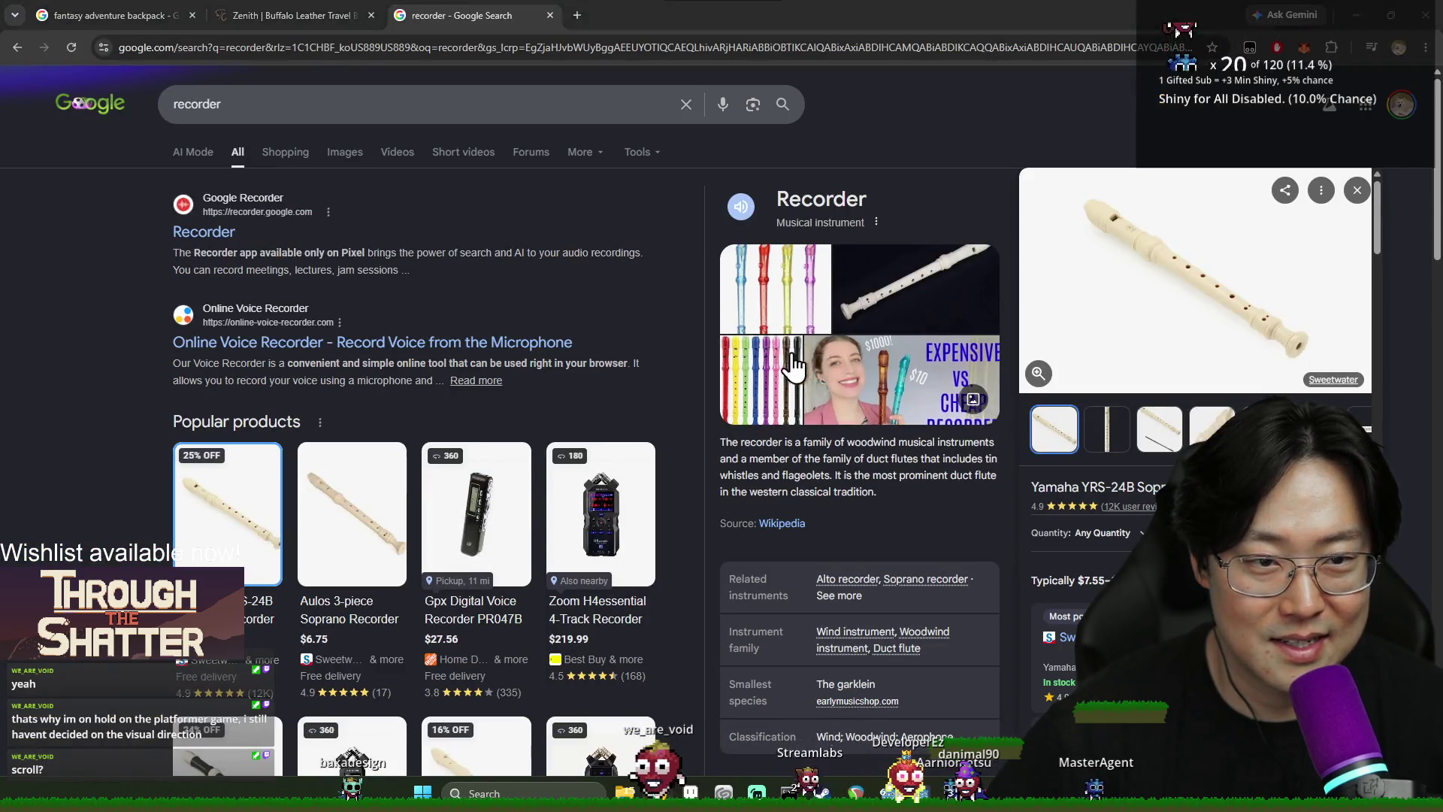
key("alt+Tab")
left_click(805, 362, "alt")
left_click(787, 364, "alt")
key("alt+Tab")
key("alt+Tab")
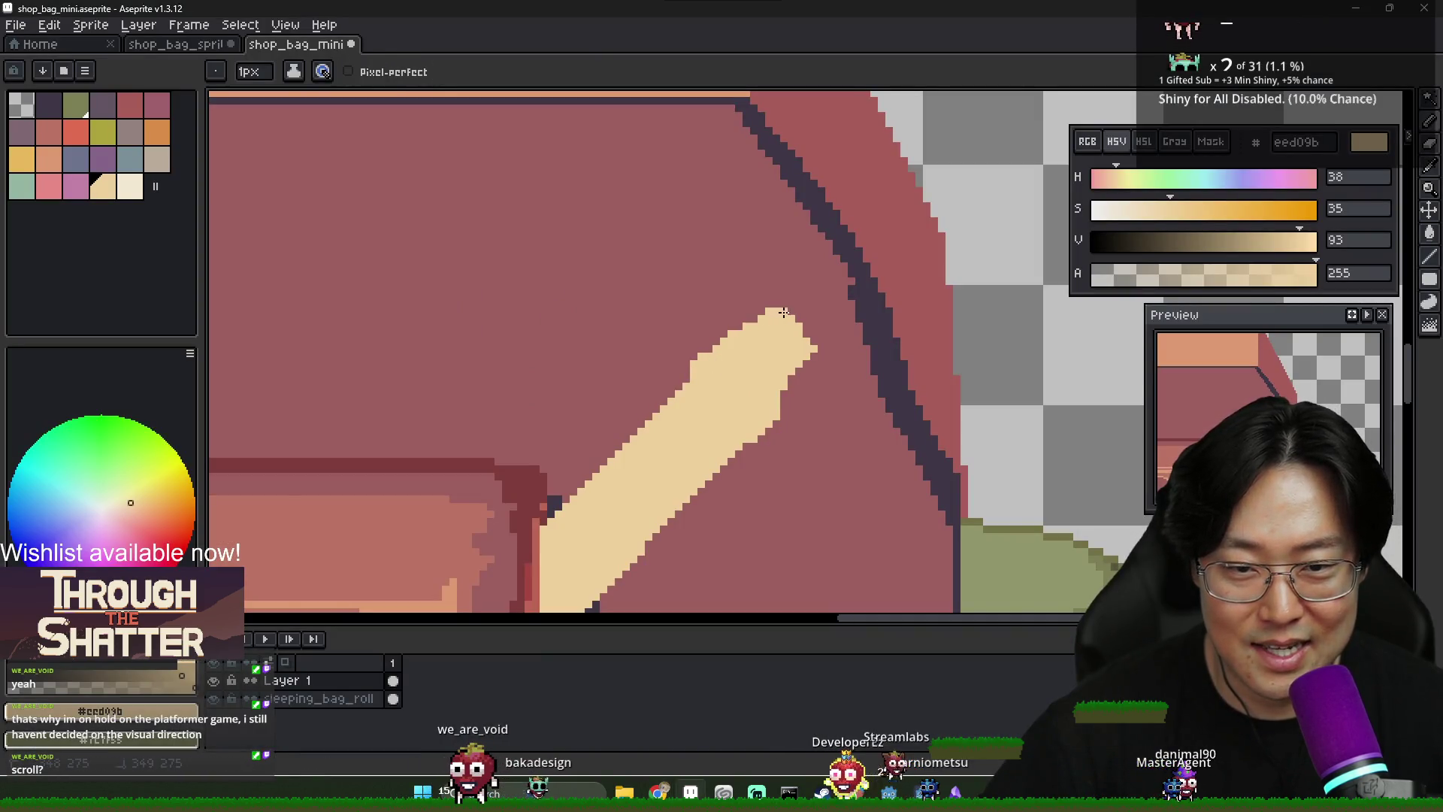
Add cream pixels to the recorder's tip and widen its lower-right and upper-left edges
left_click(812, 340)
key("alt+Tab")
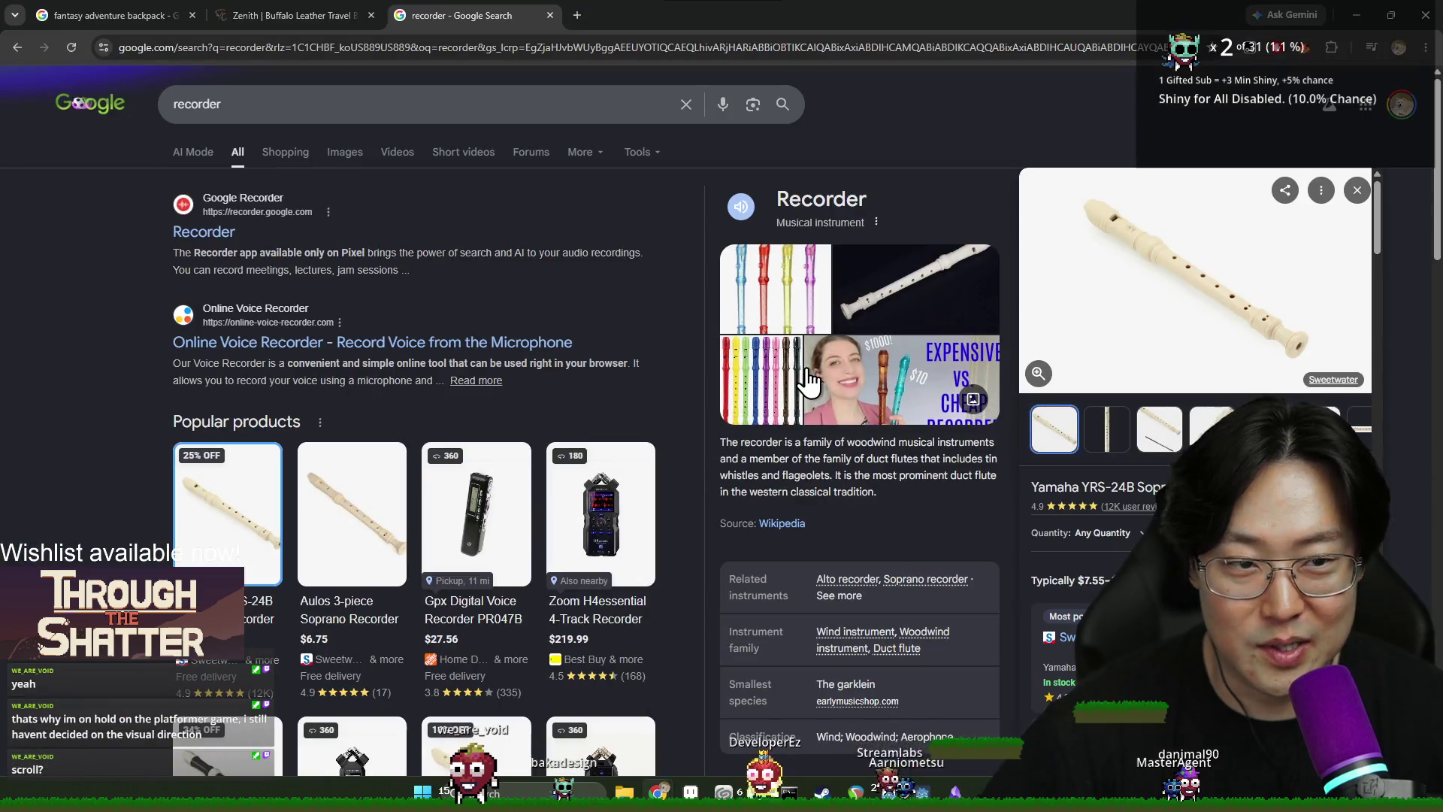
key("alt+Tab")
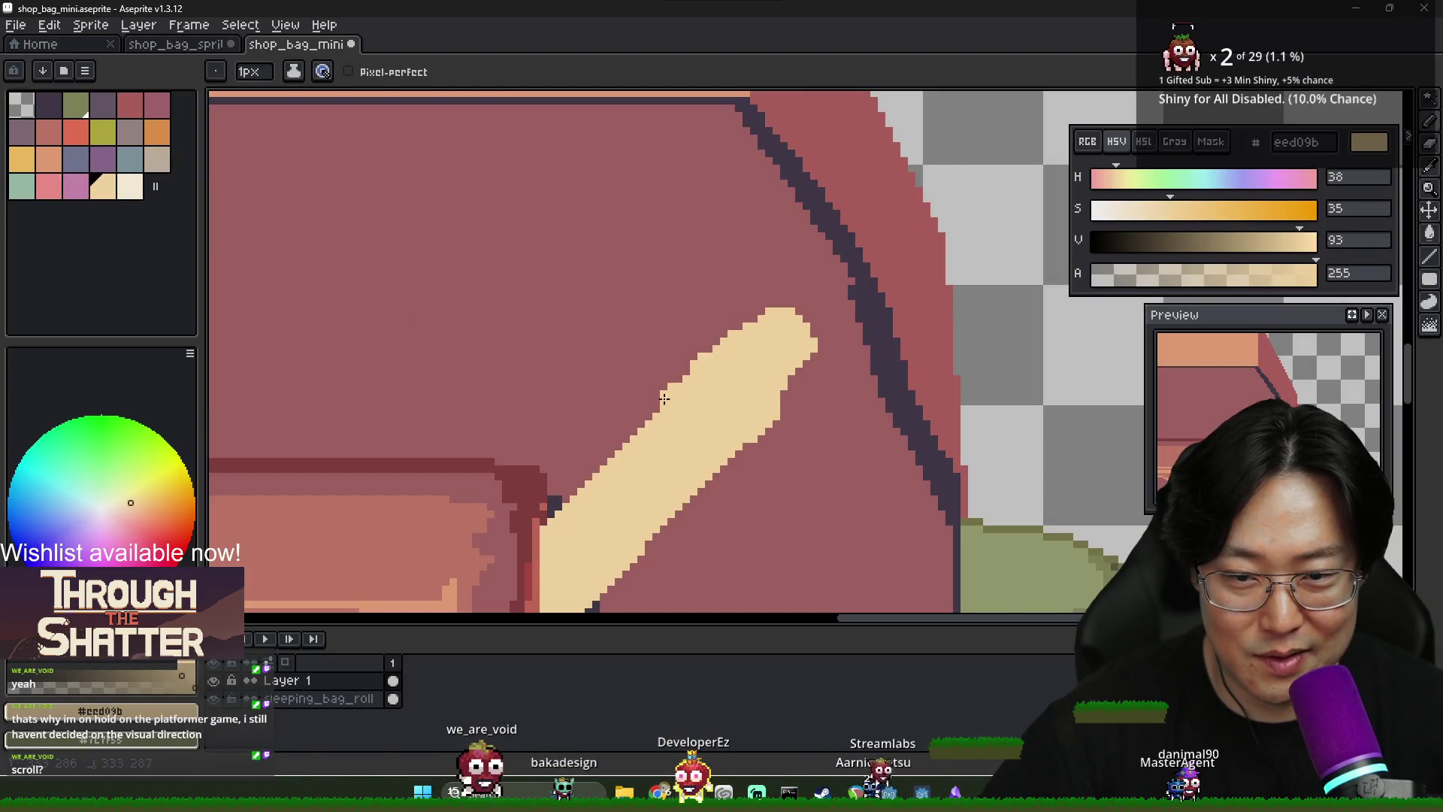
left_click(733, 460)
key("alt+Tab")
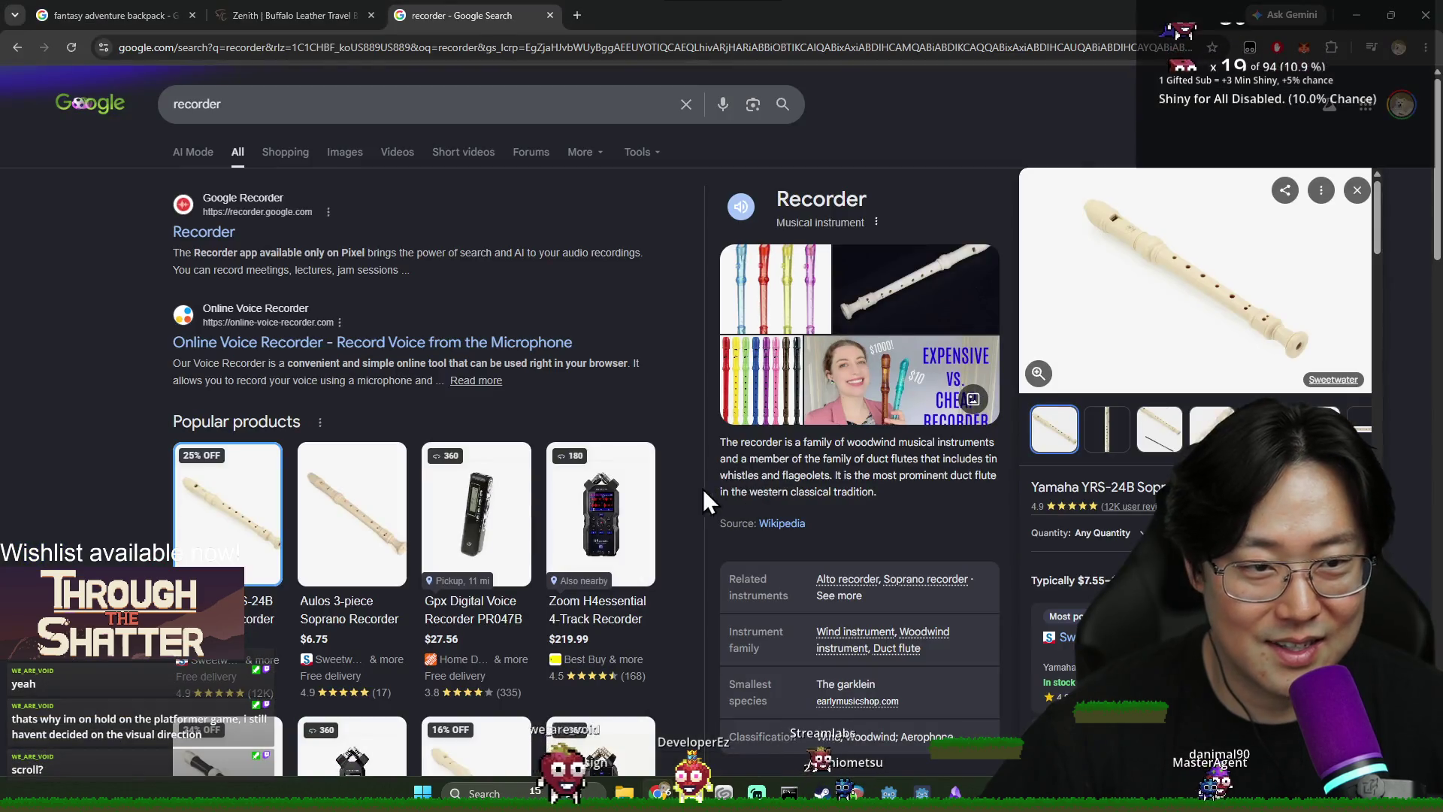
key("alt+Tab")
left_click(592, 468)
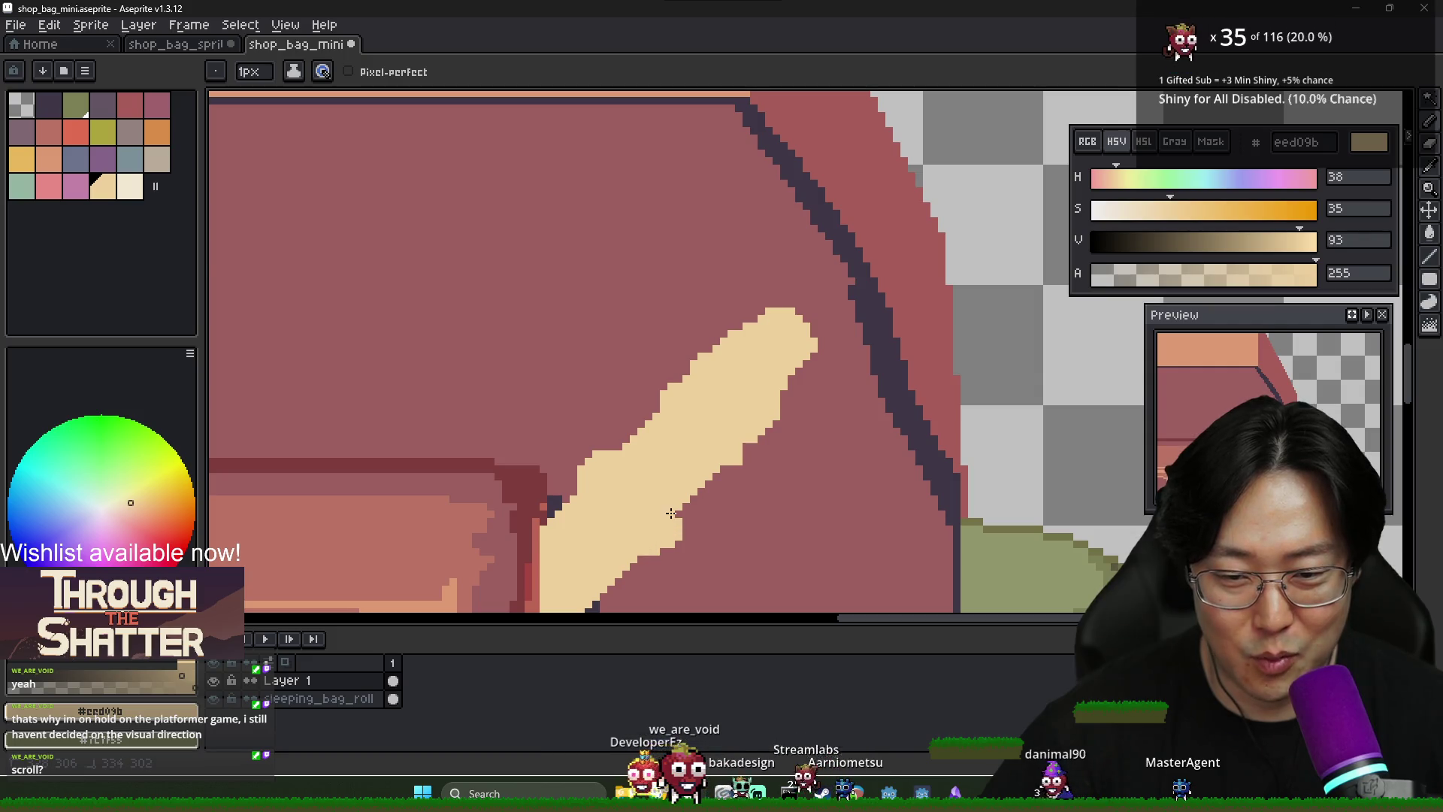
Pick the bag's dark purple outline colour after comparing against the recorder reference
scroll(684, 508, "down", 2)
scroll(721, 552, "down", 3)
scroll(697, 500, "up", 3)
key("alt+Tab")
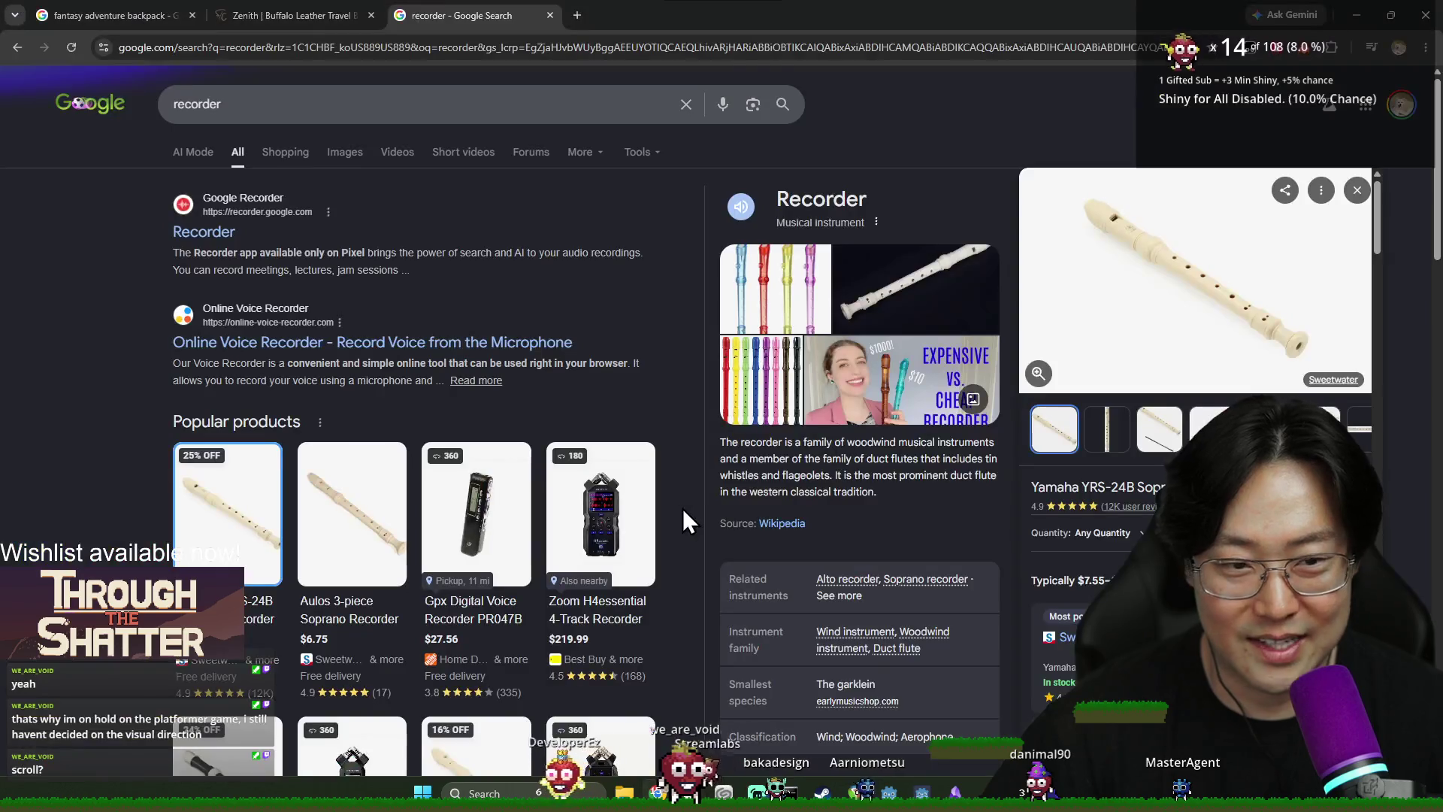
key("alt+Tab")
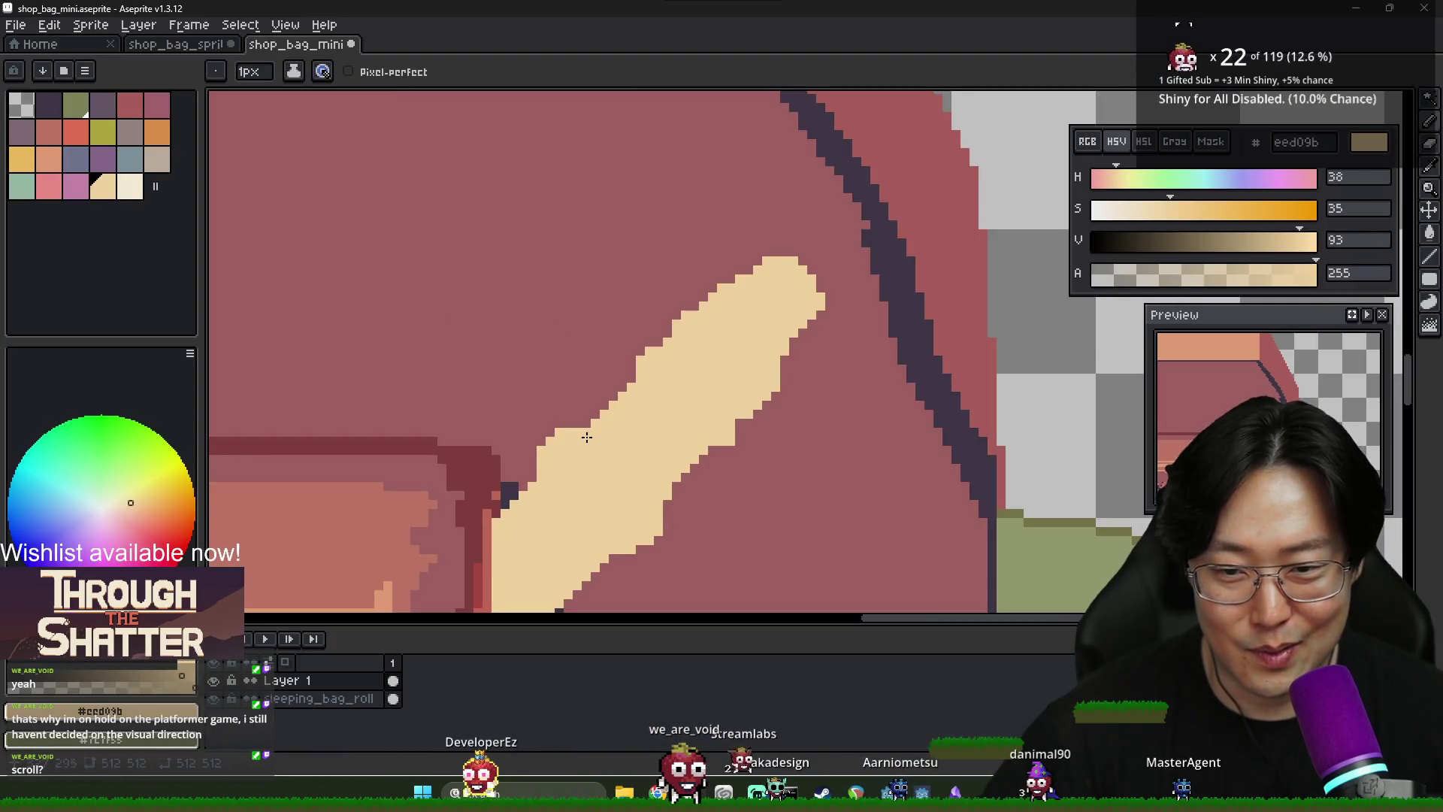
scroll(586, 430, "down", 4)
key("alt+Tab")
key("alt+Tab")
scroll(696, 459, "up", 4)
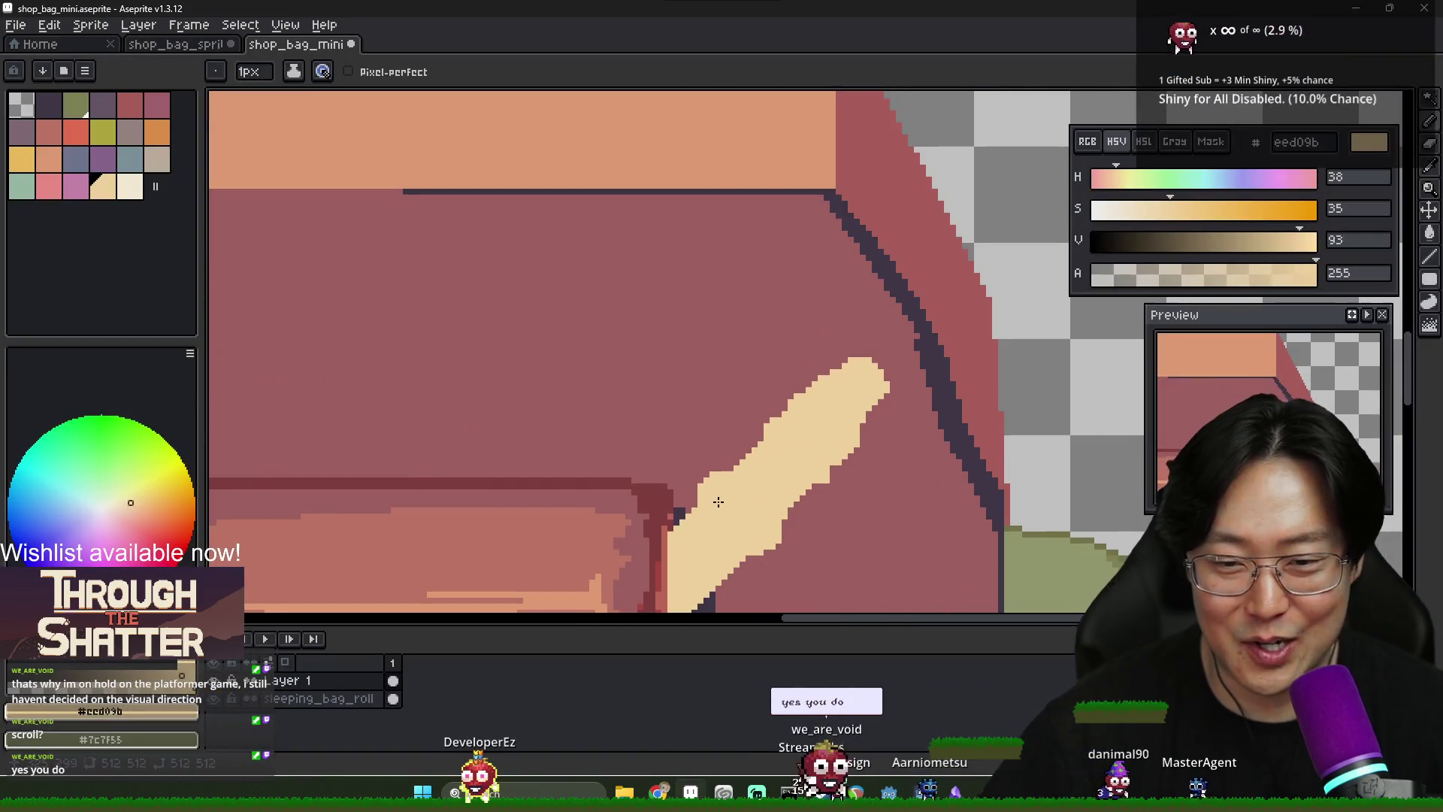
left_click(928, 408, "alt")
key("alt+Tab")
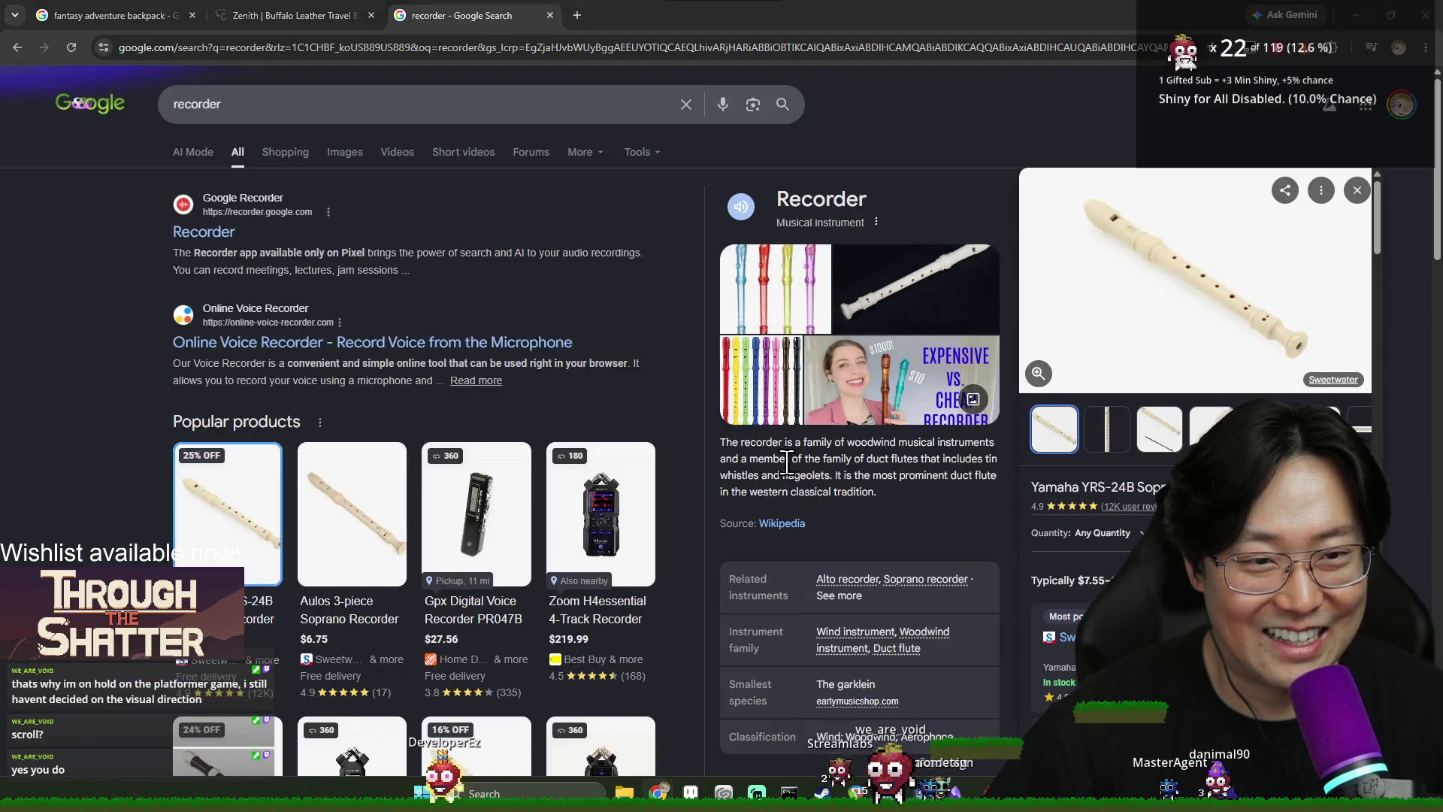
key("alt+Tab")
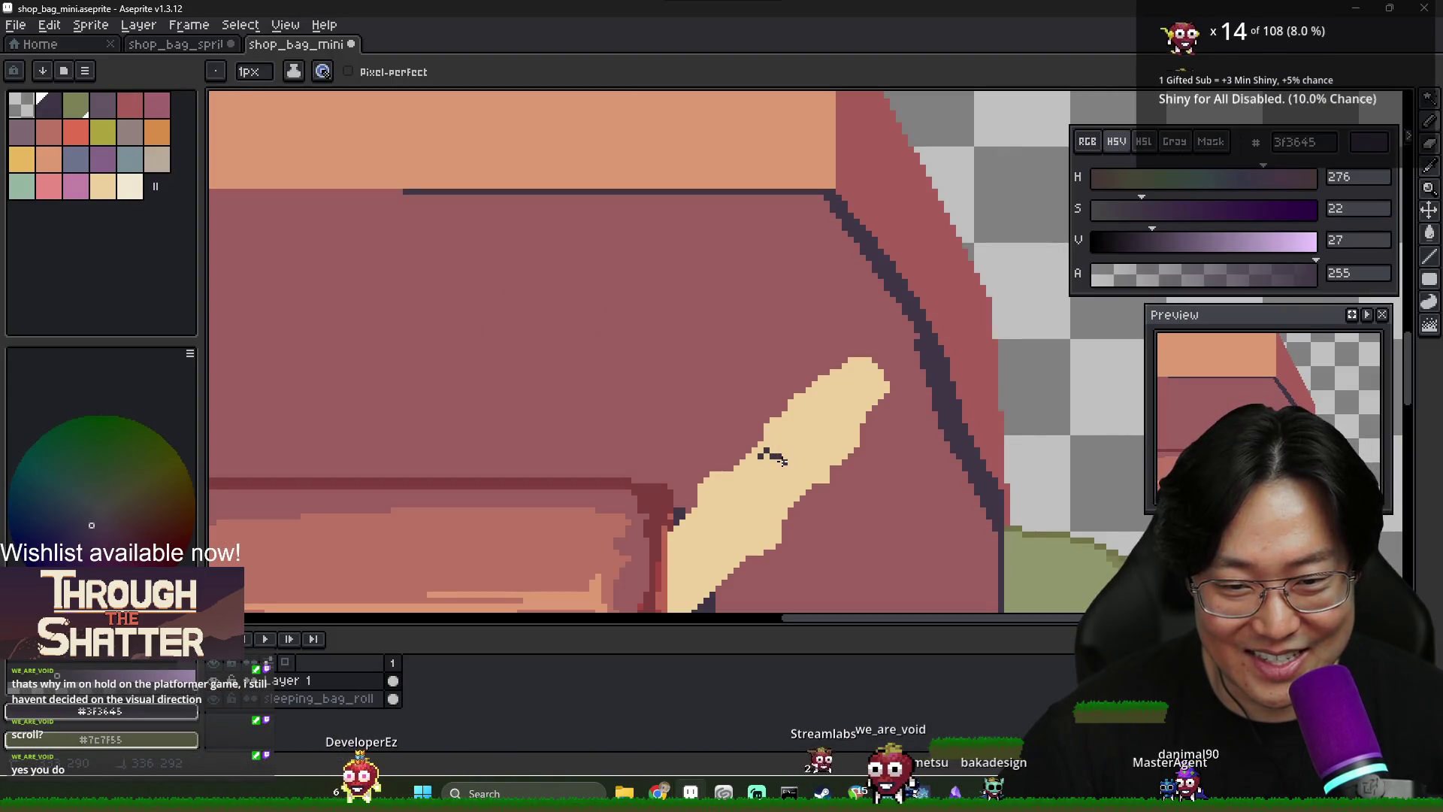
Paint a dark purple finger hole on the recorder's cream body
left_click(766, 458)
key("alt+Tab")
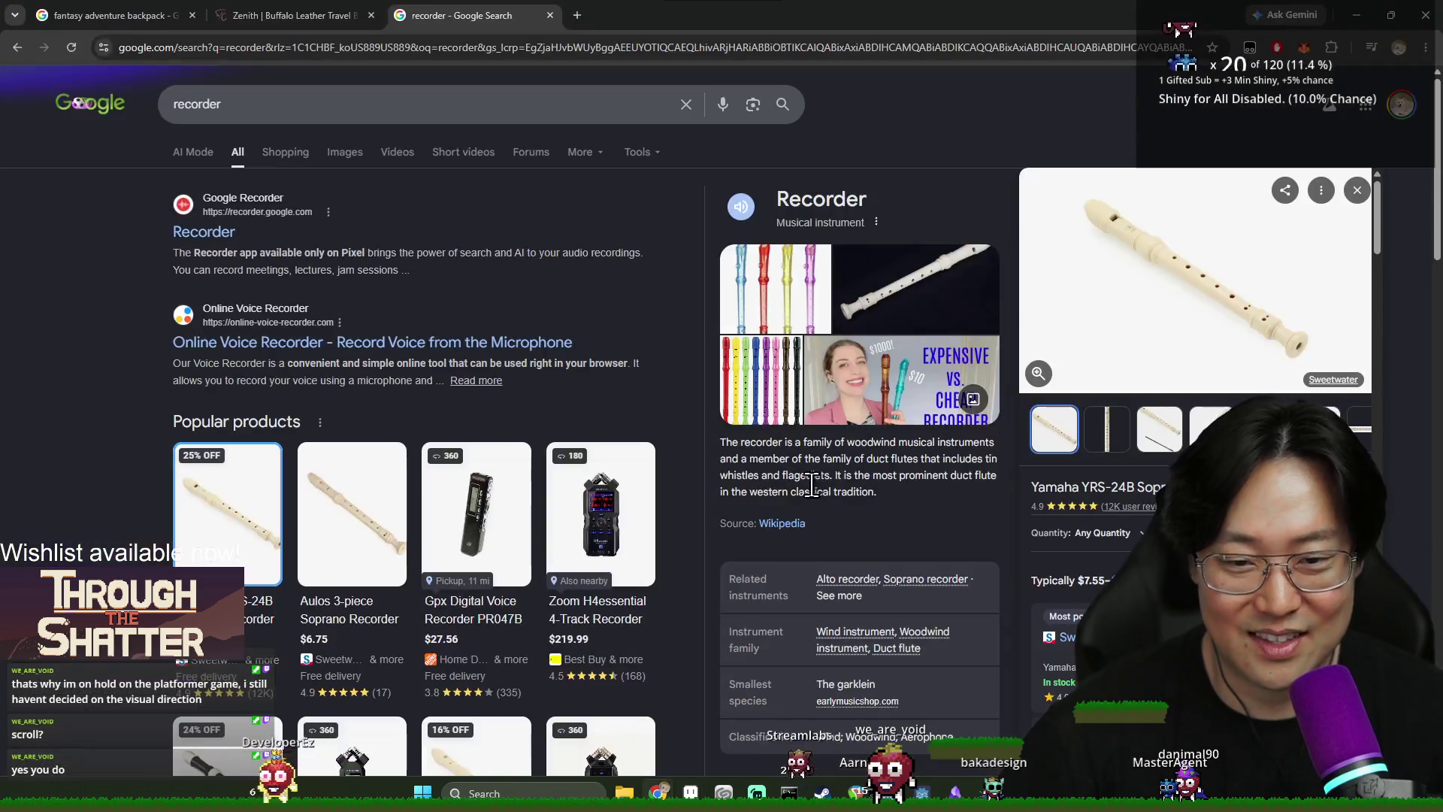
key("alt+Tab")
key("g")
key("b")
scroll(700, 450, "down", 1)
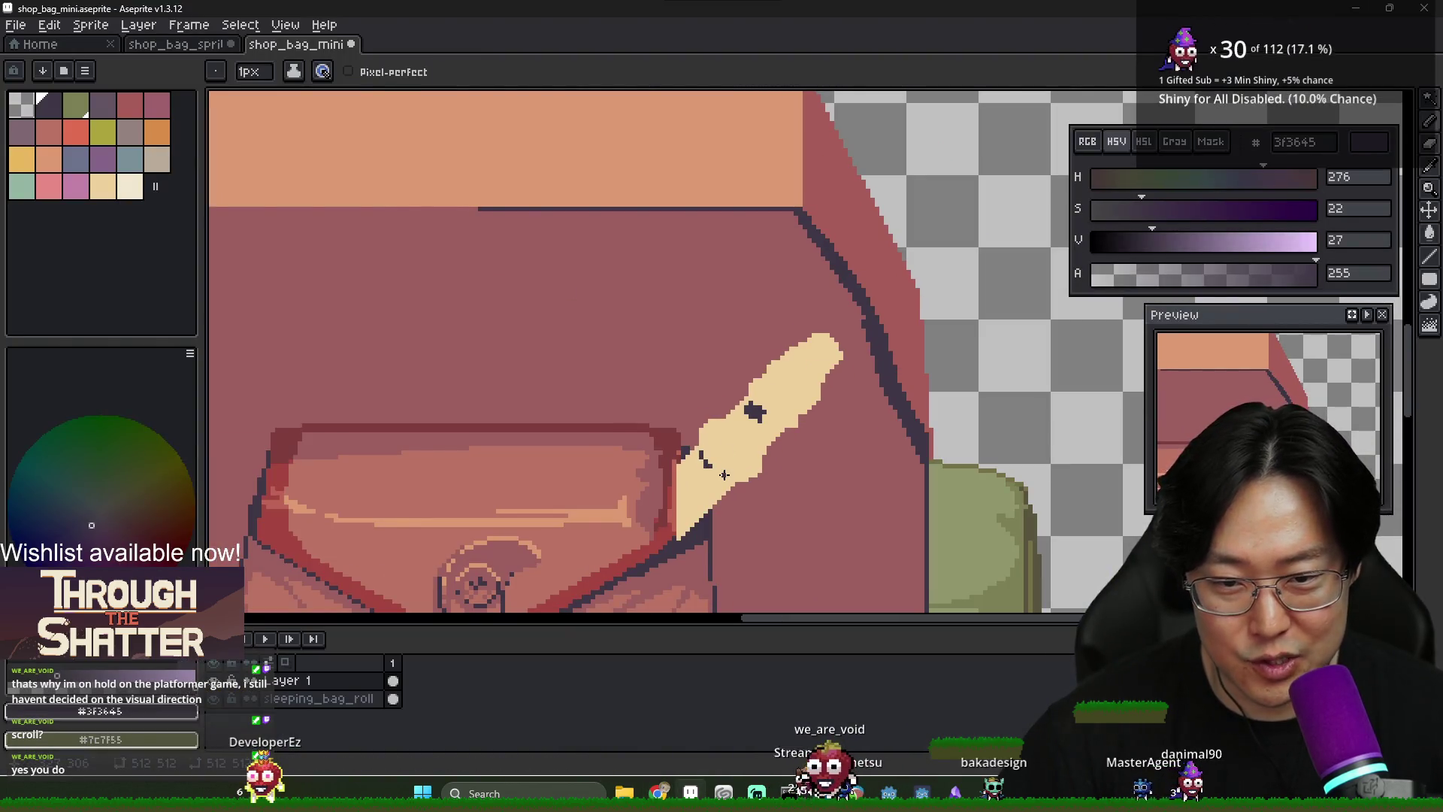
key("alt+Tab")
key("alt+Tab")
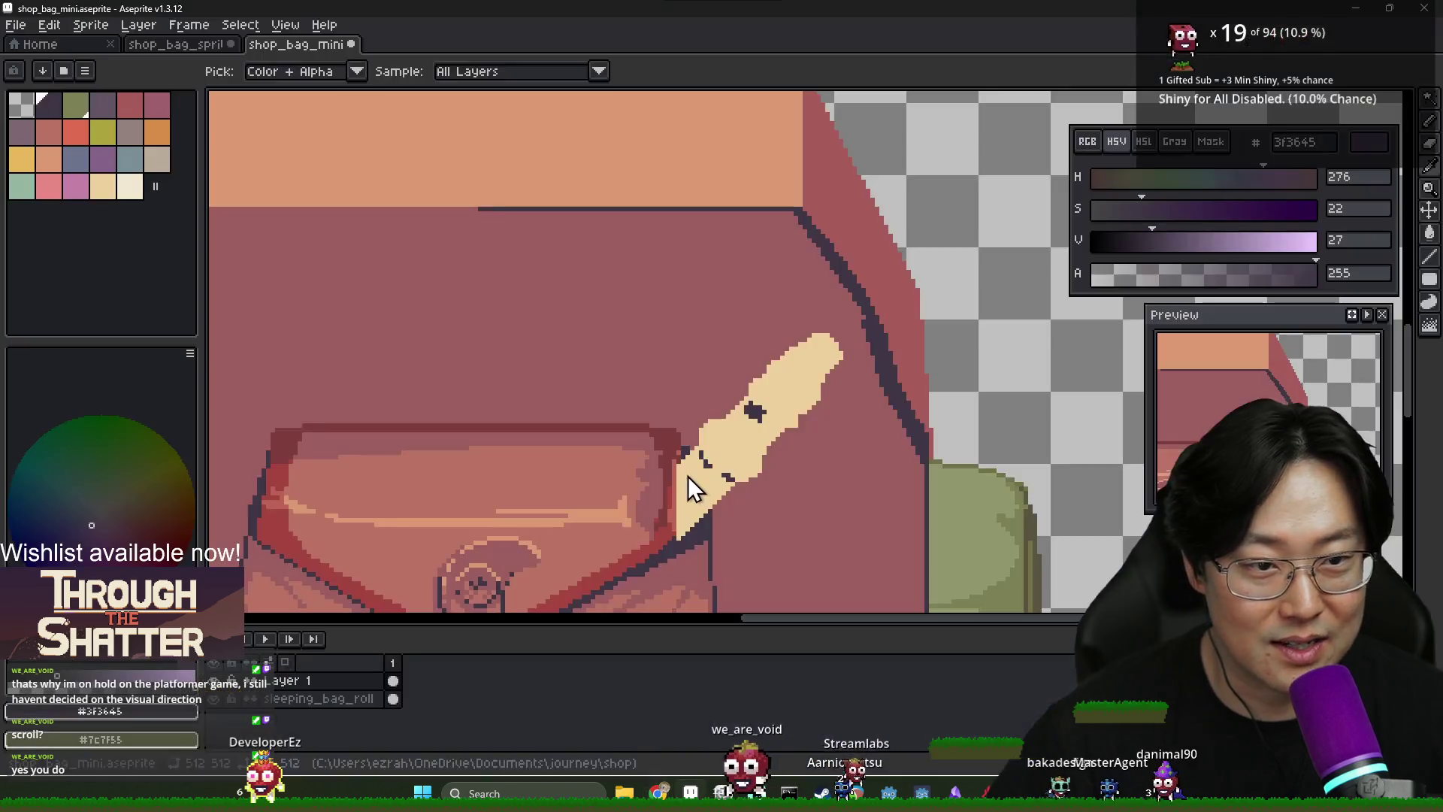
scroll(688, 475, "up", 1)
left_click(685, 463)
left_click_drag(681, 467, 691, 475)
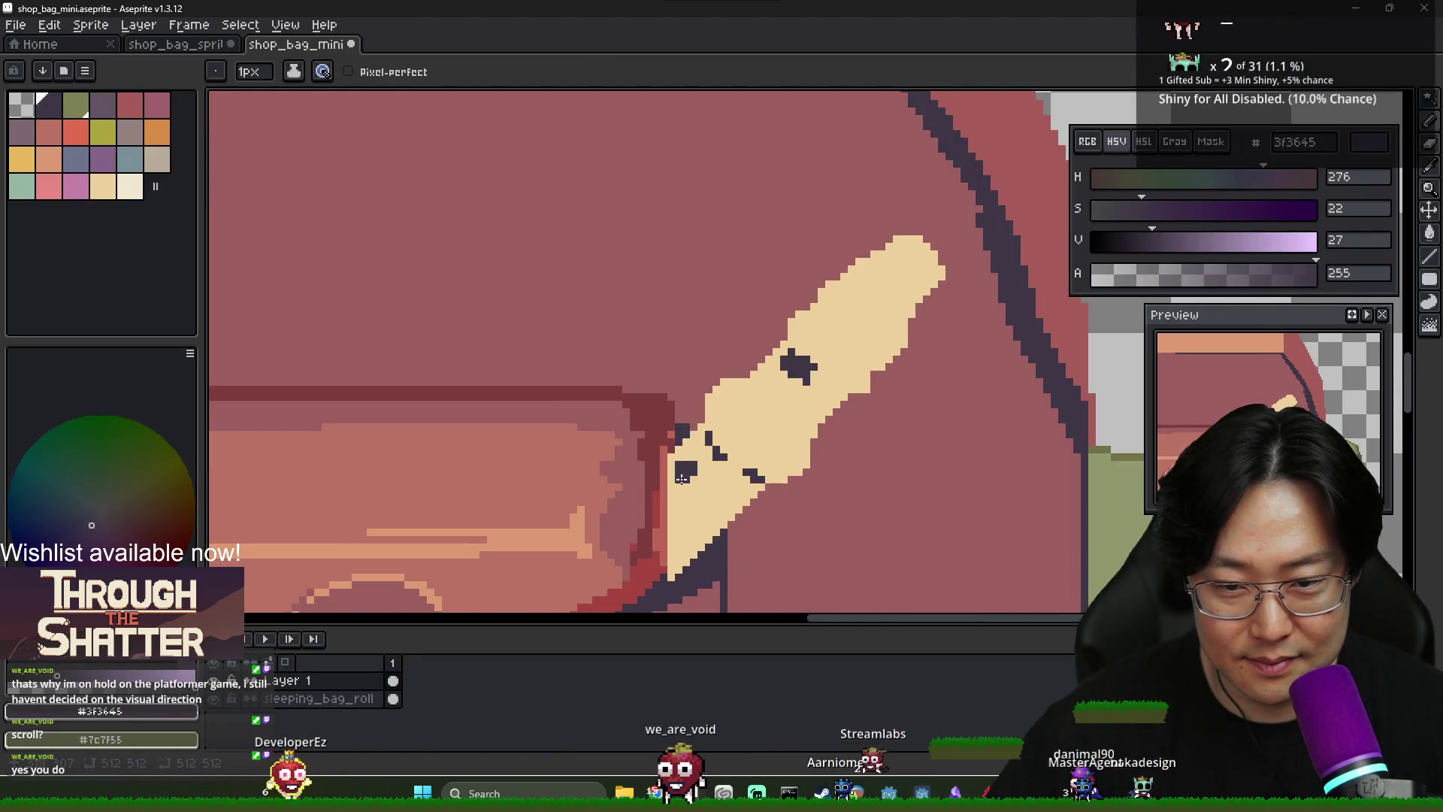
scroll(687, 509, "down", 5)
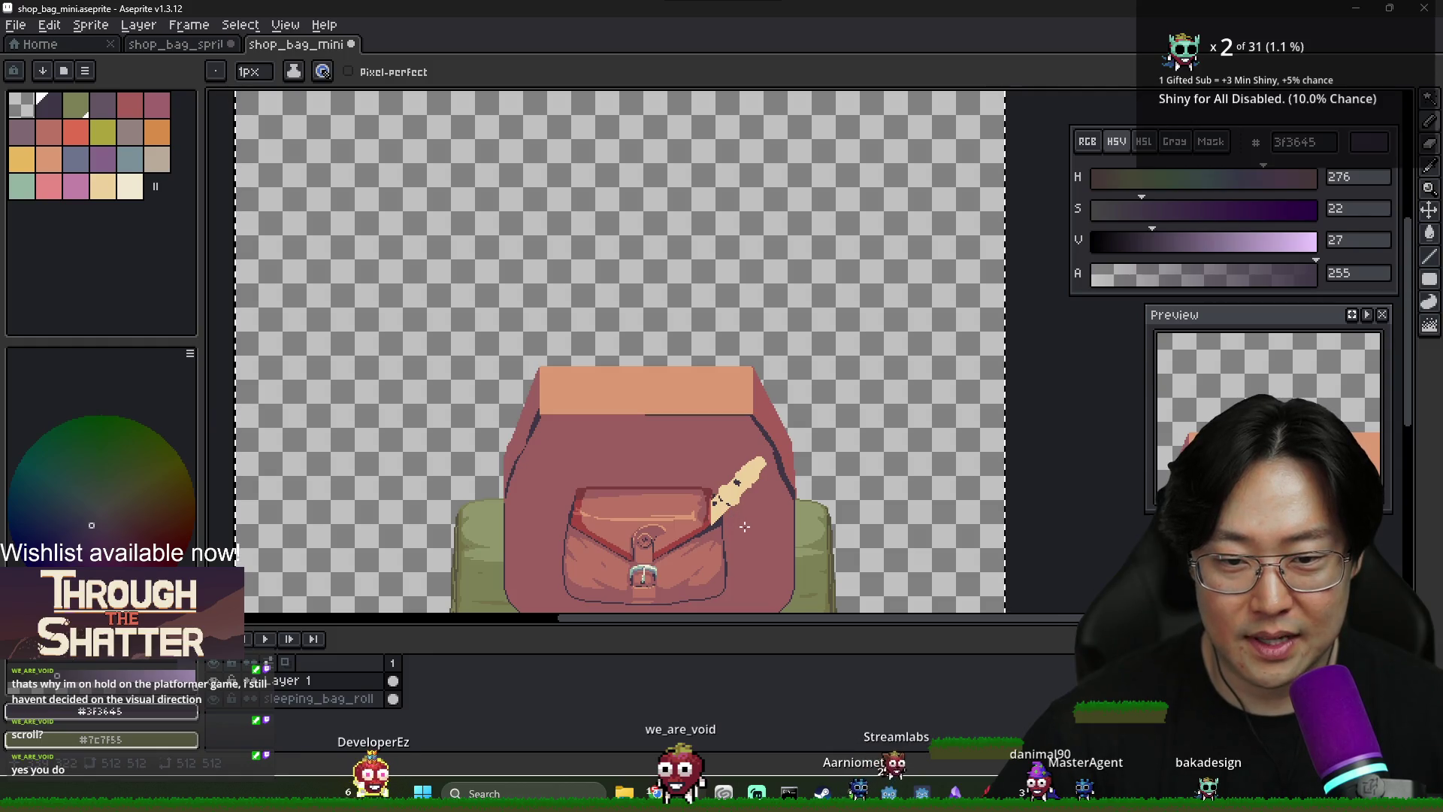
scroll(755, 476, "up", 5)
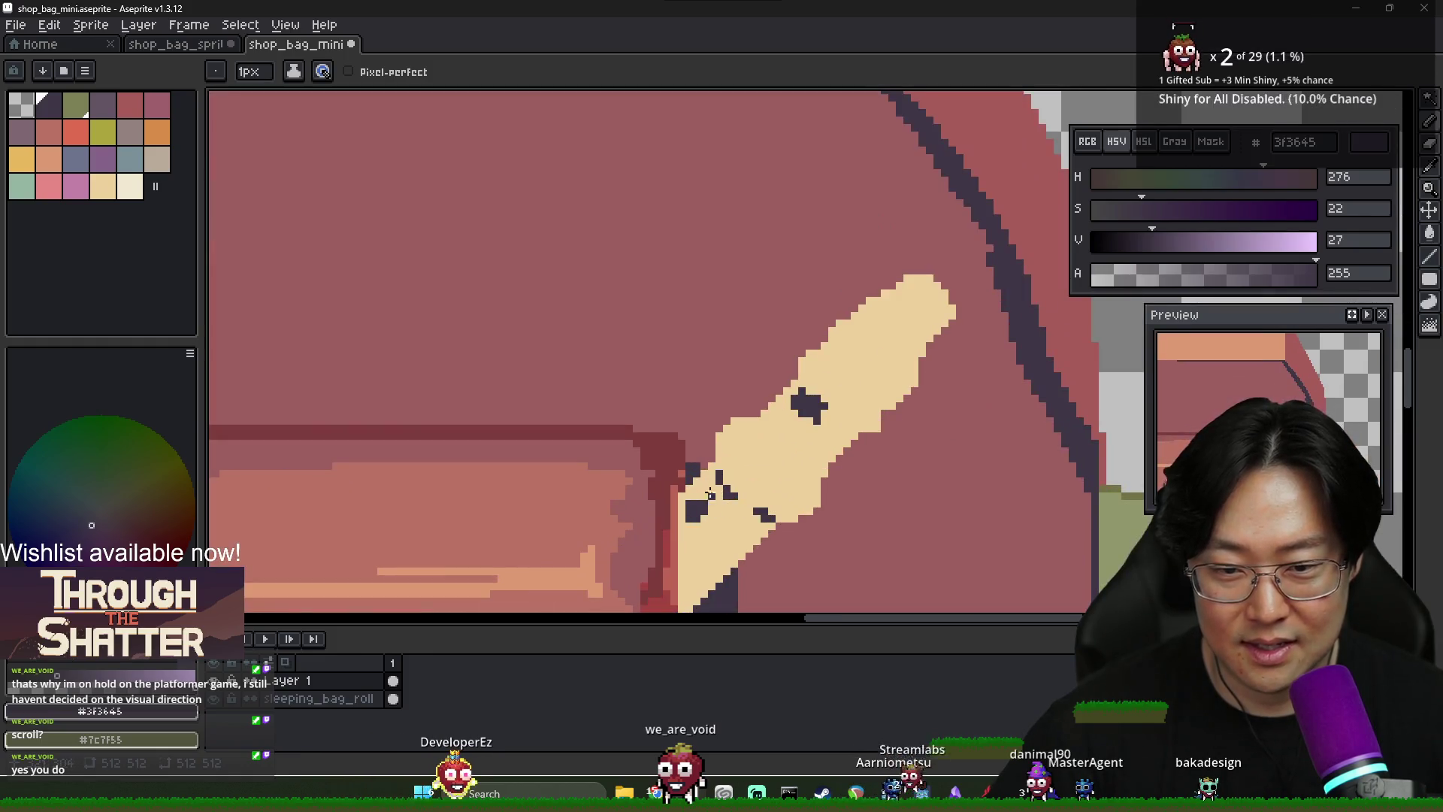
Mix a near-black colour and flood-fill the recorder's finger hole with it
left_click(762, 406, "alt")
key("alt+Tab")
key("alt+Tab")
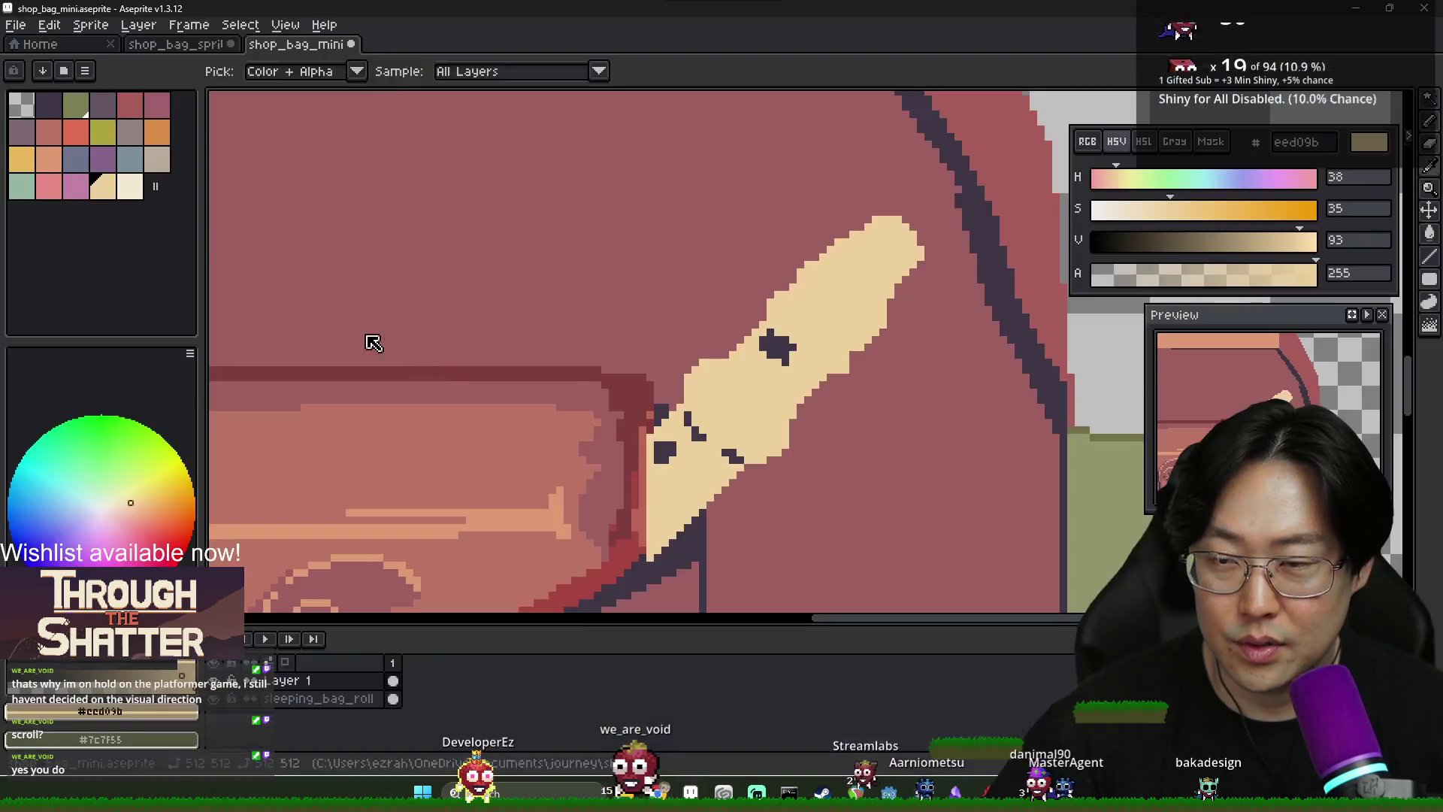
left_click(48, 105)
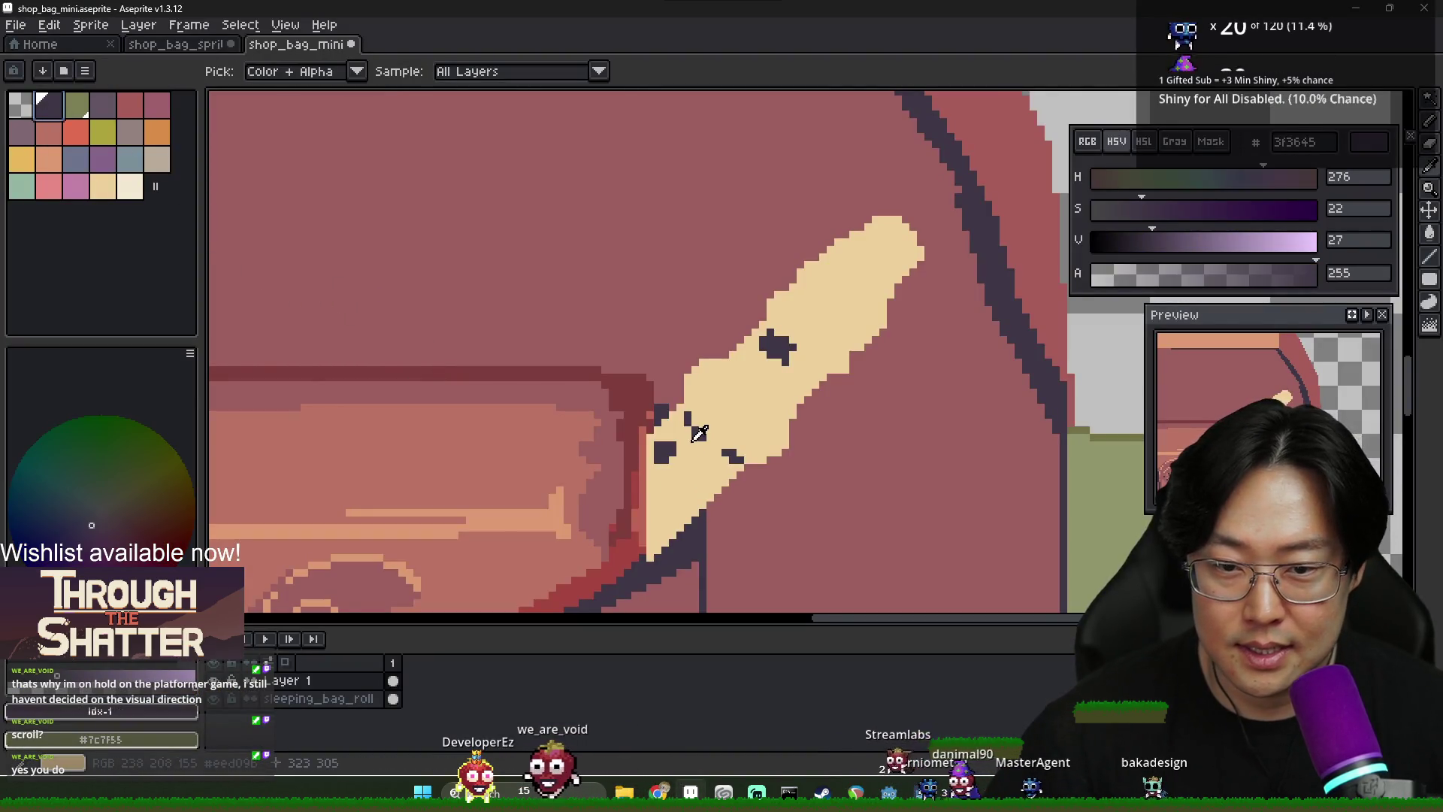
mouse_move(1091, 208)
left_mouse_down()
mouse_move(1154, 203)
mouse_move(1148, 263)
left_mouse_up()
mouse_move(1144, 208)
left_mouse_down()
mouse_move(1127, 208)
mouse_move(1105, 239)
mouse_move(1118, 241)
left_mouse_up()
key("g")
left_click(688, 452)
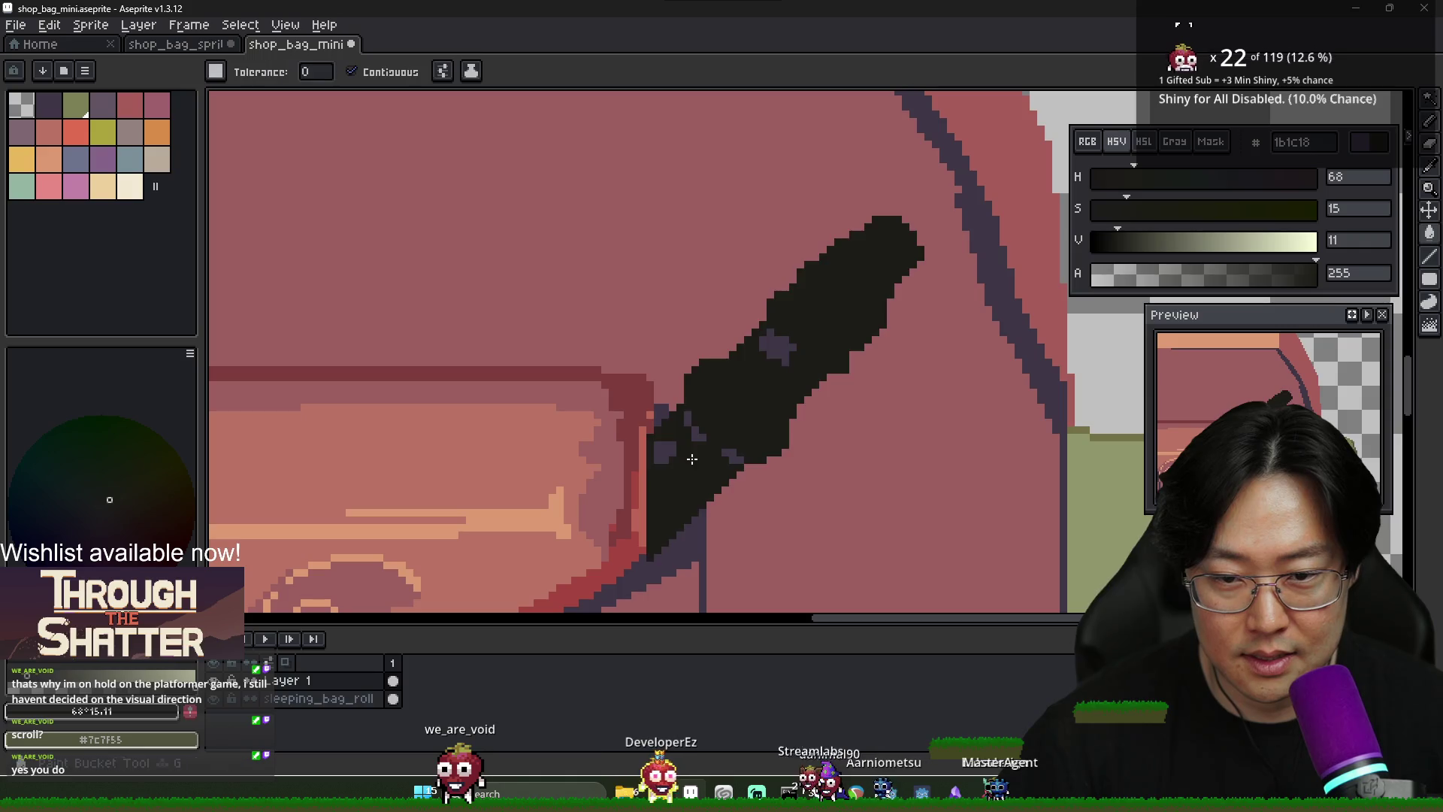
key("b")
key("ctrl+z")
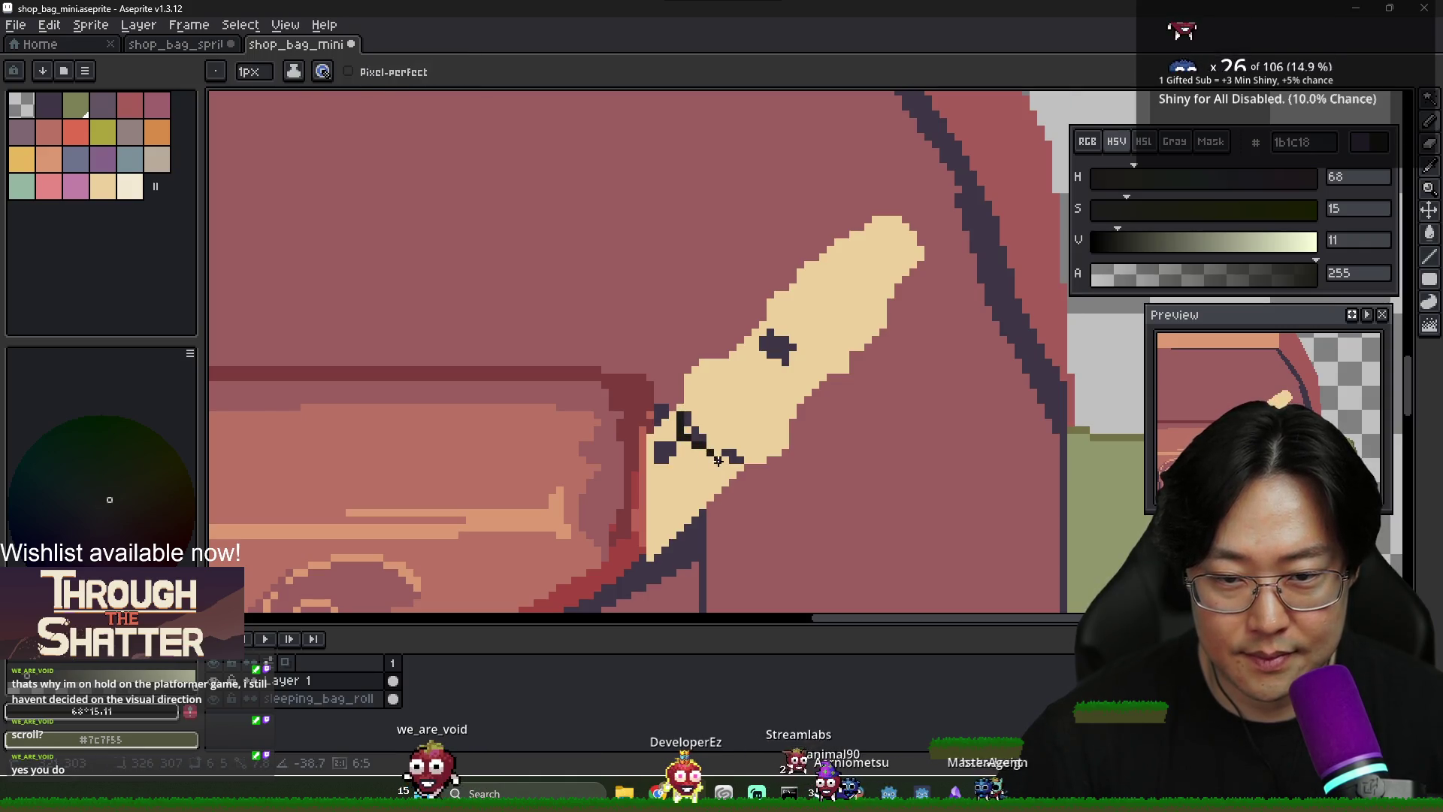
key("g")
left_click(664, 452)
Fill the recorder's lower end, inside the pocket, with dark purple 3f3645
left_click(699, 434, "alt")
left_click(703, 438)
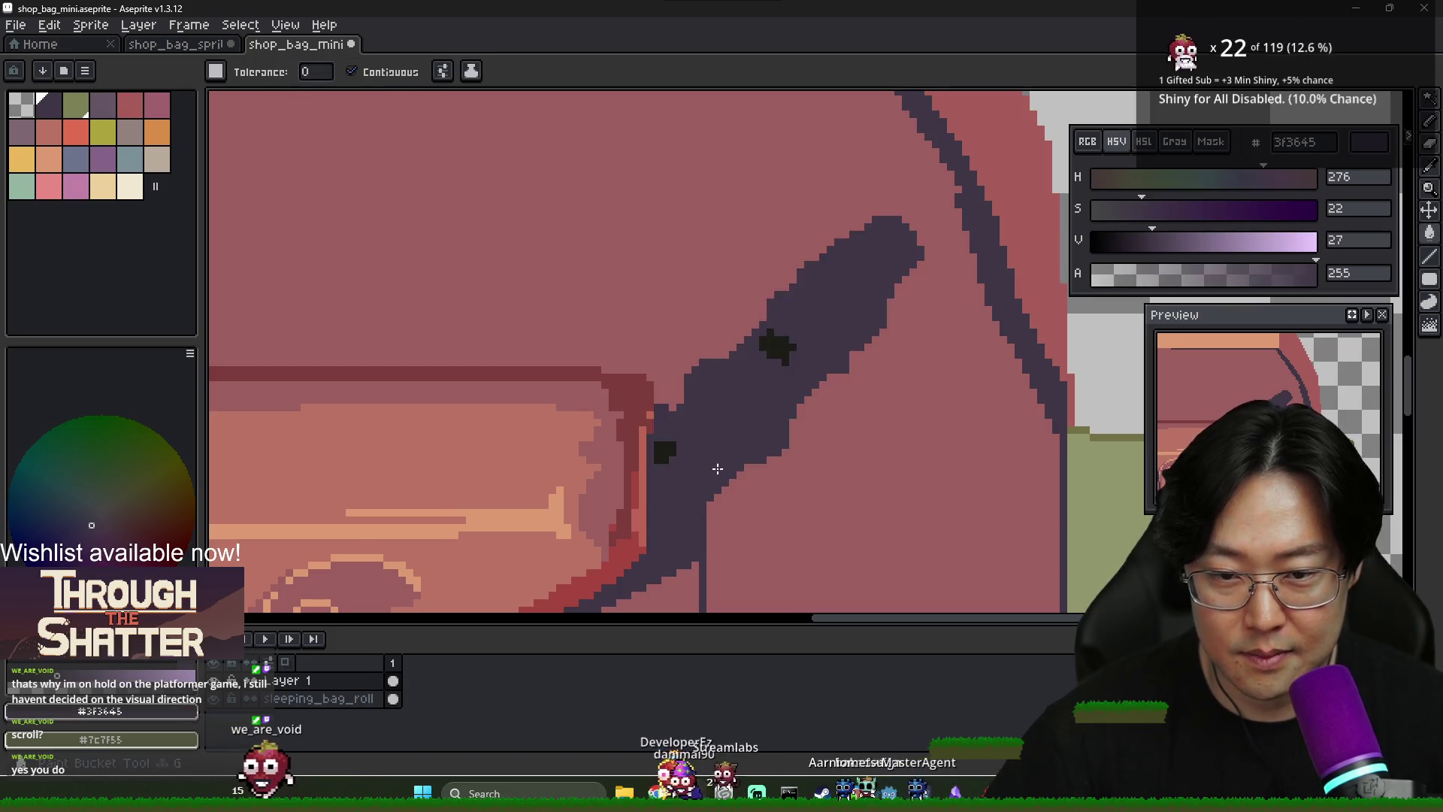
key("ctrl+z")
key("b")
scroll(688, 417, "up", 1)
key("g")
left_click(705, 469)
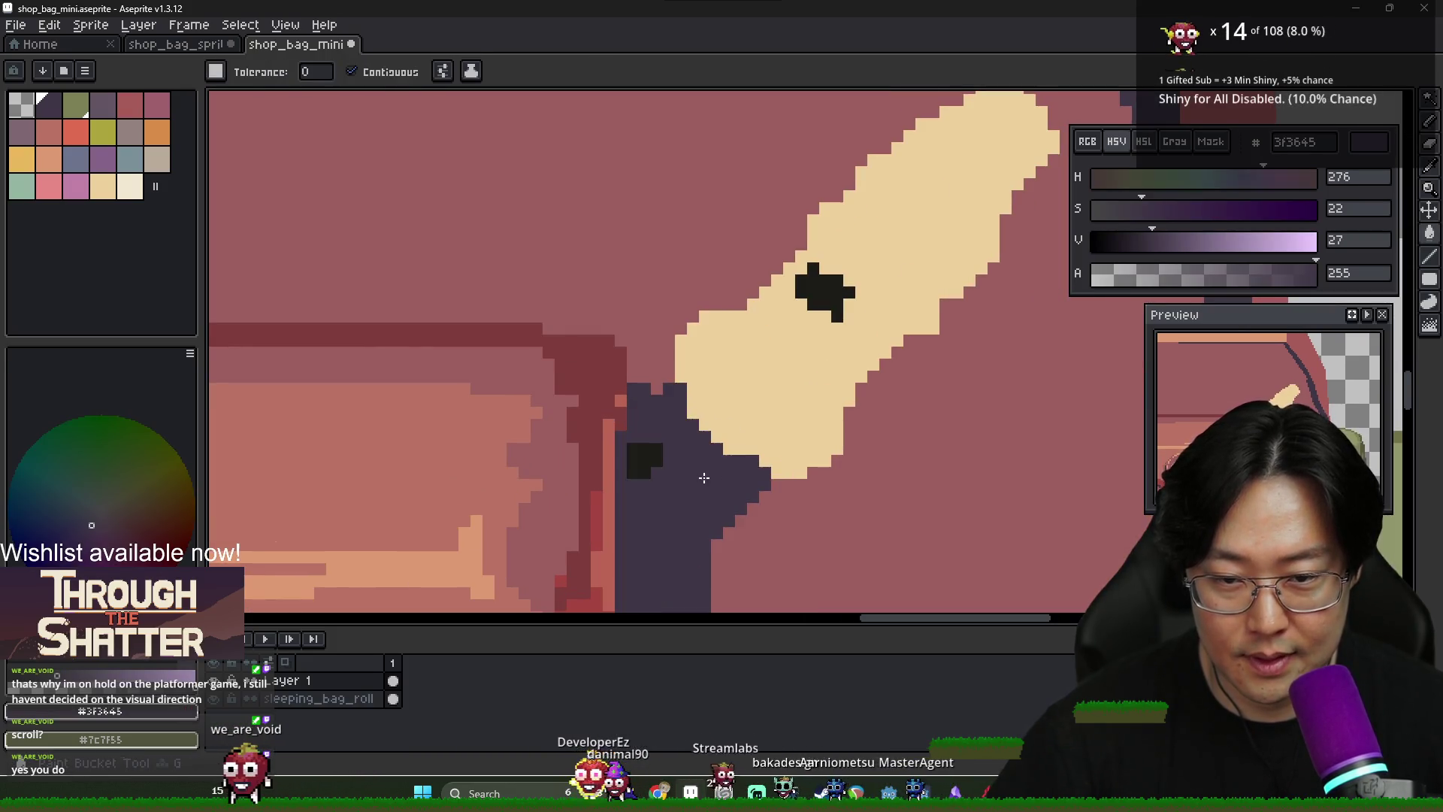
scroll(736, 485, "down", 2)
scroll(729, 460, "up", 1)
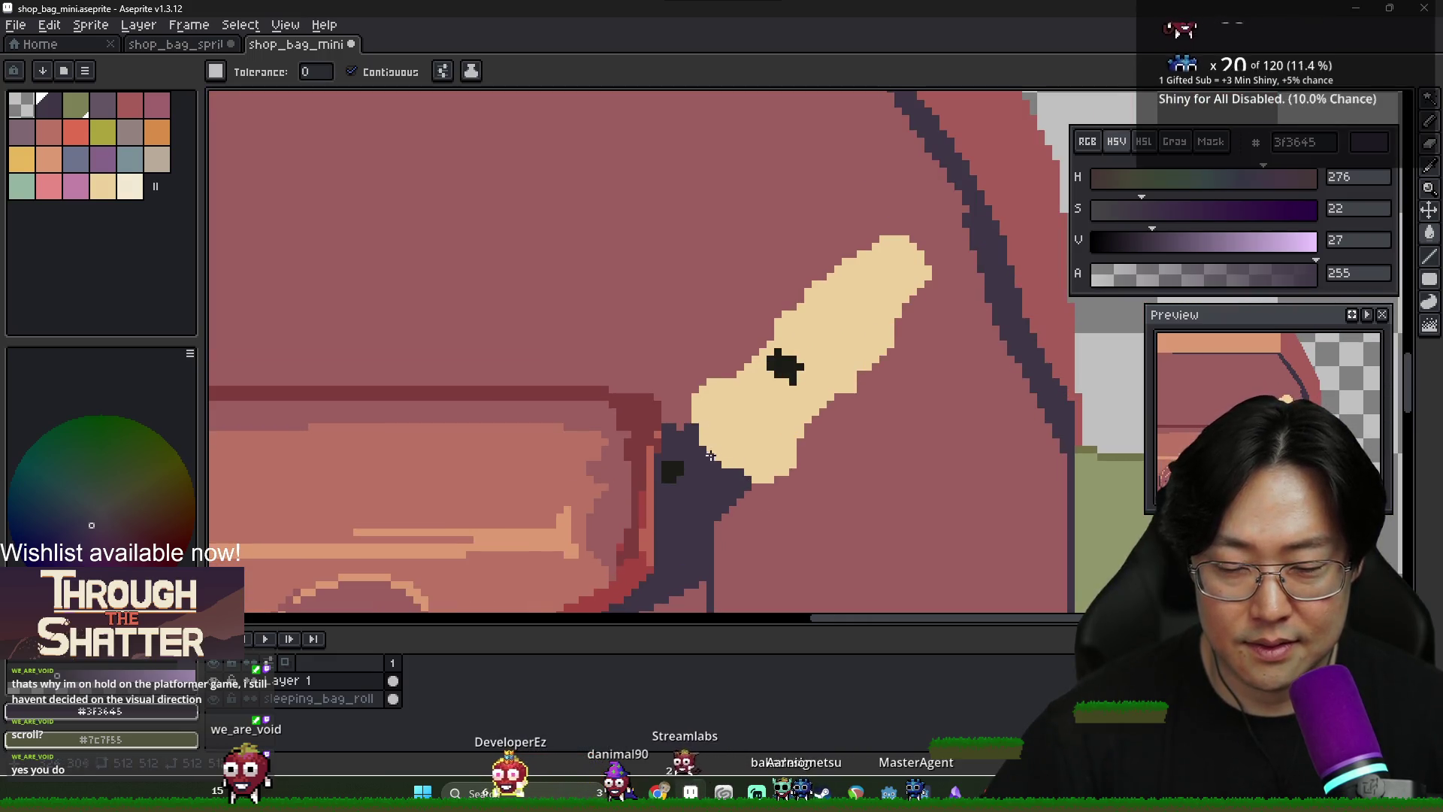
scroll(710, 456, "up", 1)
Touch up the dark end's edge with a cream pixel and a diagonal cream line
left_click(755, 409, "alt")
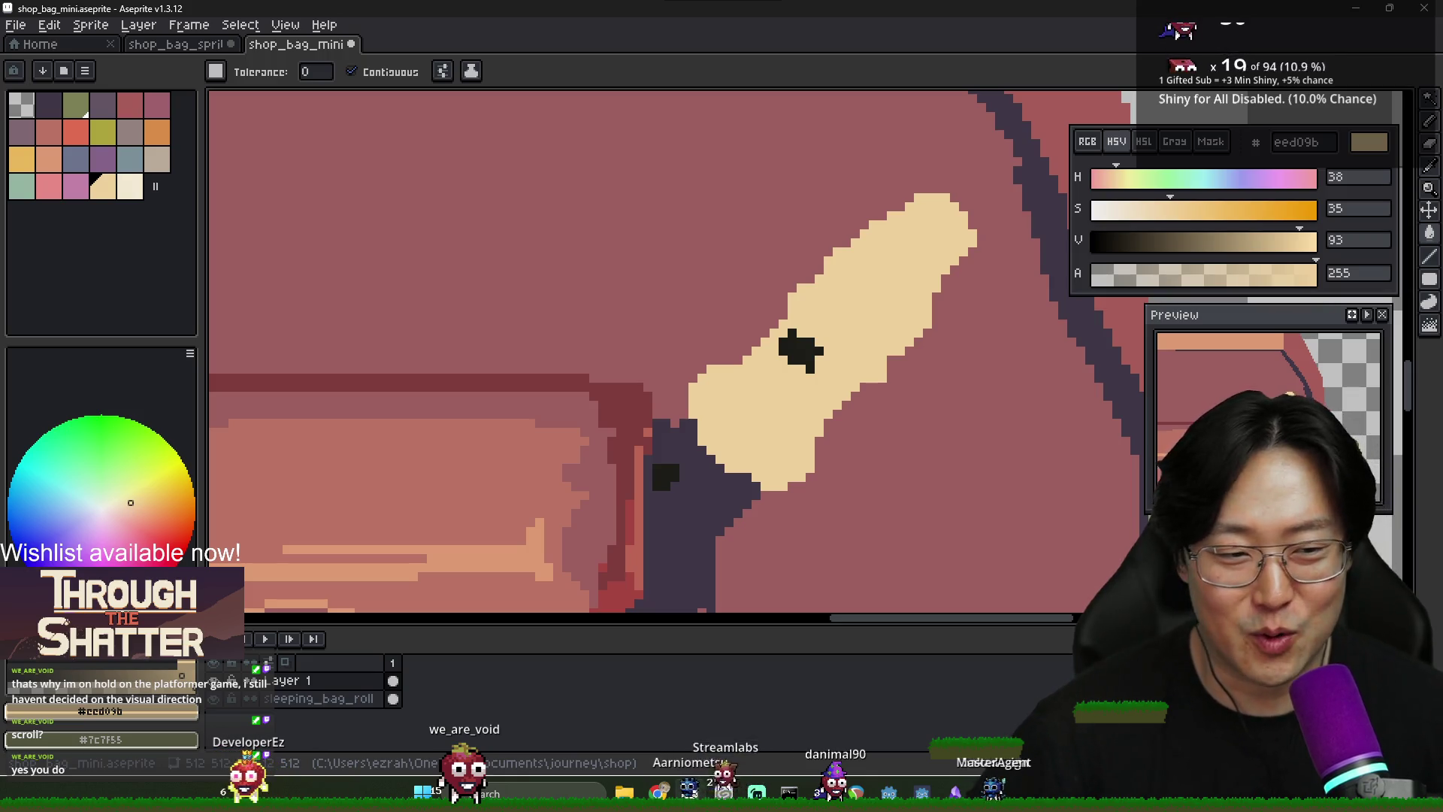
scroll(720, 467, "up", 1)
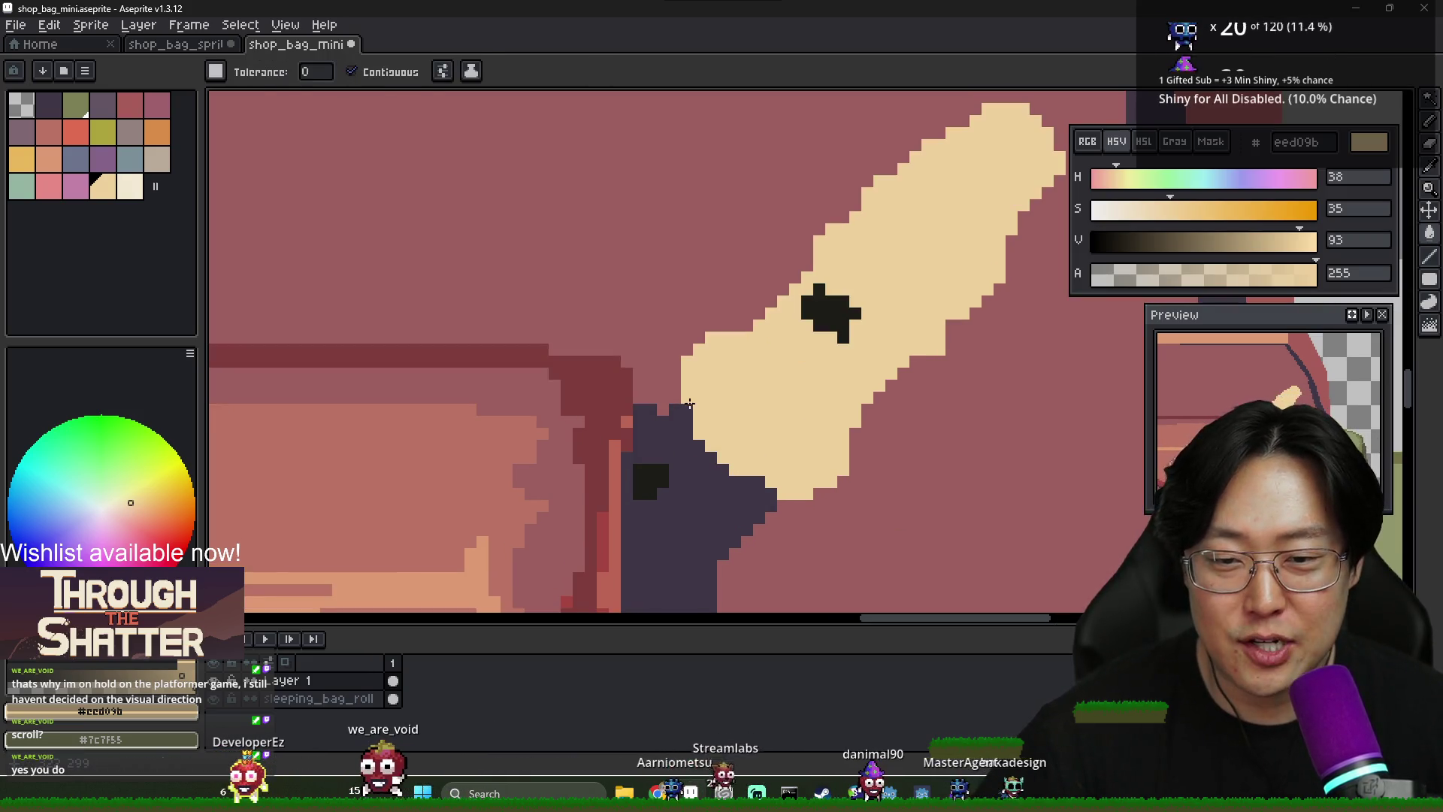
left_click(694, 418)
key("ctrl+z")
key("b")
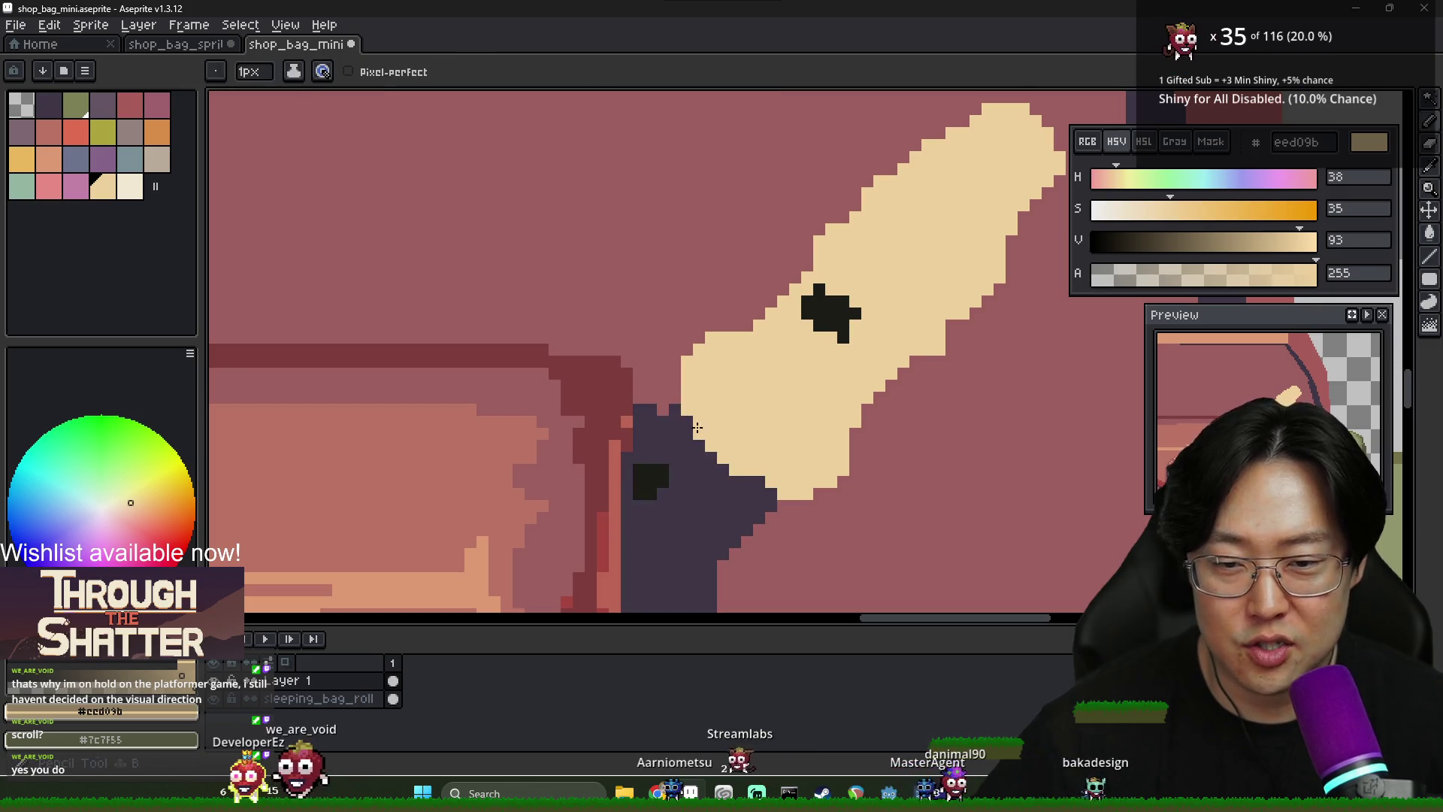
scroll(719, 456, "down", 1)
left_click(685, 449)
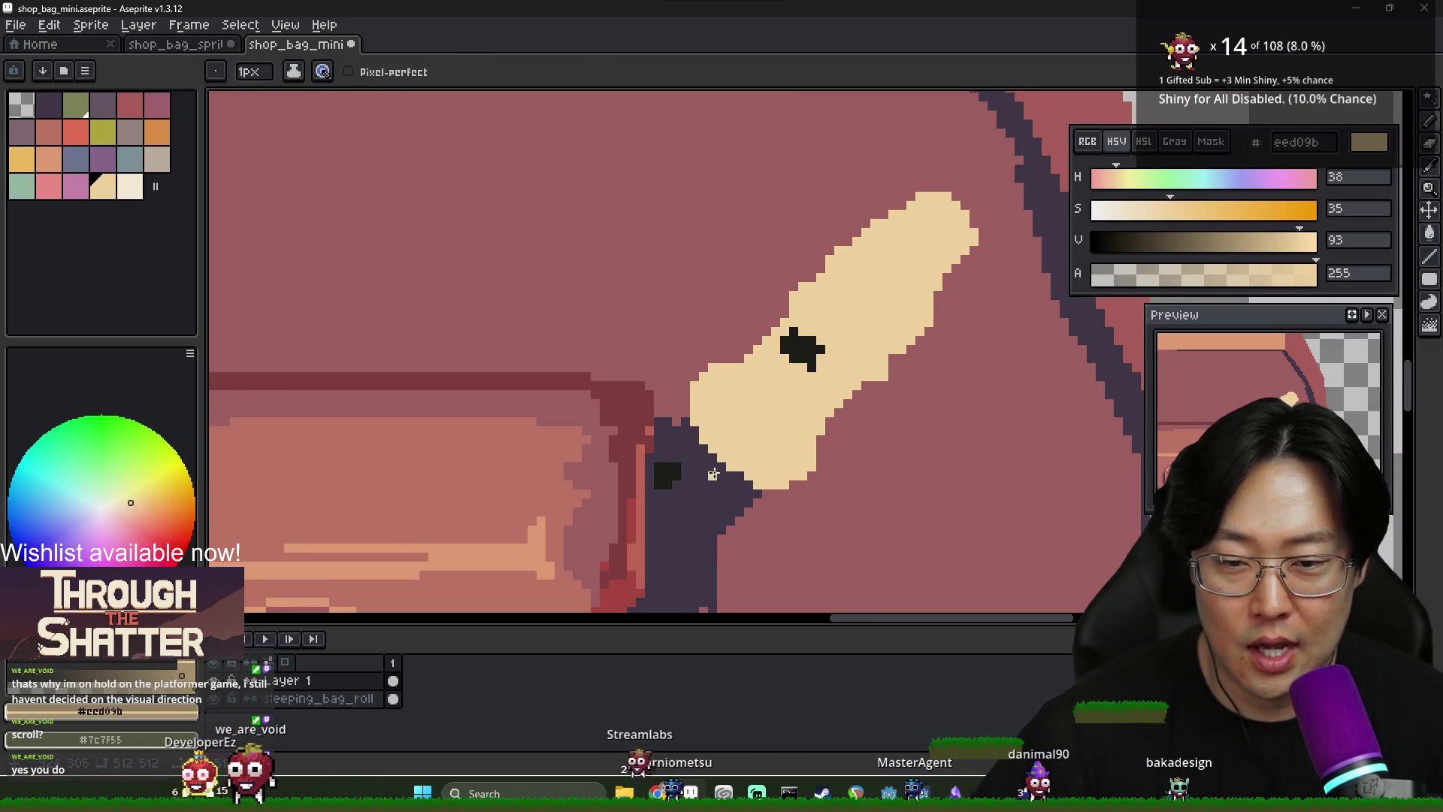
left_click(743, 490, "shift")
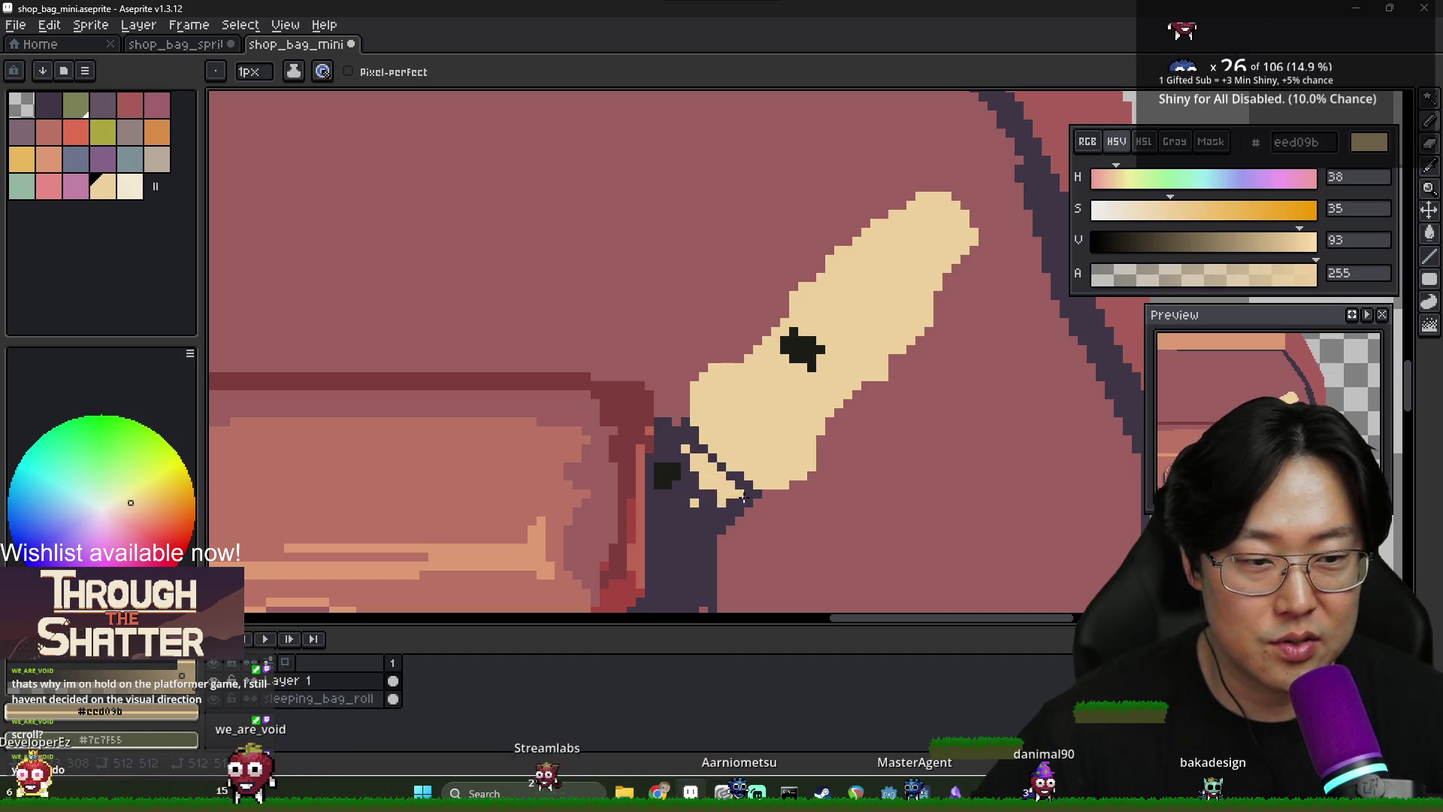
key("alt")
left_click(690, 489)
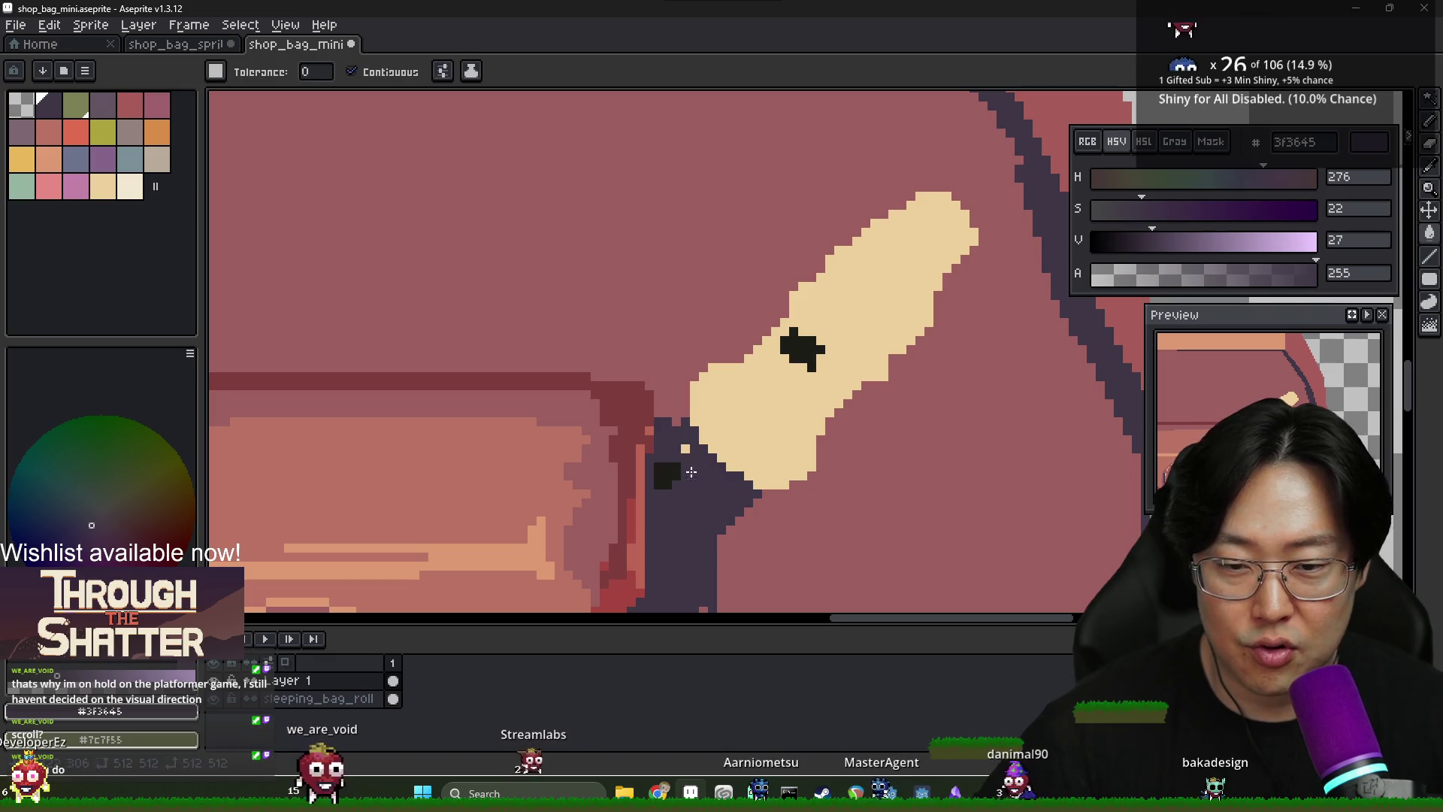
key("alt+Tab")
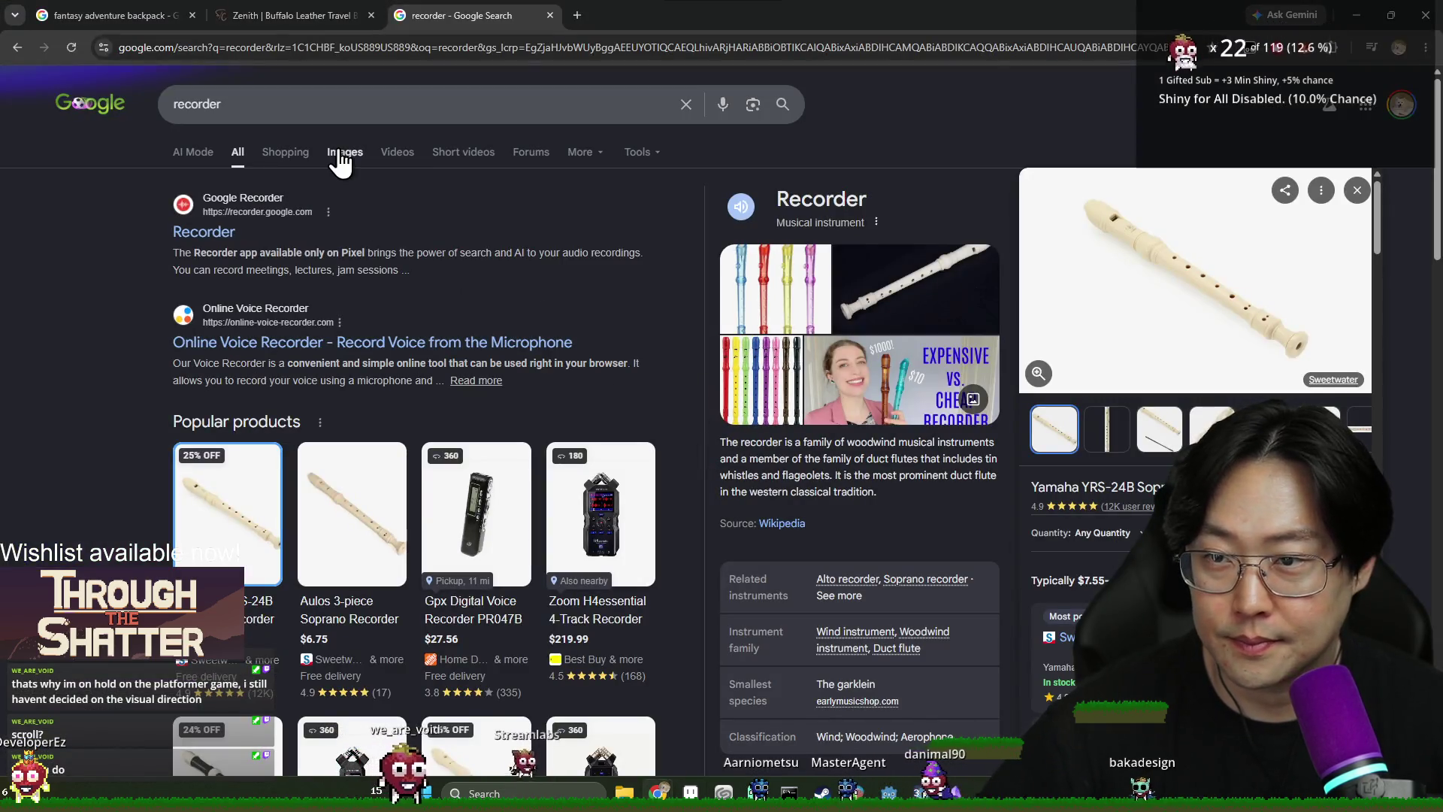
Open the Yamaha YRP-350B recorder set page from Google Images, then return to Aseprite
left_click(345, 152)
left_click(451, 386)
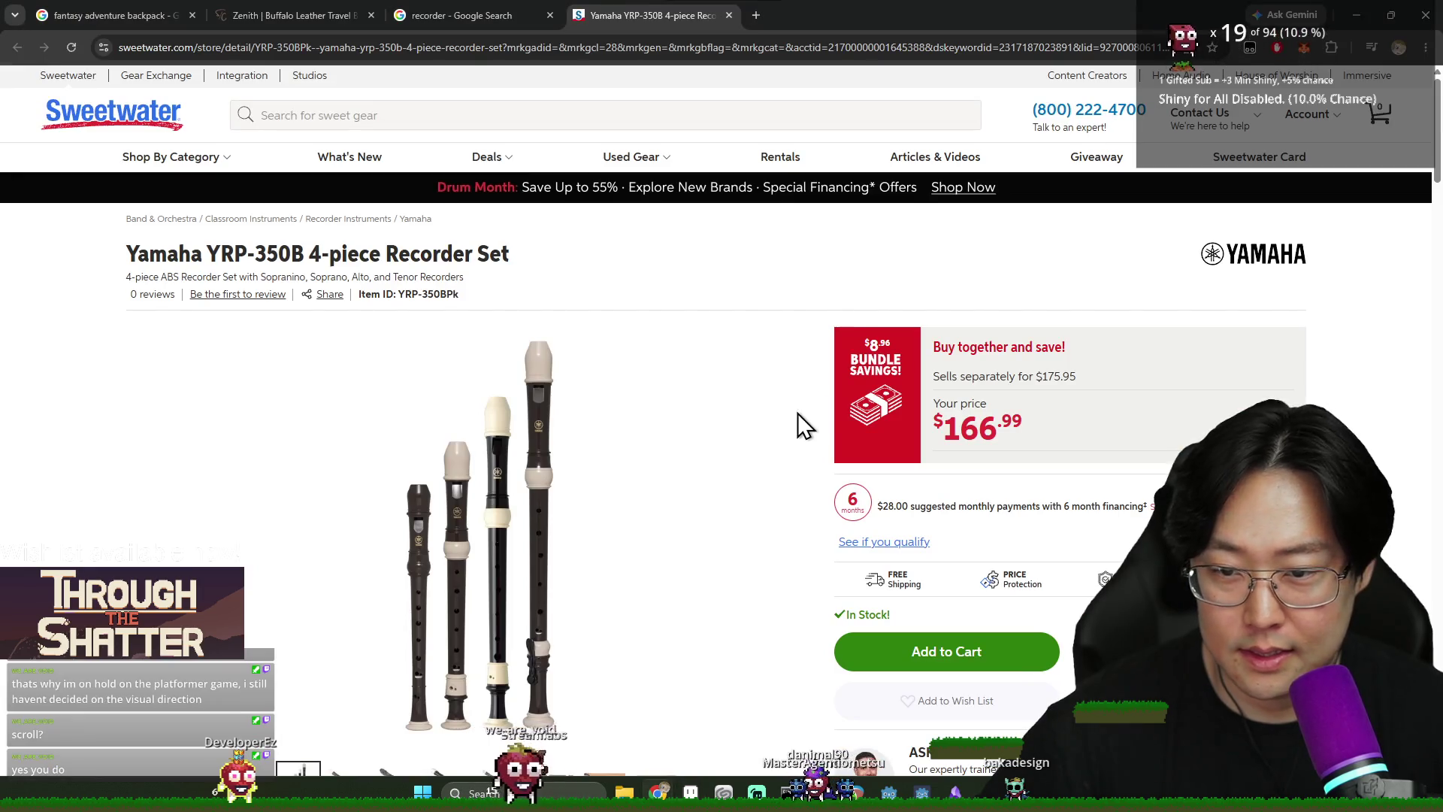
key("alt+Tab")
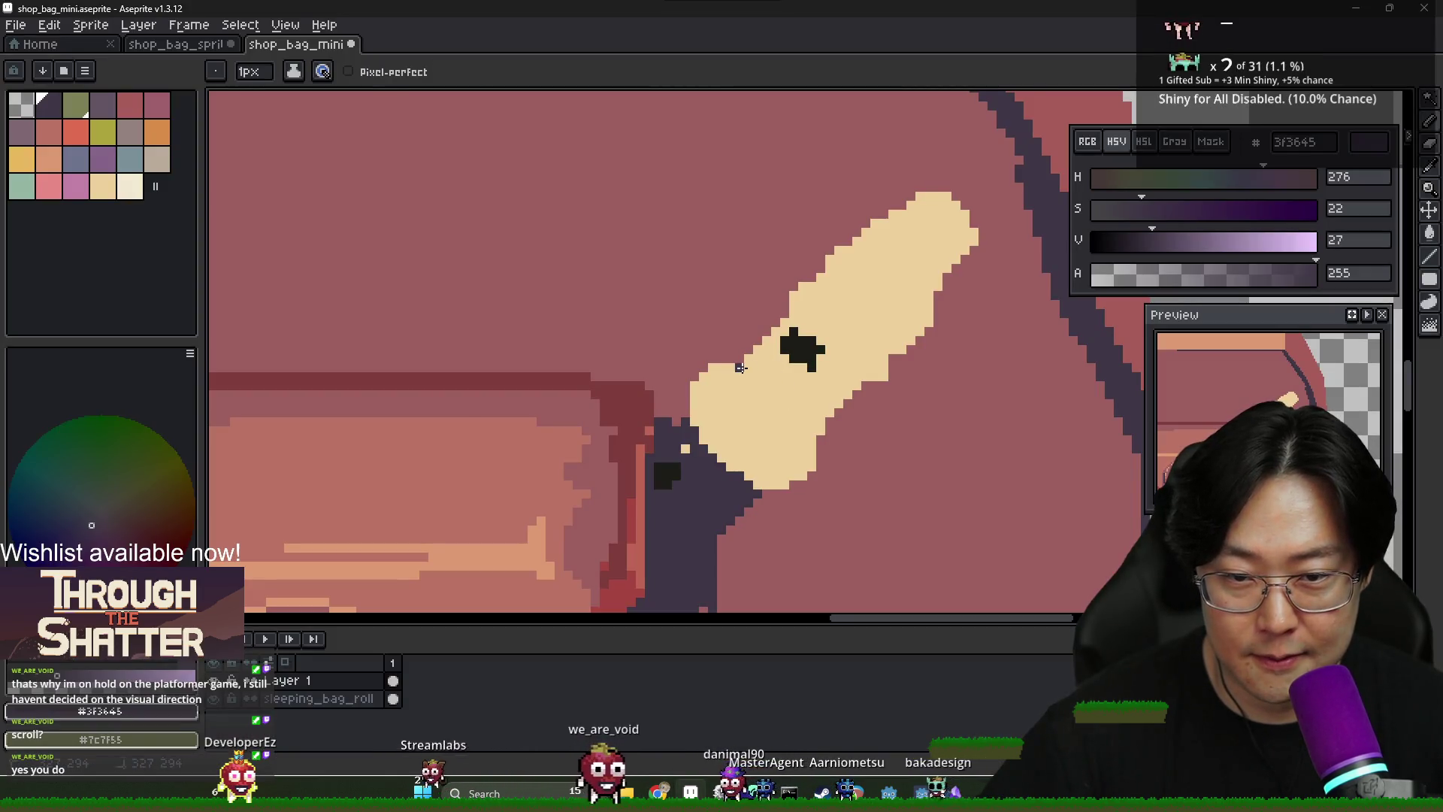
Draw a dark diagonal line across the recorder and fill the band around the finger hole dark purple
left_click_drag(747, 367, 815, 427)
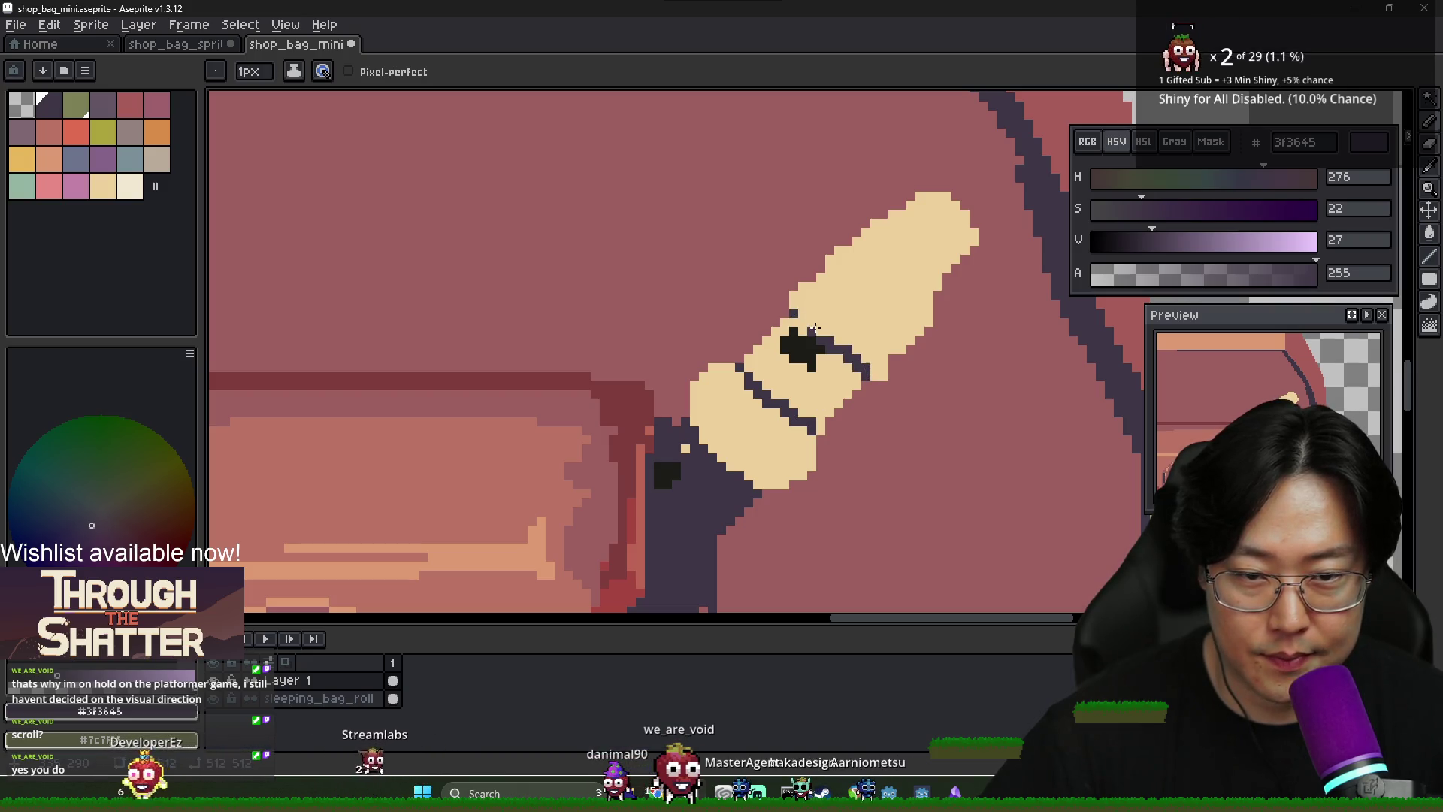
key("g")
left_click(815, 349)
scroll(827, 376, "down", 2)
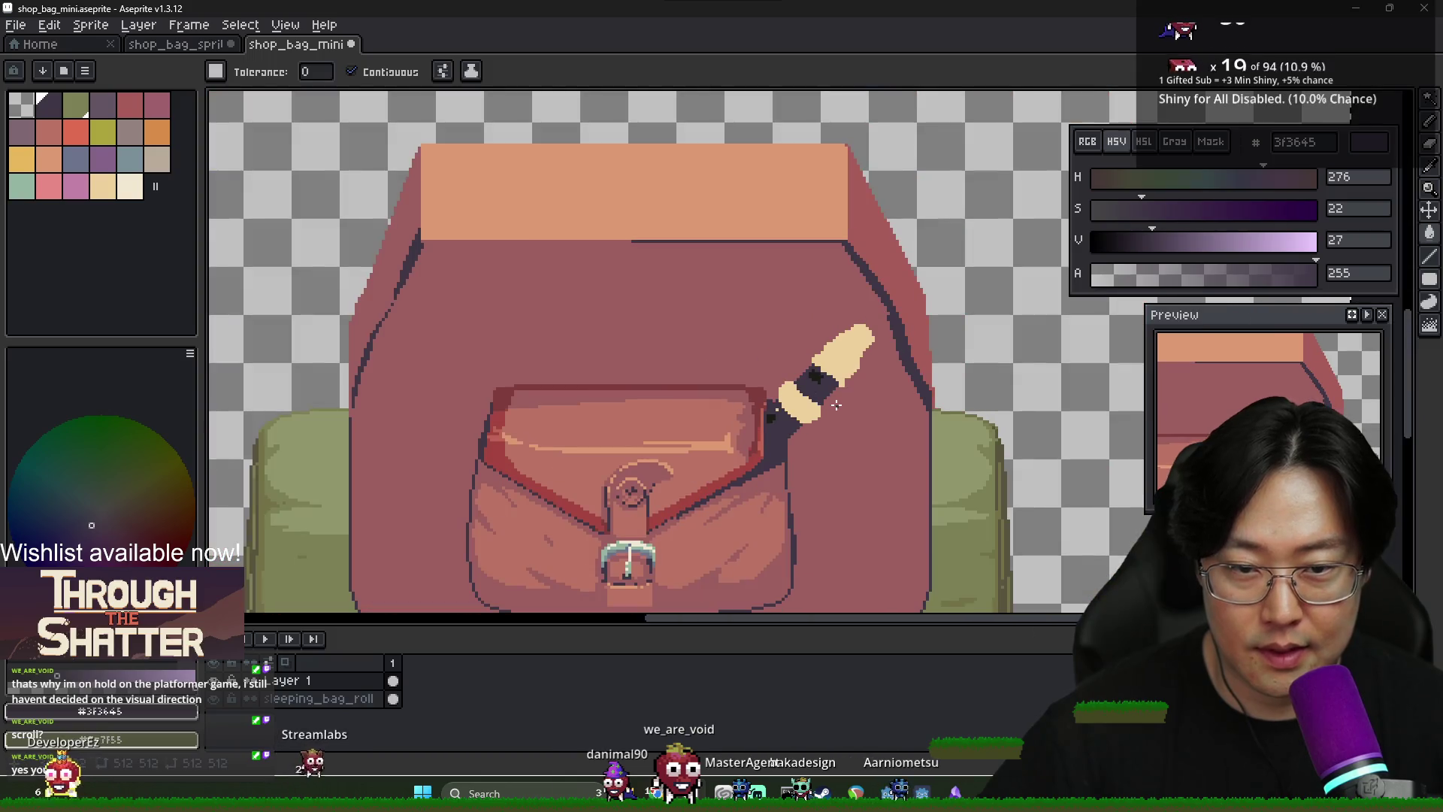
scroll(838, 404, "up", 2)
key("alt+Tab")
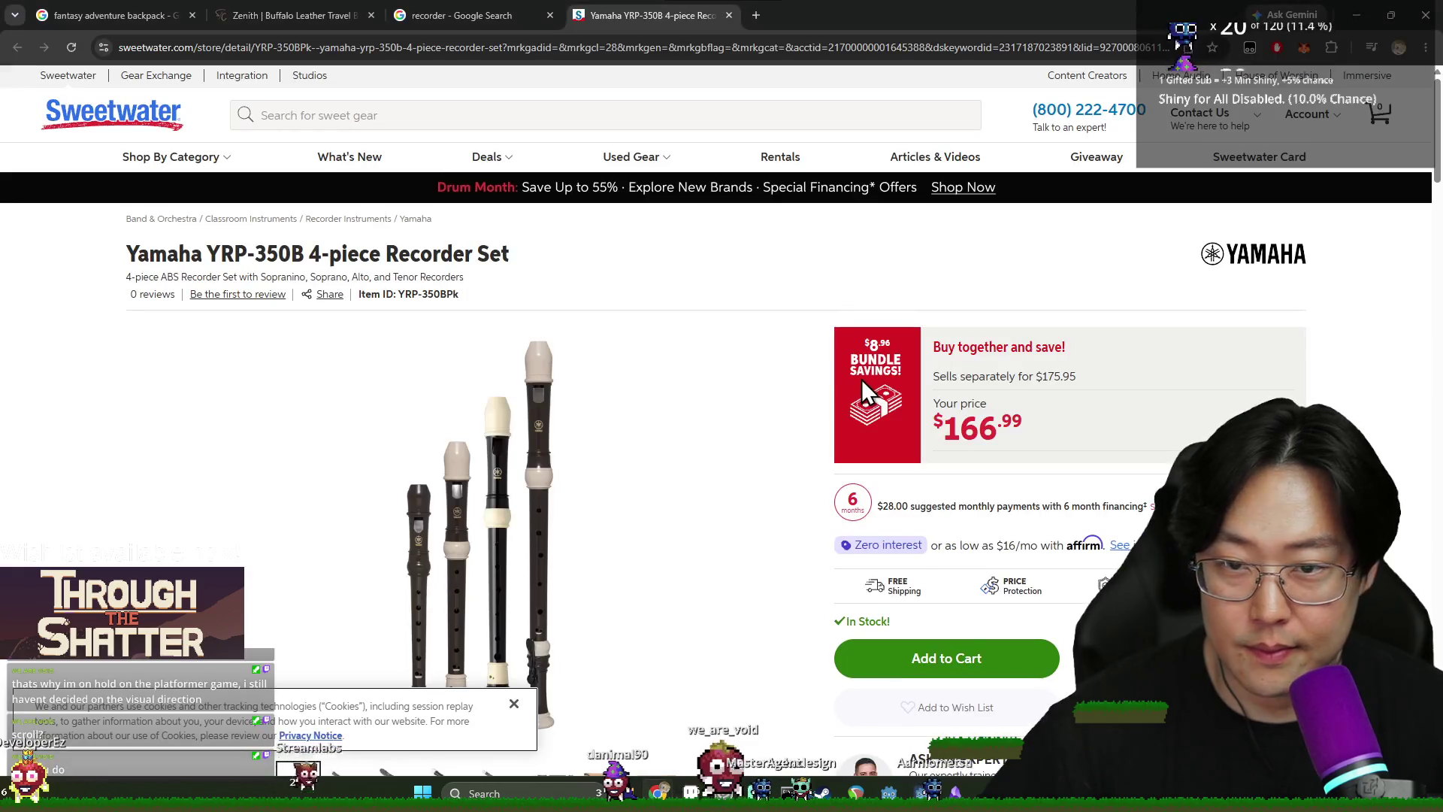
key("alt+Tab")
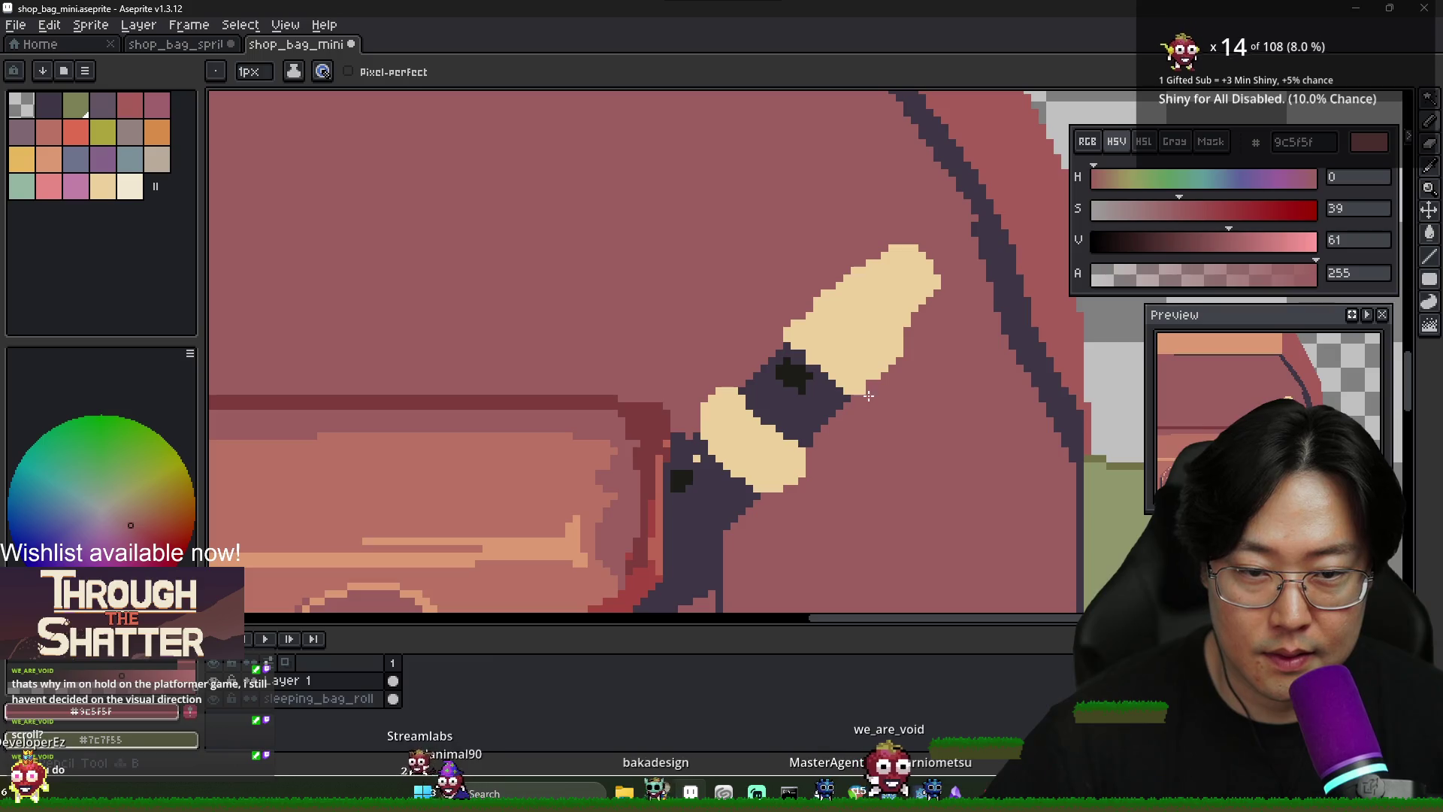
scroll(923, 381, "down", 3)
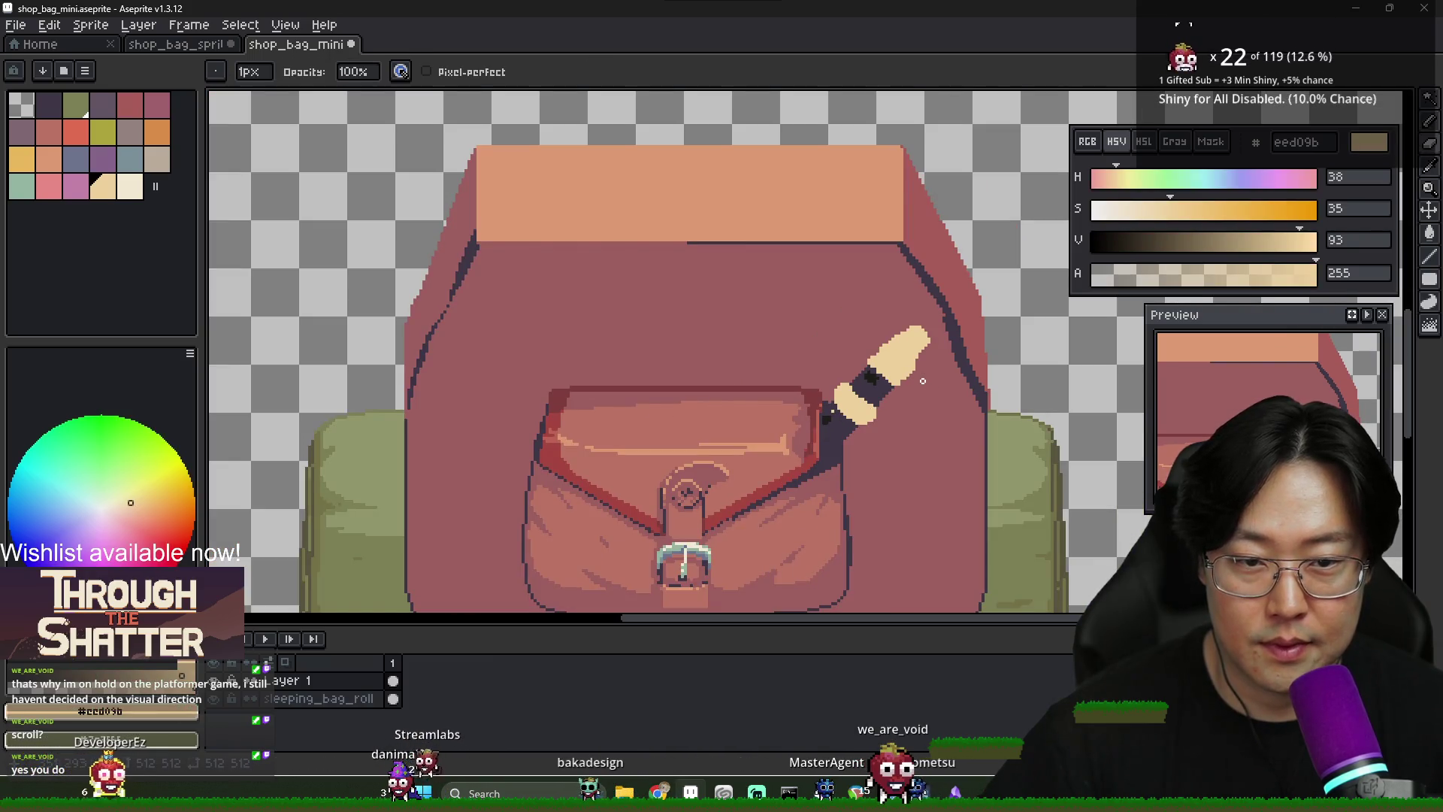
scroll(873, 357, "up", 2)
Sample the band's dark purple, the bag's pink and the recorder's cream, comparing with the reference
left_click(860, 357, "alt")
scroll(861, 357, "up", 2)
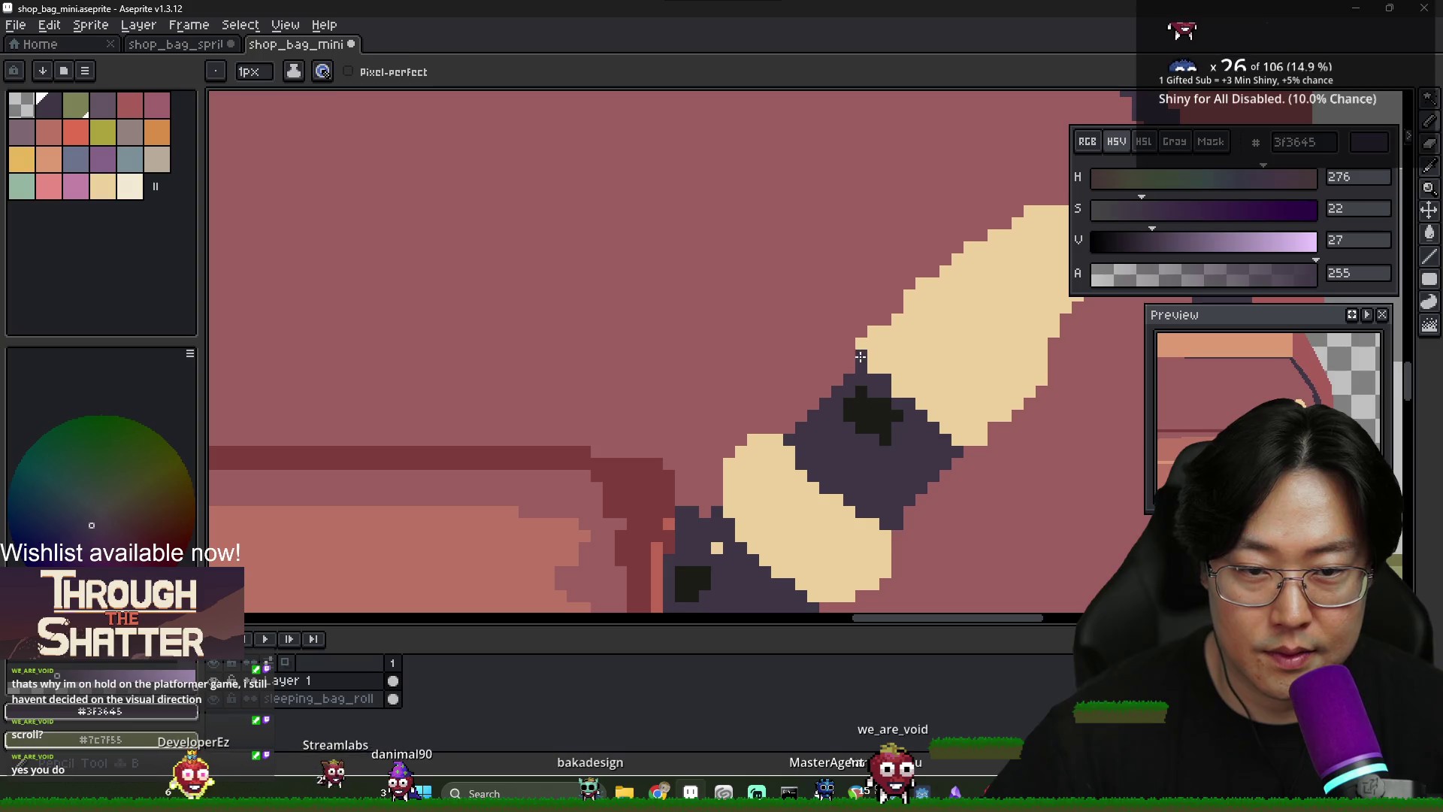
left_click(862, 344, "alt")
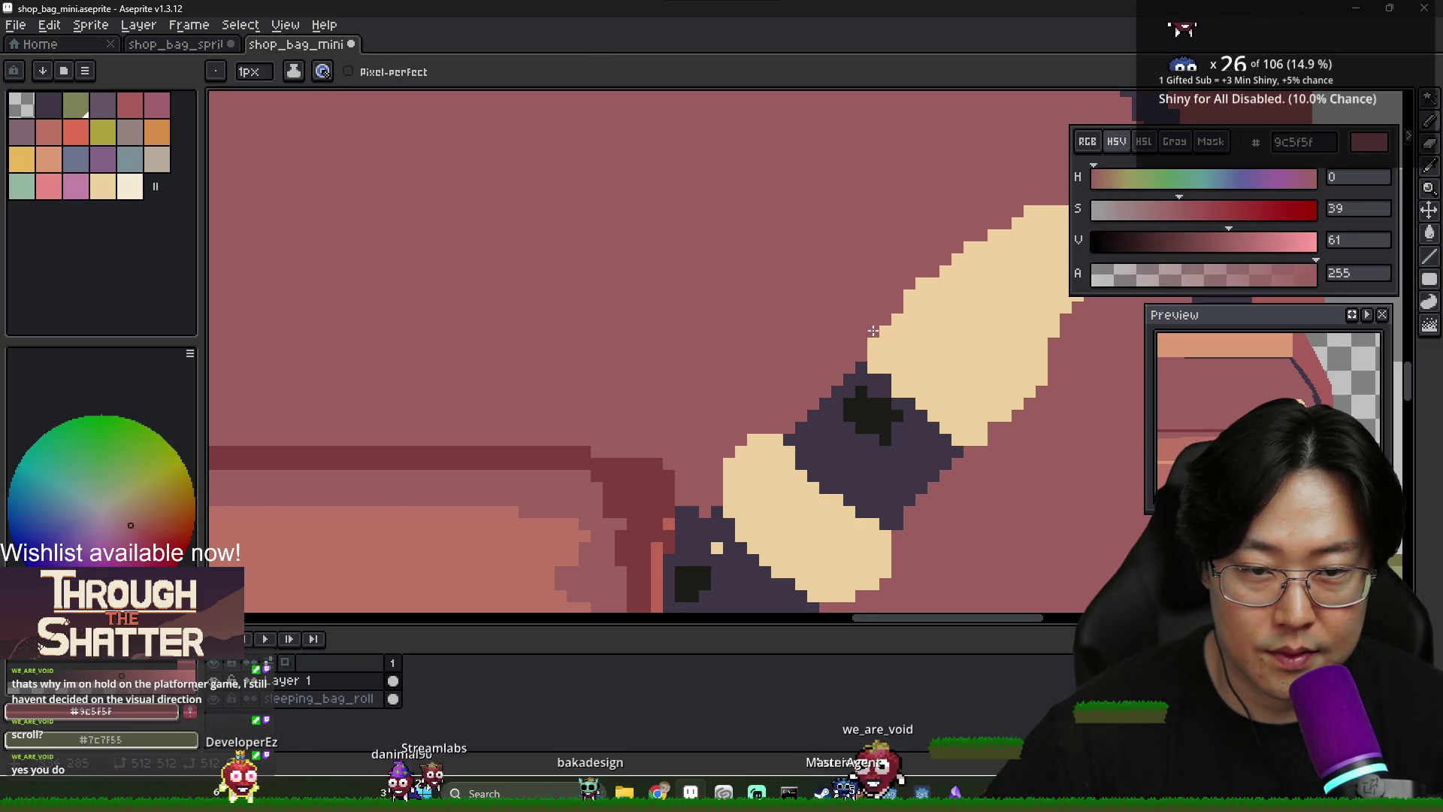
scroll(873, 331, "down", 2)
scroll(976, 383, "up", 2)
left_click(935, 383, "alt")
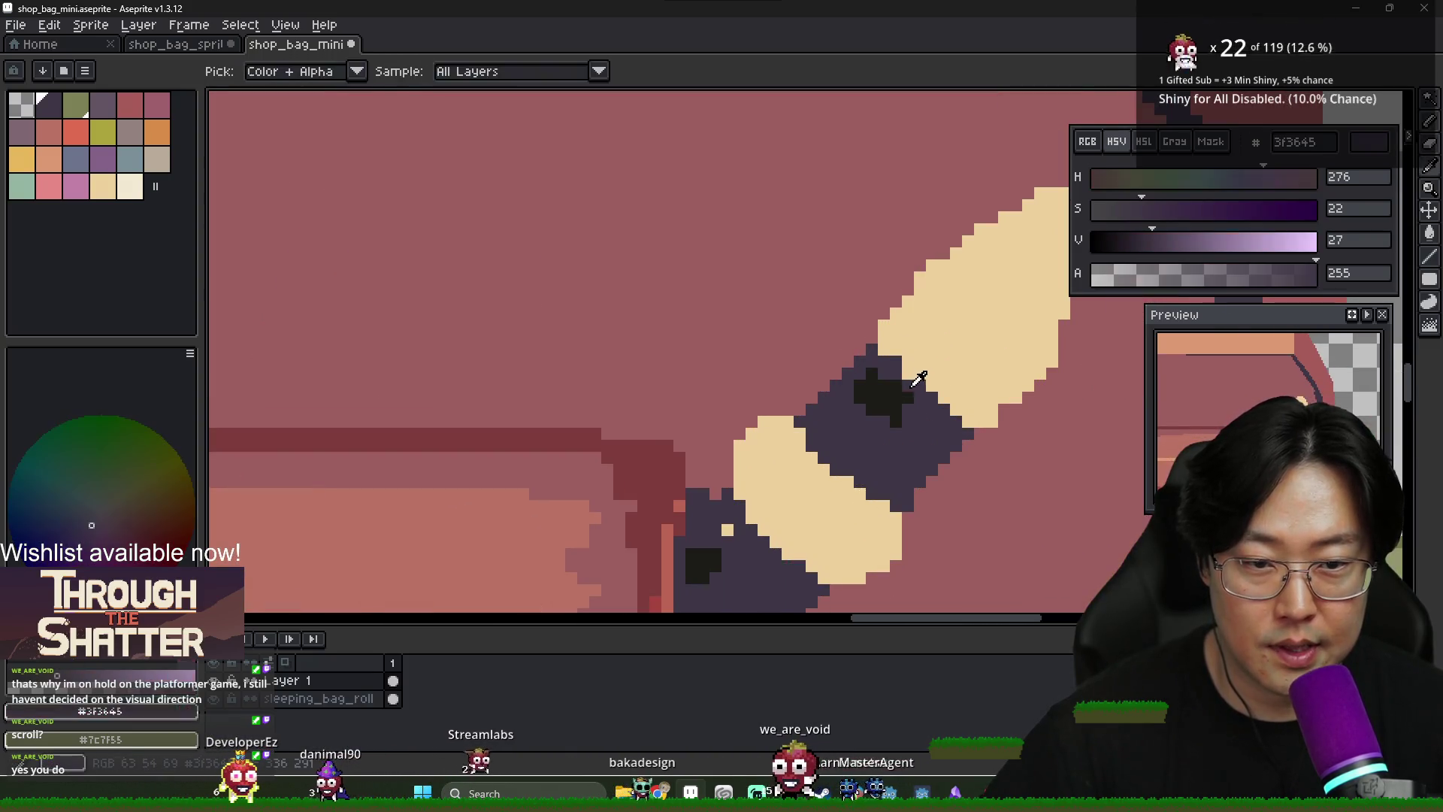
left_click(937, 383, "alt")
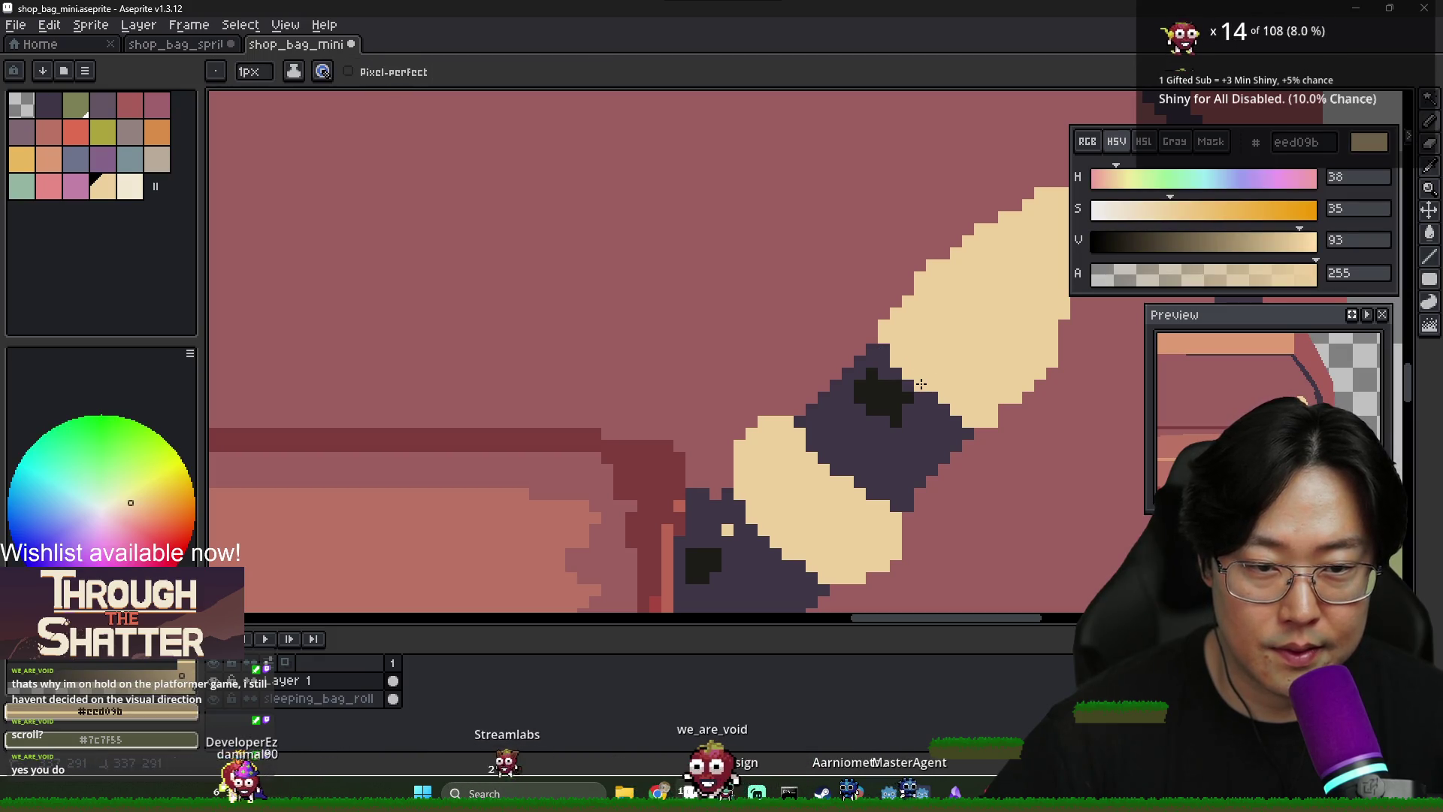
scroll(1021, 419, "down", 2)
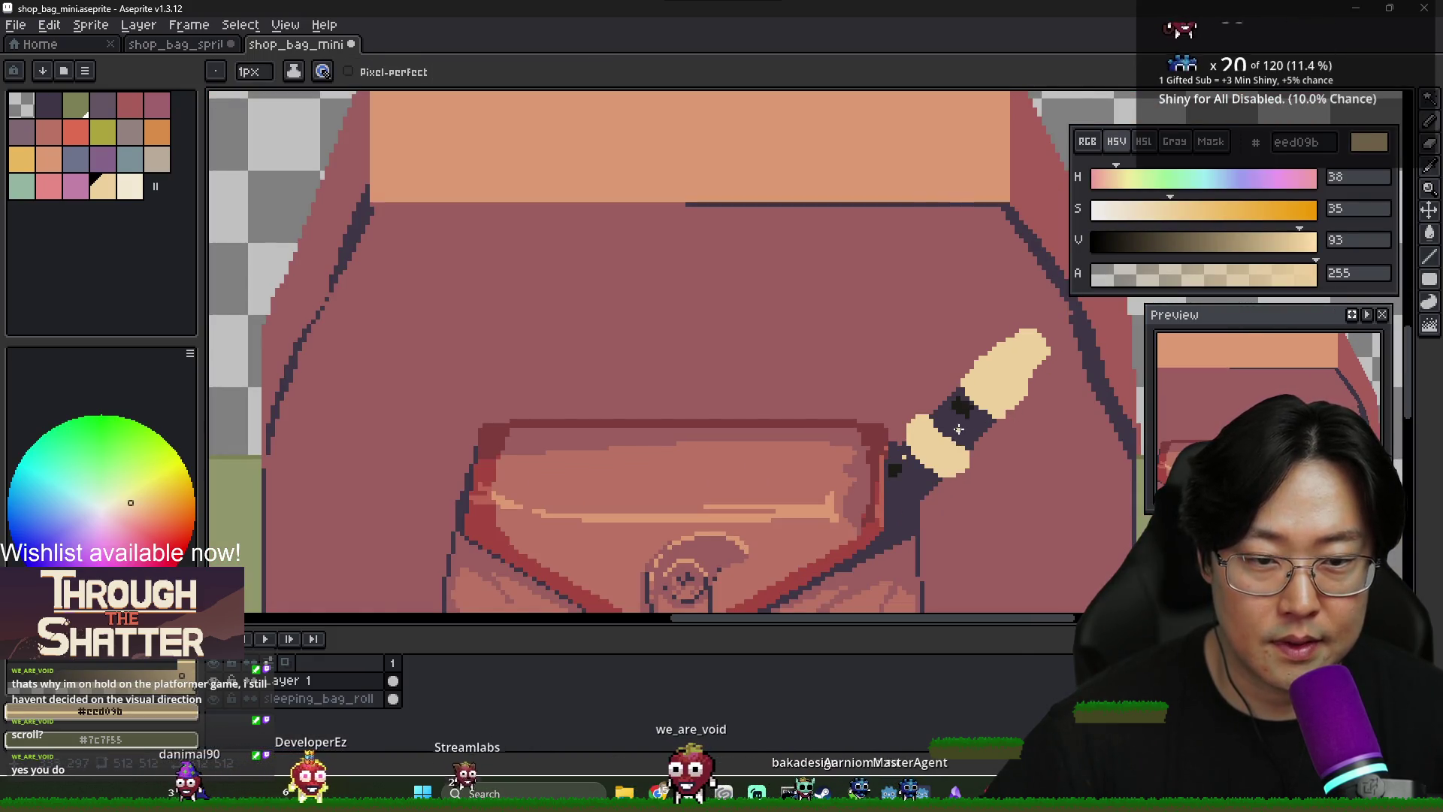
key("alt+Tab")
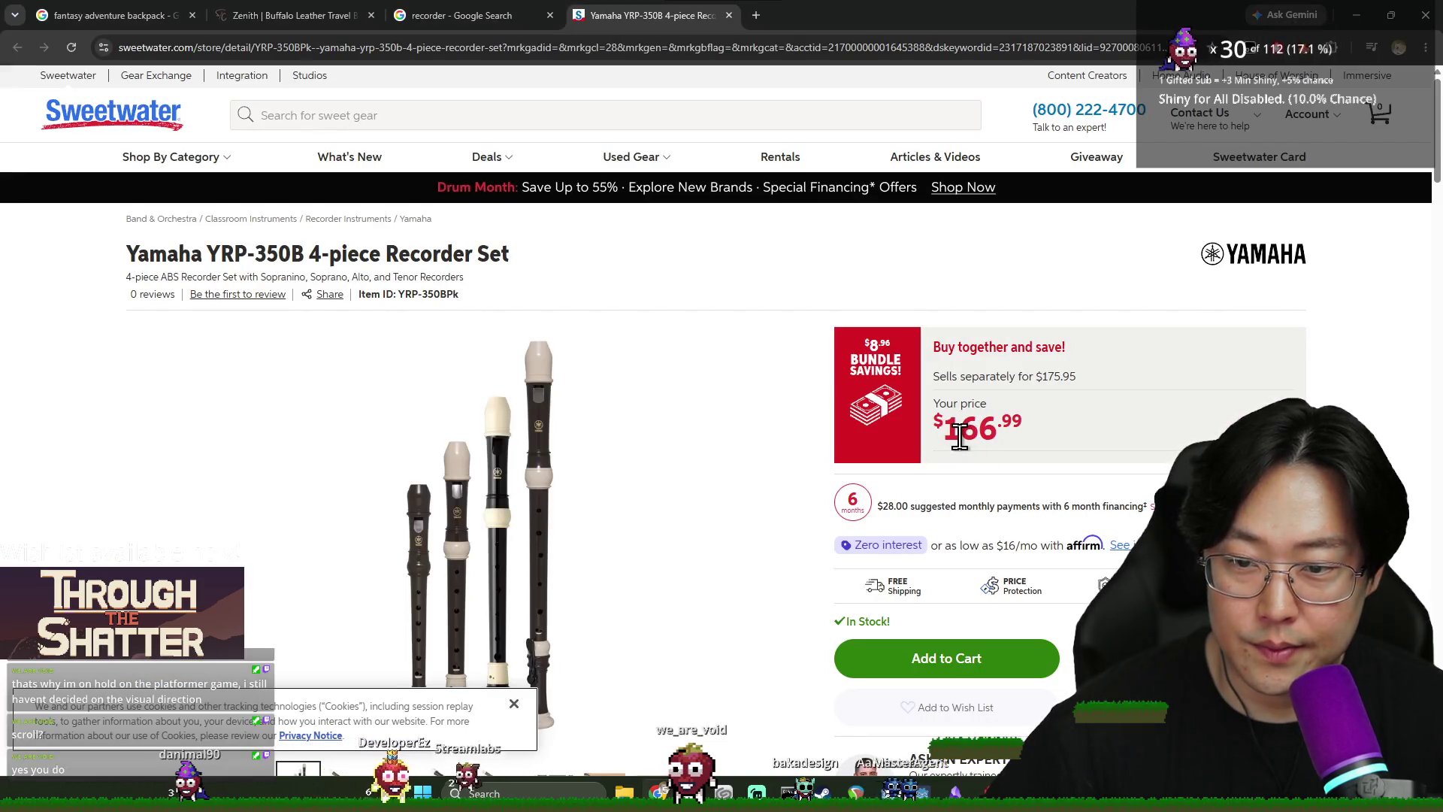
key("alt+Tab")
scroll(859, 437, "up", 2)
scroll(860, 438, "down", 2)
scroll(860, 438, "up", 1)
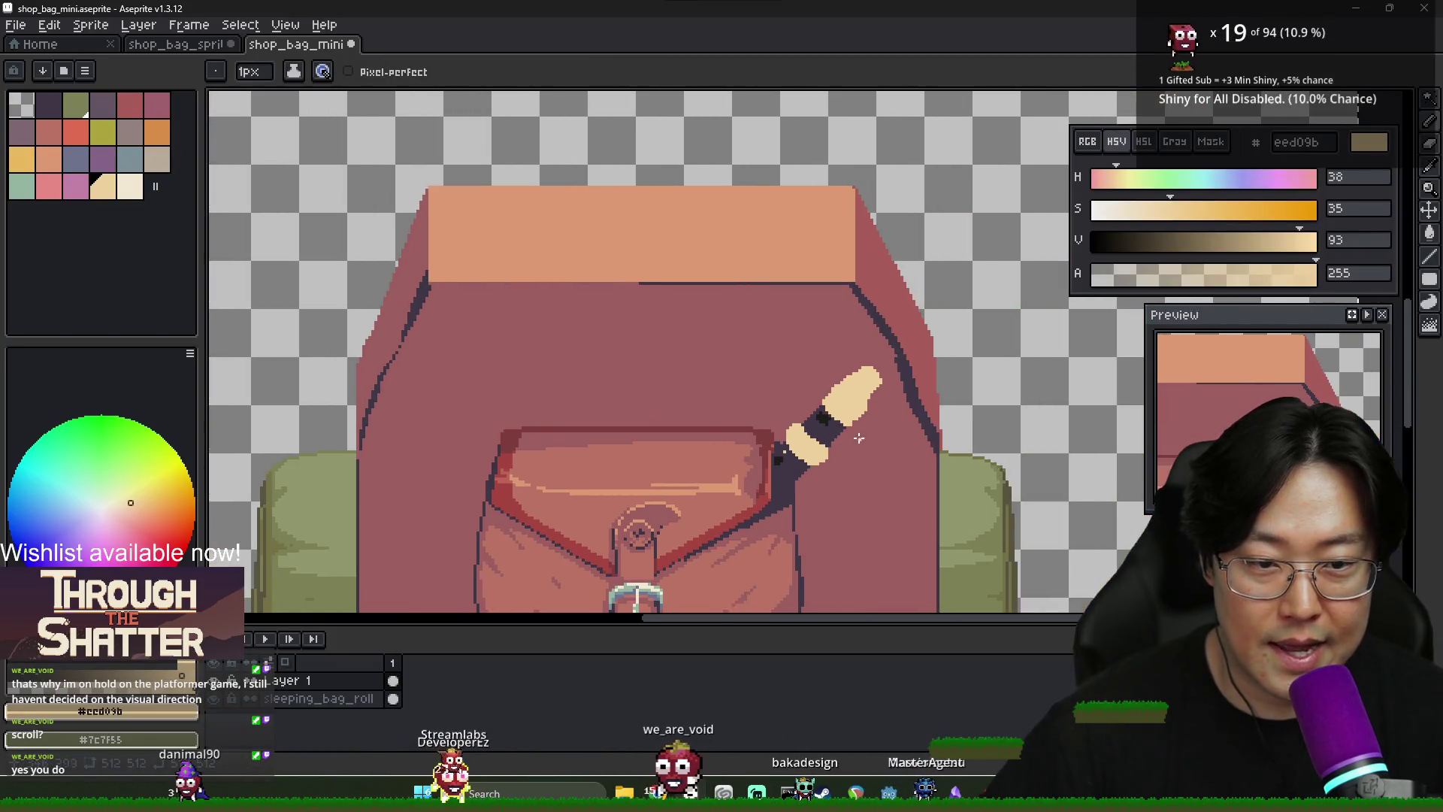
Sample the joint band's dark purple and lighten it slightly
scroll(859, 438, "up", 3)
left_click(787, 366, "alt")
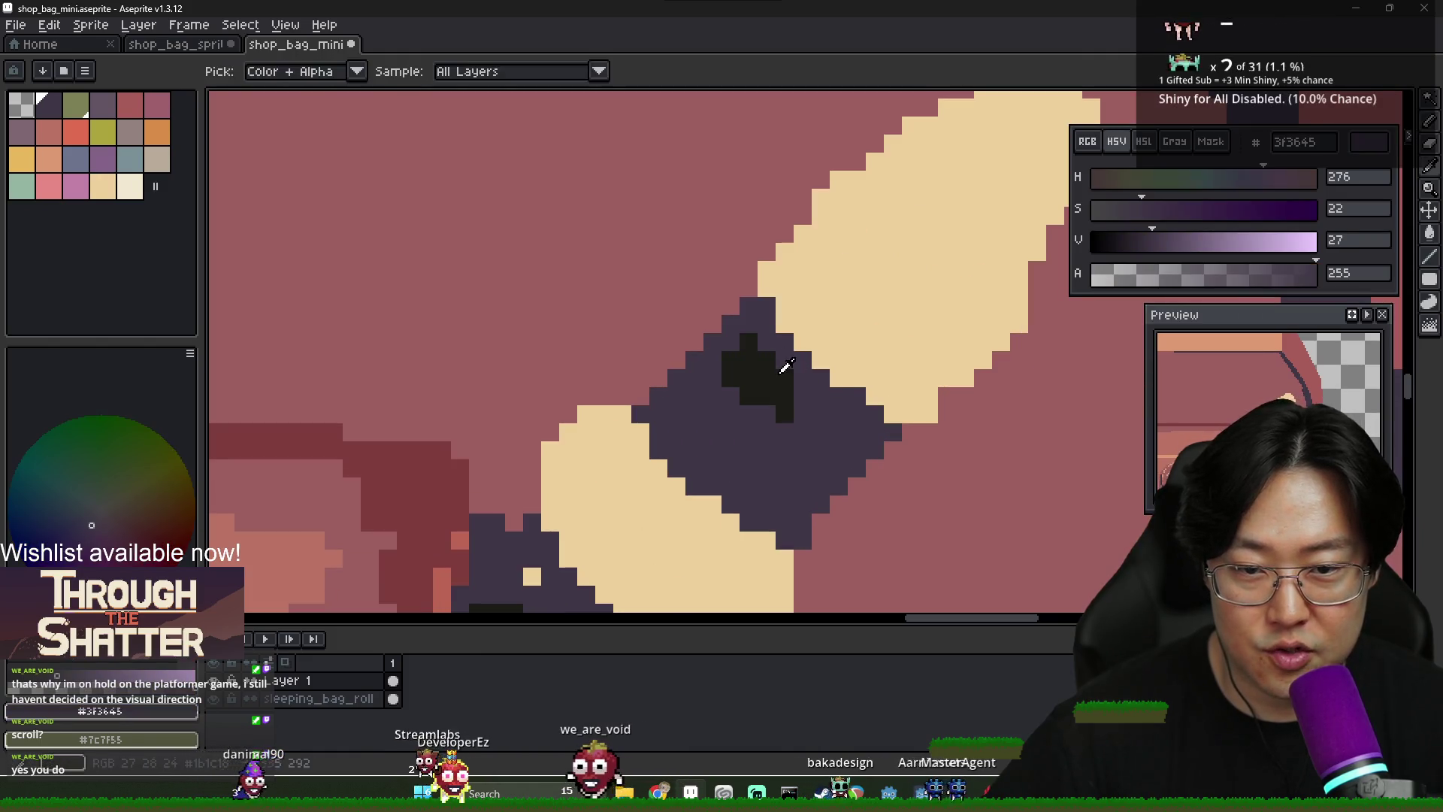
left_click(786, 367, "alt")
scroll(782, 435, "down", 2)
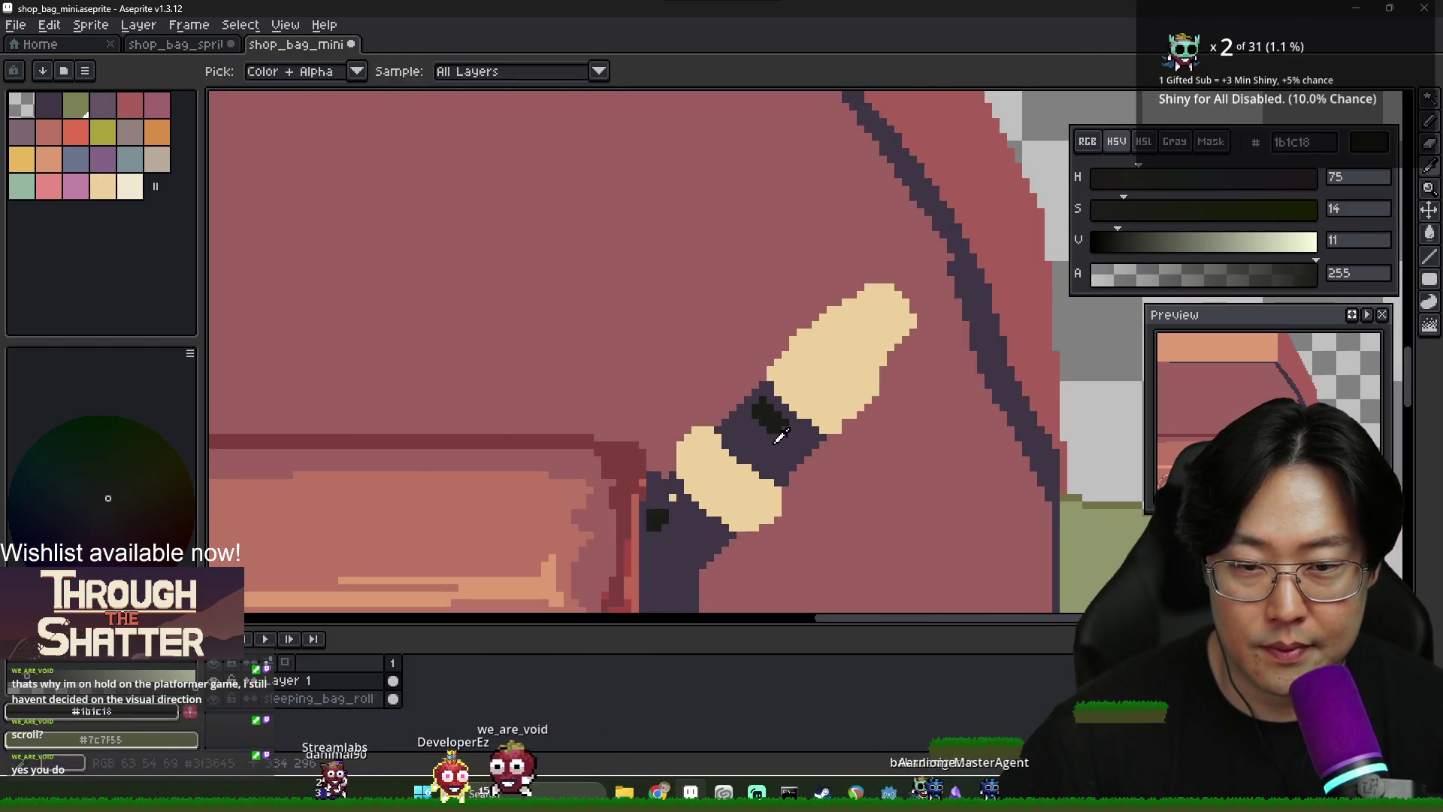
left_click(779, 436, "alt")
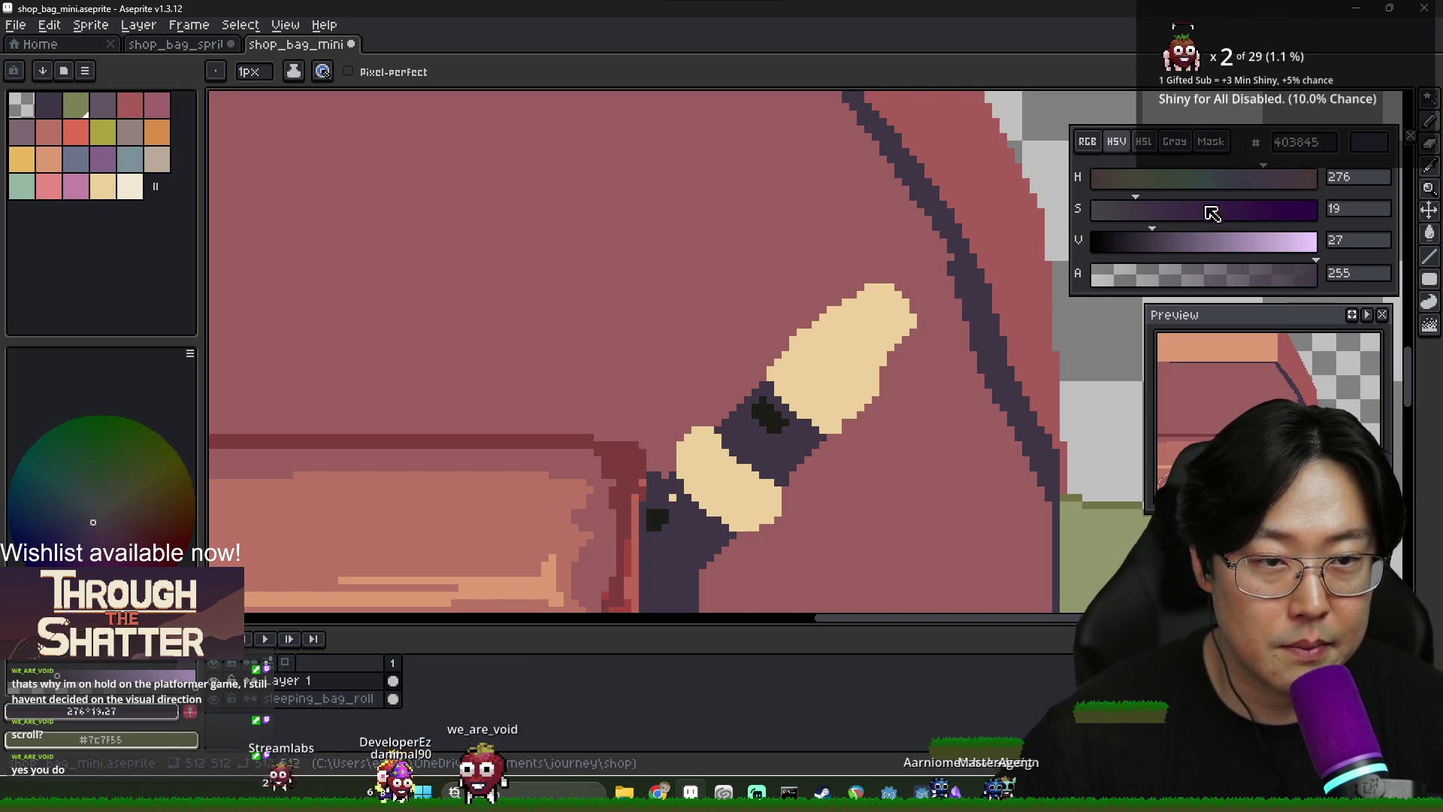
left_click(1161, 240)
Bucket-fill the band's darker section with the lighter purple
scroll(723, 423, "up", 1)
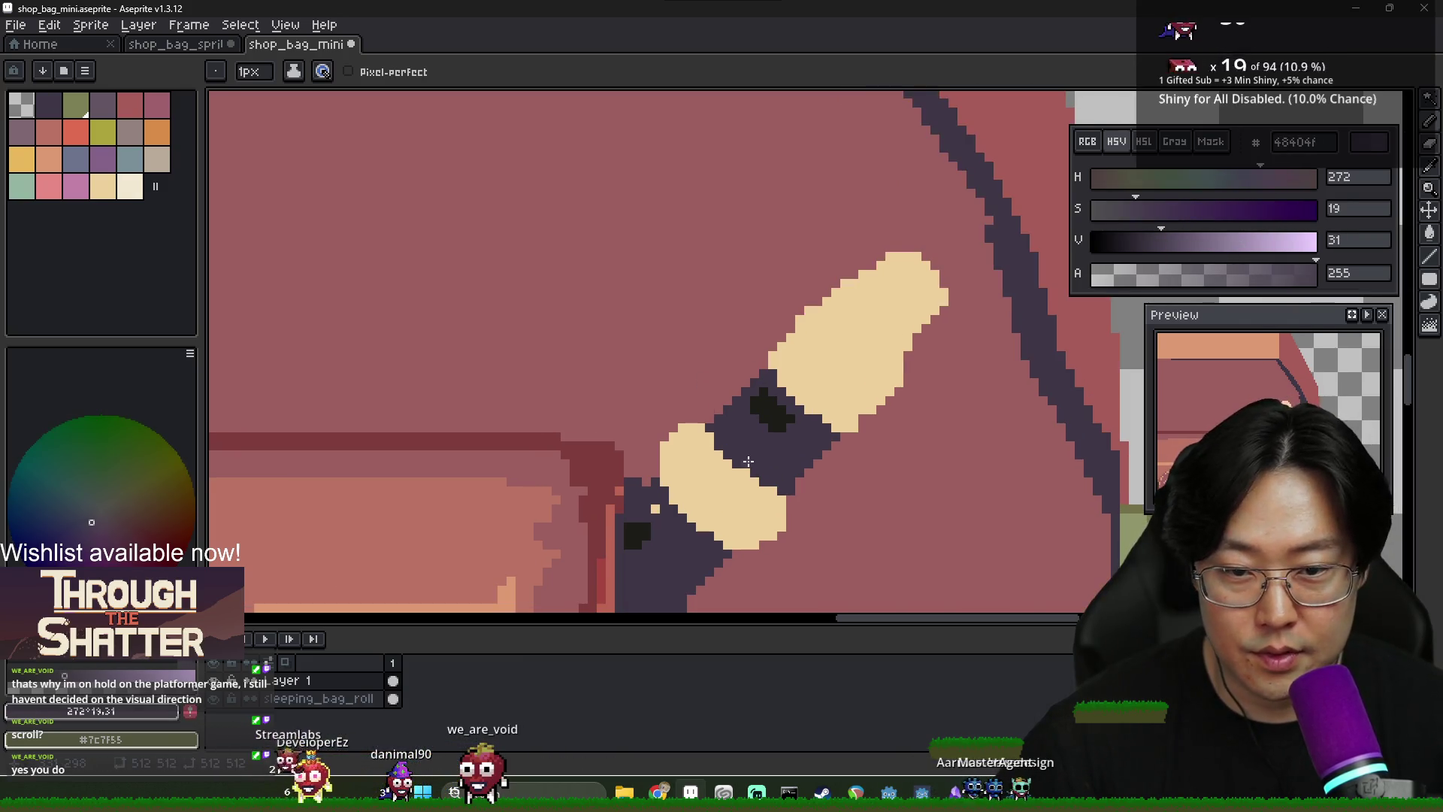
key("g")
left_click(816, 419)
scroll(802, 436, "down", 2)
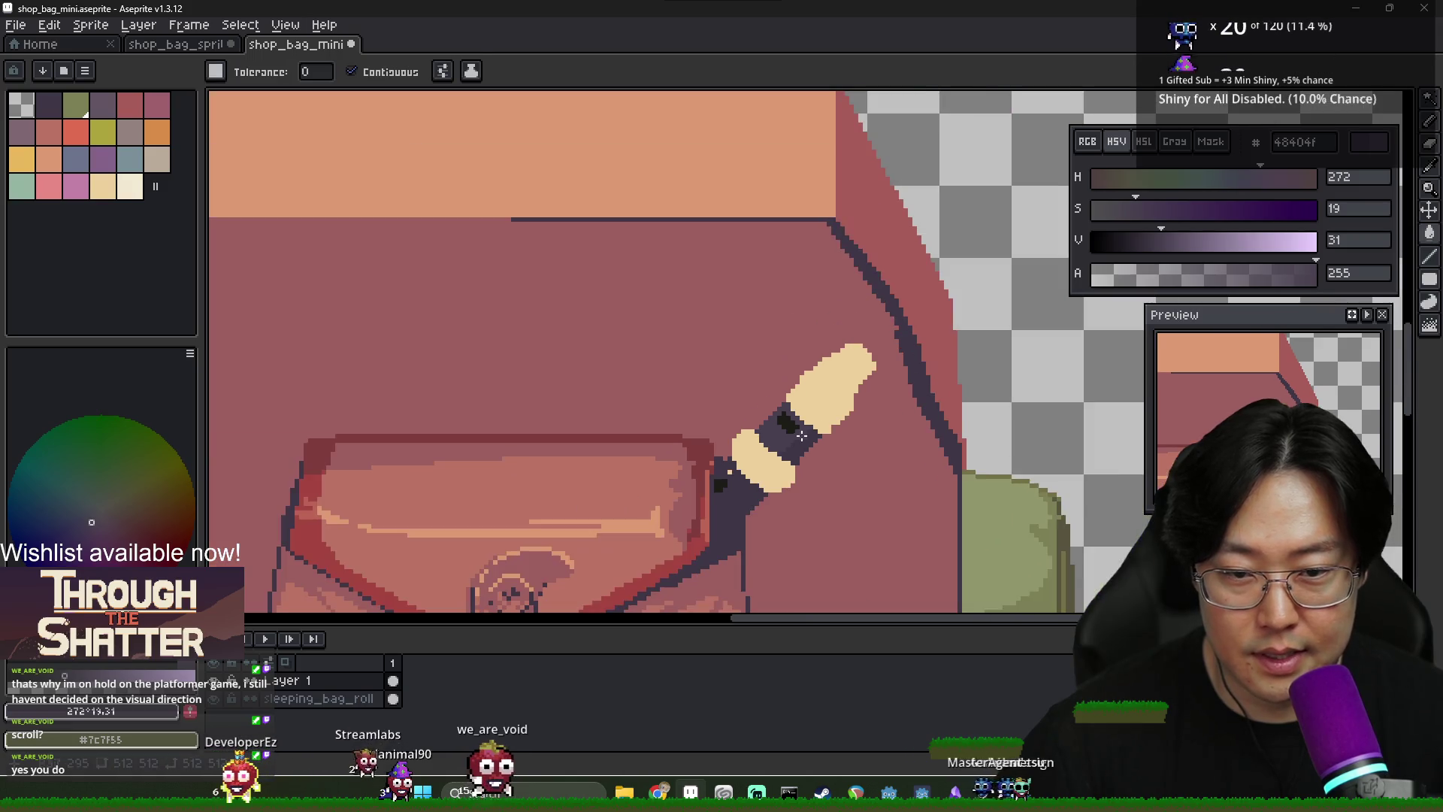
scroll(797, 458, "up", 1)
key("v")
key("b")
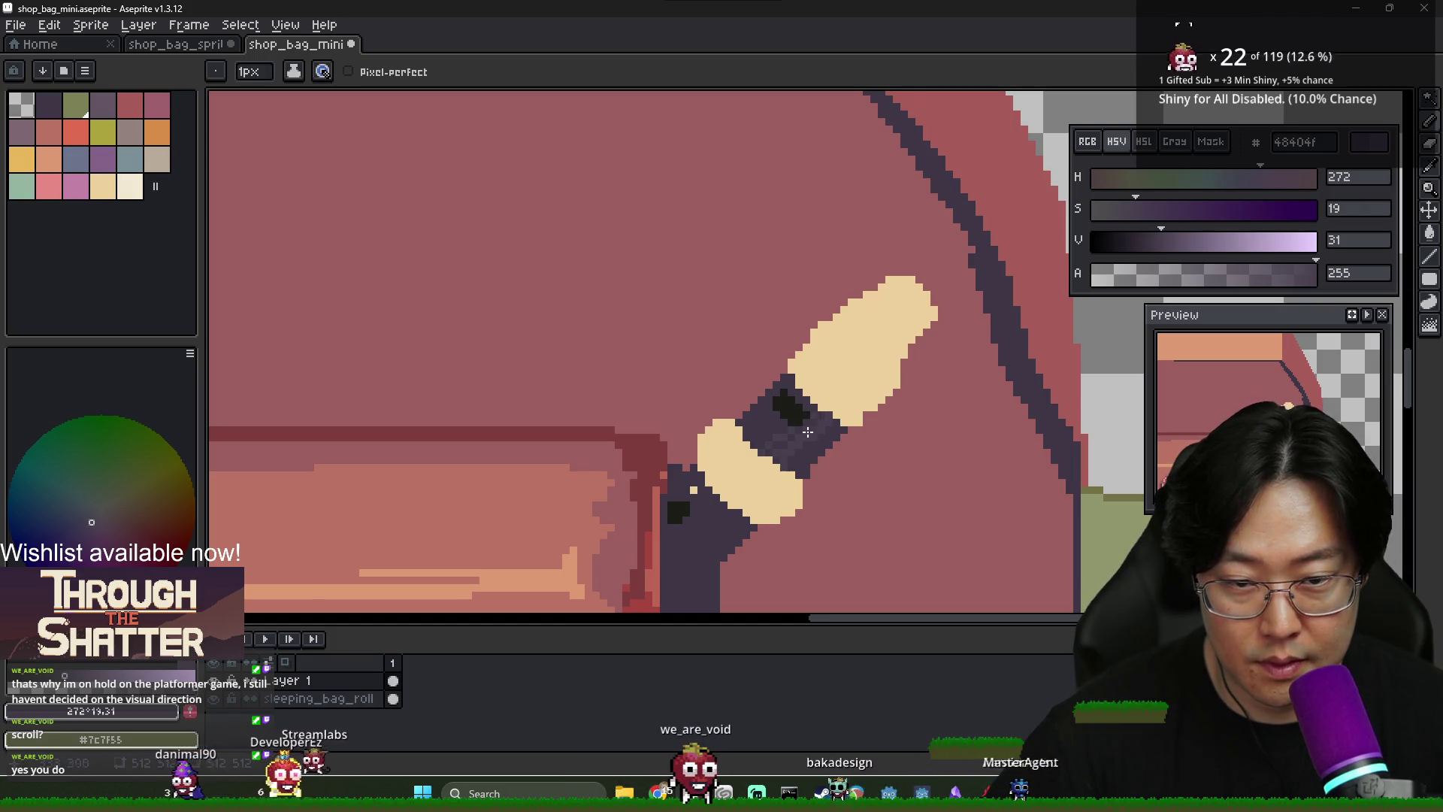
scroll(781, 425, "down", 3)
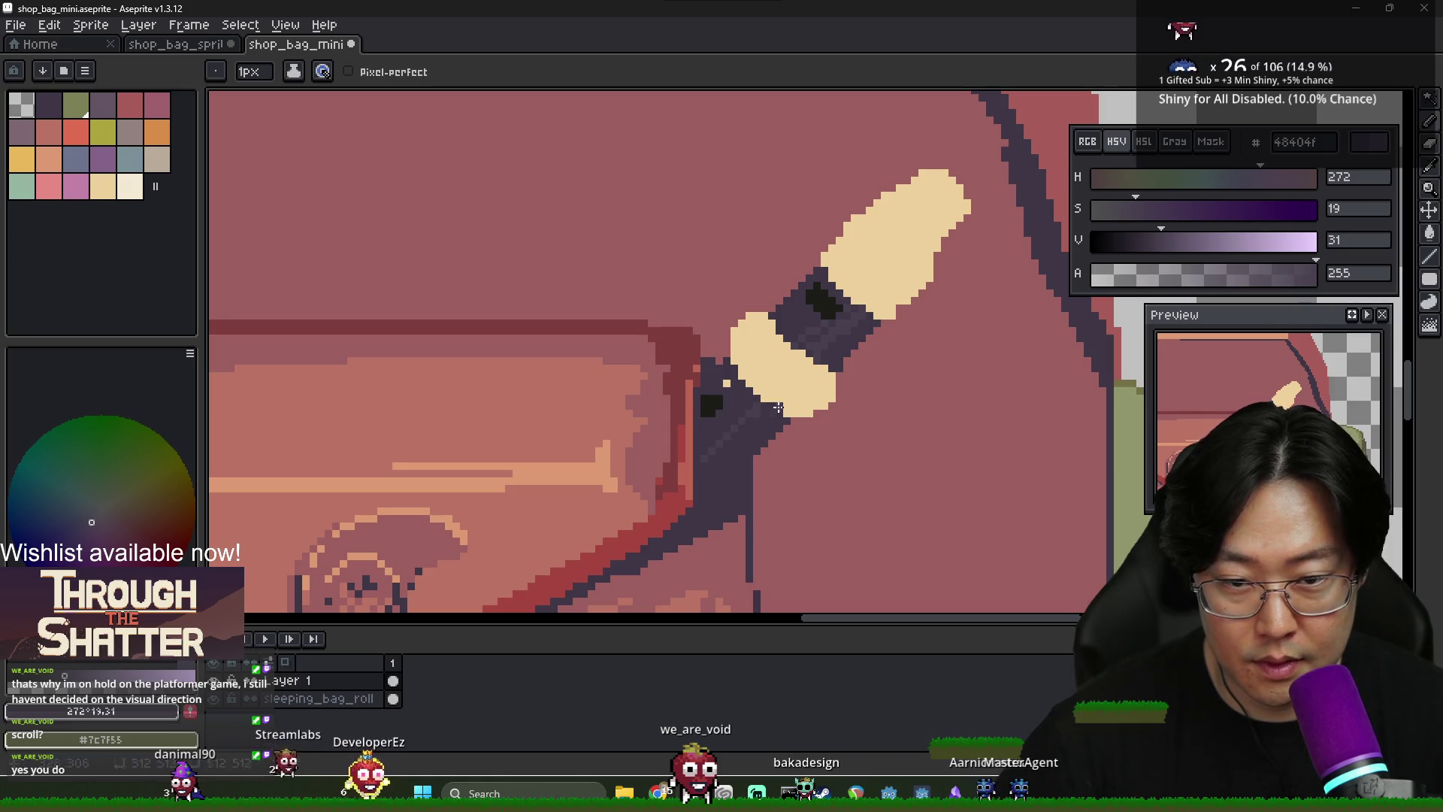
Eyedrop the grip's dark purple 3f3645 with the Paint Bucket ready
key("i")
left_click(728, 387)
scroll(730, 391, "down", 2)
scroll(733, 398, "up", 2)
left_click(728, 403)
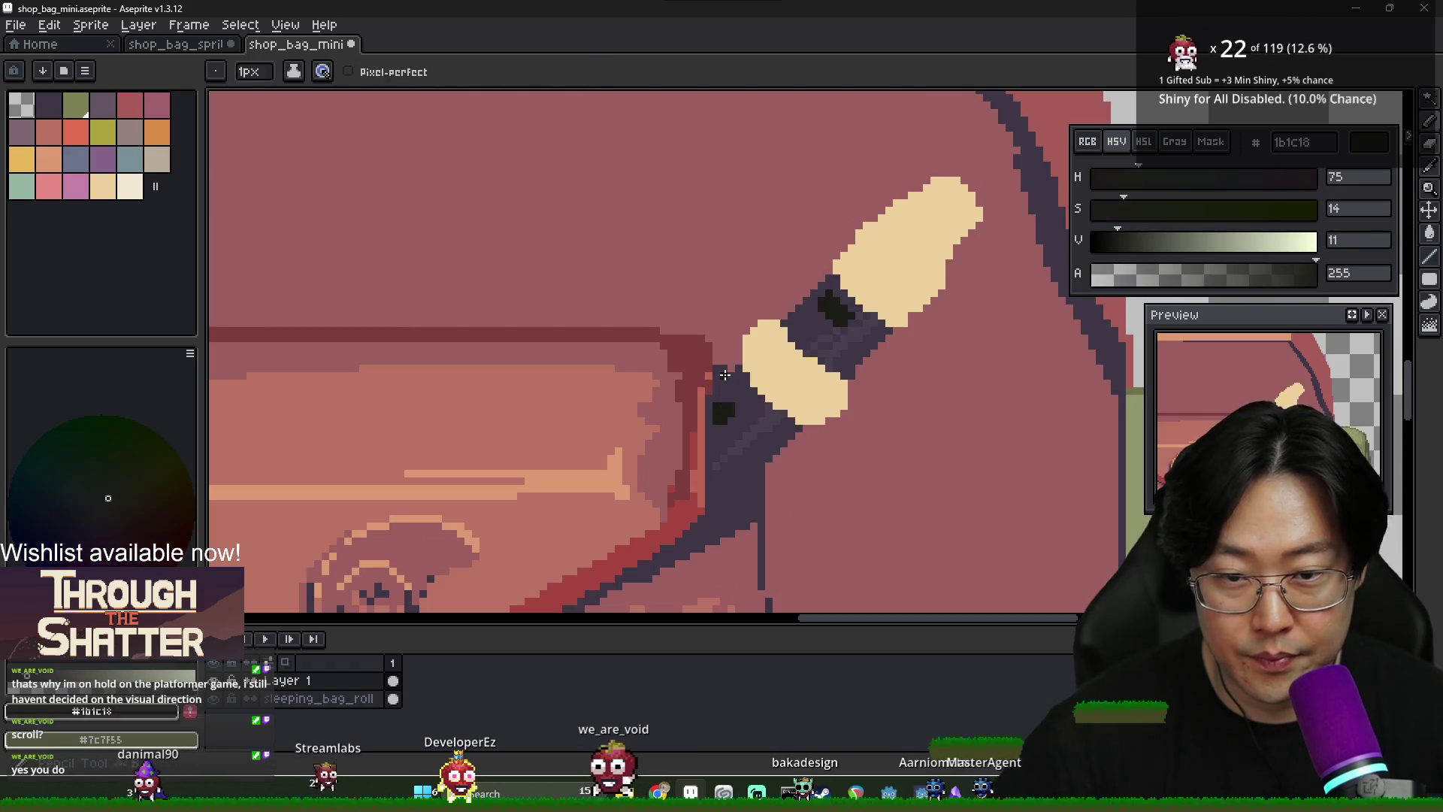
key("g")
scroll(720, 373, "down", 2)
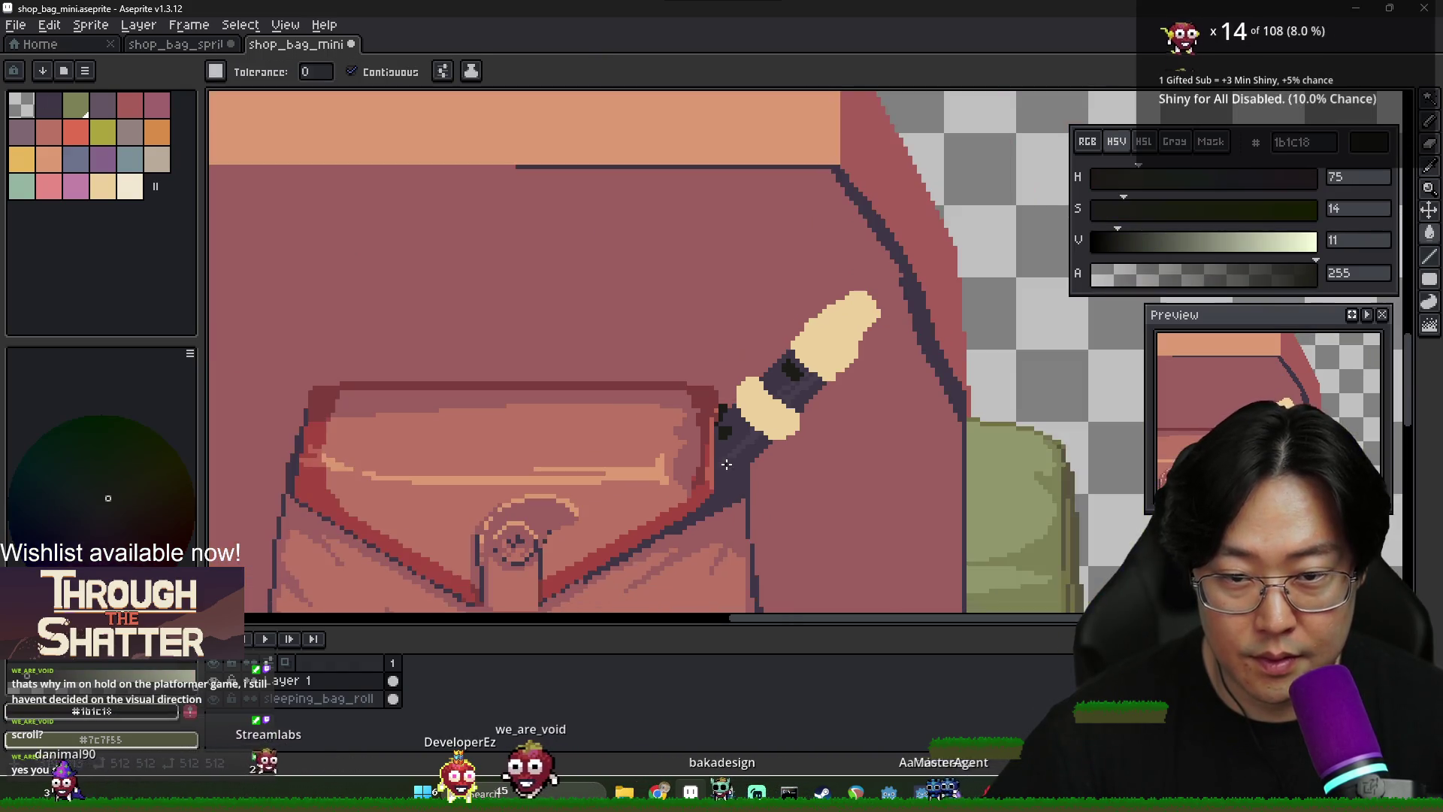
scroll(716, 399, "up", 2)
left_click(716, 408, "alt")
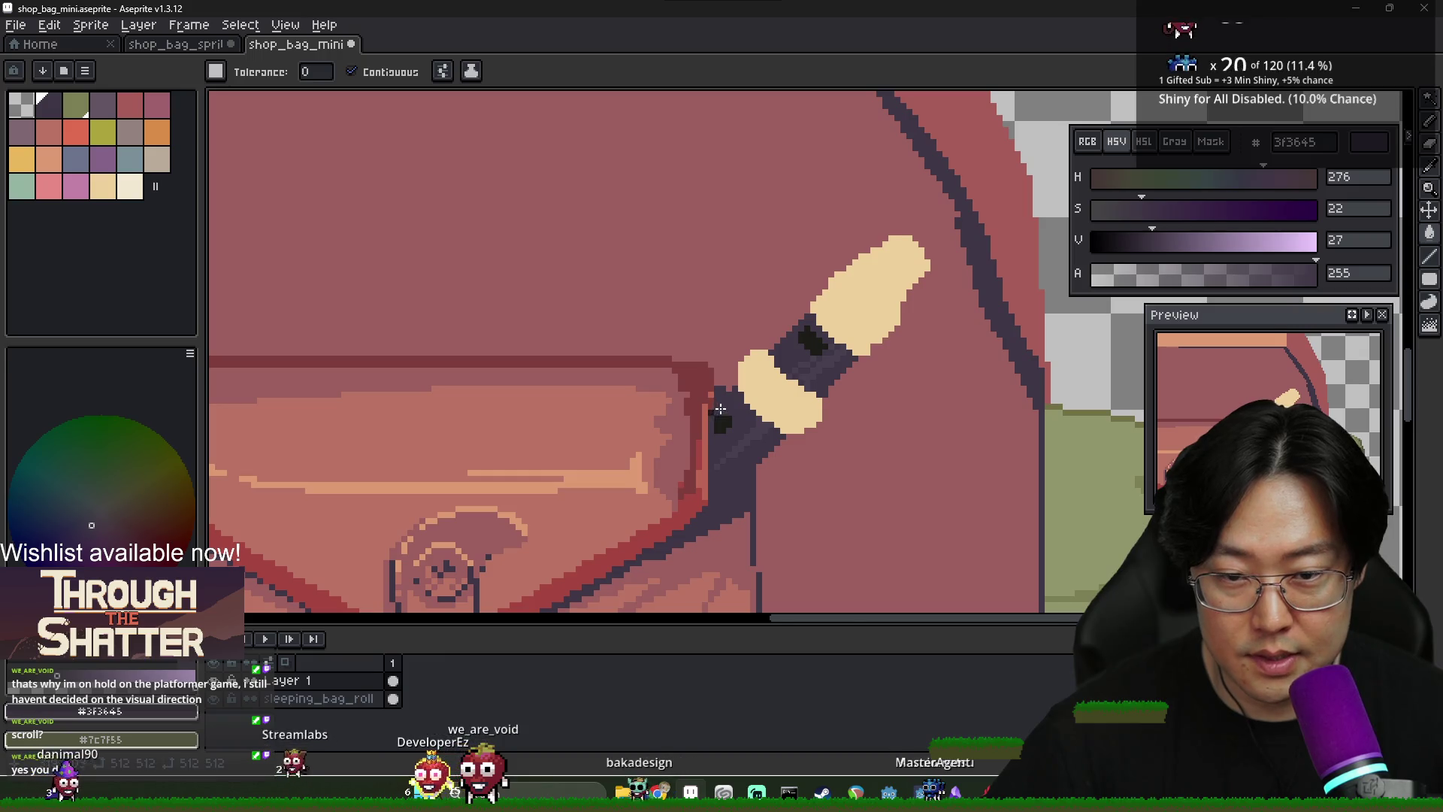
Pencil a near-black 1b1c18 line down the grip's edge, plus a short dark mark
scroll(720, 409, "up", 2)
key("b")
left_click(706, 396, "alt")
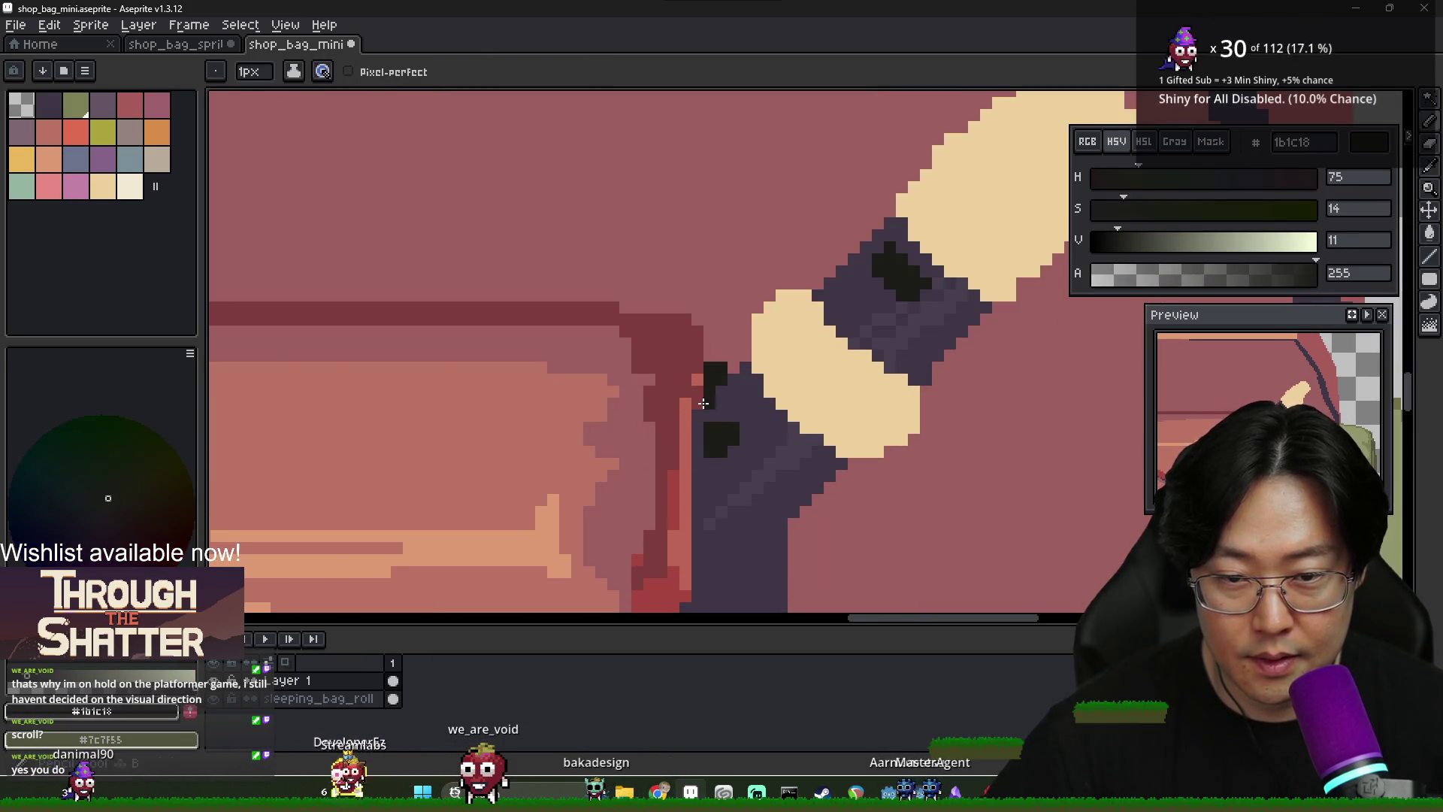
left_click_drag(698, 404, 698, 451)
scroll(696, 419, "down", 3)
left_click(689, 422, "shift")
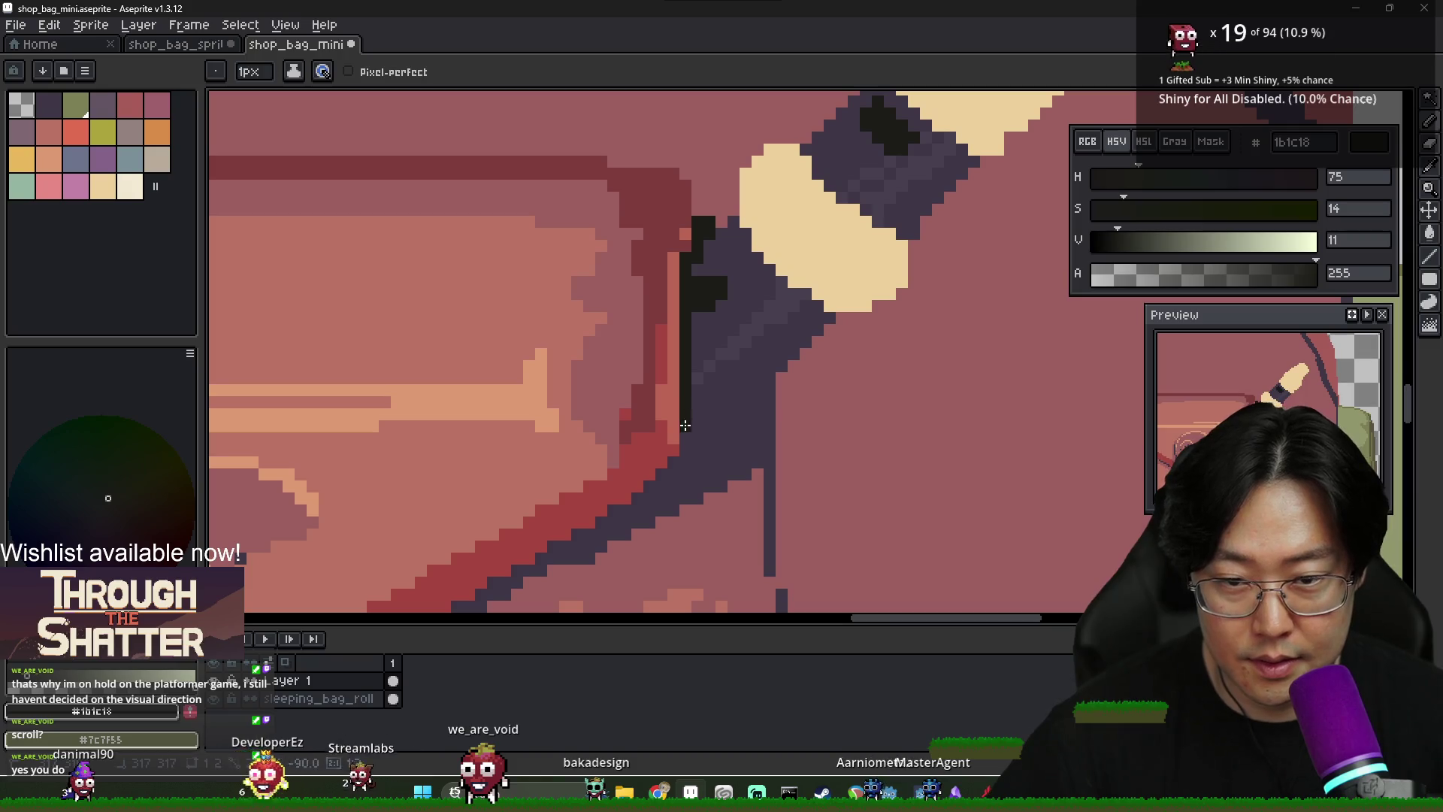
left_click_drag(757, 391, 758, 403)
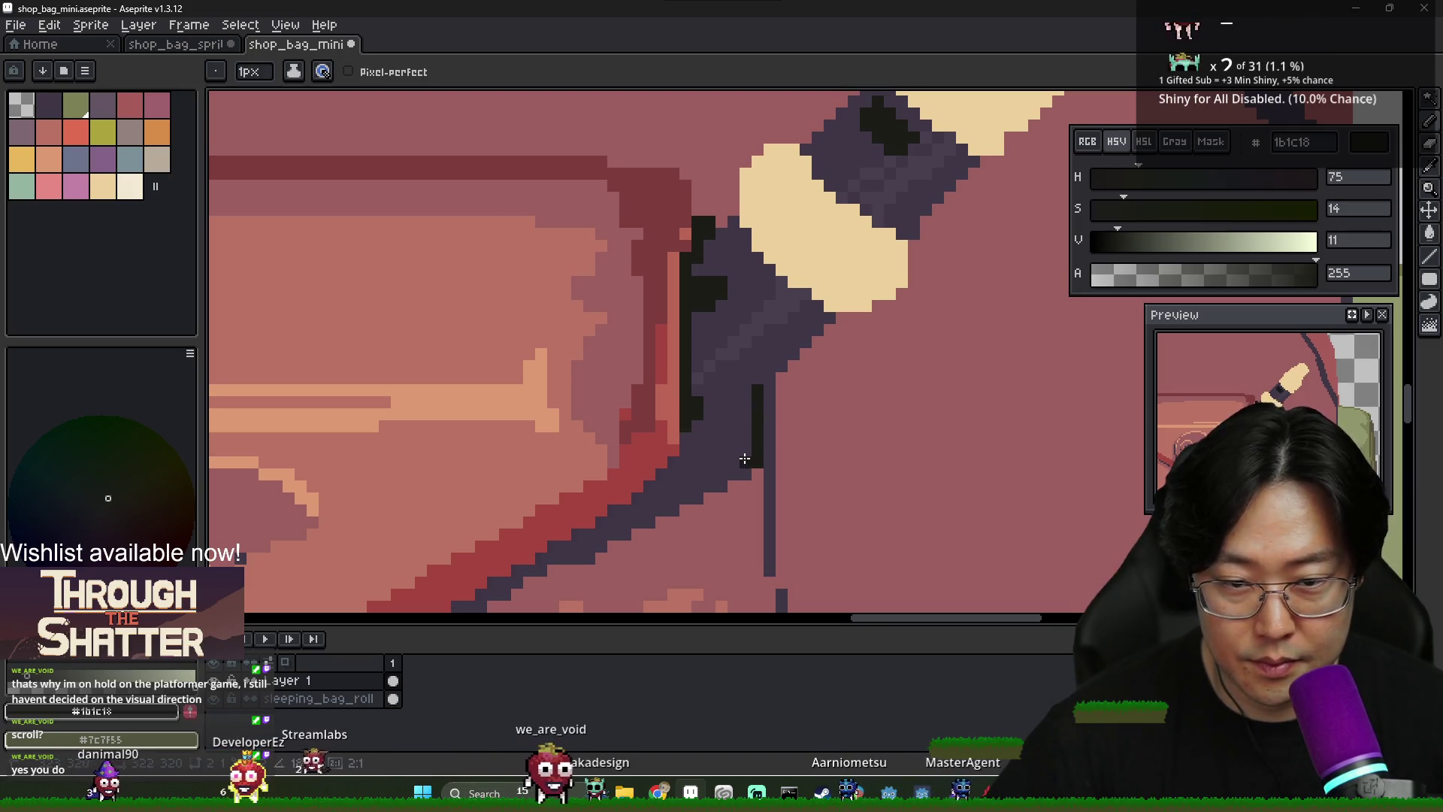
Fill the lower grip section near-black, undoing the oversized first fill
key("g")
left_click(704, 450)
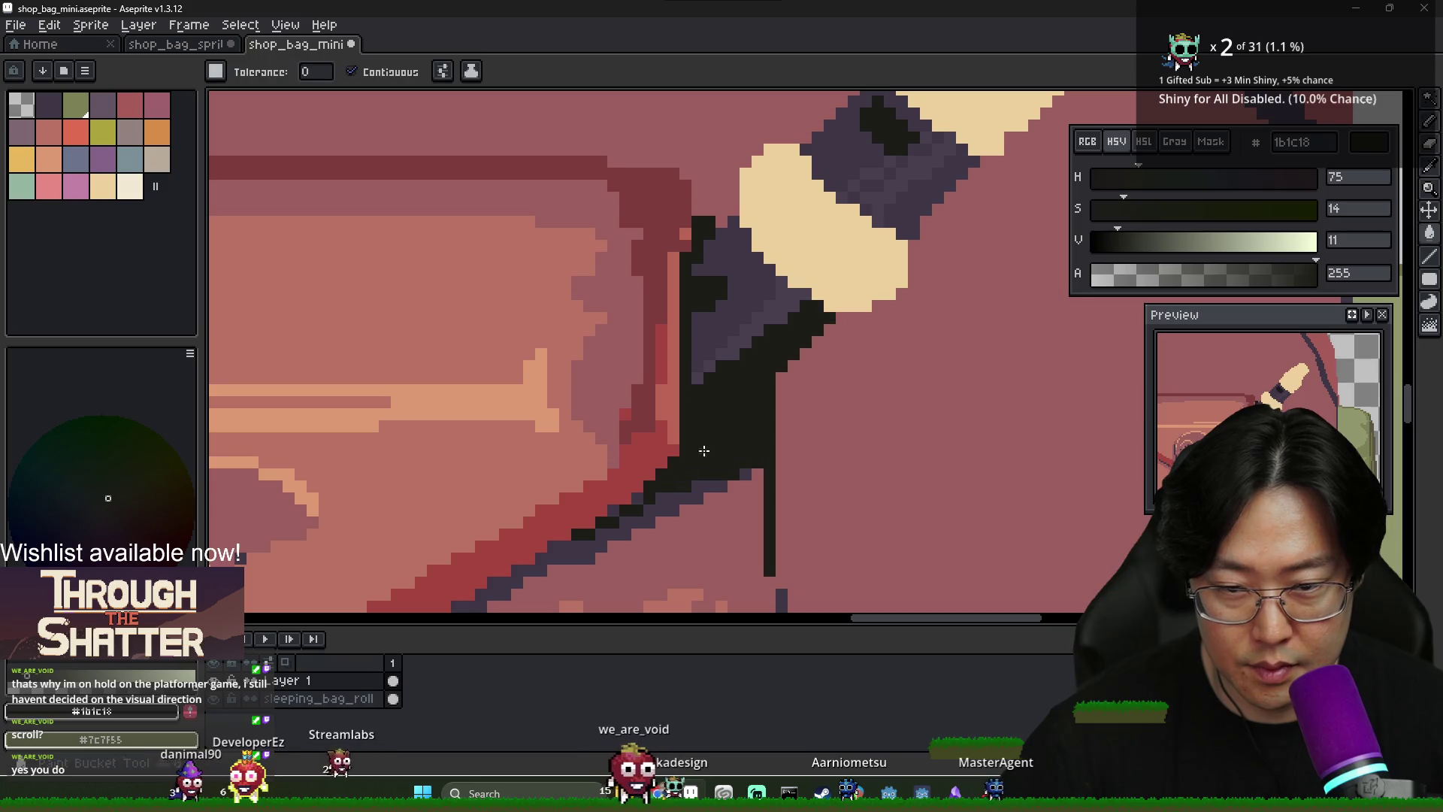
key("ctrl+z")
left_click(723, 409)
left_click(726, 426)
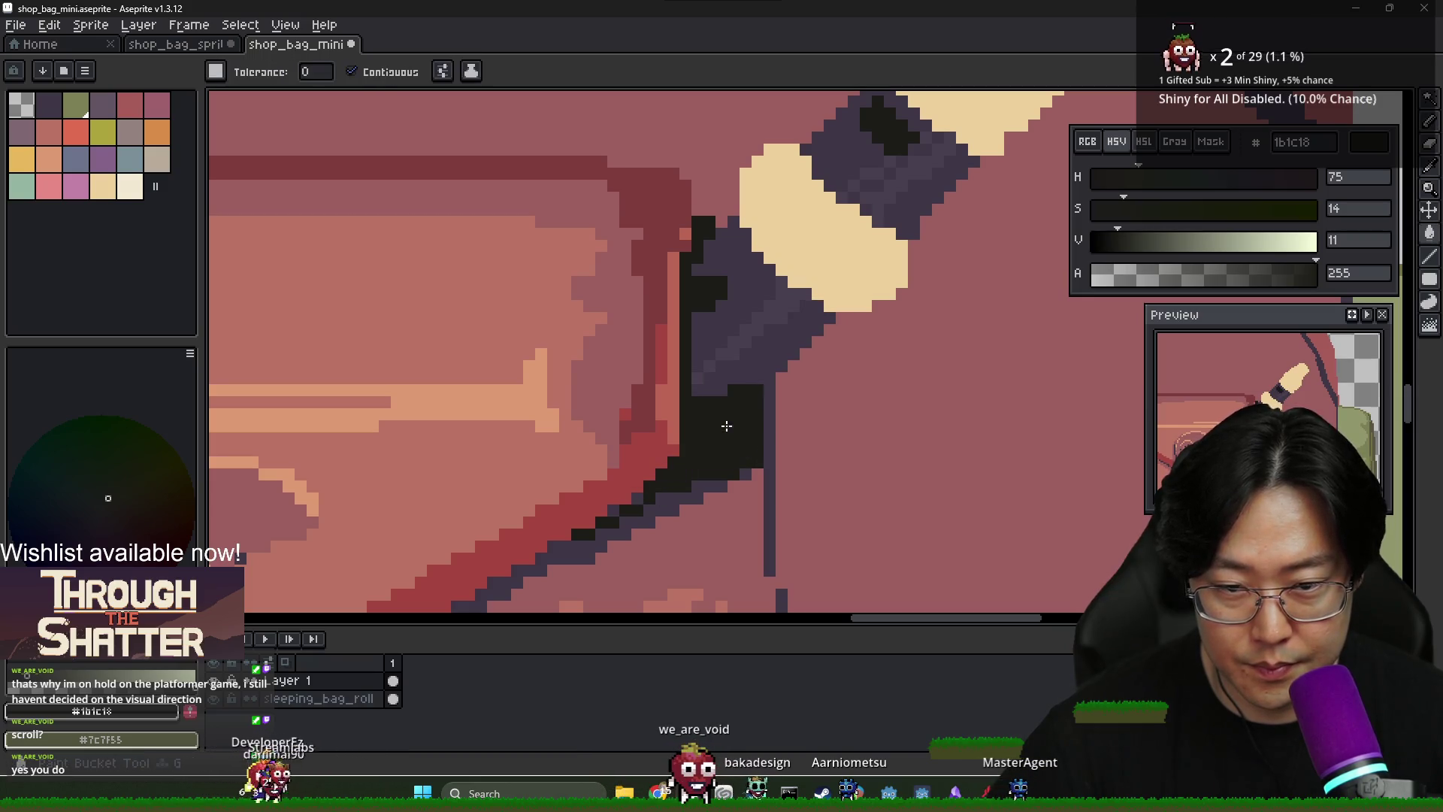
Recolour a stray dark pixel on the grip with lighter purple 48404f
key("b")
scroll(734, 471, "down", 1)
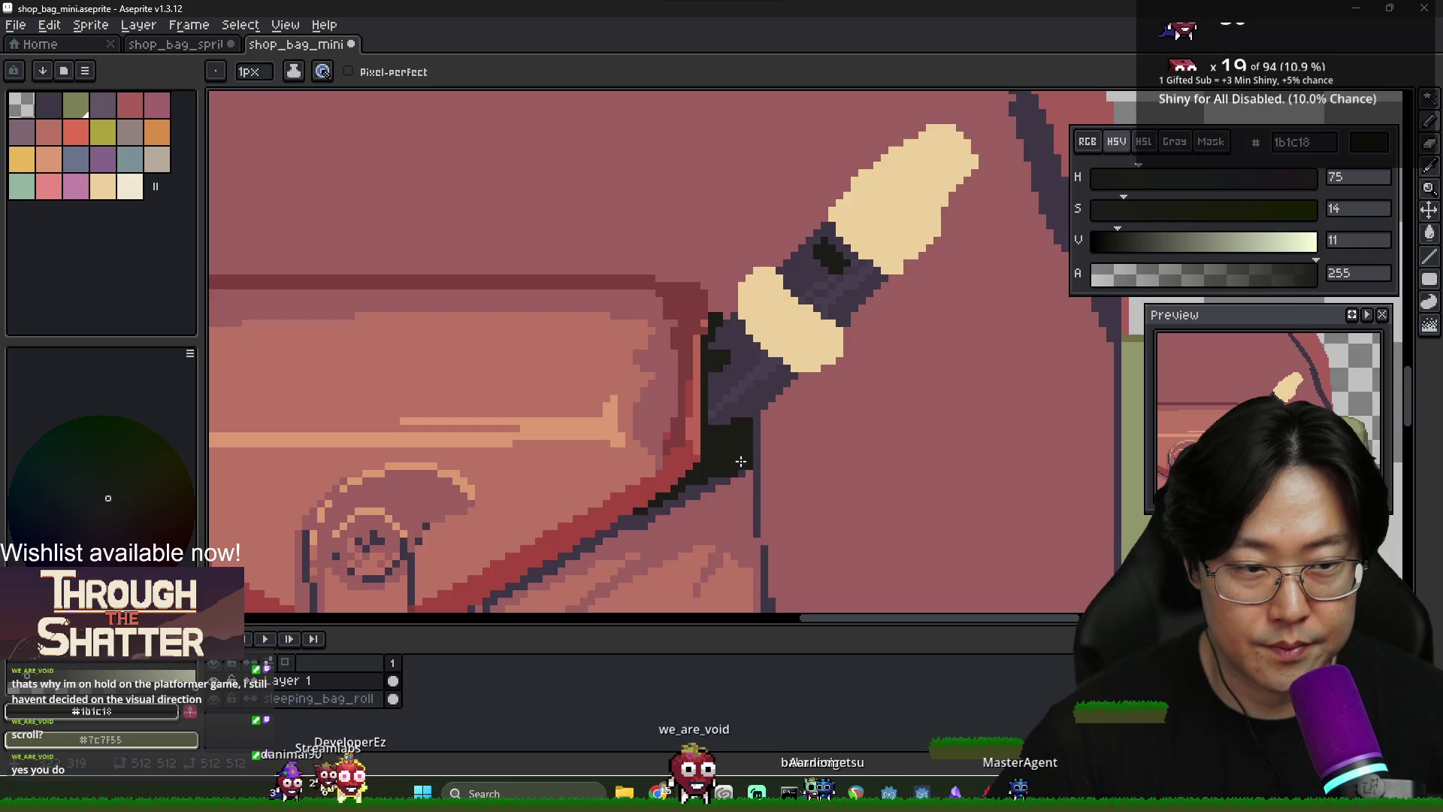
scroll(741, 461, "down", 5)
scroll(721, 400, "up", 6)
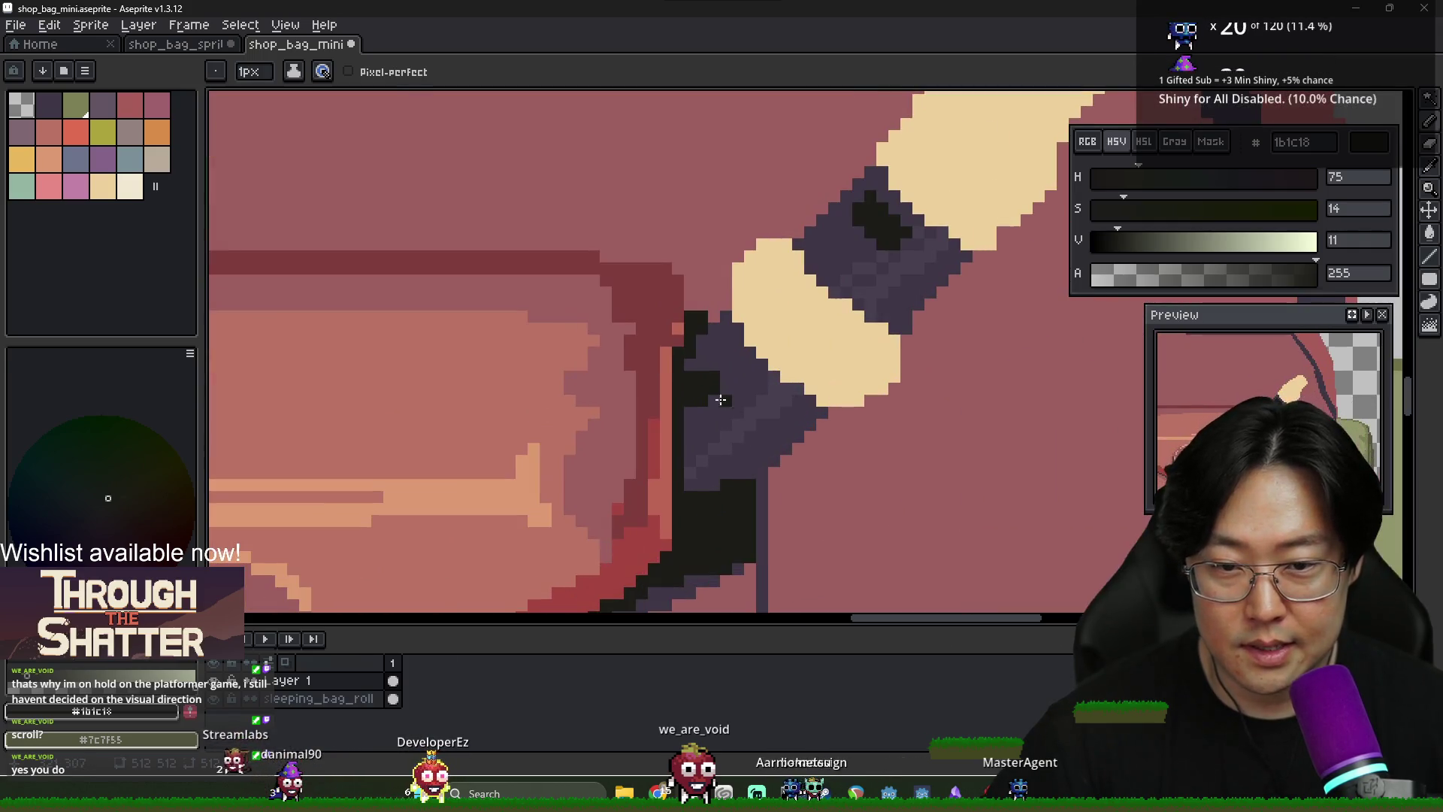
scroll(721, 399, "down", 2)
scroll(721, 394, "up", 1)
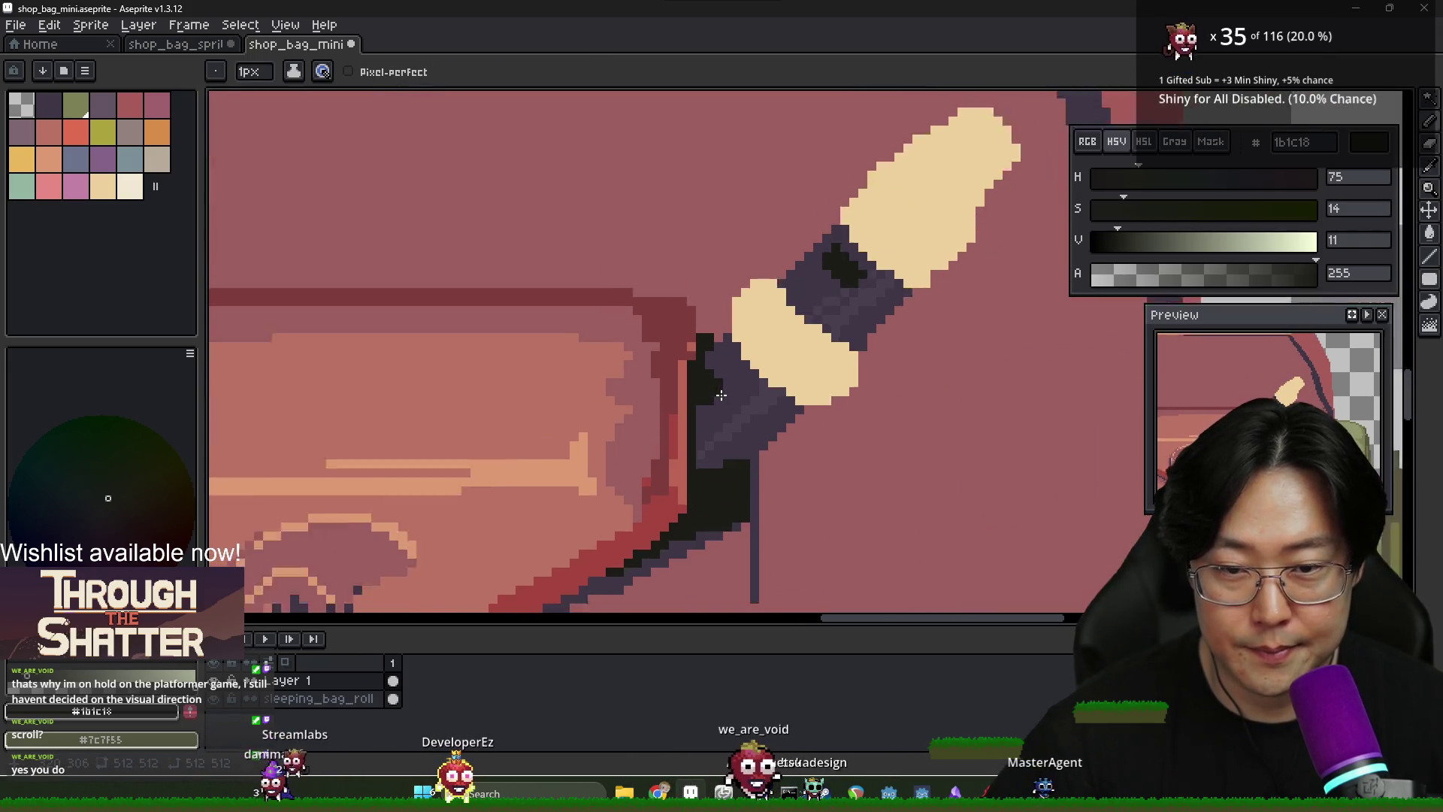
scroll(721, 394, "up", 1)
left_click(716, 372, "alt")
left_click(767, 378, "alt")
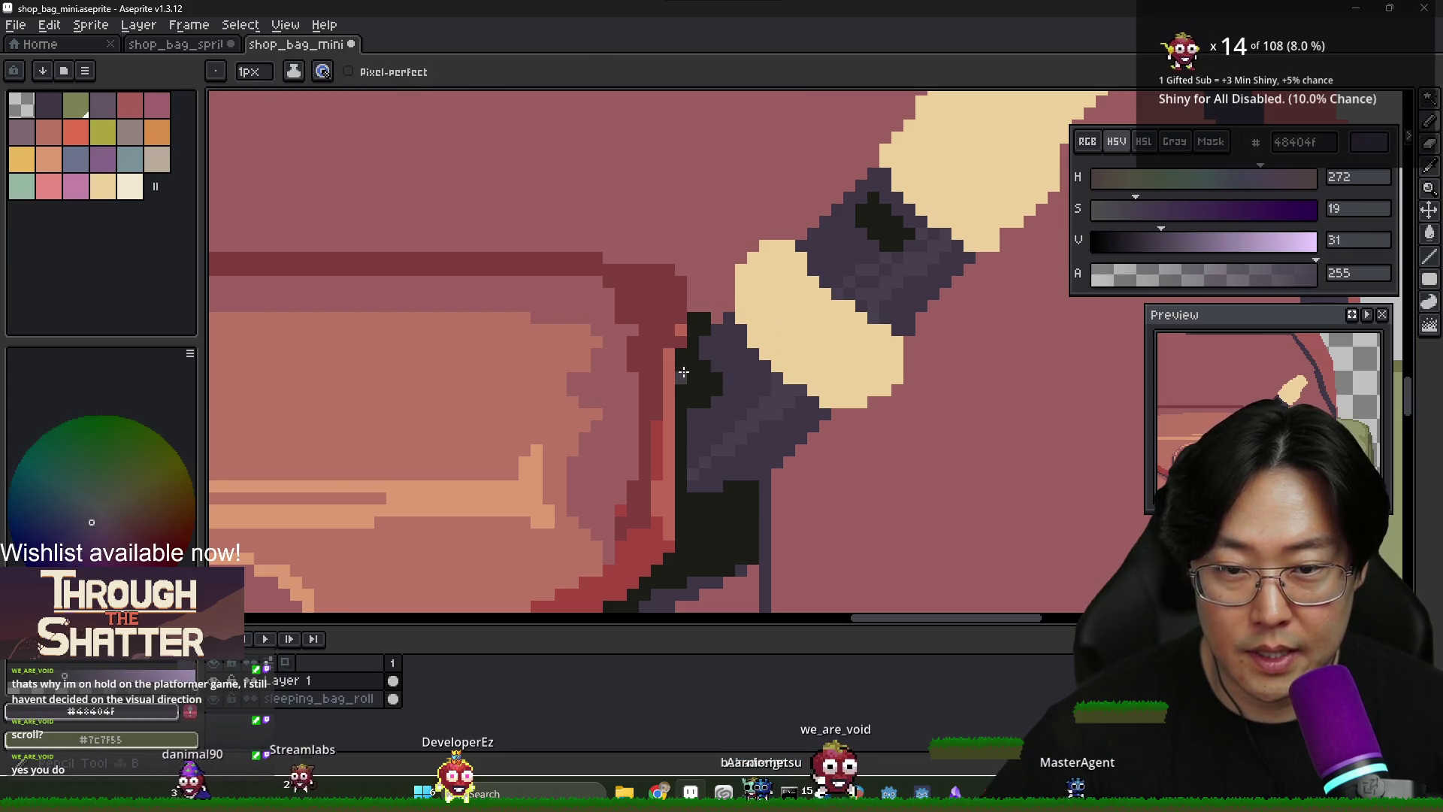
left_click(695, 368)
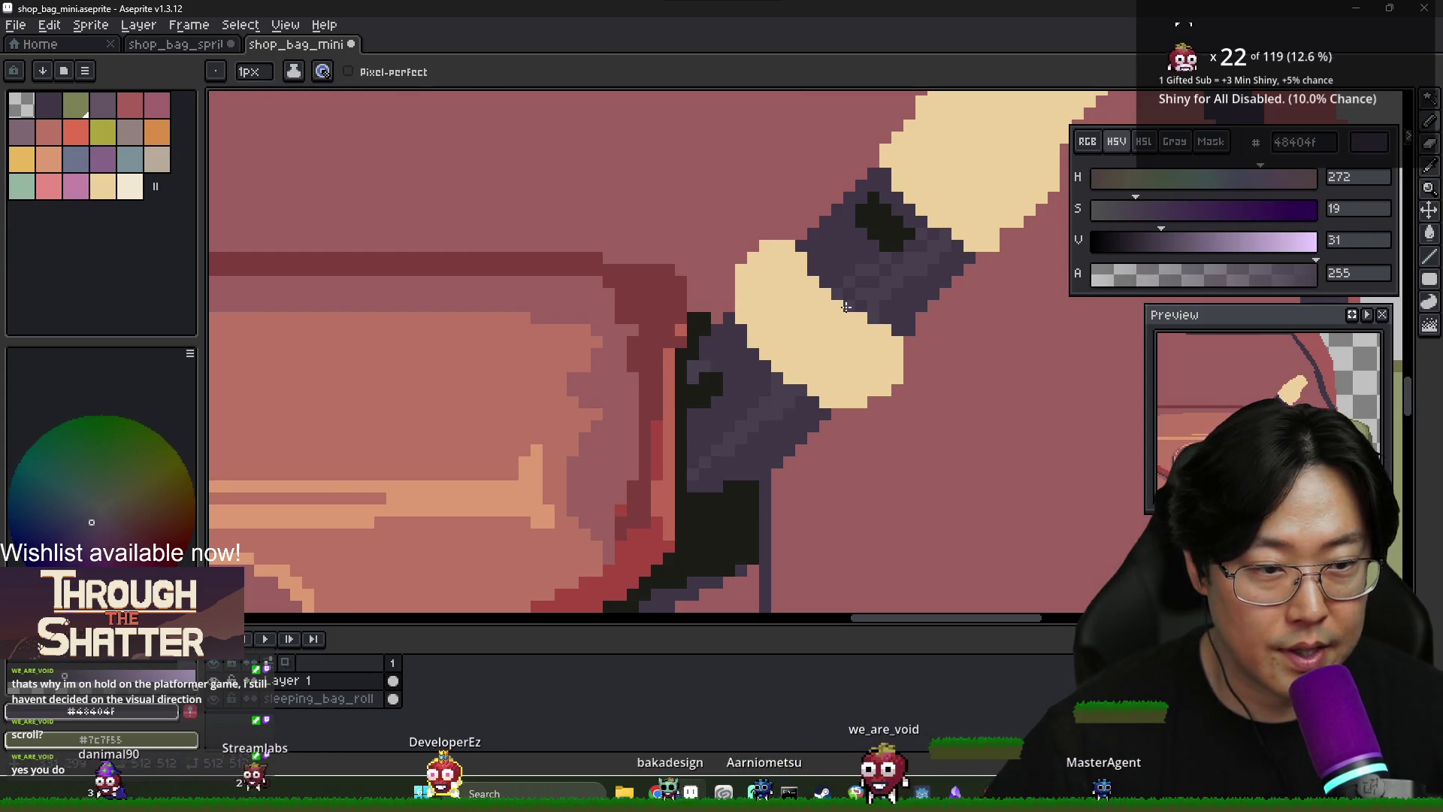
left_click(876, 199, "alt")
left_click(865, 212, "alt")
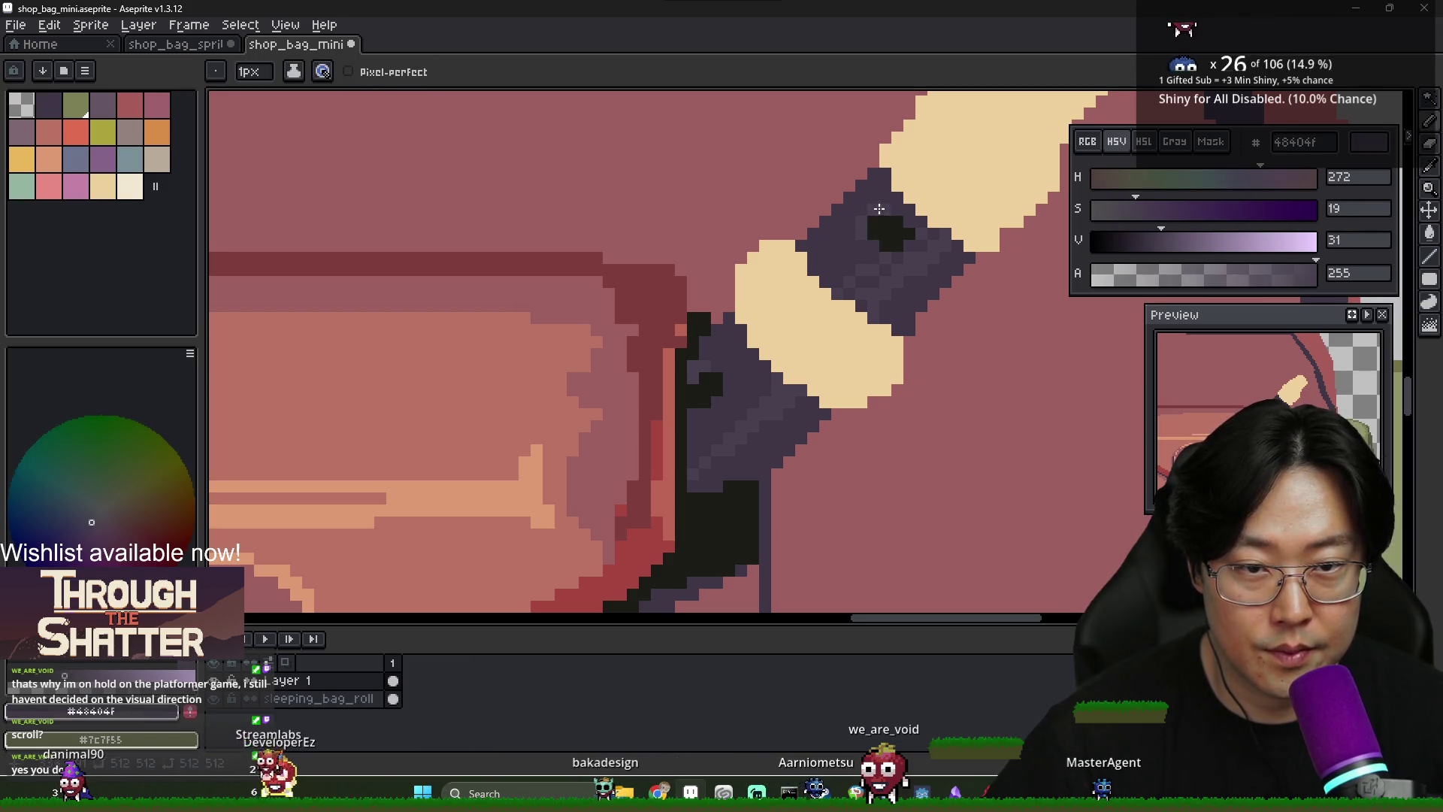
Paint over the dark spots on the upper purple band with 3f3645
scroll(954, 284, "down", 1)
scroll(953, 284, "down", 2)
scroll(917, 267, "up", 3)
left_click(942, 258, "alt")
left_click(923, 266)
left_click(931, 249)
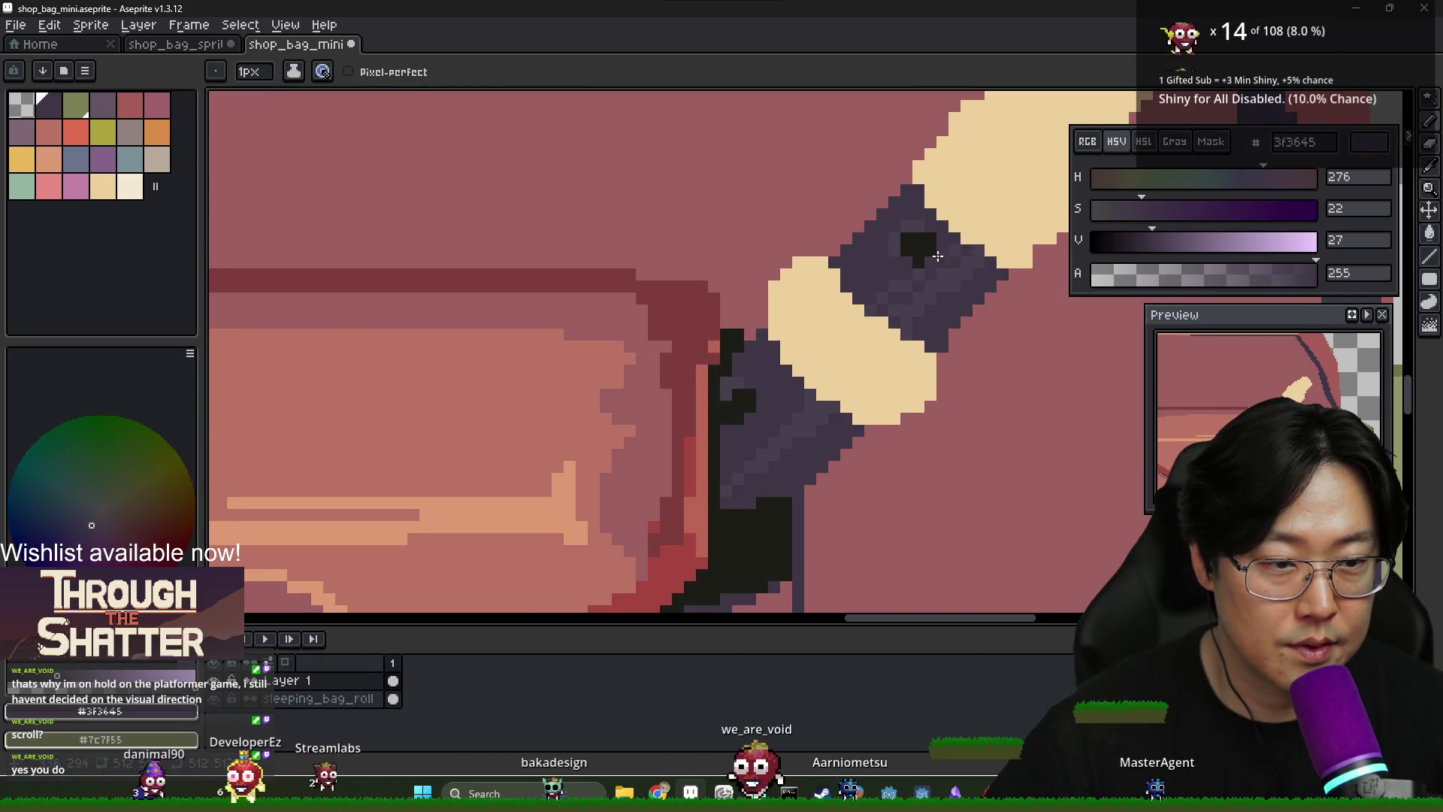
Shade the lower cream ring's left edge with darker cream e0b47e
scroll(1002, 239, "down", 2)
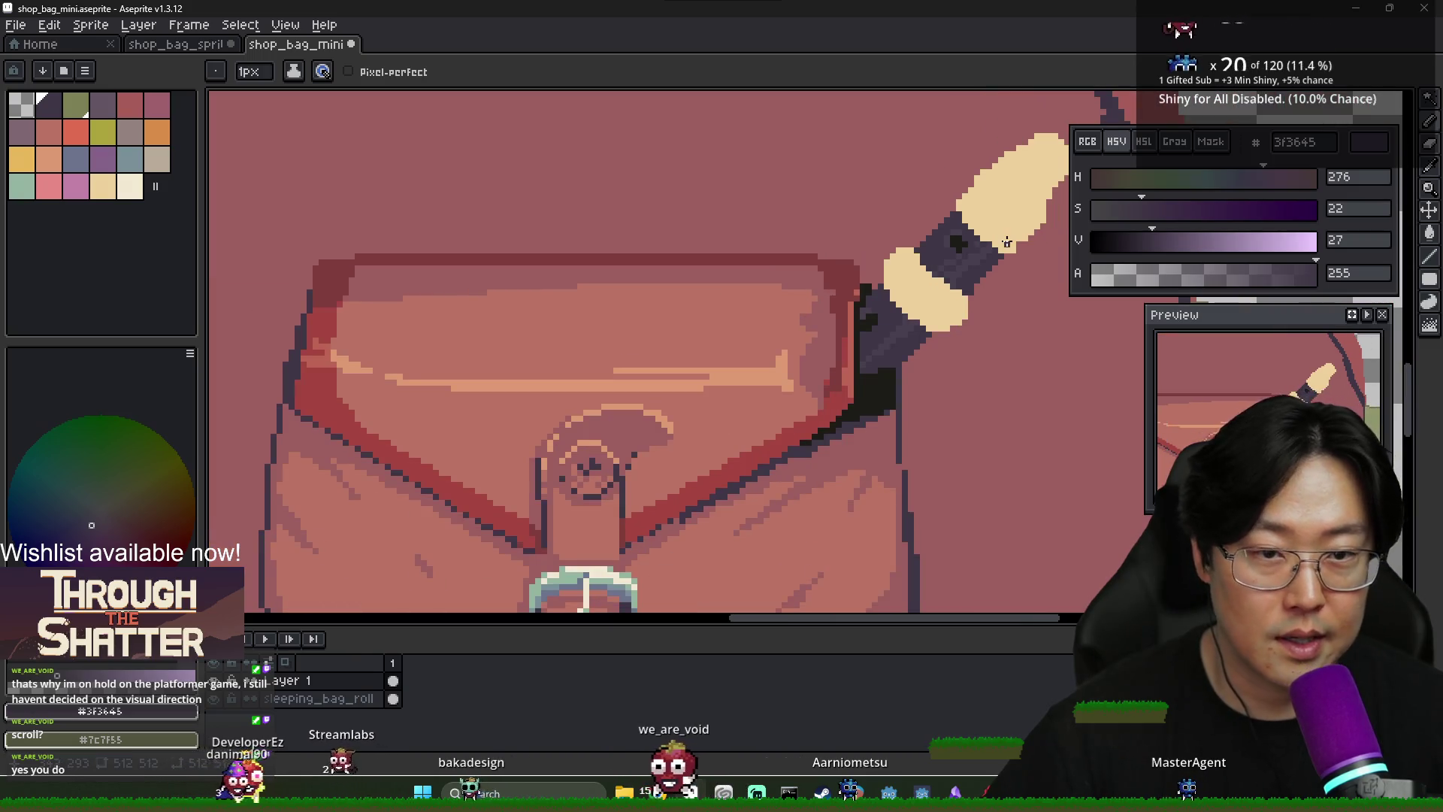
left_click(992, 203, "alt")
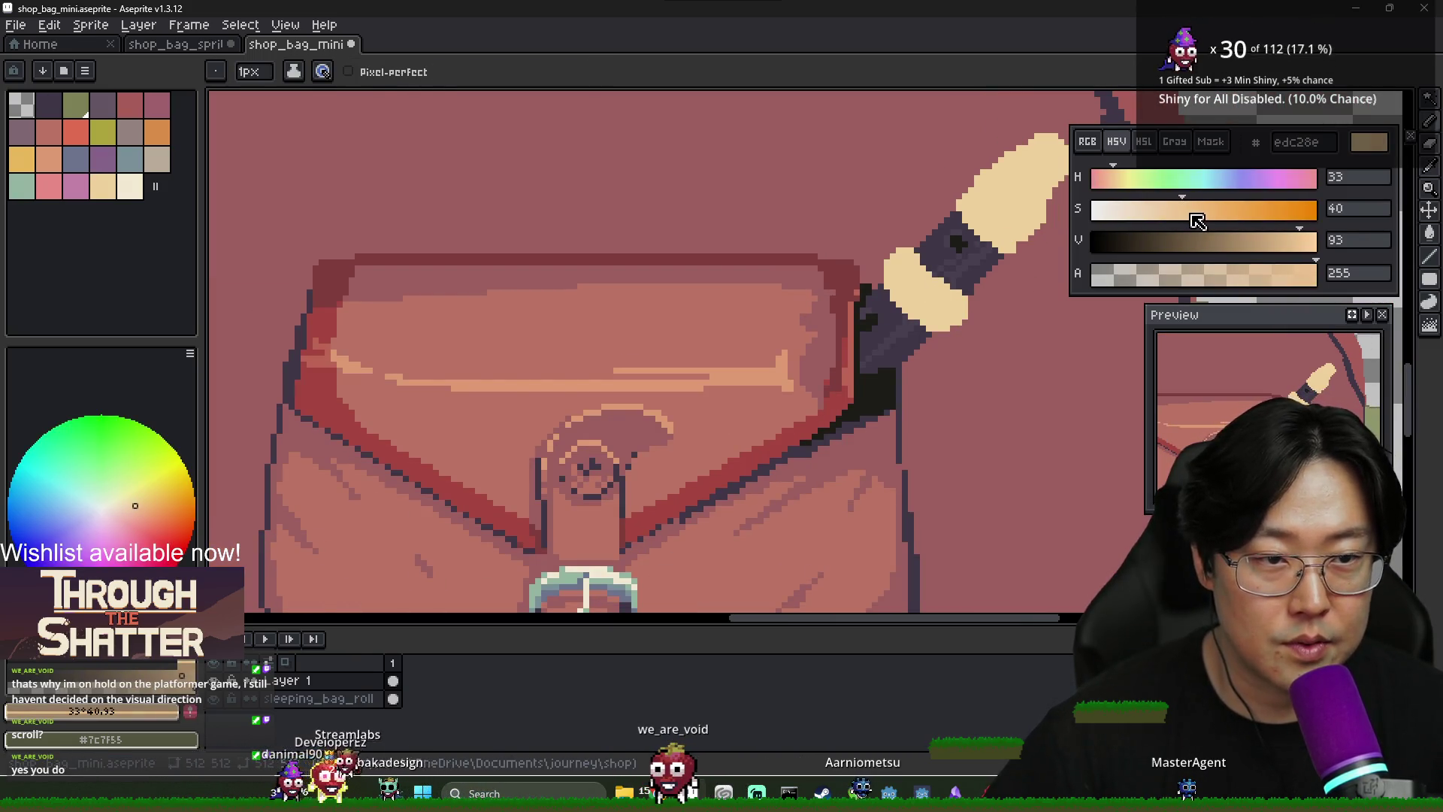
scroll(1198, 221, "up", 4)
scroll(1245, 248, "down", 5)
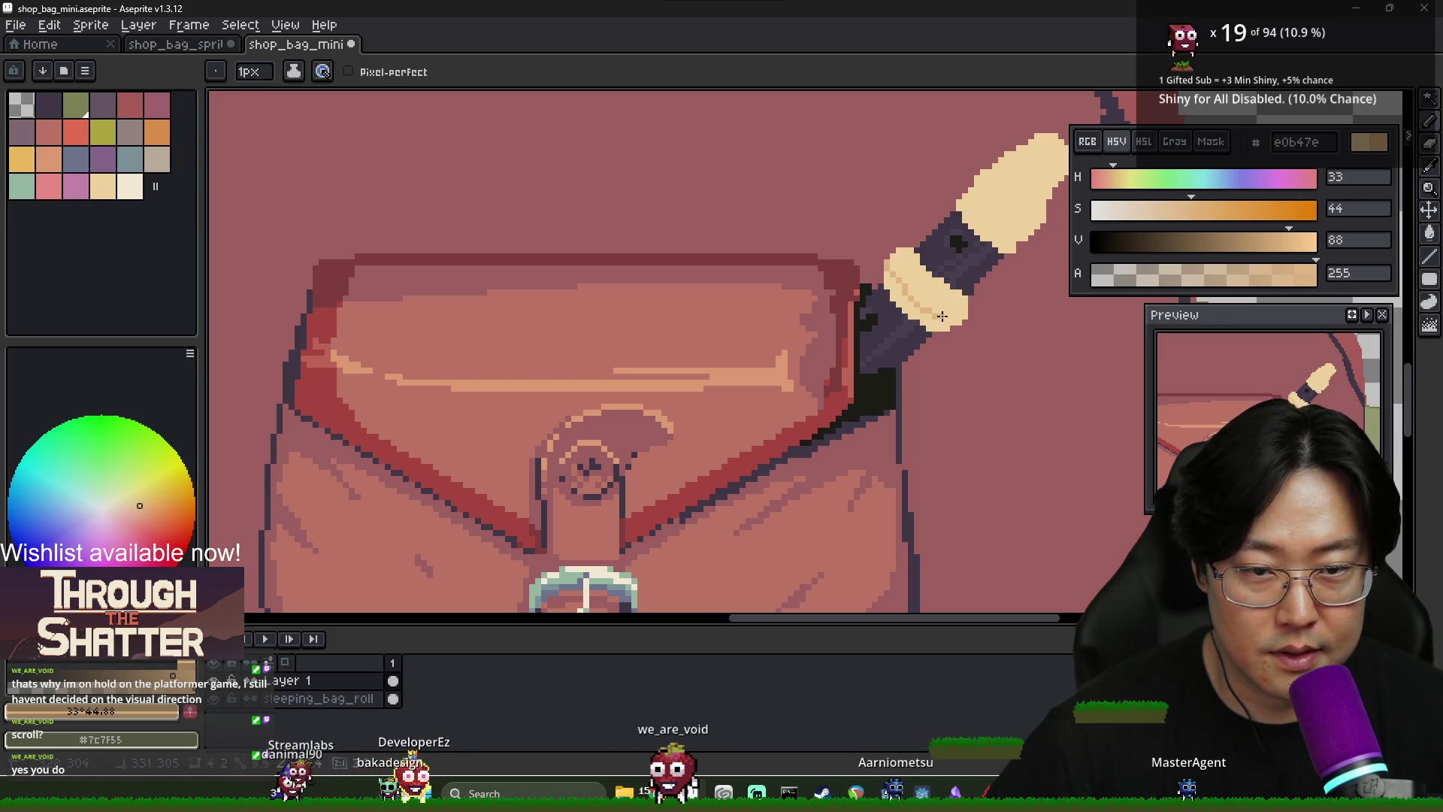
scroll(957, 321, "up", 1)
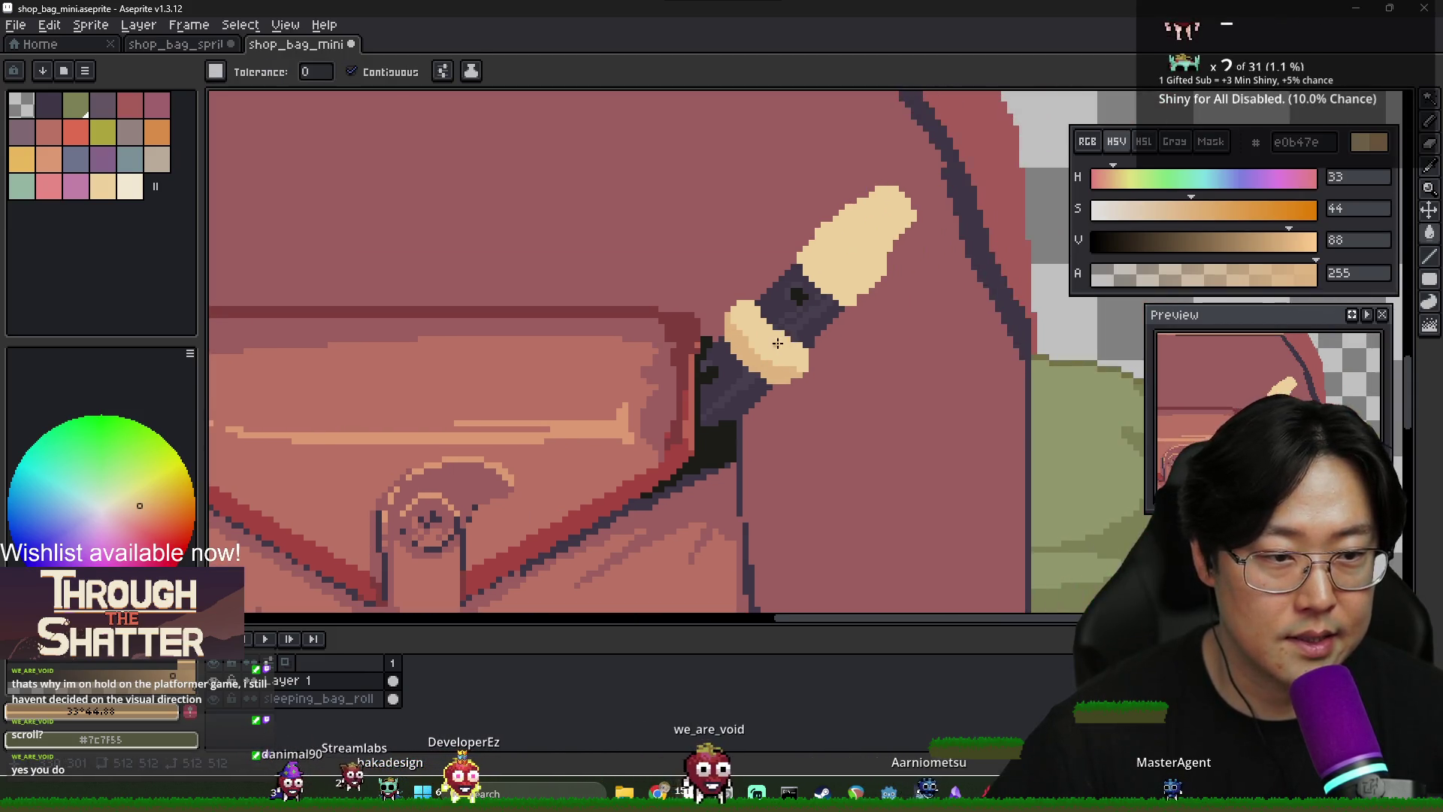
key("alt+Tab")
key("alt+Tab")
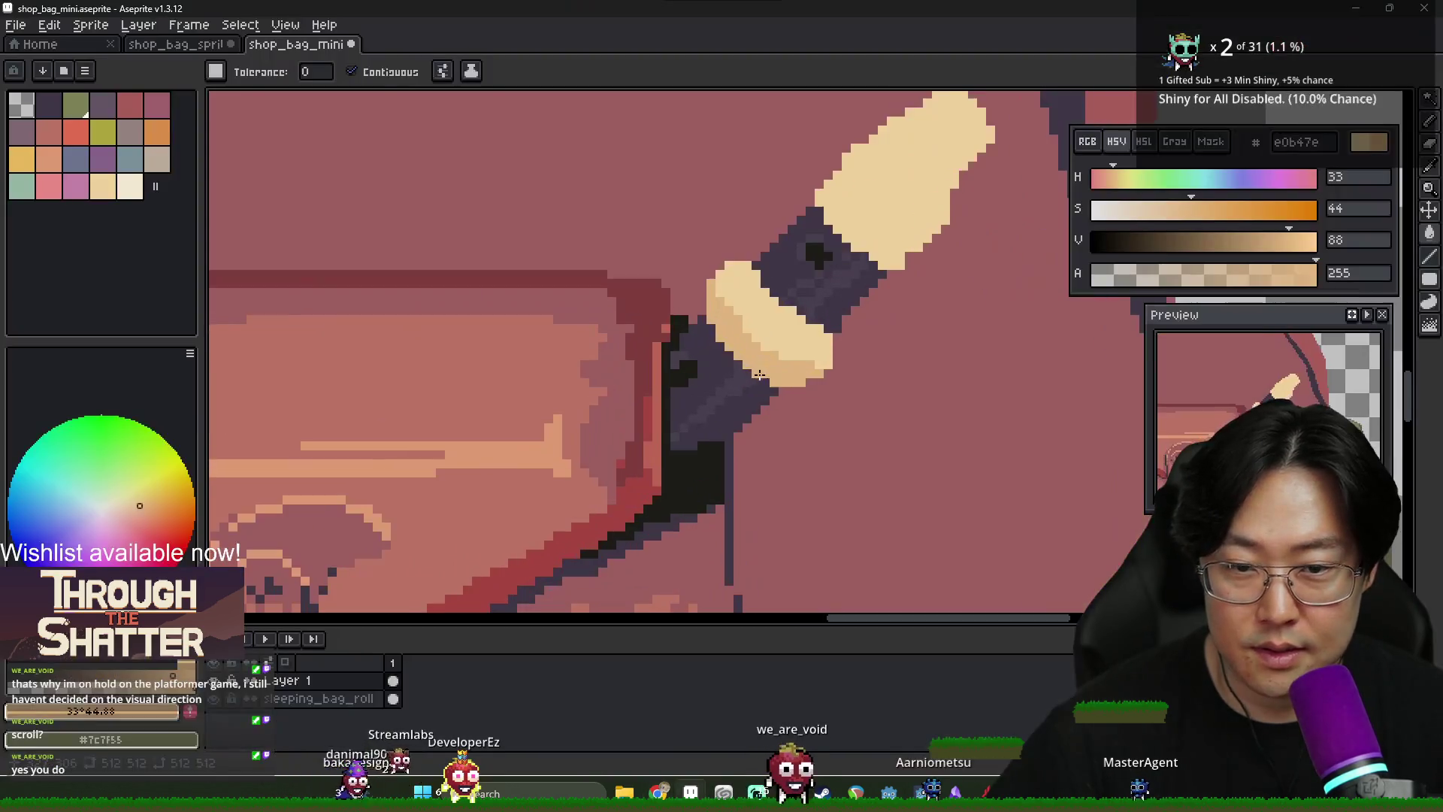
left_click(733, 294)
key("ctrl+z")
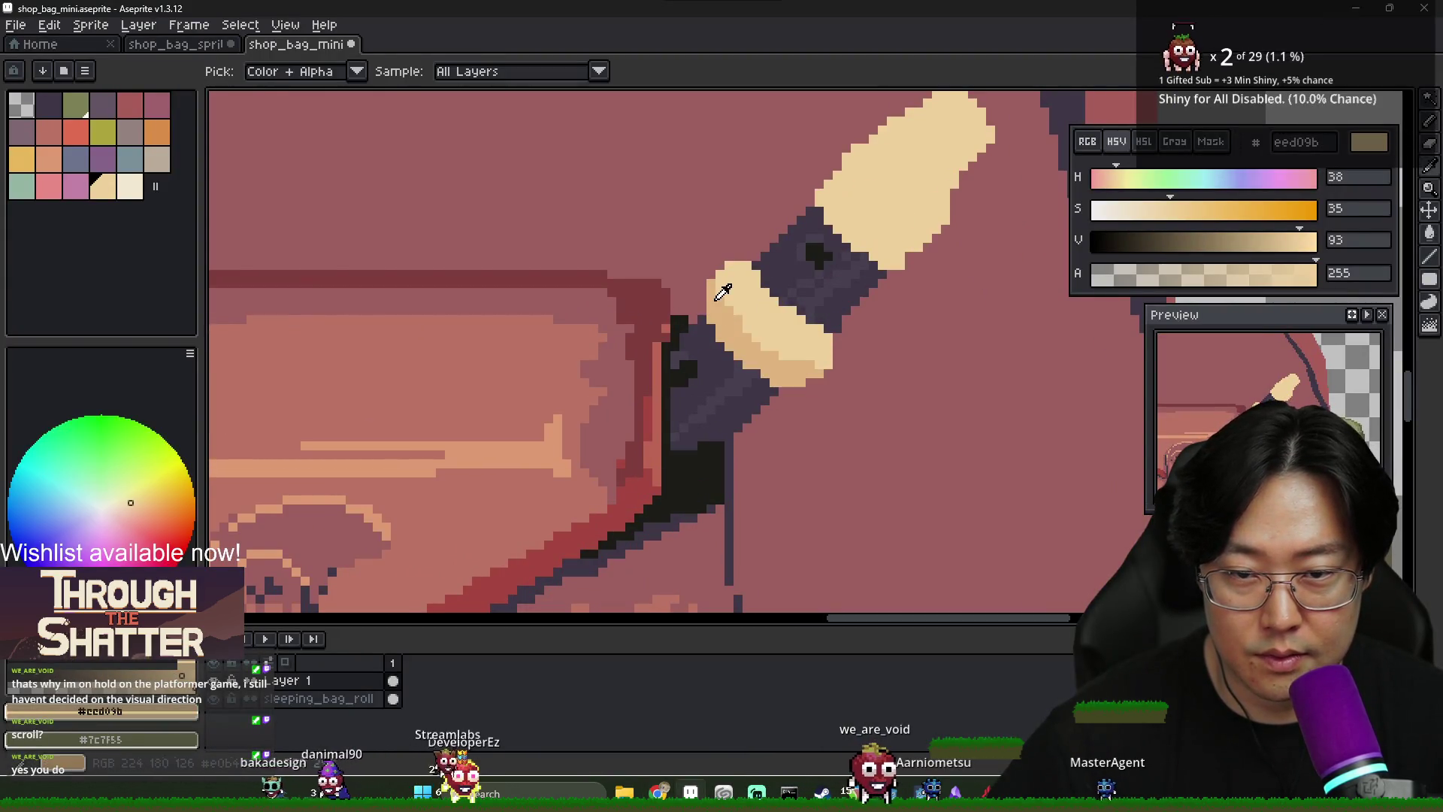
left_click(729, 300, "alt")
key("b")
left_click(706, 302)
left_click_drag(705, 324, 740, 367)
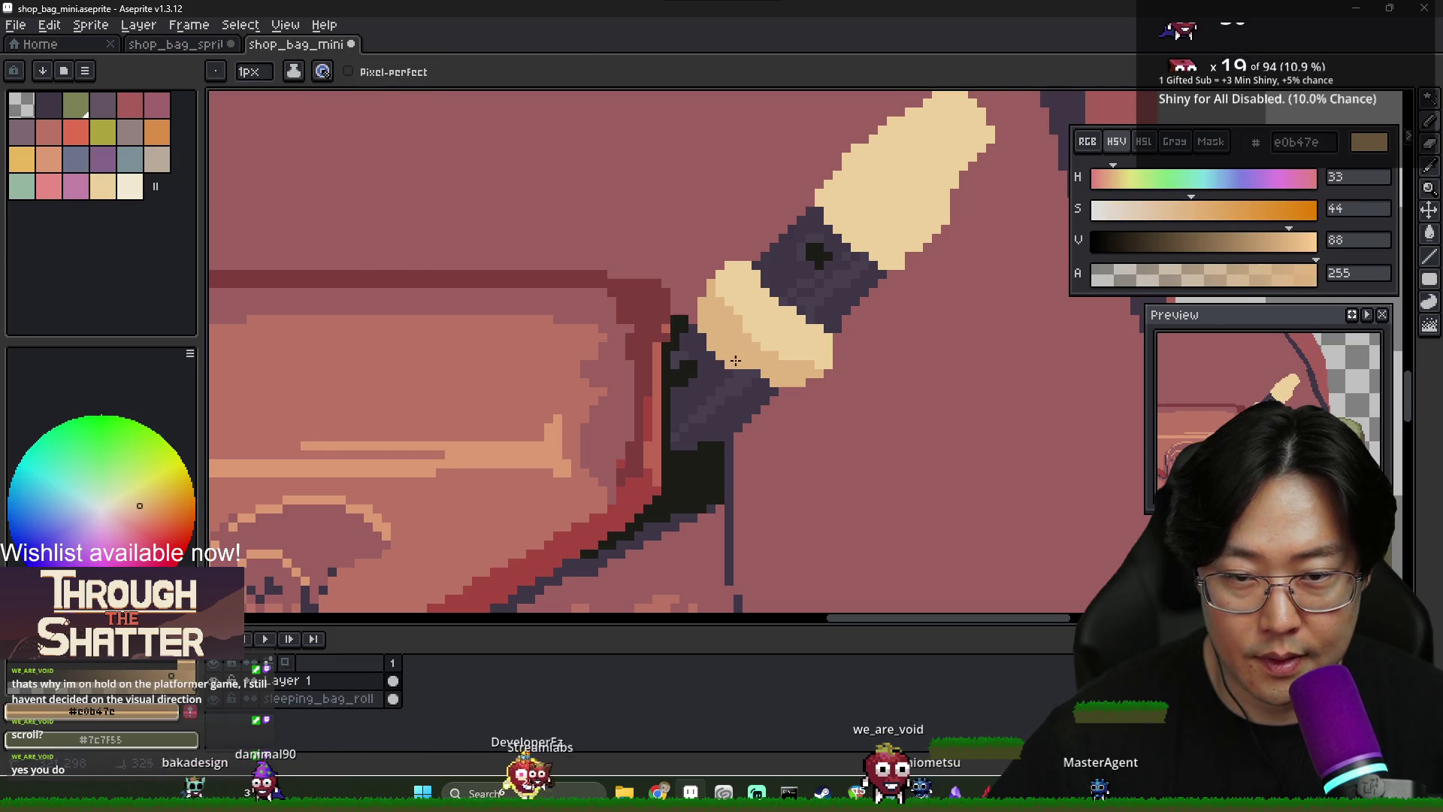
Paint dark purple 302736 shading beneath the lower cream ring
key("alt")
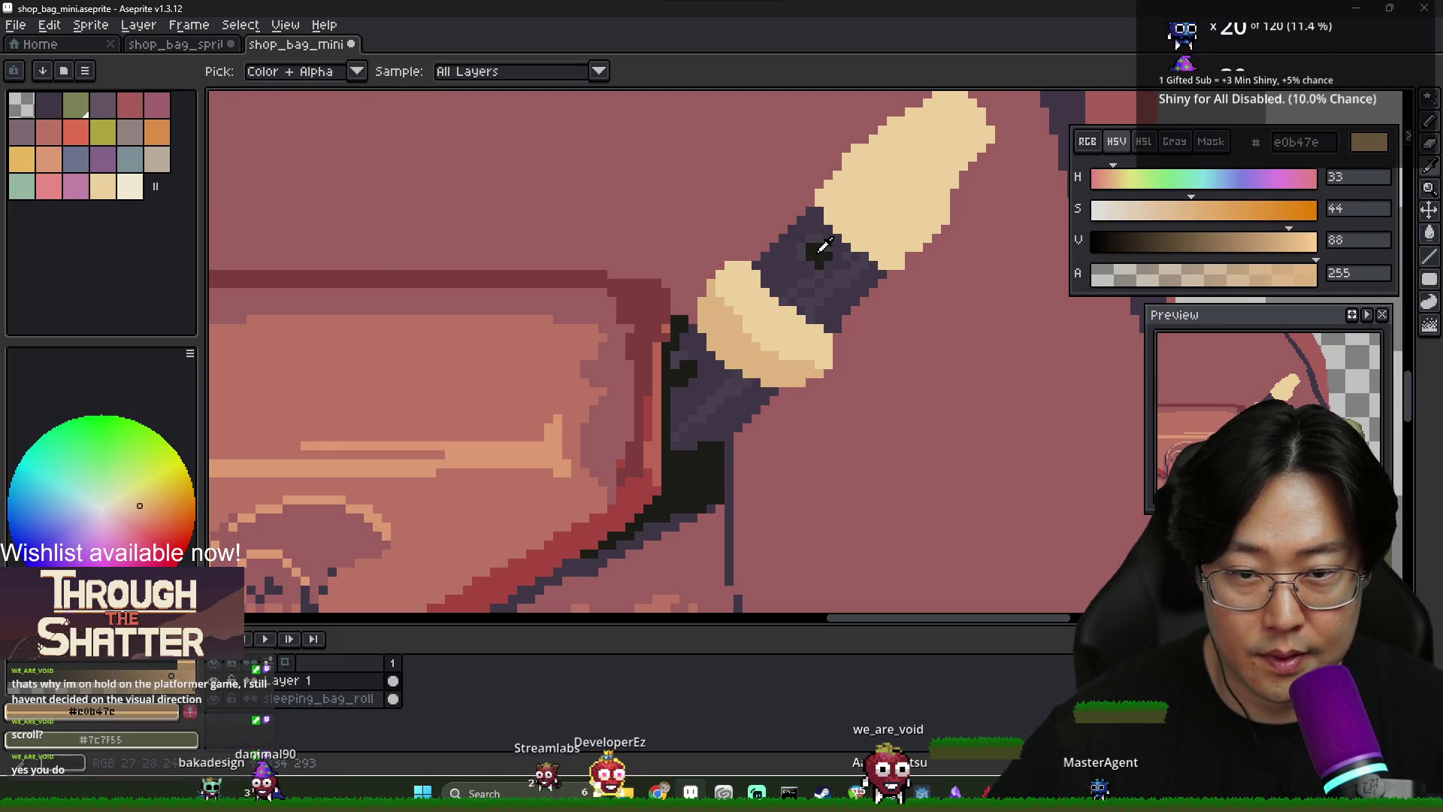
left_click(715, 372, "alt")
left_click(687, 333, "alt")
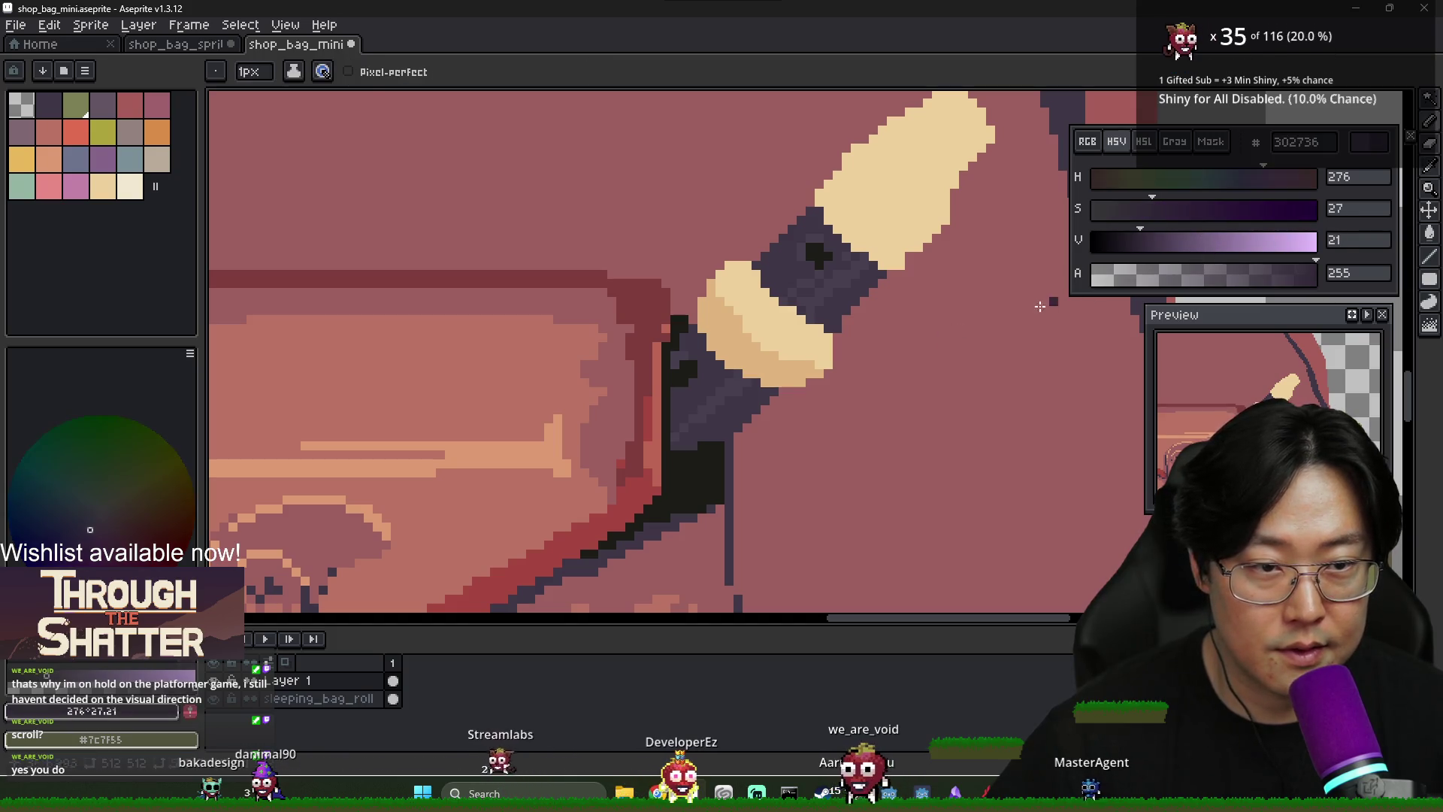
left_click_drag(686, 333, 759, 388)
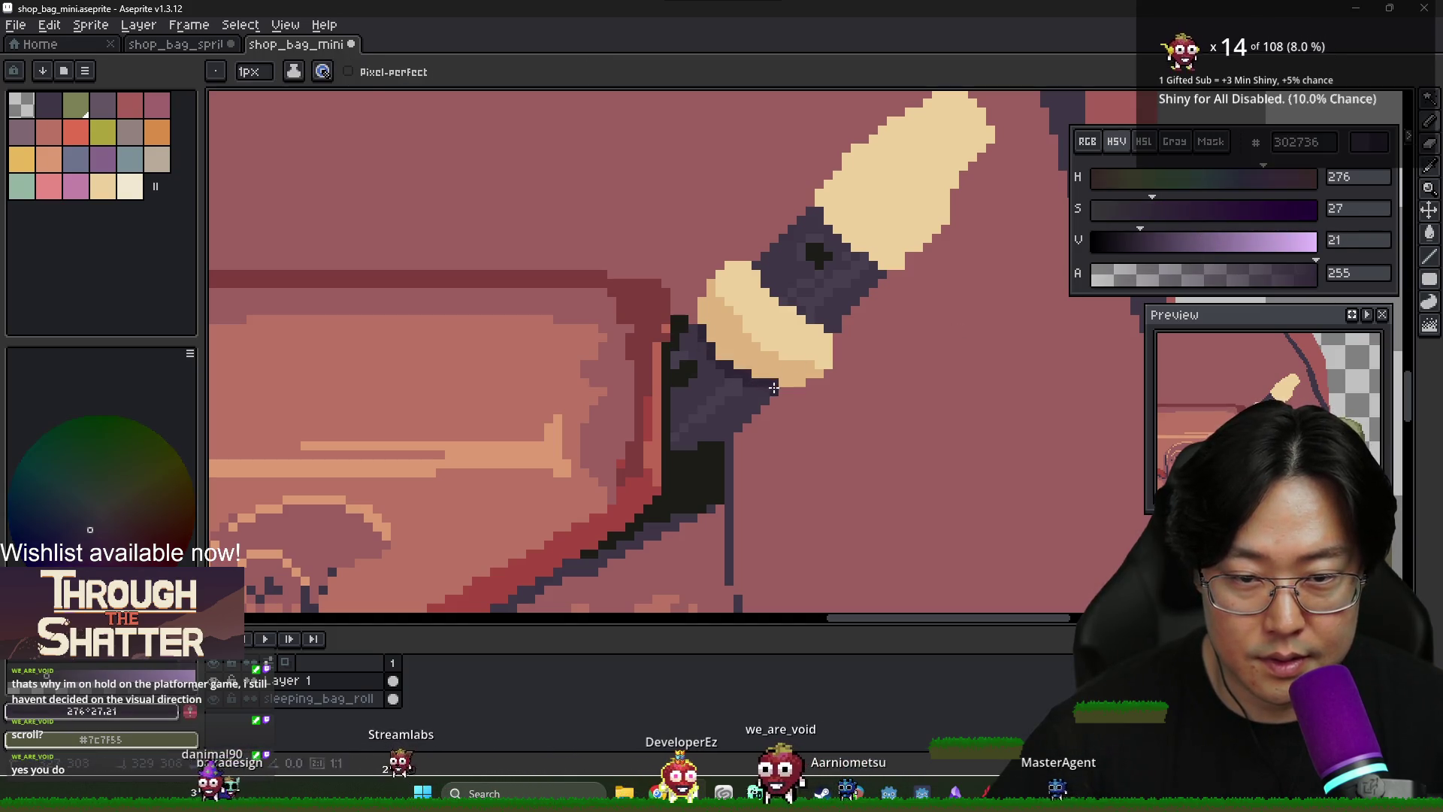
left_click(738, 440, "alt")
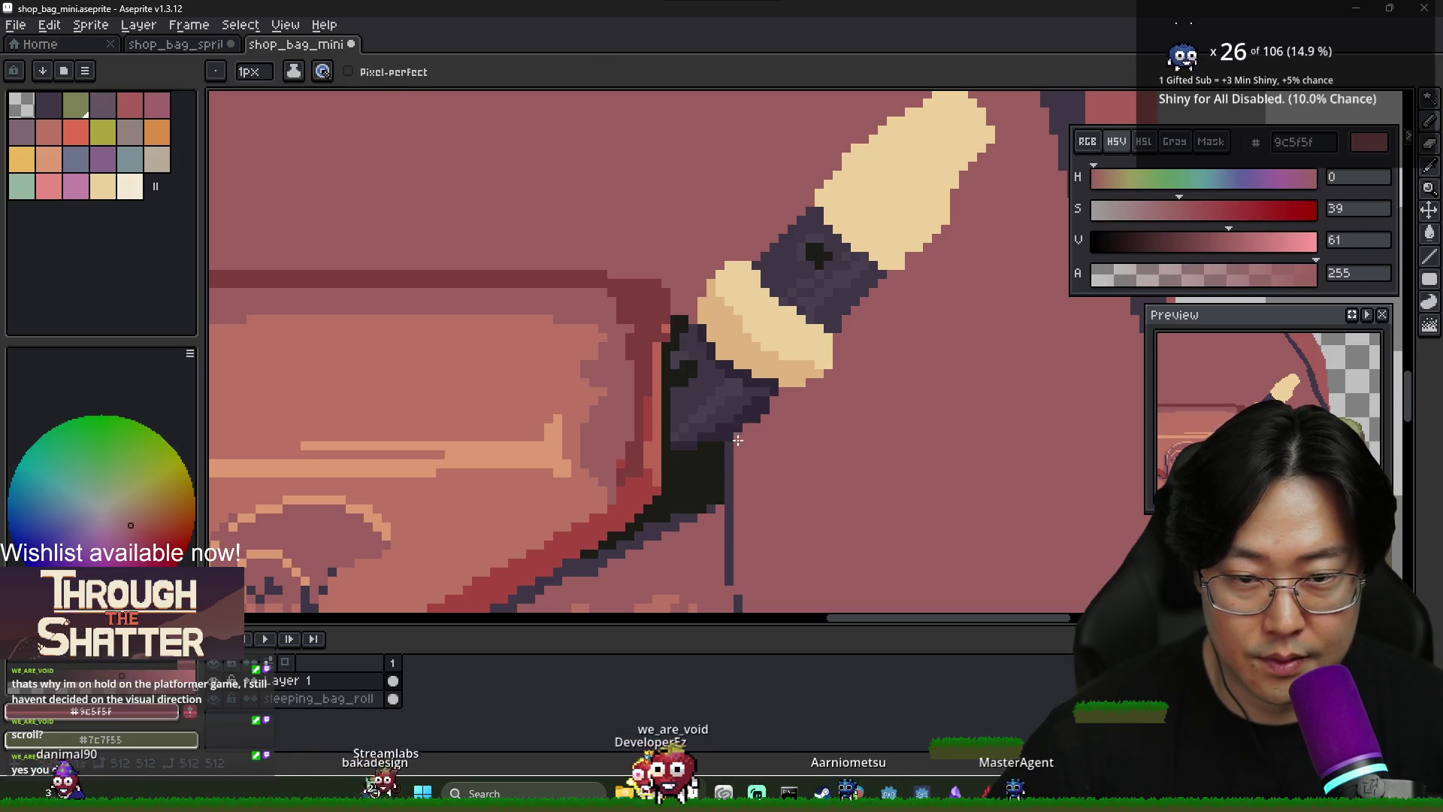
left_click(758, 389, "alt")
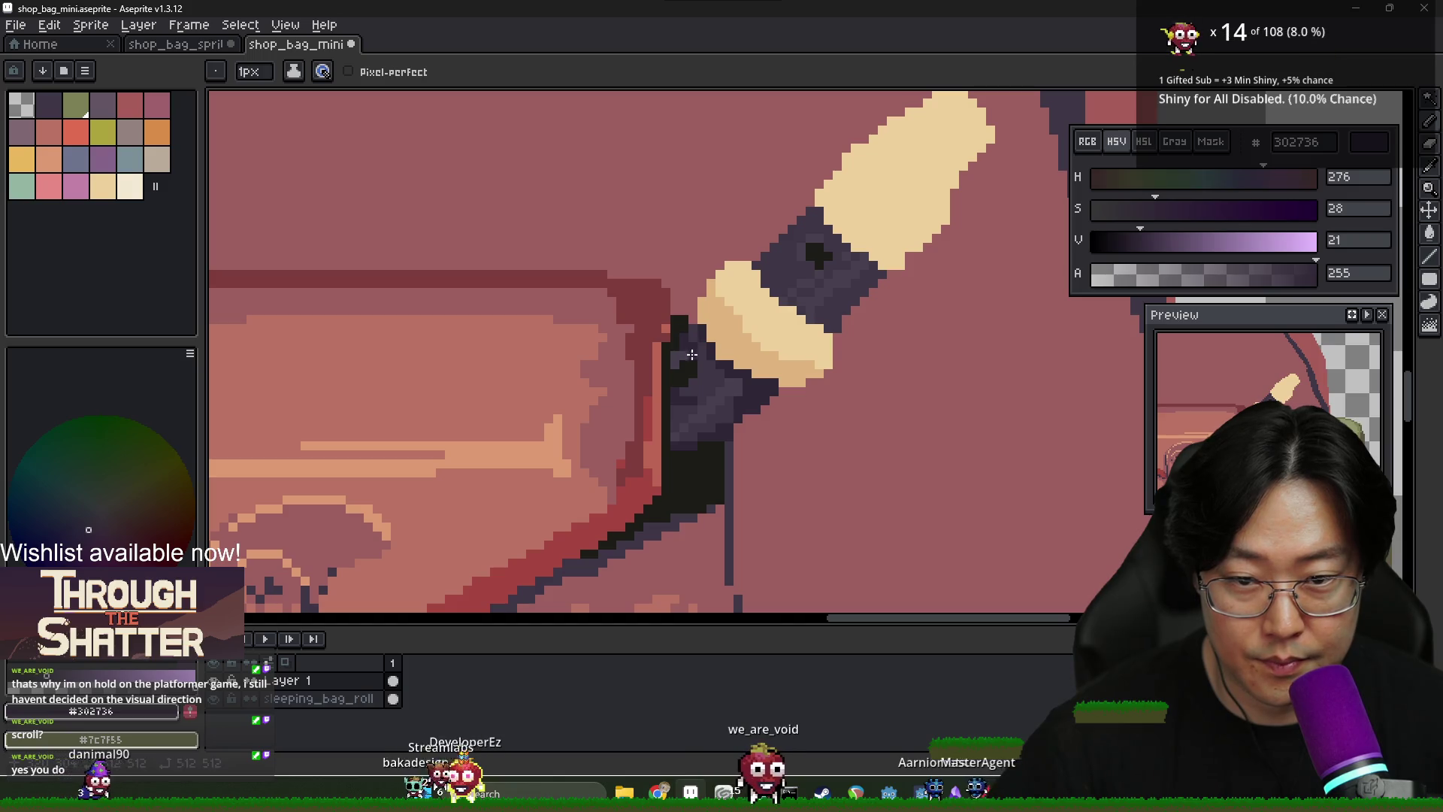
left_click(675, 437, "alt")
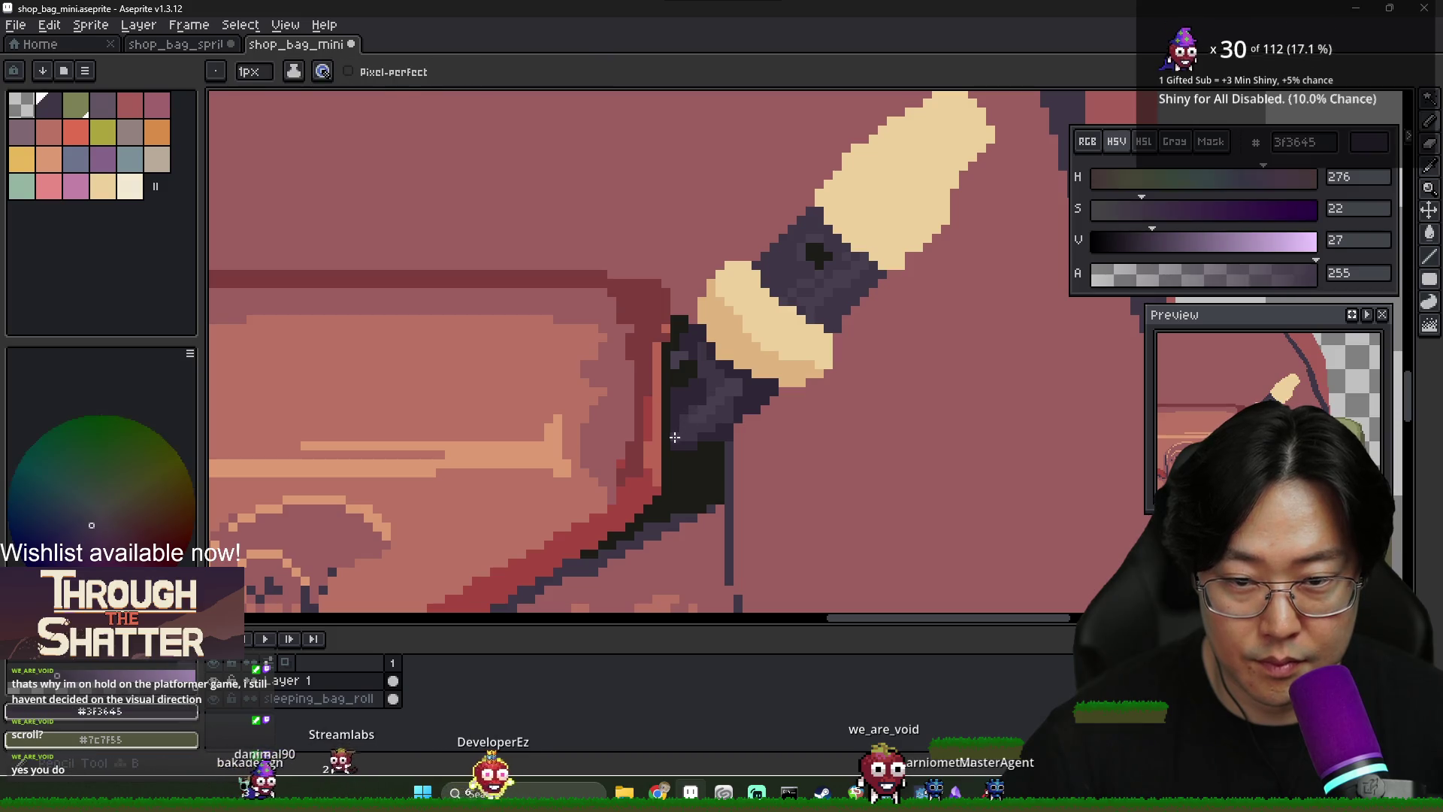
left_click(683, 438, "alt")
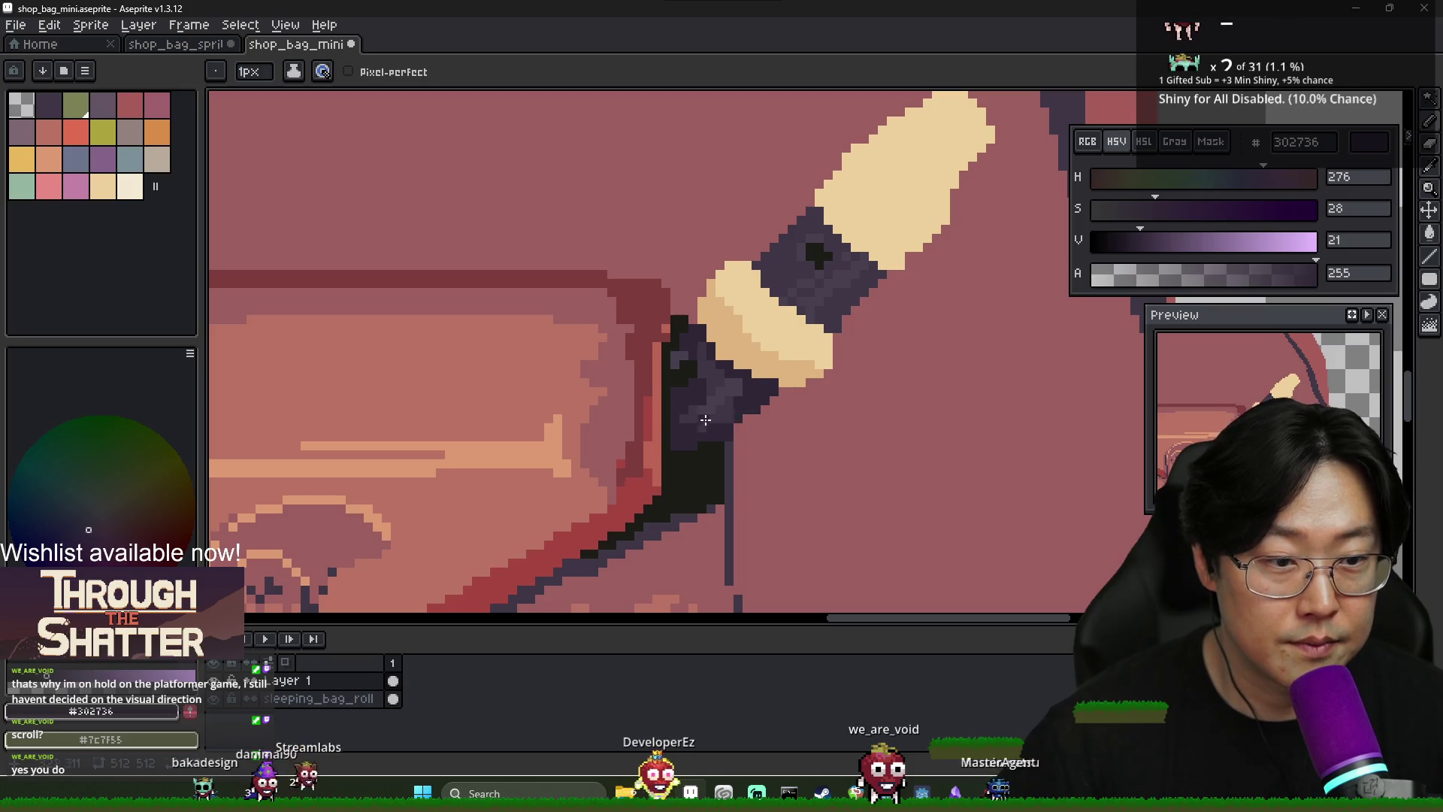
scroll(705, 419, "down", 4)
scroll(702, 382, "up", 4)
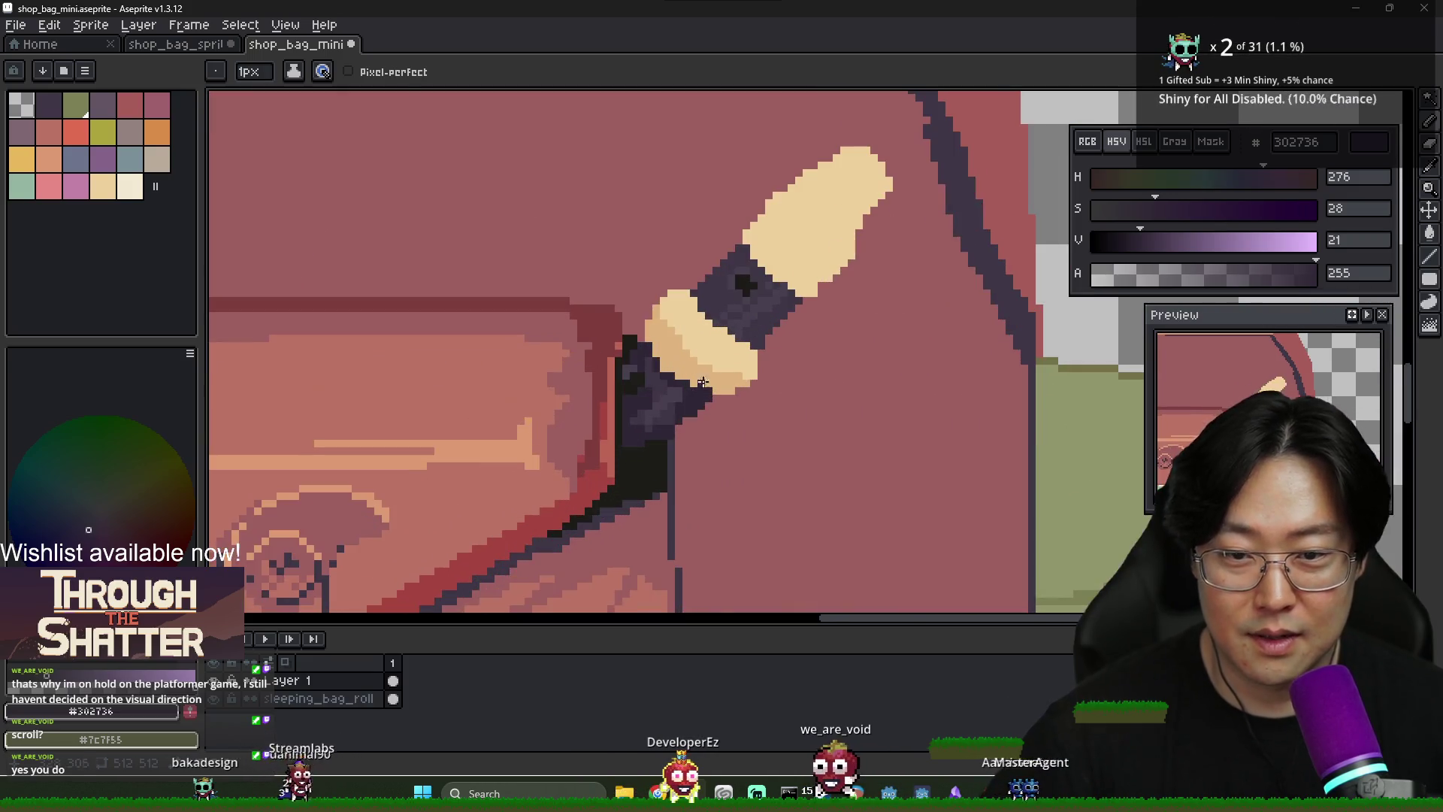
left_click(722, 375, "alt")
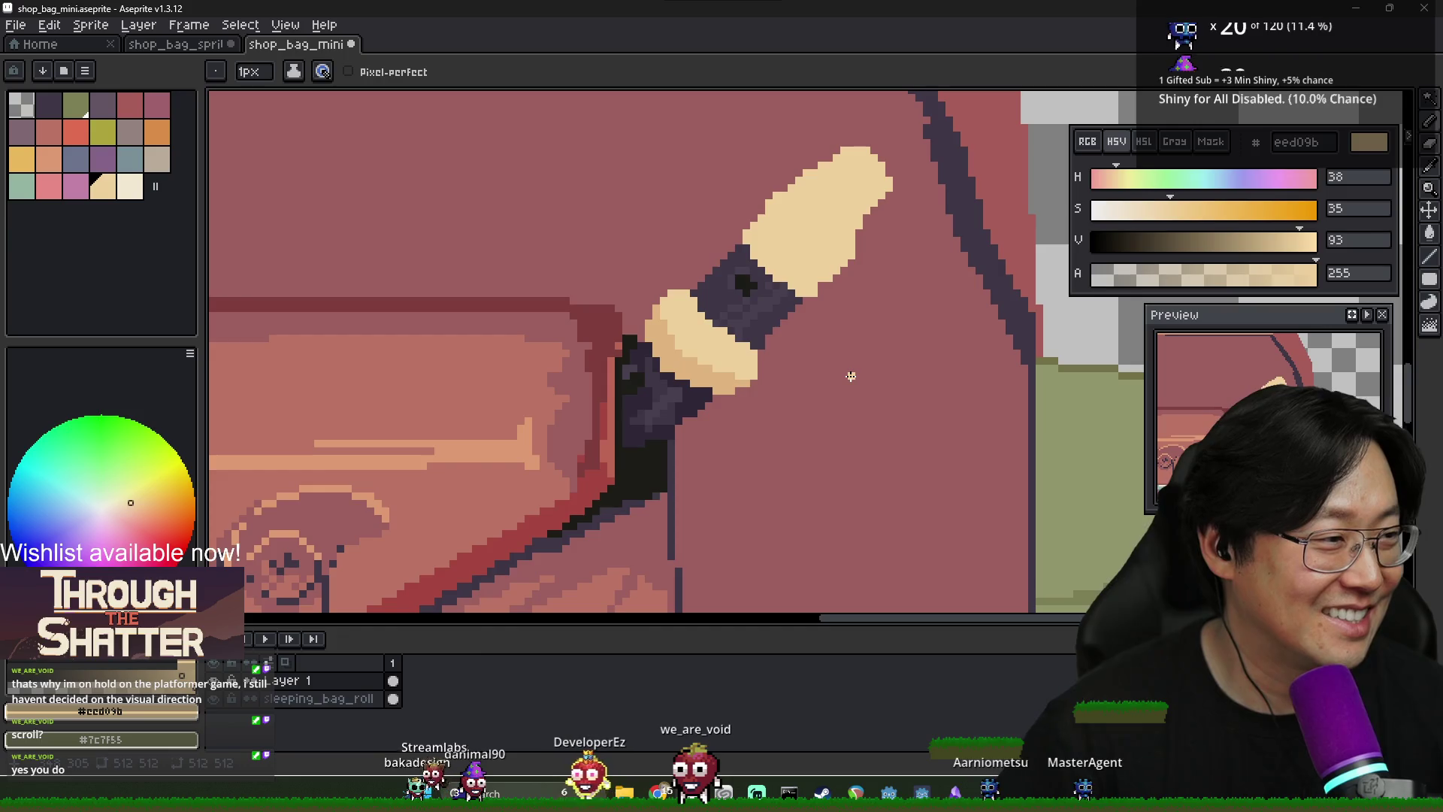
Compare with the recorder reference photo and turn one cream edge pixel dark purple
scroll(850, 370, "down", 4)
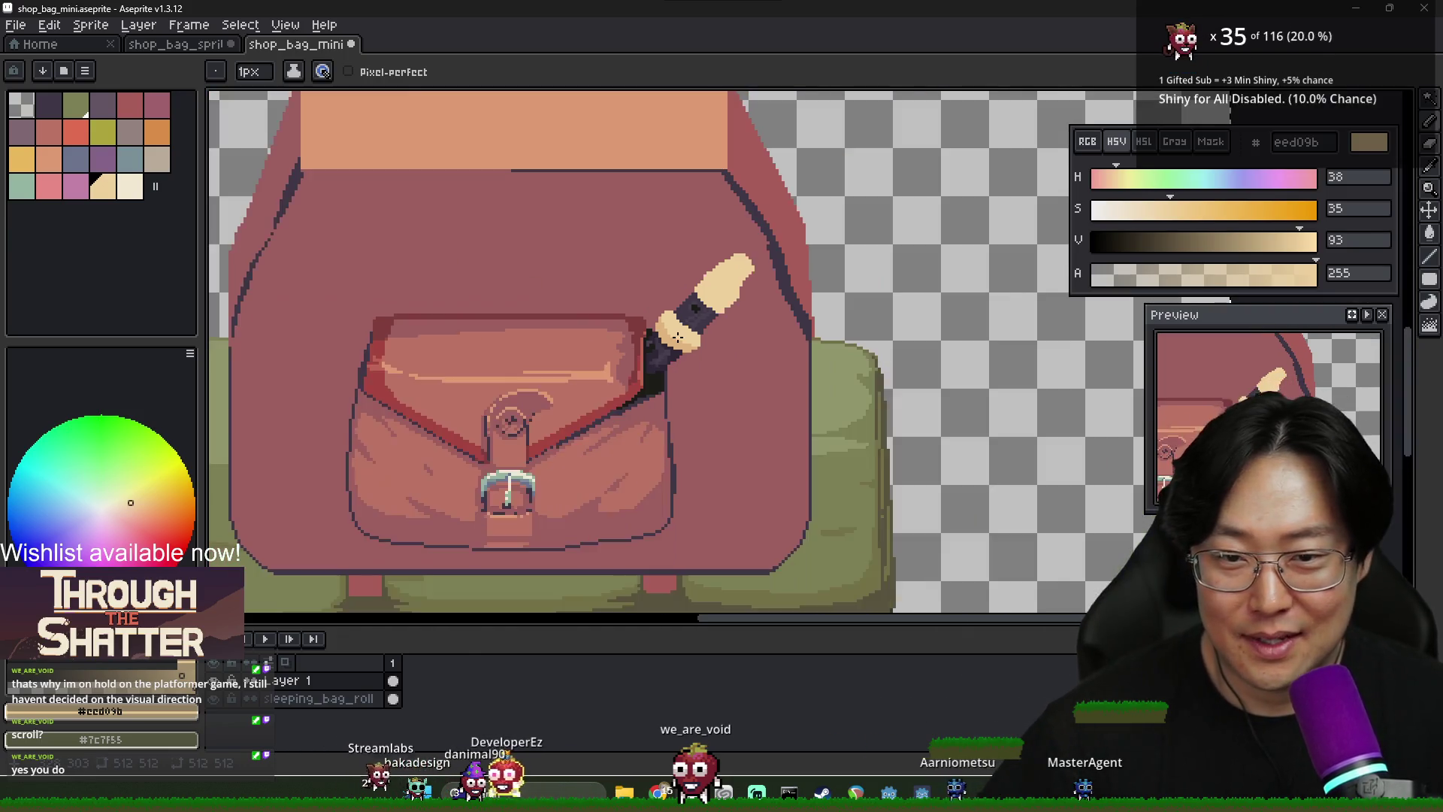
key("alt+Tab")
key("alt+Tab")
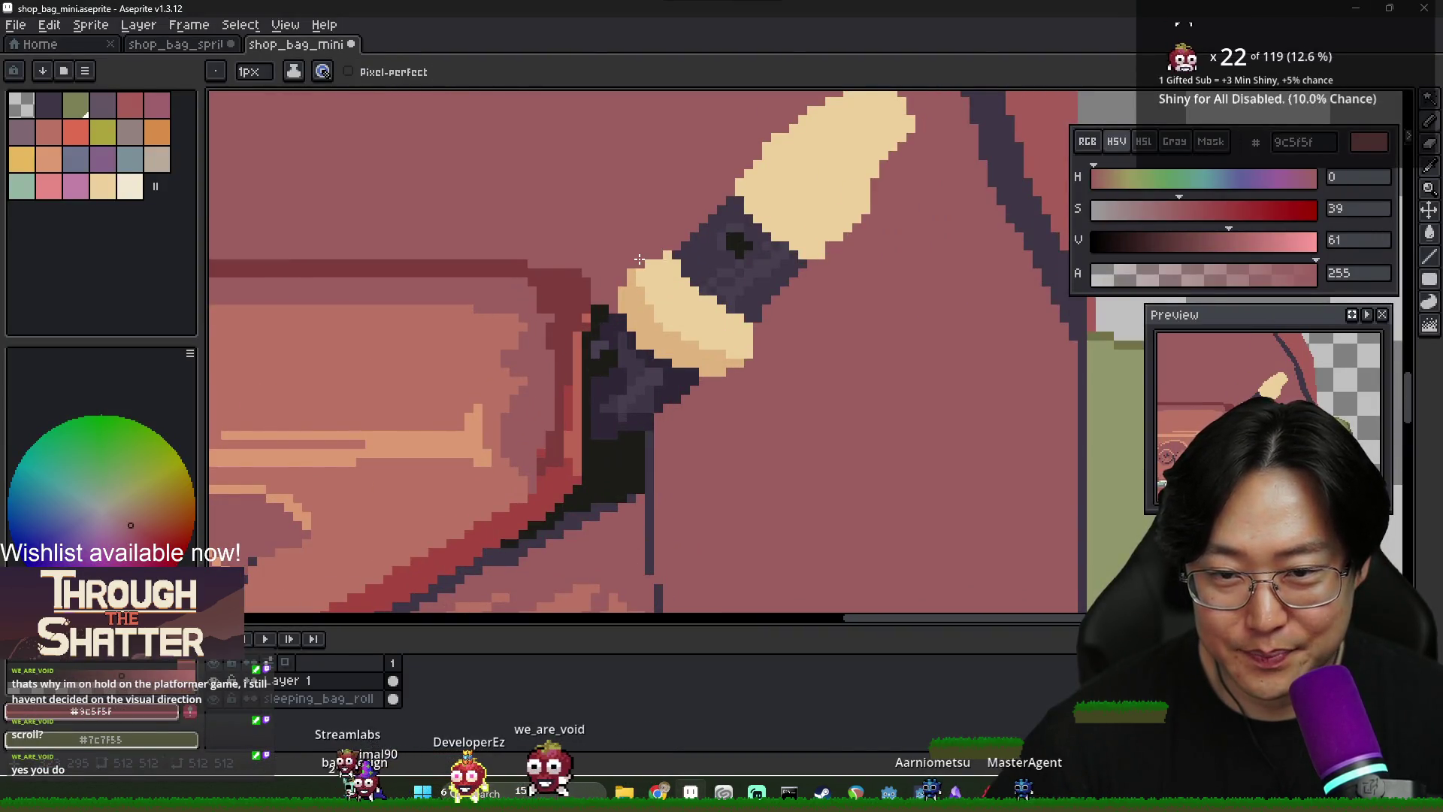
scroll(648, 282, "down", 2)
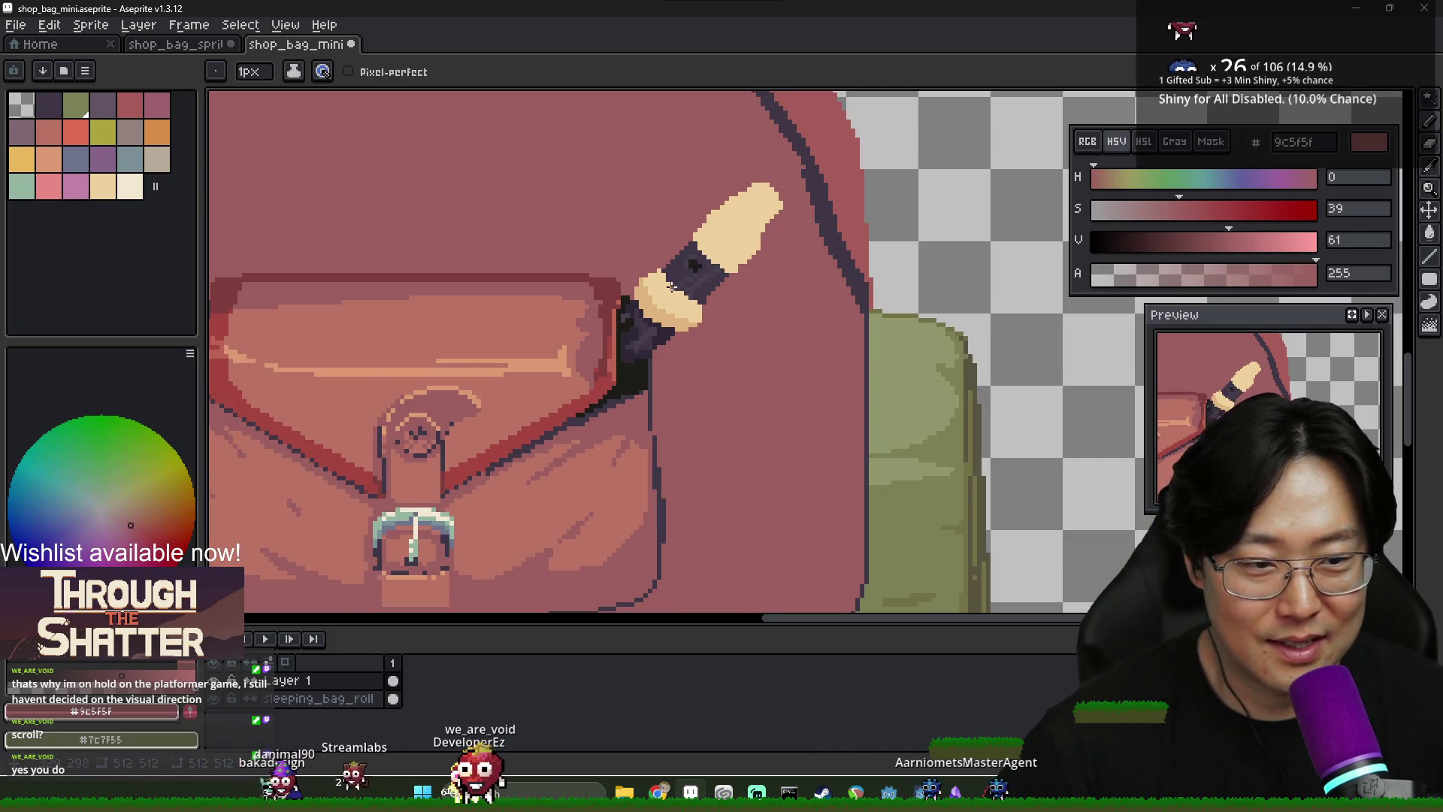
scroll(671, 287, "up", 2)
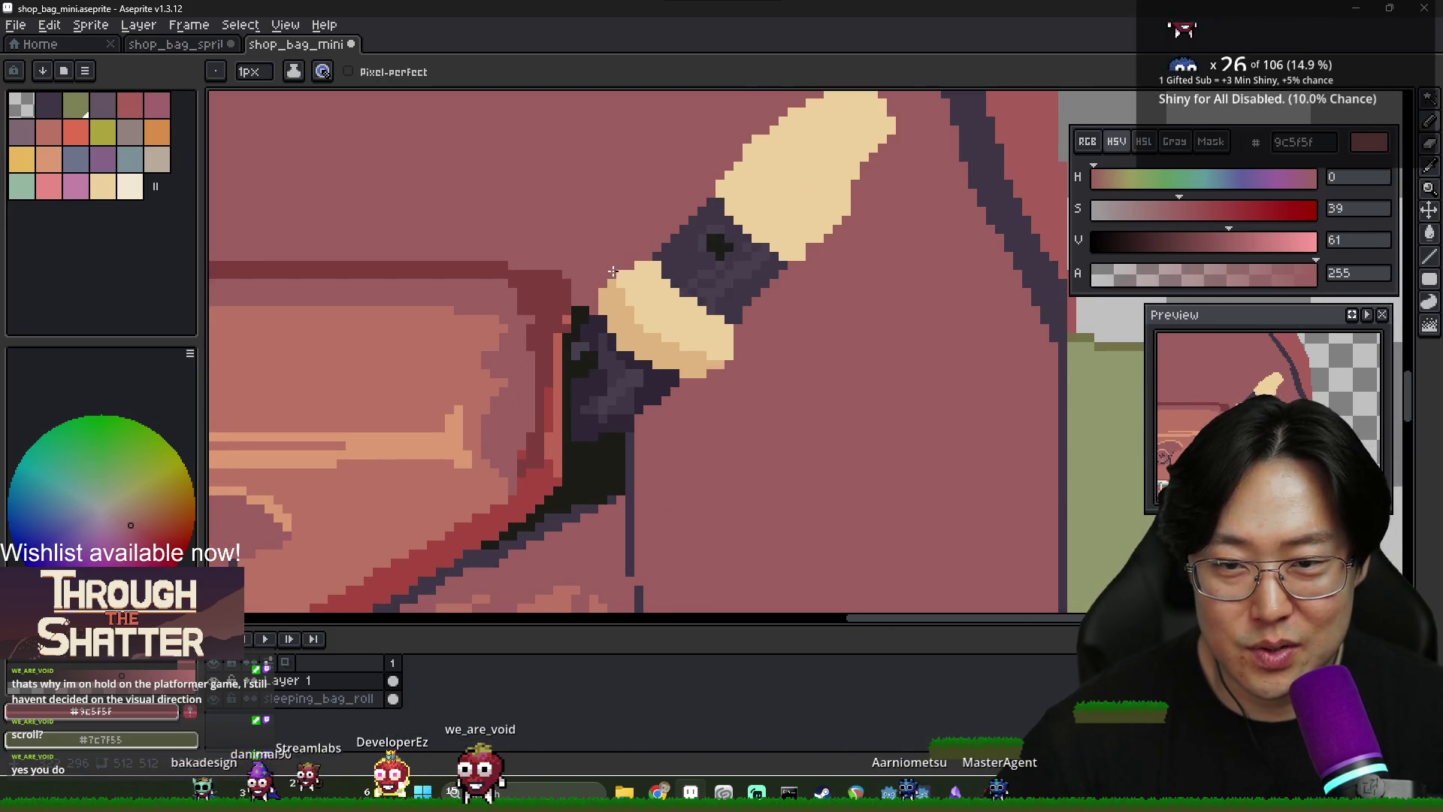
scroll(645, 274, "up", 1)
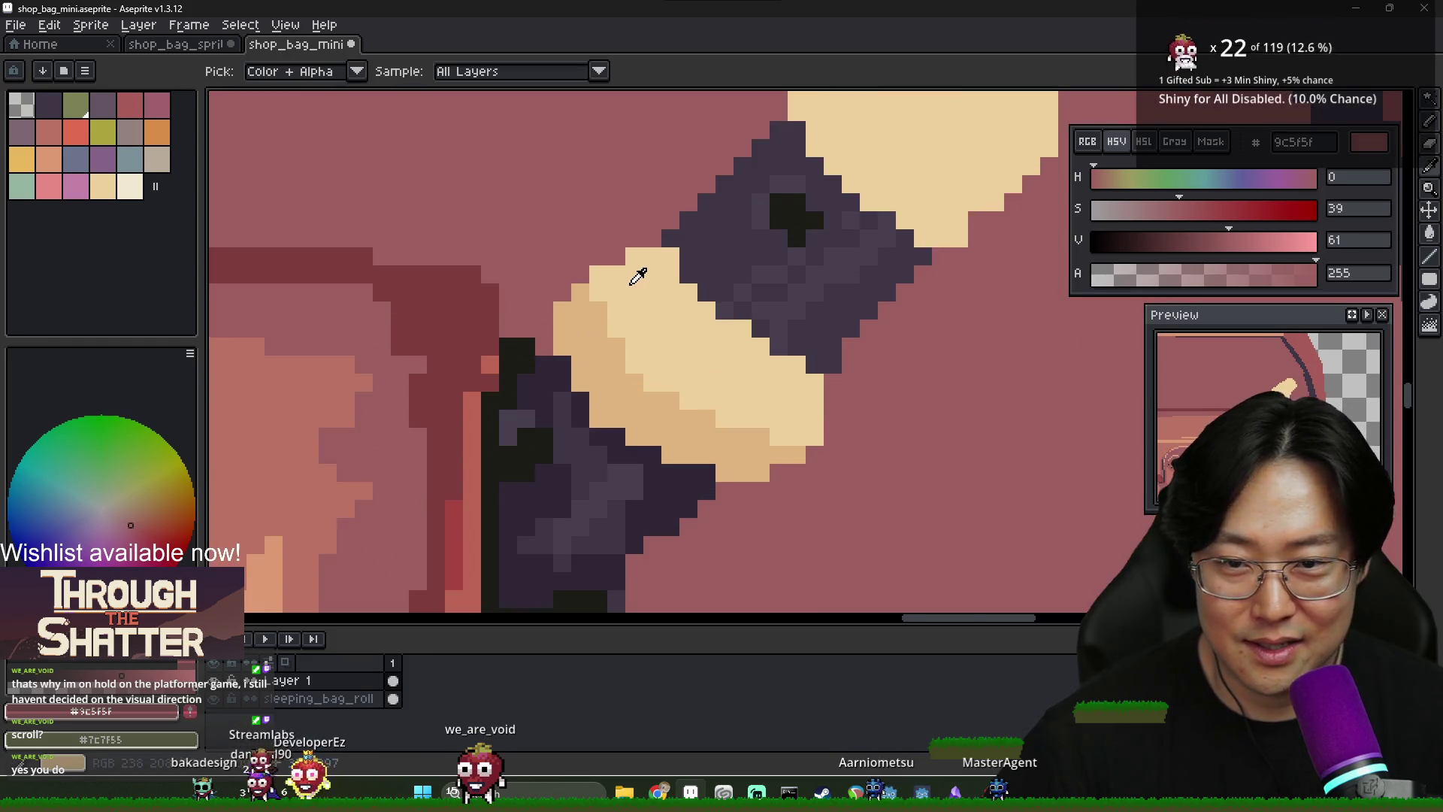
left_click(588, 276, "alt")
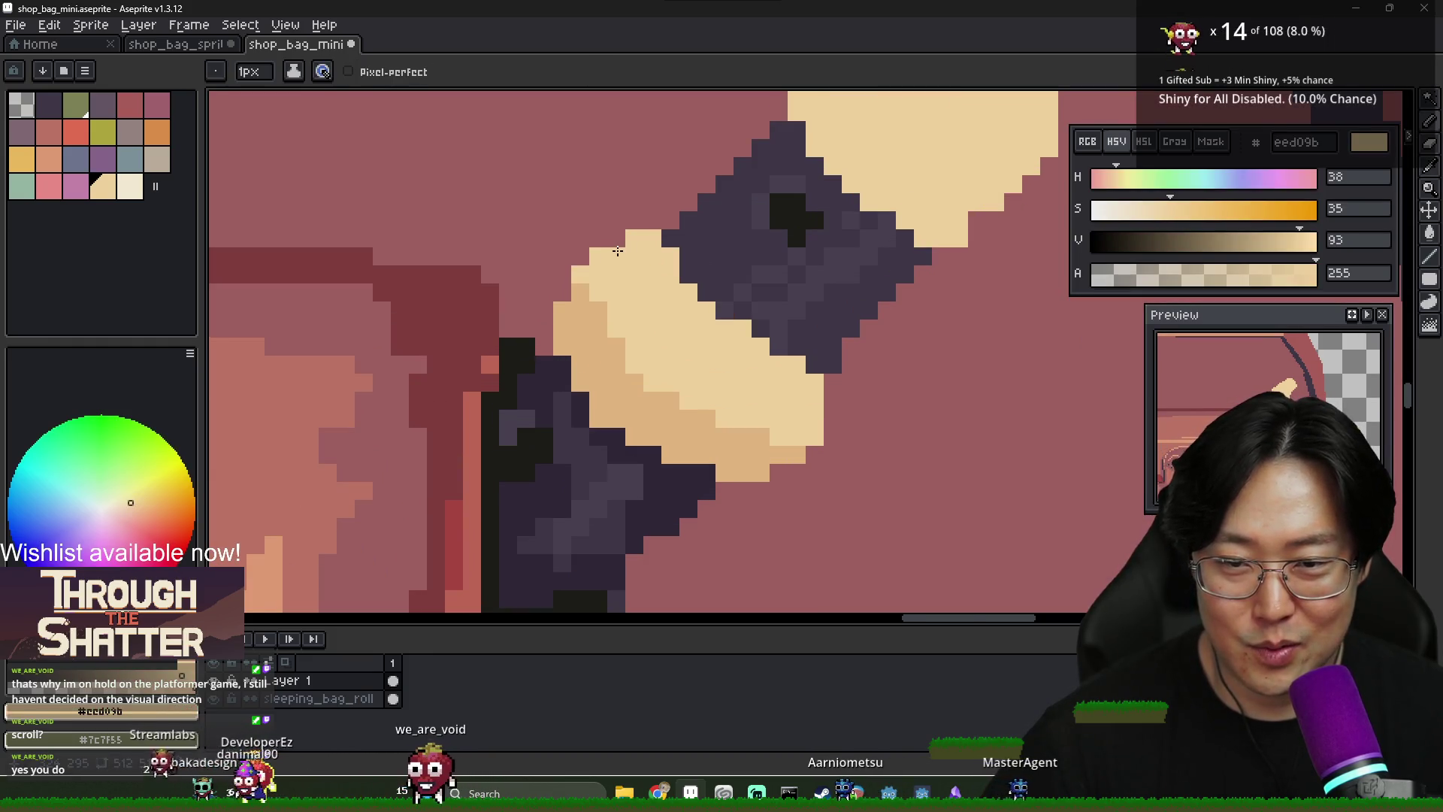
left_click(672, 257, "alt")
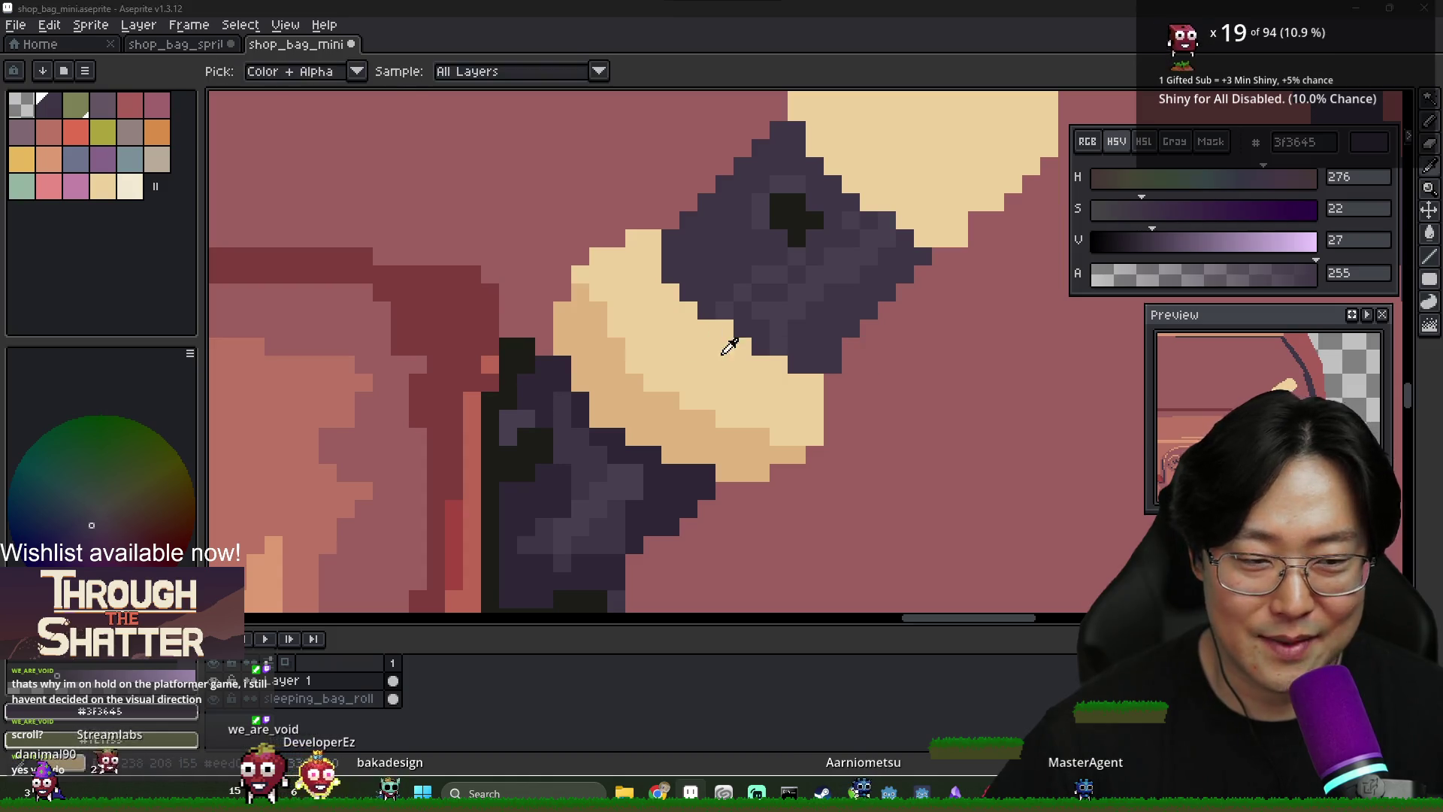
key("alt+Tab")
key("alt+Tab")
left_click(744, 348)
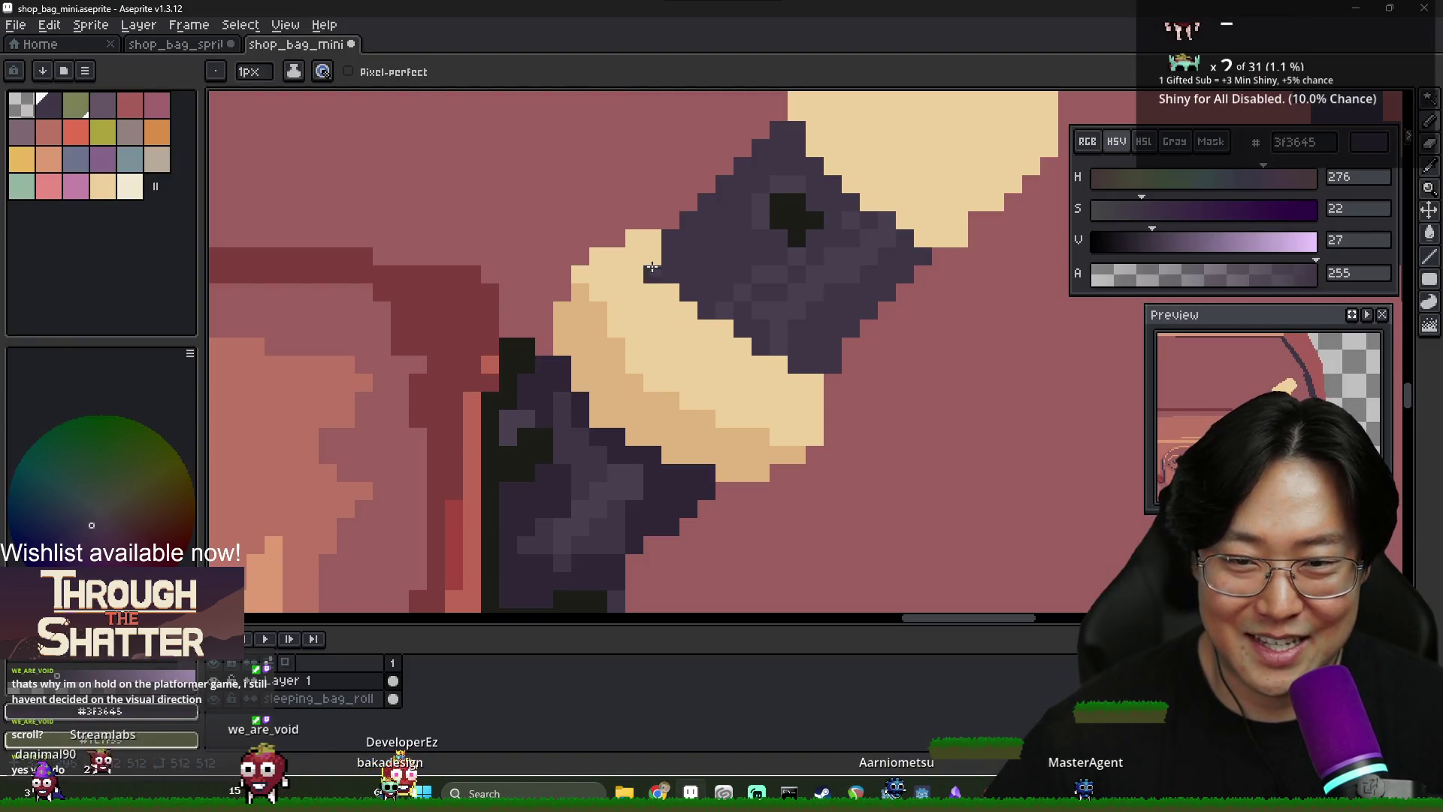
left_click(653, 242, "alt")
left_click(669, 238, "alt")
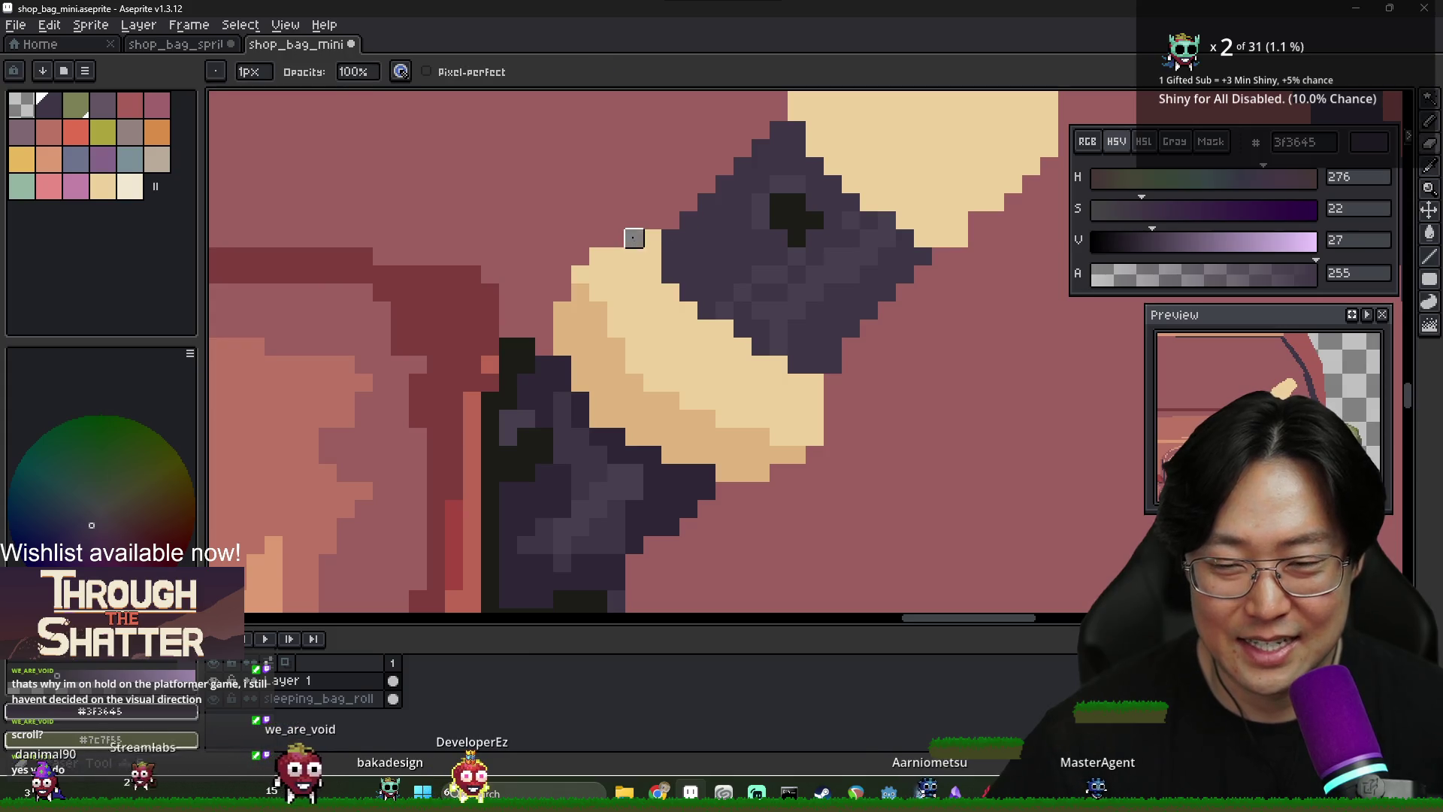
Cover the stray cream edge pixels with the bag's pink, then recheck the reference
left_click(632, 212, "alt")
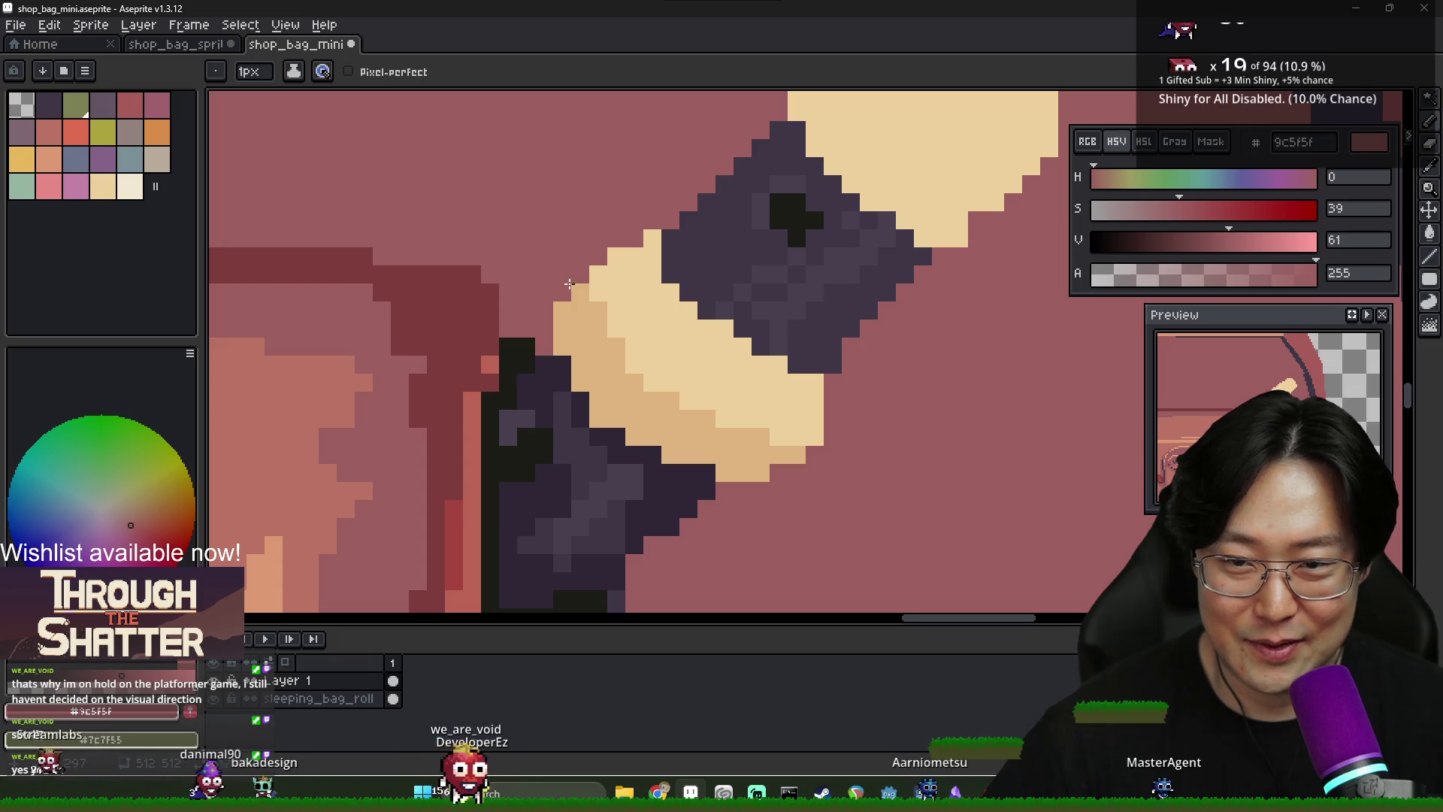
left_click_drag(598, 257, 580, 288)
left_click(617, 257)
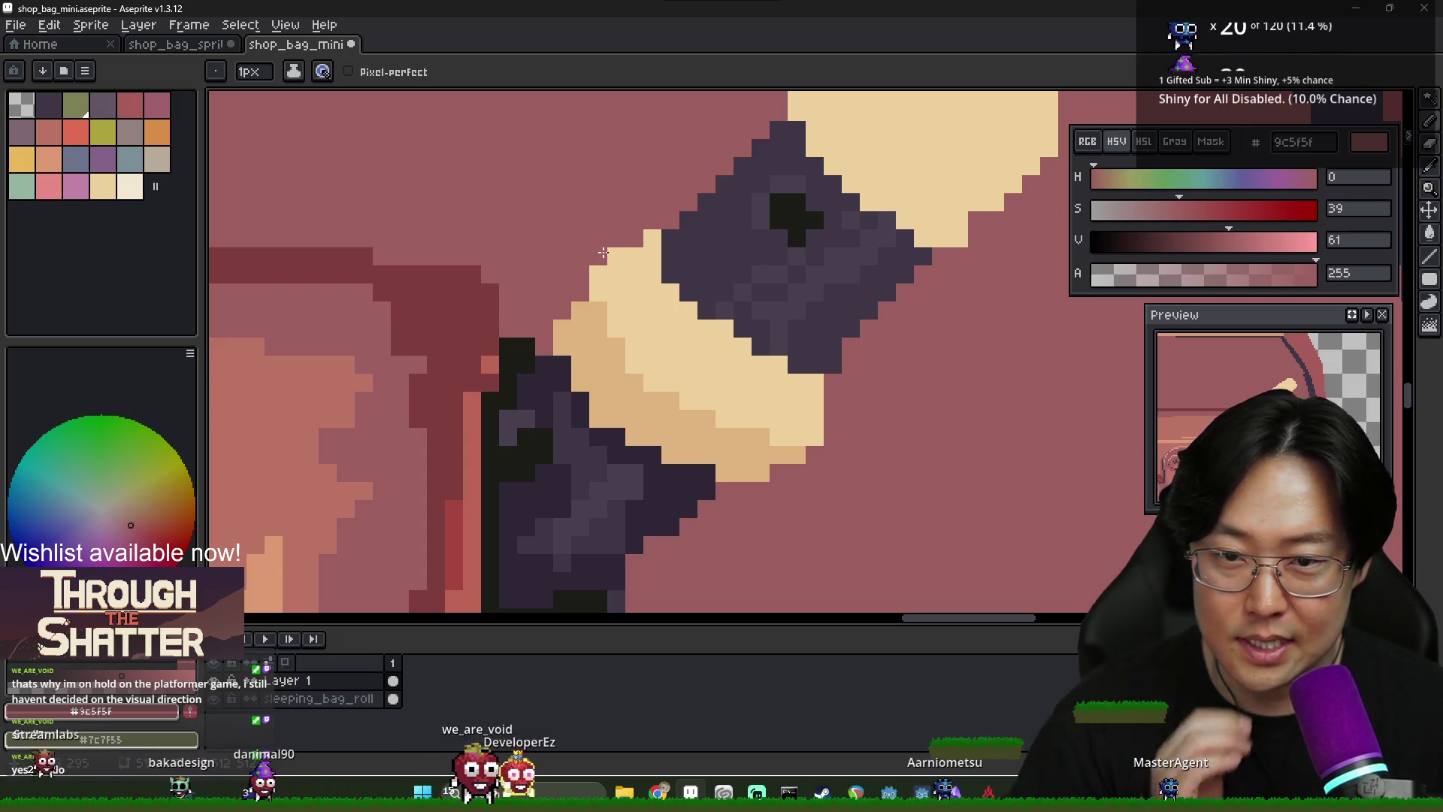
scroll(686, 357, "down", 5)
key("alt+Tab")
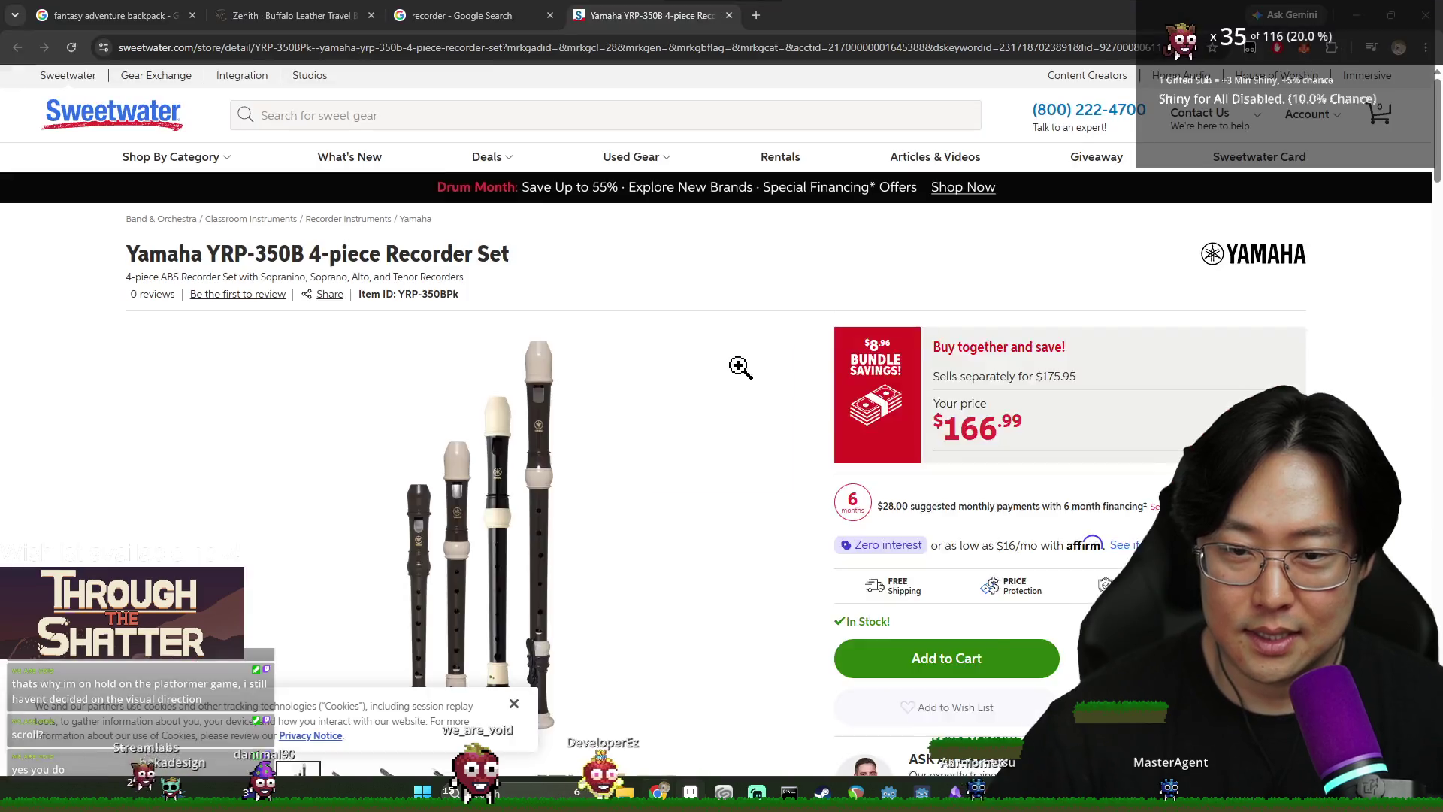
key("alt+Tab")
scroll(873, 408, "up", 4)
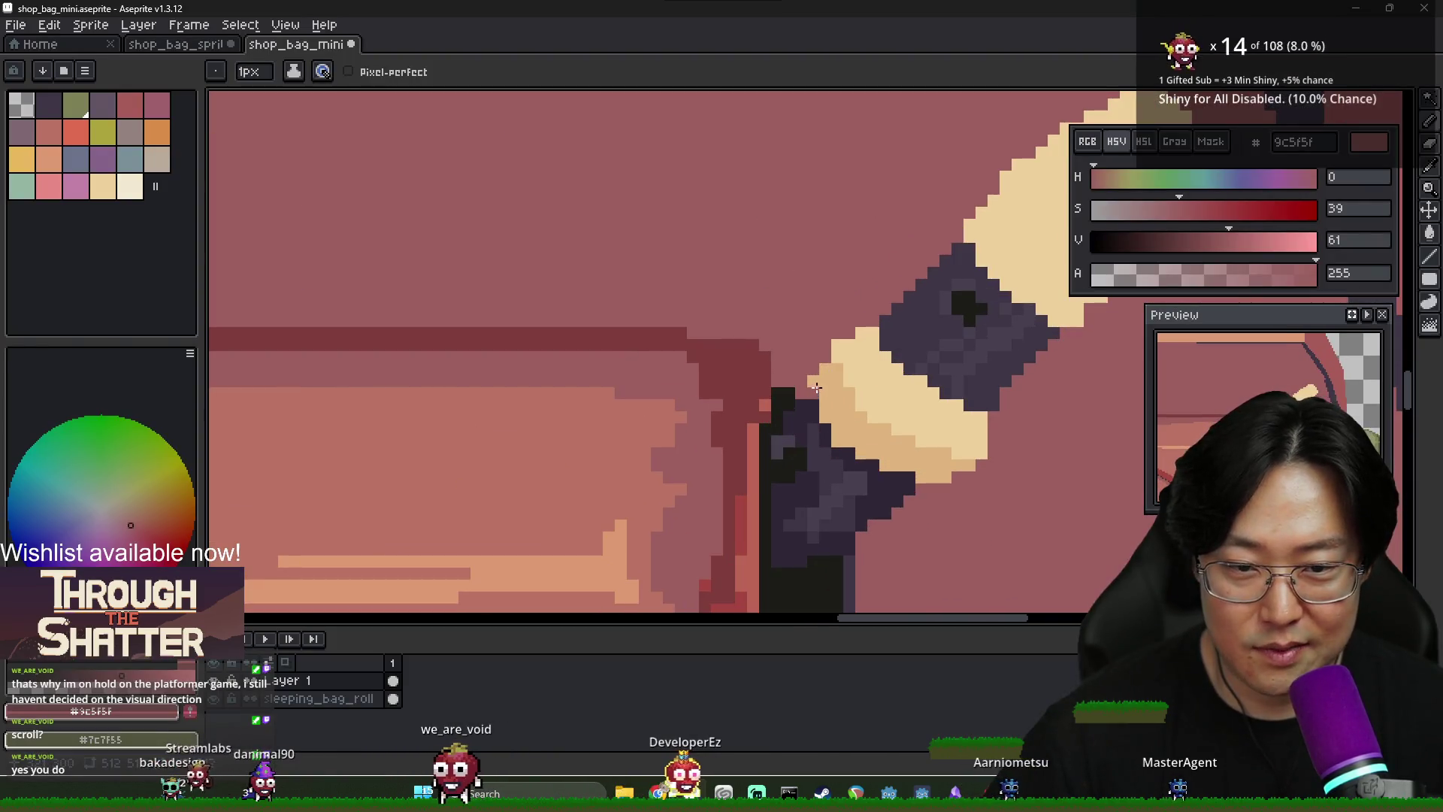
Derive a redder, darker tan shadow shade from the band's cream
scroll(893, 434, "up", 1)
left_click(890, 448, "alt")
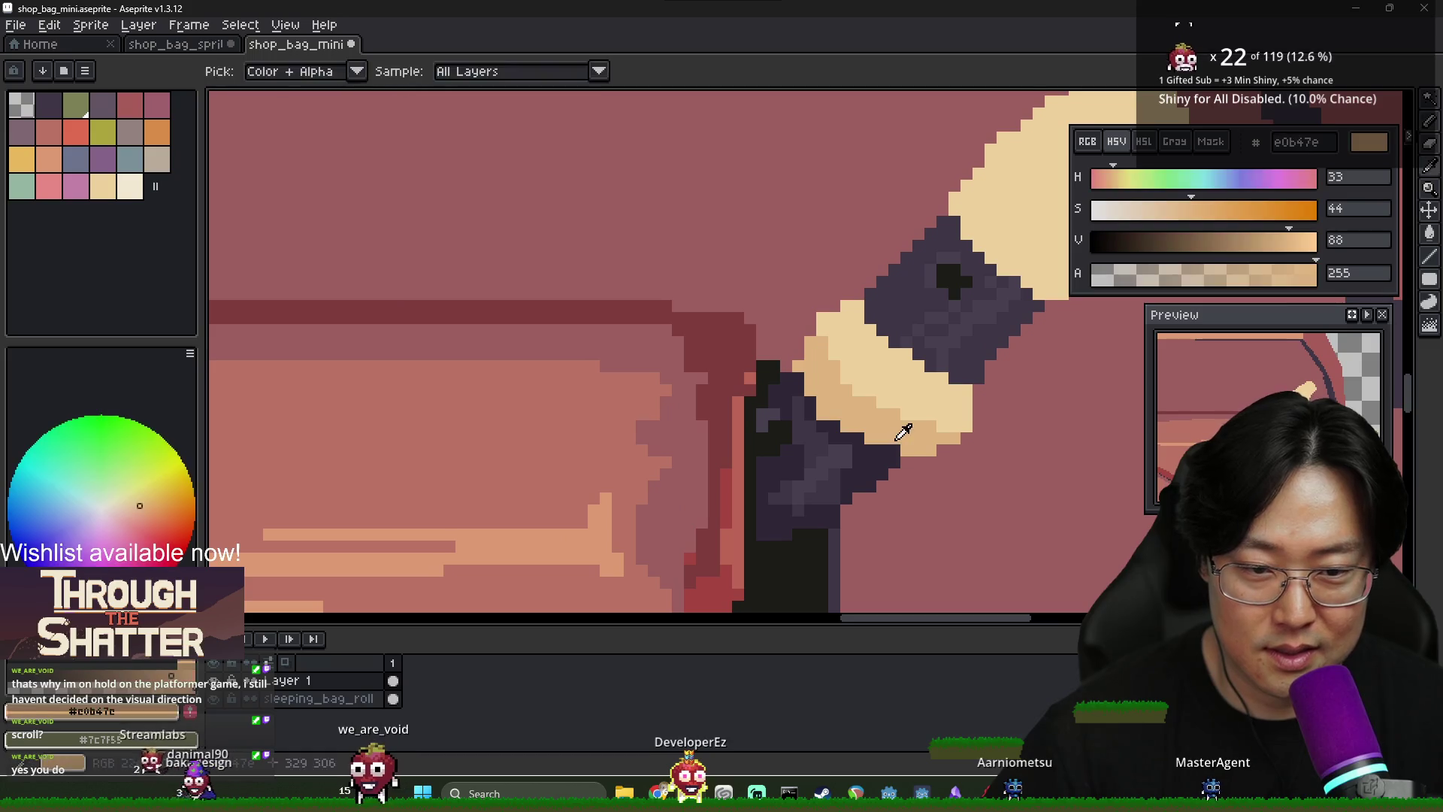
scroll(892, 452, "down", 4)
scroll(926, 460, "up", 4)
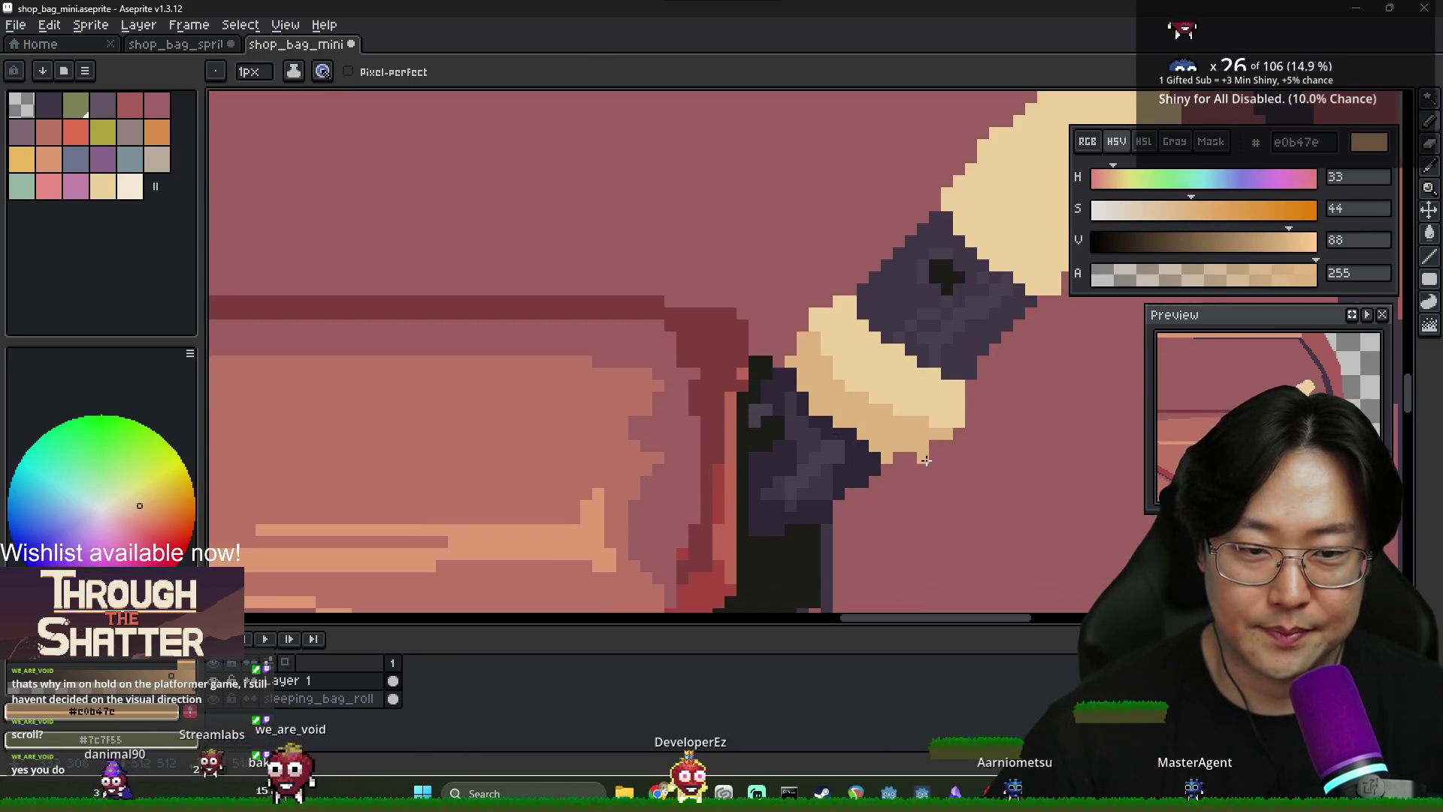
left_click(1182, 214)
left_click_drag(1233, 240, 1252, 240)
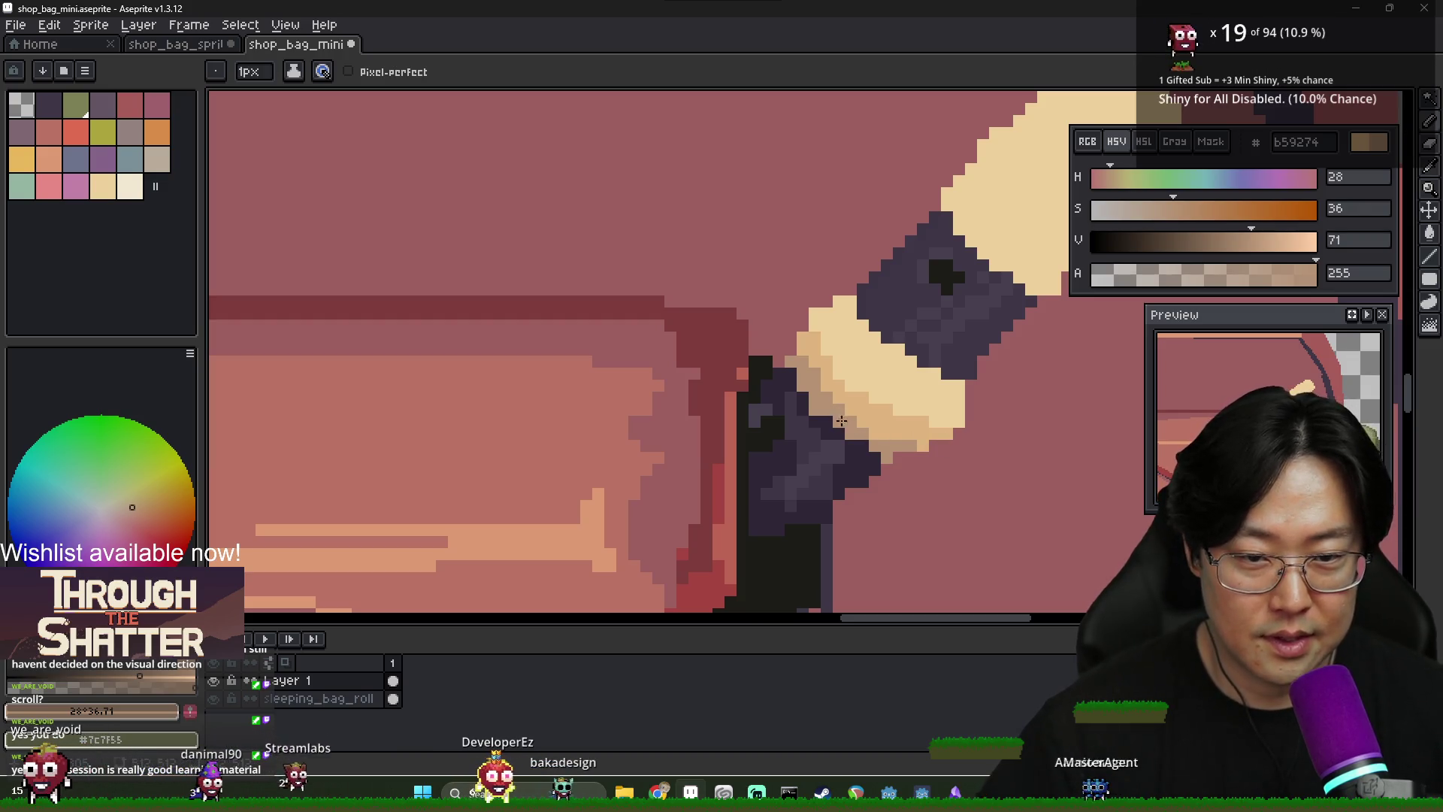
left_click(902, 429, "alt")
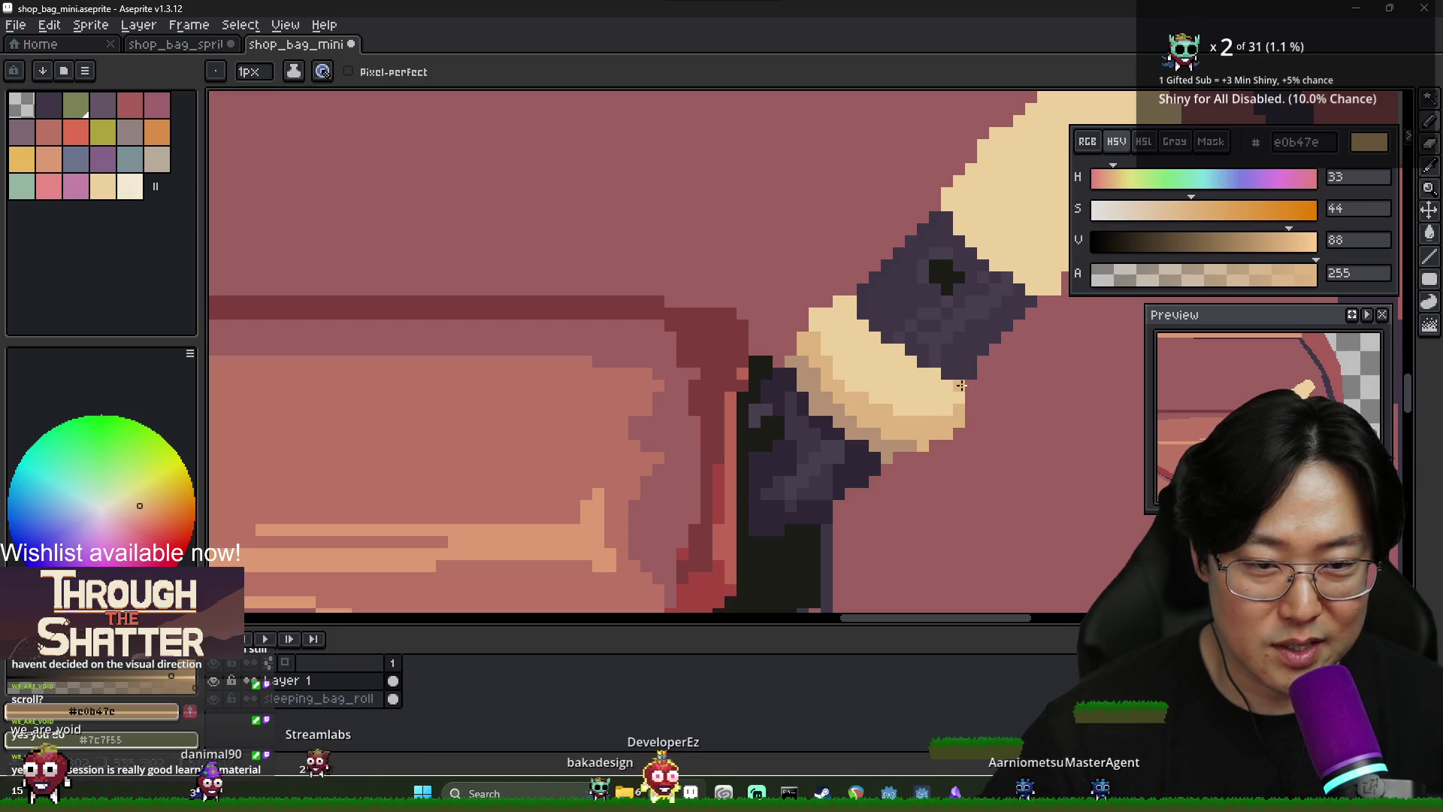
Sample and compare the band's tan e0b47e and light cream eed09b tones
scroll(913, 381, "right", 1)
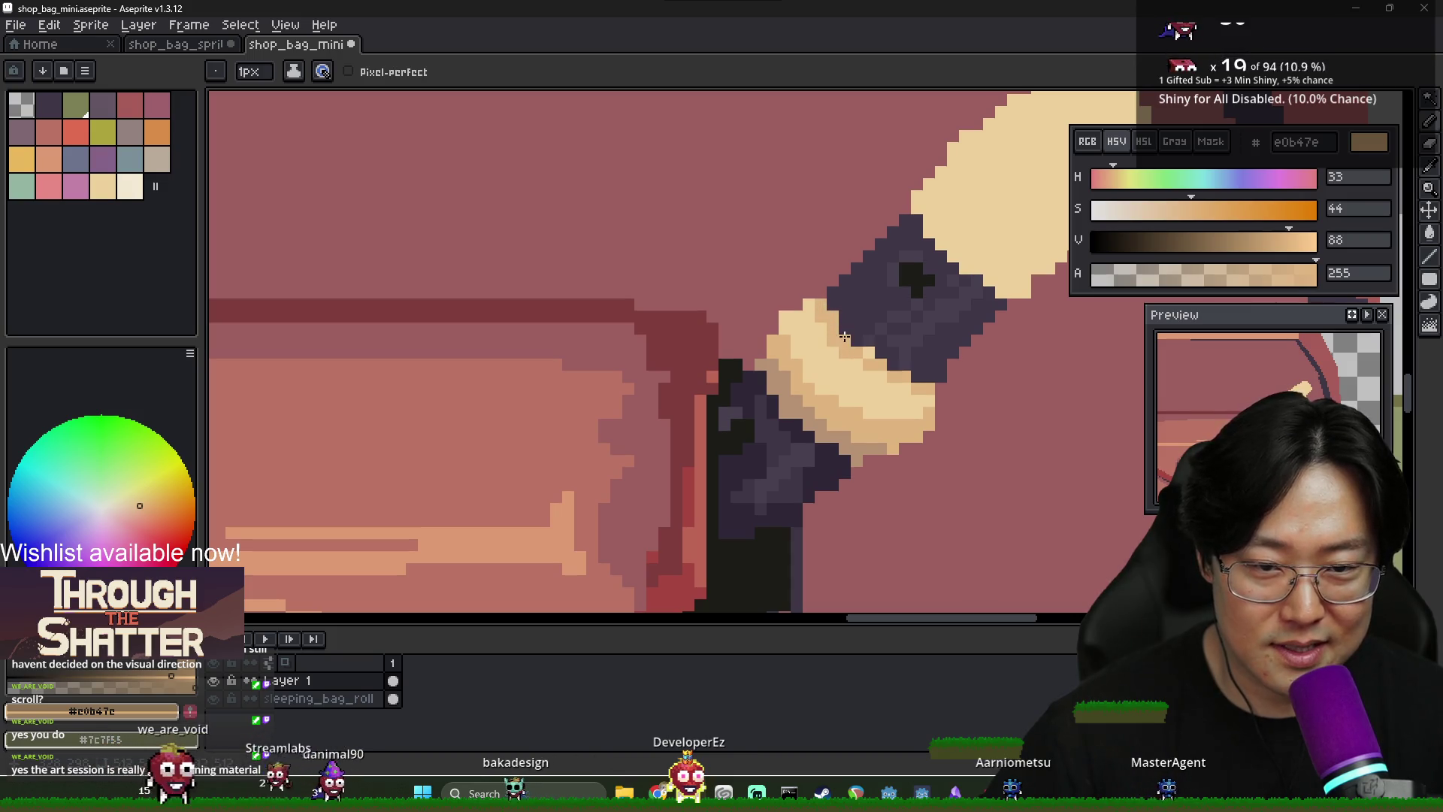
left_click(910, 411, "alt")
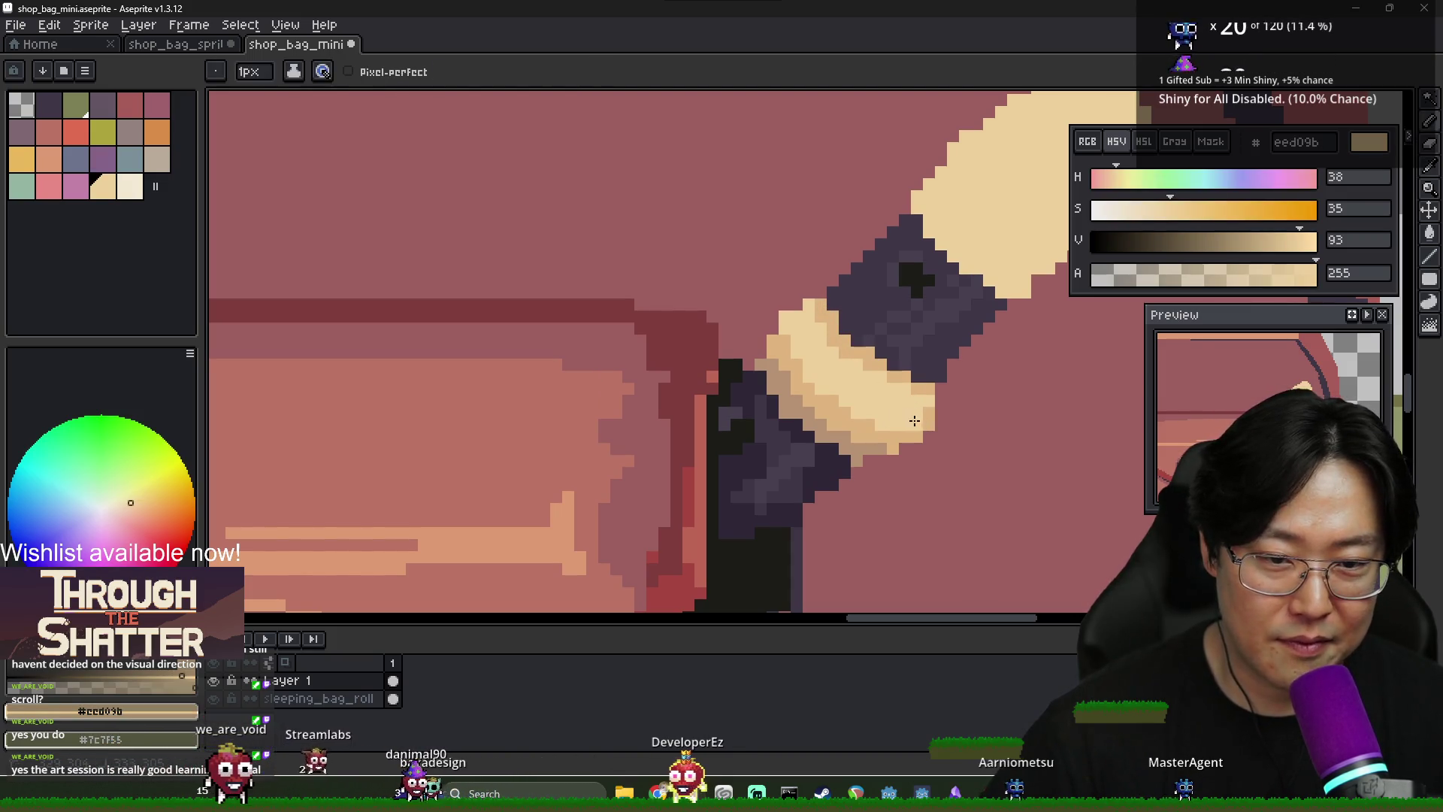
left_click(789, 344, "alt")
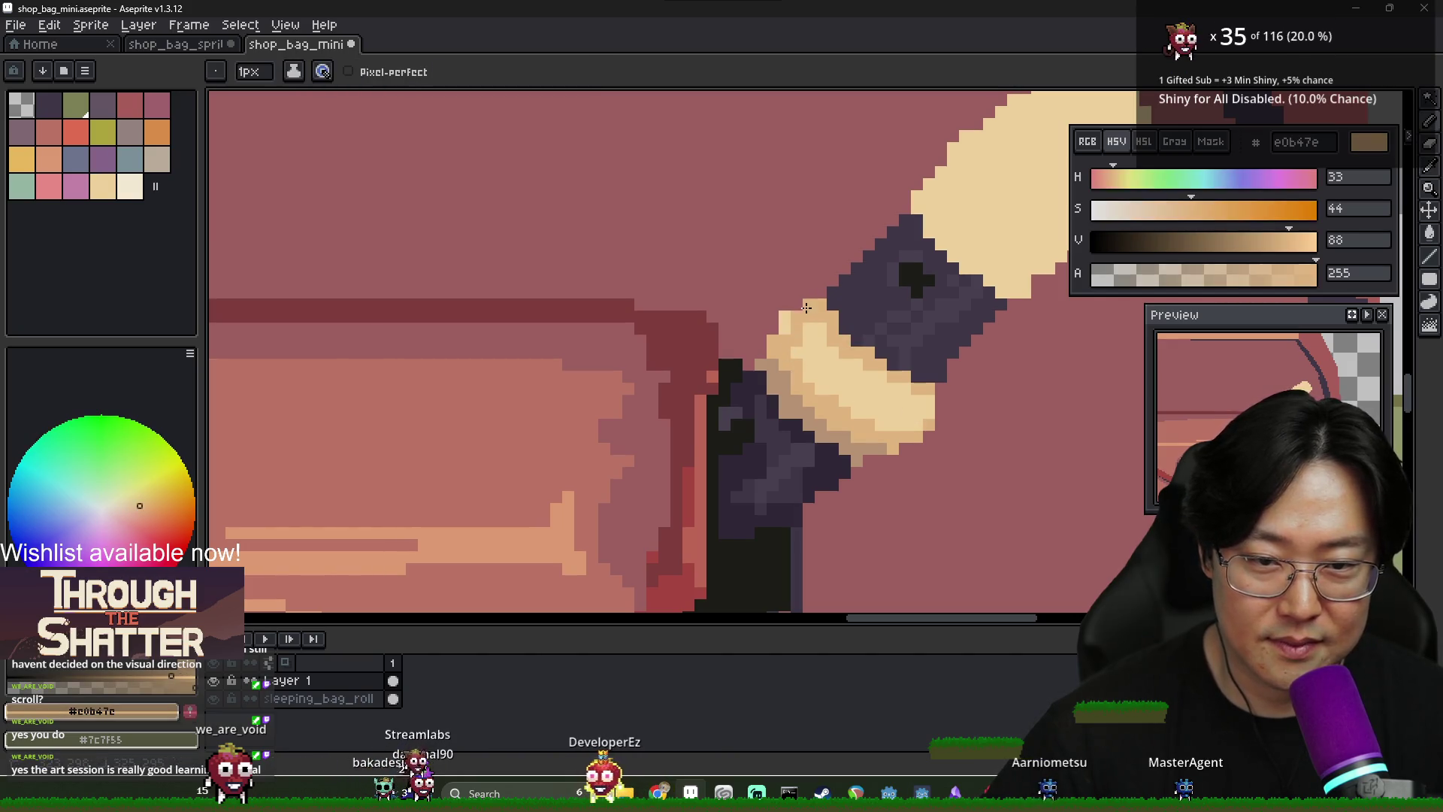
key("g")
scroll(826, 412, "down", 1)
key("b")
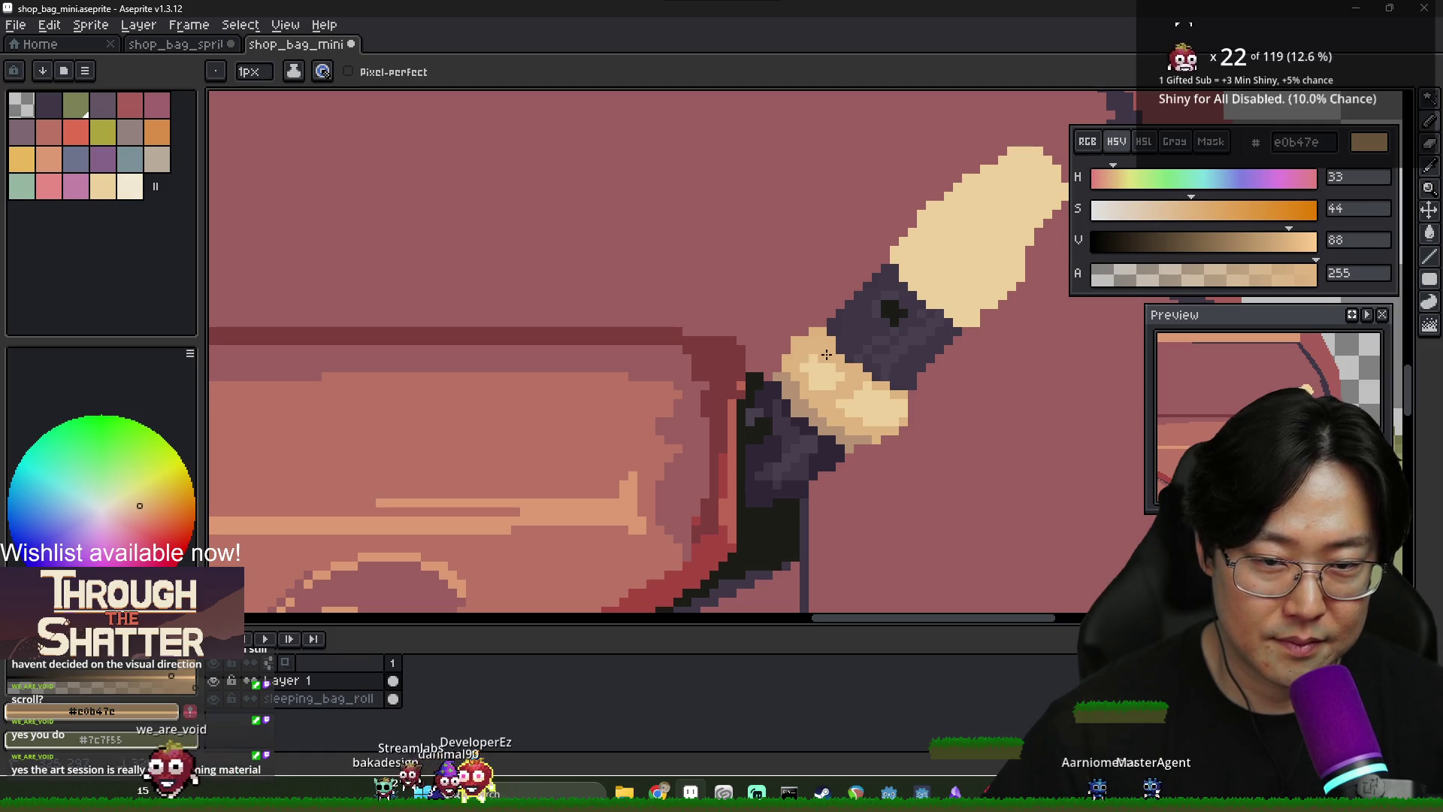
scroll(900, 419, "down", 2)
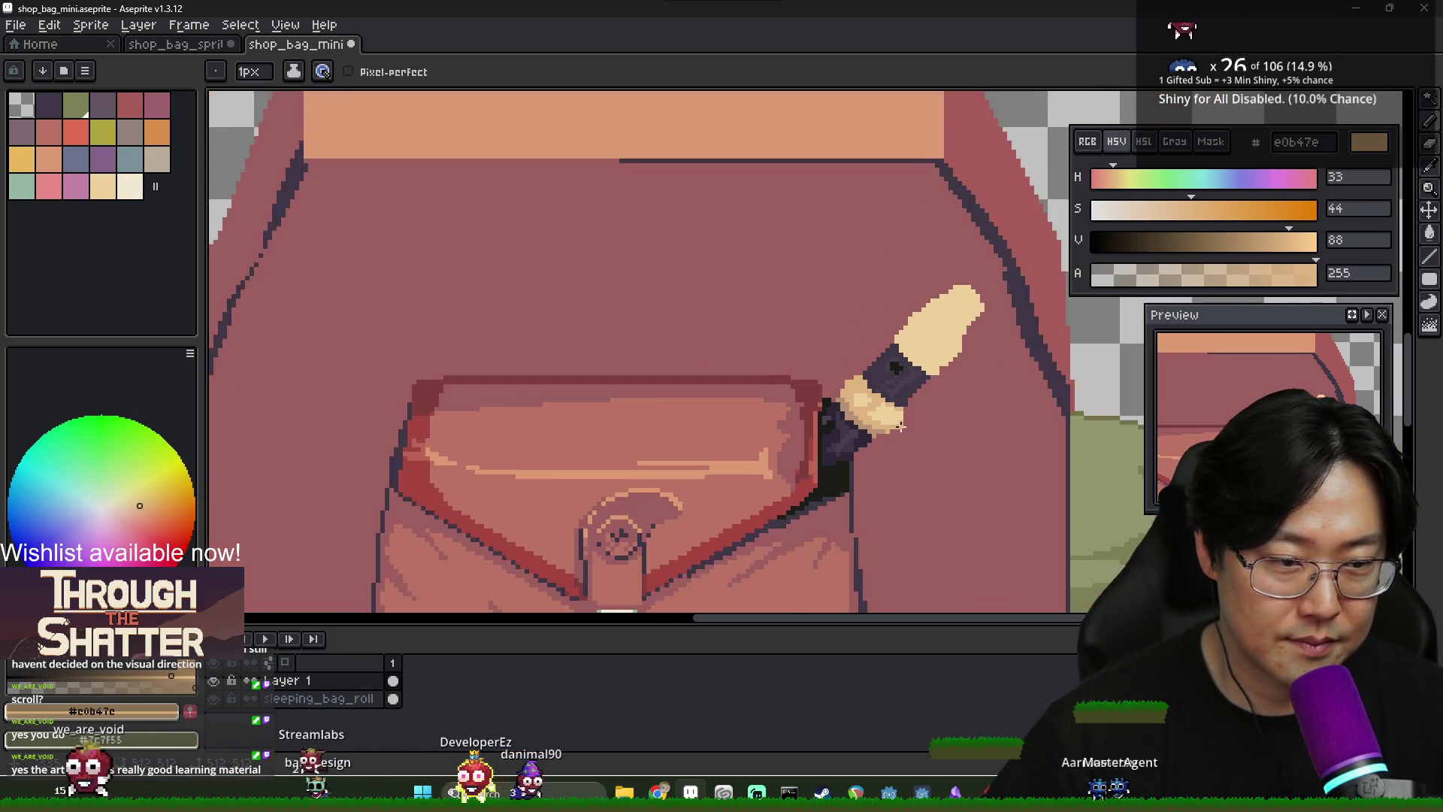
scroll(895, 413, "up", 2)
left_click(876, 400, "alt")
scroll(923, 405, "down", 3)
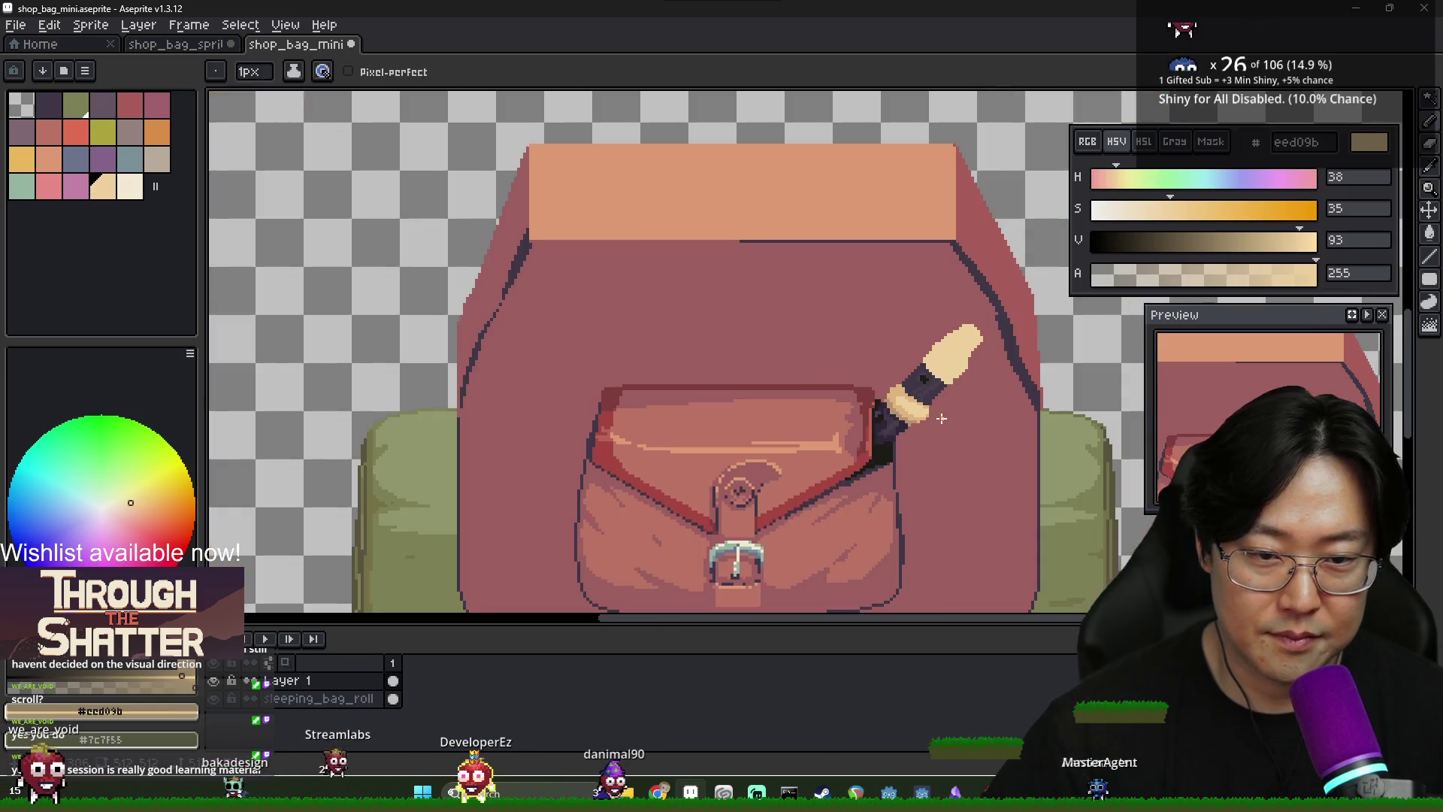
scroll(902, 391, "up", 2)
left_click(895, 376, "alt")
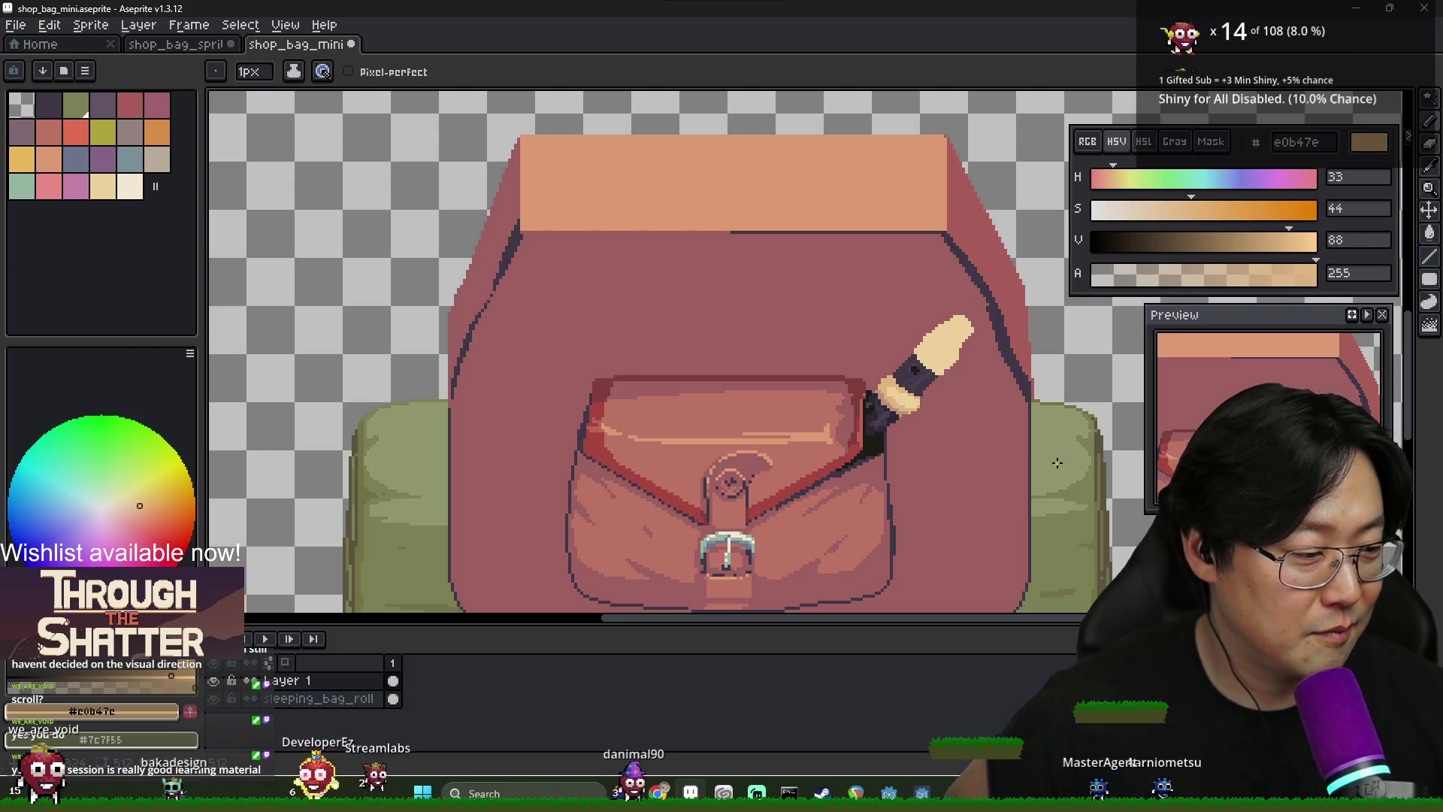
scroll(1066, 498, "up", 2)
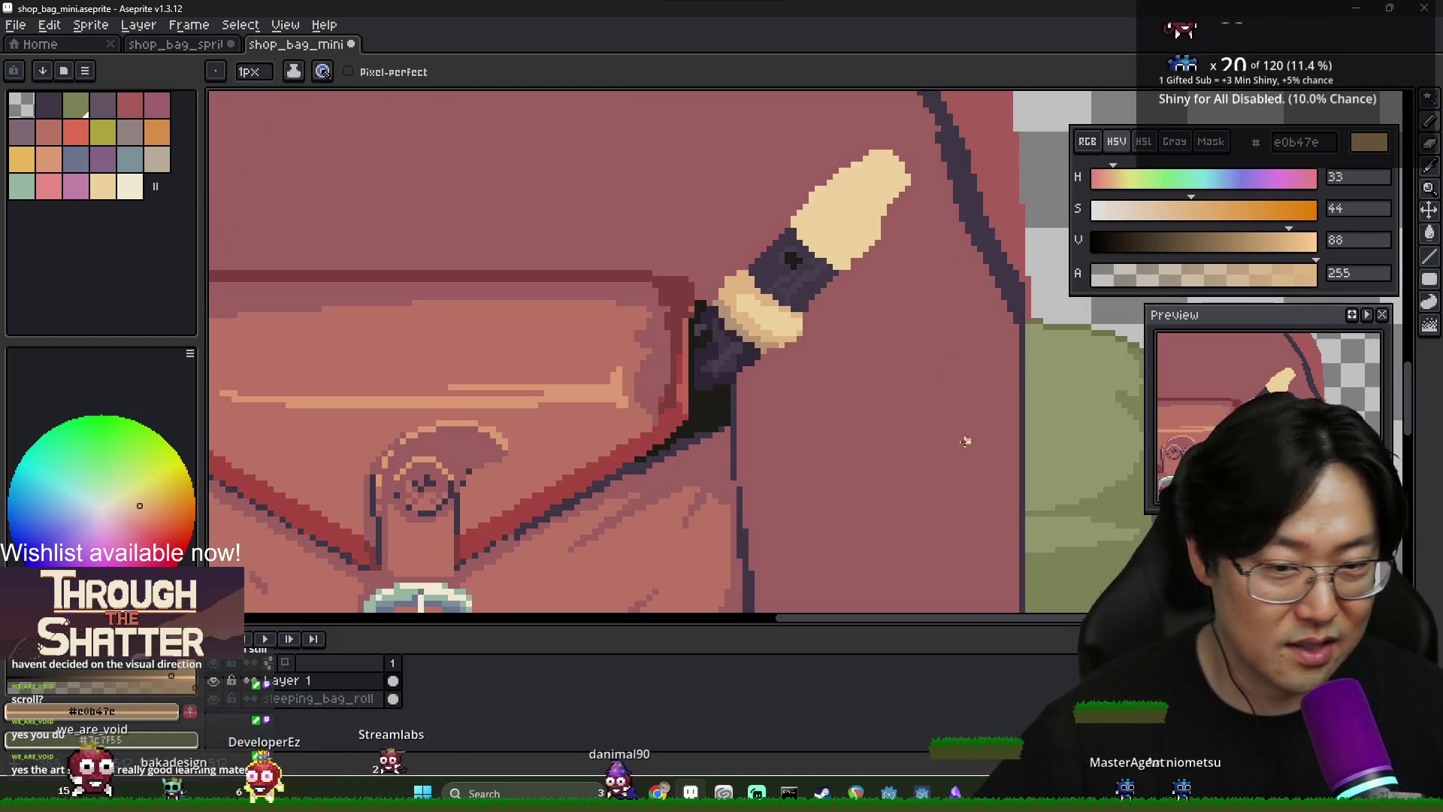
scroll(718, 307, "up", 3)
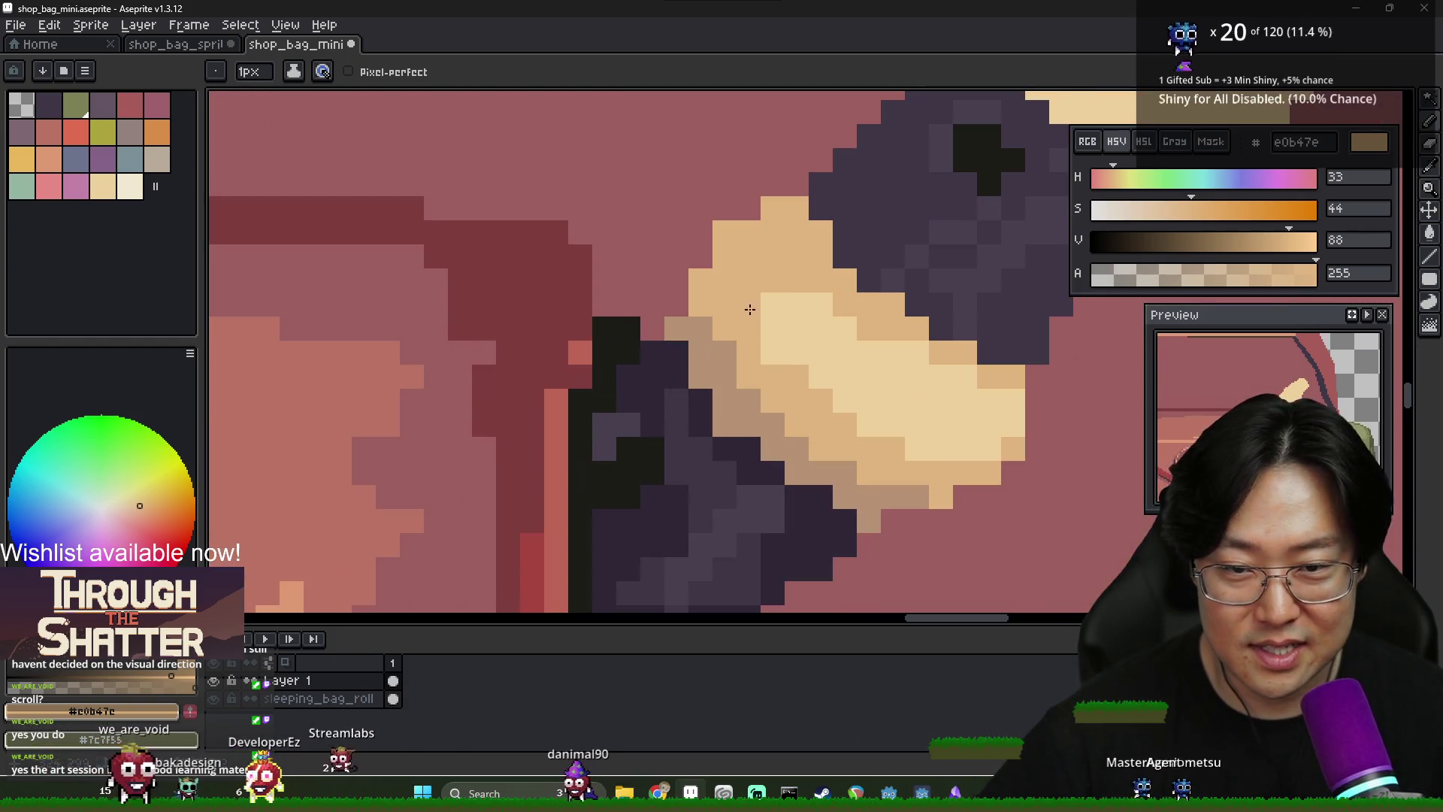
Add dark 302736 pixels onto the recorder's dark band
left_click(727, 368, "alt")
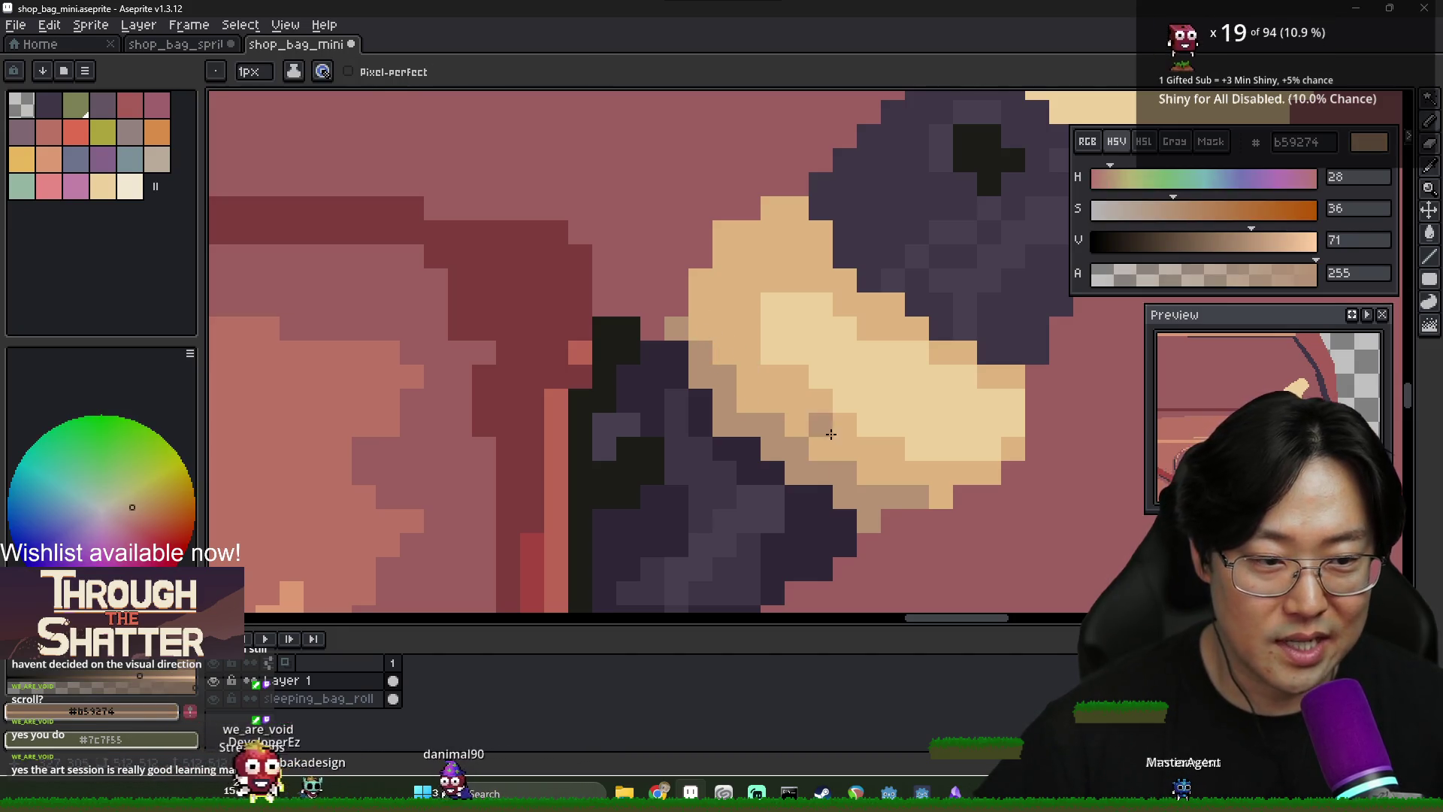
left_click(714, 443, "alt")
left_click(749, 425, "alt")
scroll(748, 427, "down", 2)
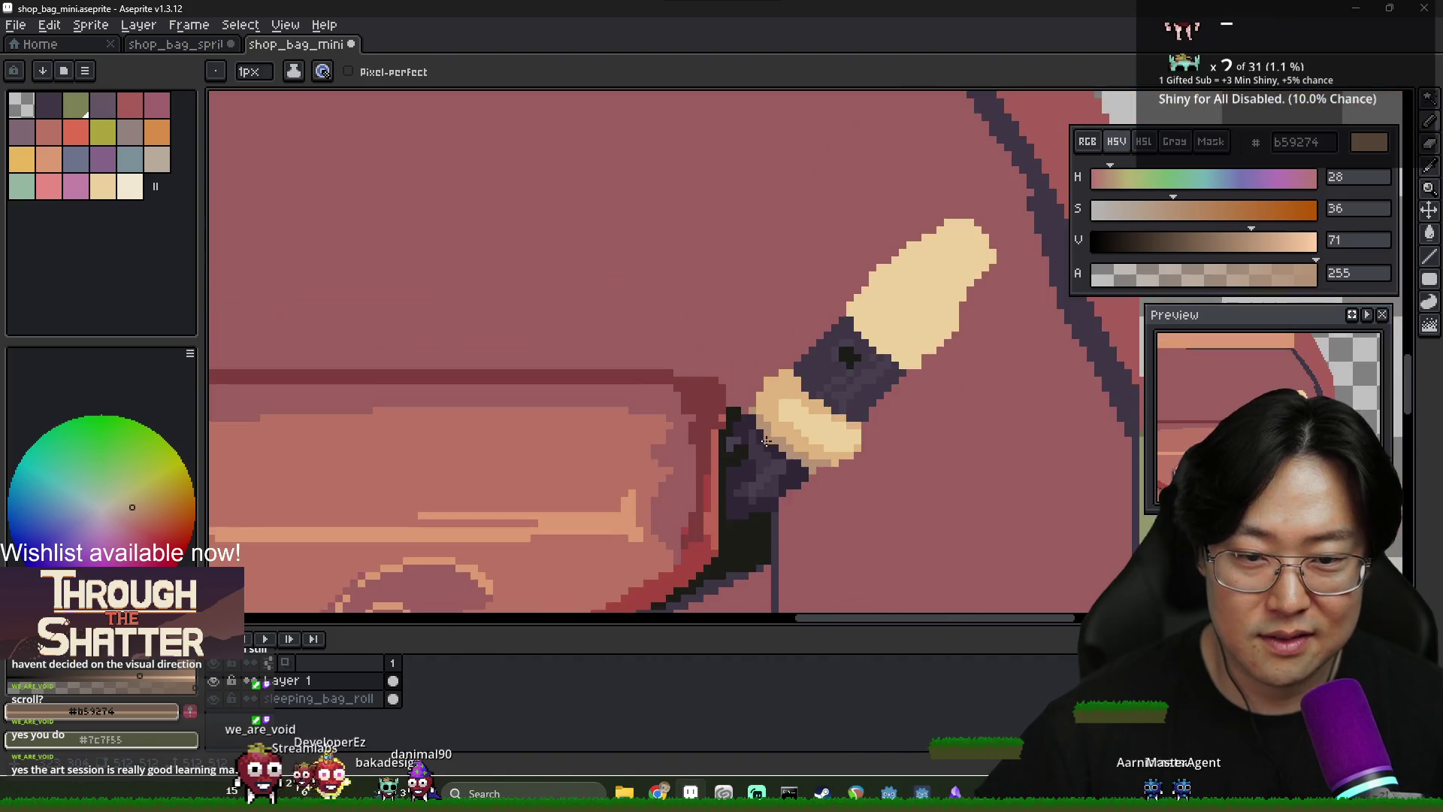
scroll(744, 406, "up", 1)
left_click(744, 410, "alt")
left_click(743, 434)
left_click(783, 409)
left_click(785, 405, "alt")
scroll(827, 391, "down", 2)
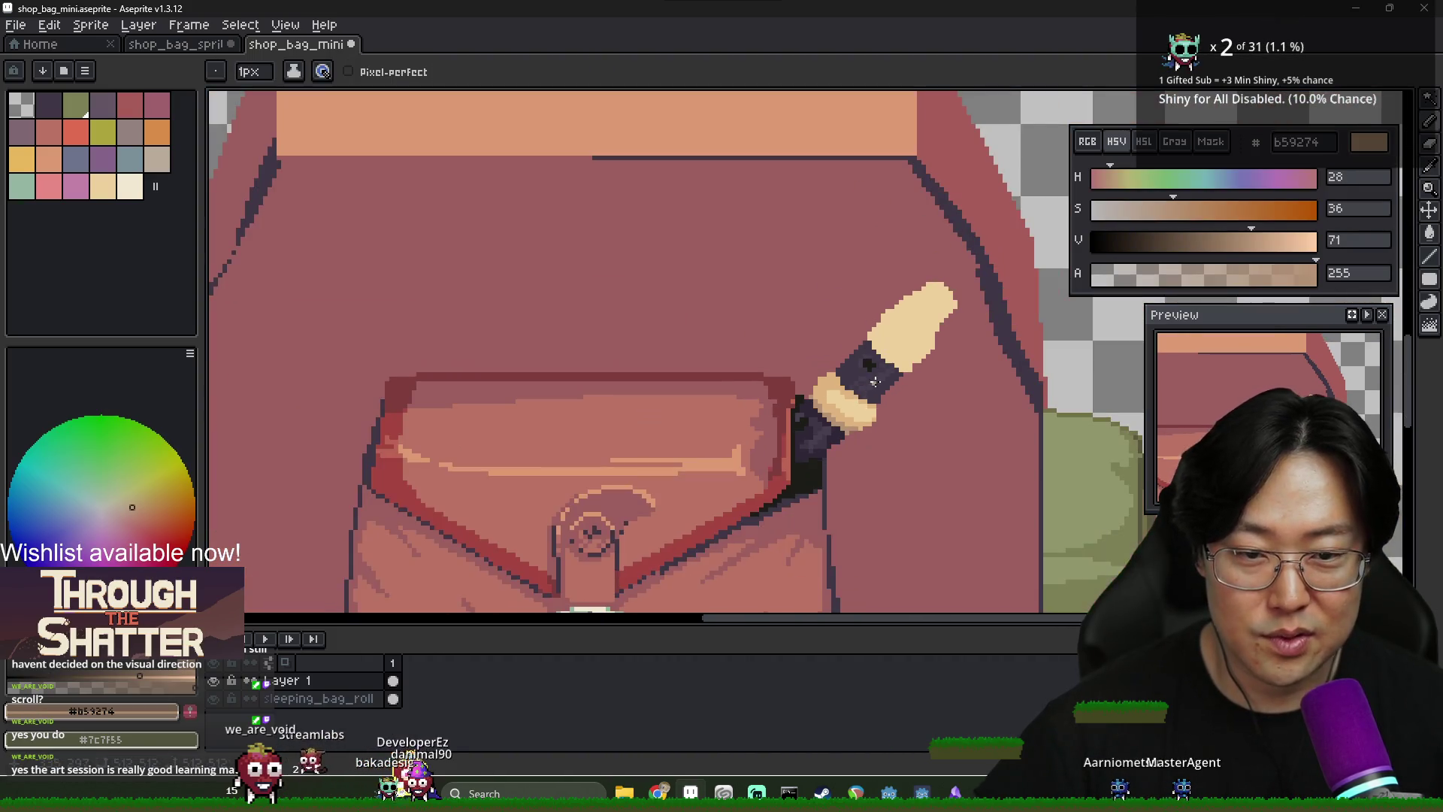
scroll(847, 374, "up", 2)
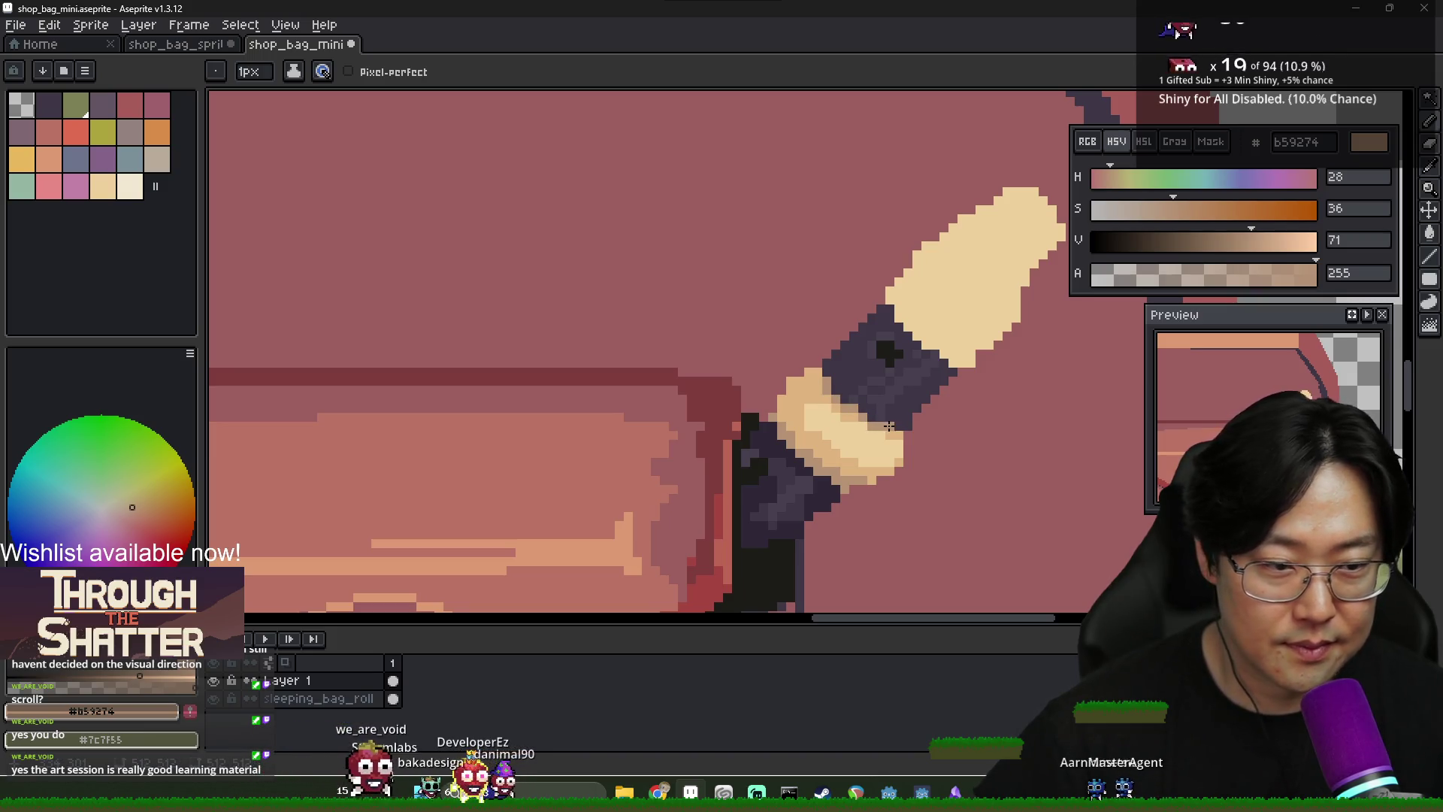
Shade the dark band's top and upper-right edge with muted tan
scroll(881, 362, "up", 2)
left_click(924, 292)
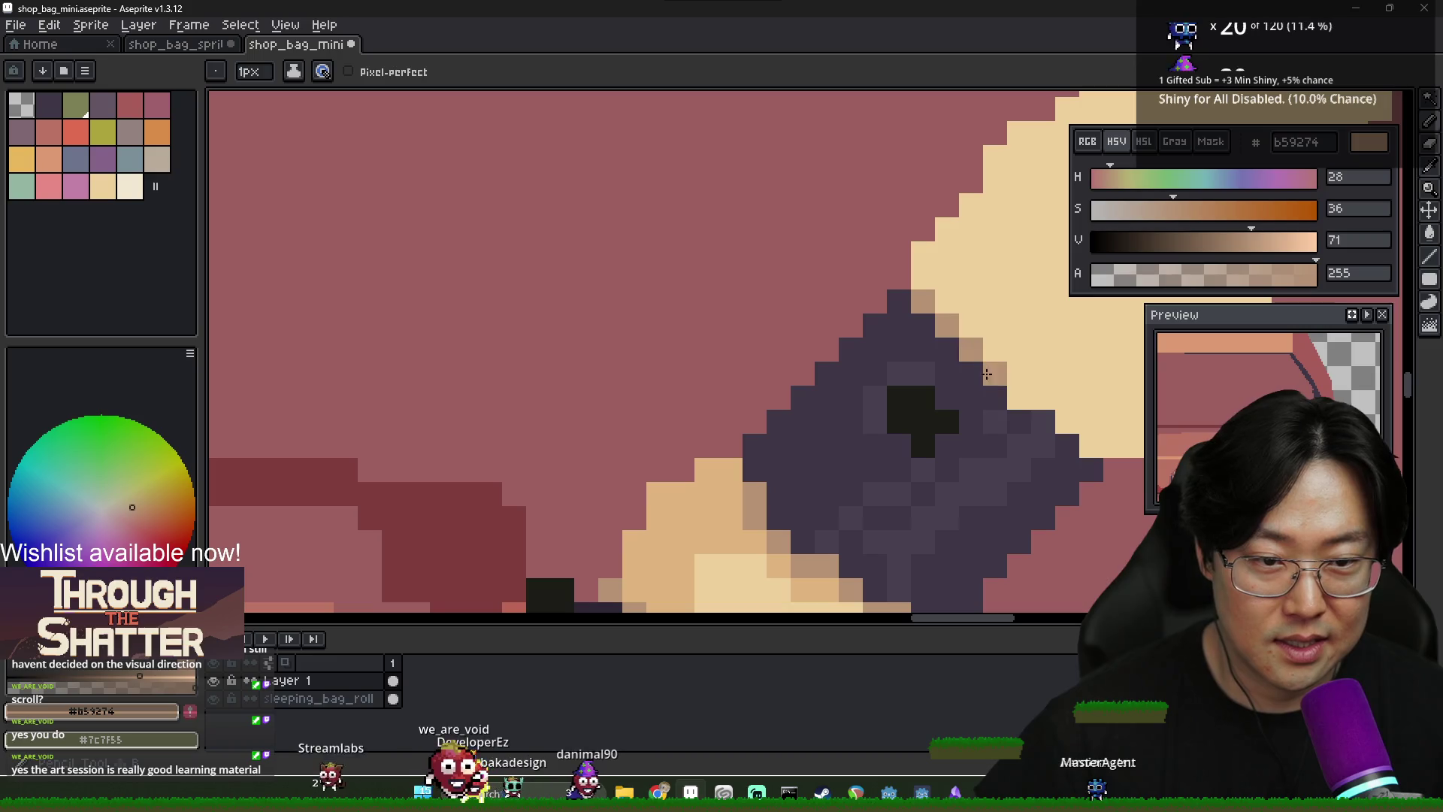
left_click_drag(987, 374, 1065, 424)
scroll(1102, 427, "down", 1)
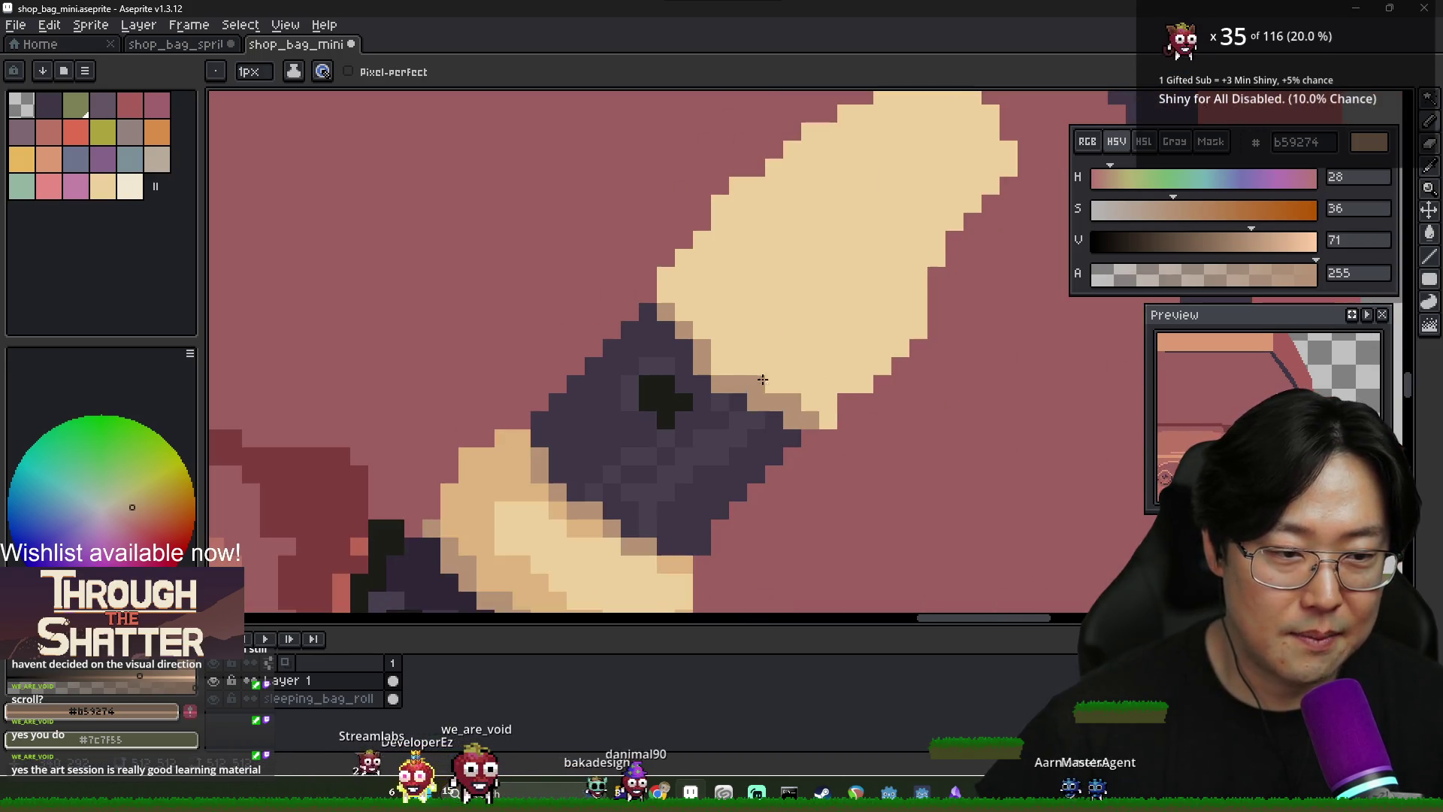
Add light tan shading pixels to the recorder tip and check the reference photo
left_click(795, 398, "alt")
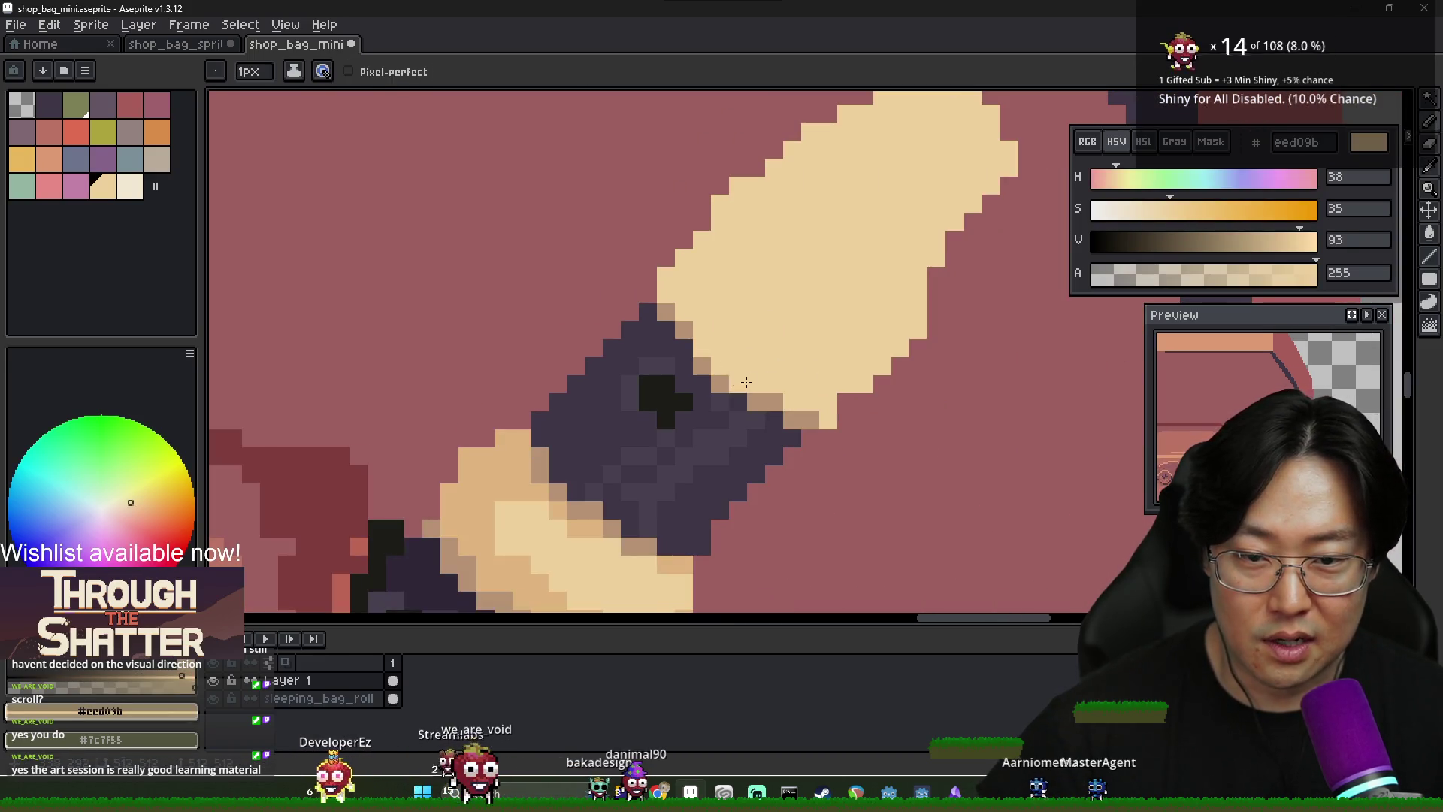
left_click(701, 365, "alt")
left_click(651, 402)
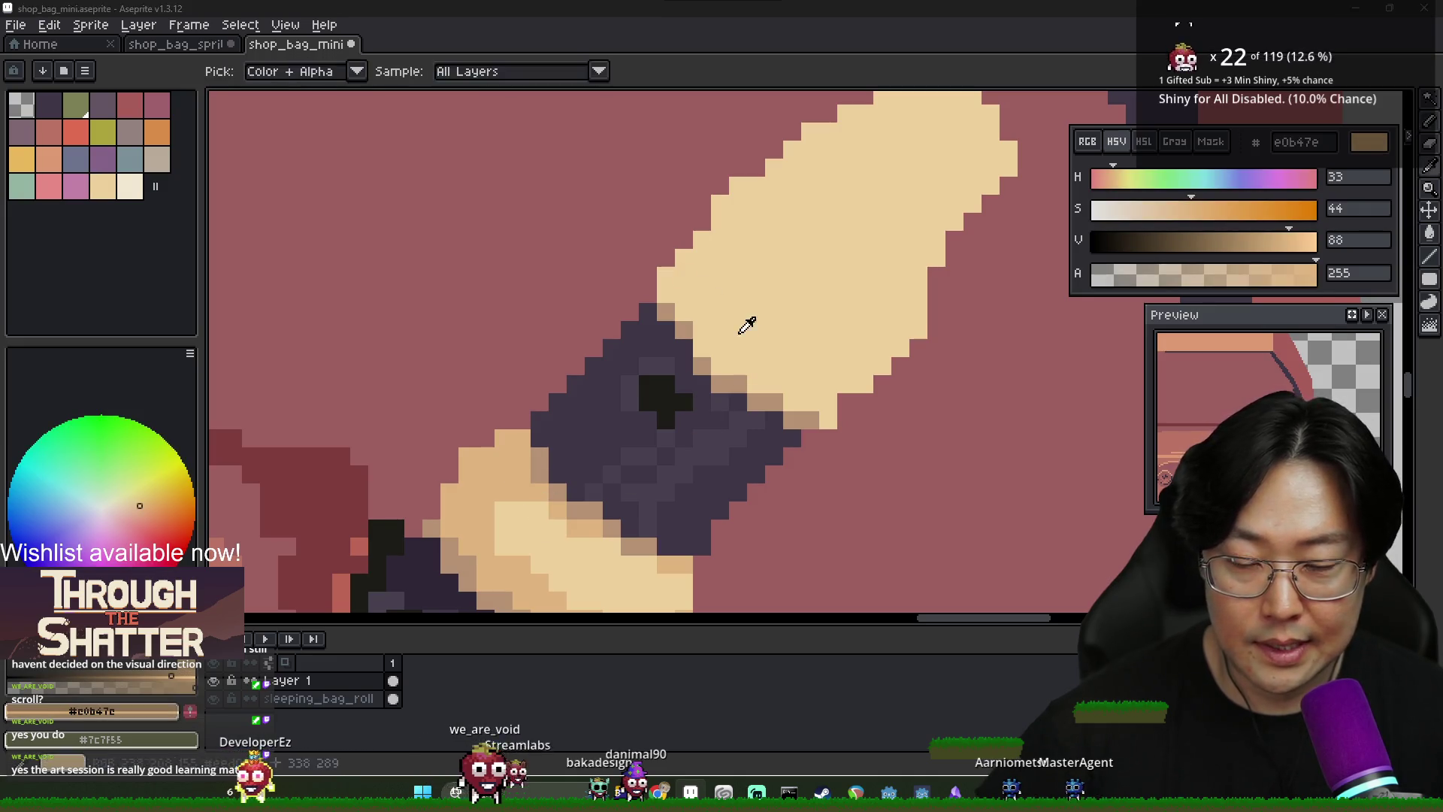
key("alt+Tab")
key("alt+Tab")
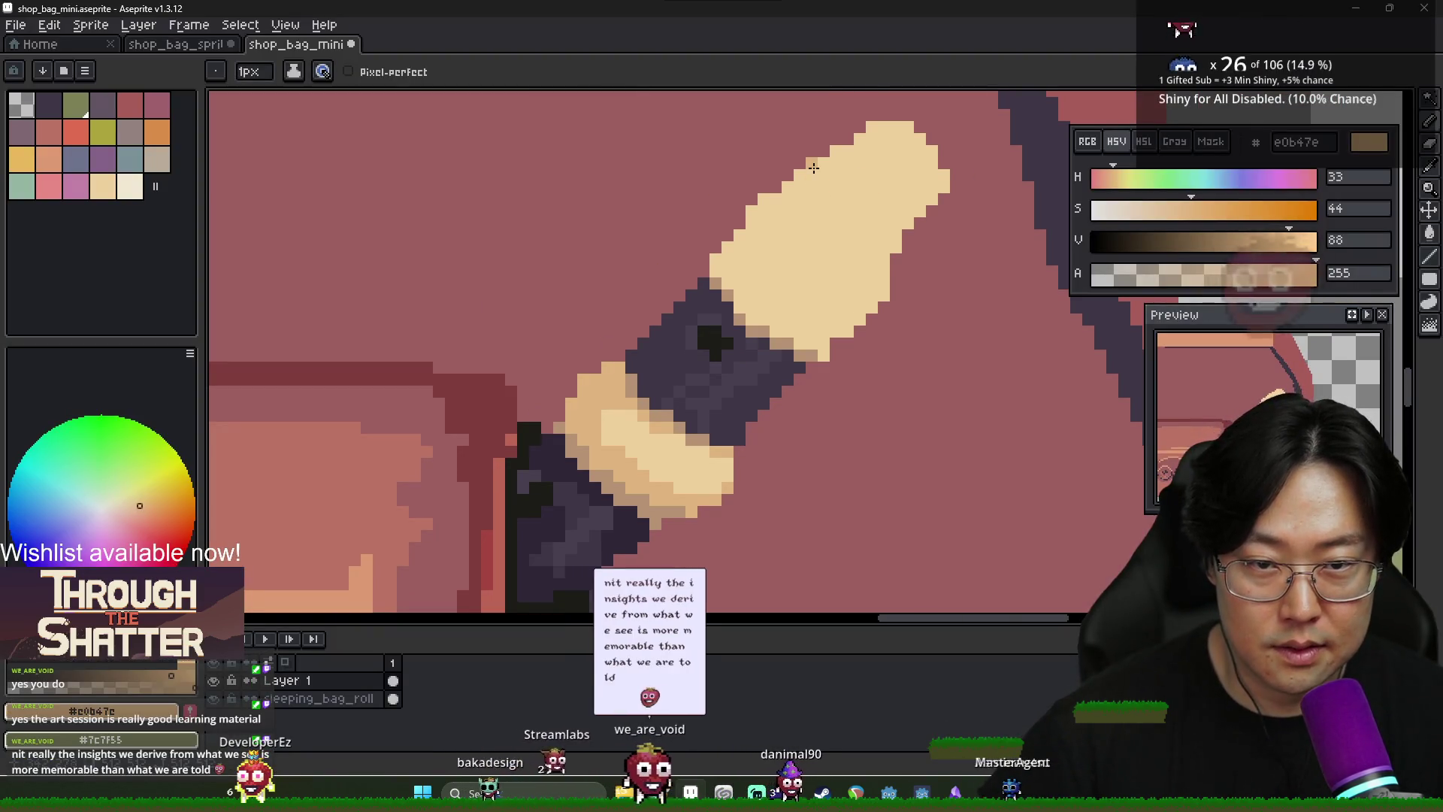
scroll(805, 260, "down", 2)
scroll(805, 260, "down", 1)
scroll(808, 259, "up", 1)
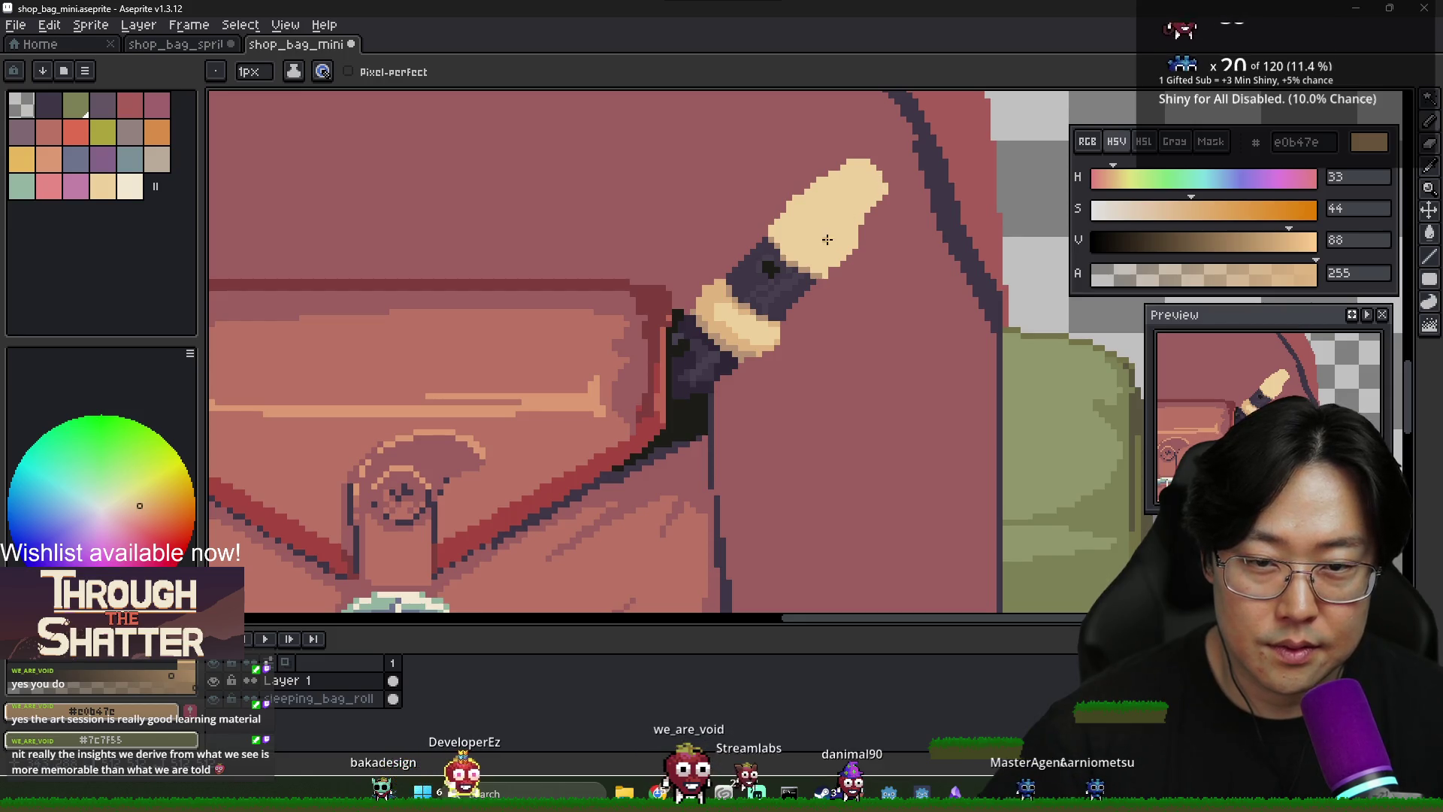
scroll(828, 239, "down", 1)
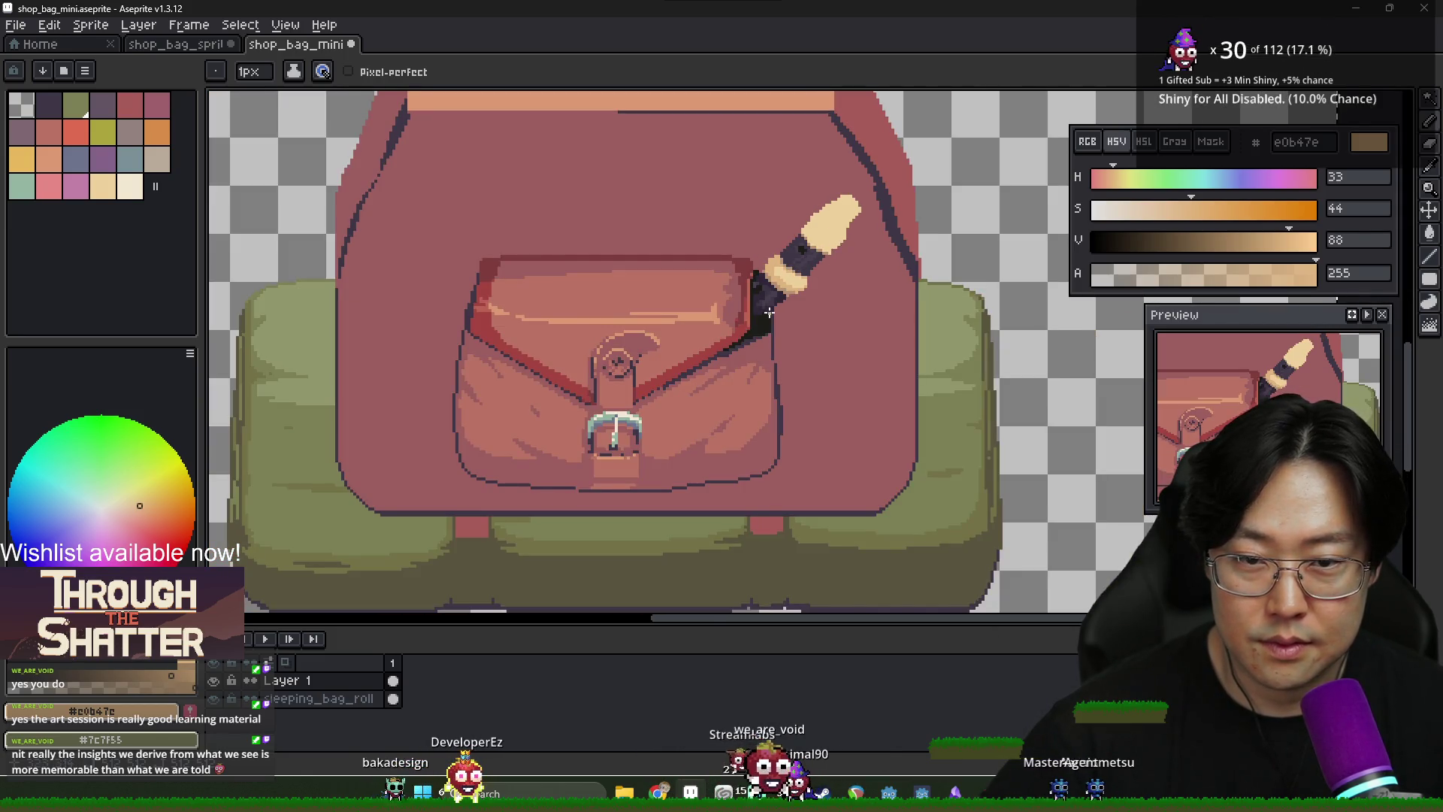
Repaint the recorder tip's shading pixels in darker and light tan
scroll(769, 312, "down", 1)
scroll(760, 317, "up", 1)
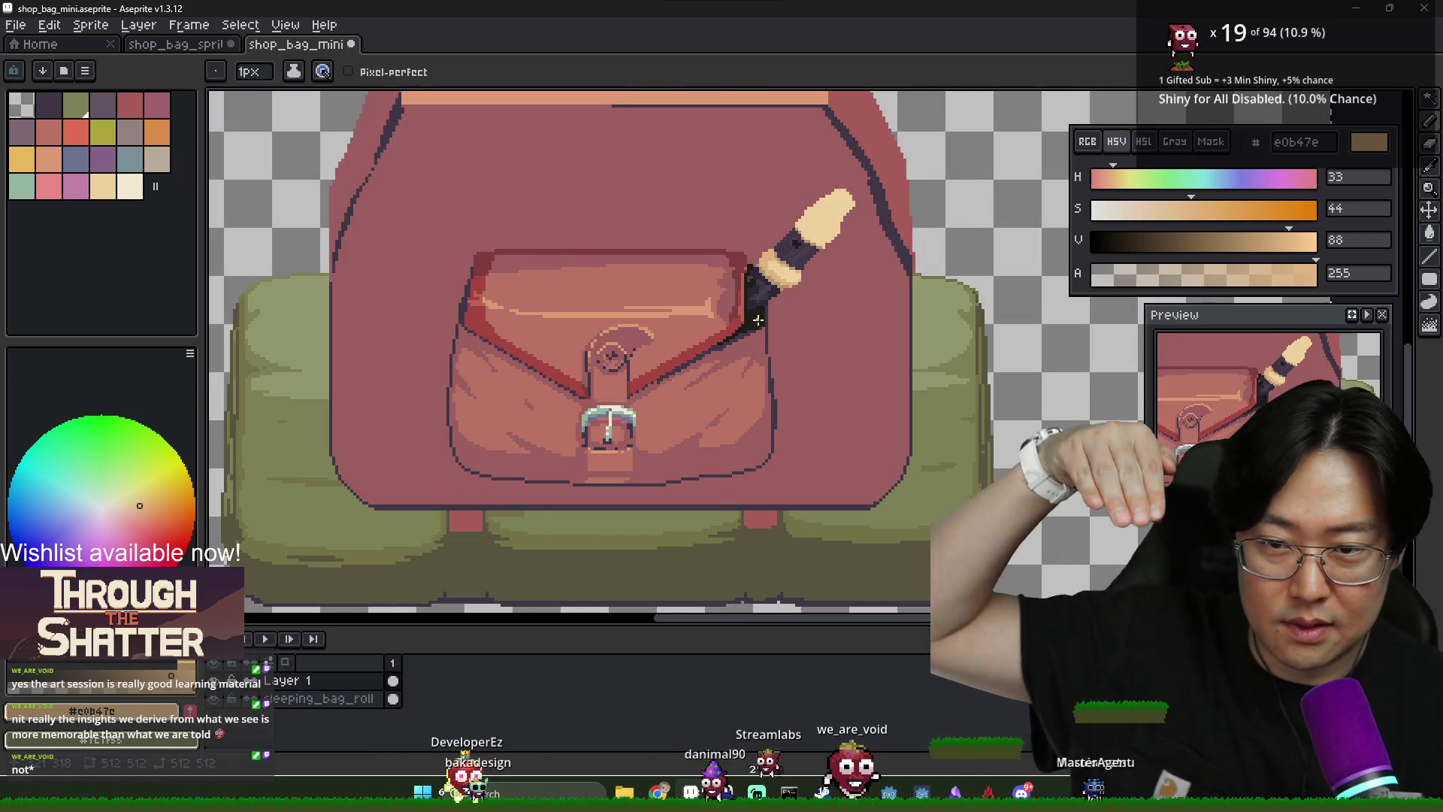
scroll(821, 216, "up", 1)
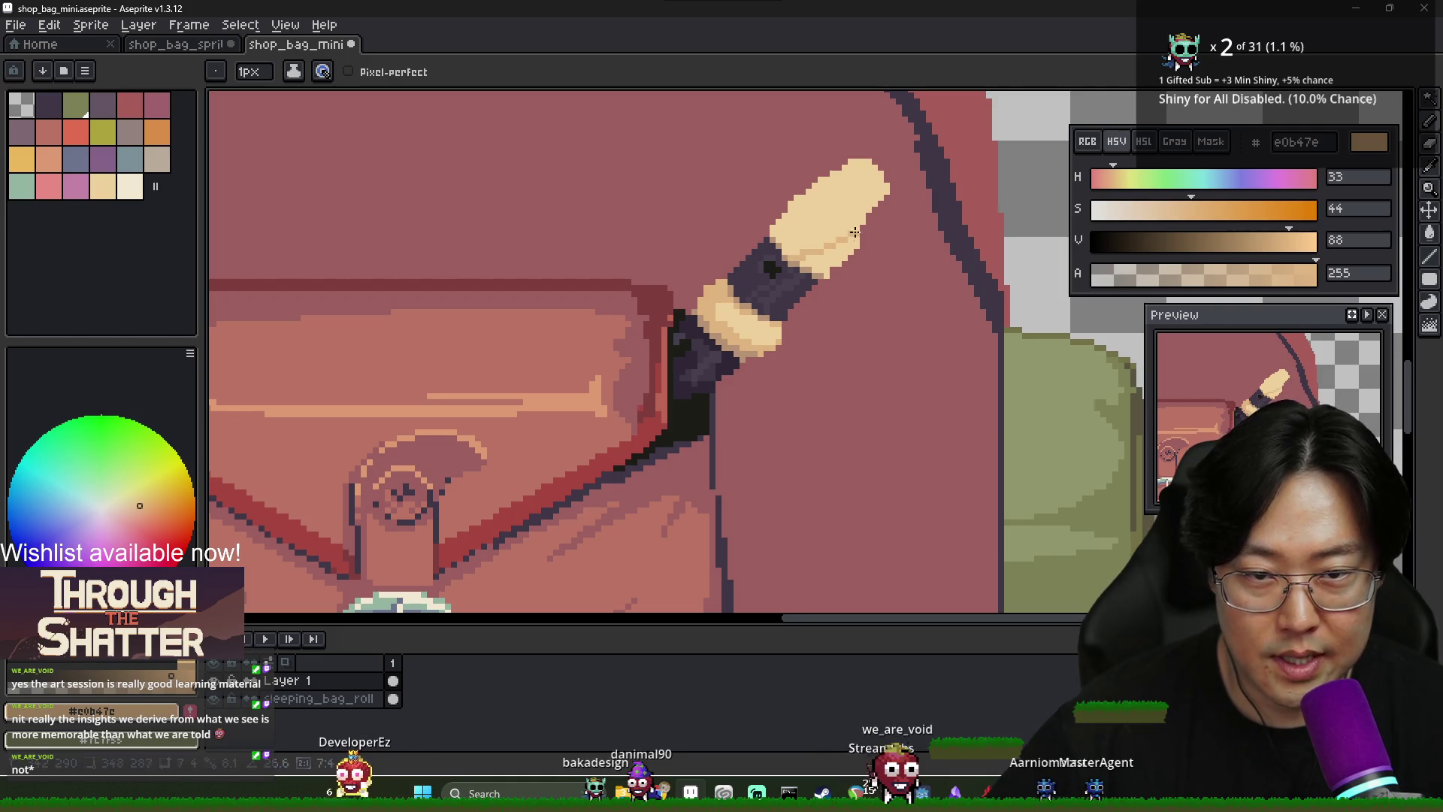
key("g")
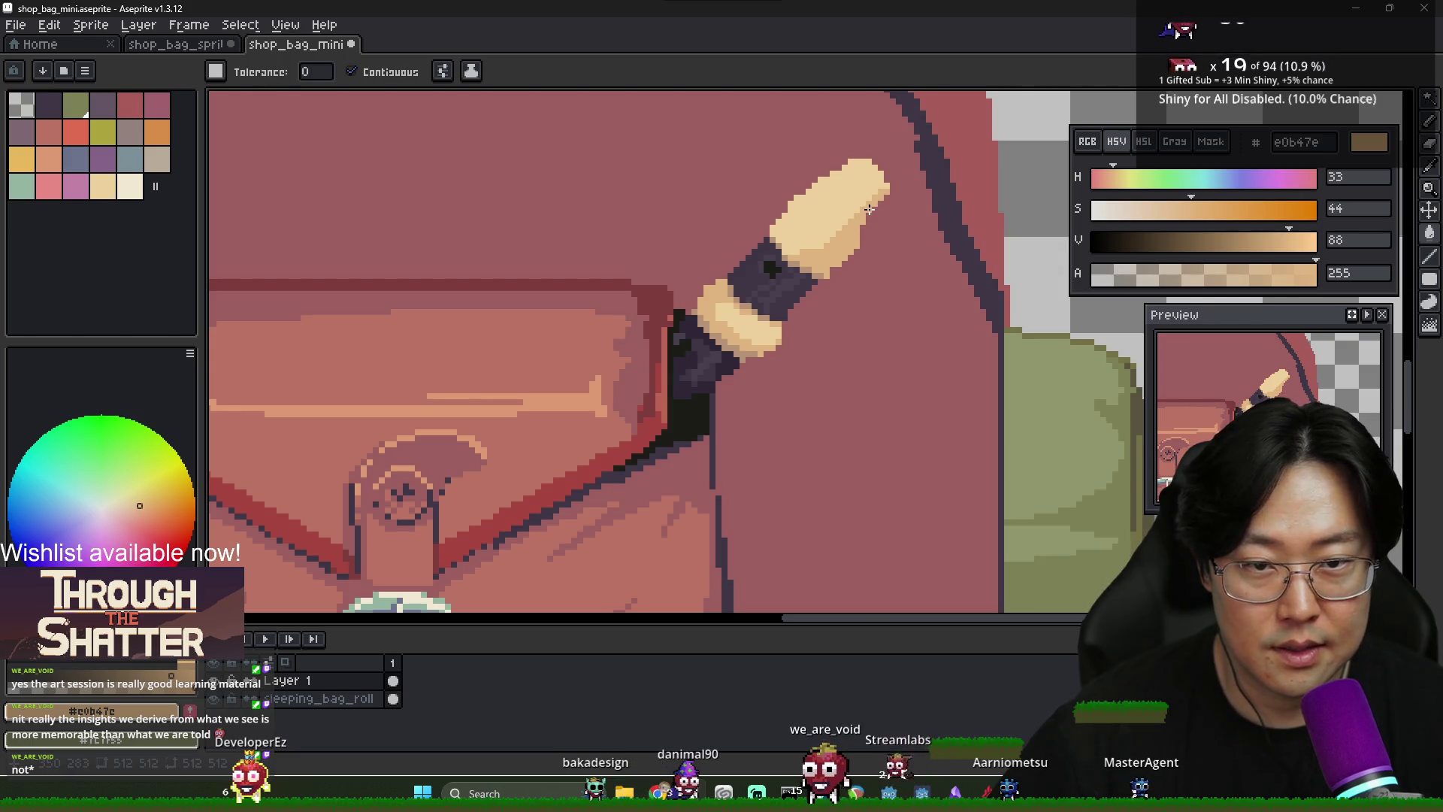
left_click(817, 261, "alt")
key("b")
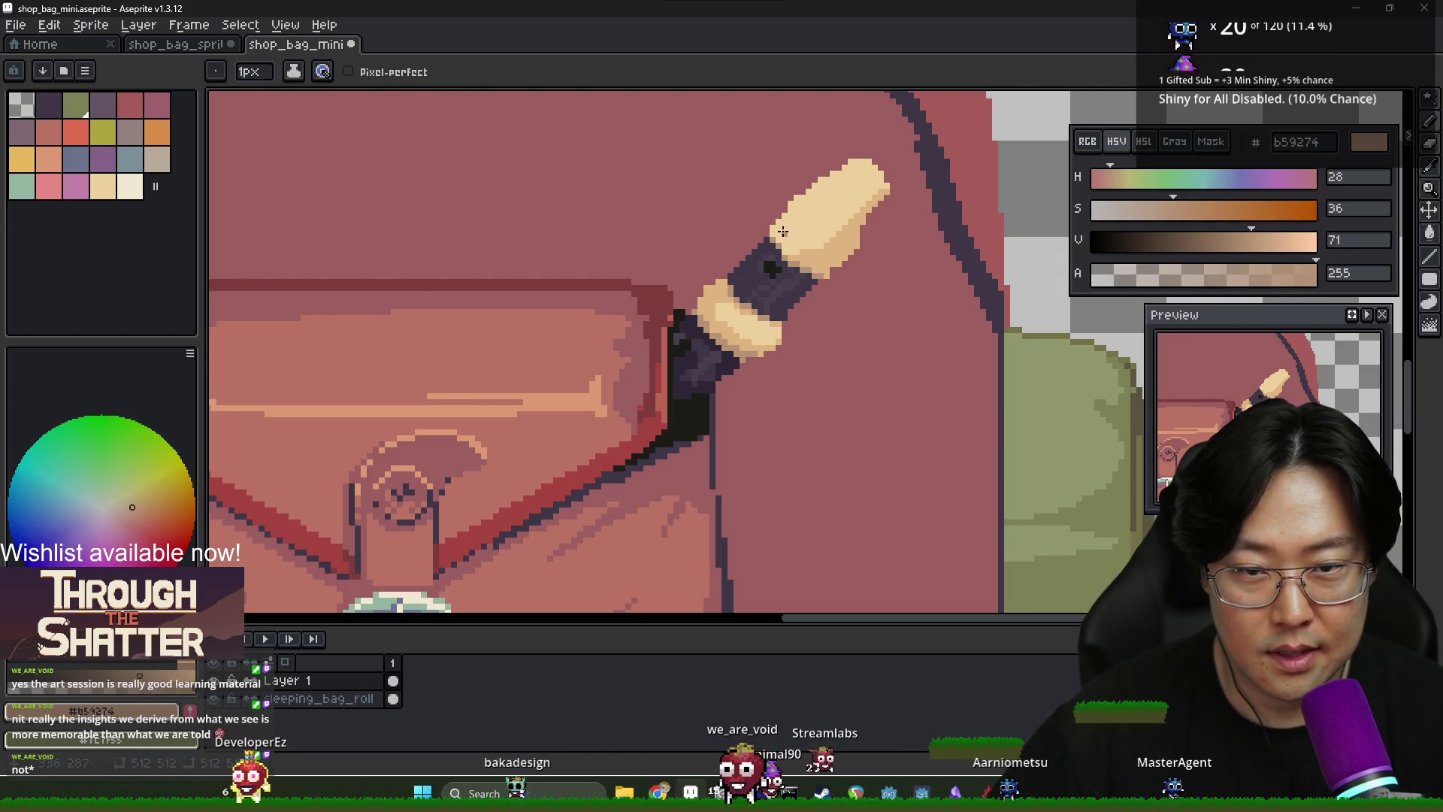
key("g")
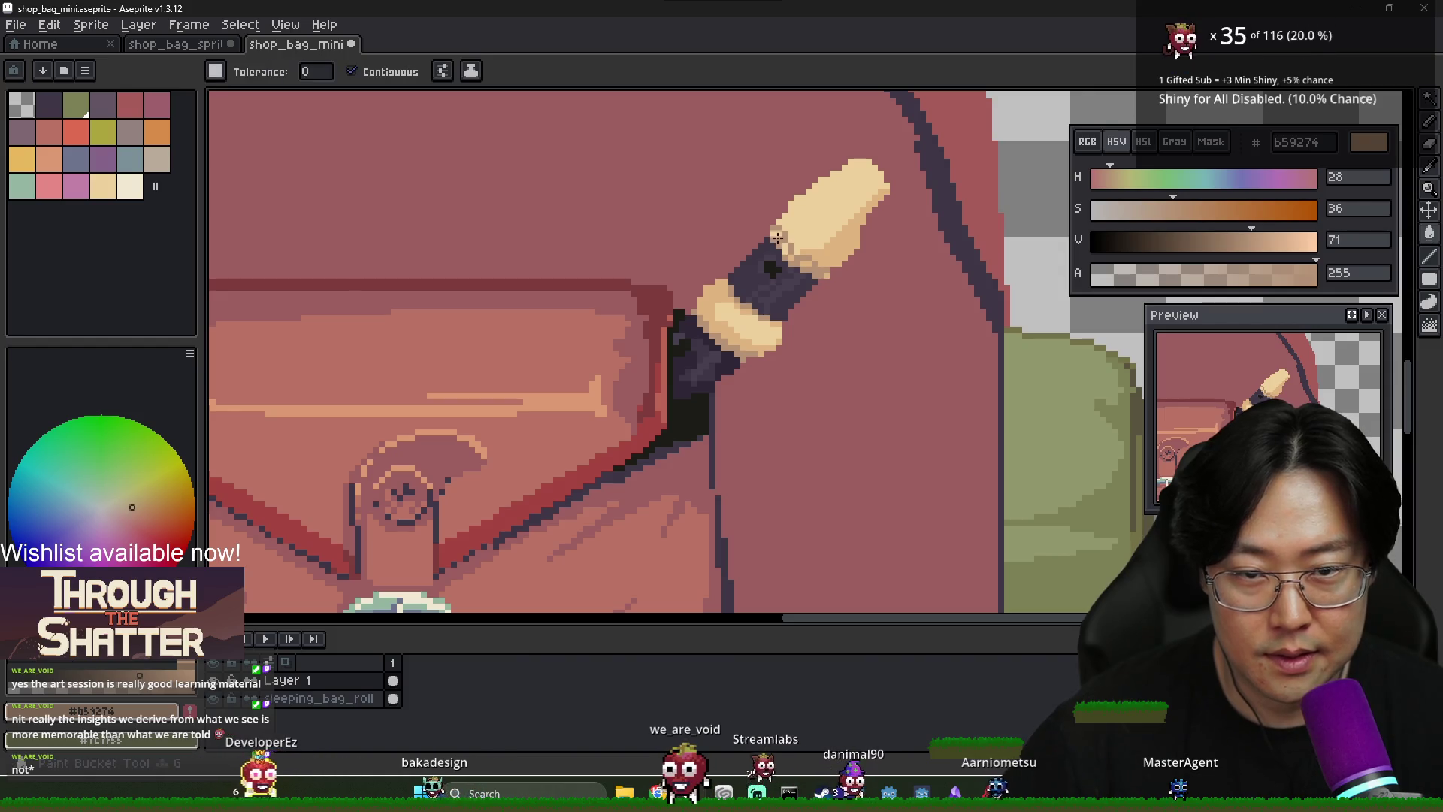
key("b")
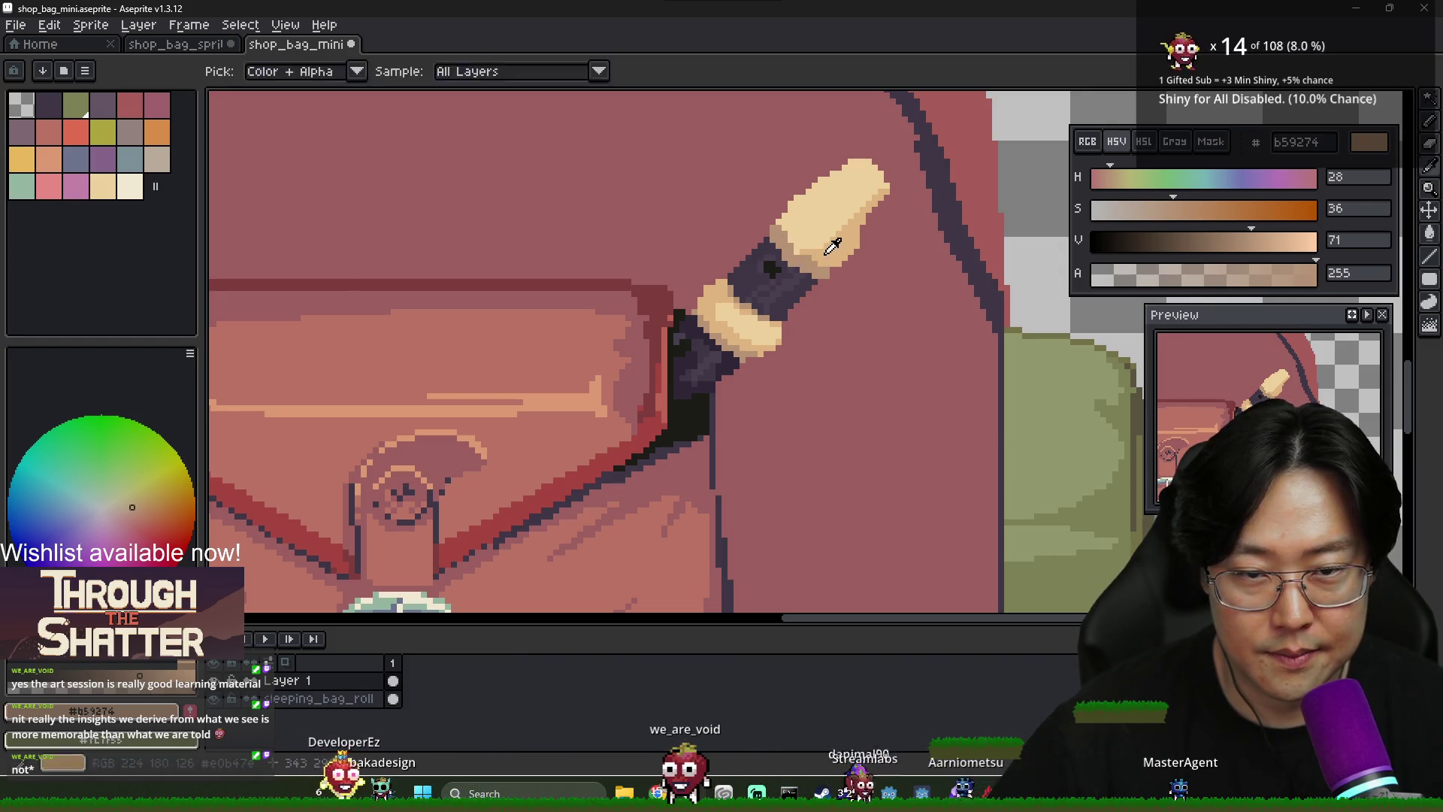
left_click(776, 223, "alt")
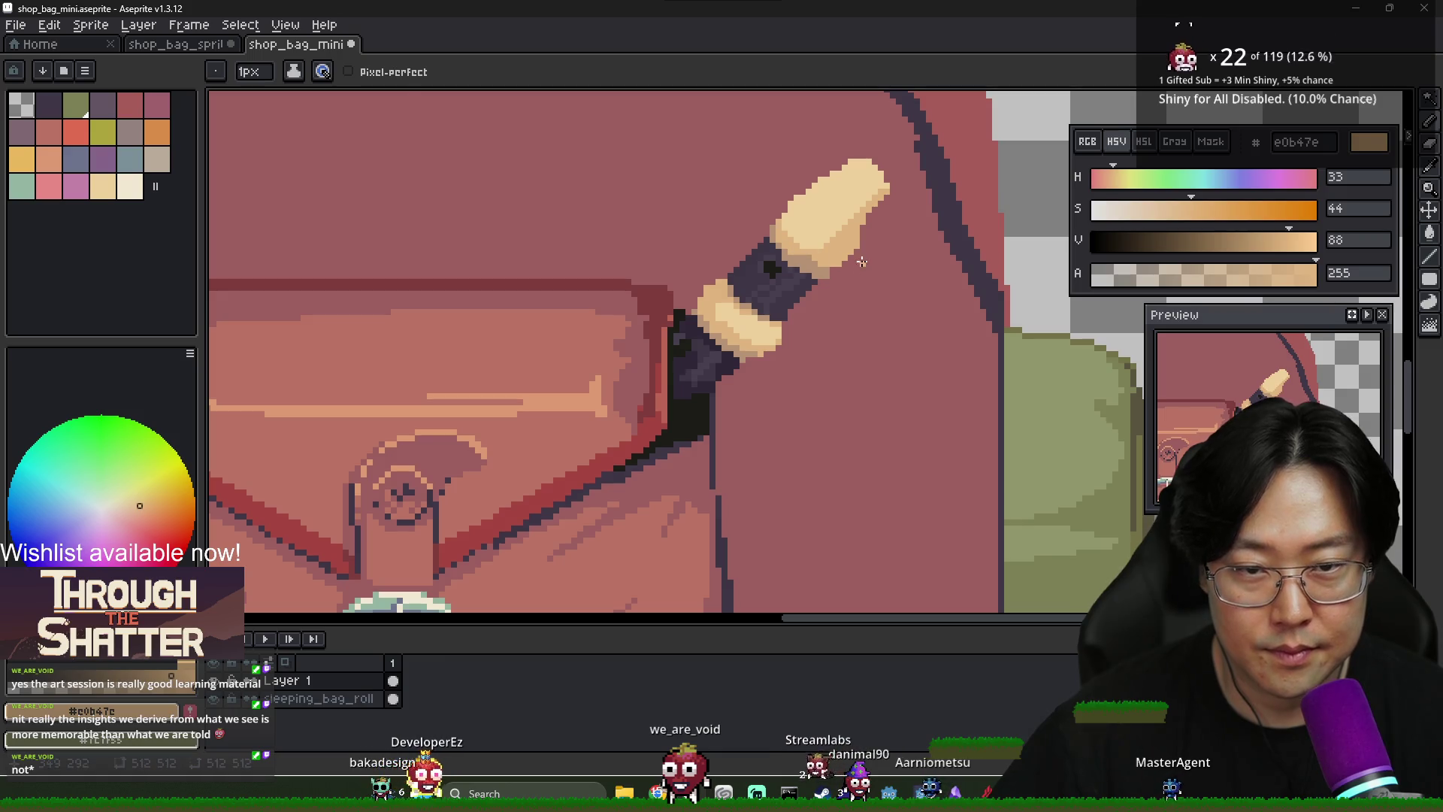
Check the recorder reference, then trim the tip's edges with bag pink and light tan
key("alt+Tab")
key("alt+Tab")
scroll(793, 213, "up", 2)
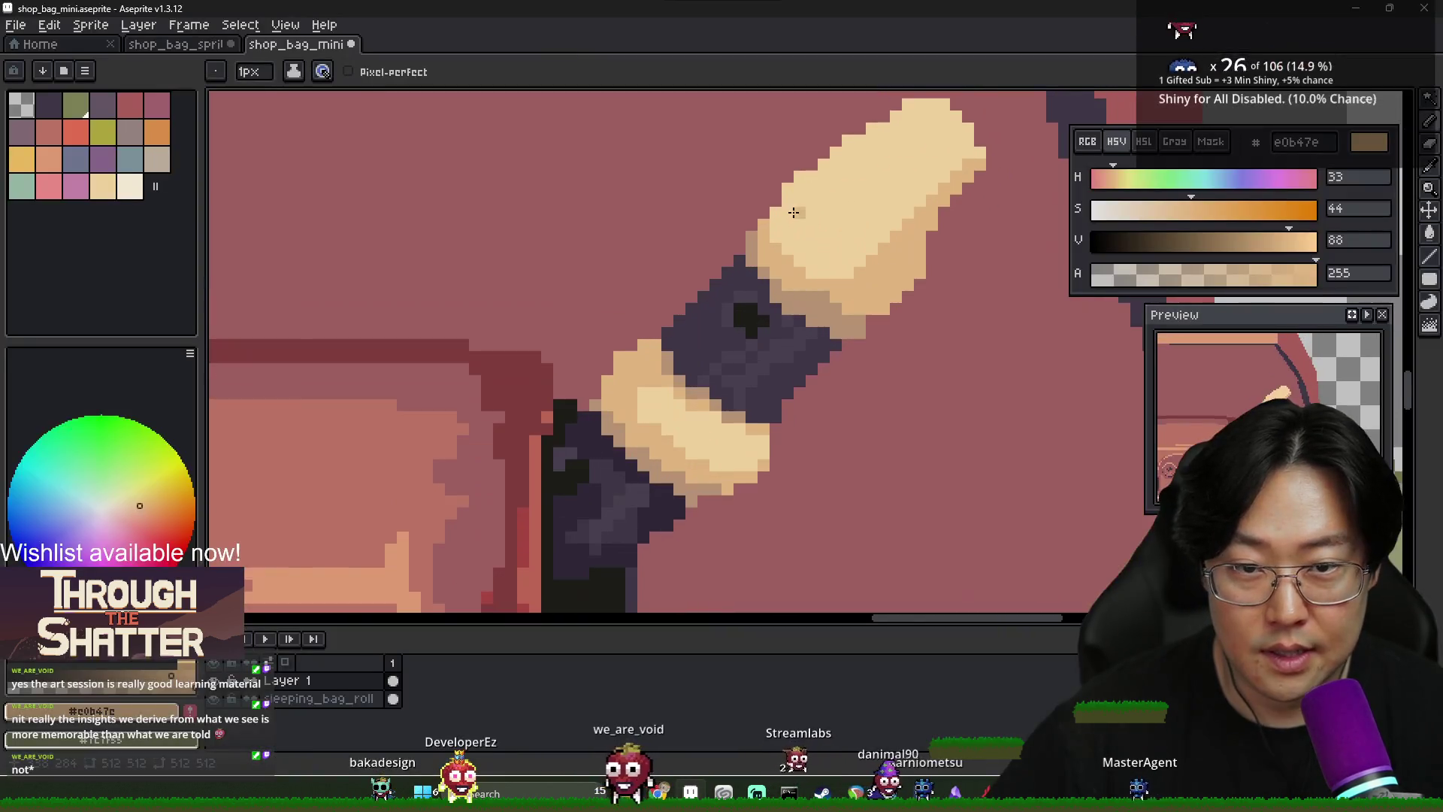
left_click(795, 176, "alt")
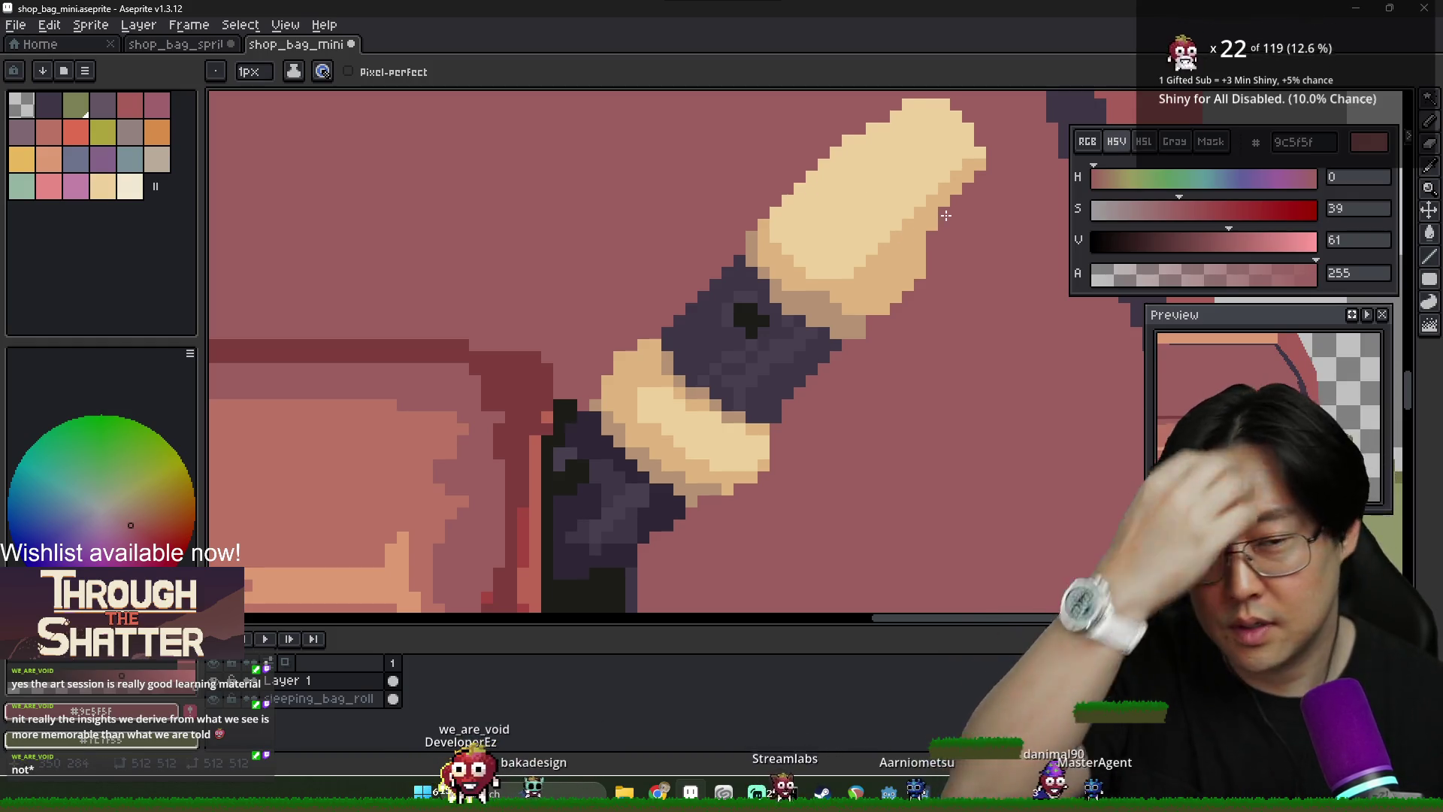
left_click(978, 154, "alt")
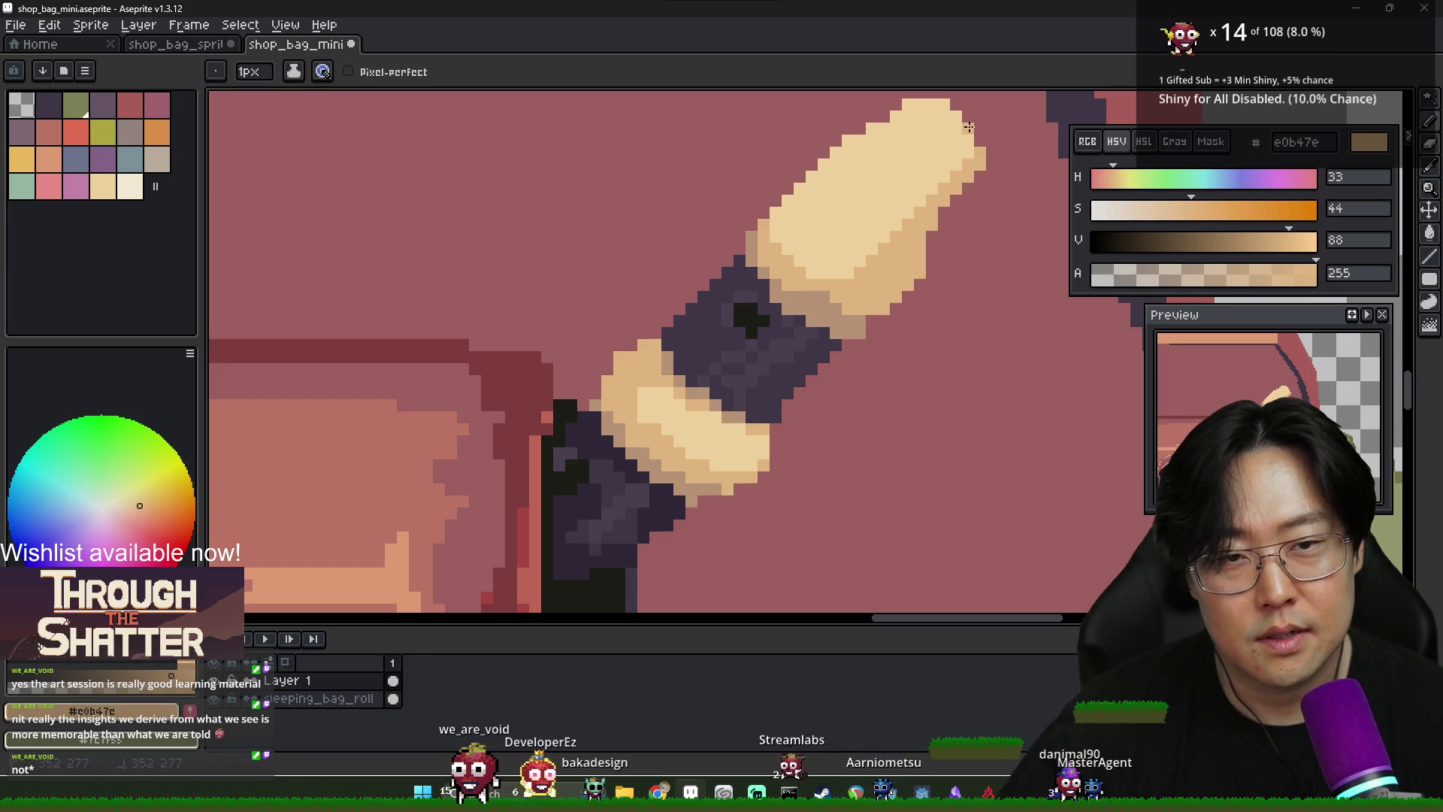
scroll(978, 199, "down", 4)
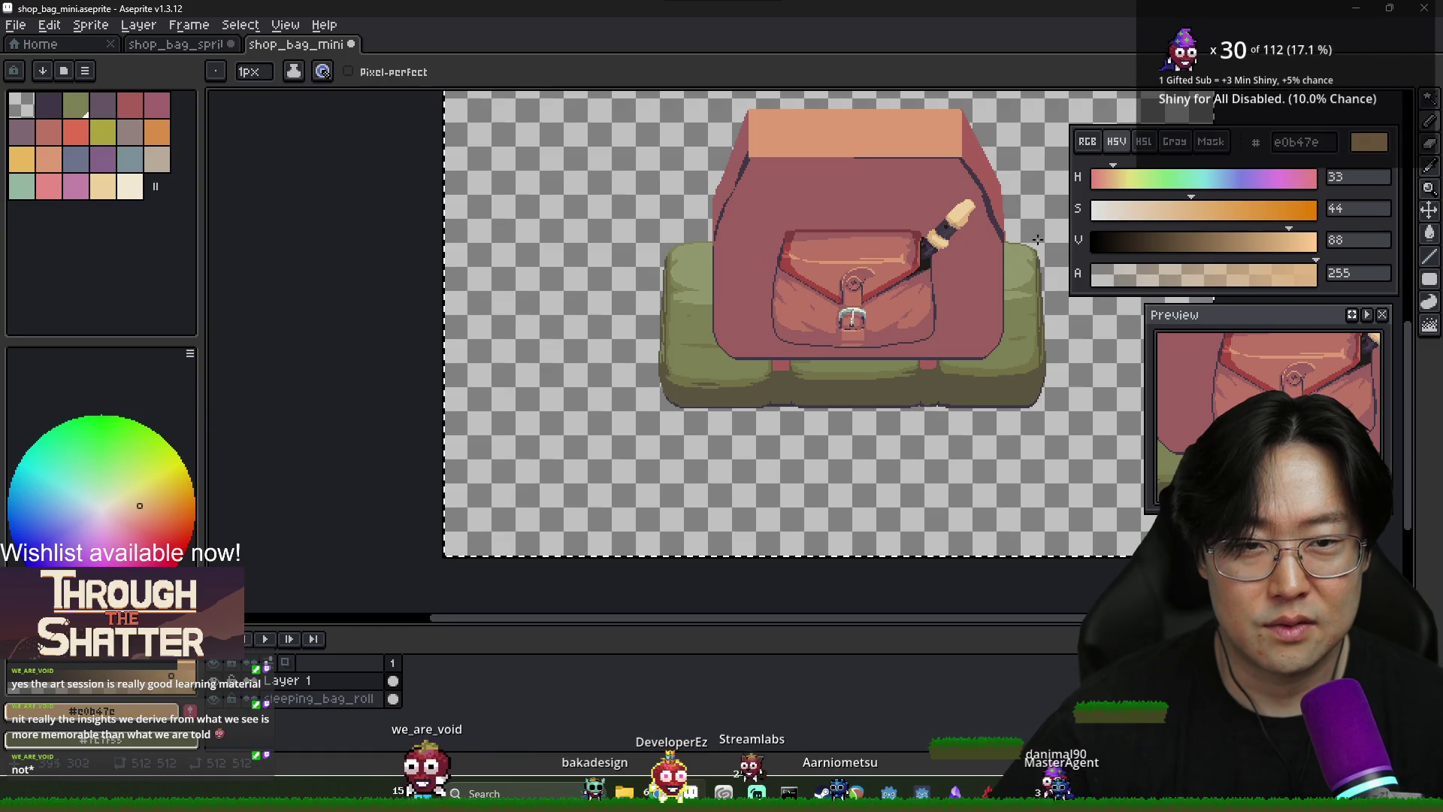
scroll(959, 224, "up", 4)
left_click(832, 223, "alt")
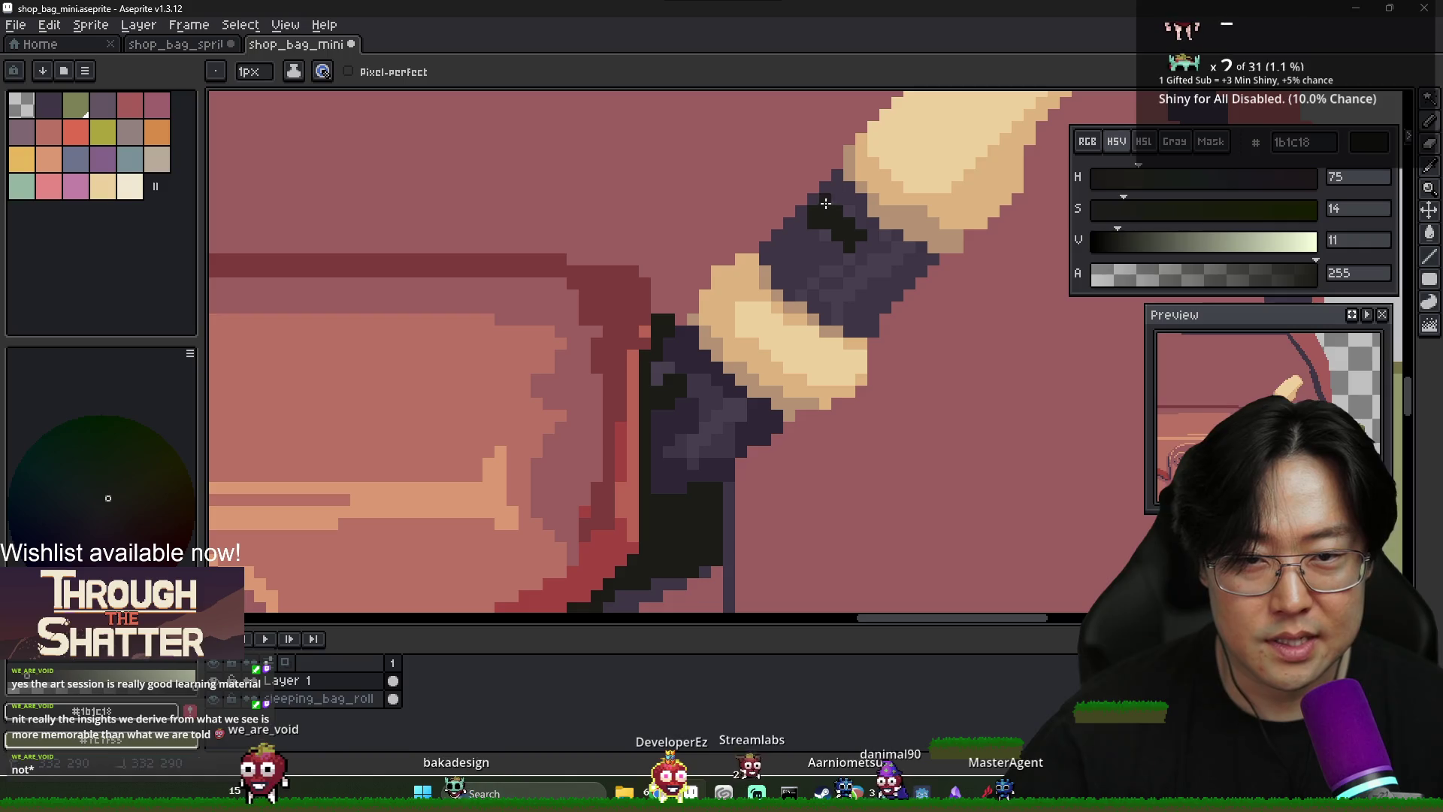
Reshape the dark hole on the band using near-black plus lighter and darker purple
left_click(815, 207, "alt")
left_click(838, 247, "alt")
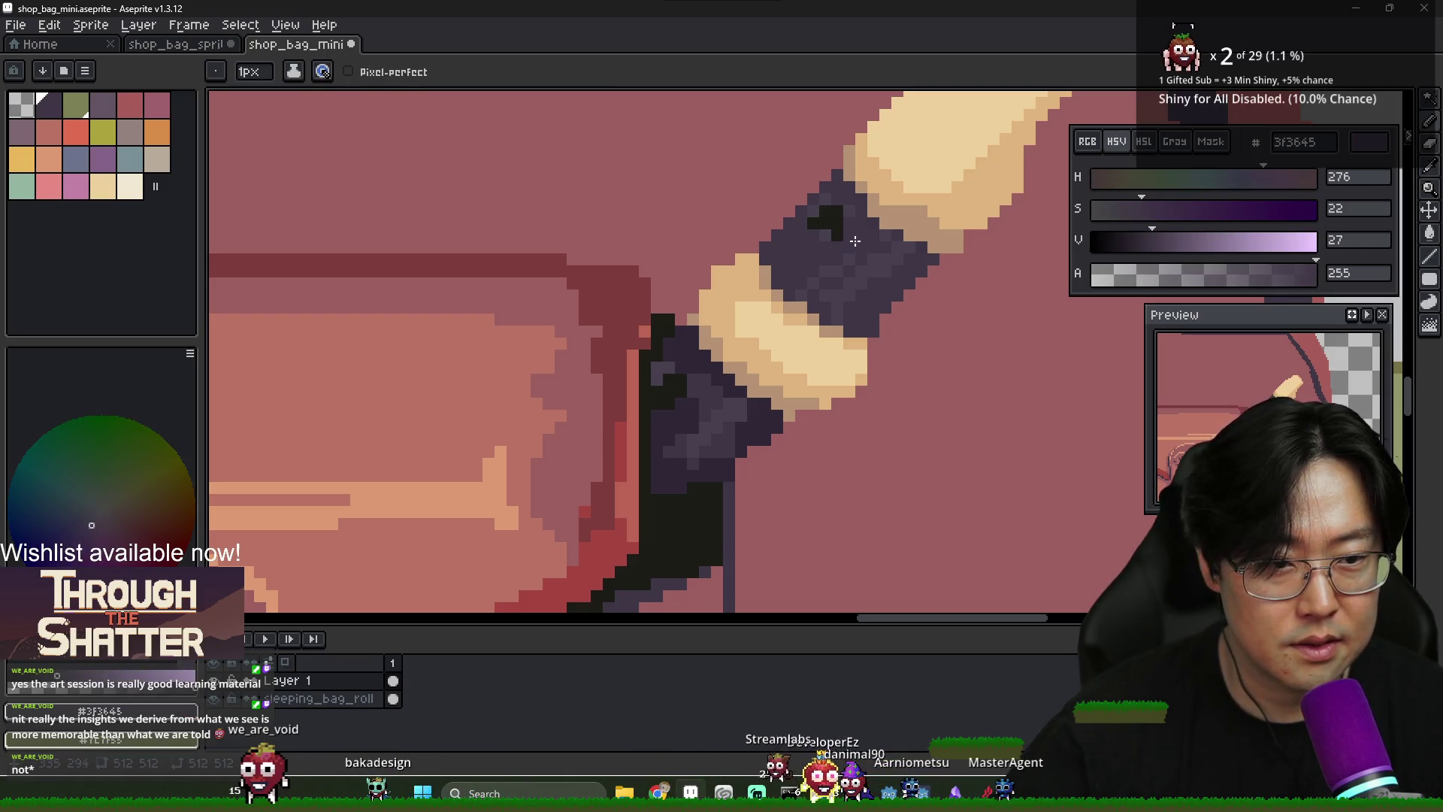
left_click(832, 214, "alt")
left_click(813, 221, "alt")
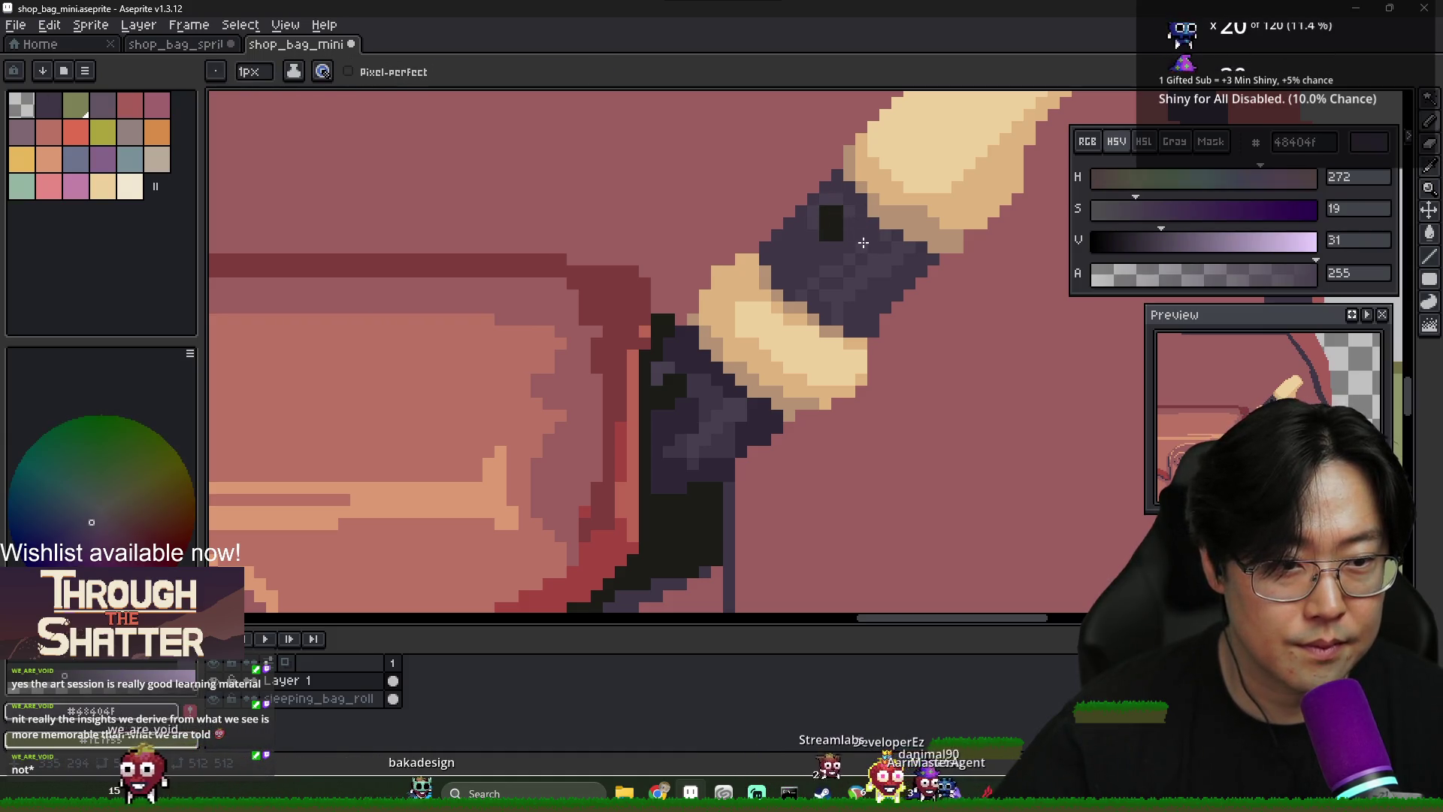
left_click(823, 237, "alt")
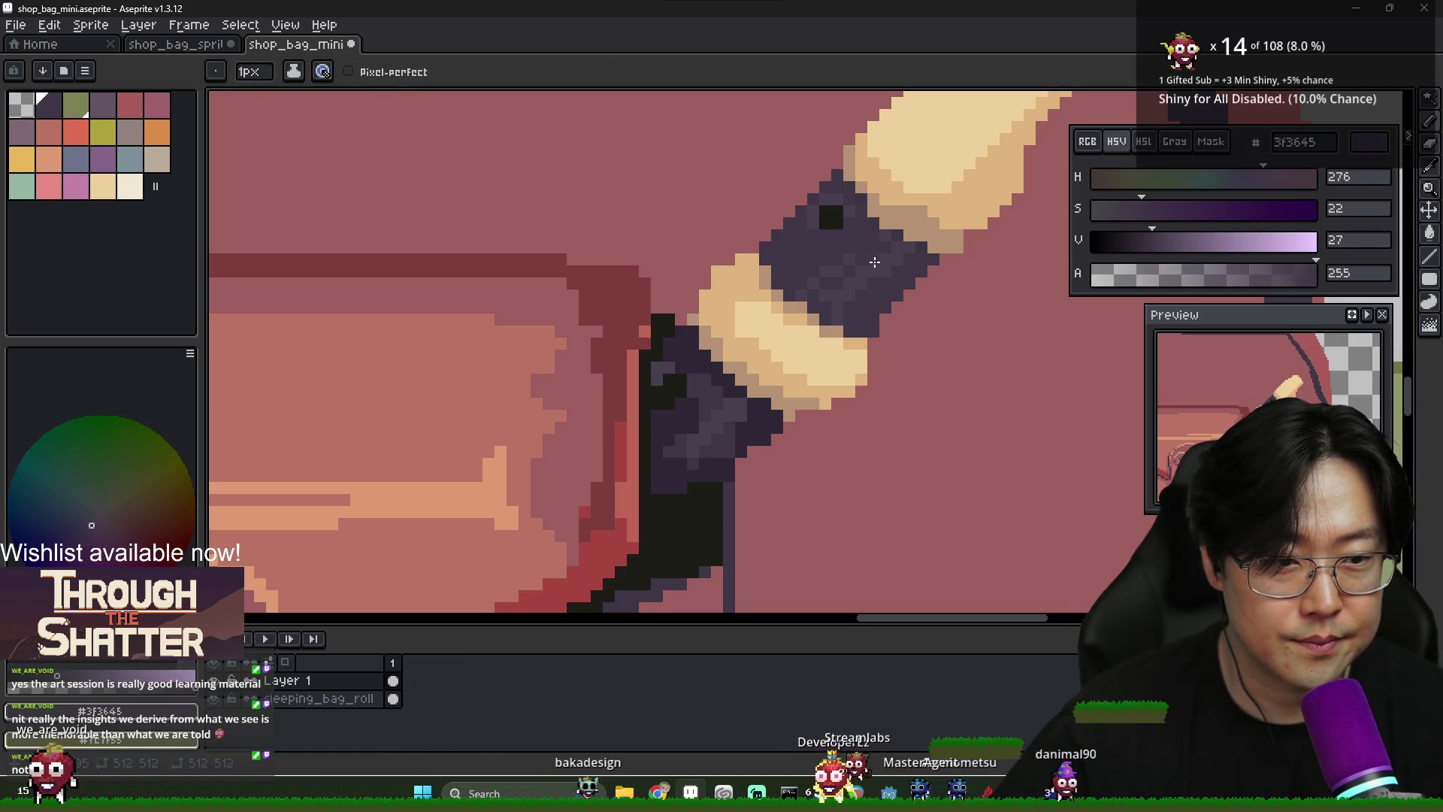
scroll(875, 261, "down", 3)
scroll(775, 280, "up", 3)
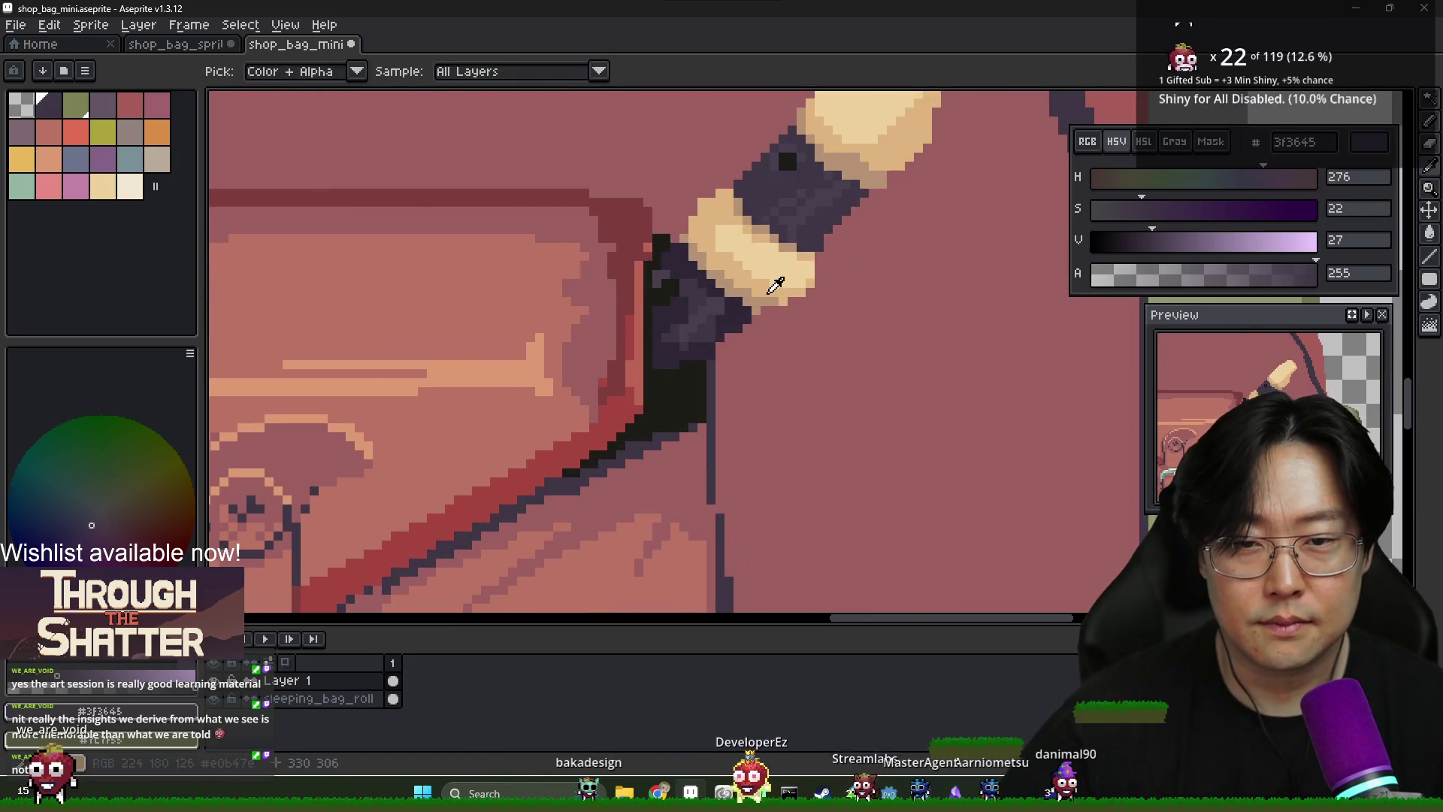
Shade the lower cream band: light cream on top, tan along its lower edge
left_click(775, 280, "alt")
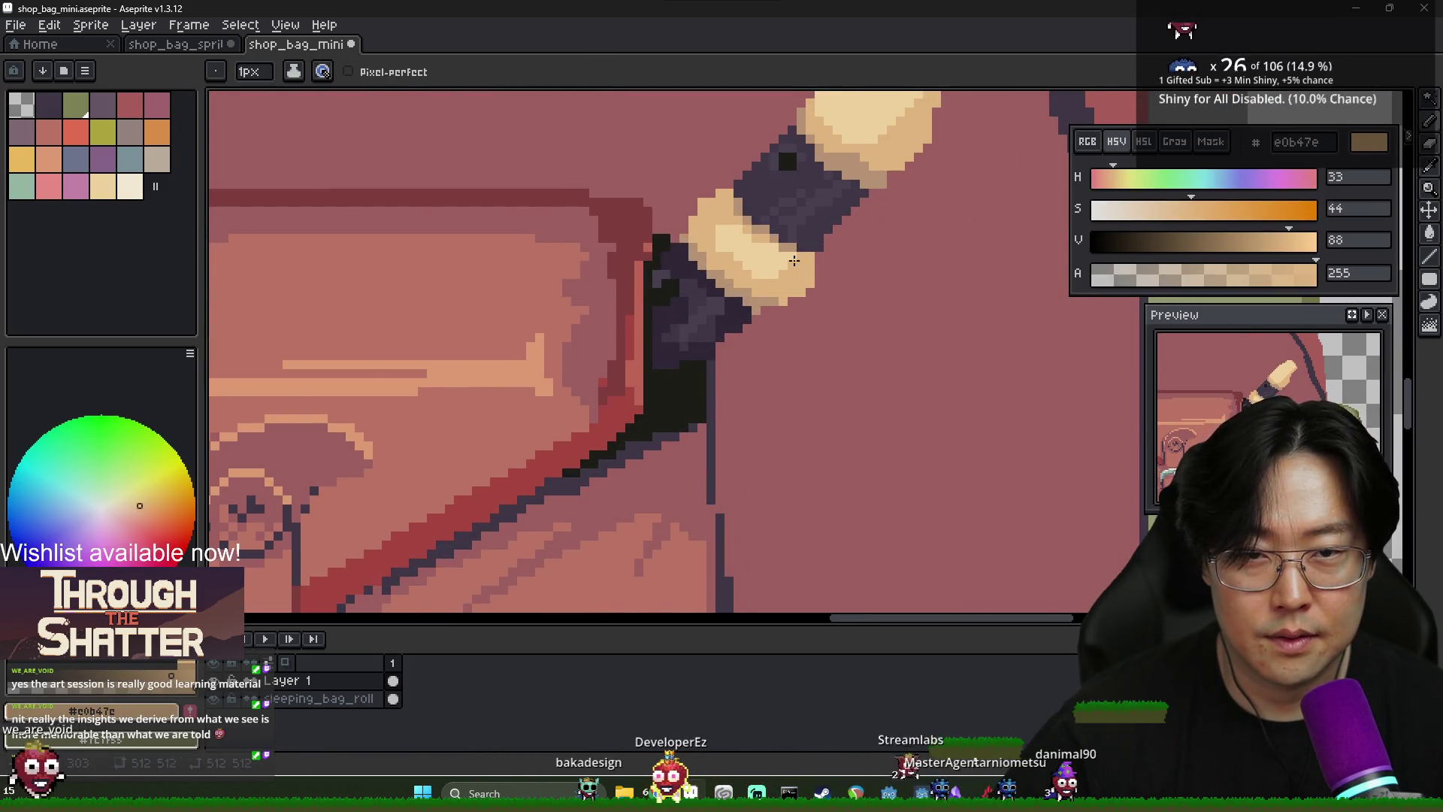
scroll(726, 233, "down", 1)
left_click(726, 232, "alt")
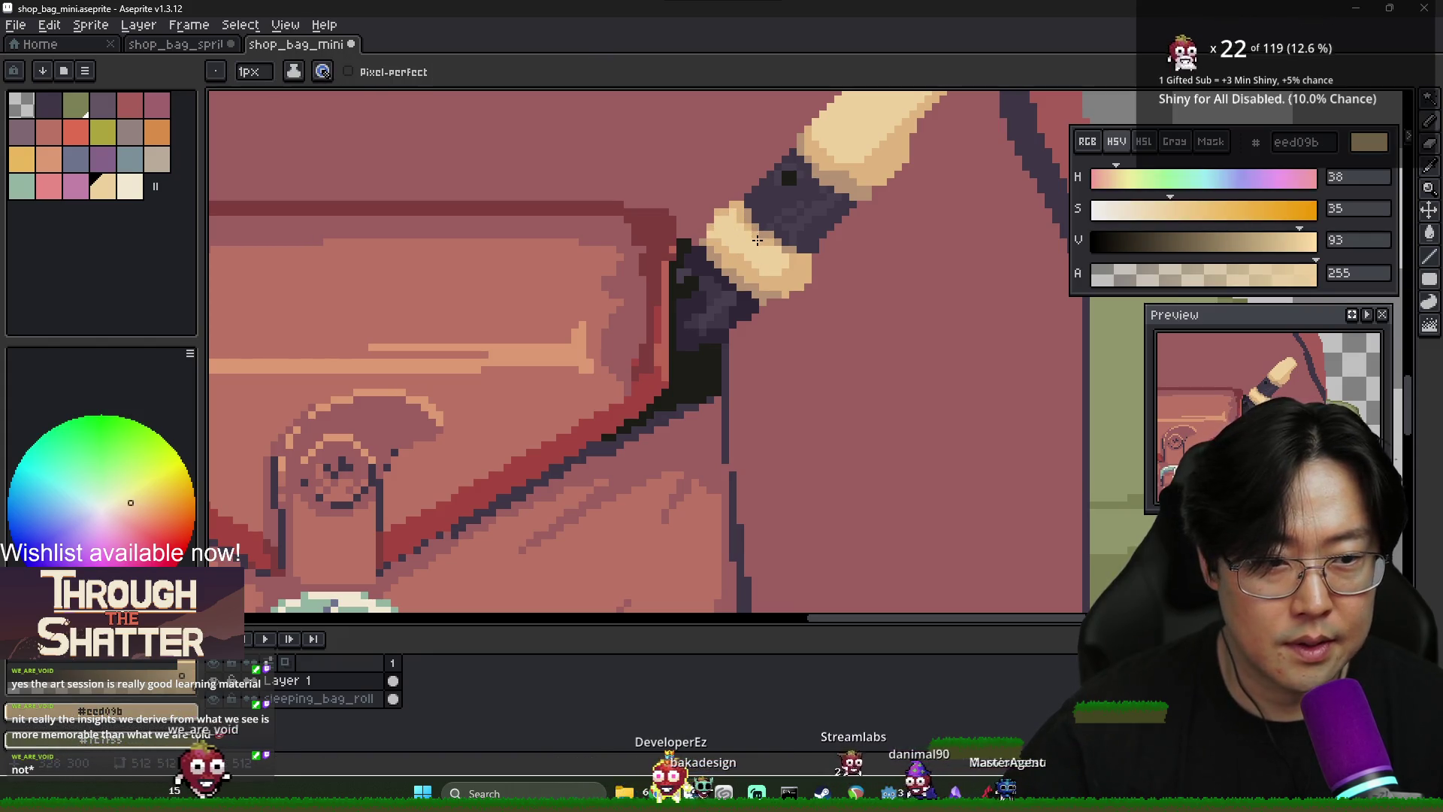
left_click(744, 261, "alt")
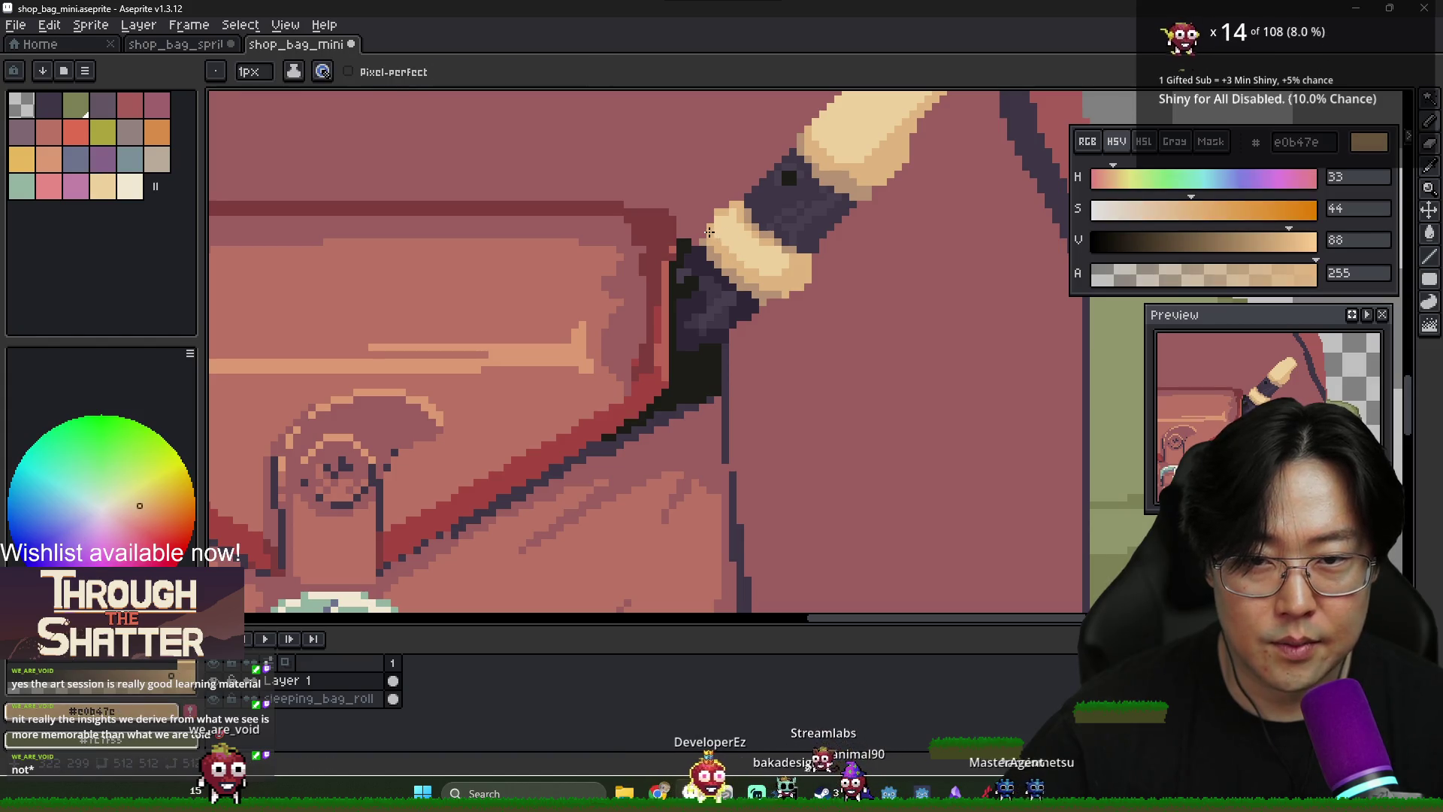
scroll(789, 267, "down", 3)
scroll(786, 258, "up", 1)
scroll(786, 258, "up", 4)
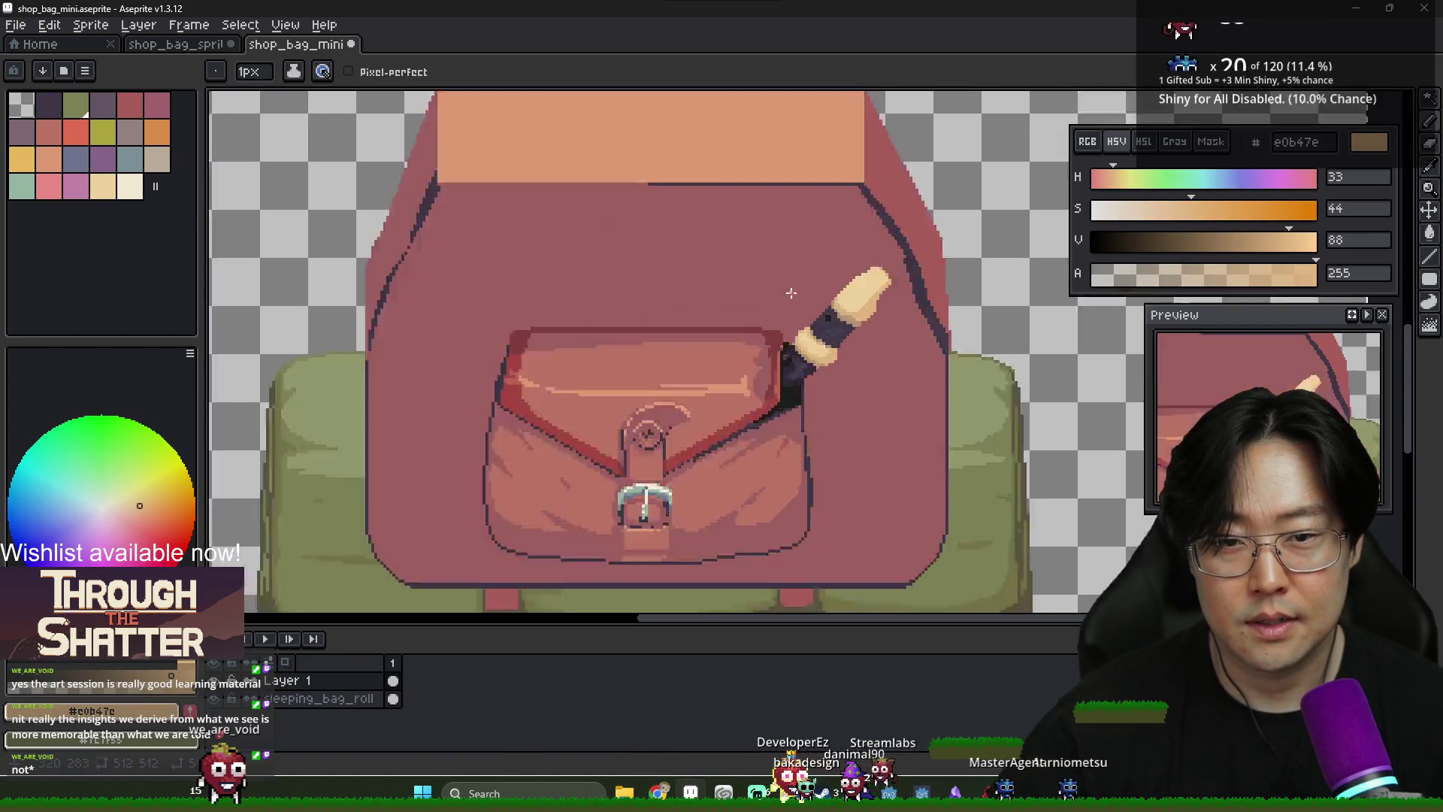
left_click(876, 375, "alt")
Add darker purple shading along the band's lower edge around the hole
key("g")
scroll(822, 433, "down", 1)
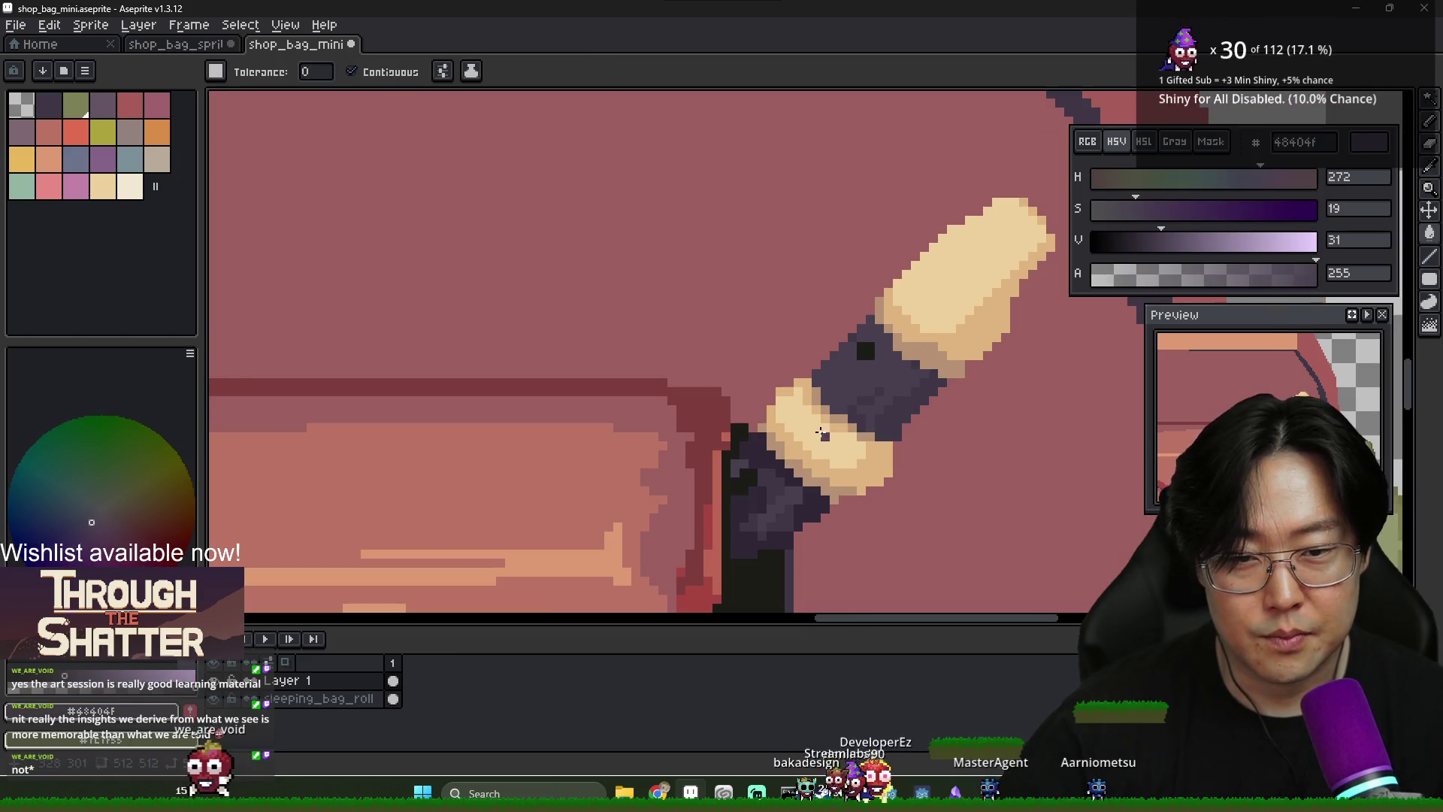
scroll(765, 456, "down", 3)
scroll(837, 415, "up", 4)
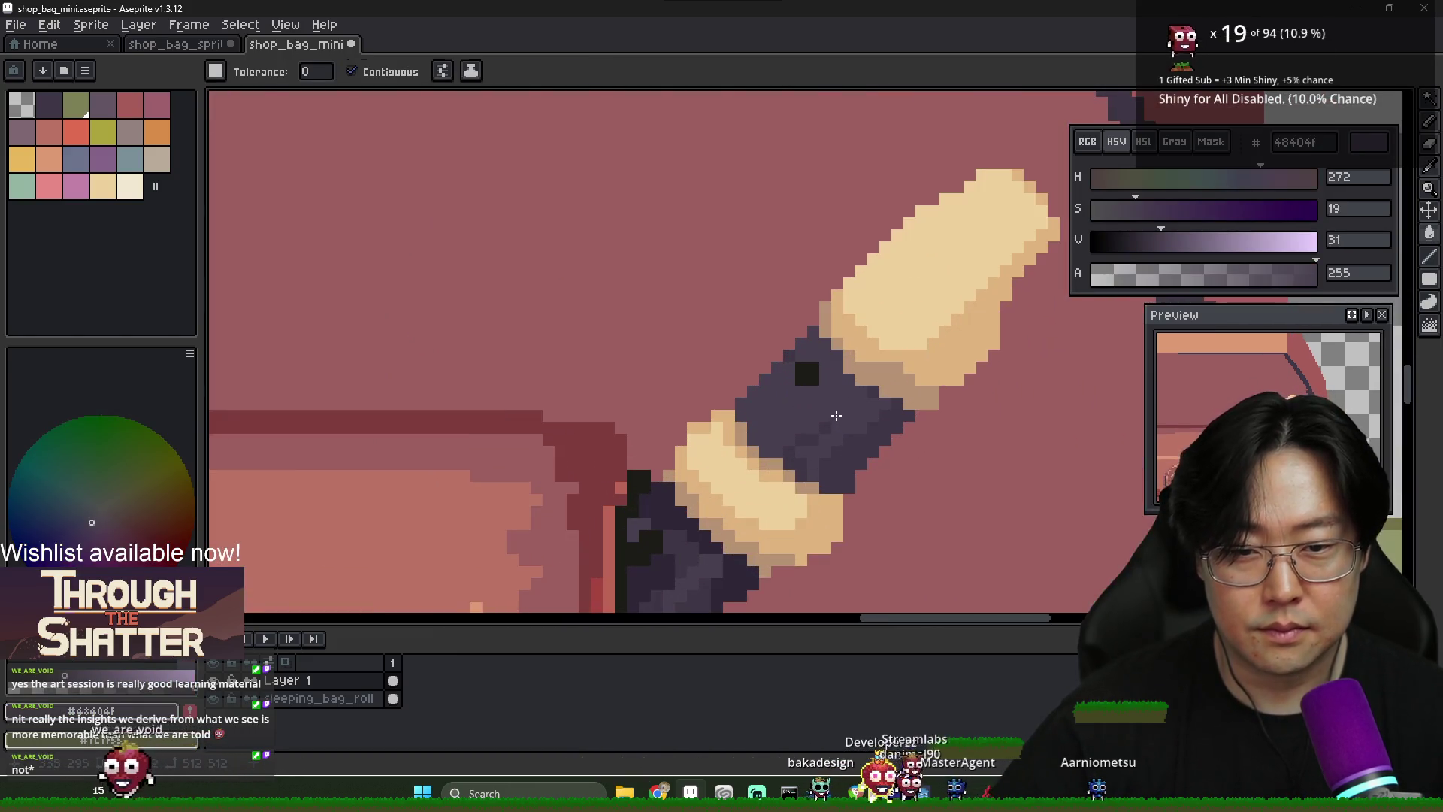
key("b")
left_click(750, 410, "alt")
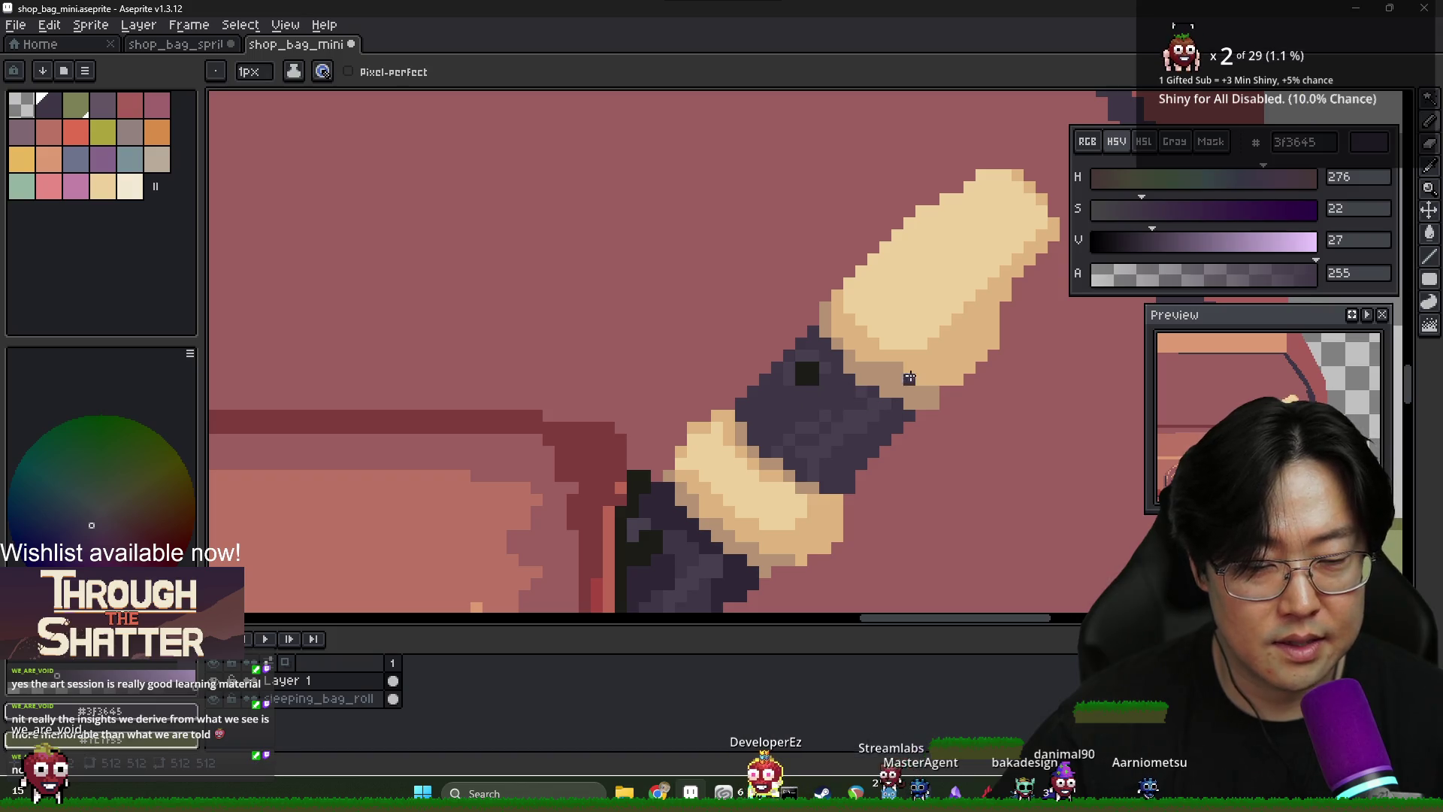
Save the shop bag sprite with Ctrl+S
key("ctrl+s")
scroll(887, 398, "down", 2)
scroll(891, 400, "down", 3)
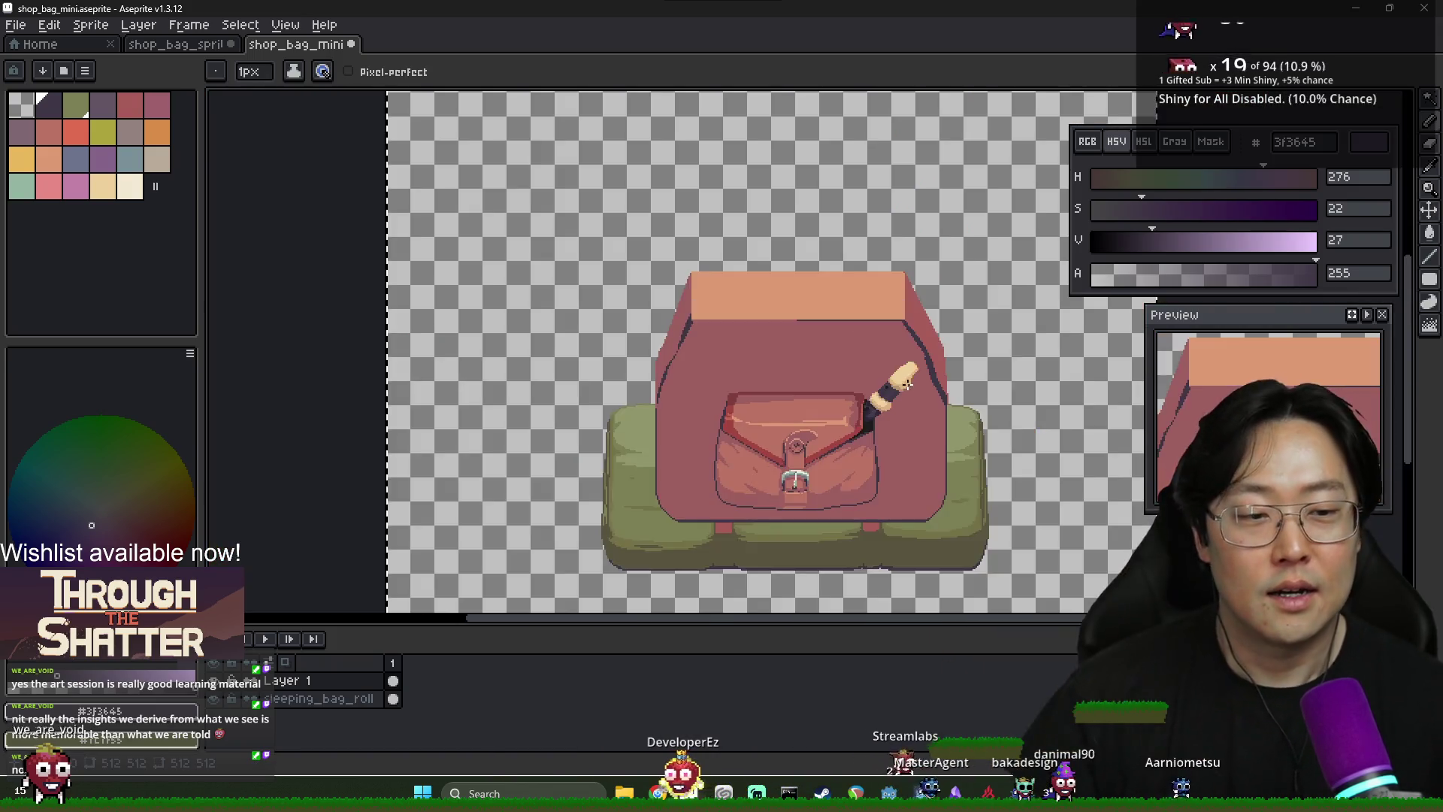
scroll(893, 404, "up", 3)
scroll(894, 406, "down", 3)
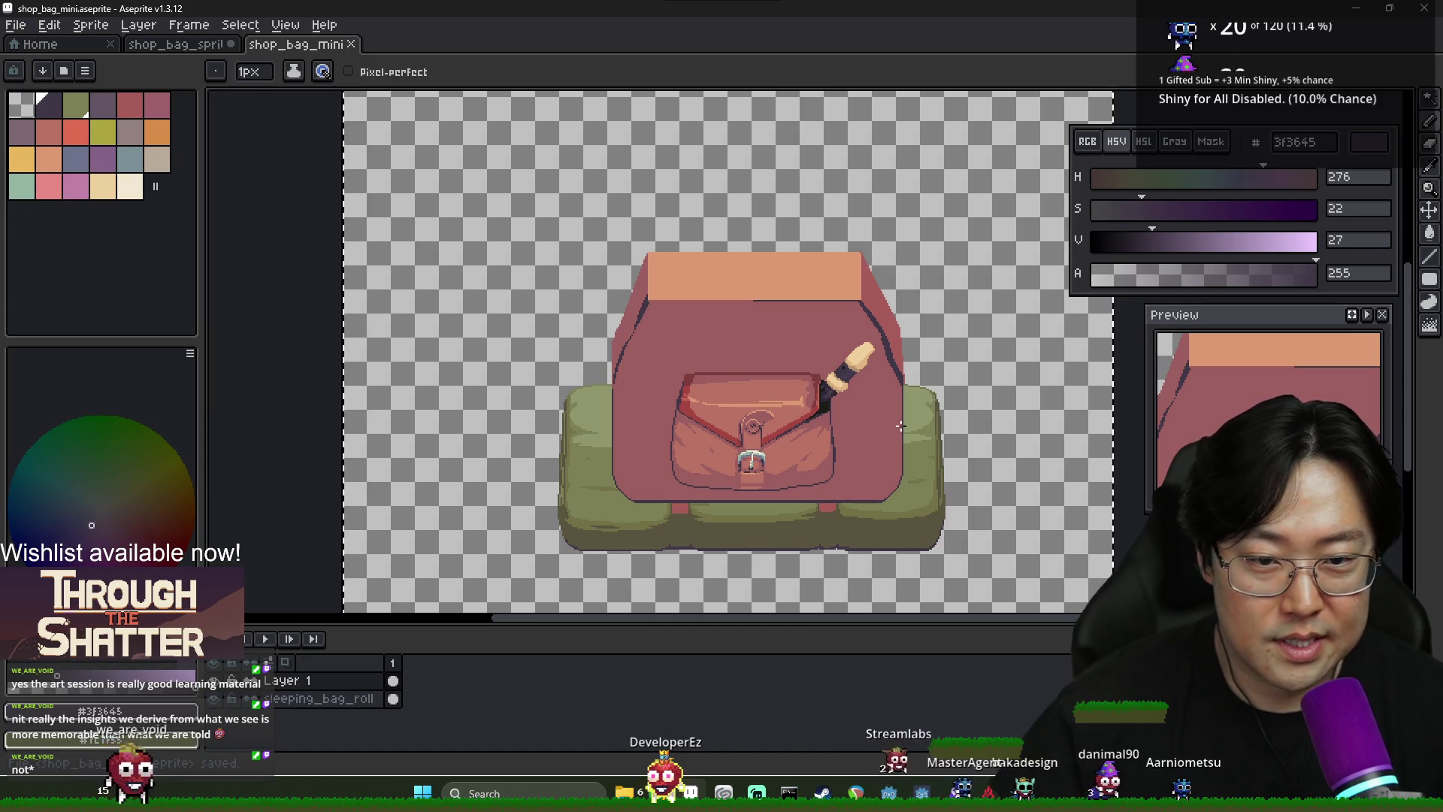
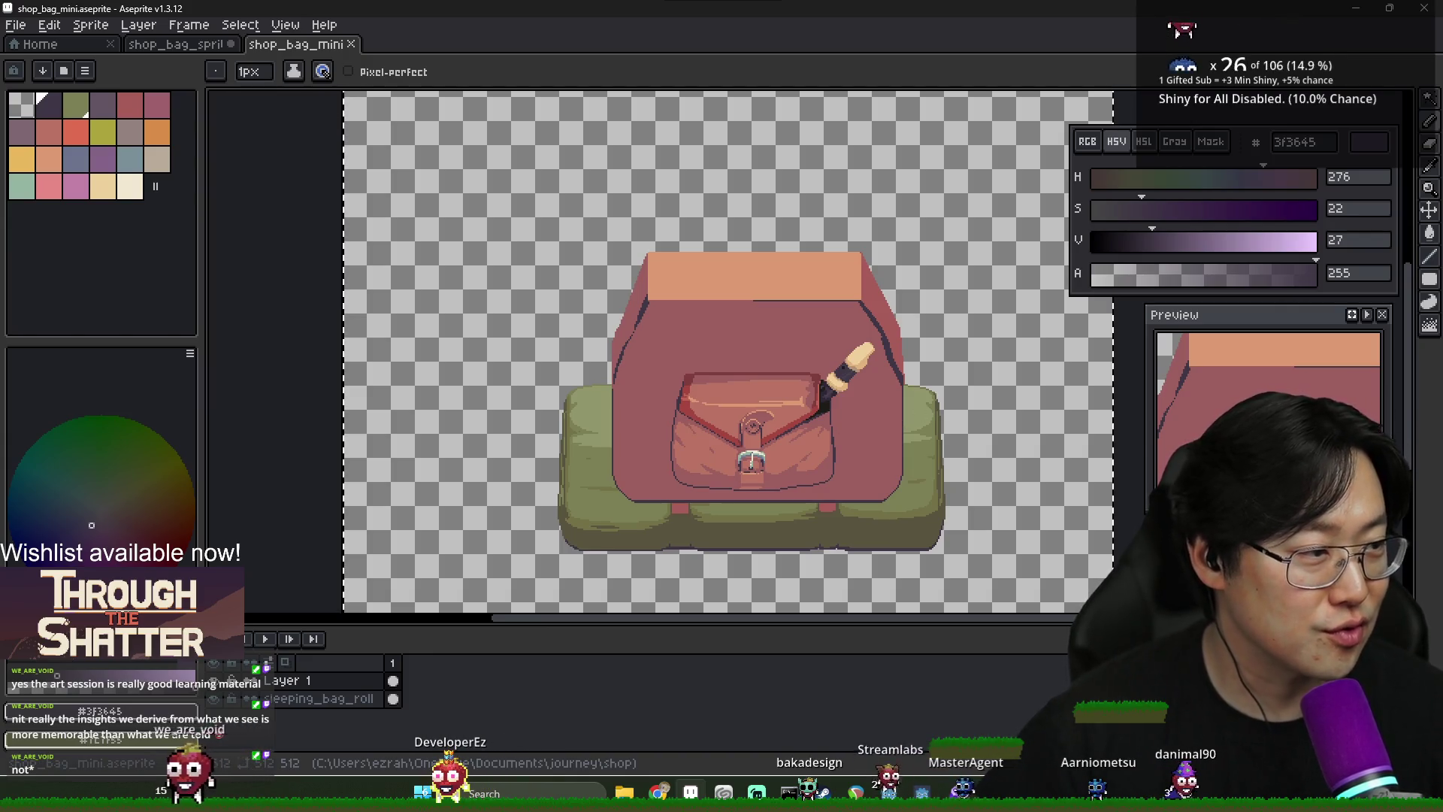
Save the shop_bag_mini backpack sprite
scroll(761, 360, "up", 1)
scroll(761, 360, "down", 1)
key("ctrl+s")
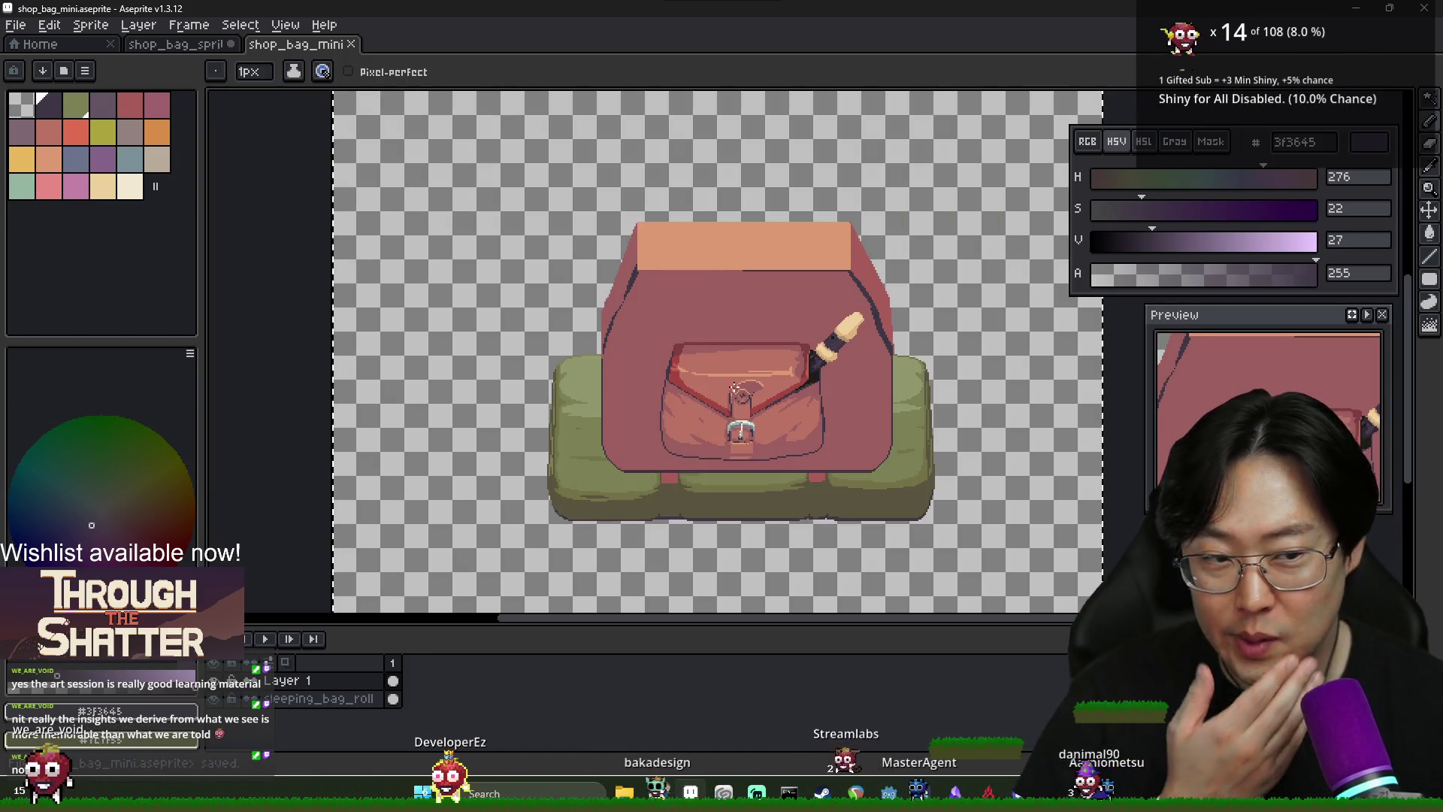
Eyedrop the bag body's muted pink #ba7364 as the drawing colour
scroll(767, 409, "down", 1)
scroll(737, 391, "up", 1)
key("alt")
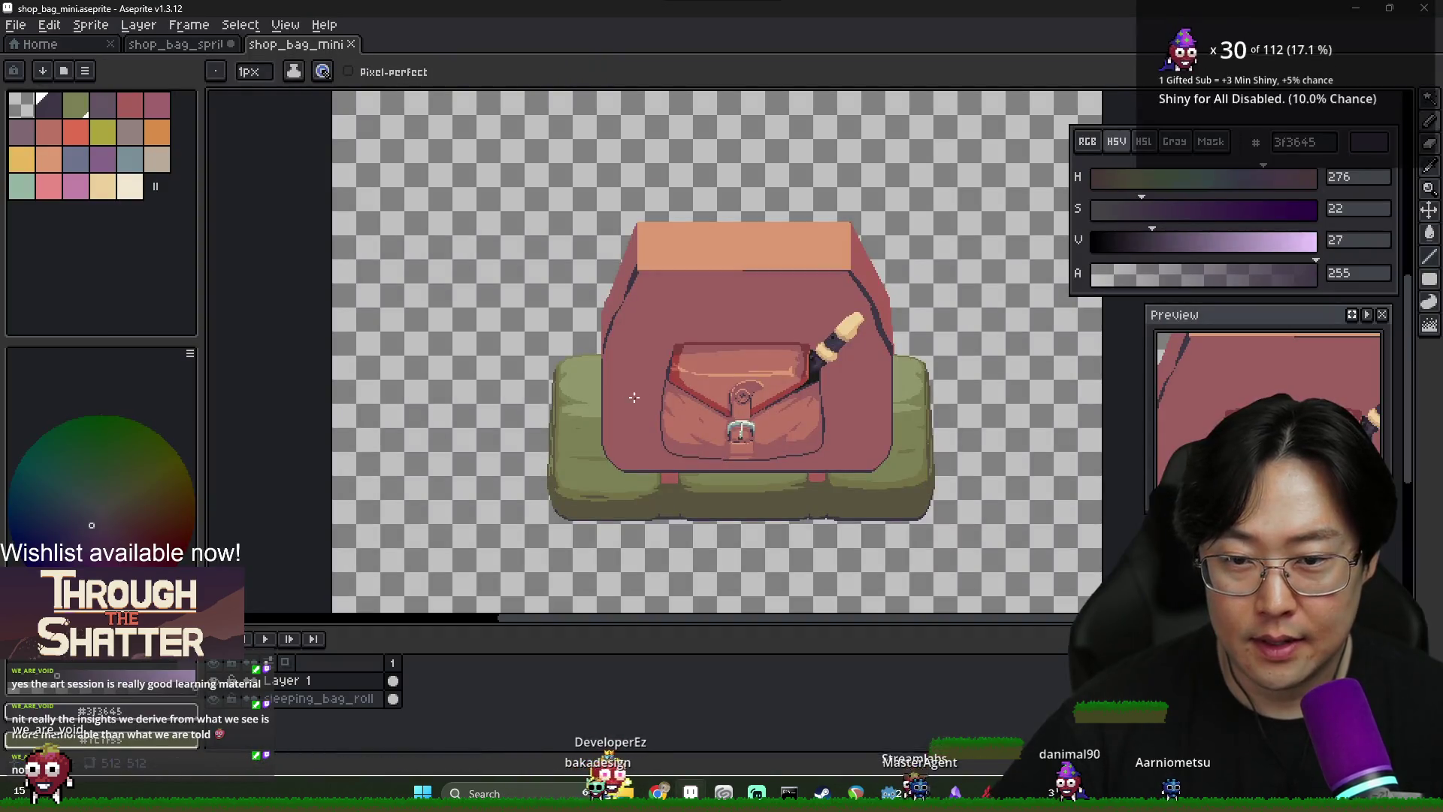
scroll(632, 434, "up", 2)
left_click(635, 434, "alt")
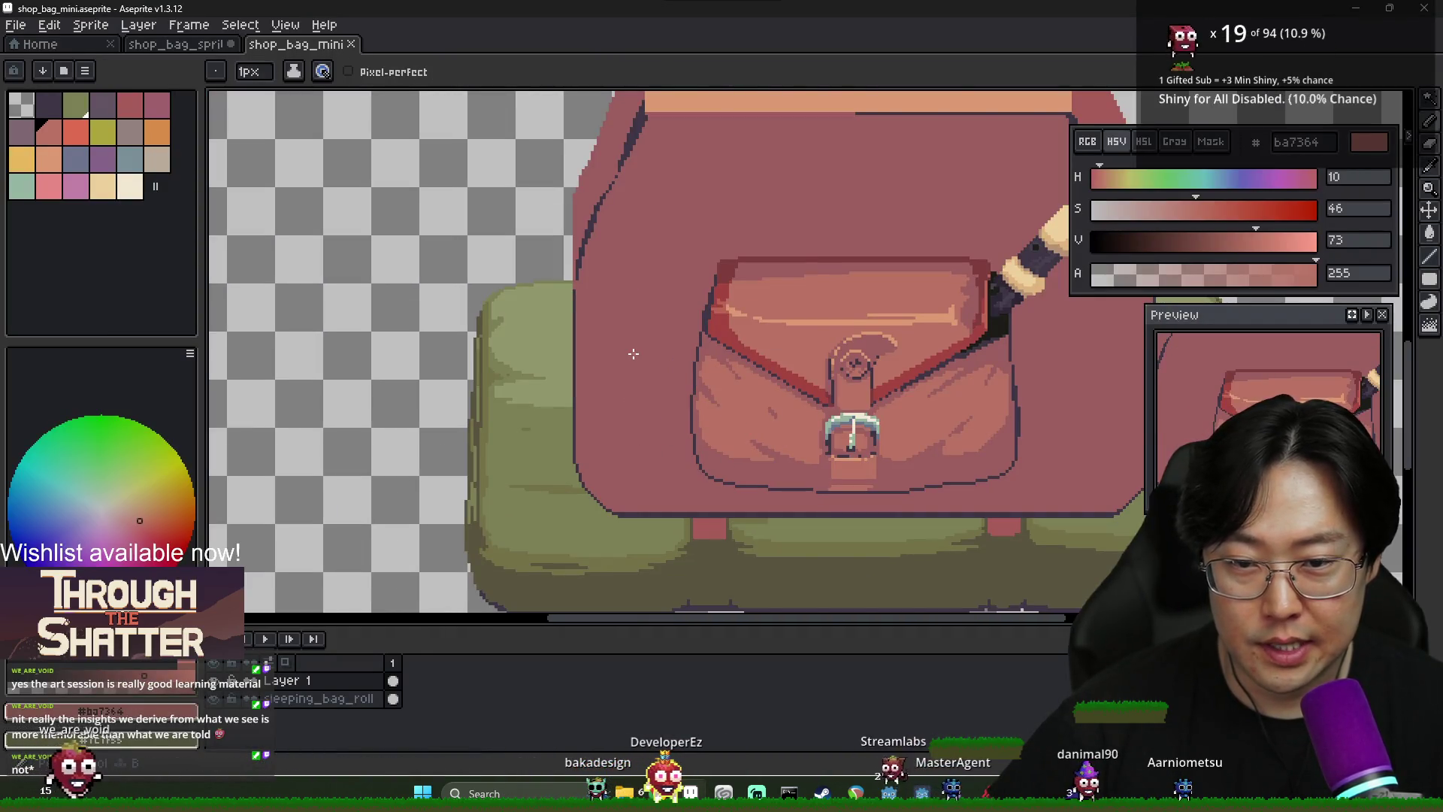
scroll(635, 421, "down", 3)
Close the recorder product page and image search tabs in Chrome, then return to Aseprite
key("alt+Tab")
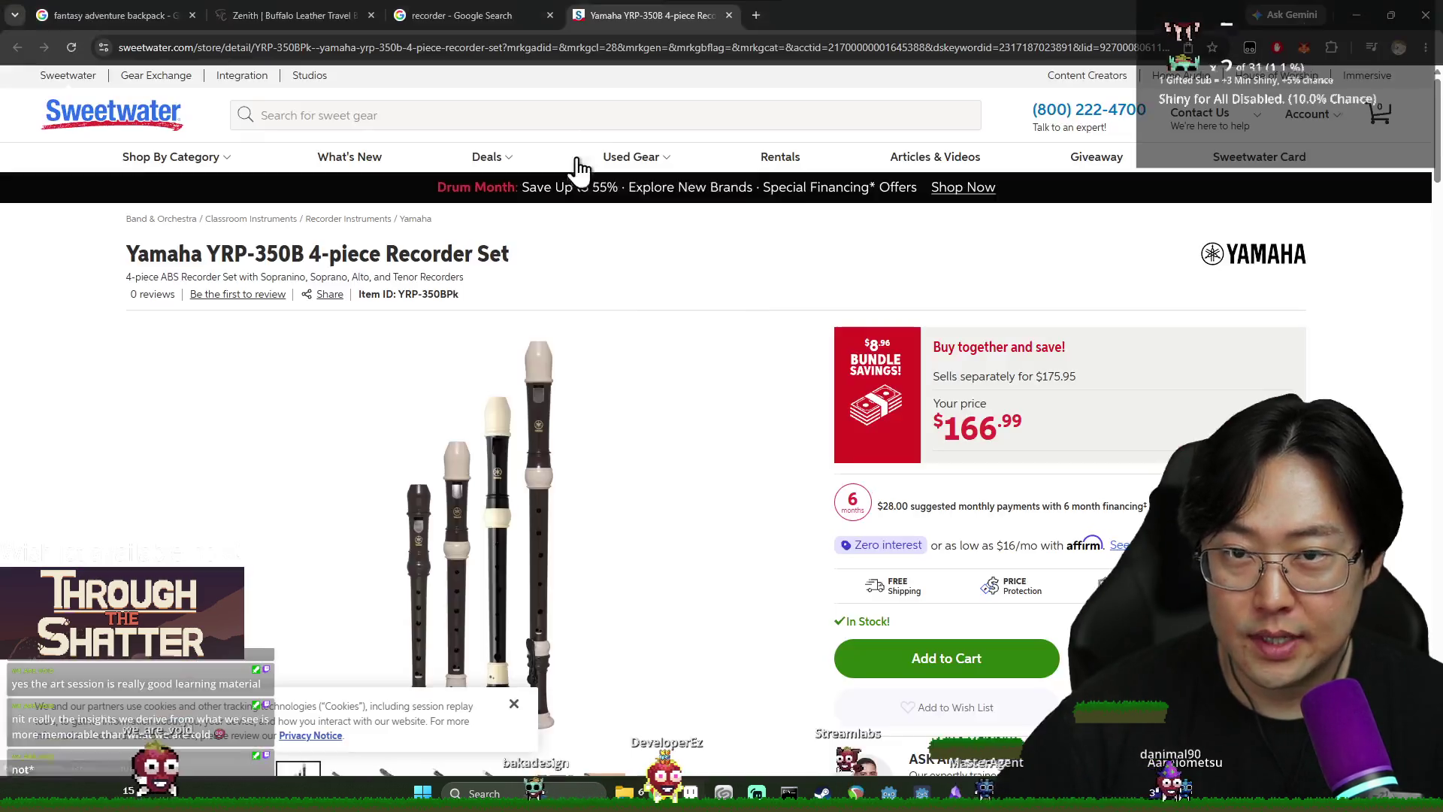
key("ctrl+w")
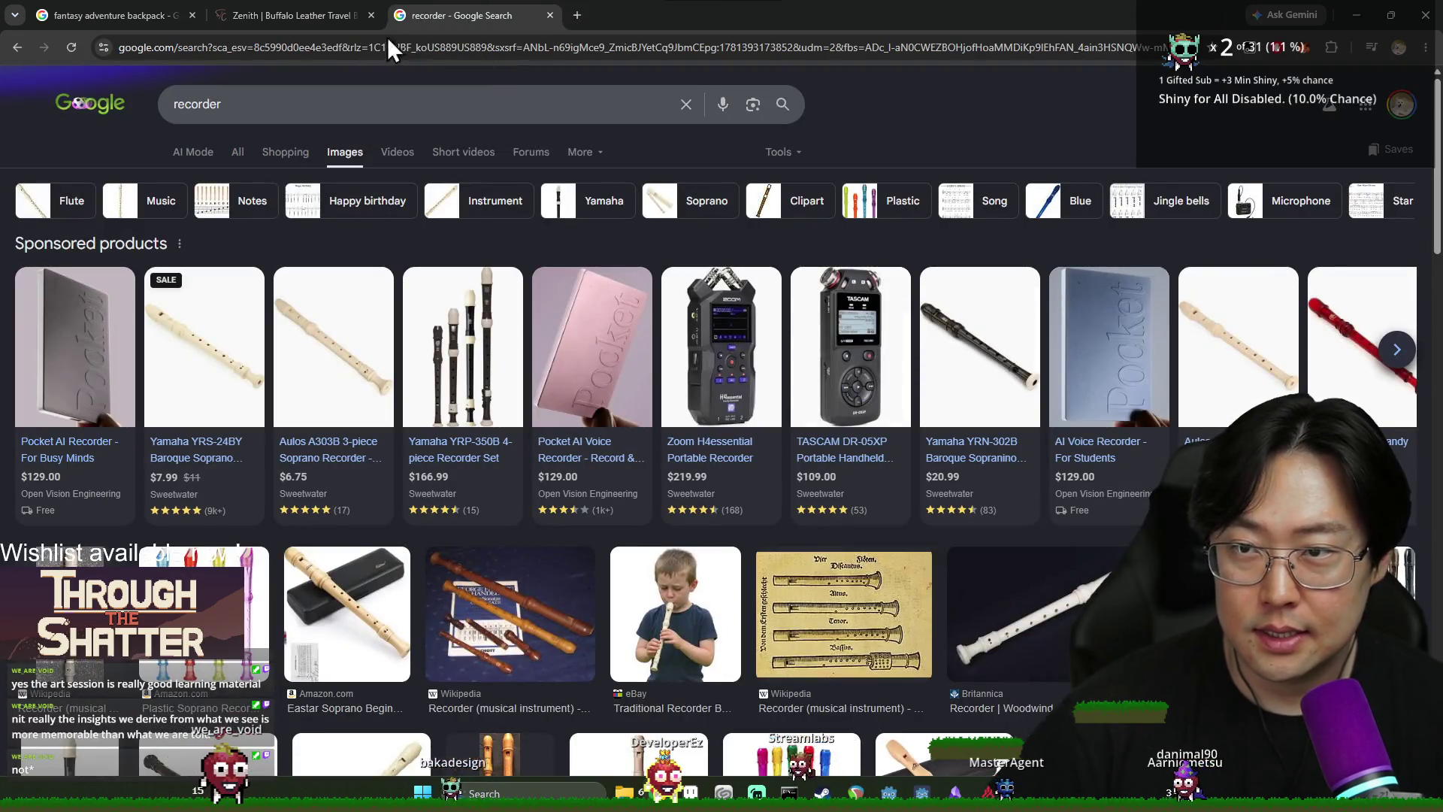
key("ctrl+w")
key("alt+Tab")
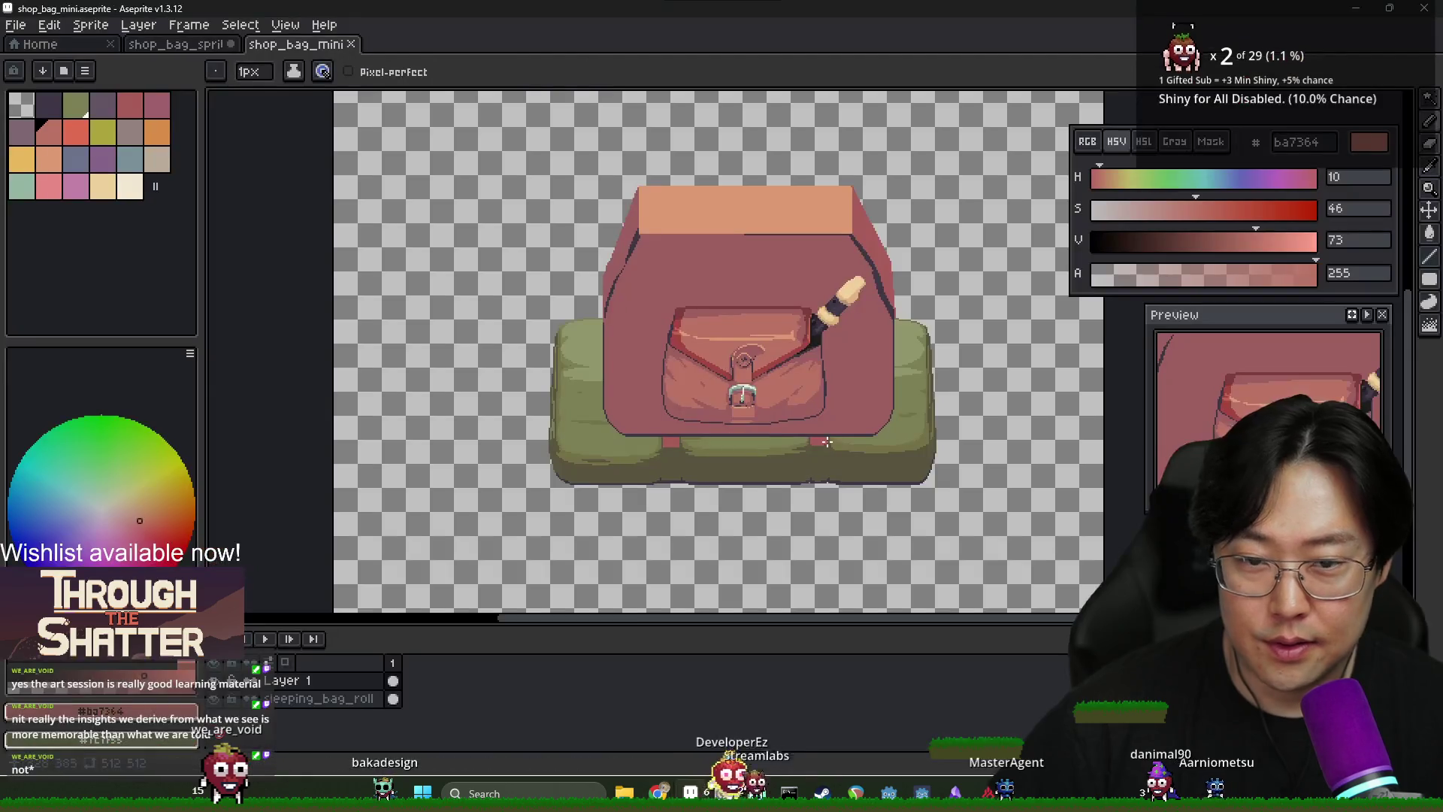
Save the sprite and bring the bag's left side into view
scroll(652, 322, "up", 2)
key("alt")
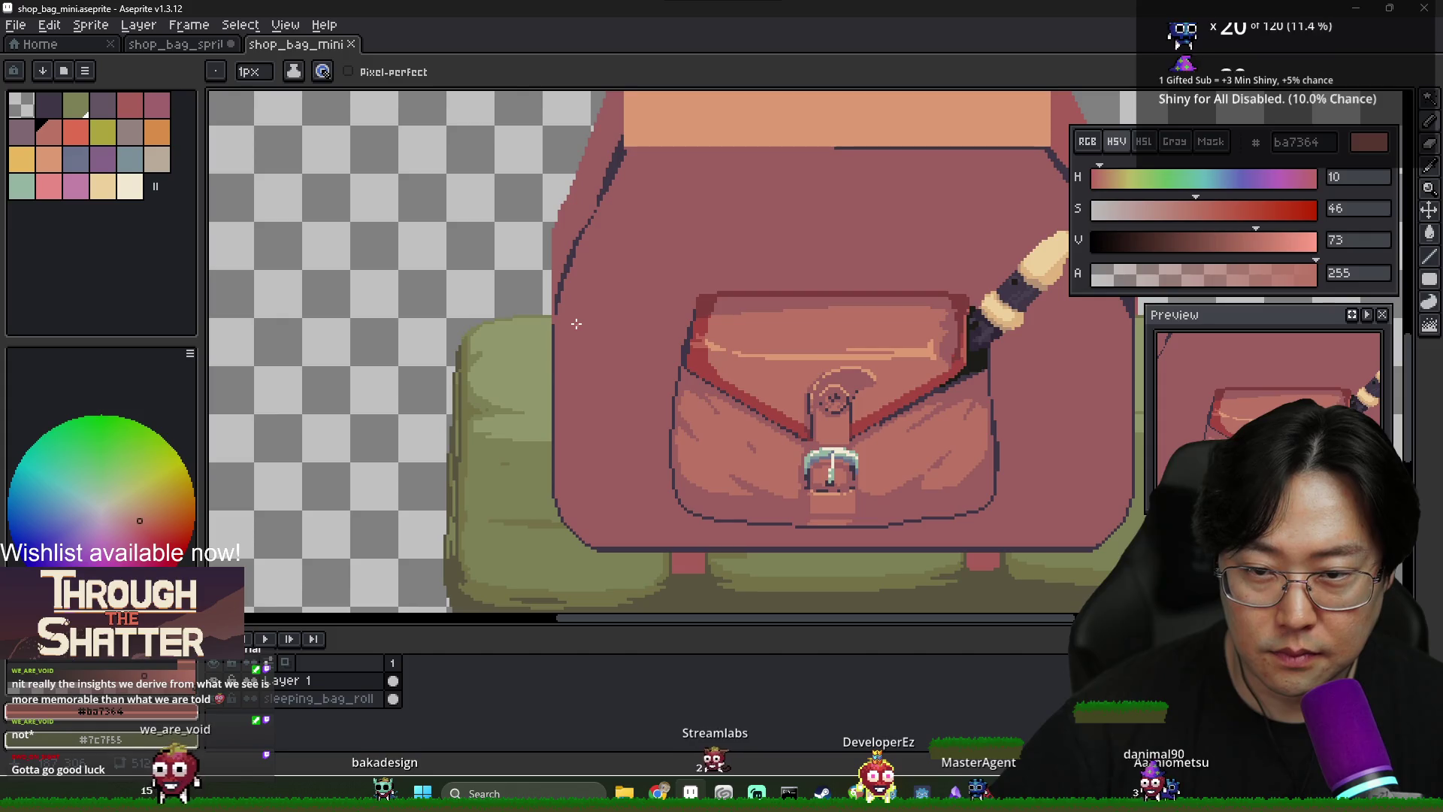
key("ctrl+s")
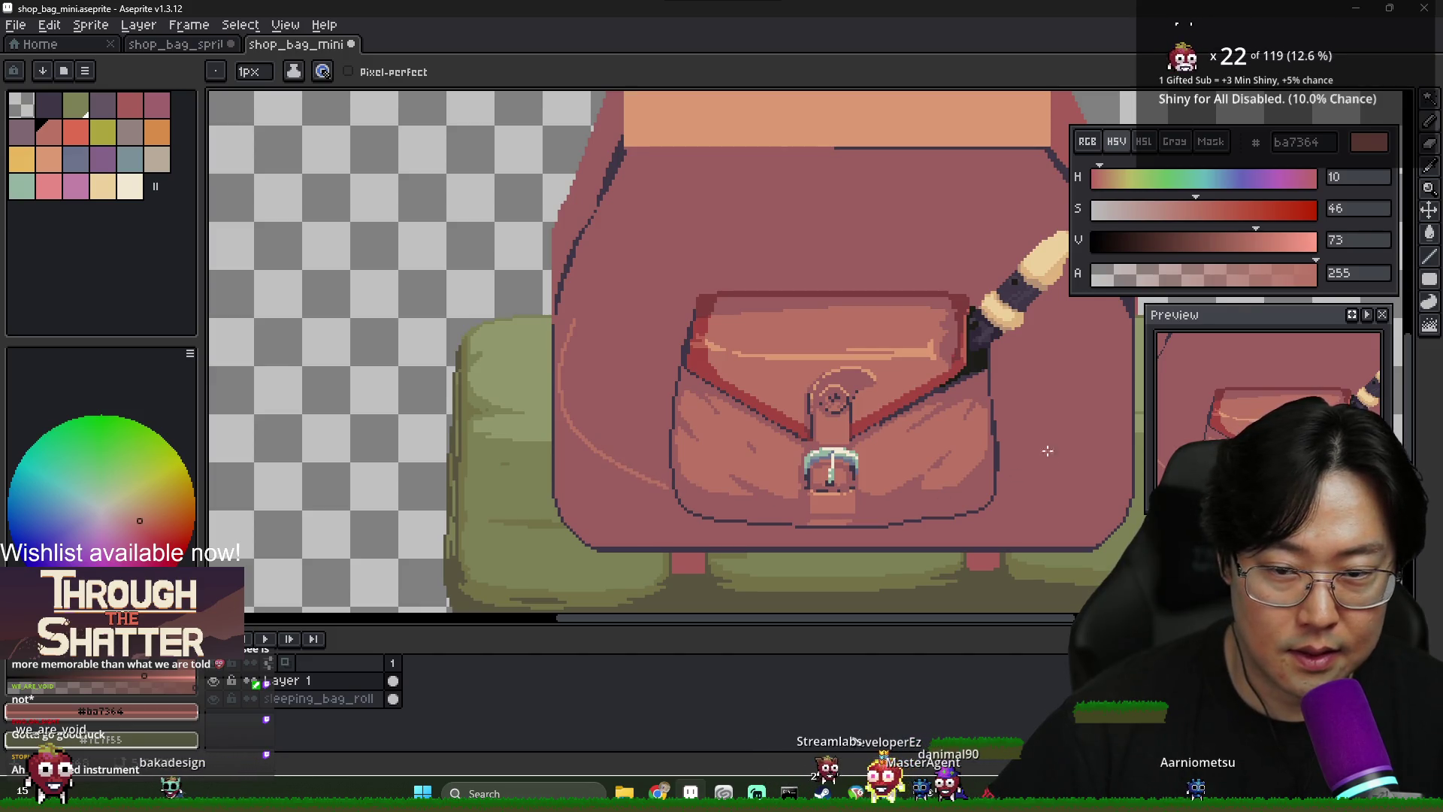
scroll(989, 387, "down", 2)
scroll(981, 377, "up", 2)
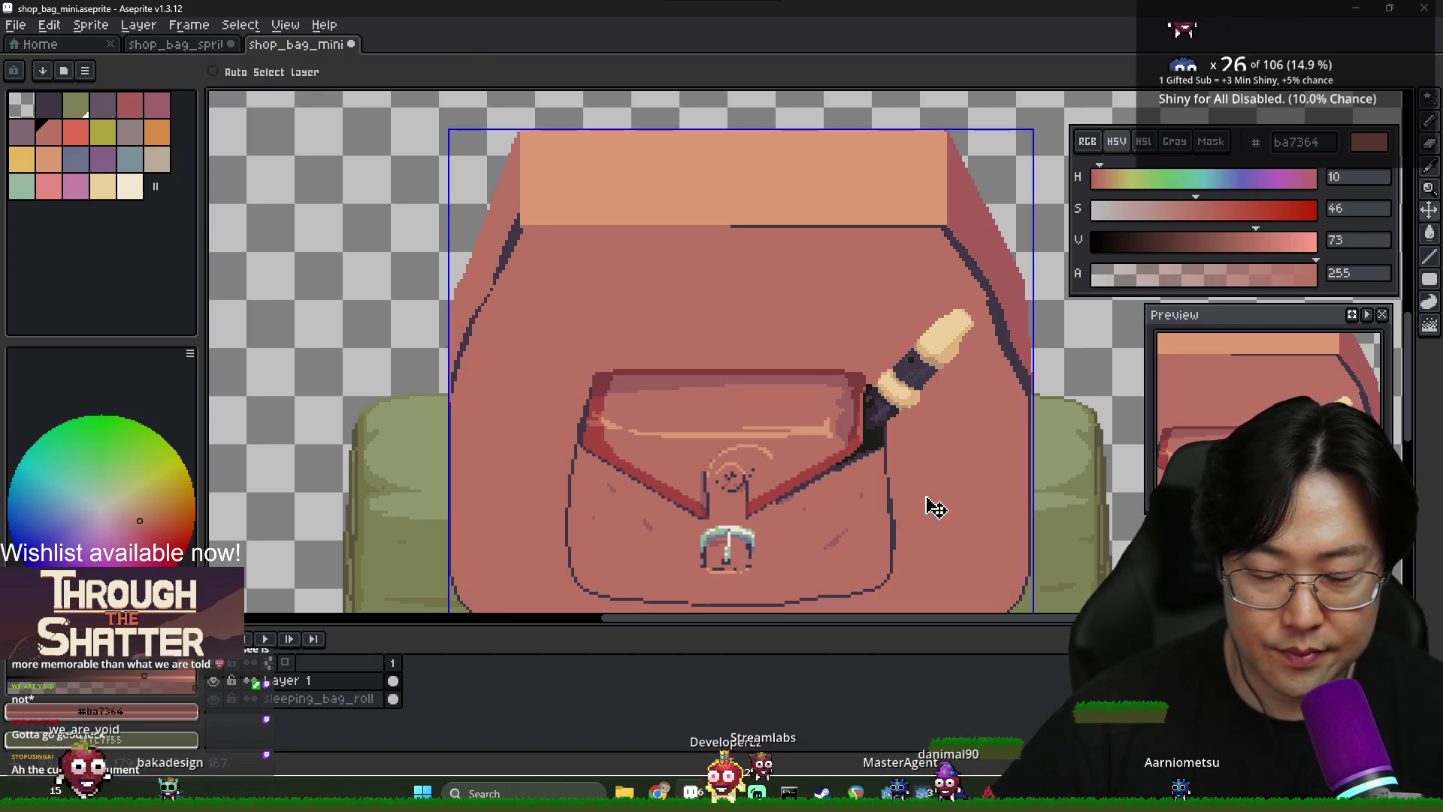
scroll(929, 503, "up", 2)
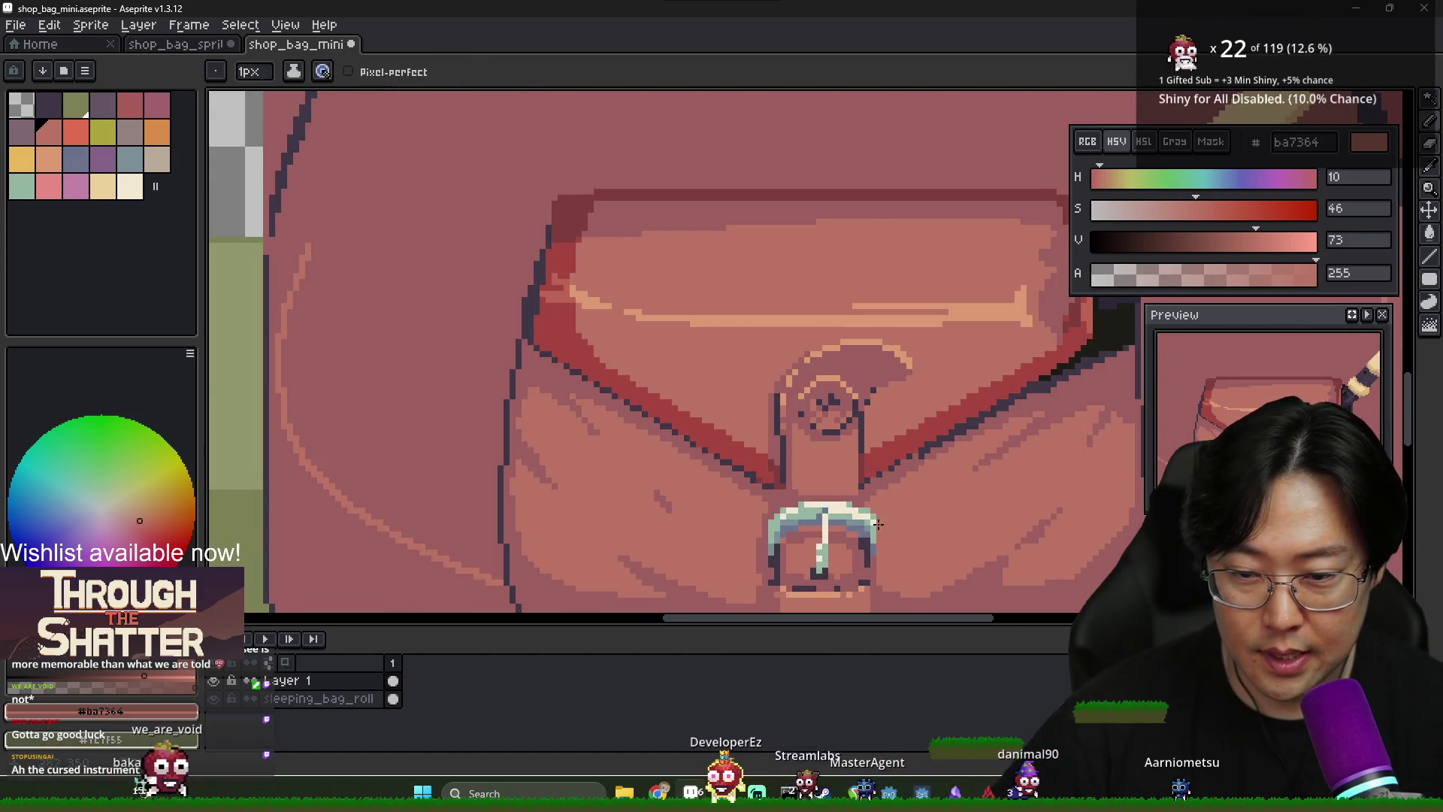
scroll(878, 524, "down", 2)
scroll(998, 301, "up", 1)
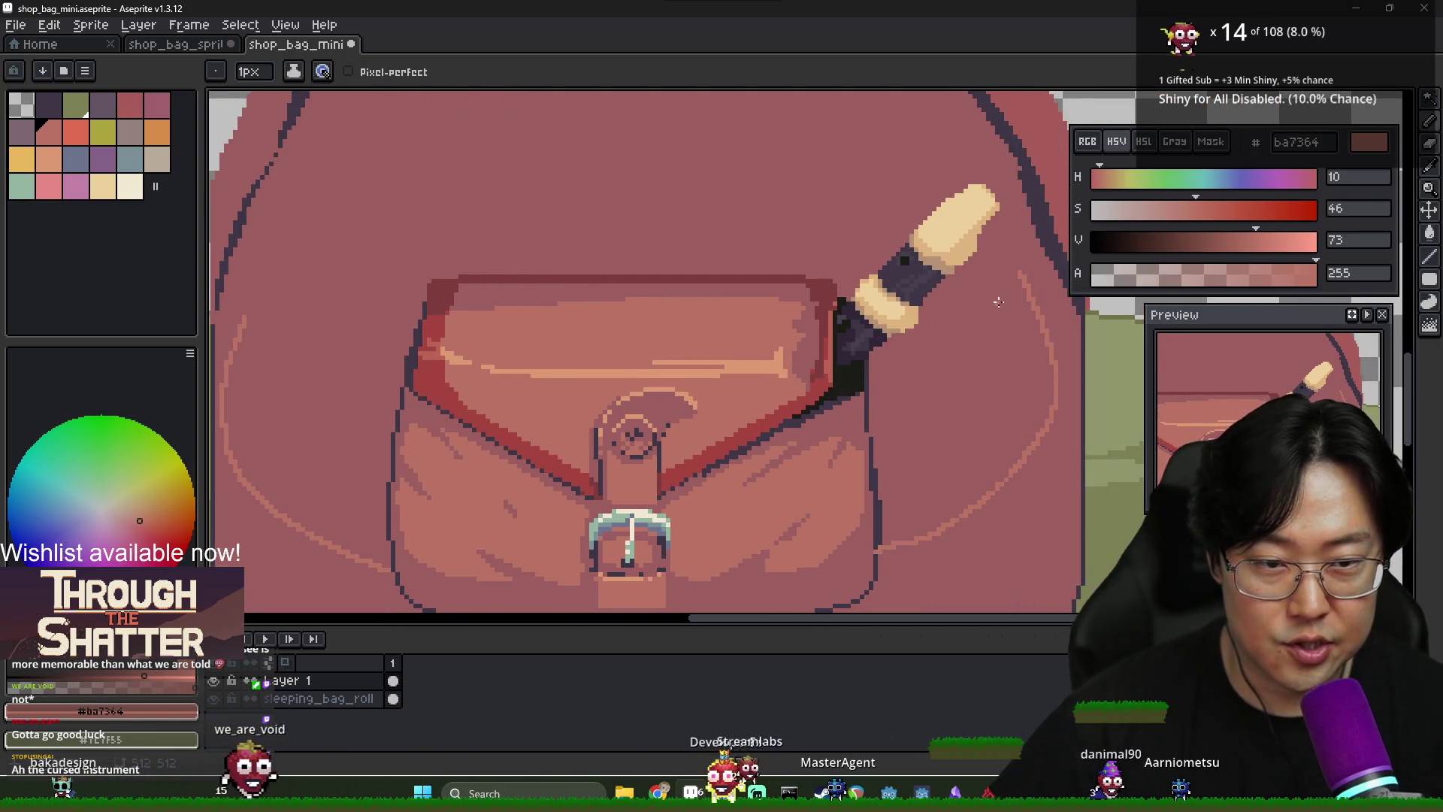
left_click_drag(245, 357, 571, 360)
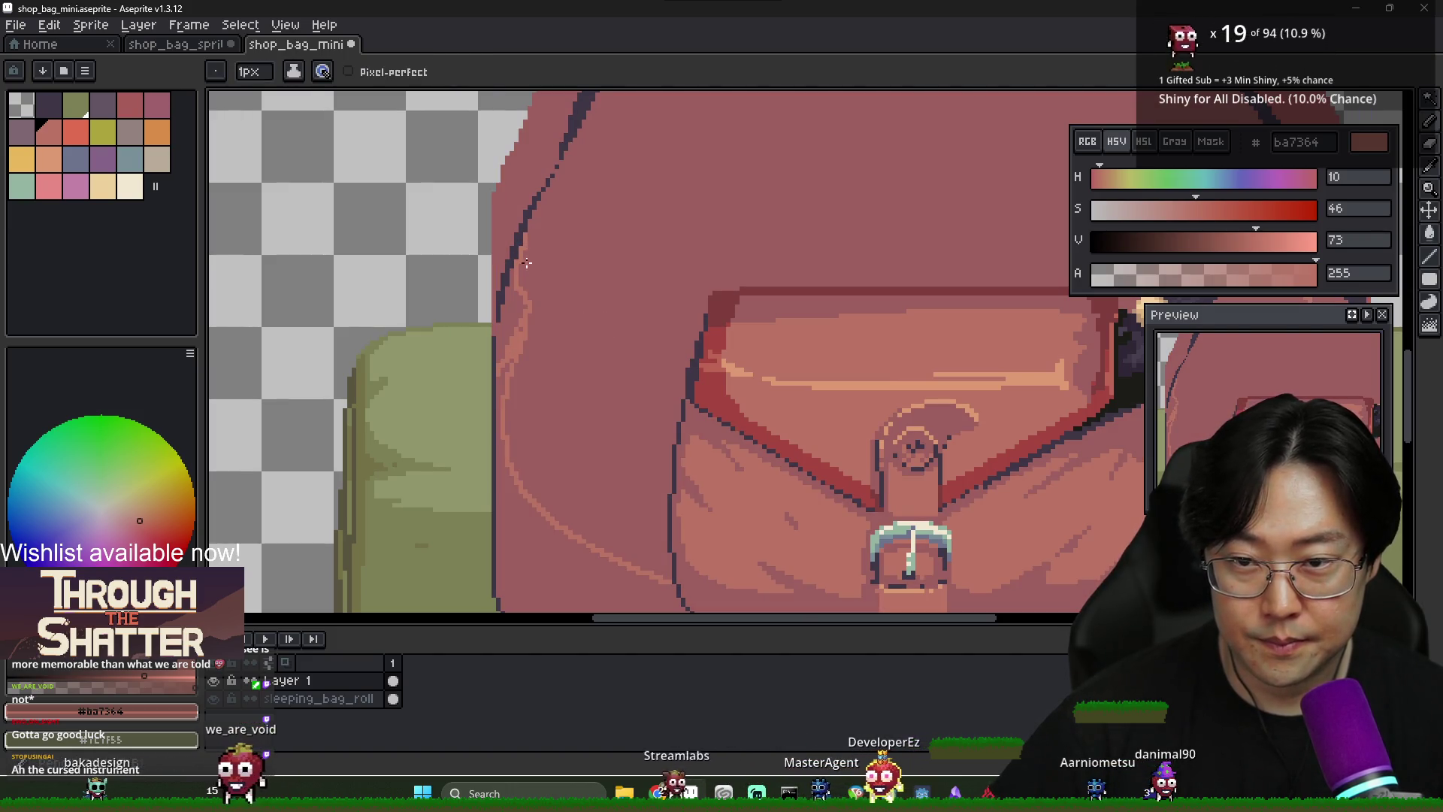
scroll(675, 287, "down", 3)
scroll(617, 248, "up", 3)
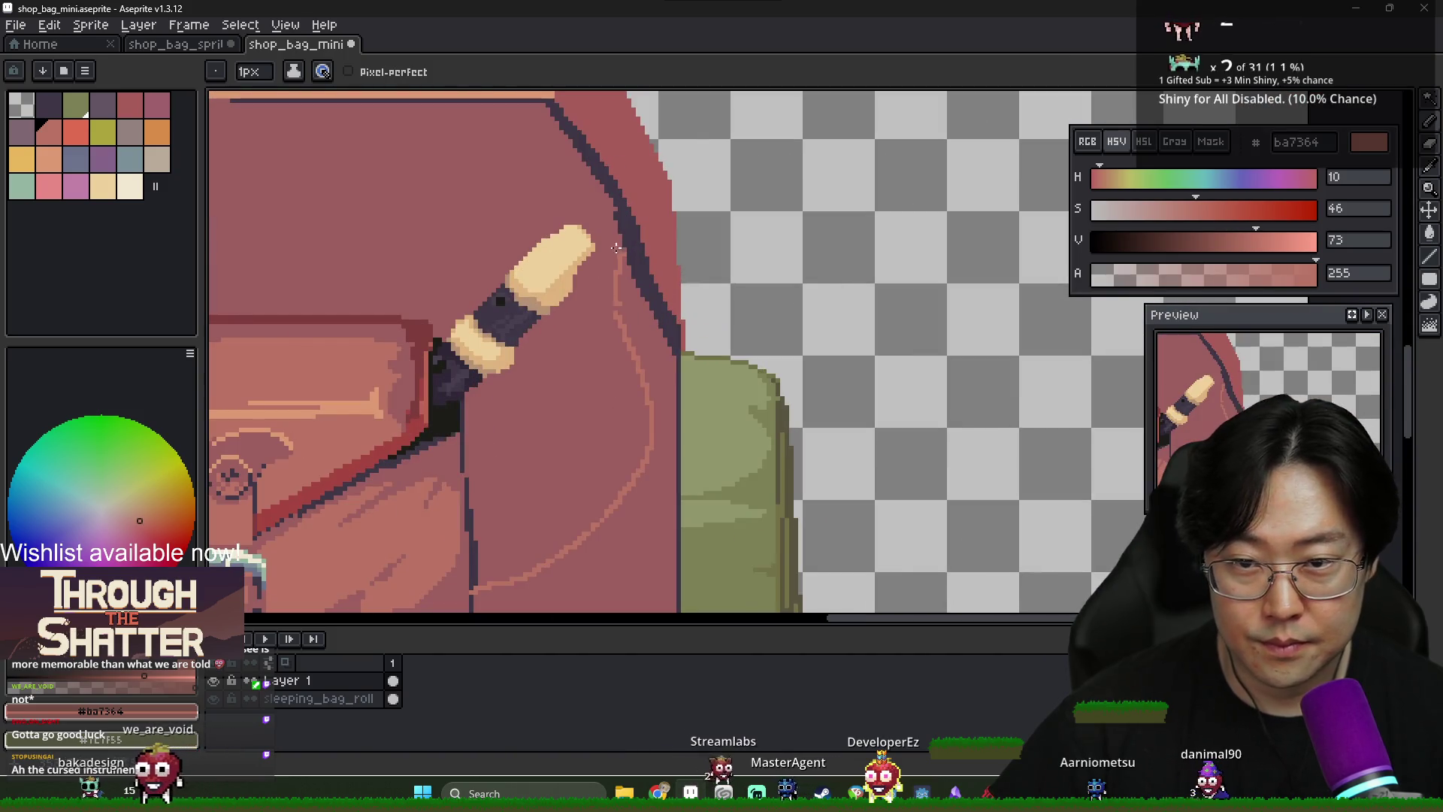
Test a lighter Paint Bucket fill on the bag body three times, undoing each
key("g")
scroll(650, 430, "down", 2)
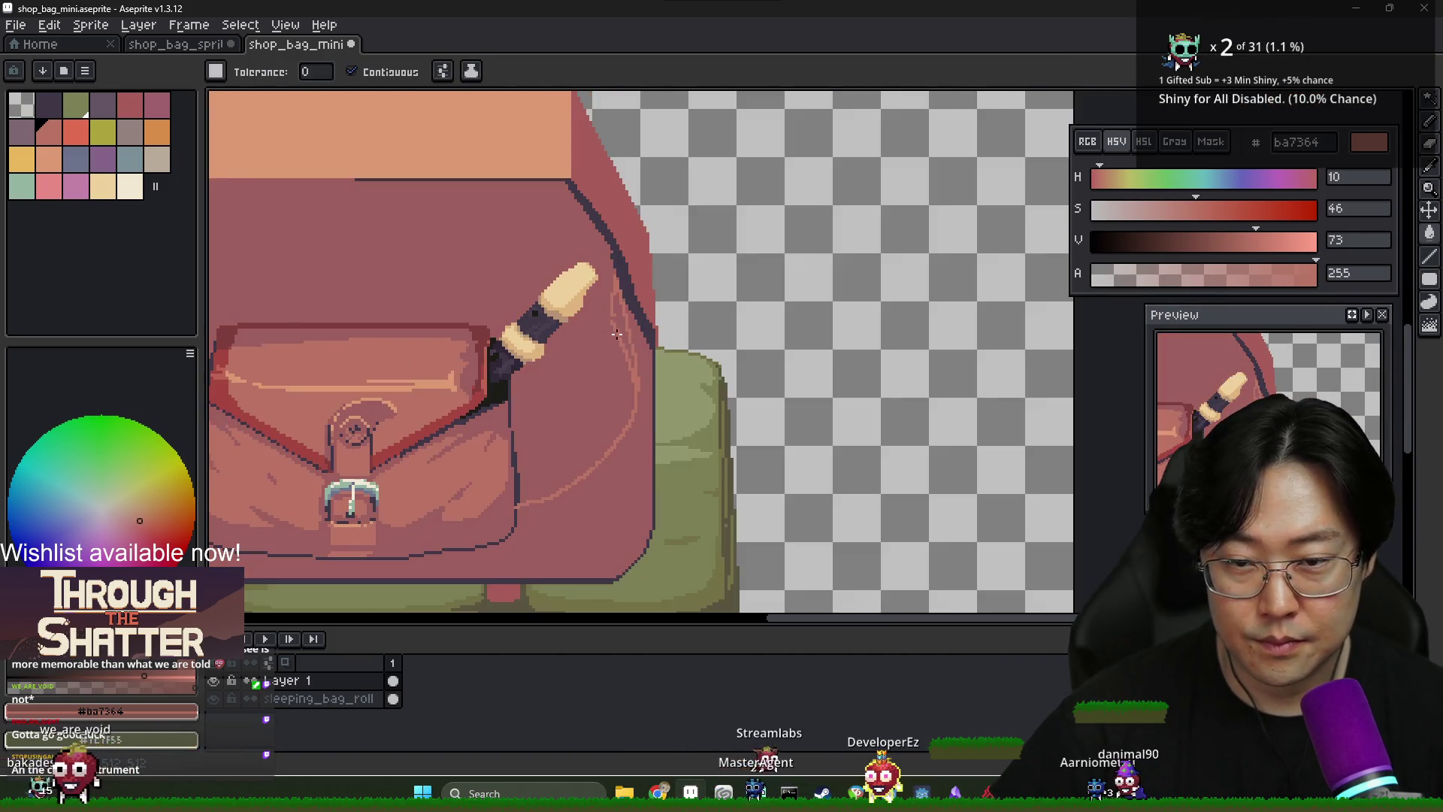
left_click_drag(535, 483, 679, 364)
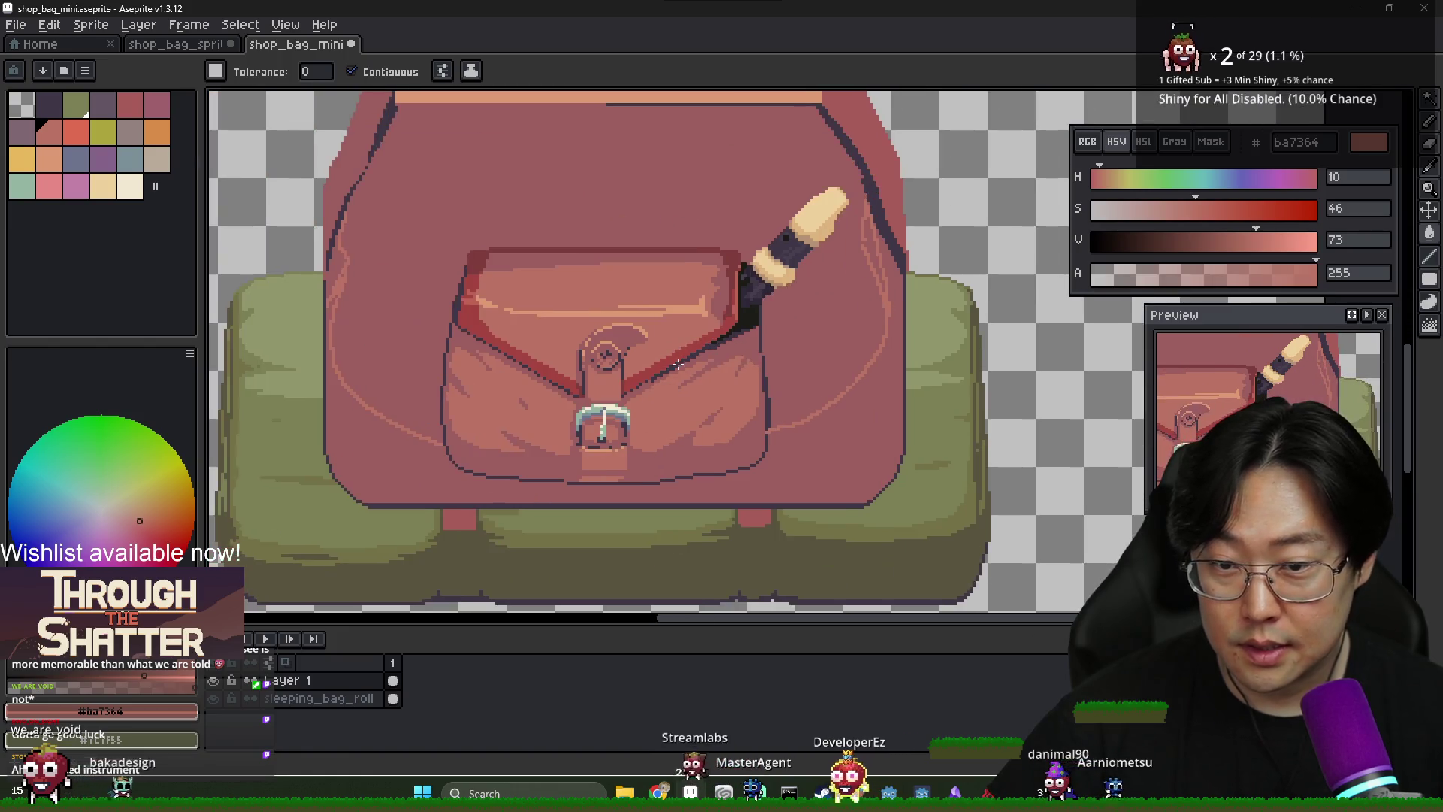
left_click(406, 331)
key("ctrl+z")
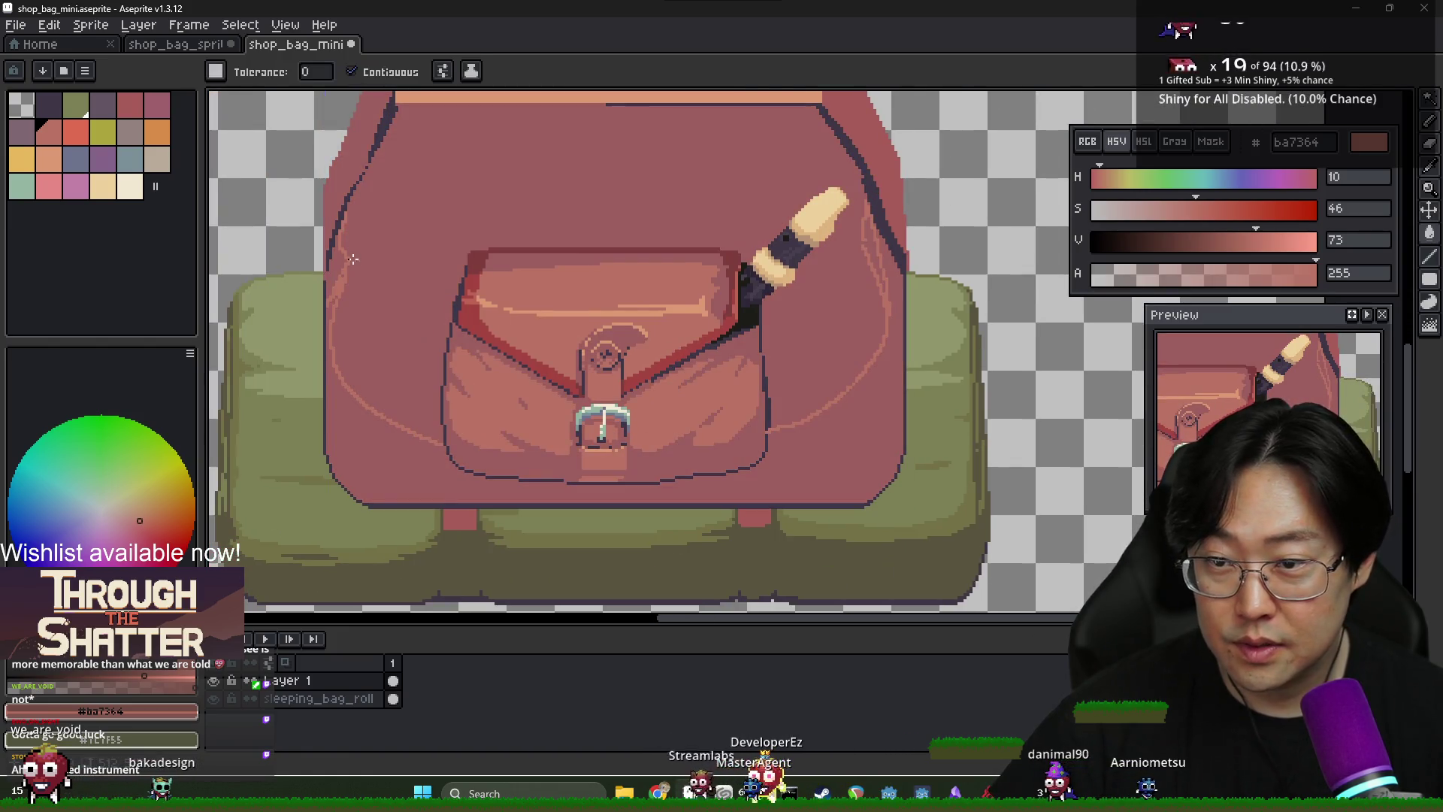
scroll(368, 190, "up", 3)
left_click(383, 149)
key("ctrl+z")
scroll(382, 149, "down", 3)
left_click(436, 263)
key("ctrl+z")
Select the bag's main body colour area with the Magic Wand
scroll(776, 451, "up", 1)
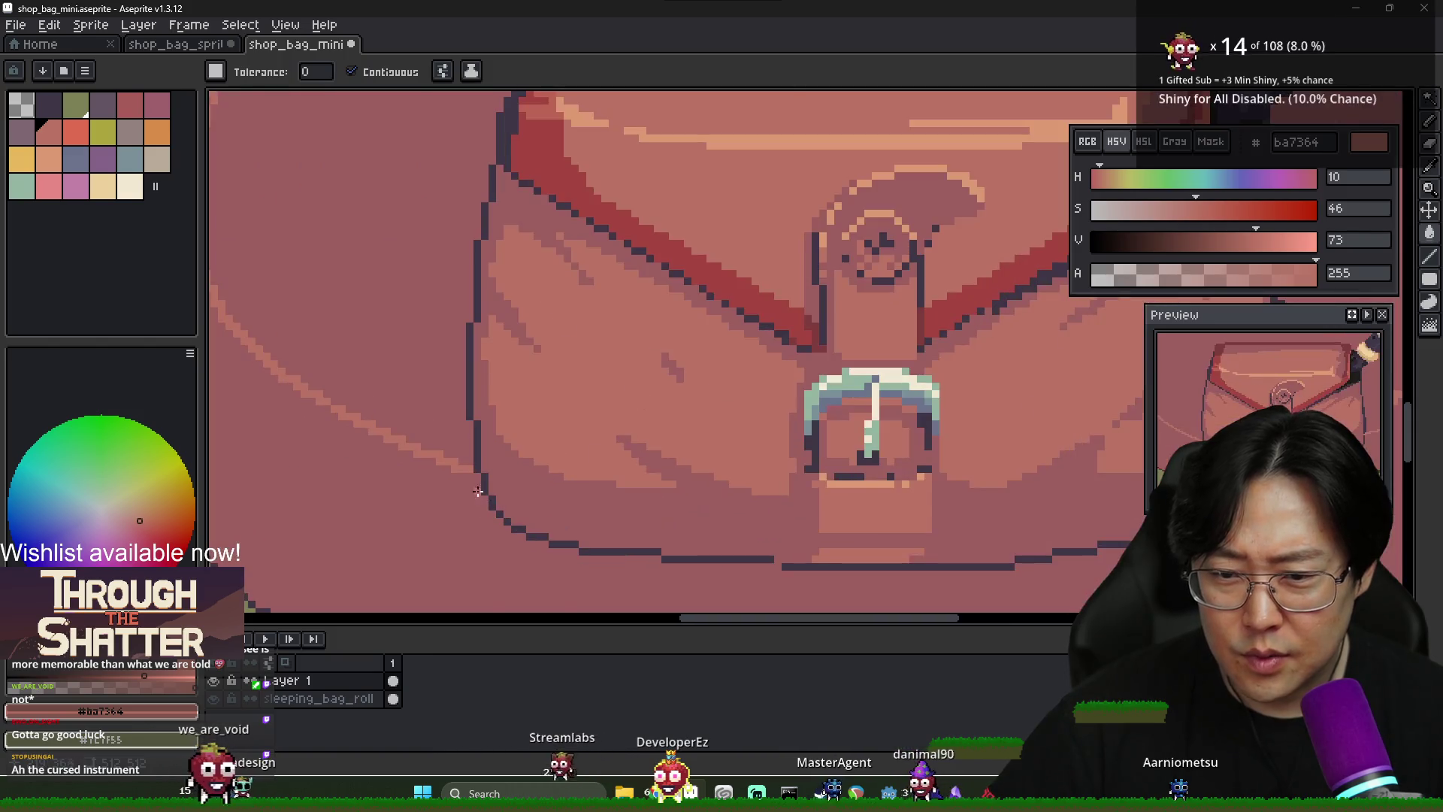
scroll(776, 451, "down", 3)
scroll(776, 451, "up", 3)
scroll(804, 262, "down", 1)
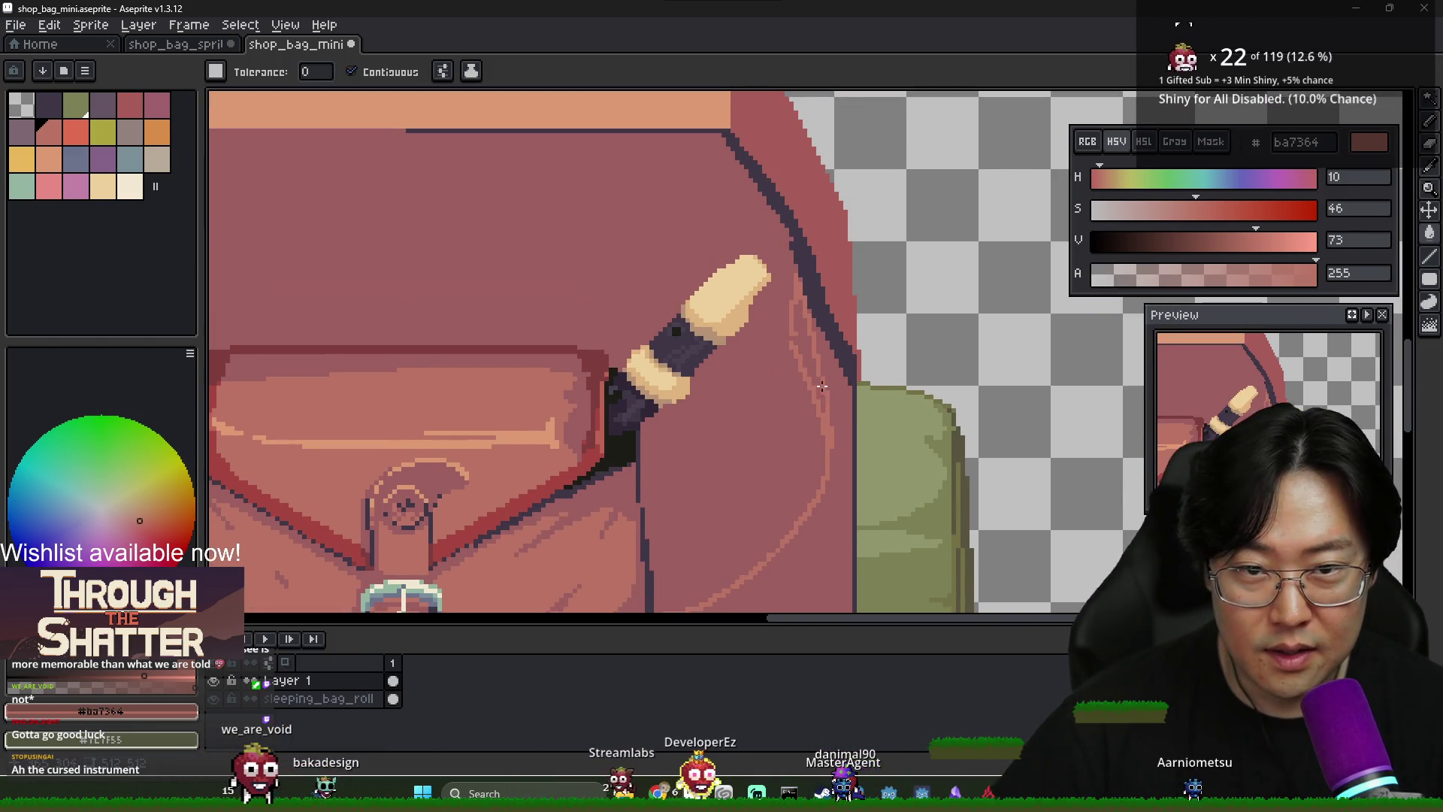
scroll(805, 262, "down", 3)
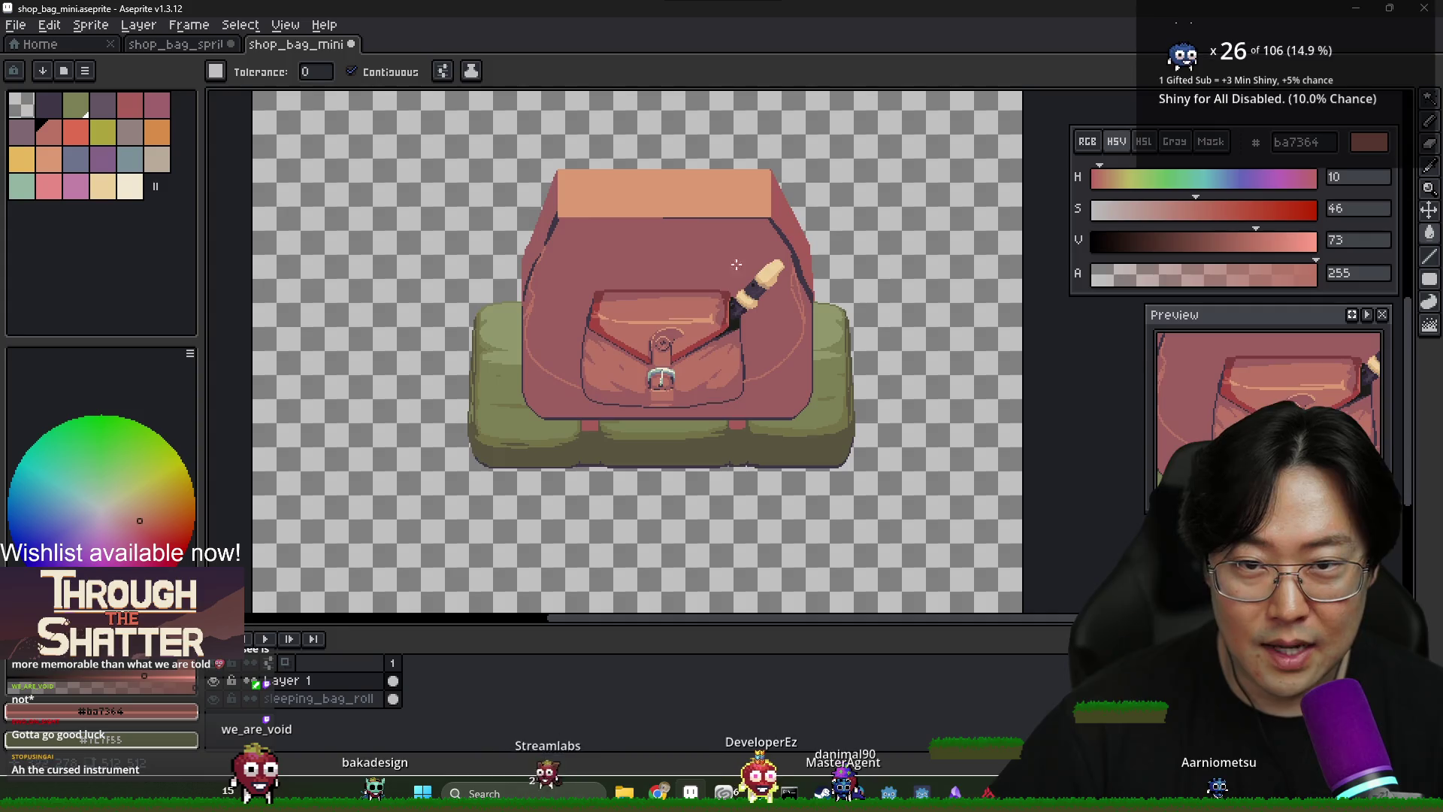
left_click(674, 260)
key("v")
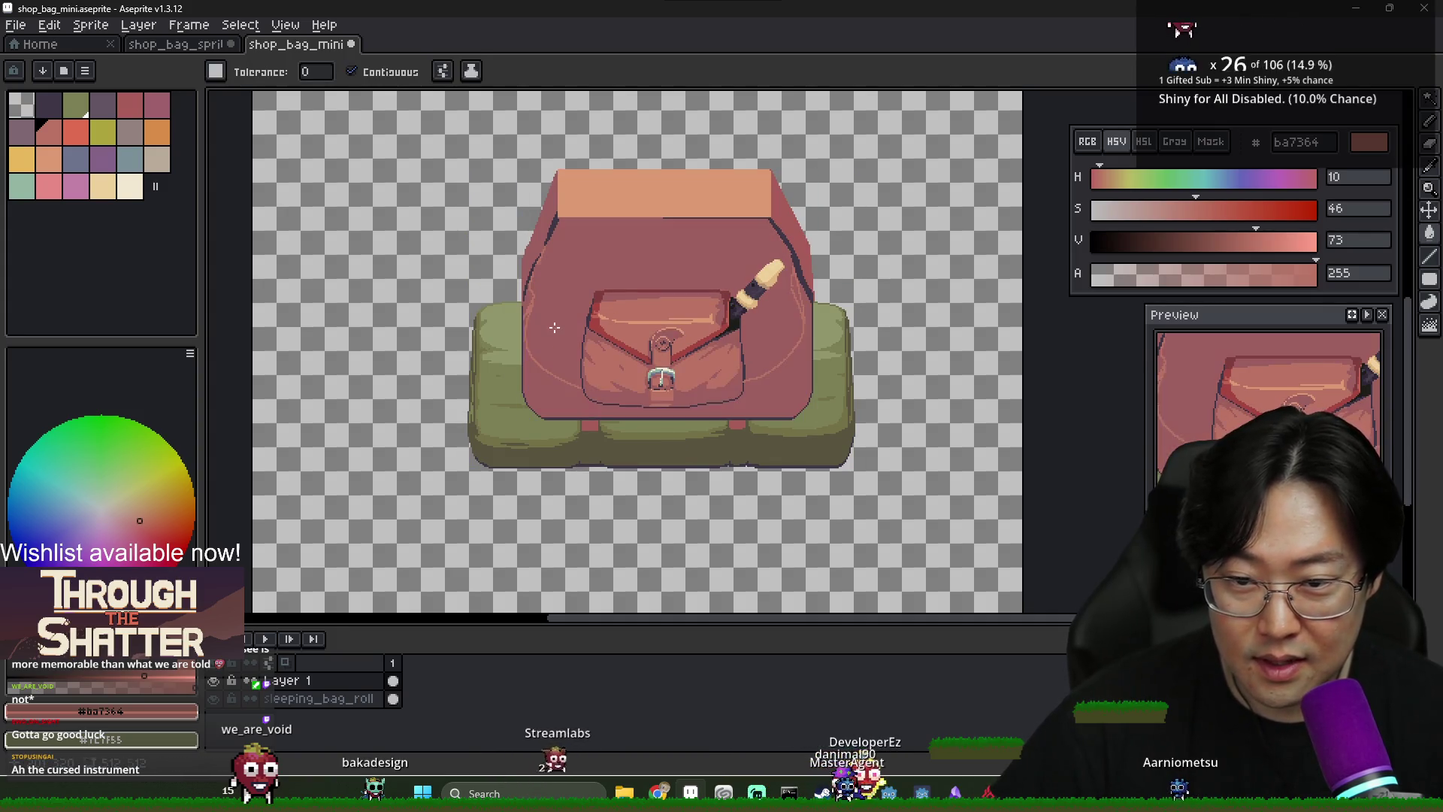
scroll(567, 348, "up", 4)
scroll(491, 208, "down", 1)
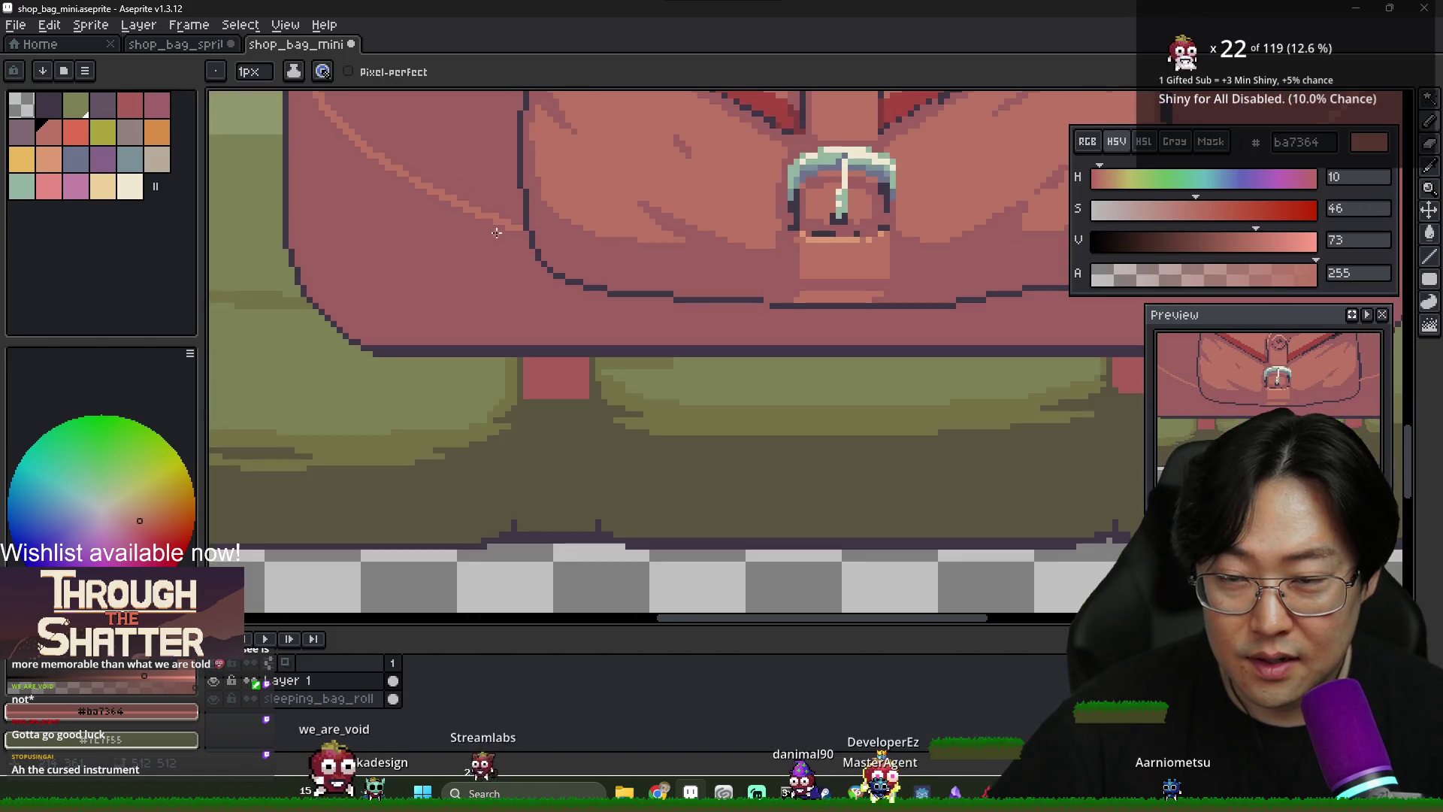
key("g")
scroll(492, 209, "up", 4)
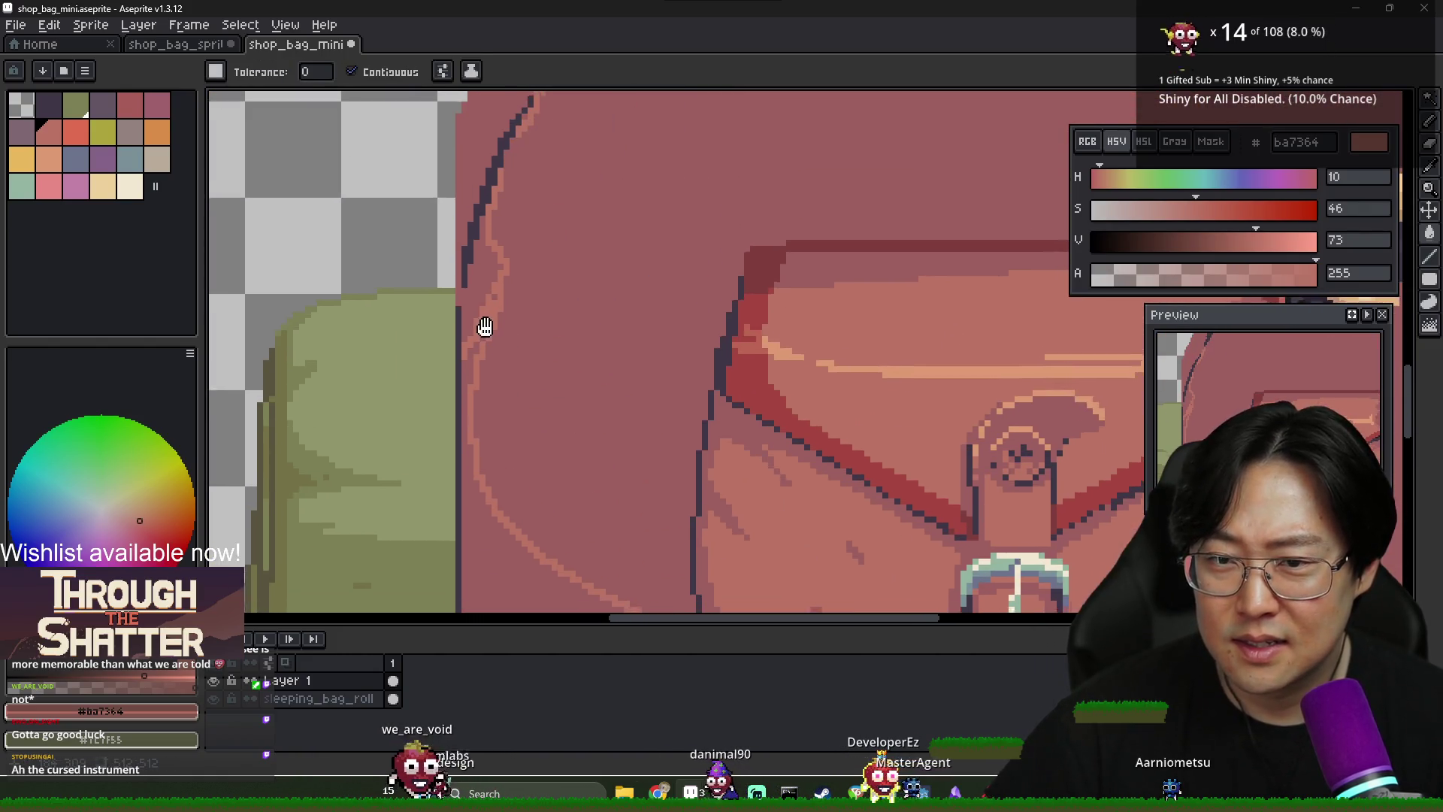
scroll(489, 182, "down", 2)
scroll(789, 296, "up", 2)
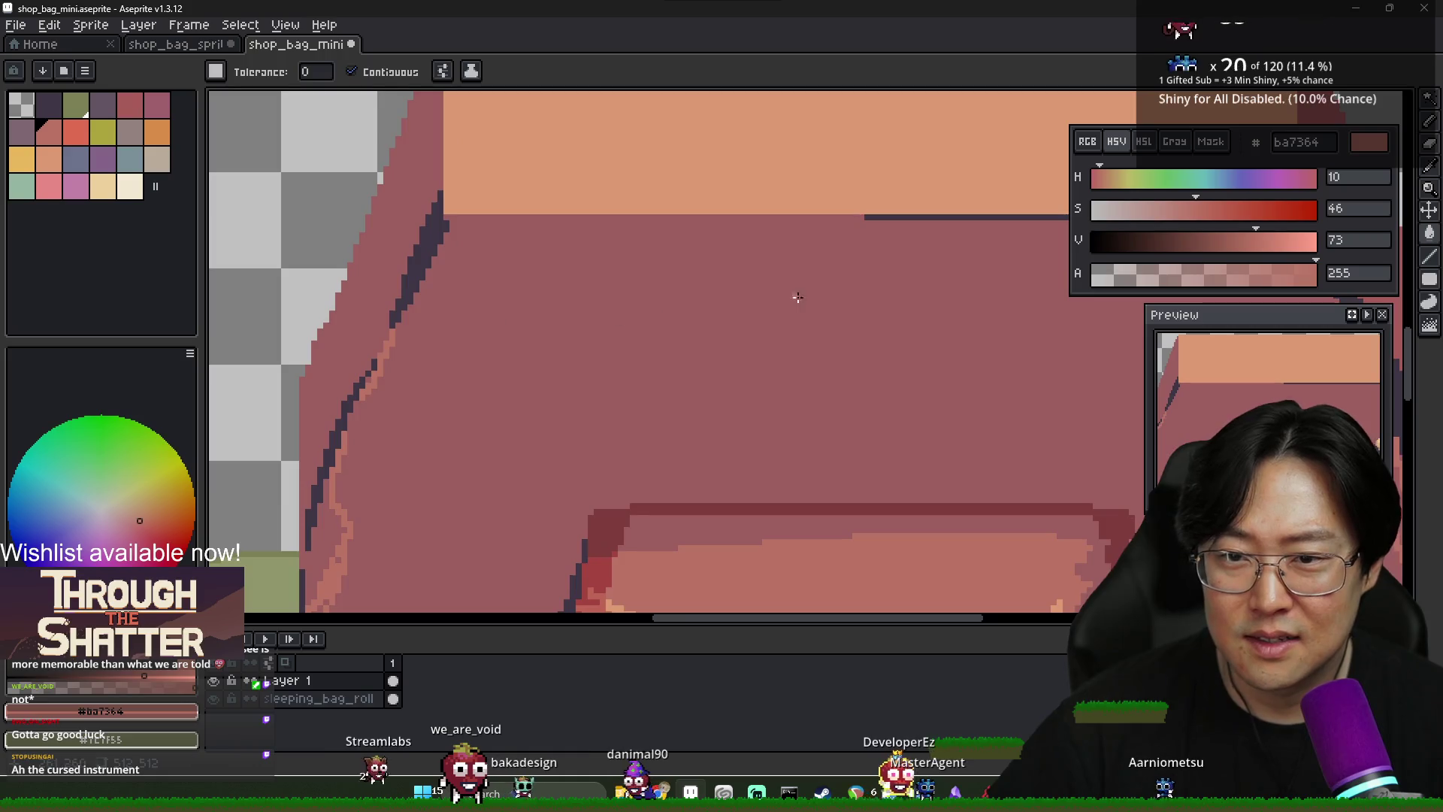
key("w")
left_click(483, 354)
scroll(483, 355, "down", 2)
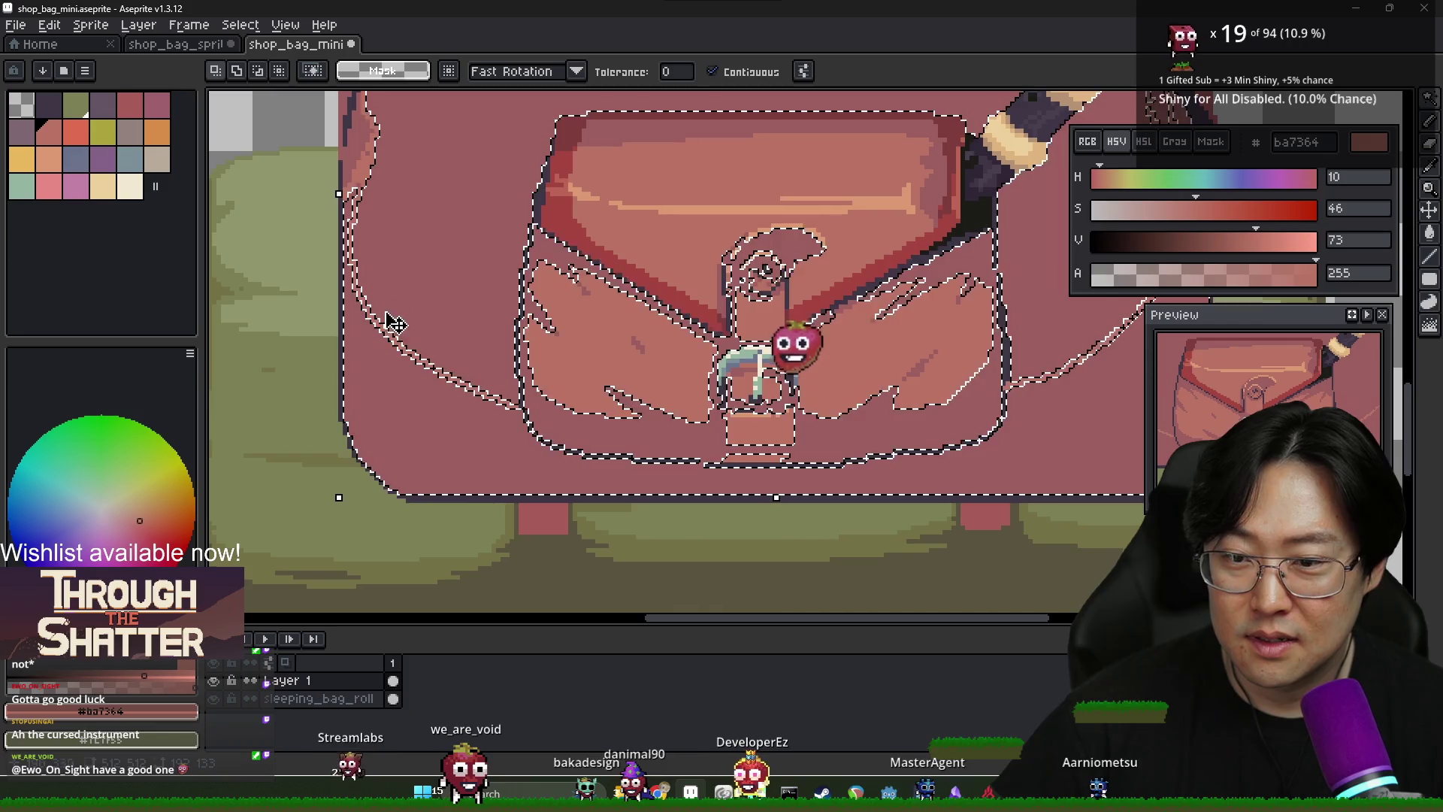
scroll(580, 413, "down", 1)
scroll(752, 348, "up", 2)
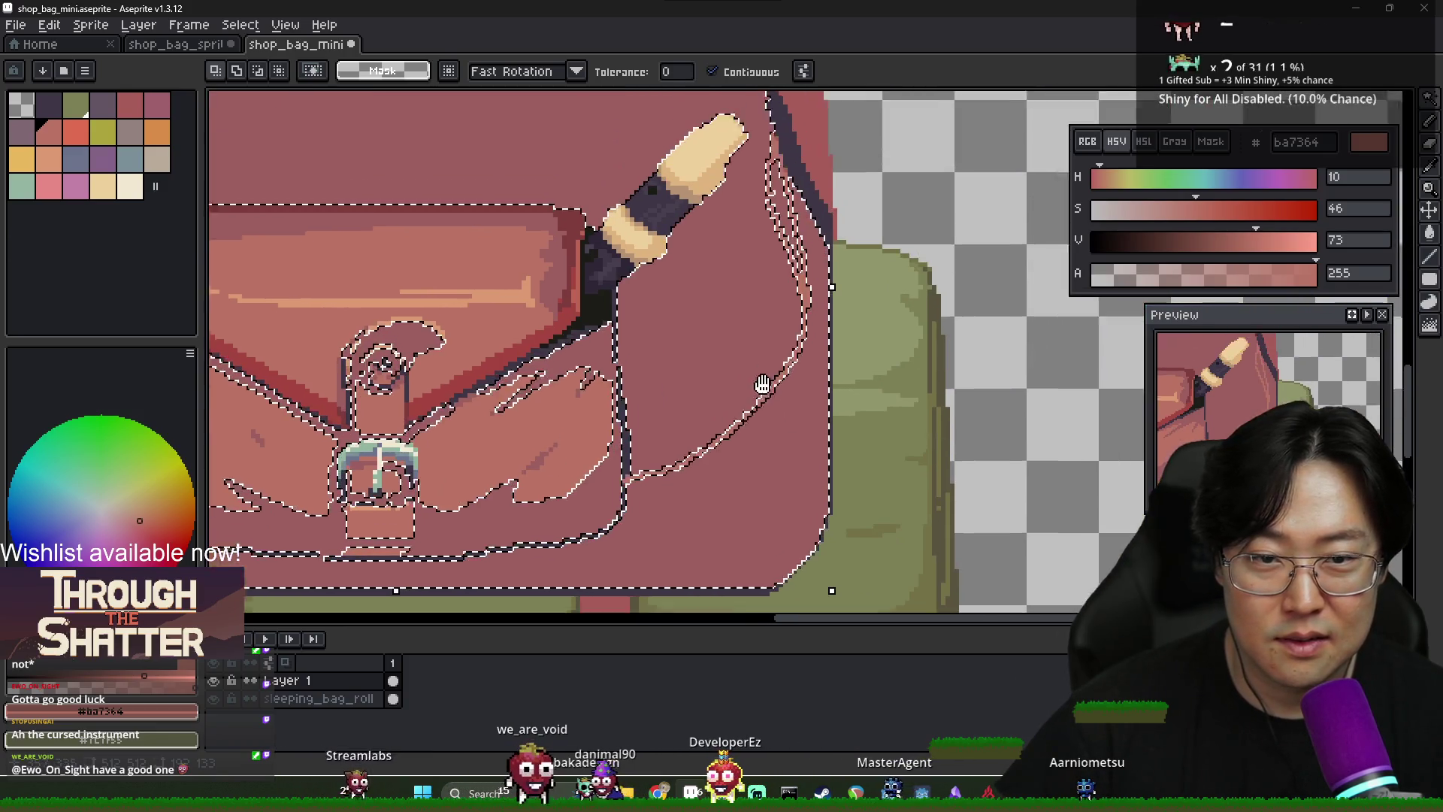
scroll(806, 349, "down", 5)
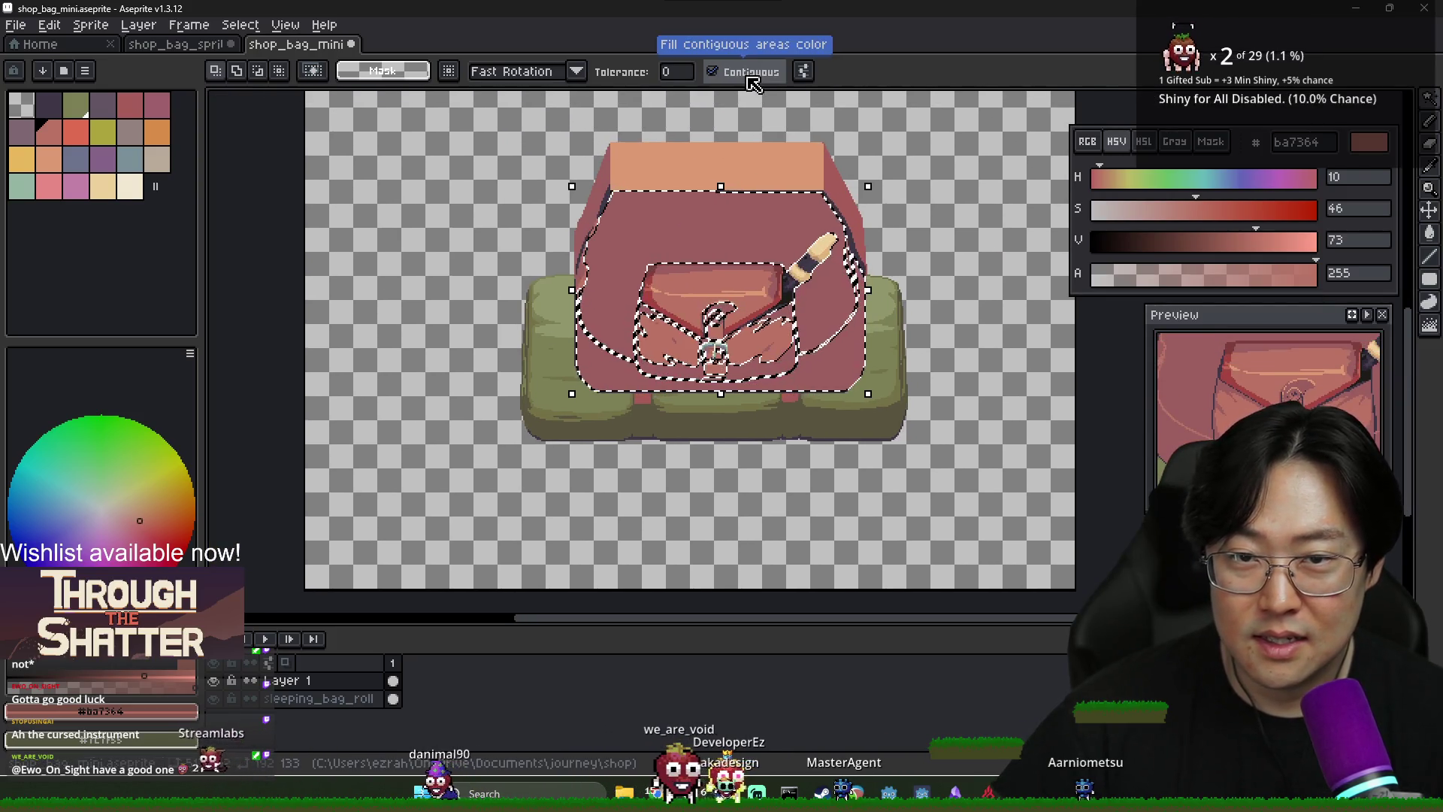
scroll(644, 328, "up", 3)
left_click_drag(592, 303, 591, 239)
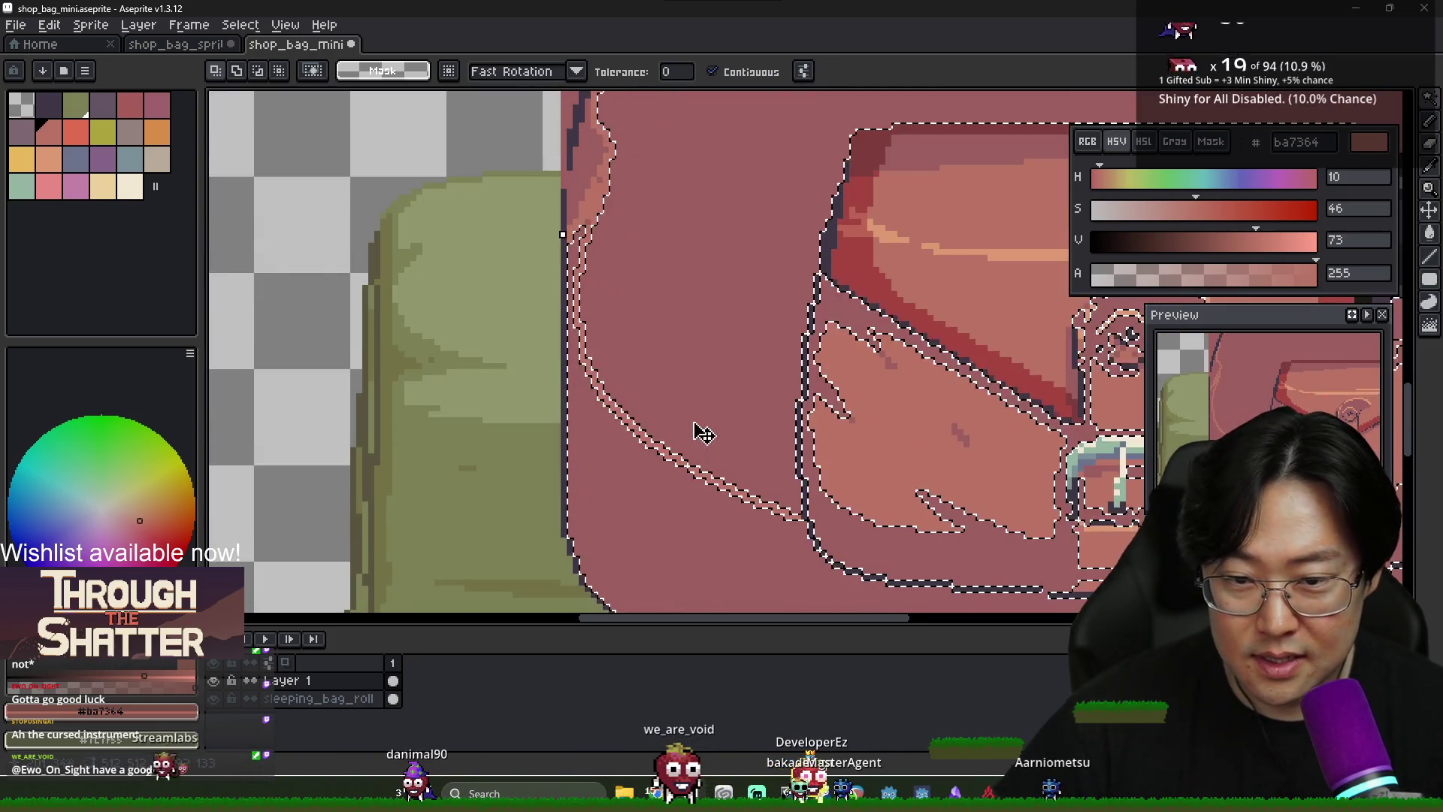
mouse_move(831, 412)
left_mouse_down()
mouse_move(725, 376)
mouse_move(590, 297)
left_mouse_up()
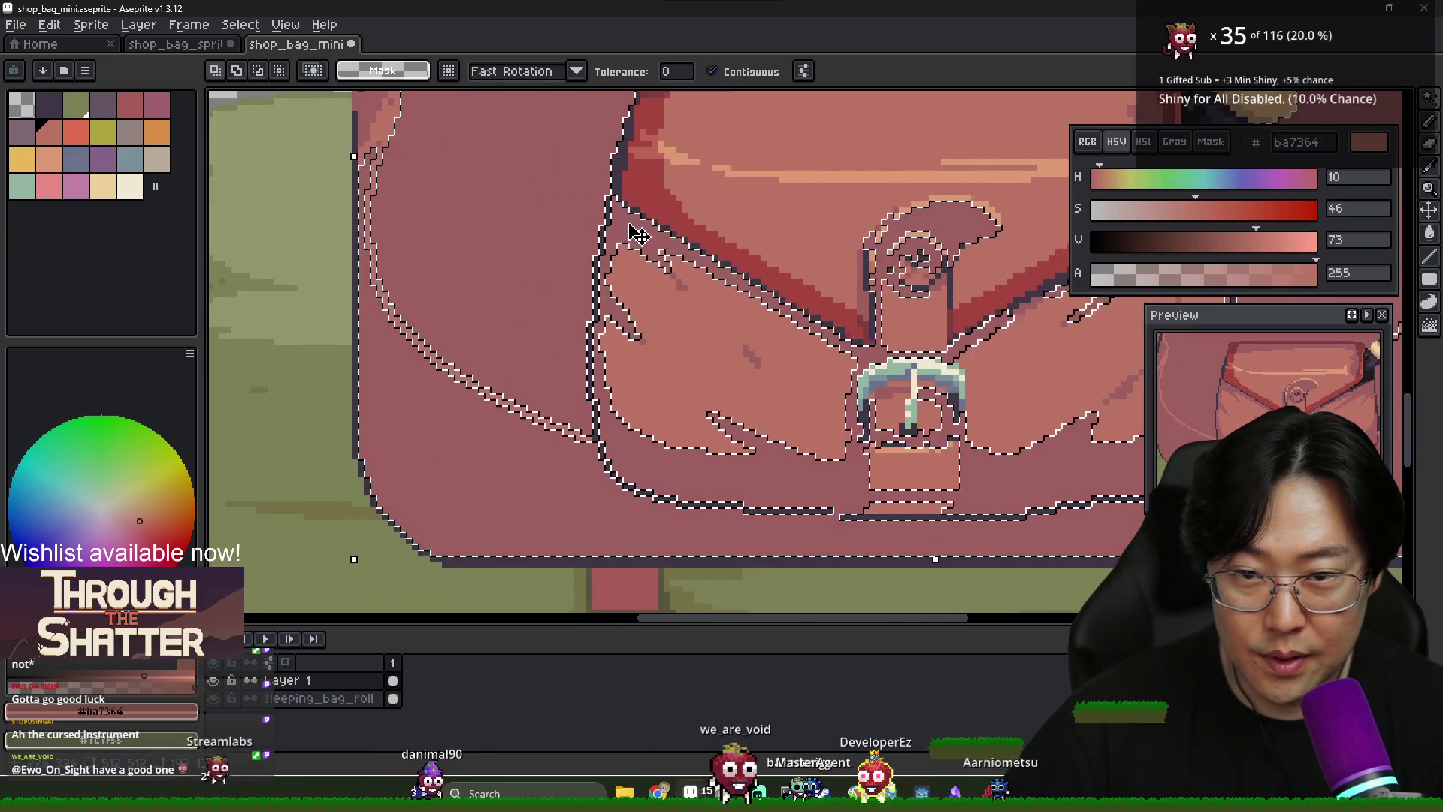
key("ctrl+d")
scroll(815, 338, "right", 5)
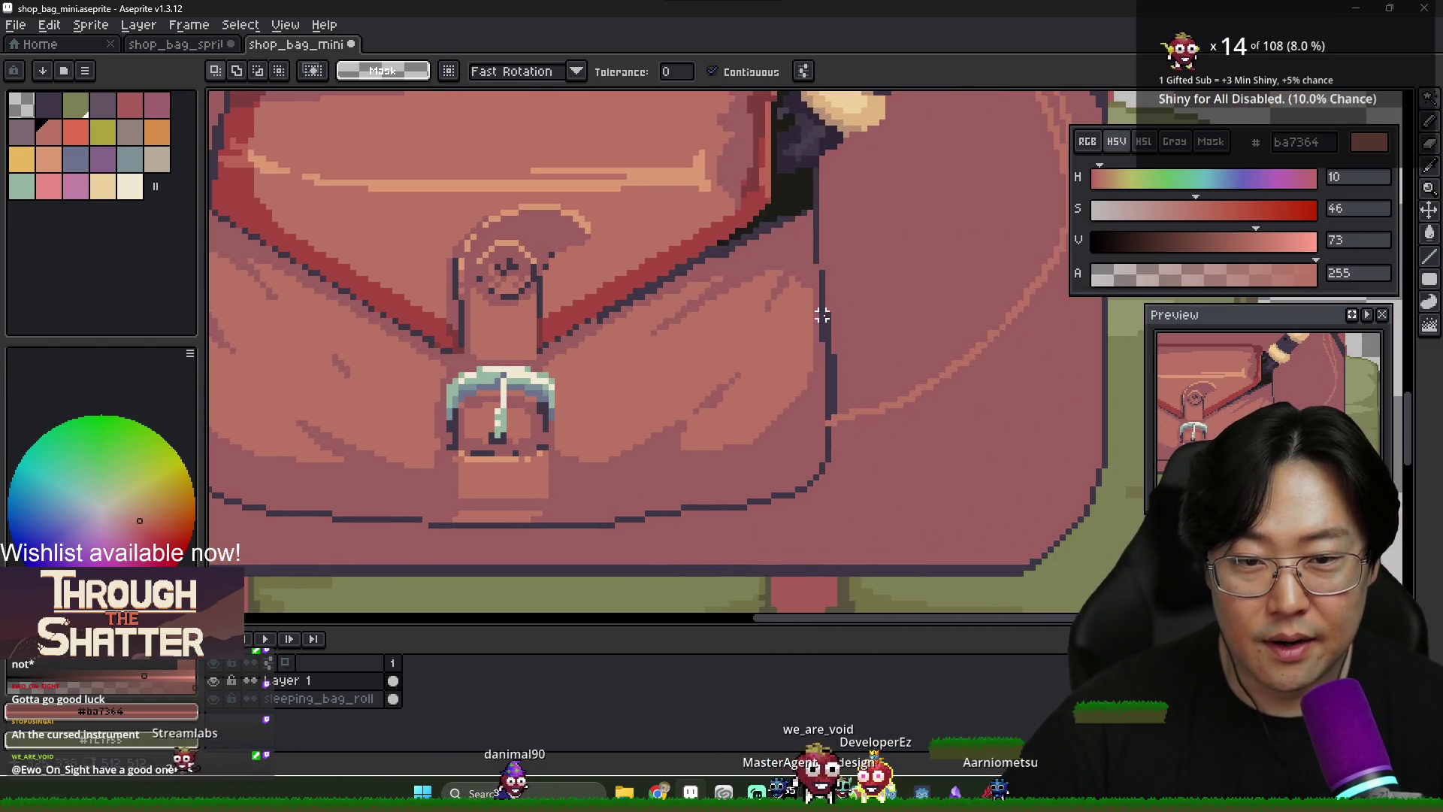
scroll(822, 286, "up", 1)
key("b")
key("w")
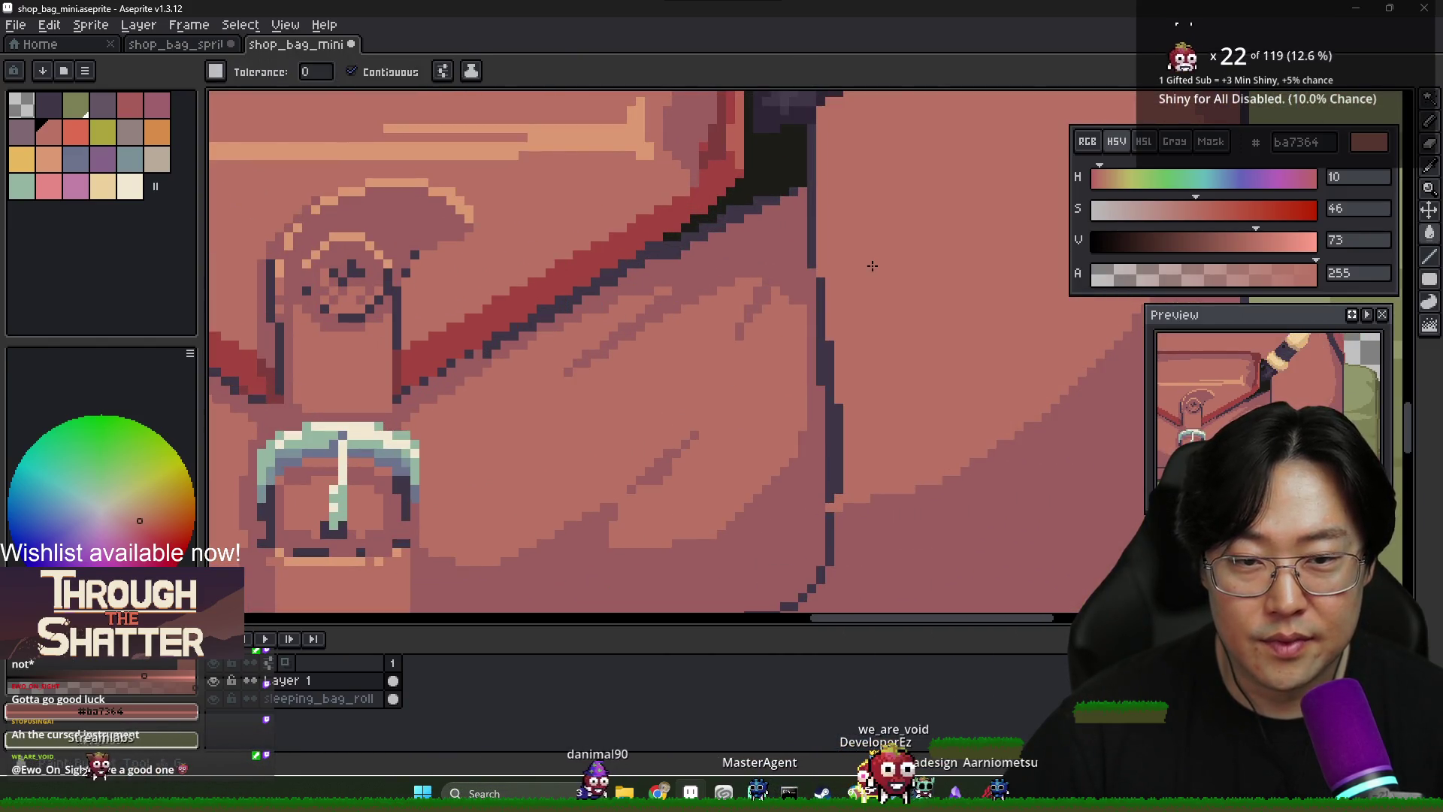
Sample darker pink 9c5f5f and paint over the dark outline on the bag's left side
scroll(644, 320, "down", 4)
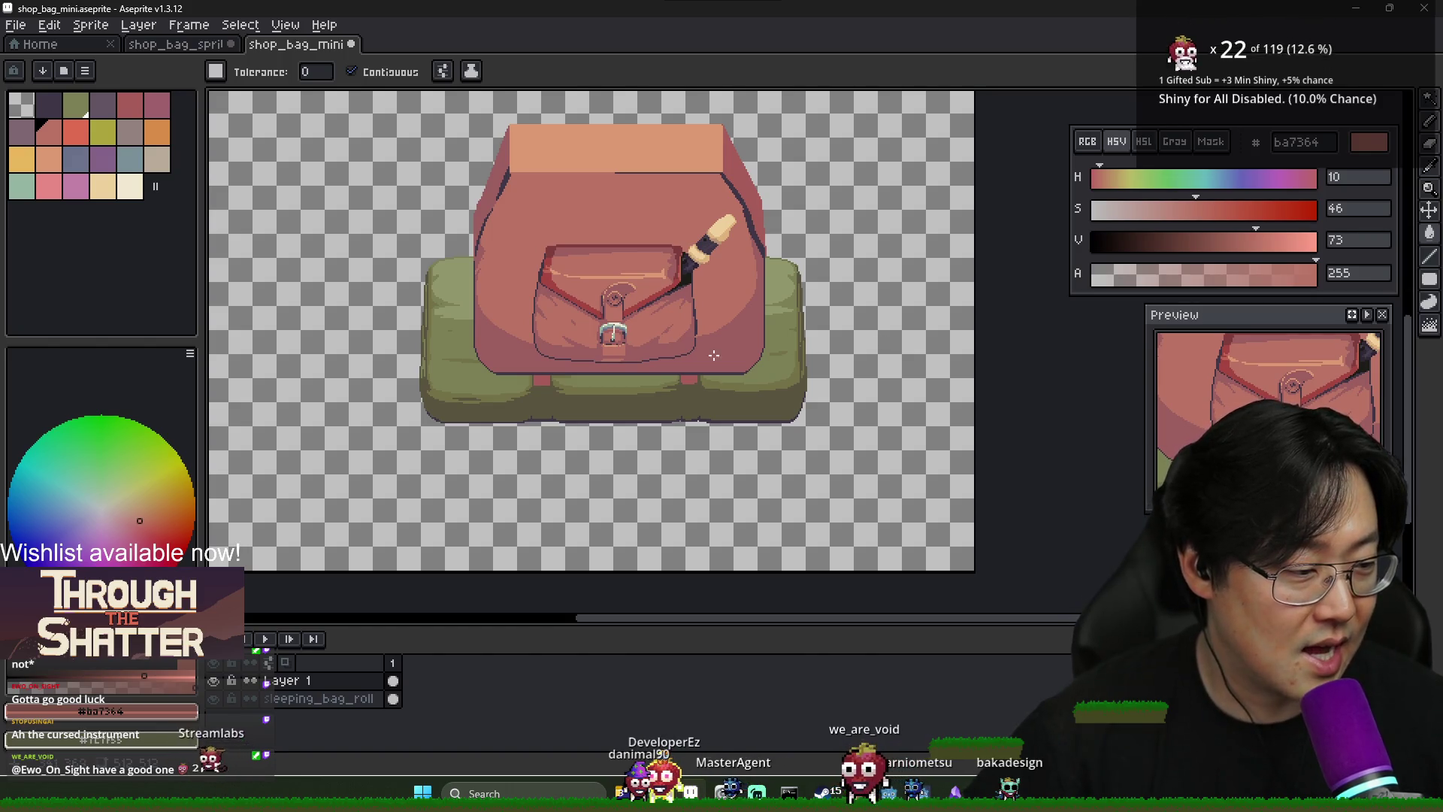
scroll(493, 284, "up", 5)
key("b")
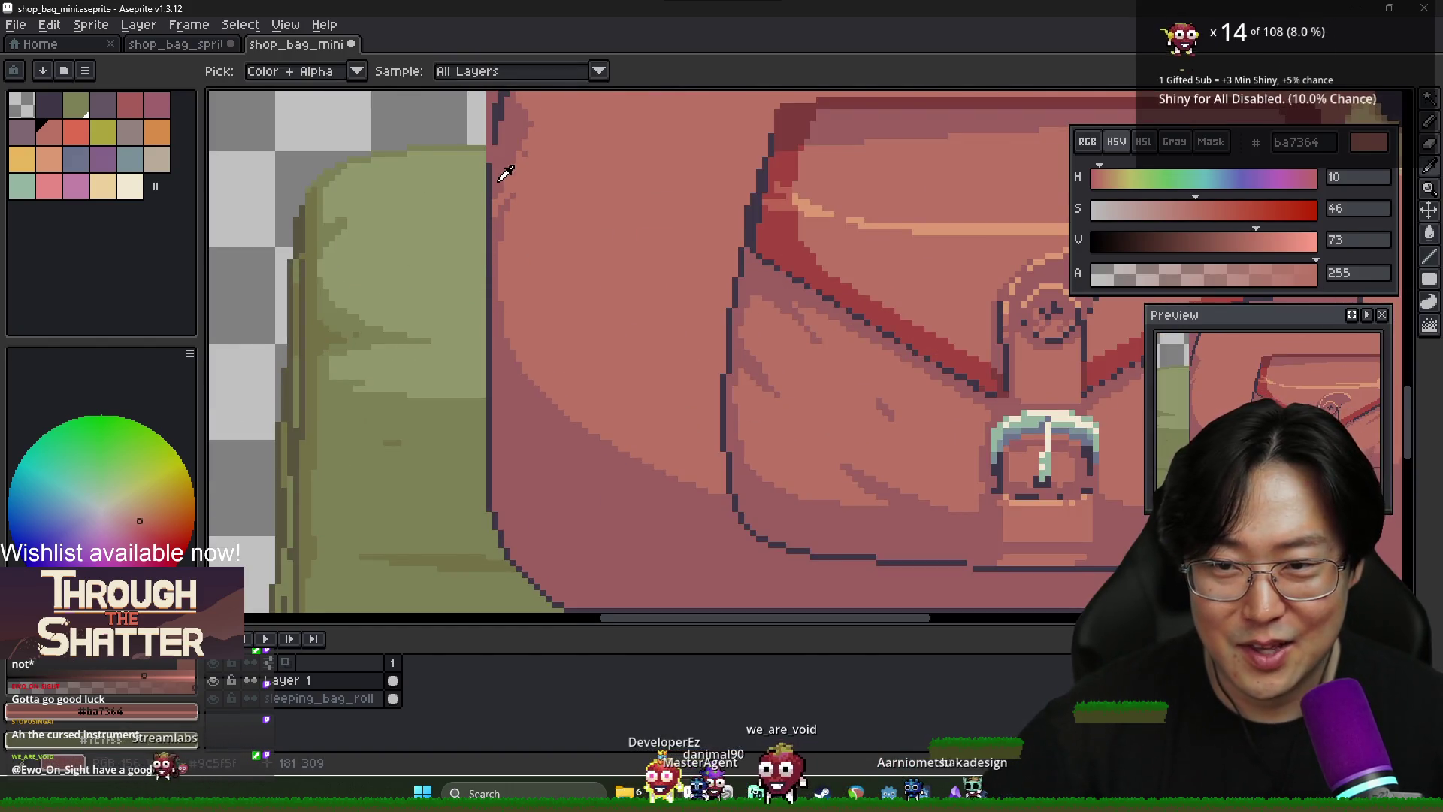
left_click(491, 171, "alt")
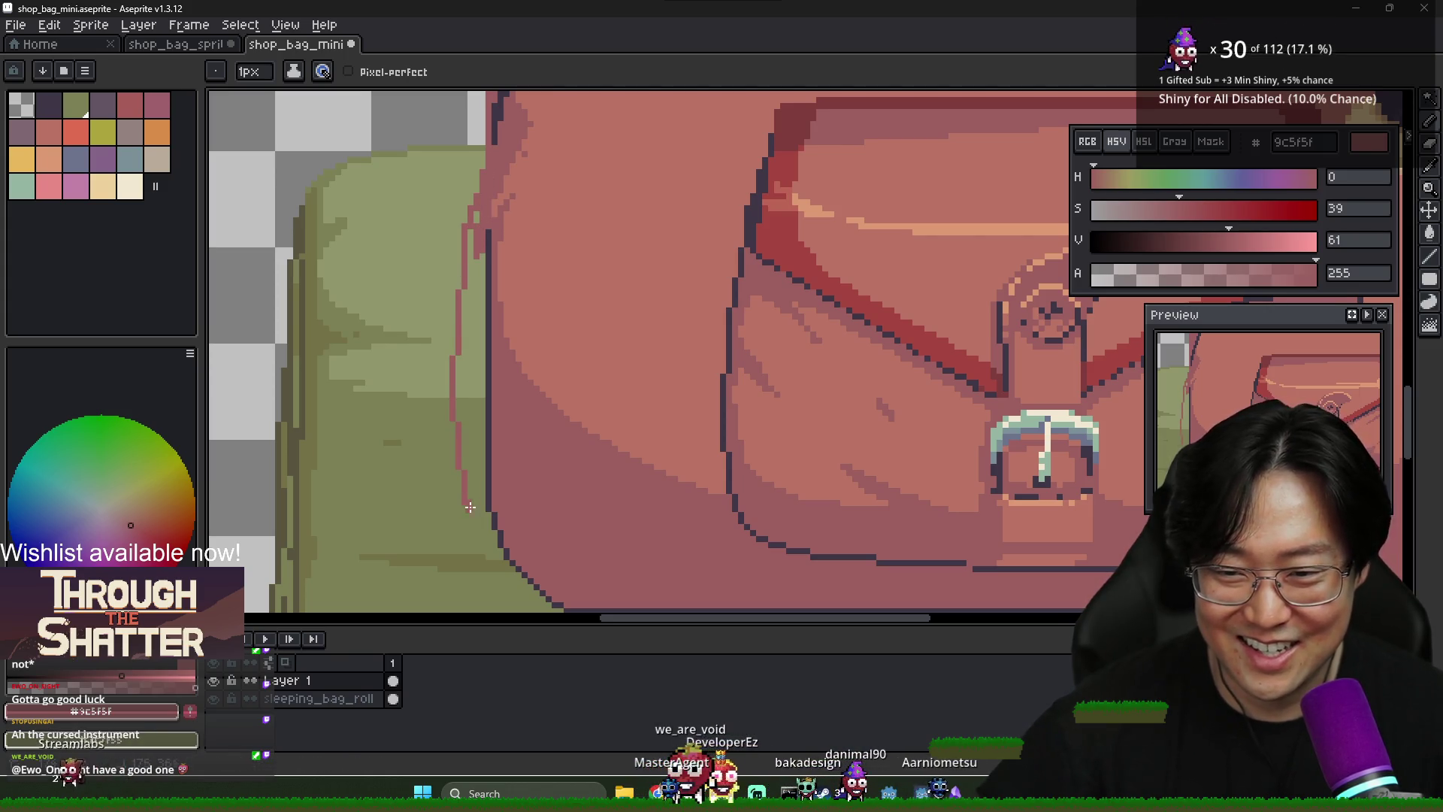
left_click(470, 447)
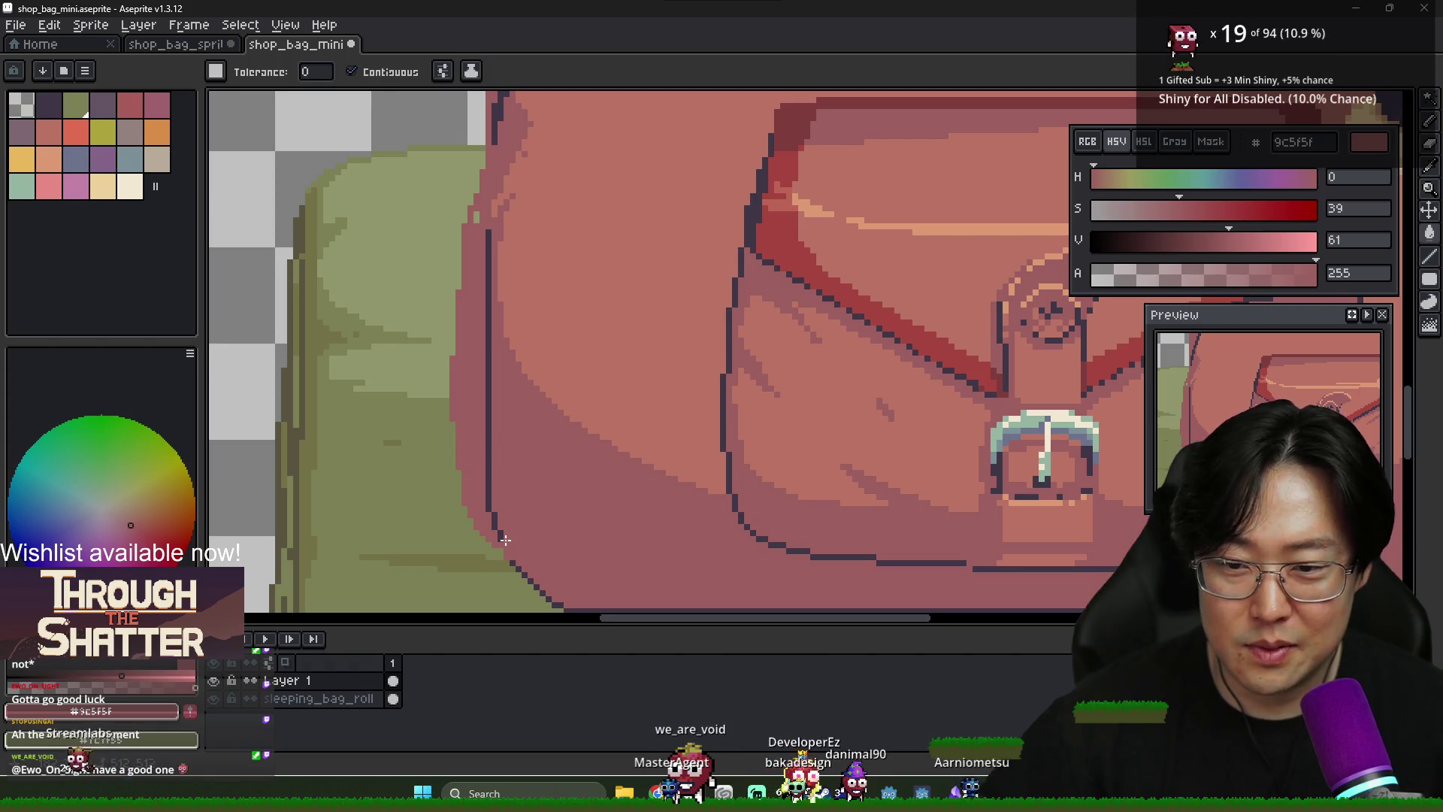
key("b")
left_click_drag(506, 539, 496, 531)
left_click_drag(490, 452, 488, 364)
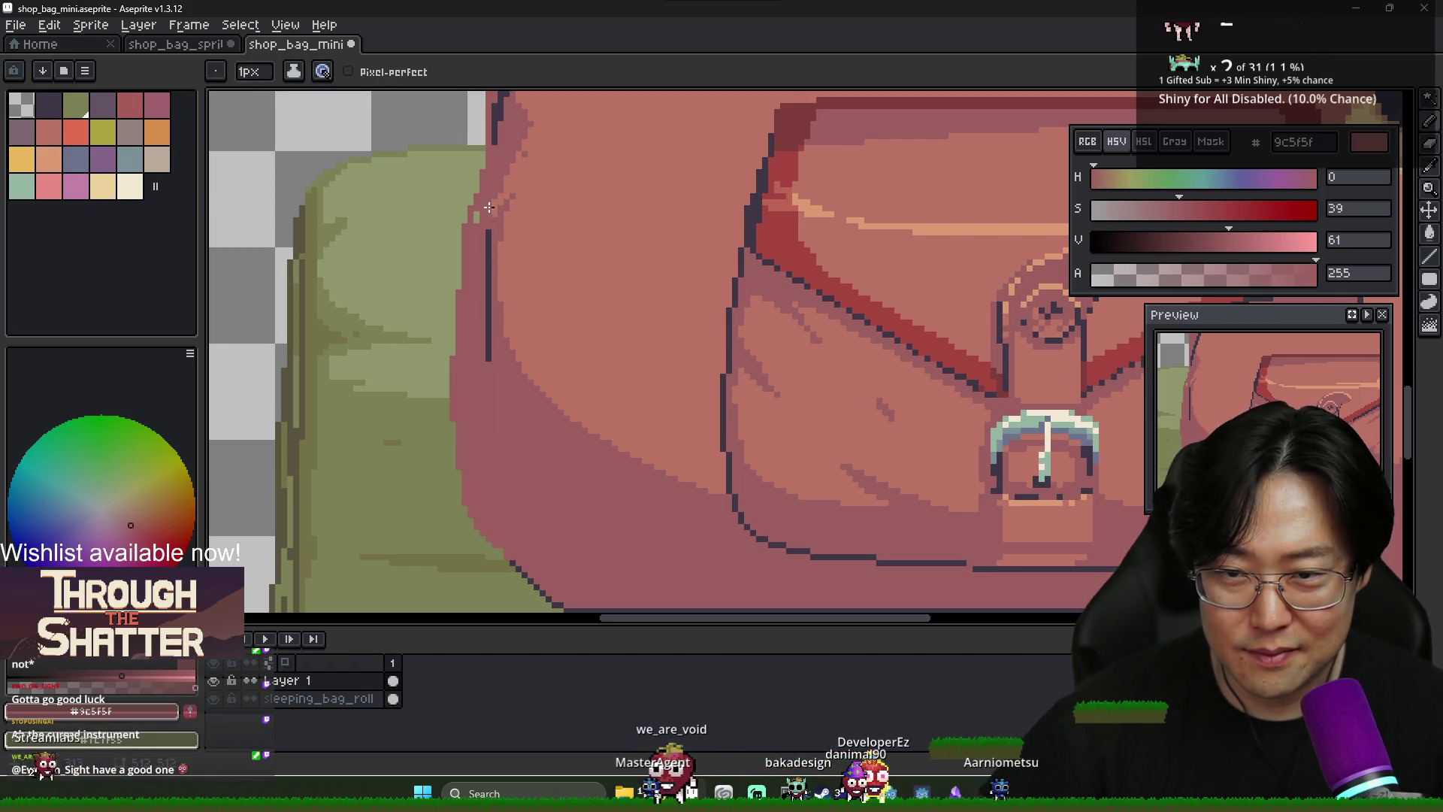
scroll(485, 343, "down", 2)
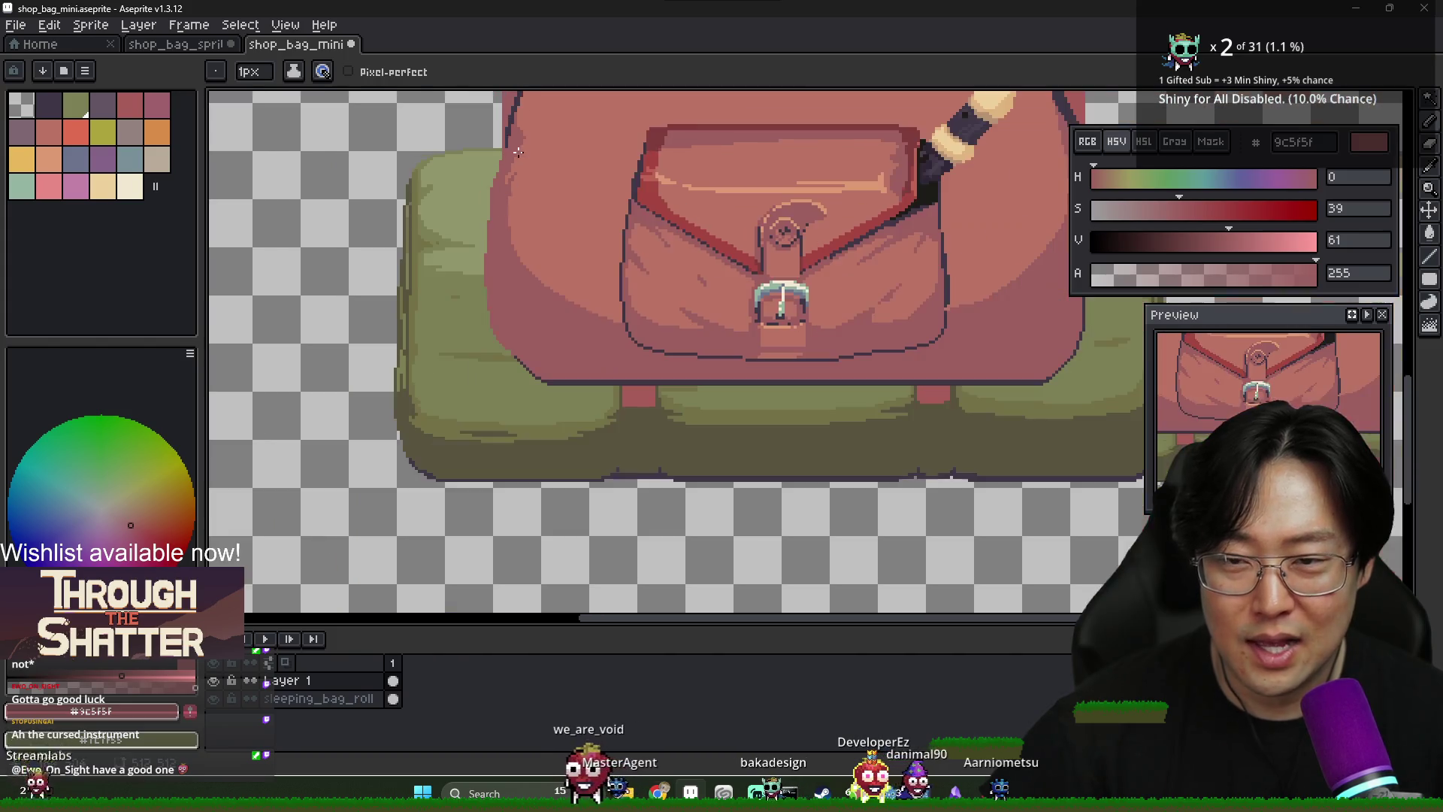
scroll(485, 303, "up", 2)
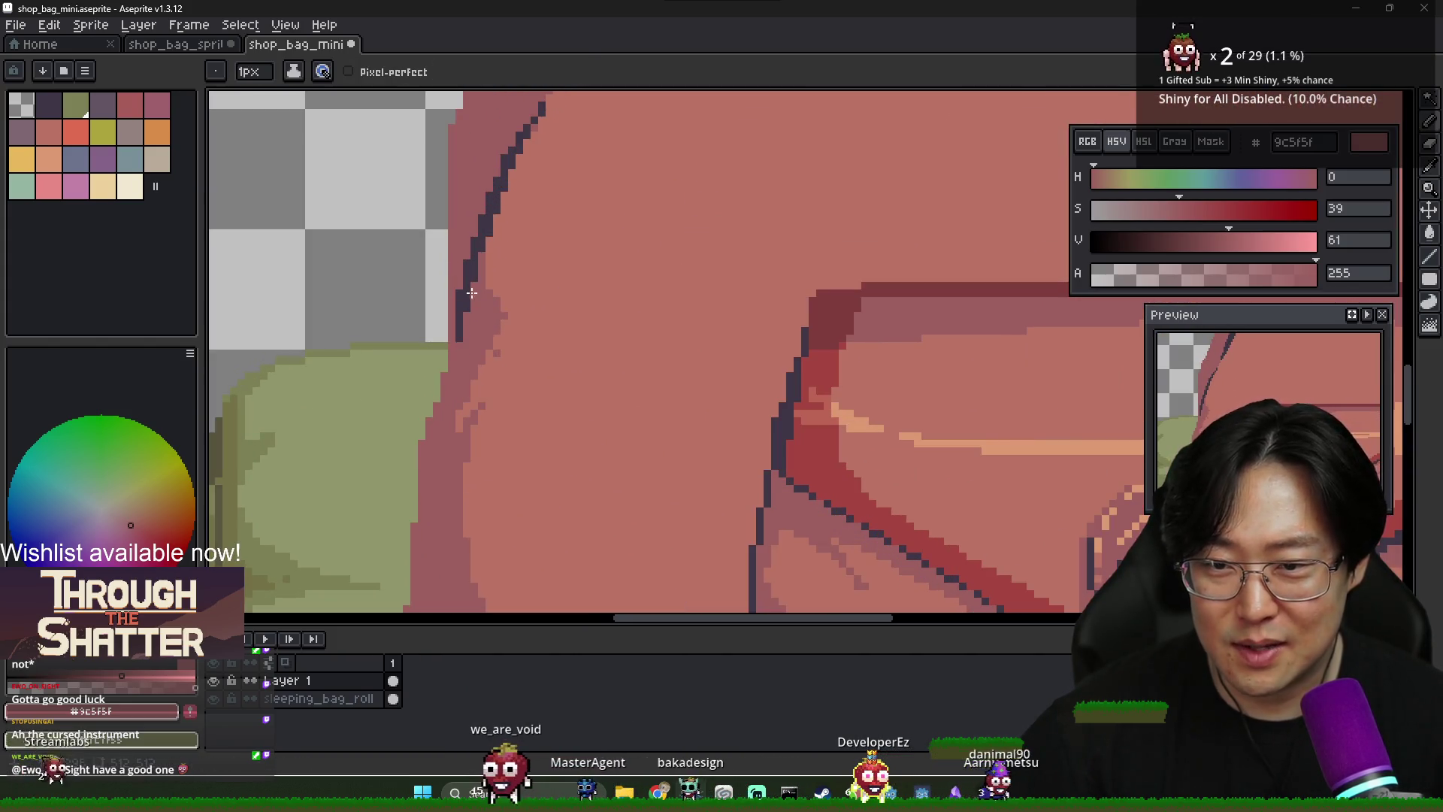
scroll(531, 427, "down", 2)
scroll(531, 427, "up", 2)
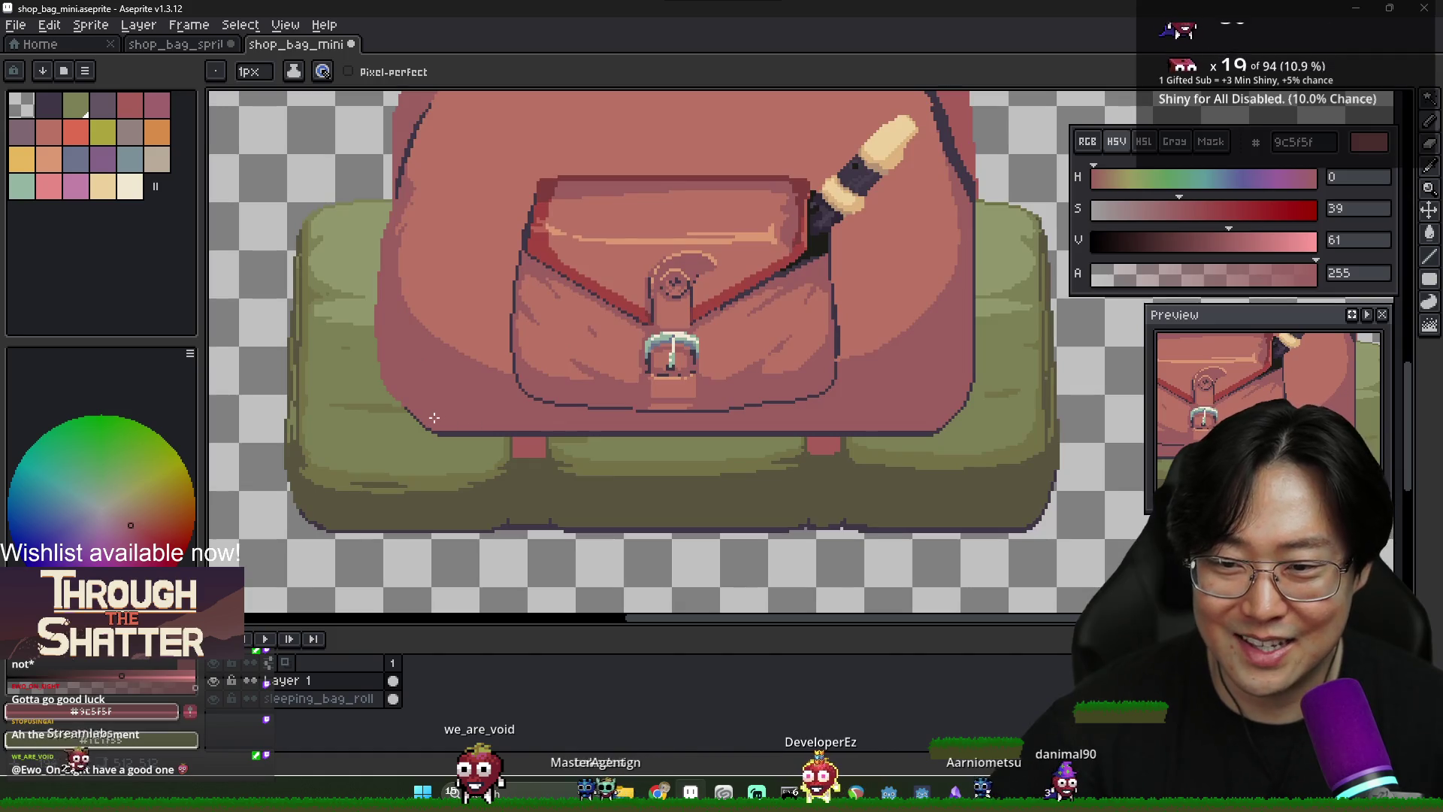
scroll(381, 387, "up", 2)
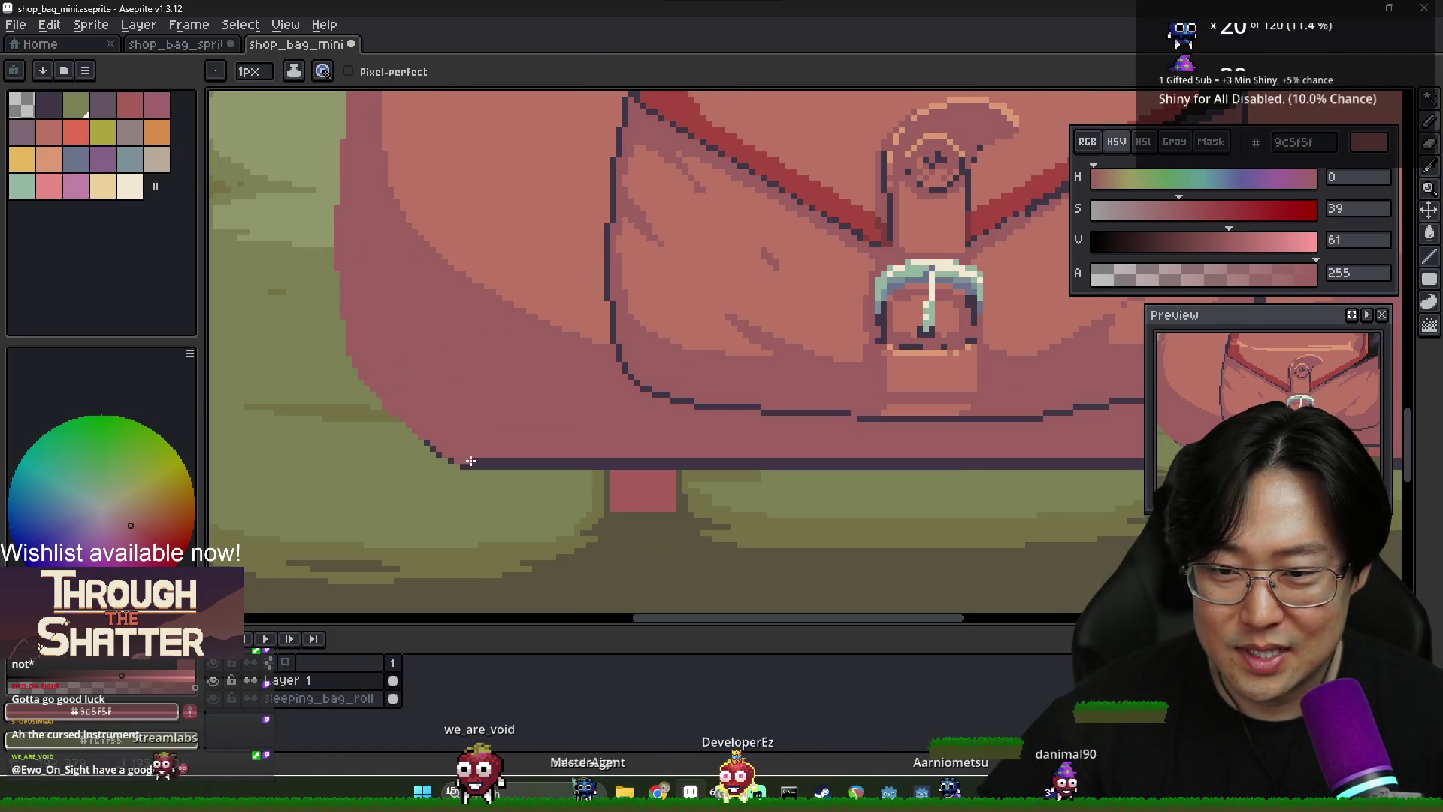
left_click_drag(513, 464, 398, 449)
Recolour the dark outline along the bag's right and lower-right edge to pink with fills and pencil
scroll(463, 448, "down", 2)
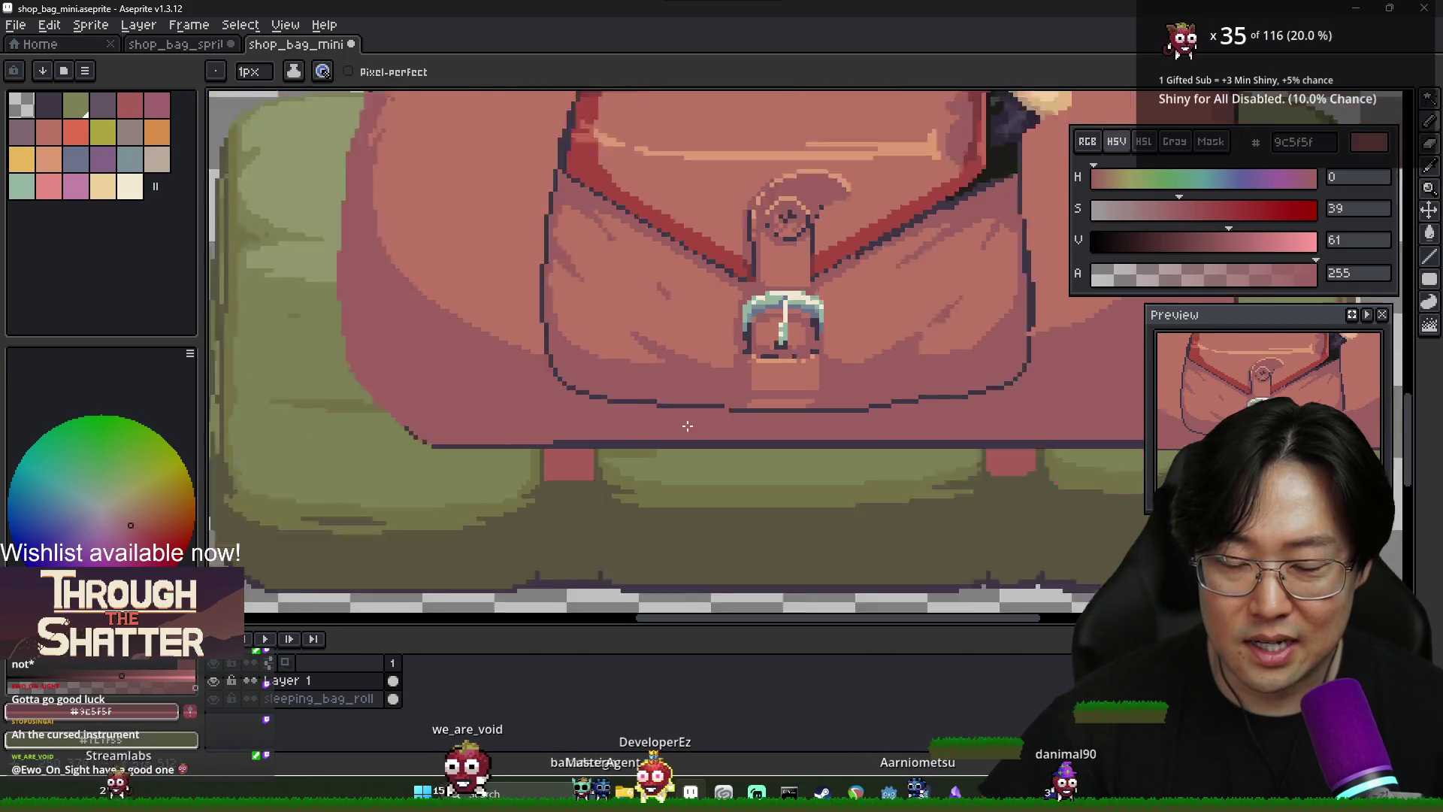
scroll(762, 382, "up", 3)
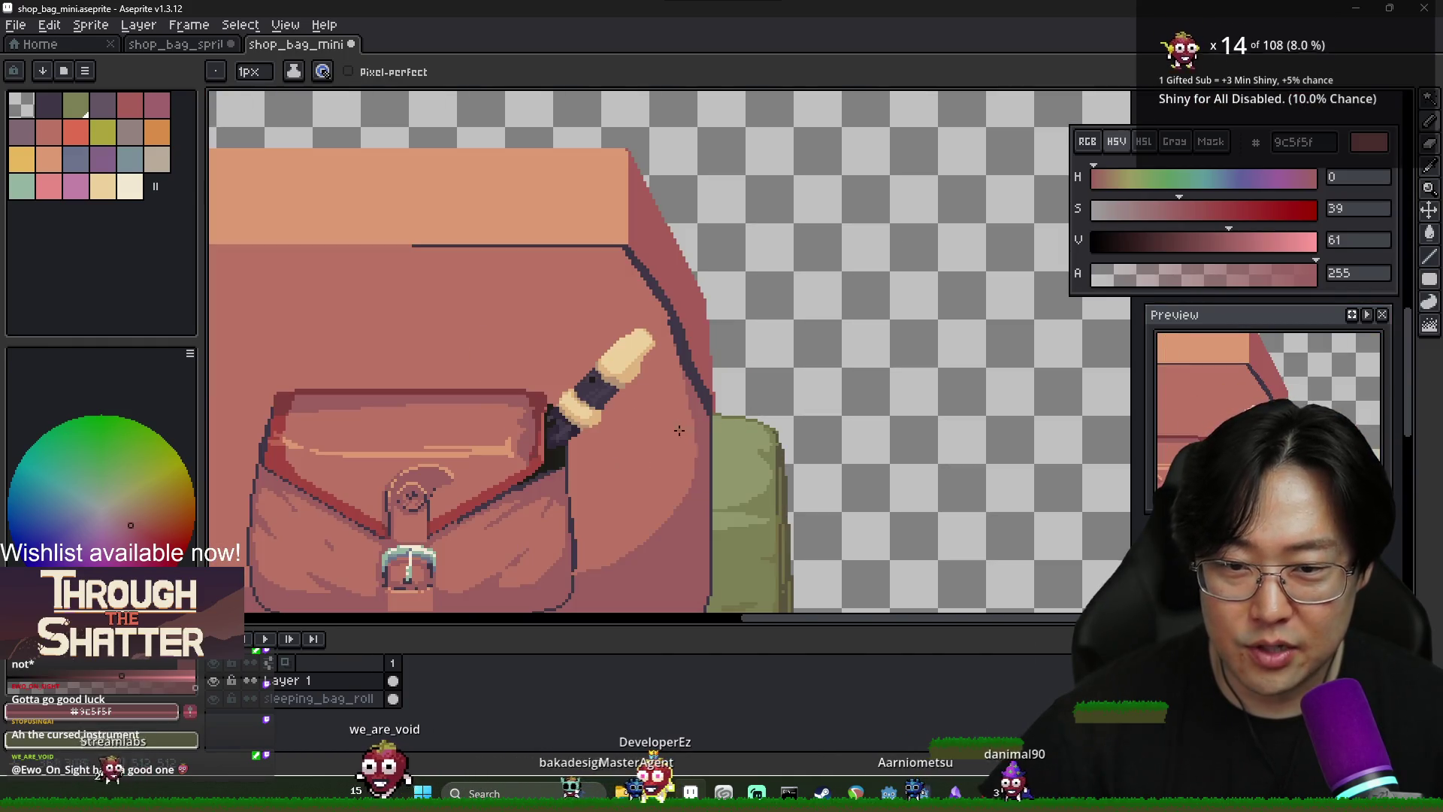
scroll(692, 329, "down", 3)
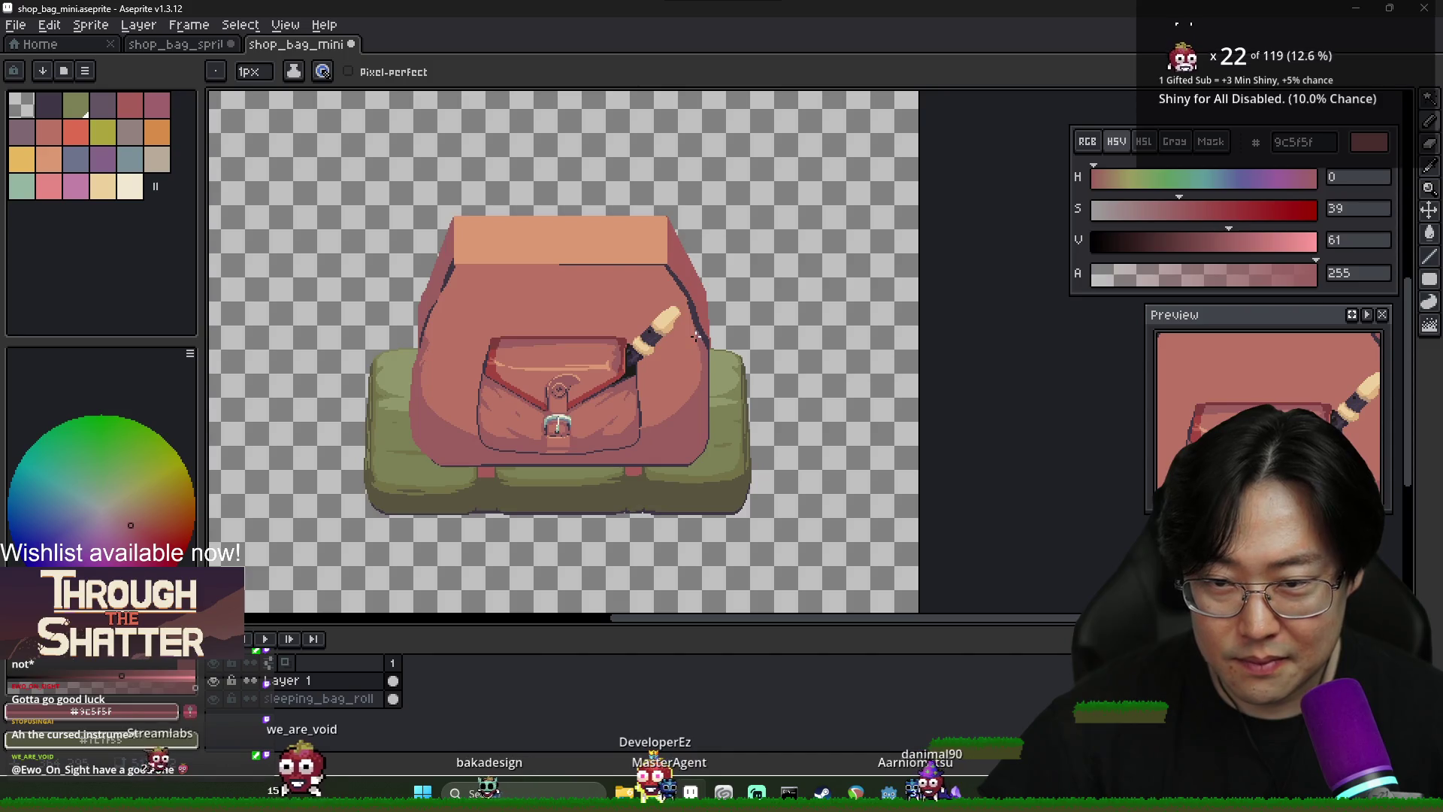
scroll(703, 346, "up", 2)
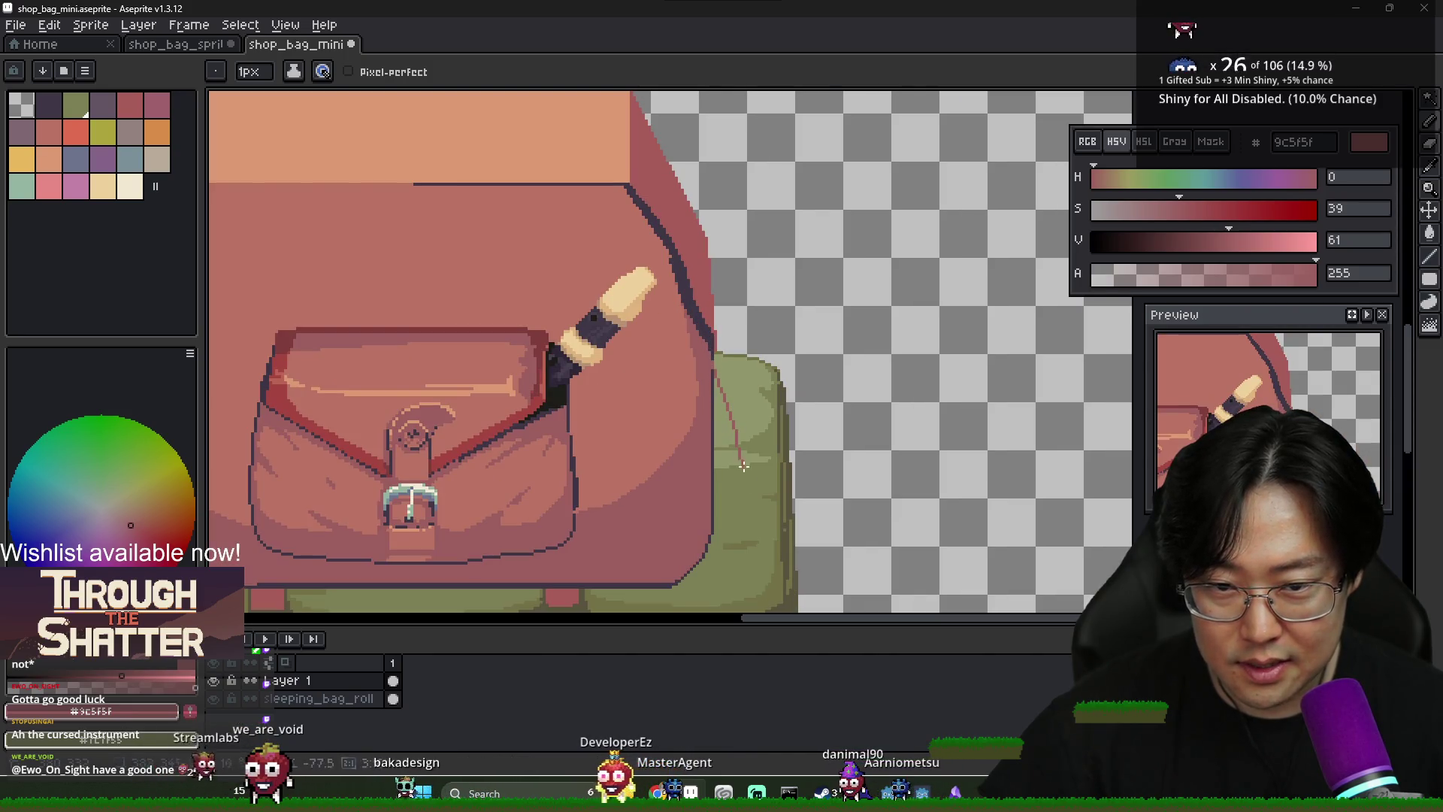
key("g")
left_click(714, 503)
scroll(713, 503, "up", 2)
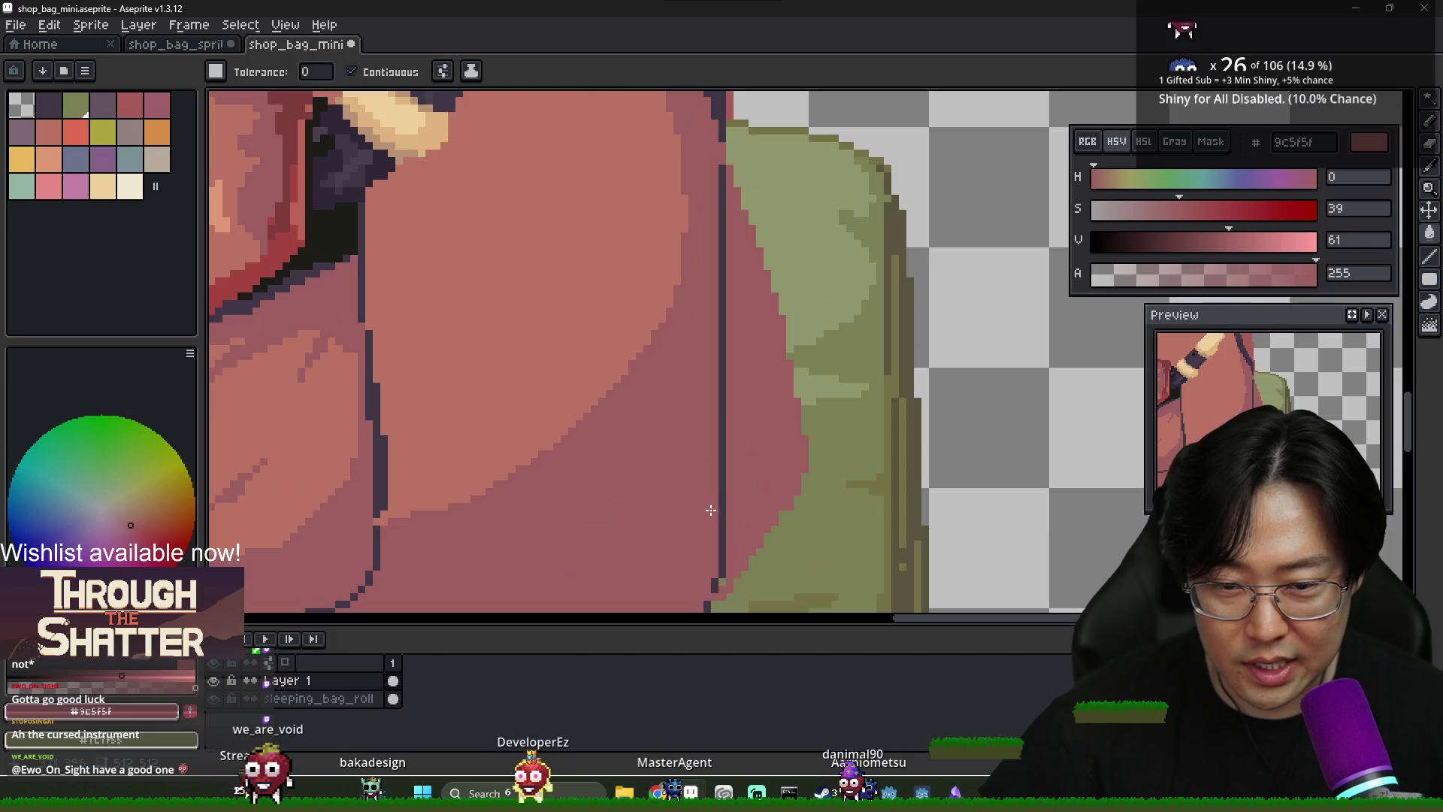
left_click(720, 513)
scroll(707, 504, "down", 3)
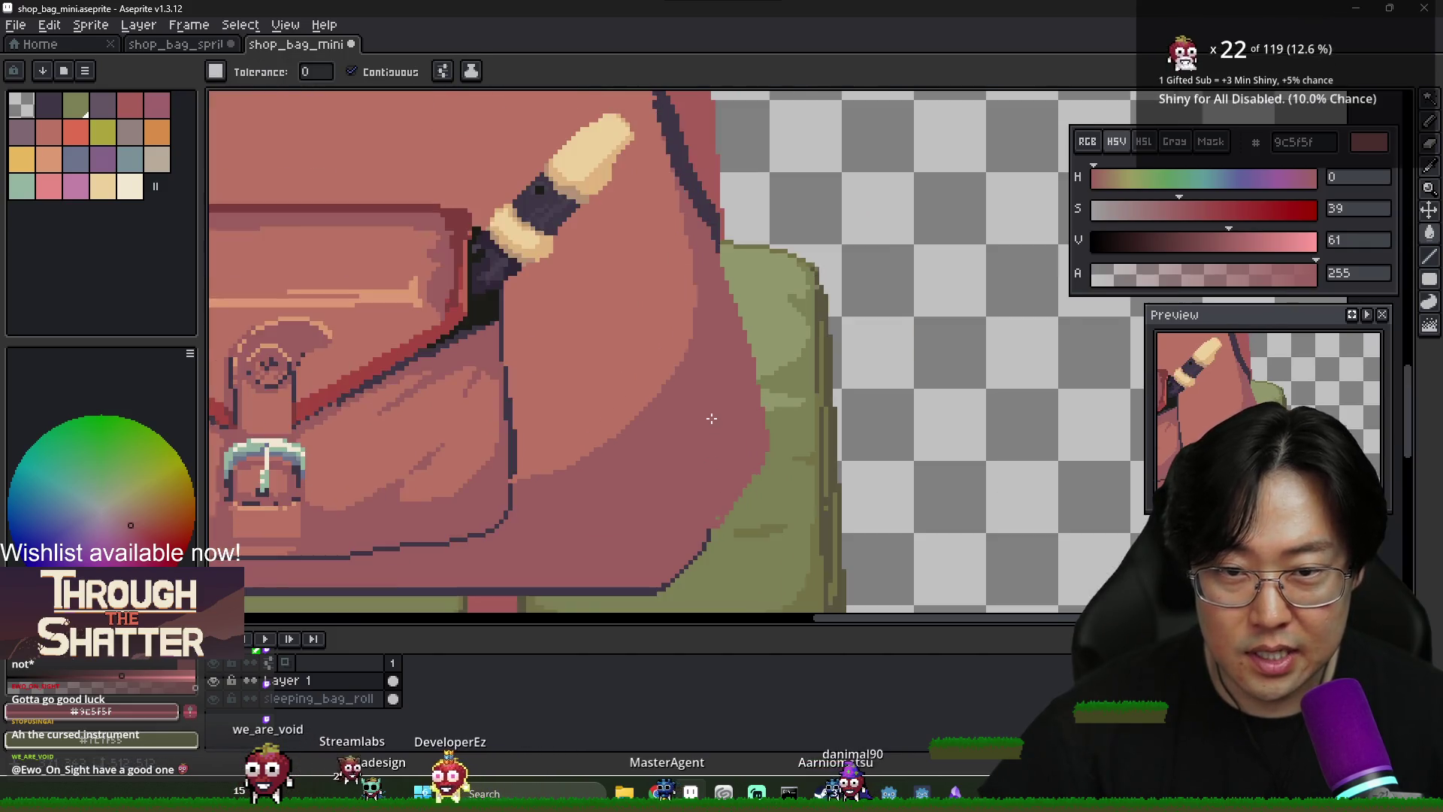
scroll(694, 495, "down", 3)
scroll(773, 429, "up", 5)
key("b")
left_click_drag(792, 468, 844, 392)
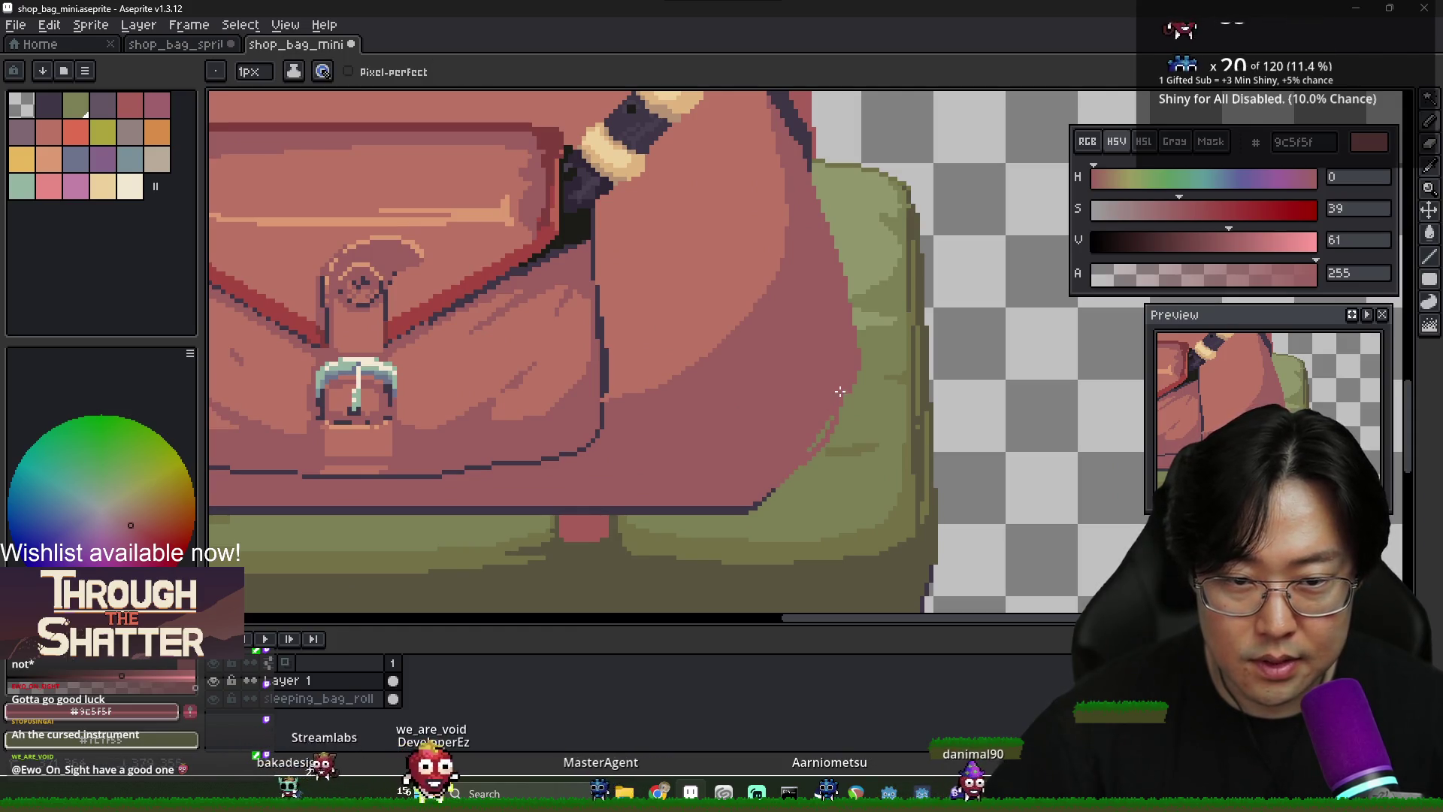
left_click_drag(768, 498, 810, 465)
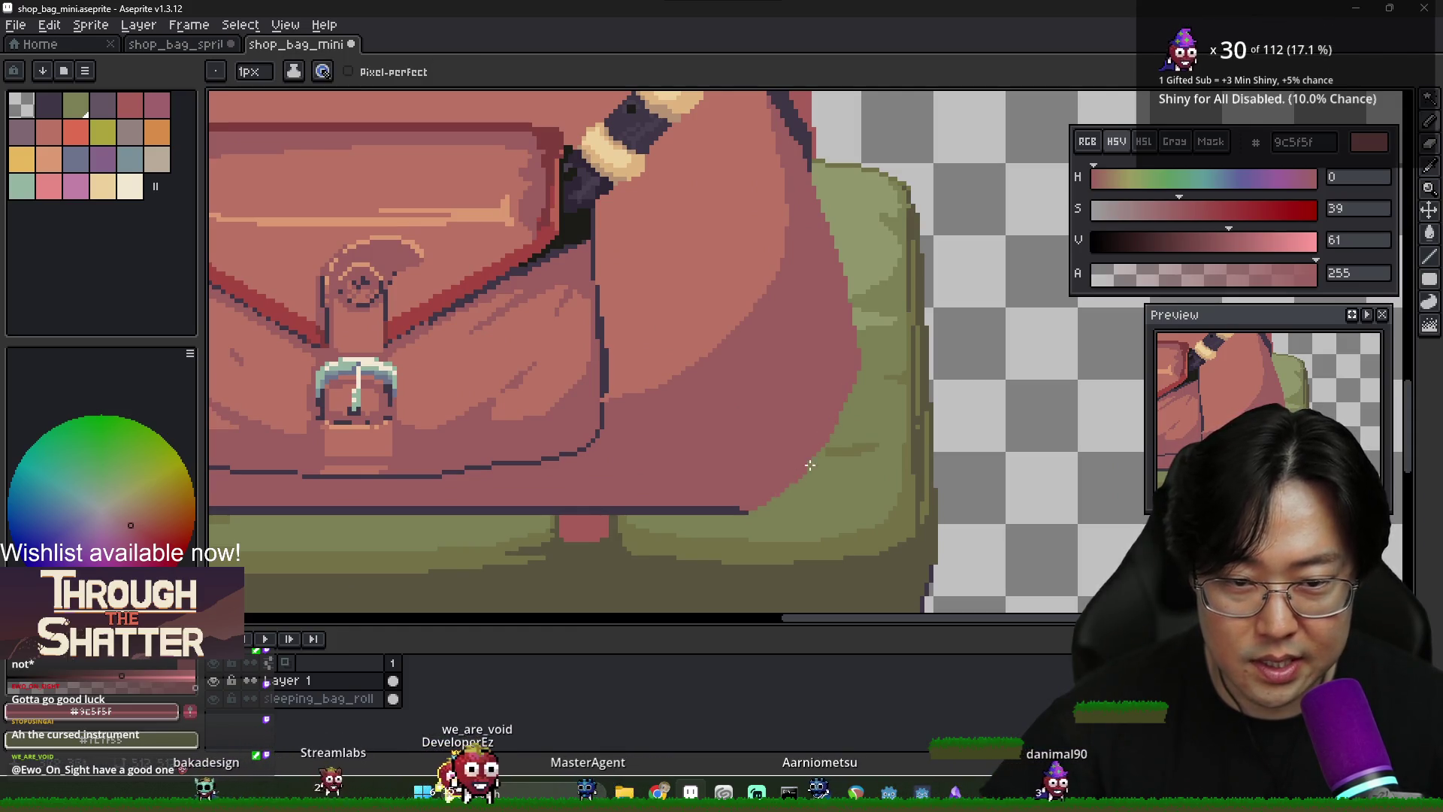
scroll(753, 490, "down", 3)
scroll(491, 493, "up", 3)
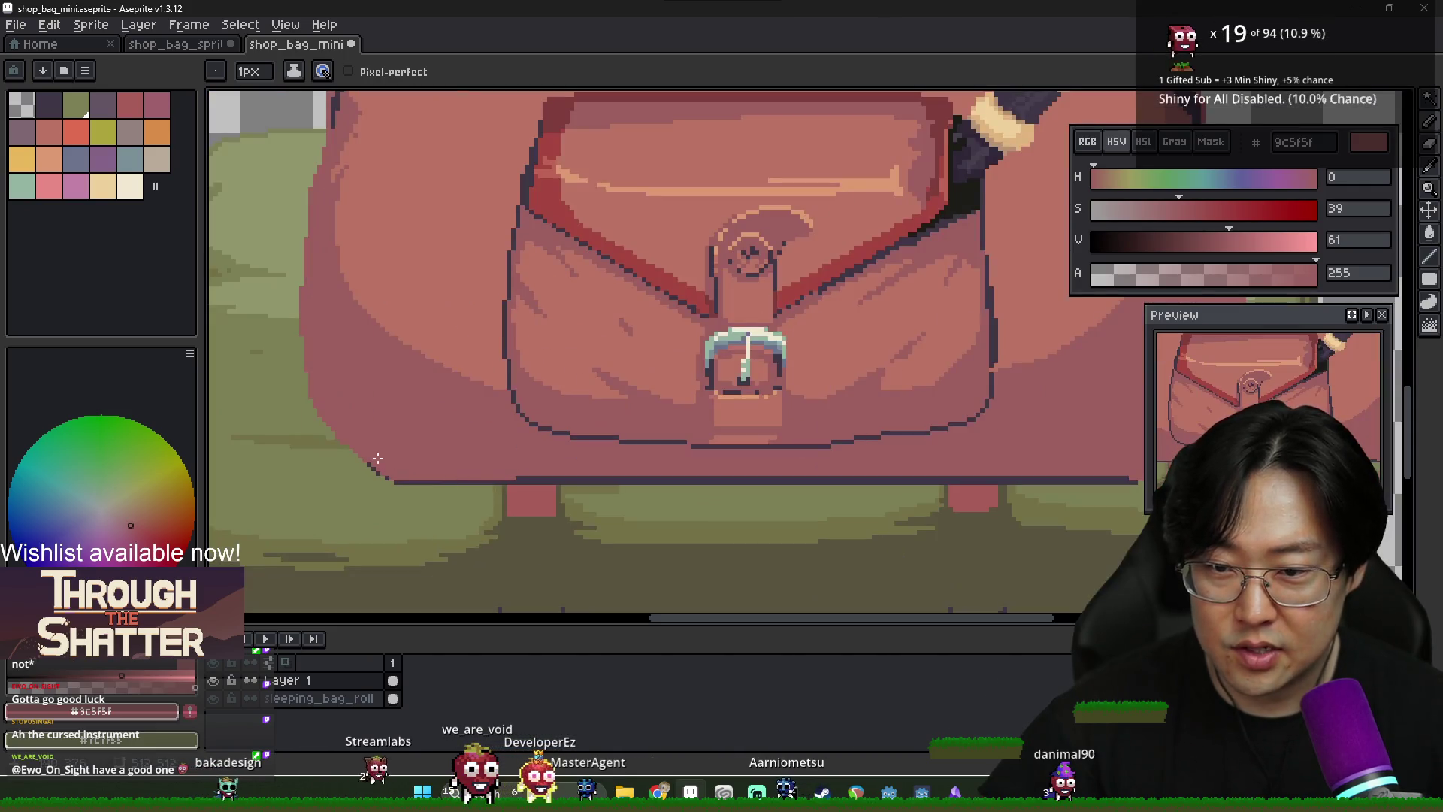
Check the bag's bottom edge, sampling the outline colour and then the darker pink again
left_click_drag(730, 473, 564, 428)
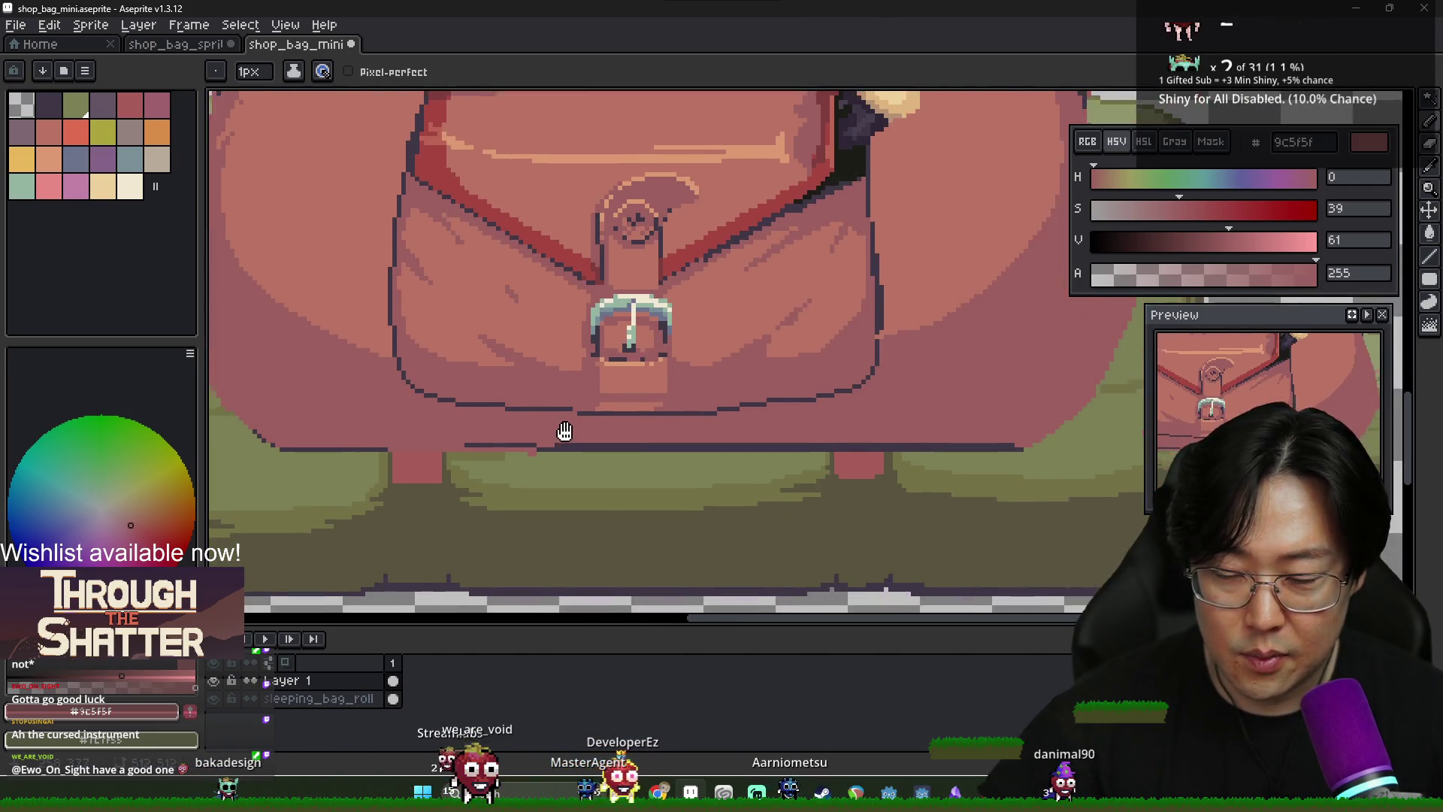
left_click(280, 446, "alt")
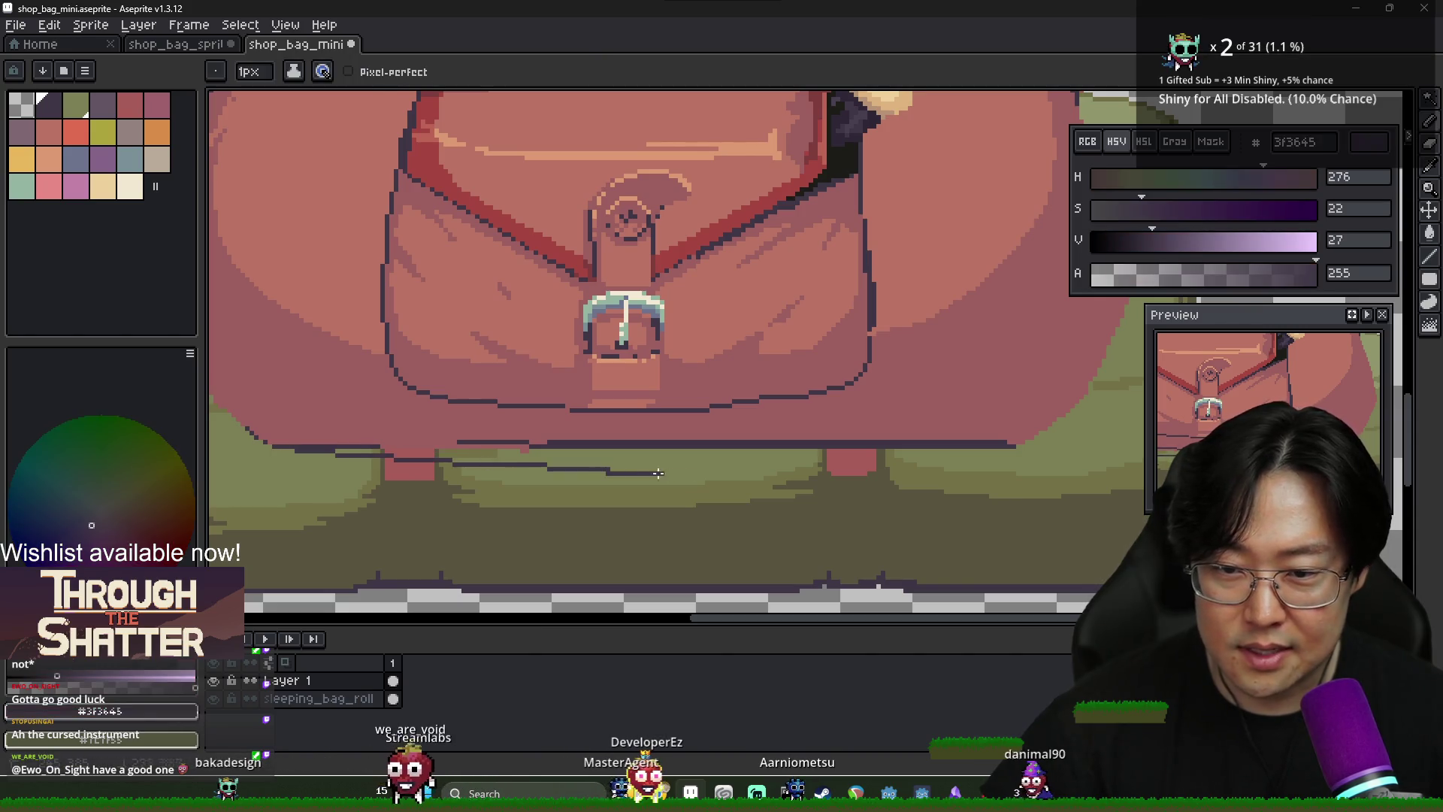
left_click(718, 434, "alt")
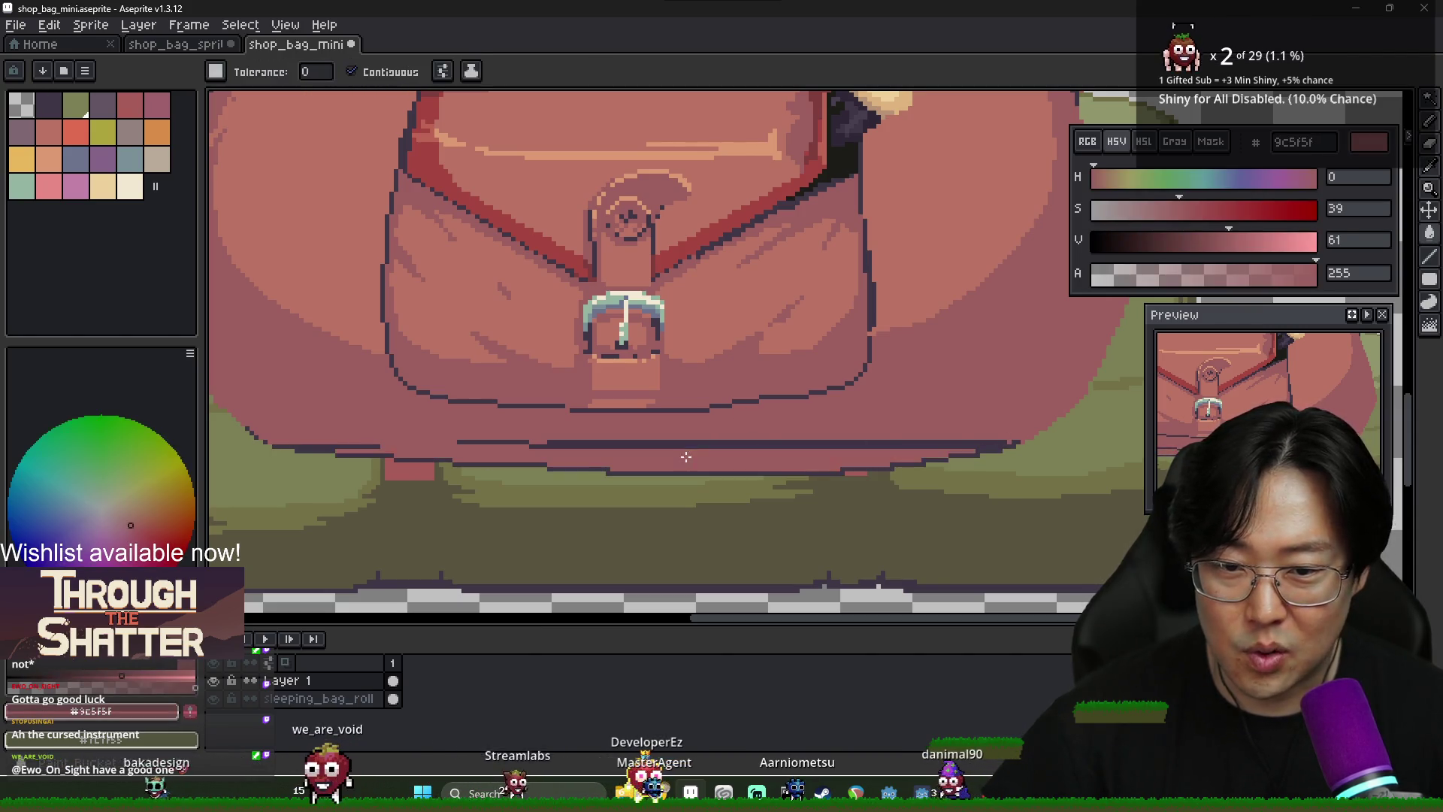
scroll(492, 421, "up", 1)
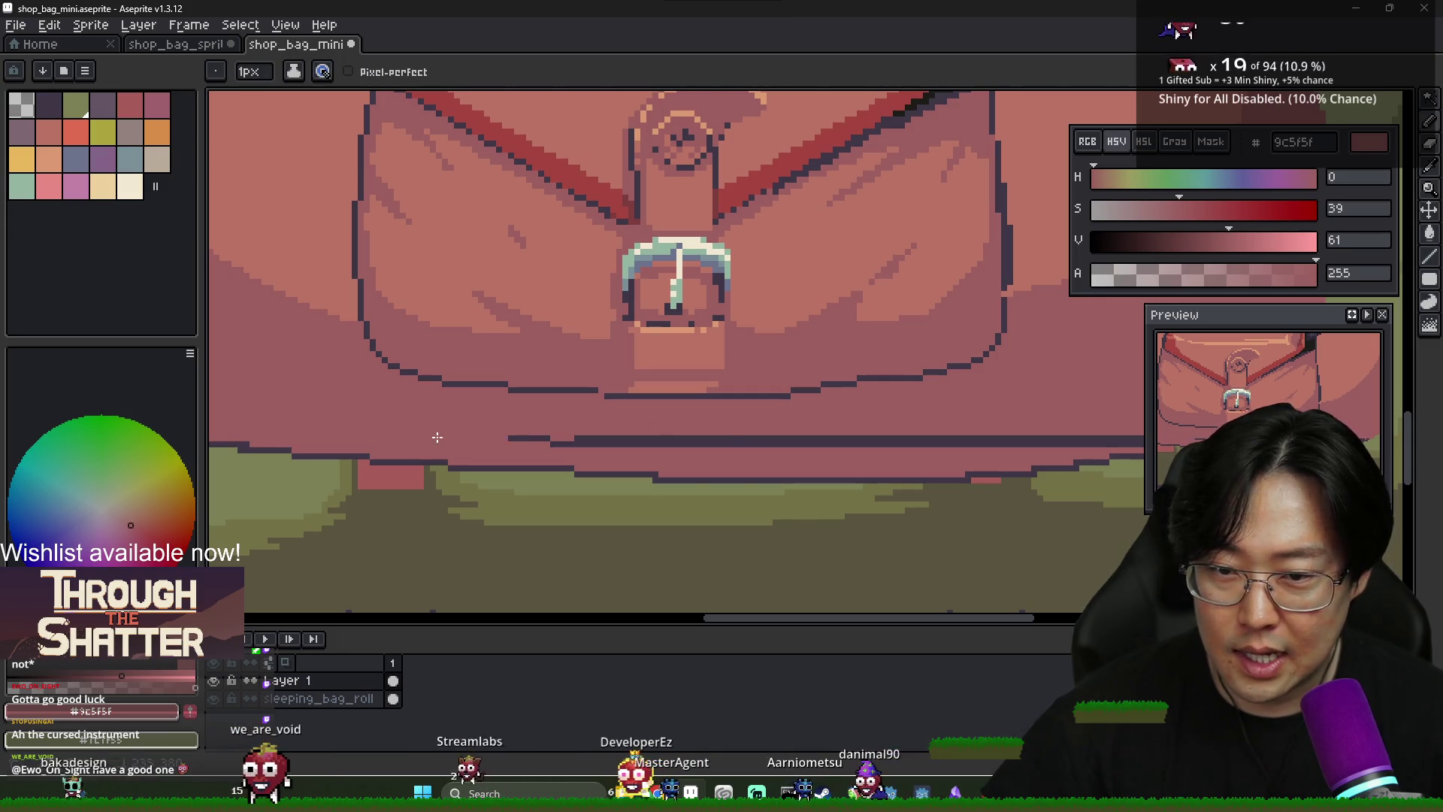
scroll(781, 448, "right", 5)
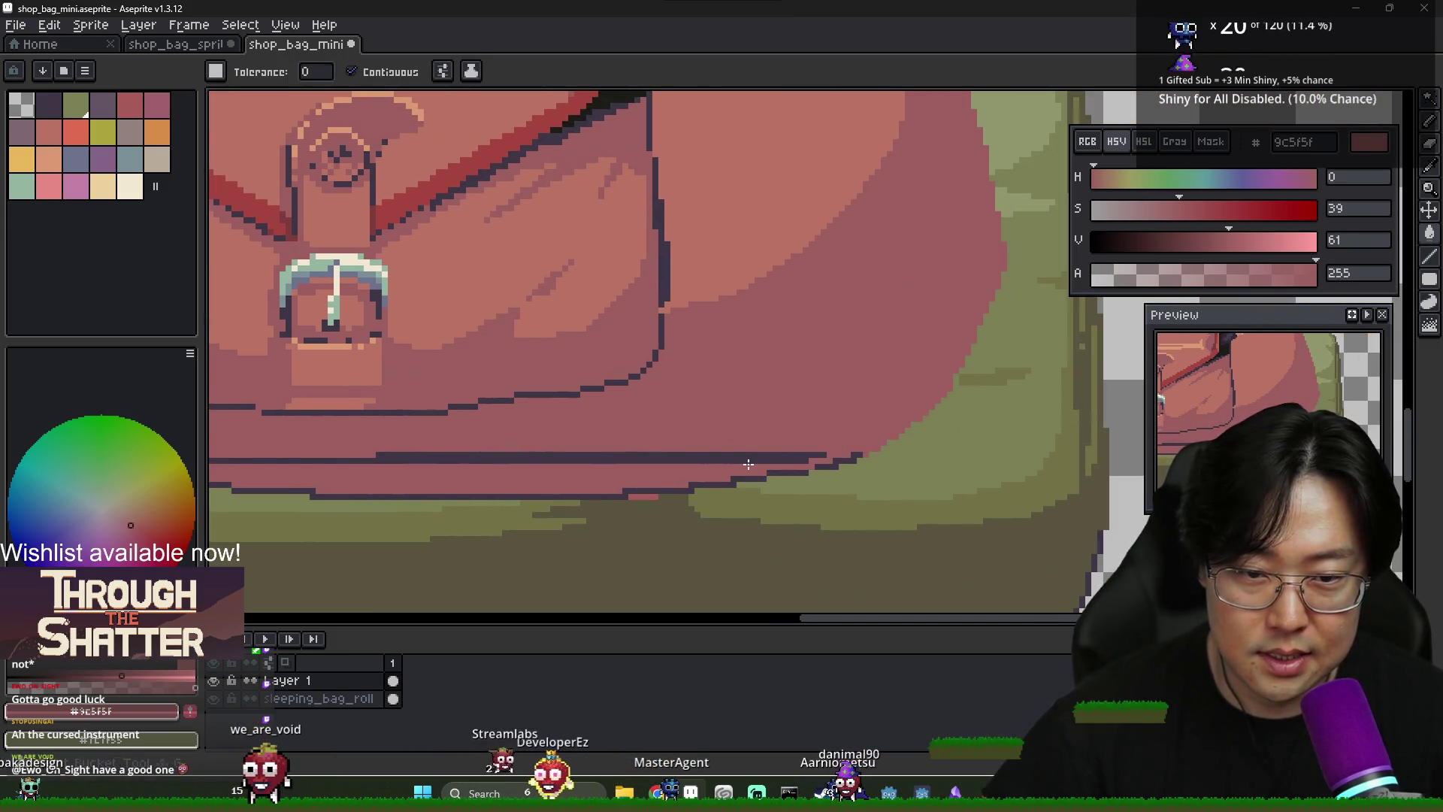
scroll(635, 452, "down", 4)
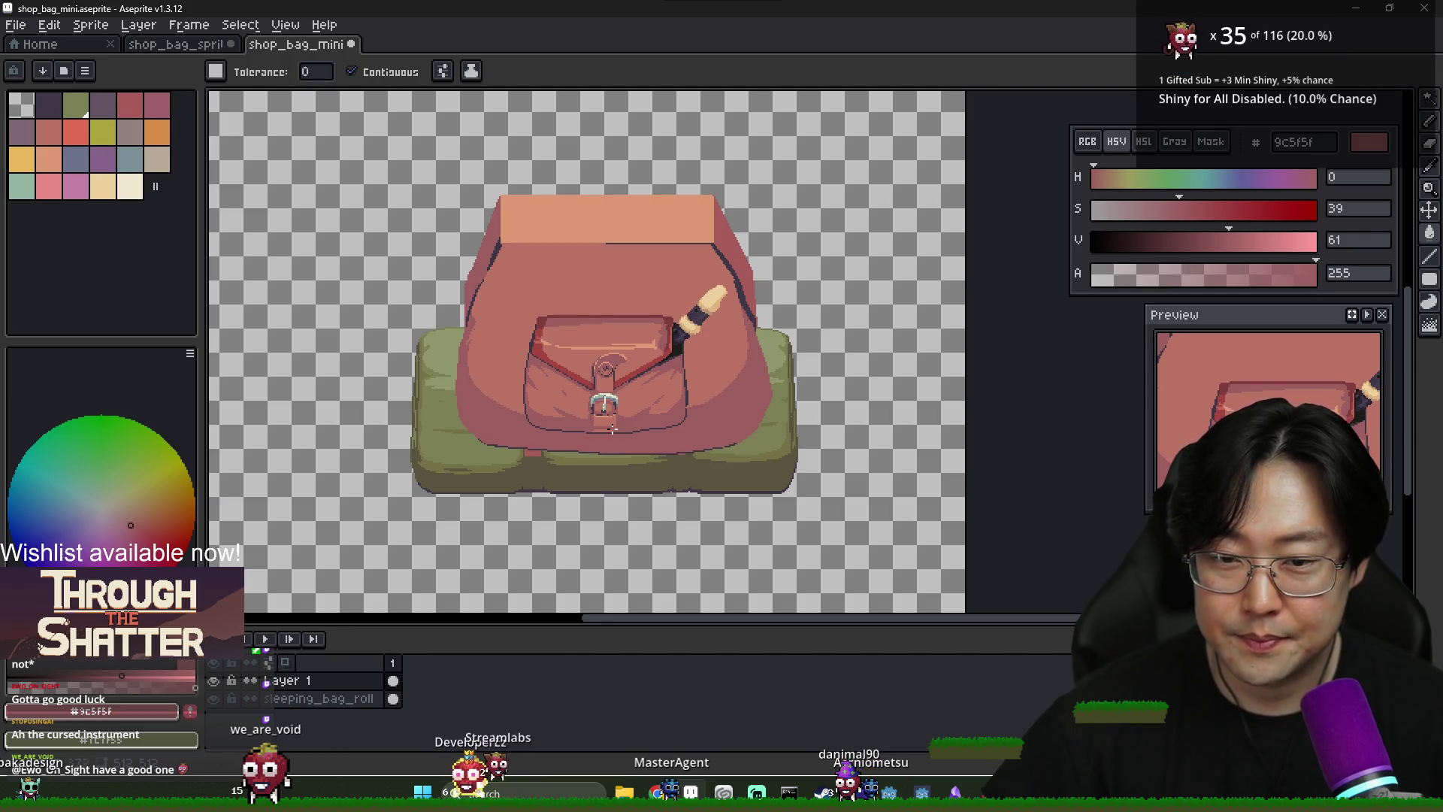
scroll(544, 425, "up", 2)
key("b")
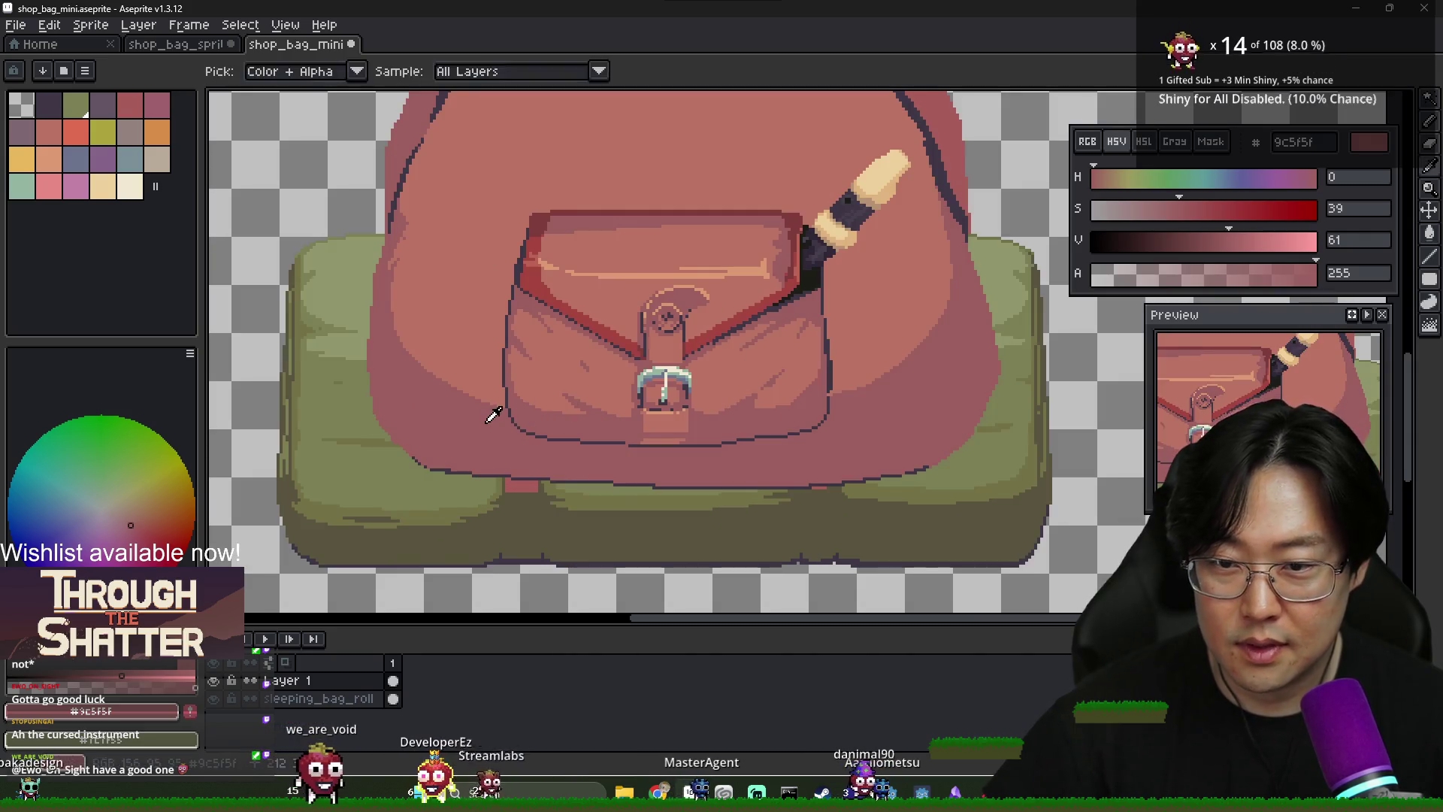
key("i")
key("b")
key("g")
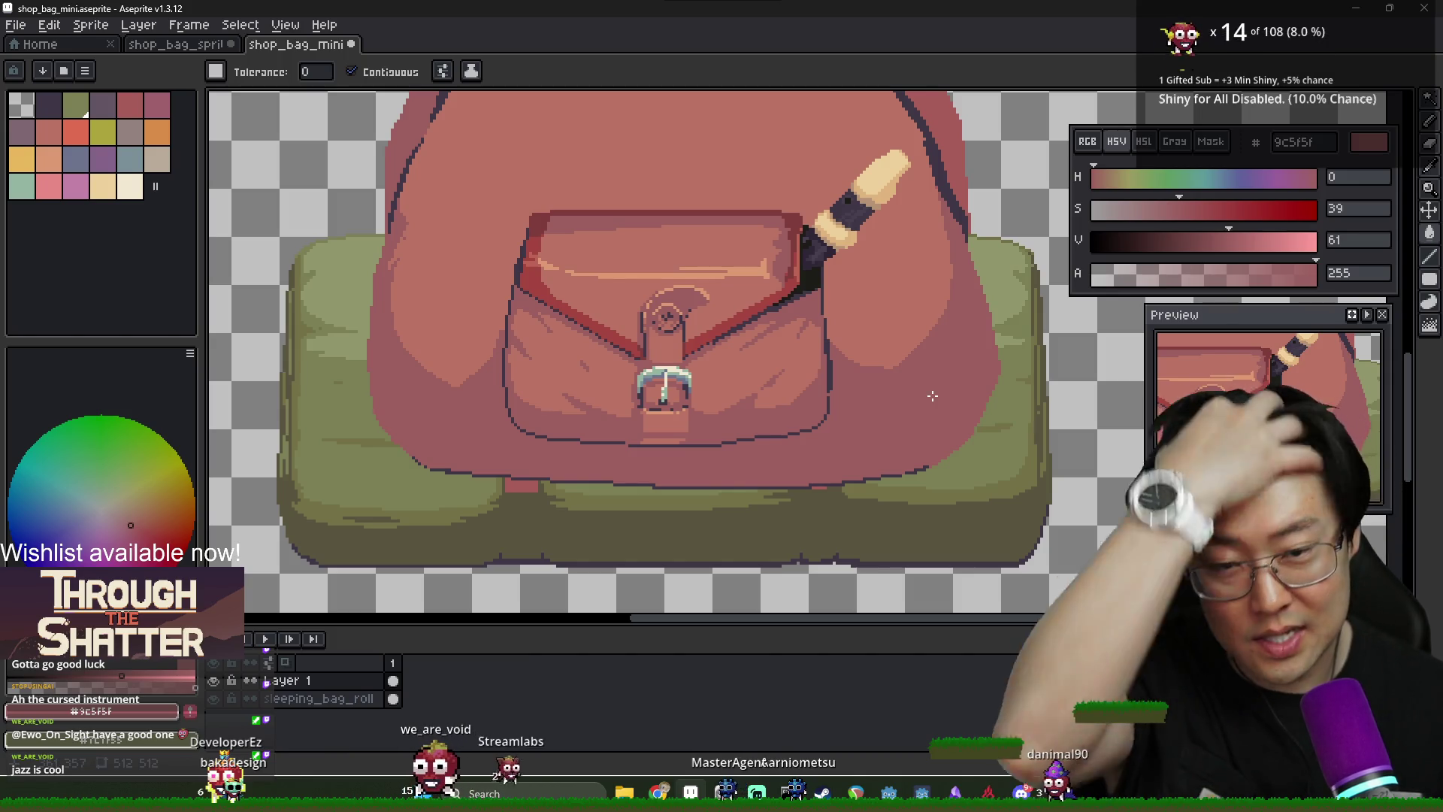
key("b")
left_click(860, 360, "alt")
left_click(863, 364, "alt")
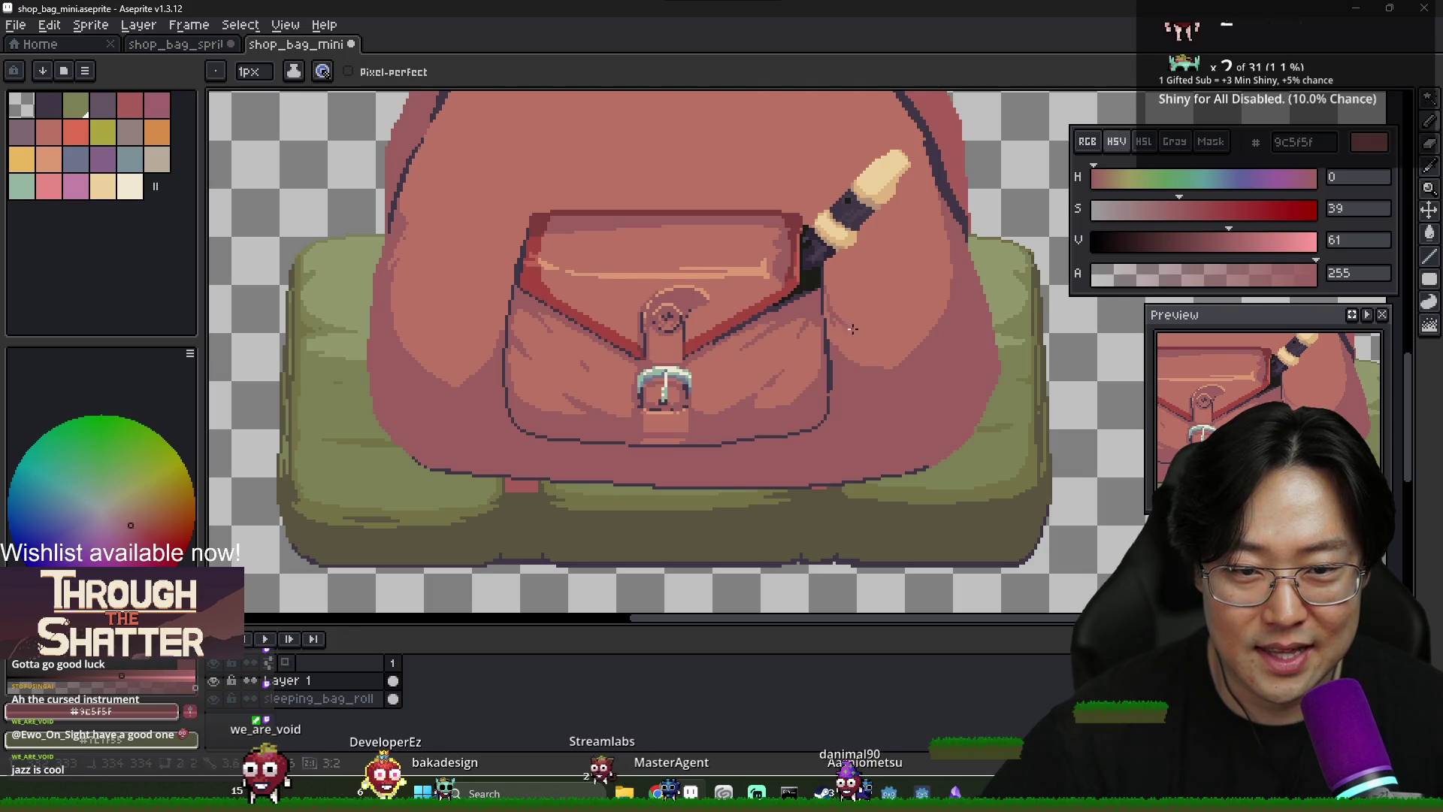
key("g")
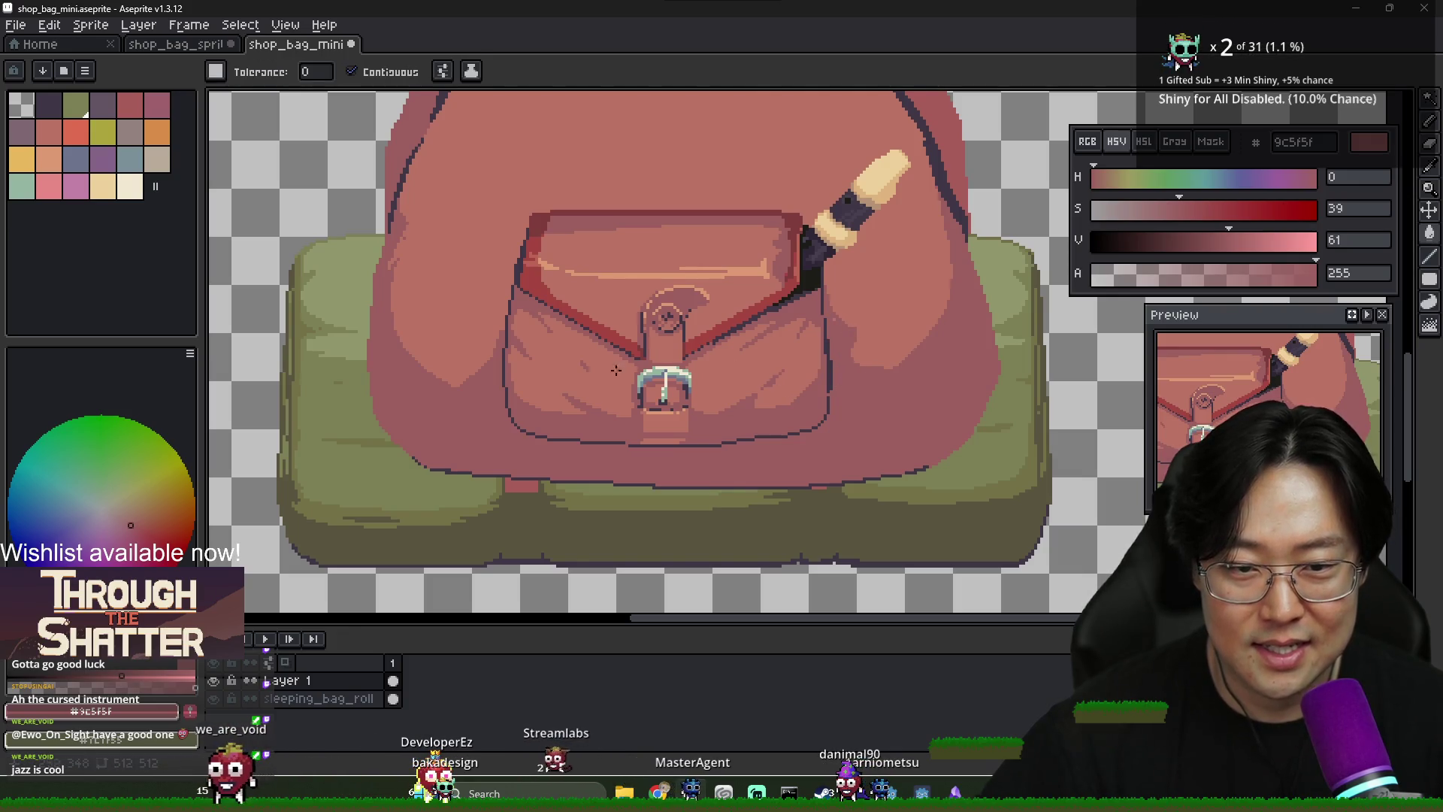
key("b")
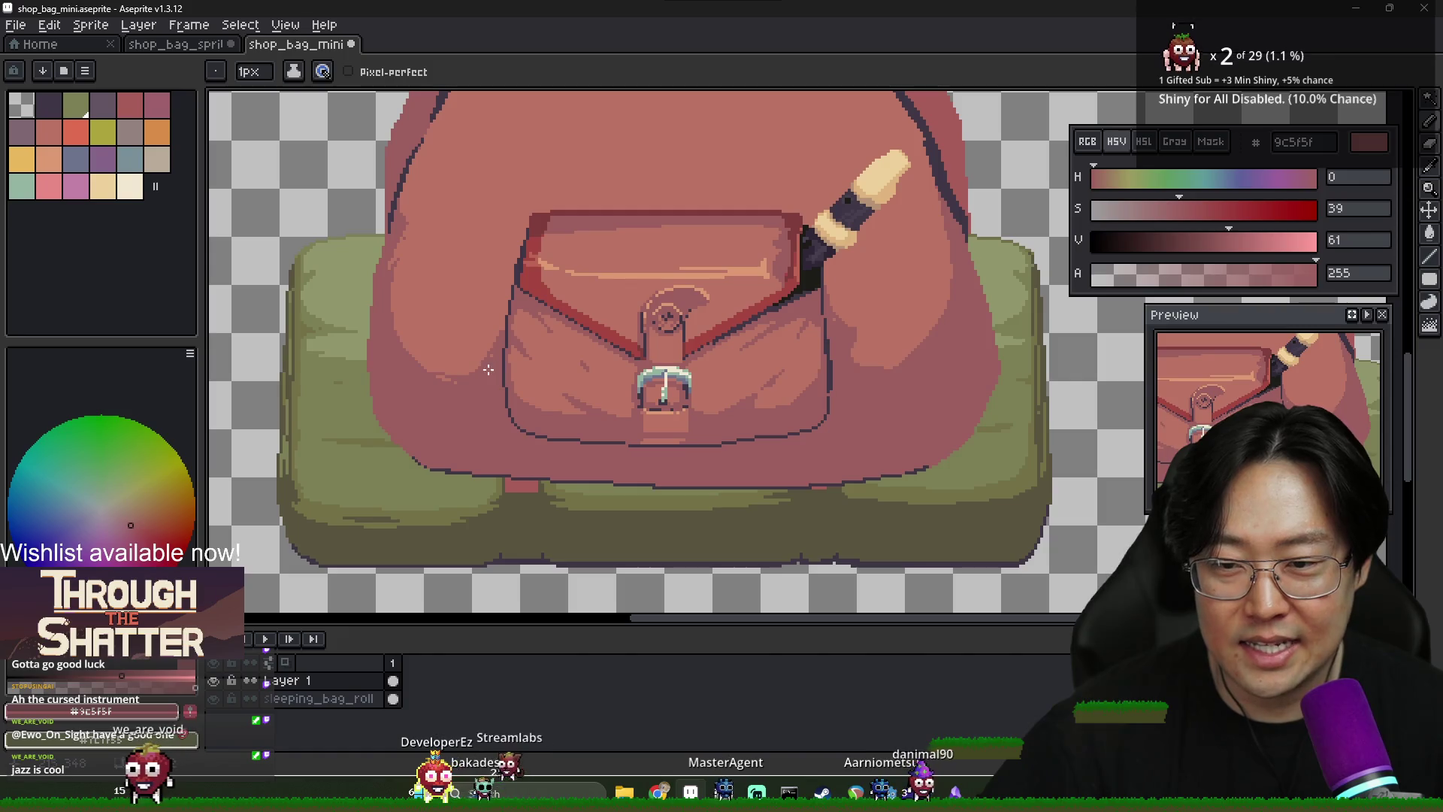
key("v")
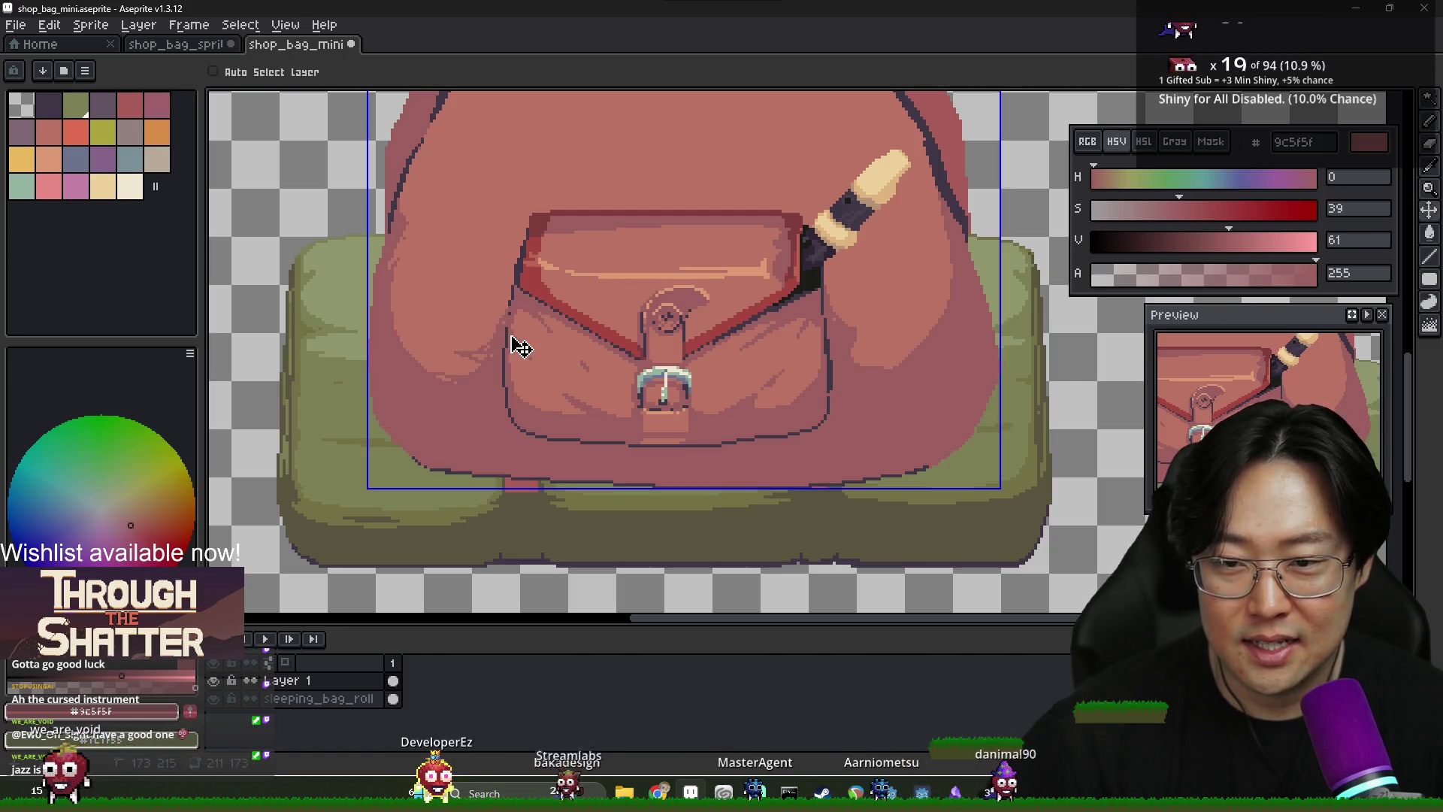
scroll(521, 347, "up", 2)
key("b")
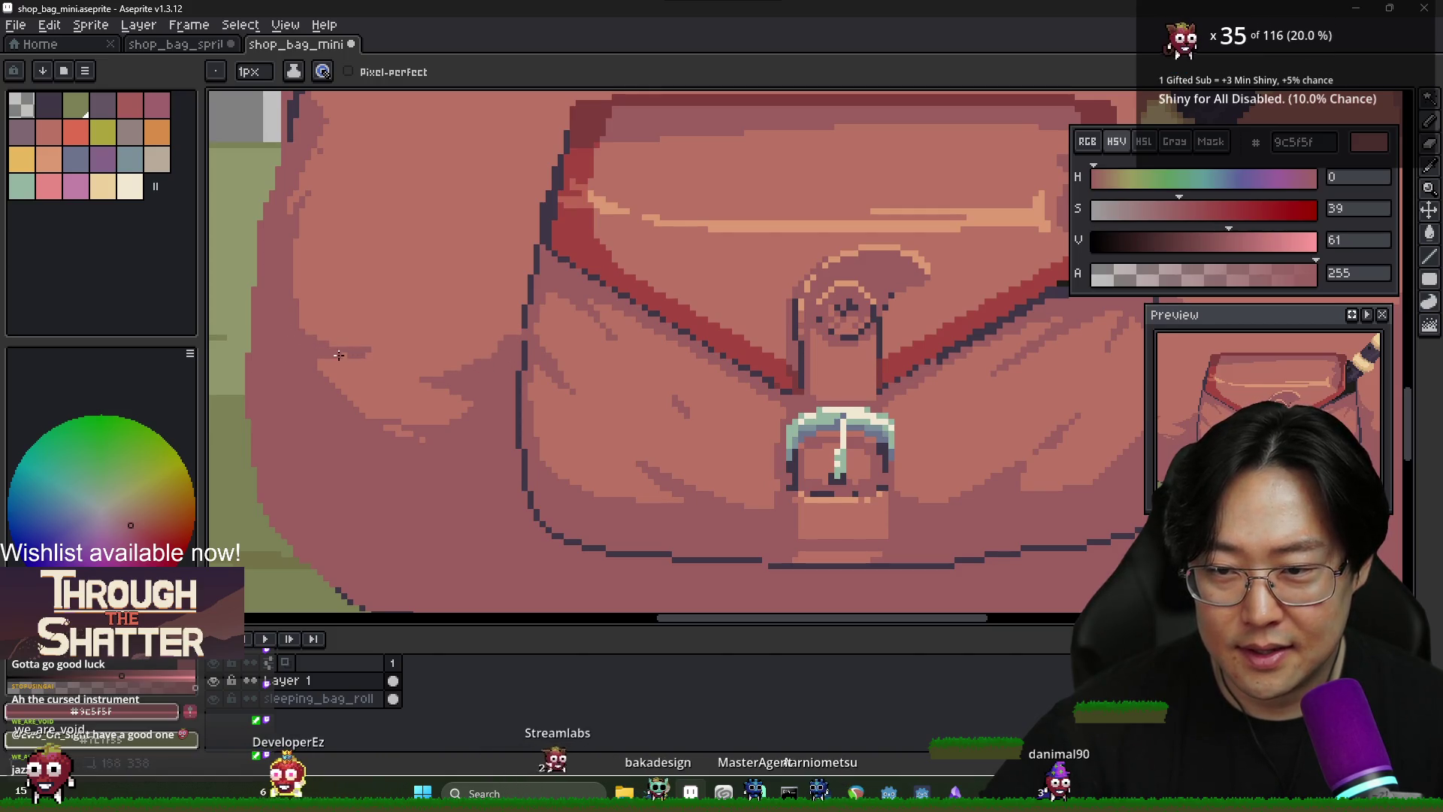
left_click(300, 365, "alt")
scroll(353, 346, "down", 2)
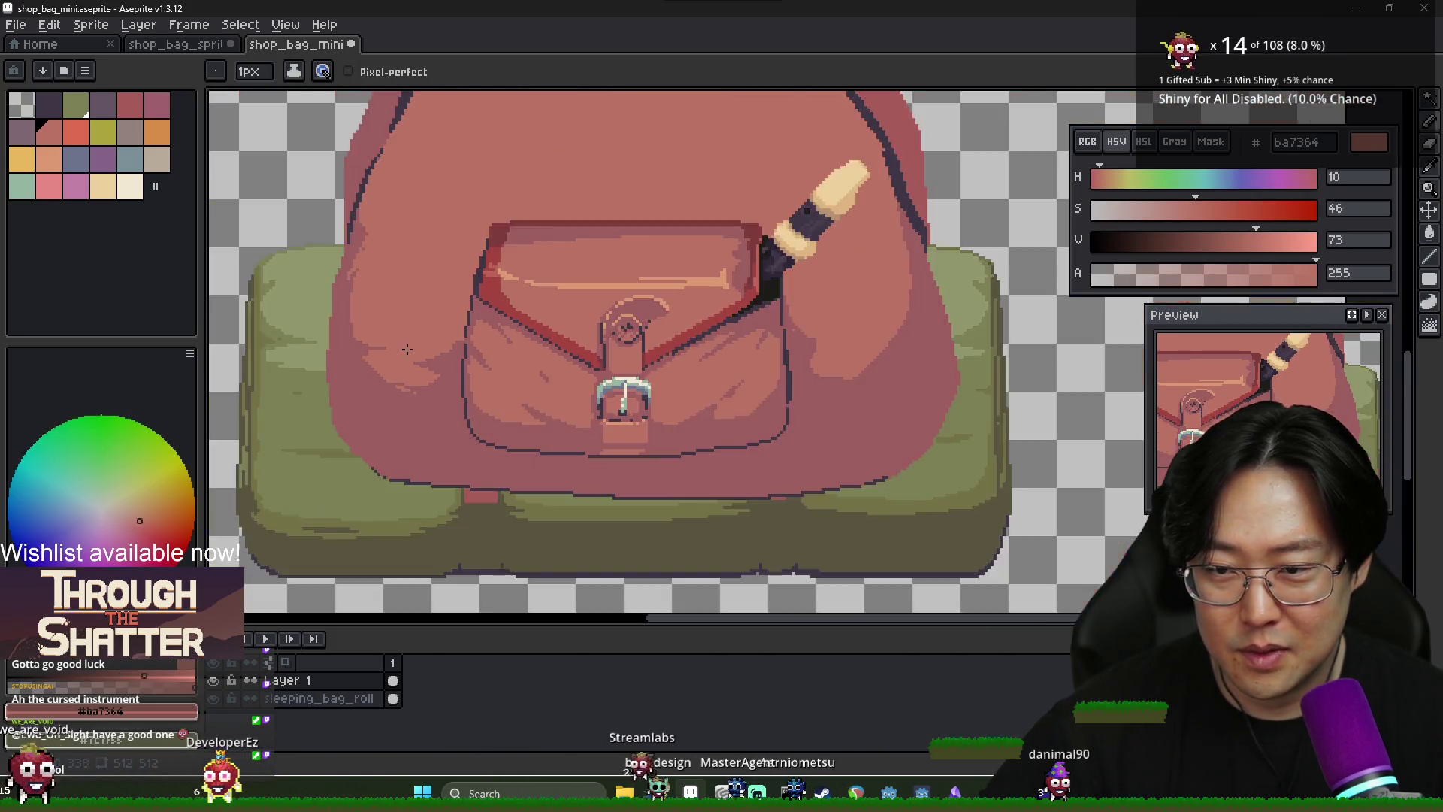
scroll(375, 339, "up", 2)
scroll(399, 353, "down", 3)
scroll(382, 325, "up", 2)
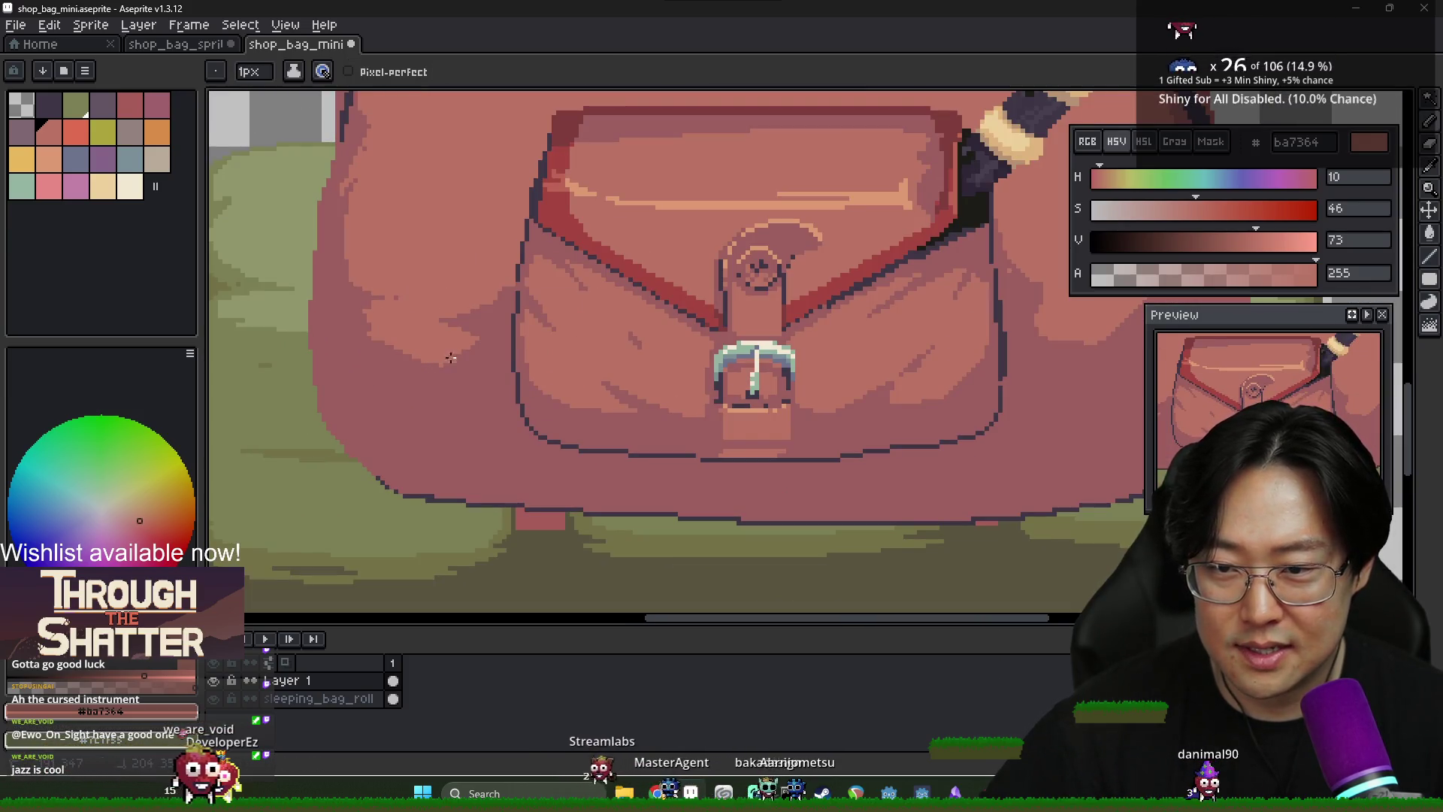
scroll(440, 354, "down", 3)
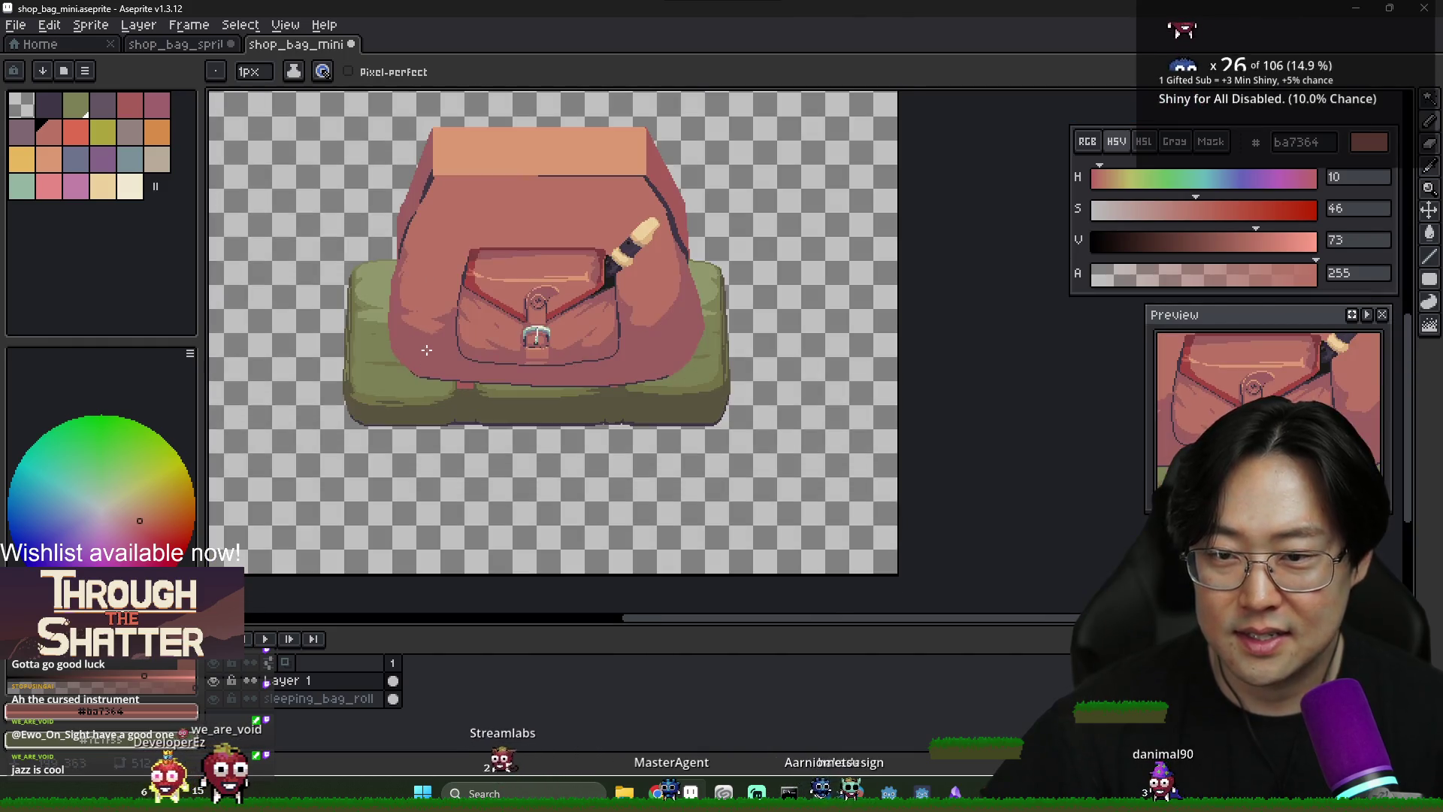
scroll(426, 350, "up", 3)
left_click(379, 279, "alt")
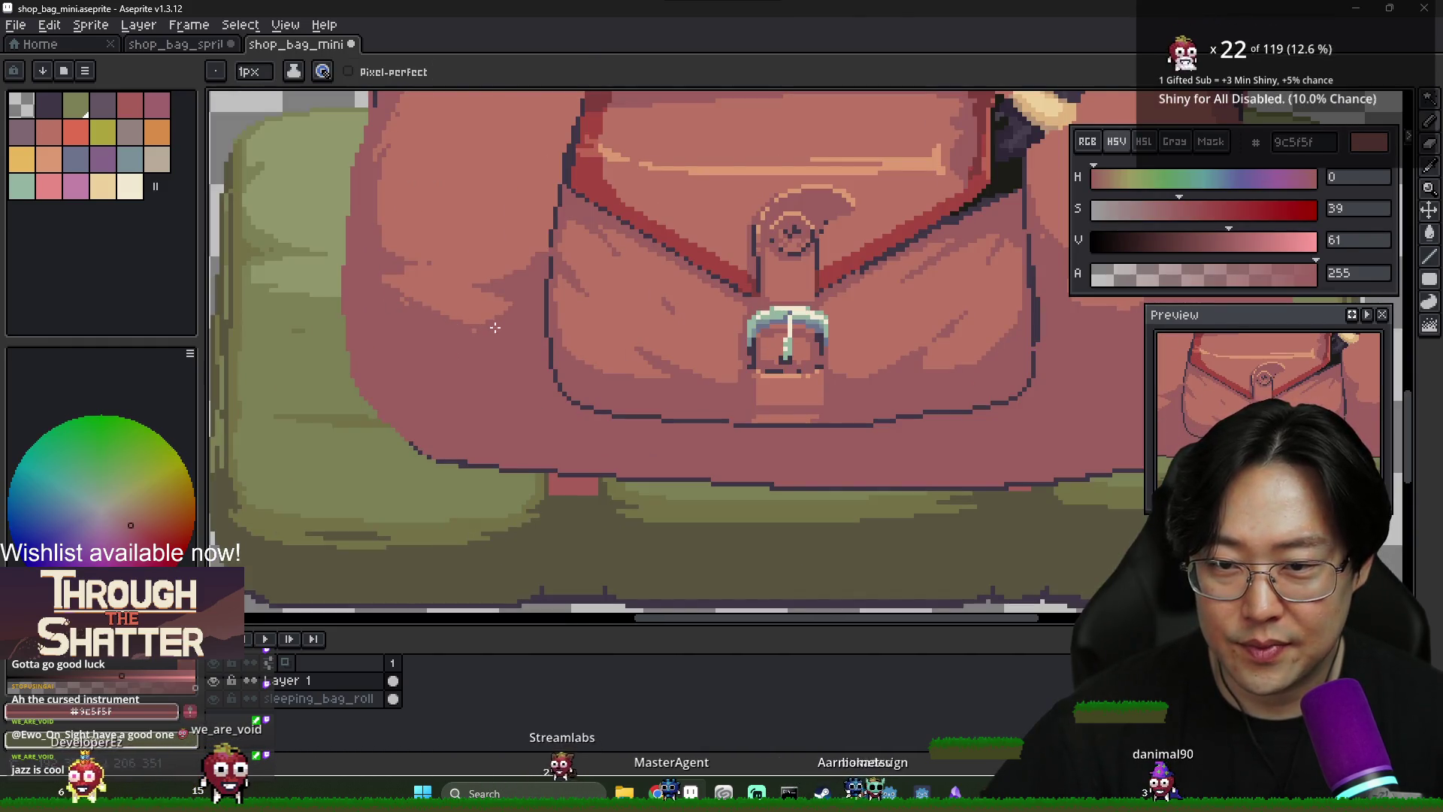
scroll(502, 323, "down", 3)
scroll(655, 225, "up", 3)
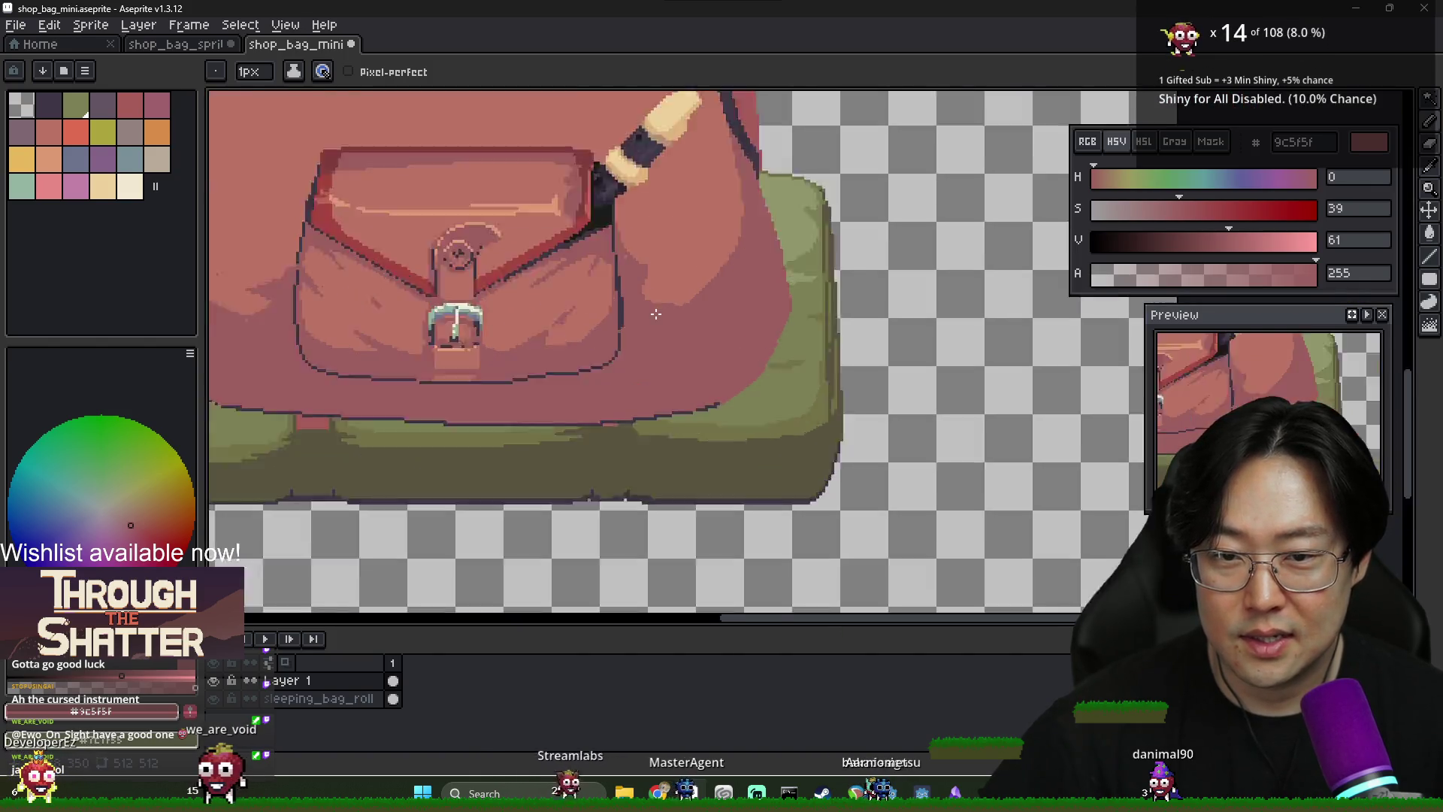
key("alt")
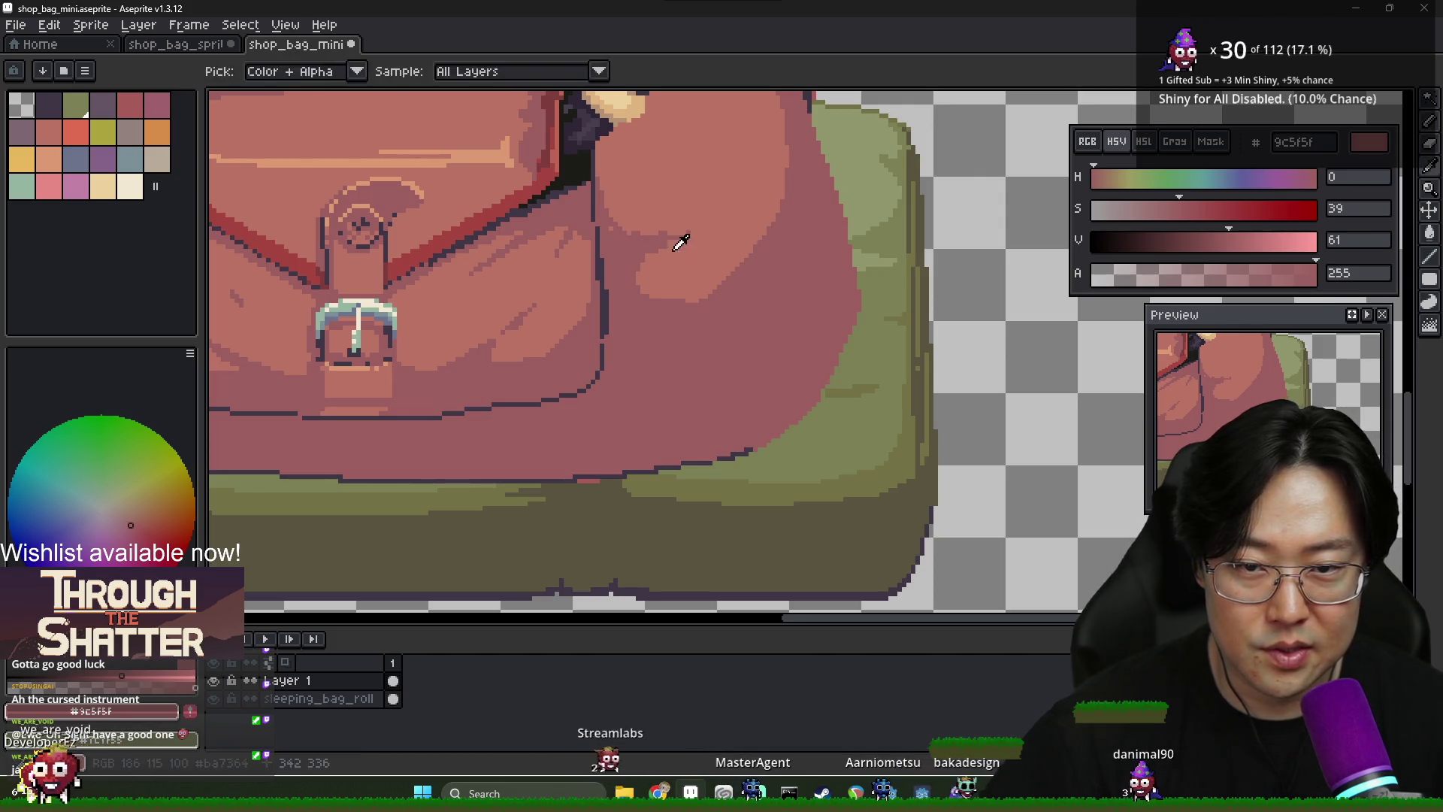
left_click(667, 235, "alt")
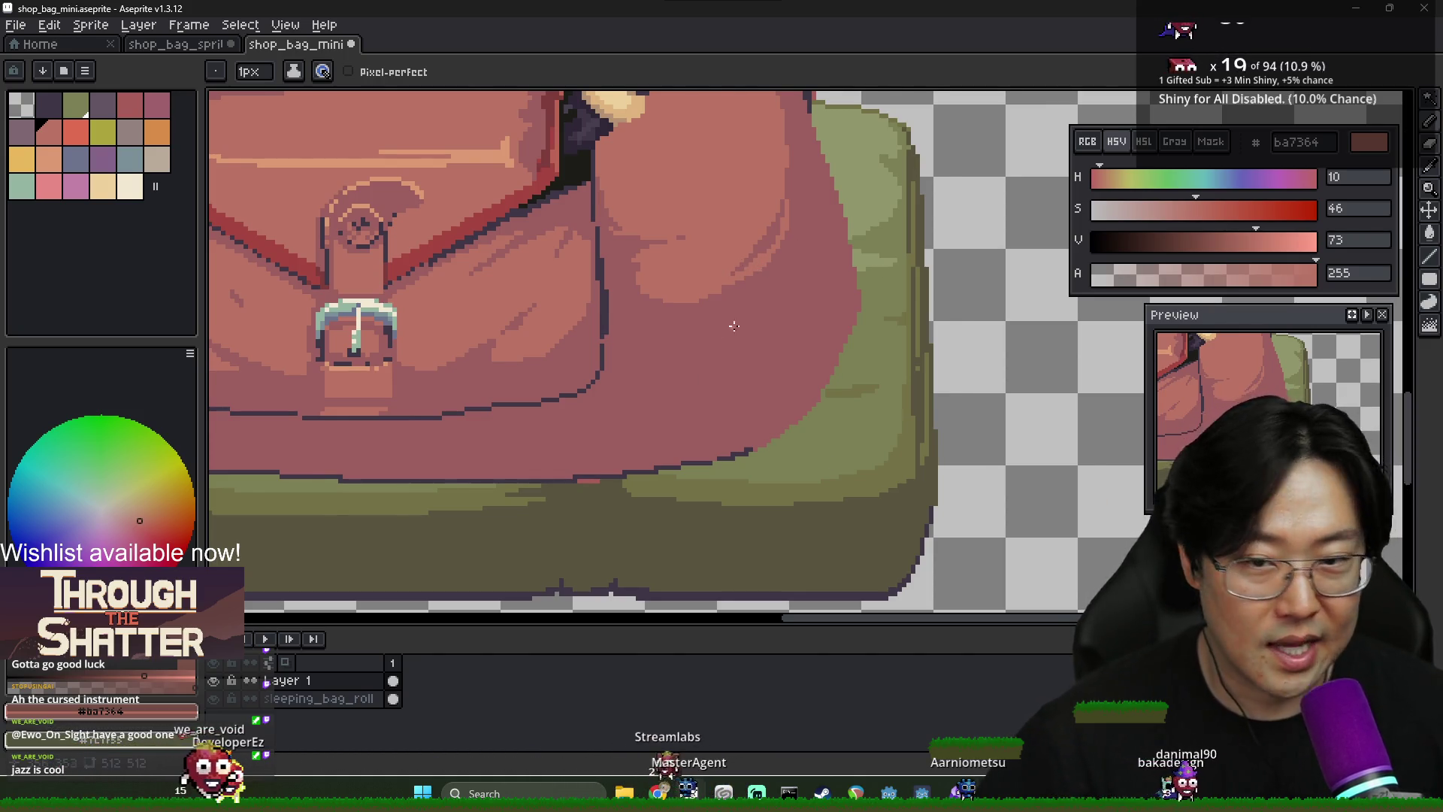
scroll(735, 326, "down", 5)
scroll(751, 273, "up", 6)
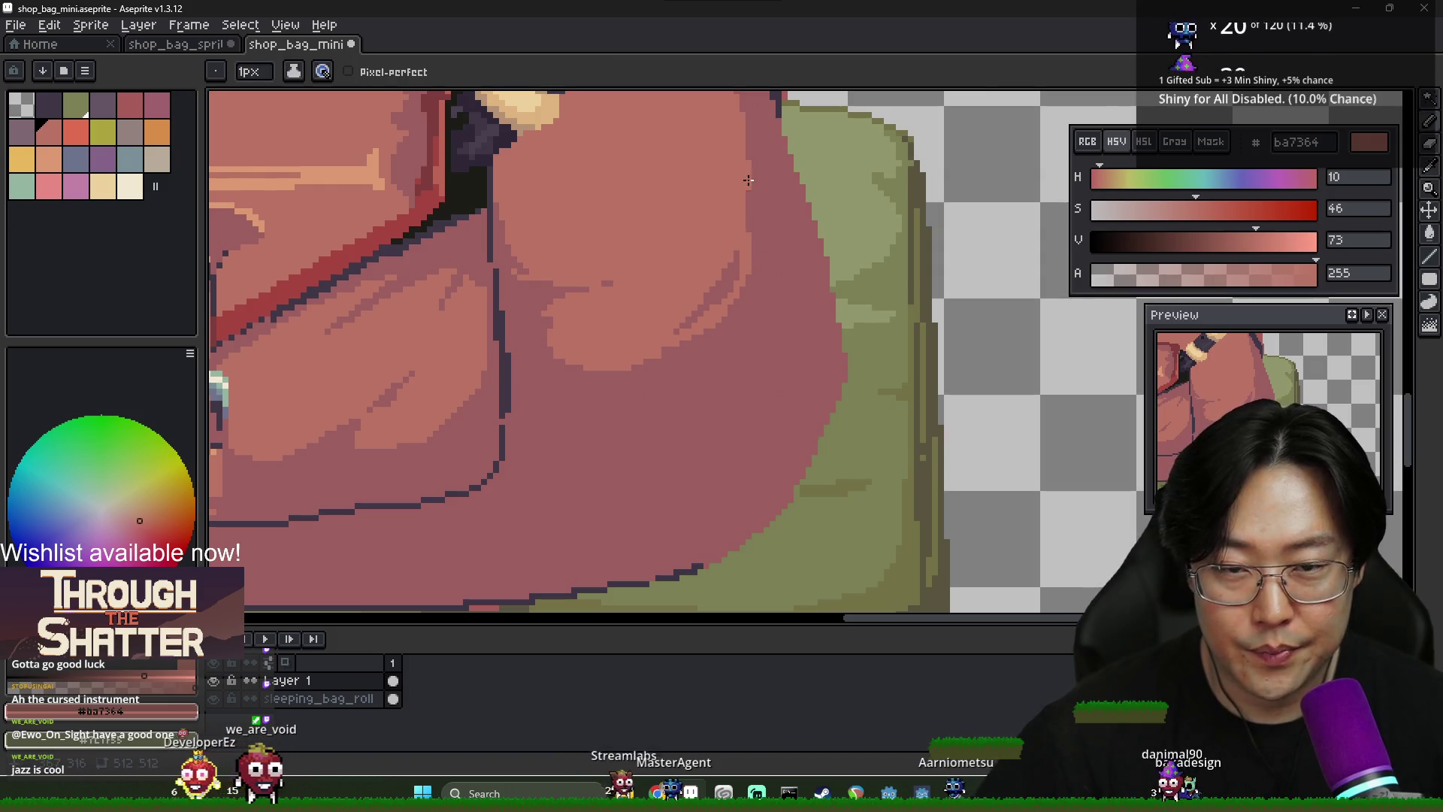
left_click(728, 283, "alt")
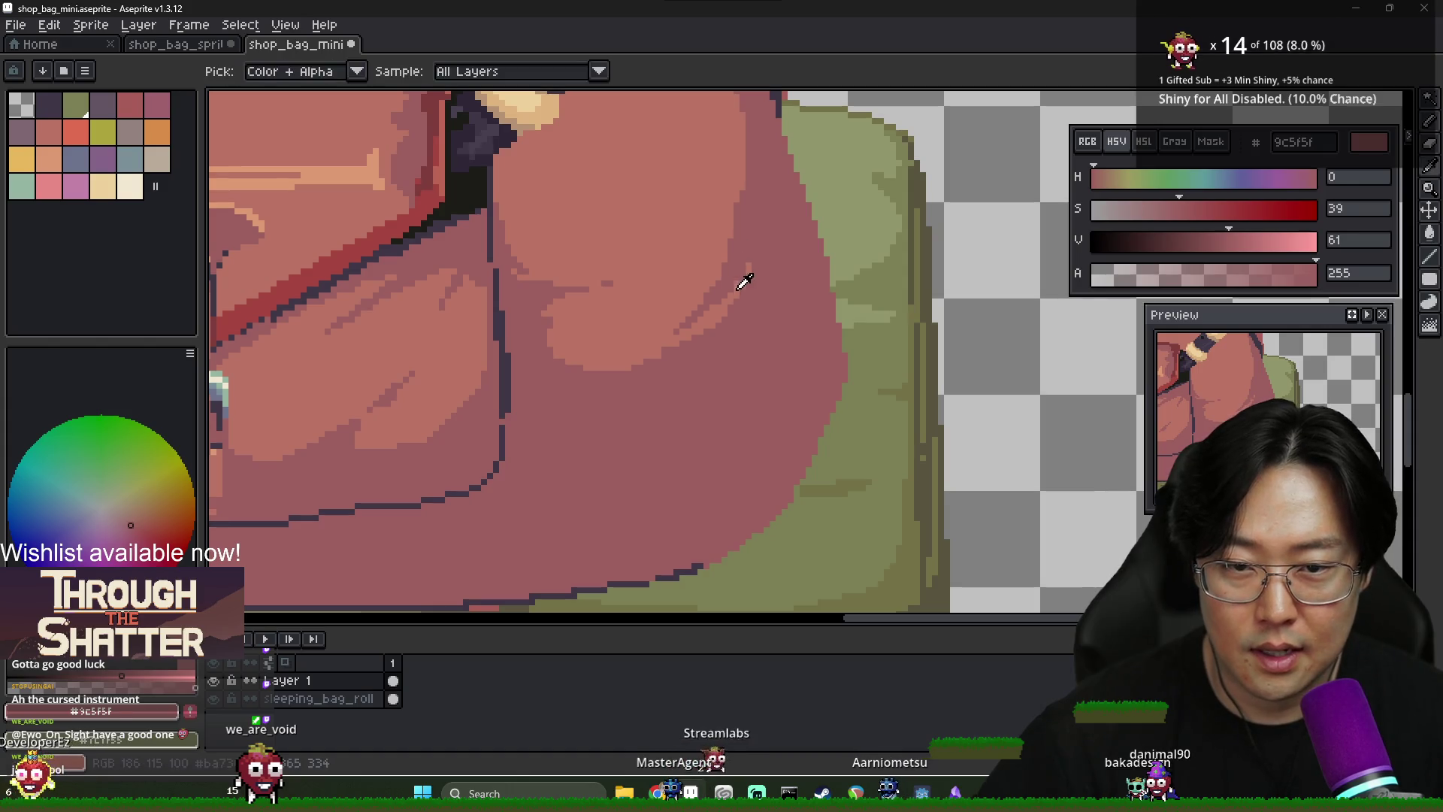
left_click(748, 257, "alt")
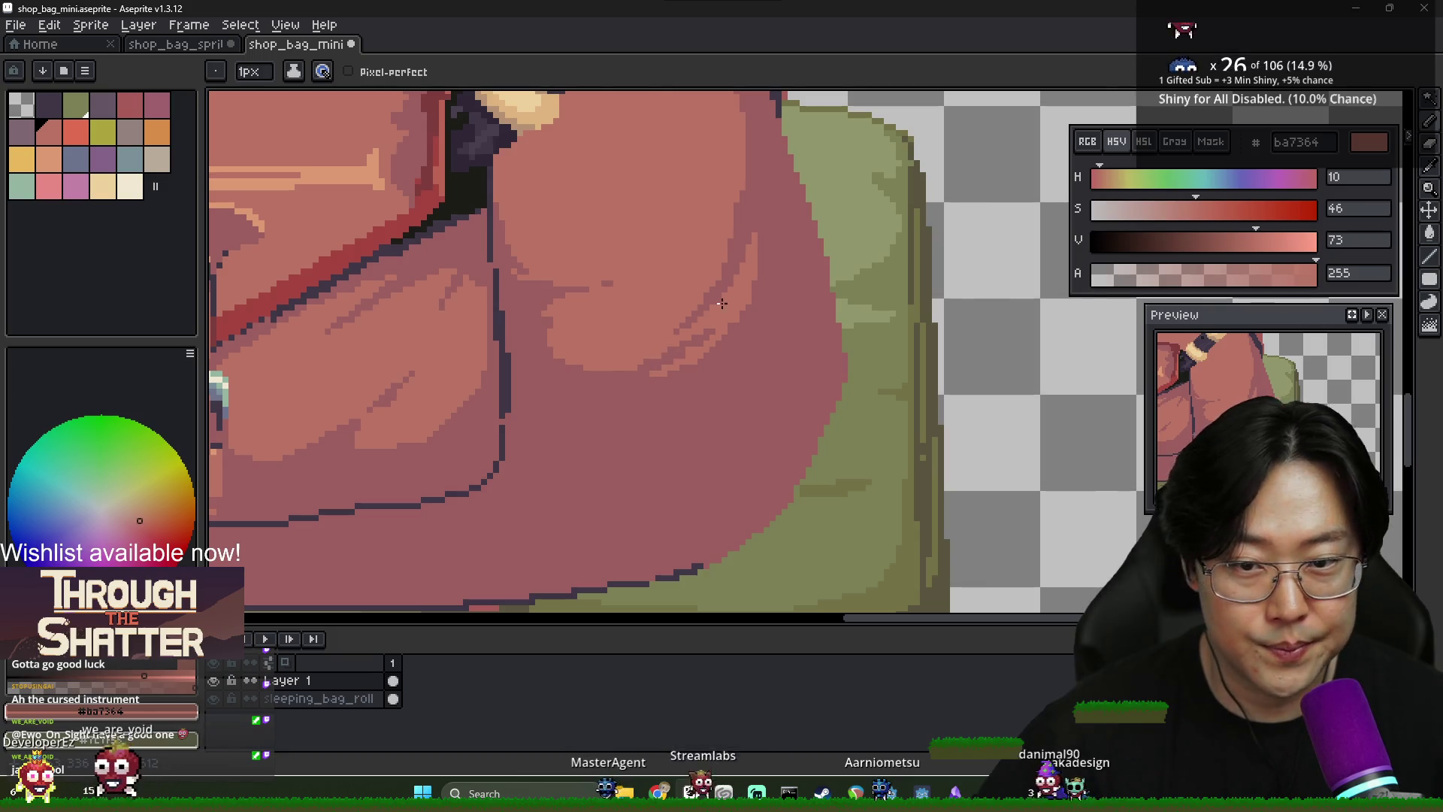
scroll(722, 303, "down", 4)
scroll(677, 300, "up", 3)
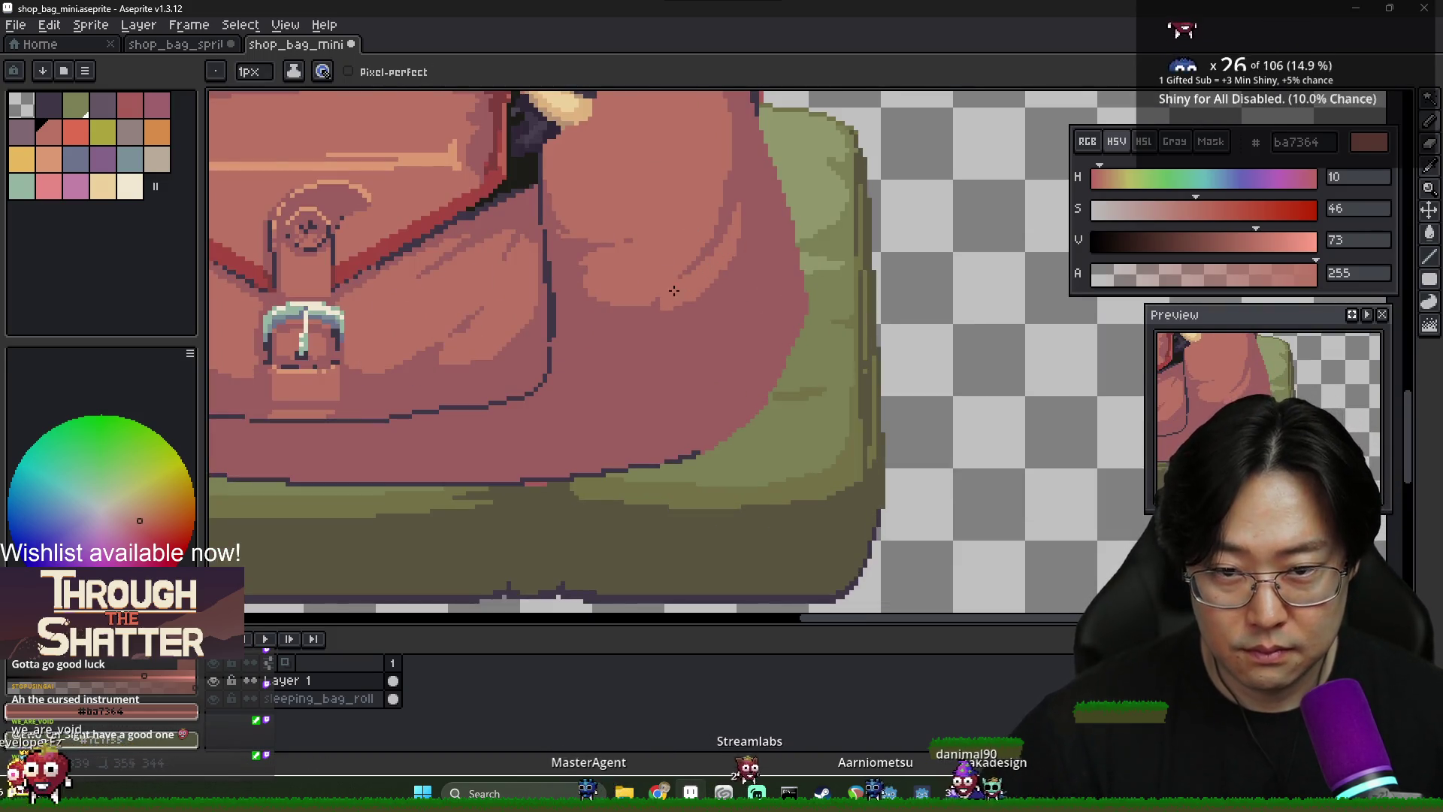
left_click(740, 257, "alt")
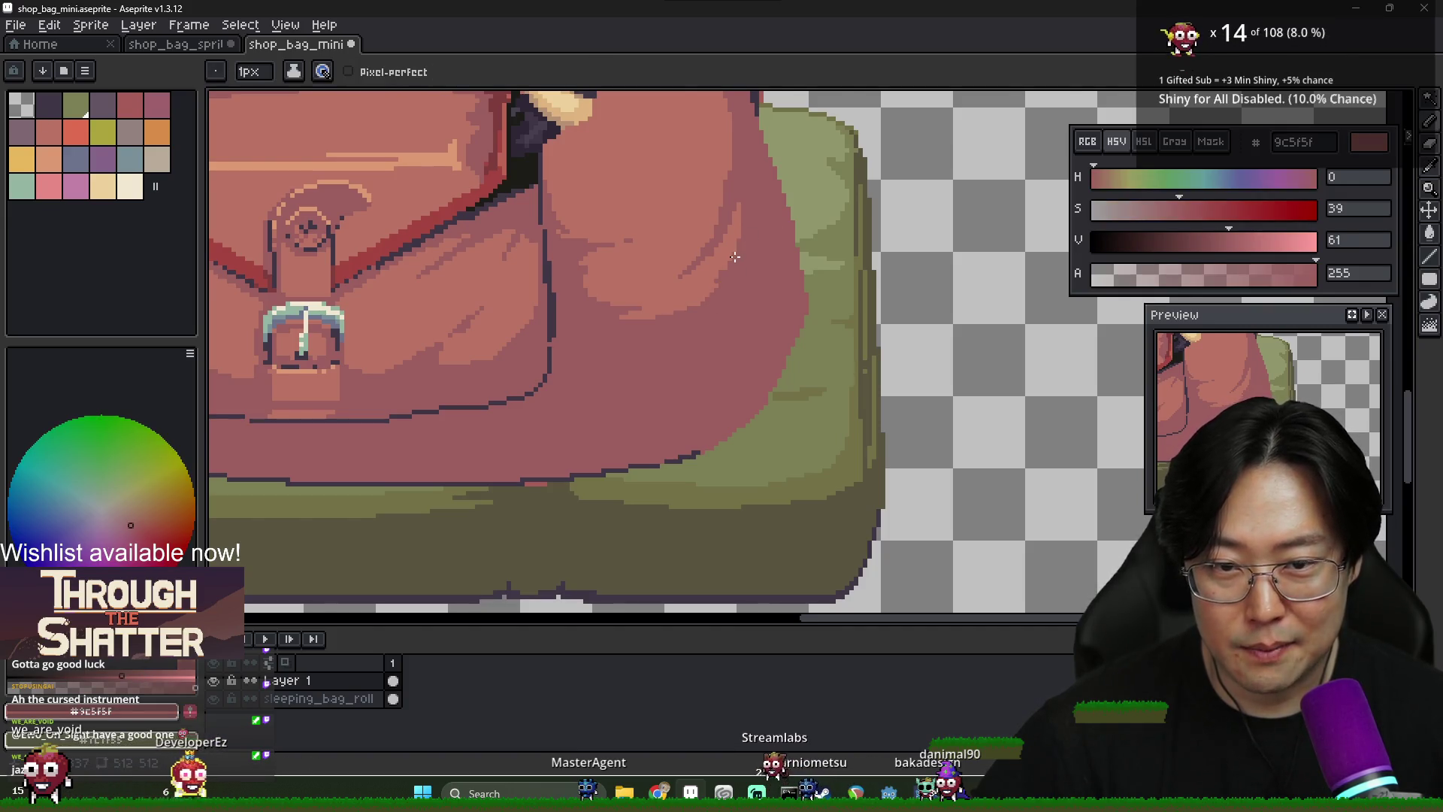
scroll(735, 257, "down", 4)
scroll(554, 266, "up", 2)
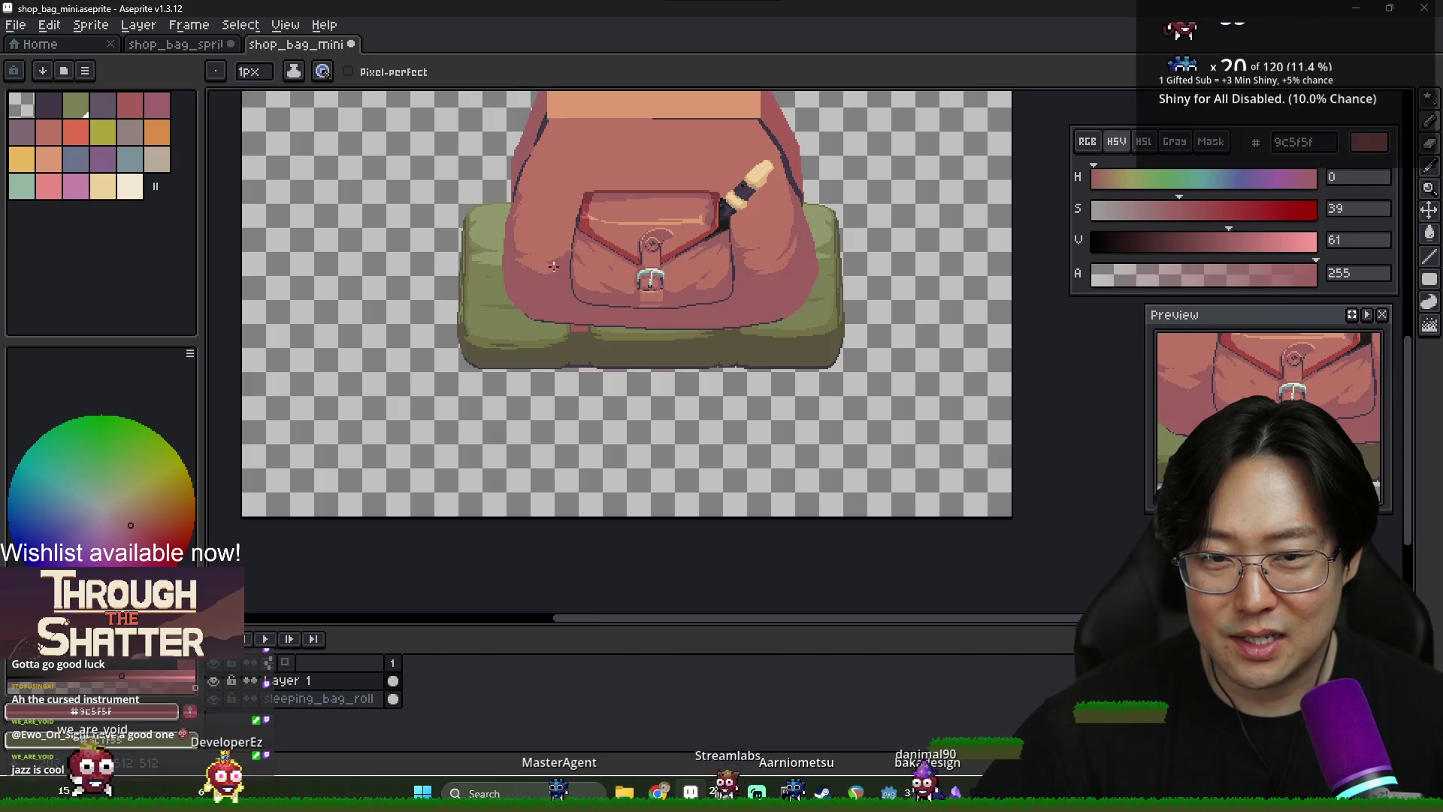
scroll(555, 266, "up", 2)
left_click(477, 260, "alt")
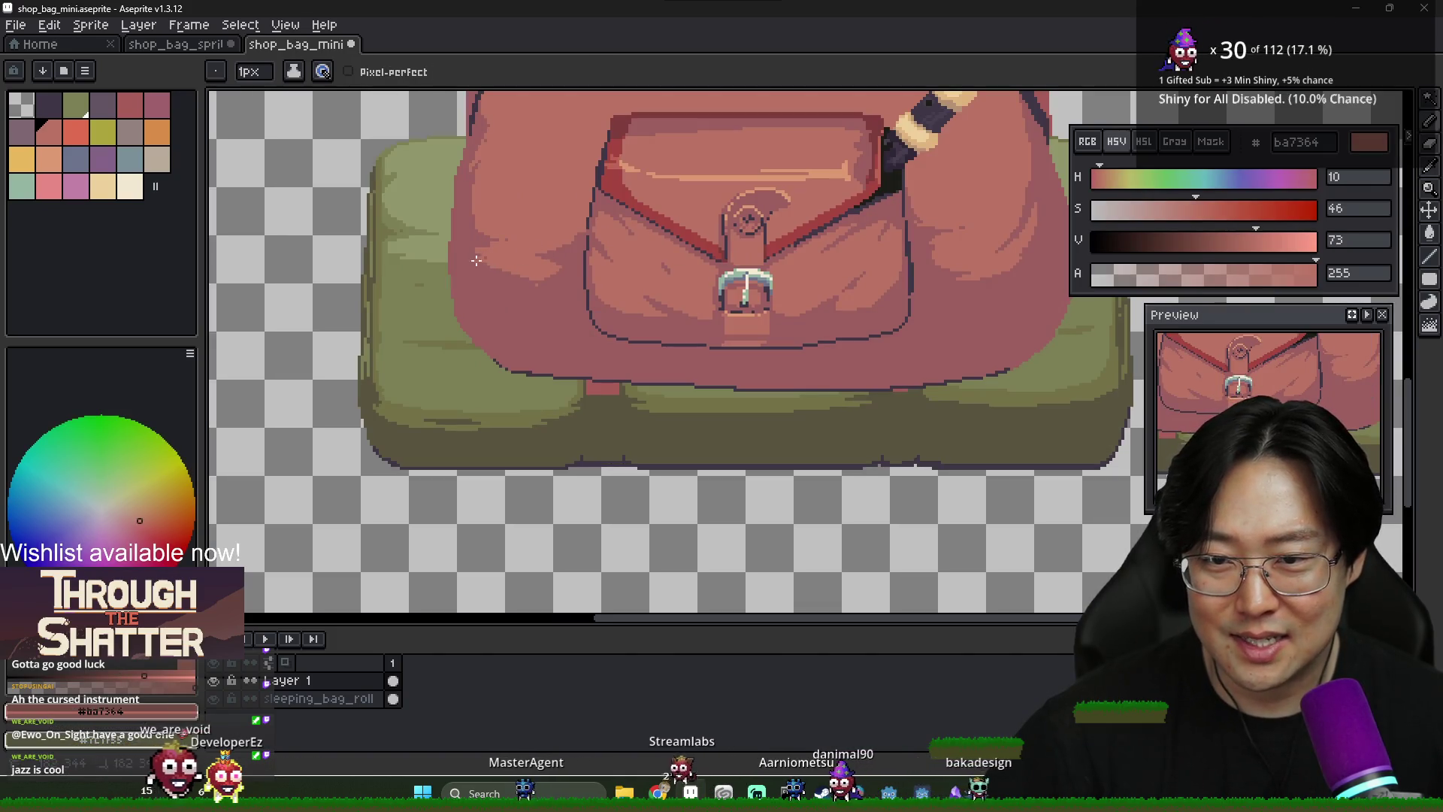
scroll(485, 278, "down", 1)
scroll(489, 289, "up", 1)
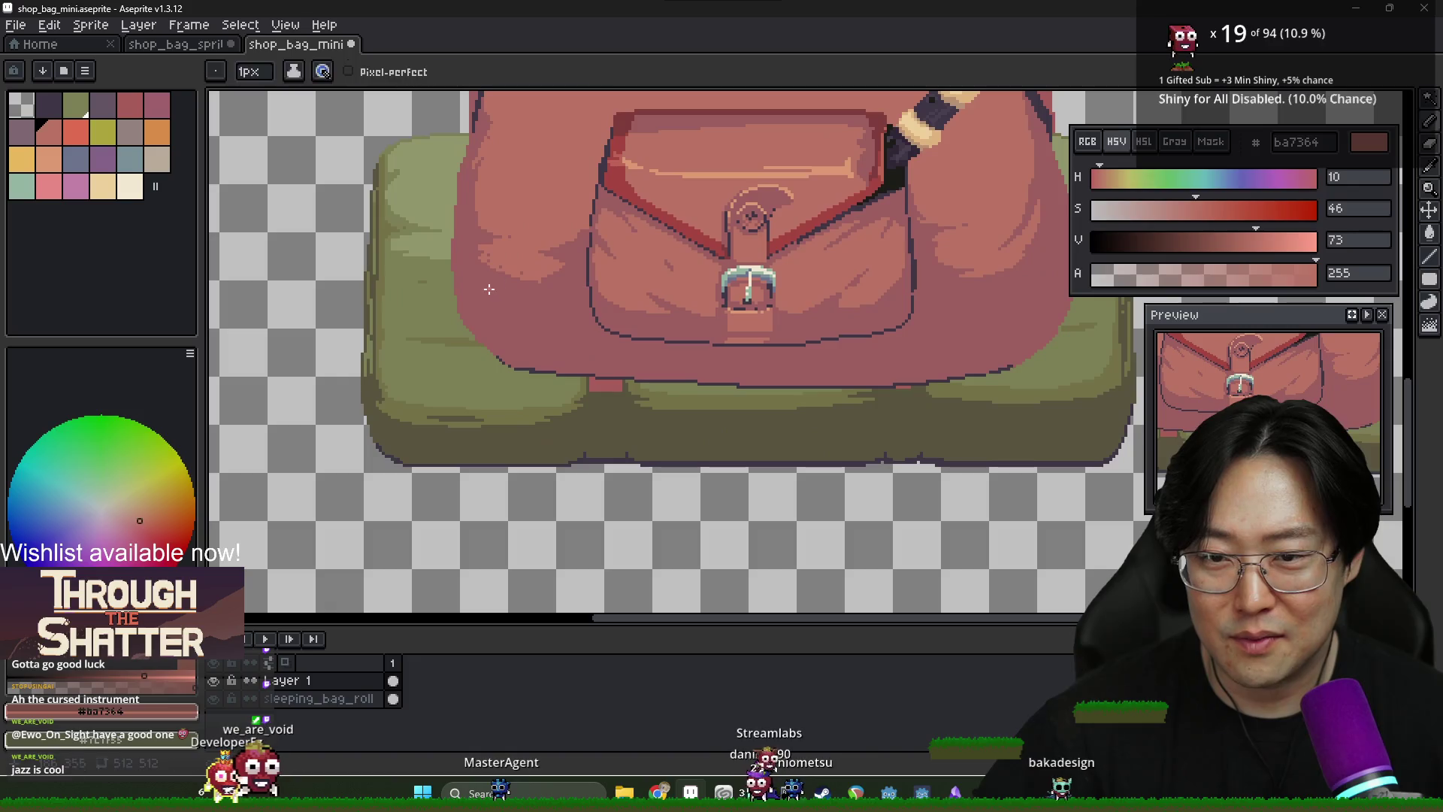
left_click(485, 261, "alt")
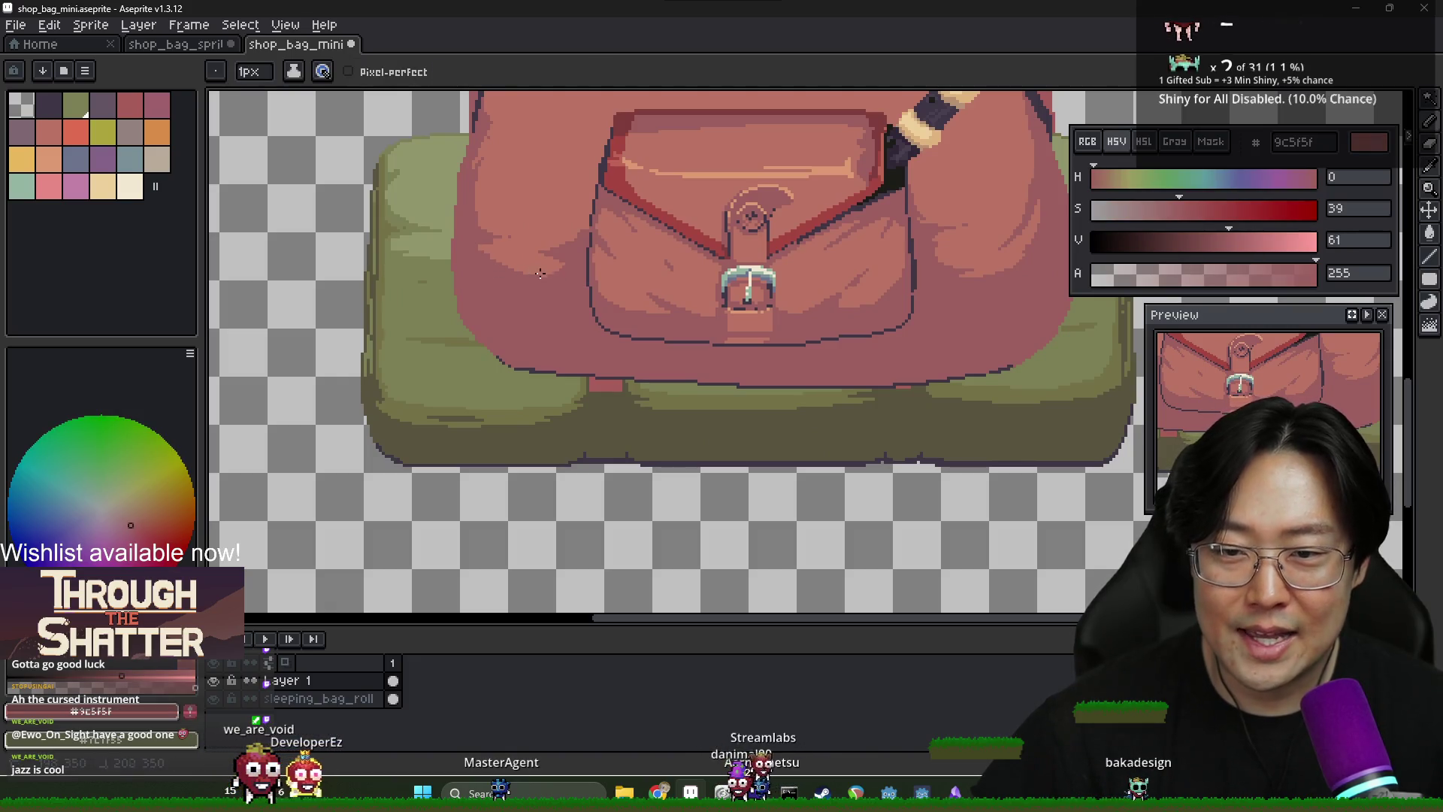
left_click(506, 246, "alt")
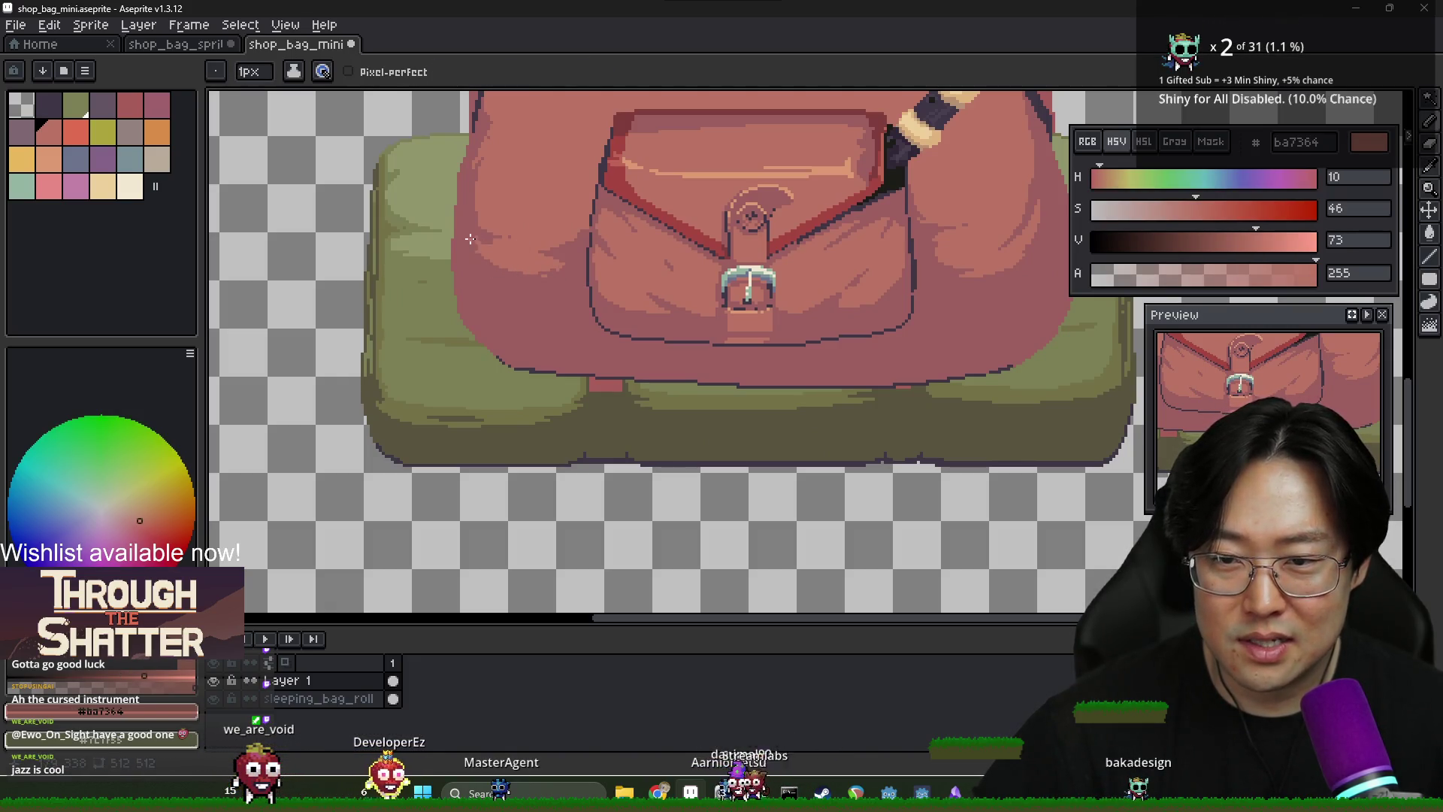
left_click(504, 244, "alt")
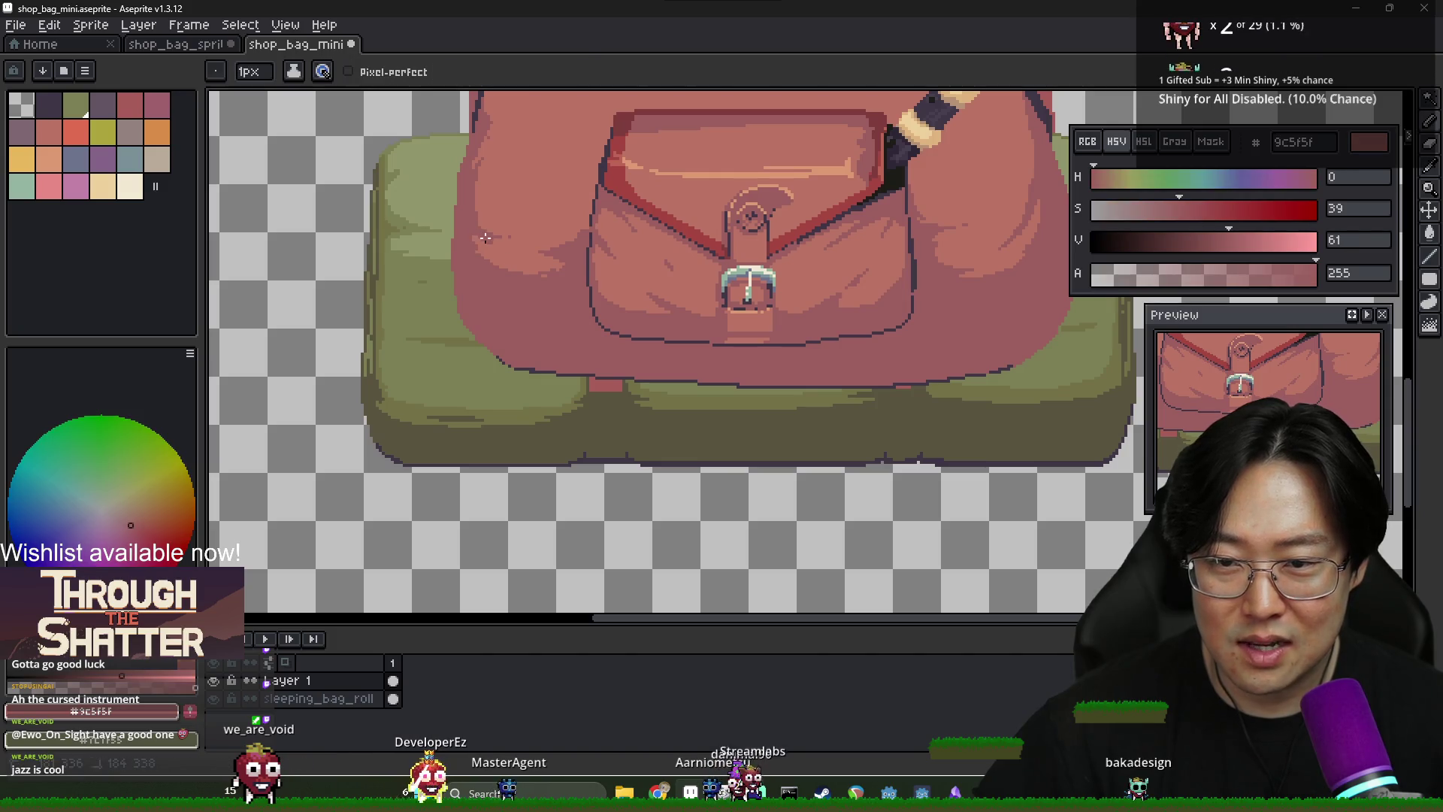
left_click(522, 230, "alt")
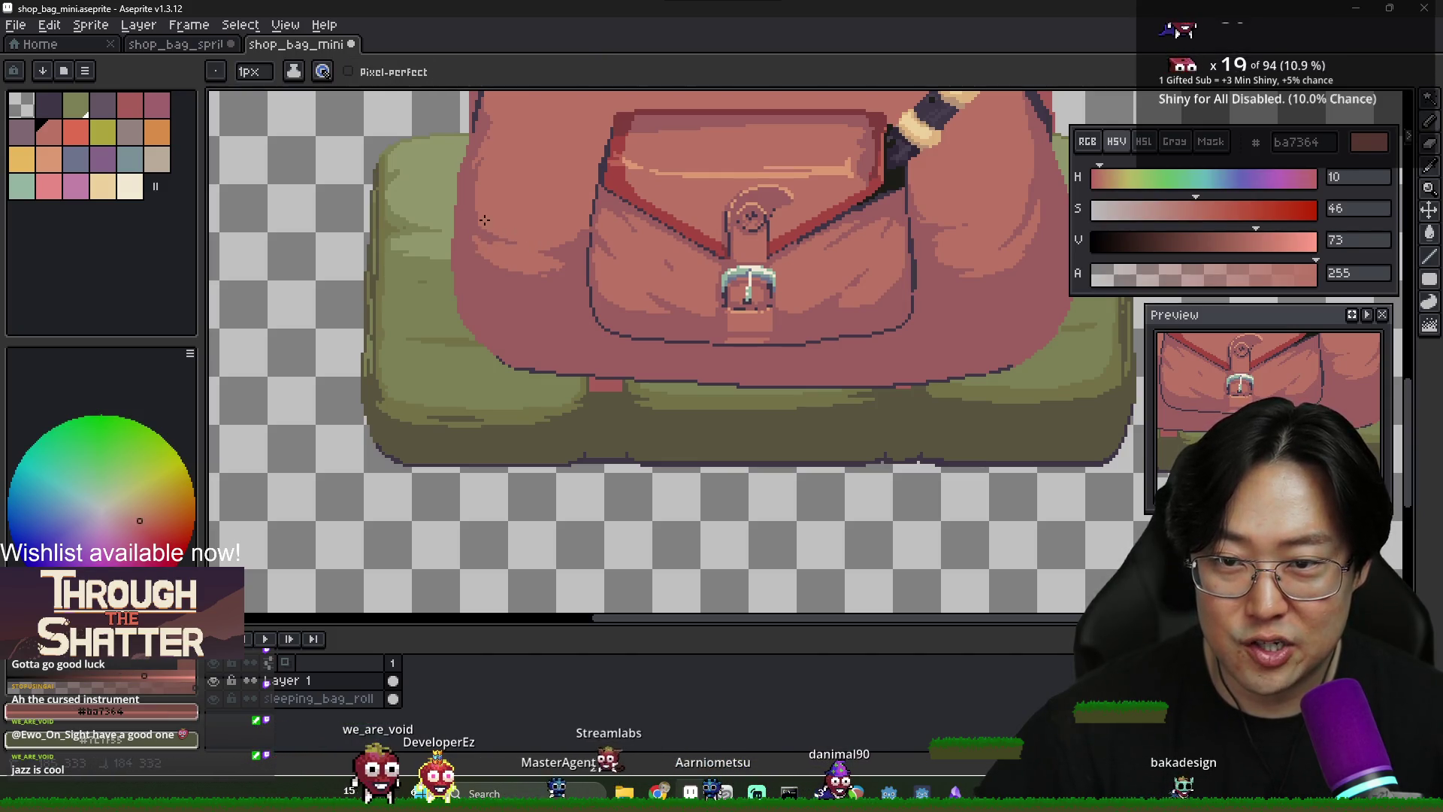
scroll(443, 160, "up", 2)
left_click(443, 160, "alt")
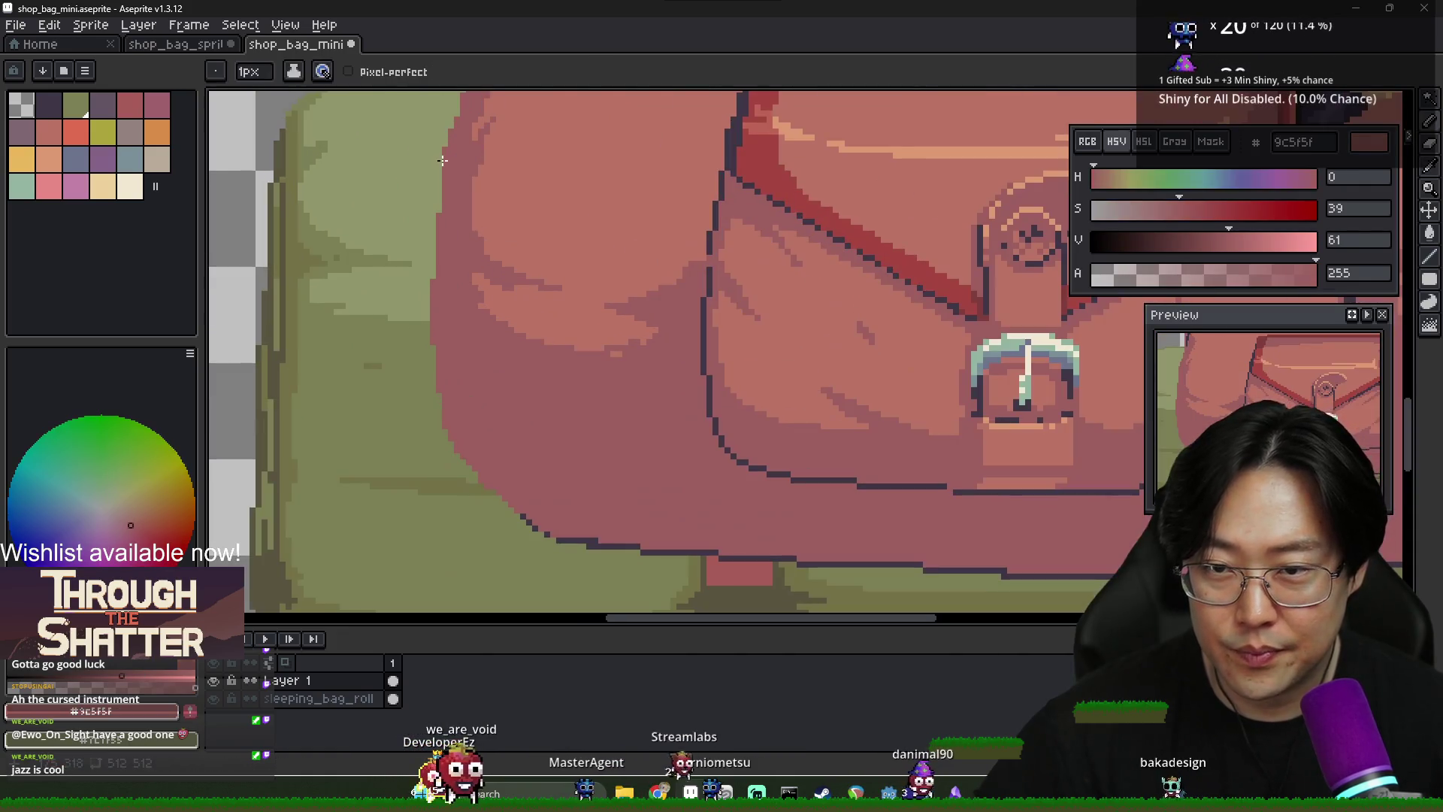
scroll(438, 343, "down", 4)
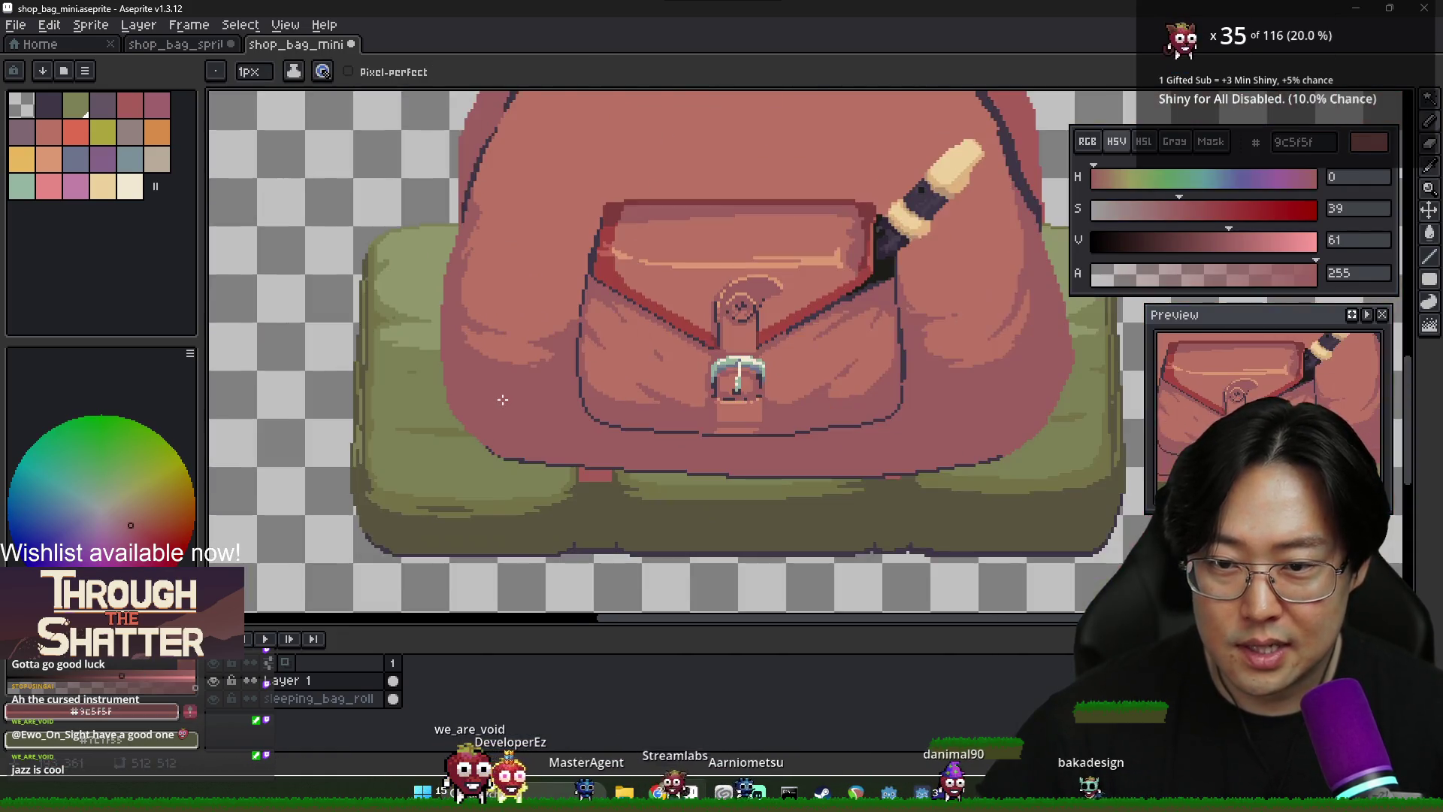
scroll(744, 393, "up", 2)
scroll(748, 372, "down", 2)
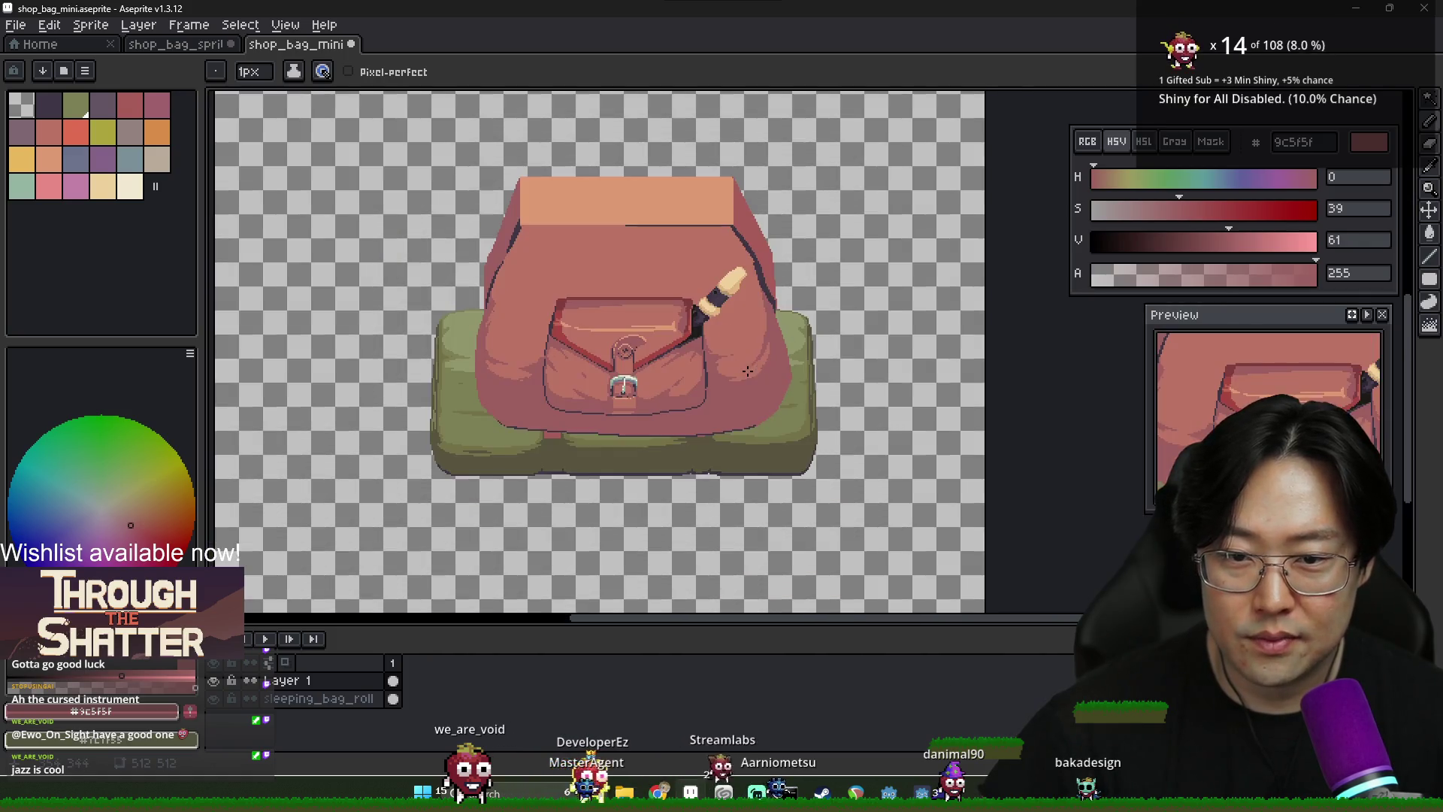
scroll(753, 382, "down", 1)
scroll(744, 382, "up", 1)
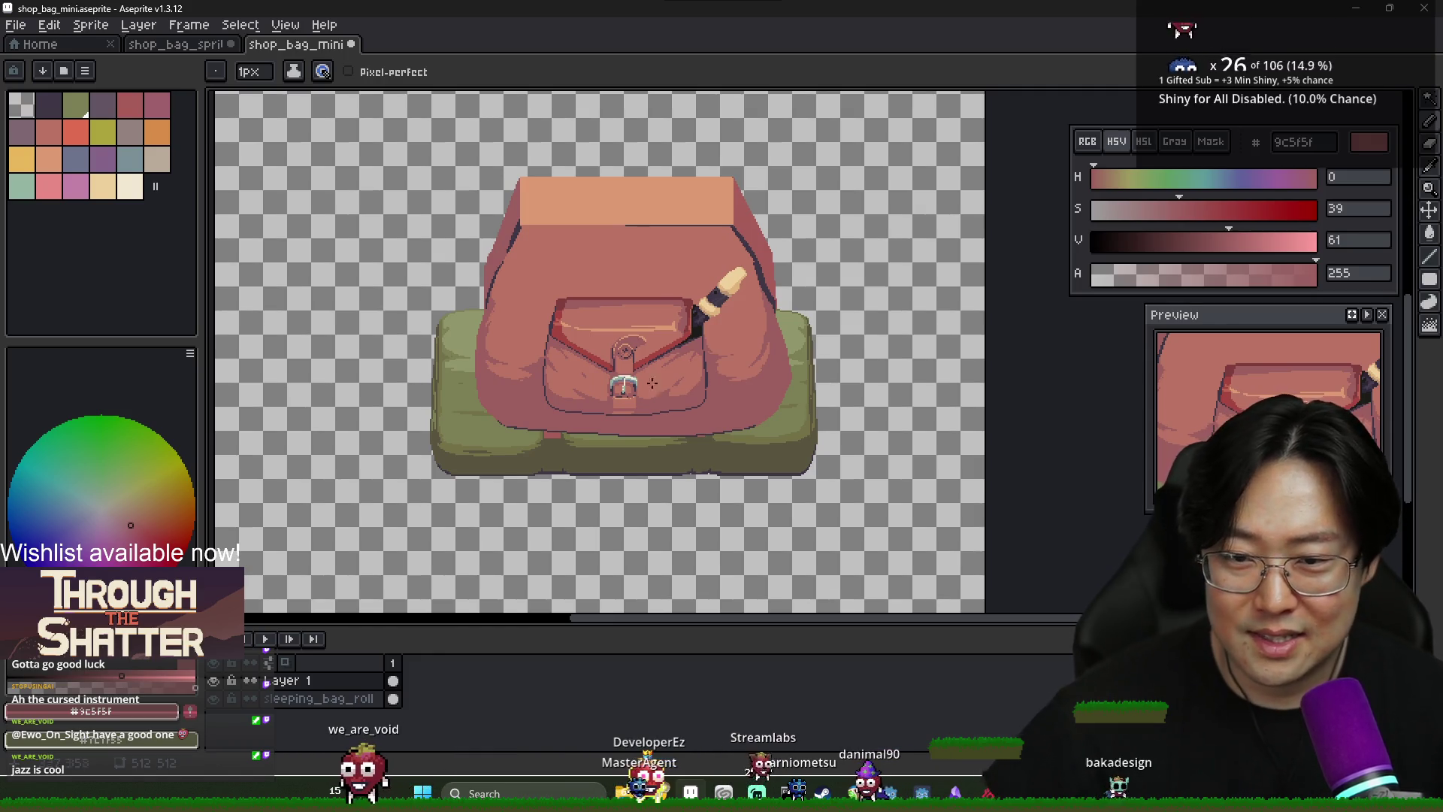
scroll(569, 369, "up", 3)
scroll(544, 371, "down", 1)
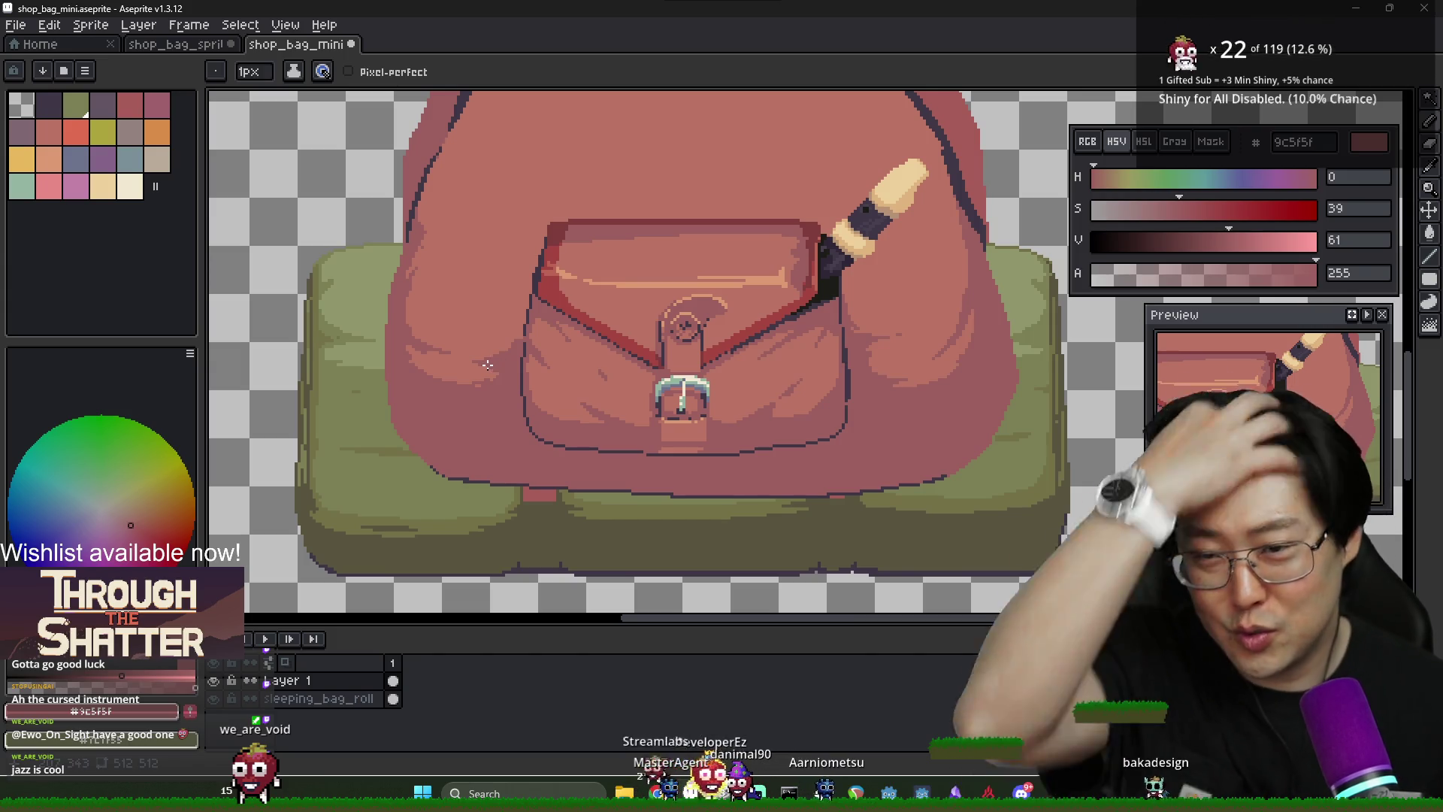
key("v")
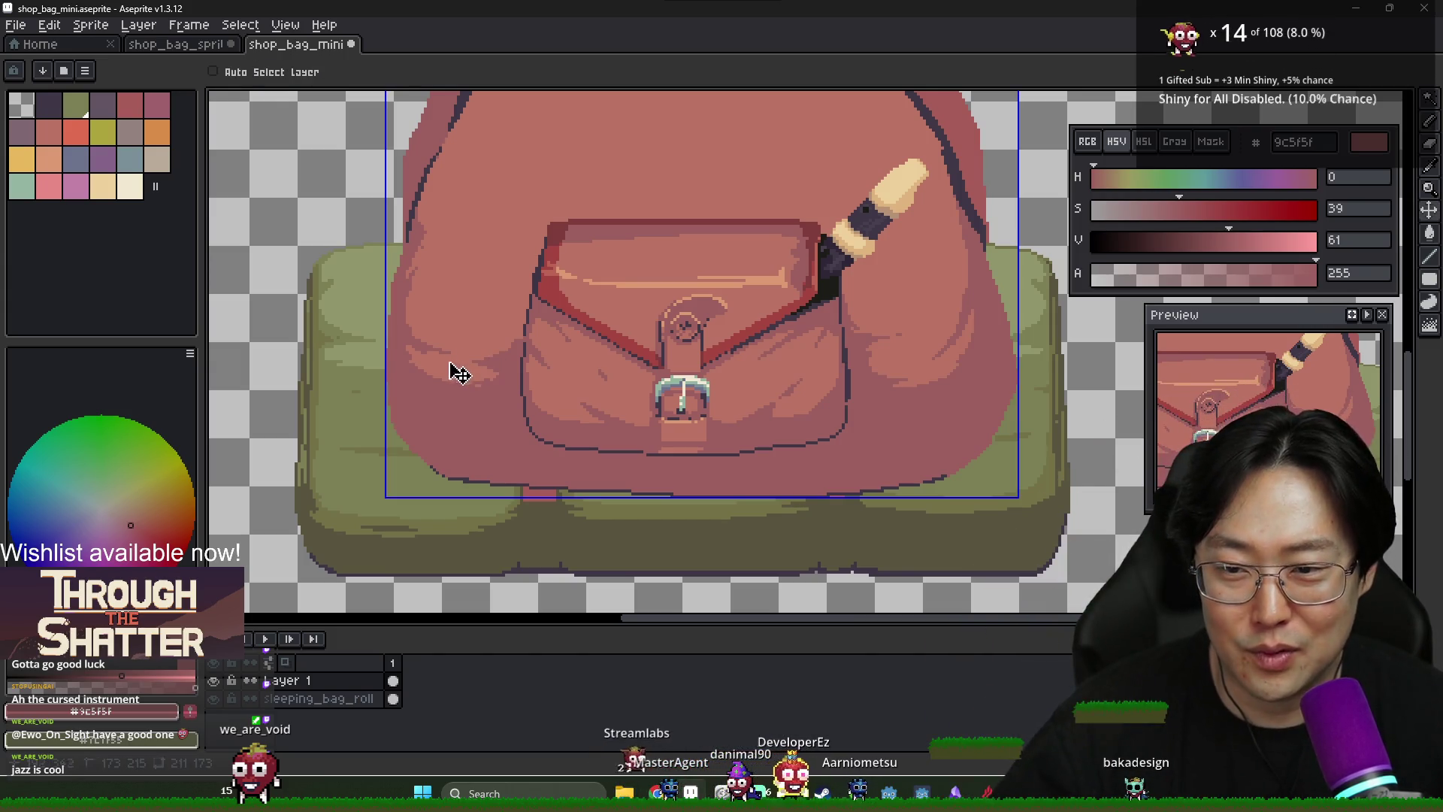
key("b")
scroll(451, 353, "down", 2)
scroll(428, 338, "up", 1)
left_click(450, 320, "alt")
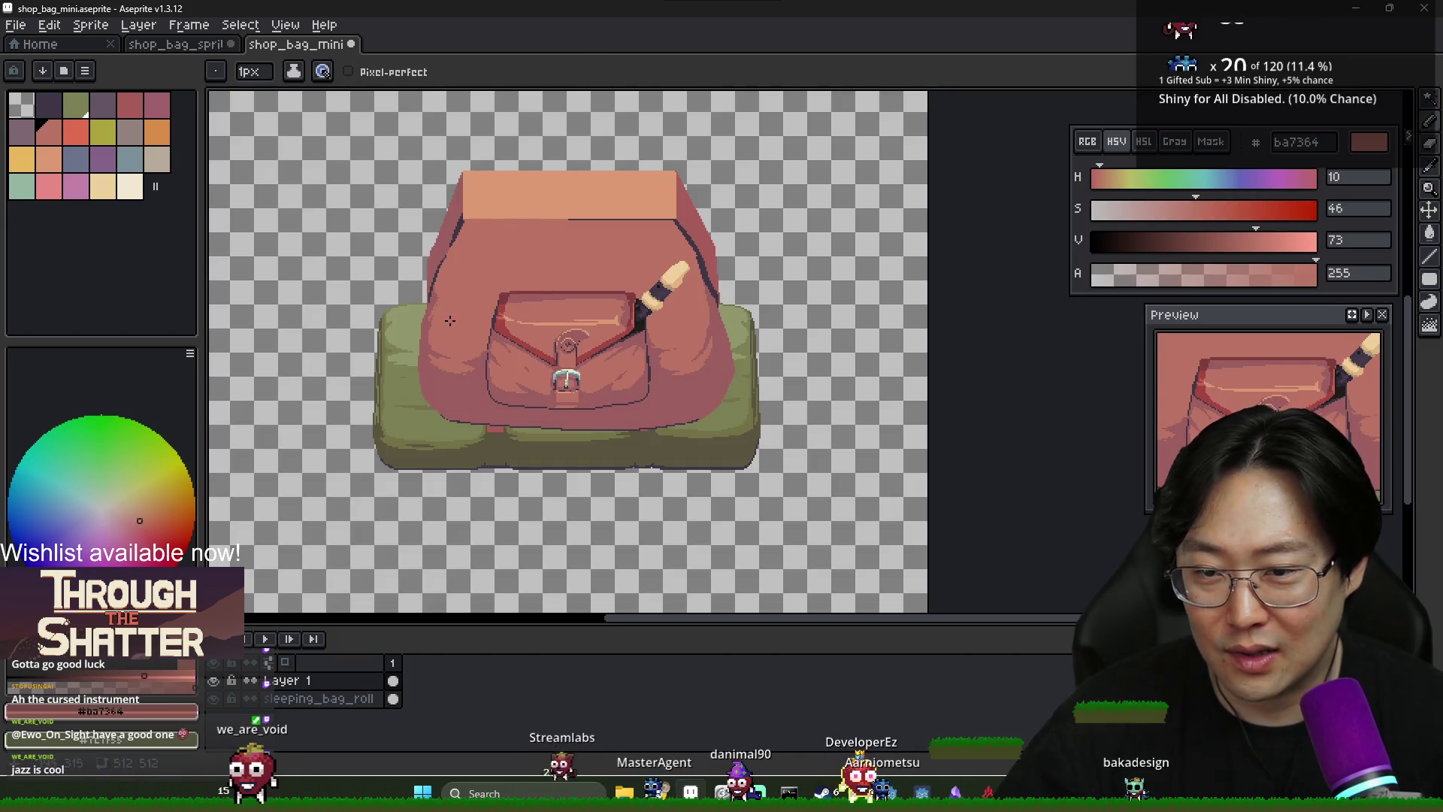
scroll(450, 320, "up", 2)
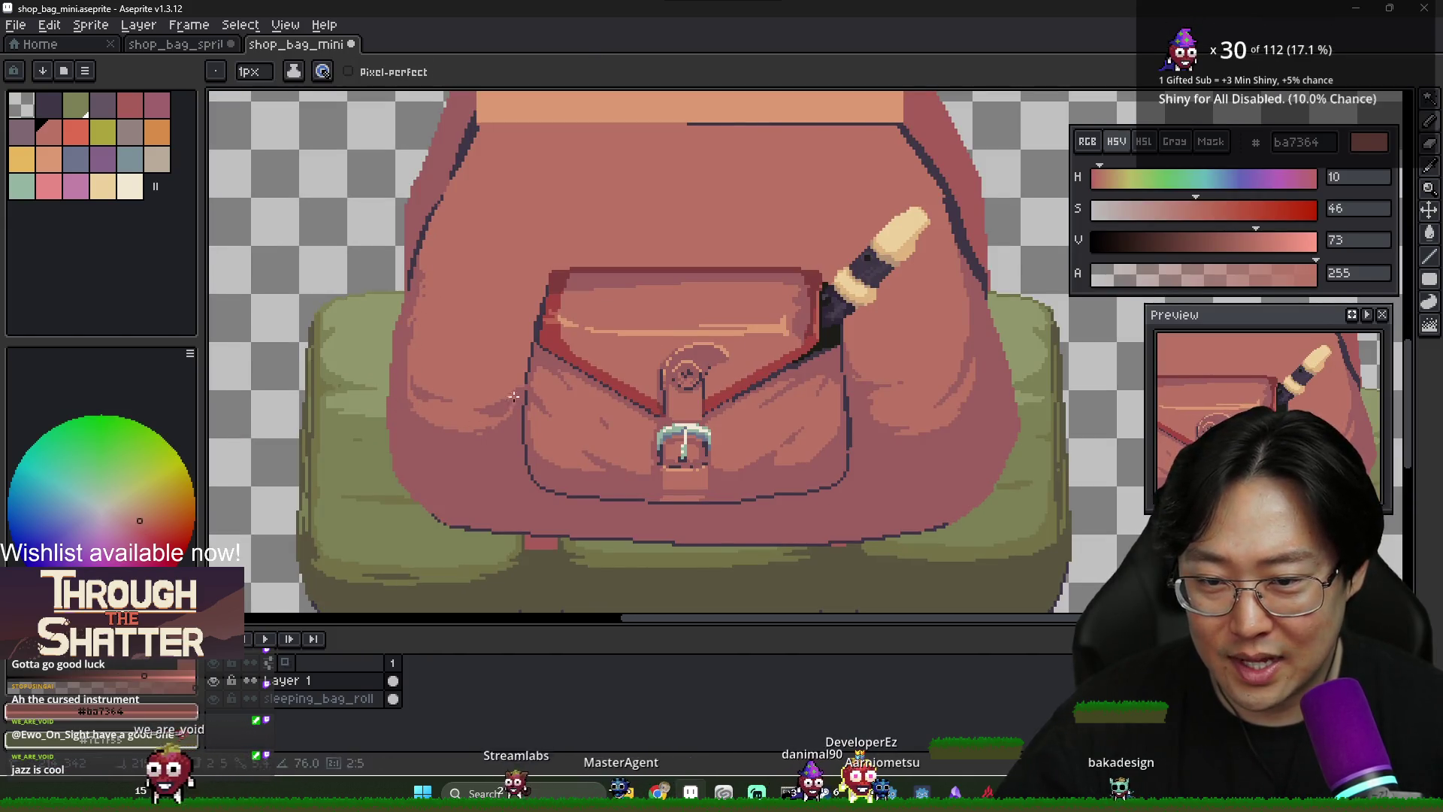
key("g")
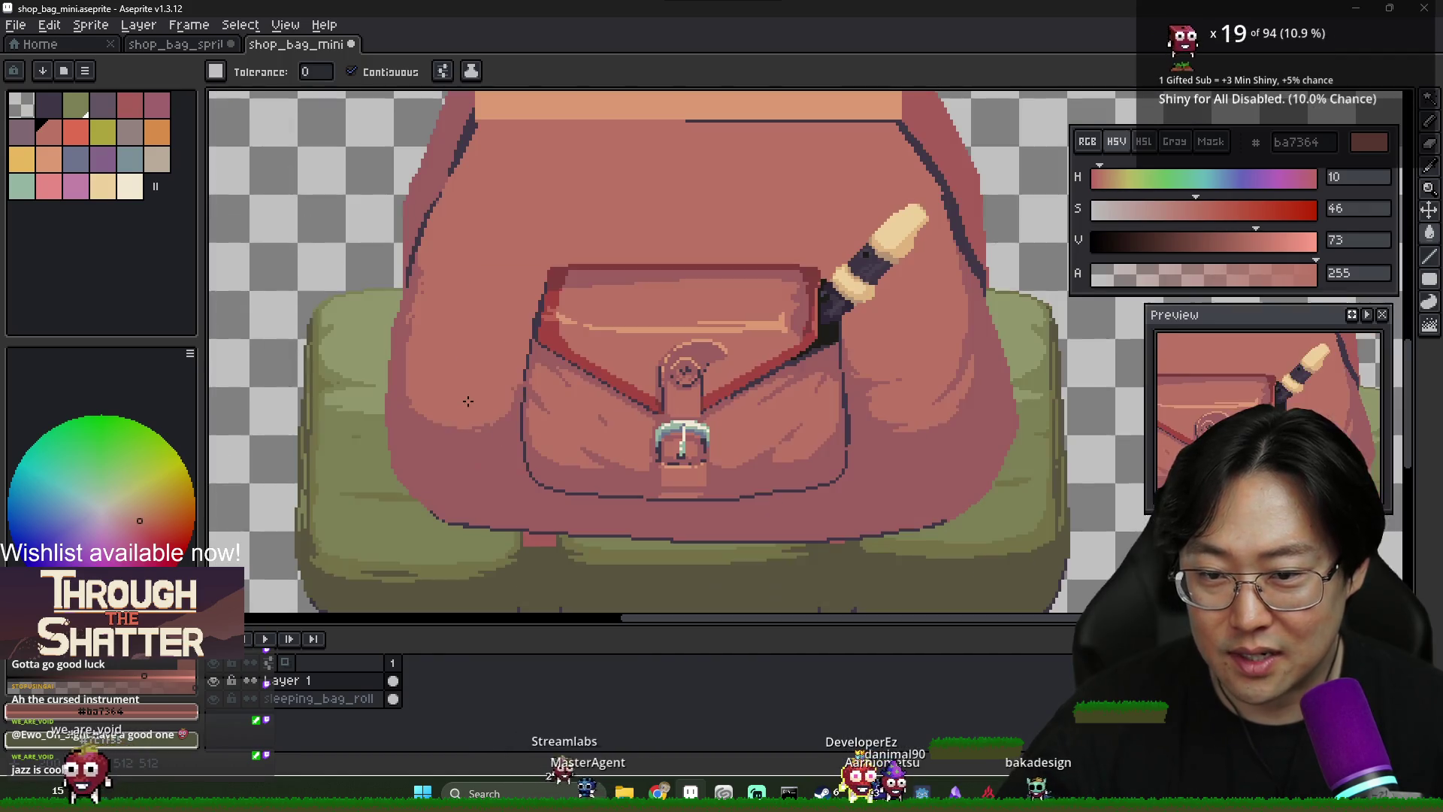
key("b")
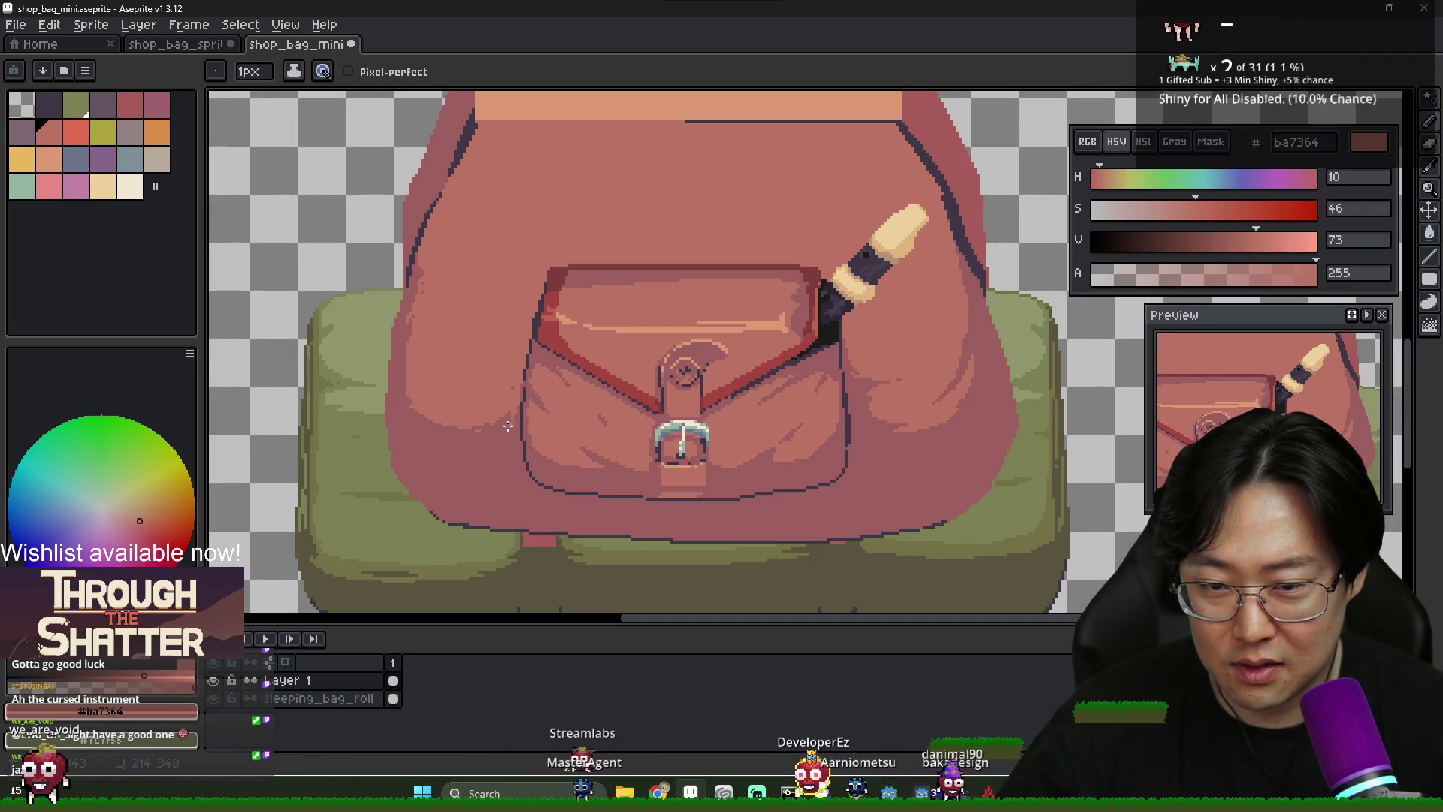
key("i")
key("b")
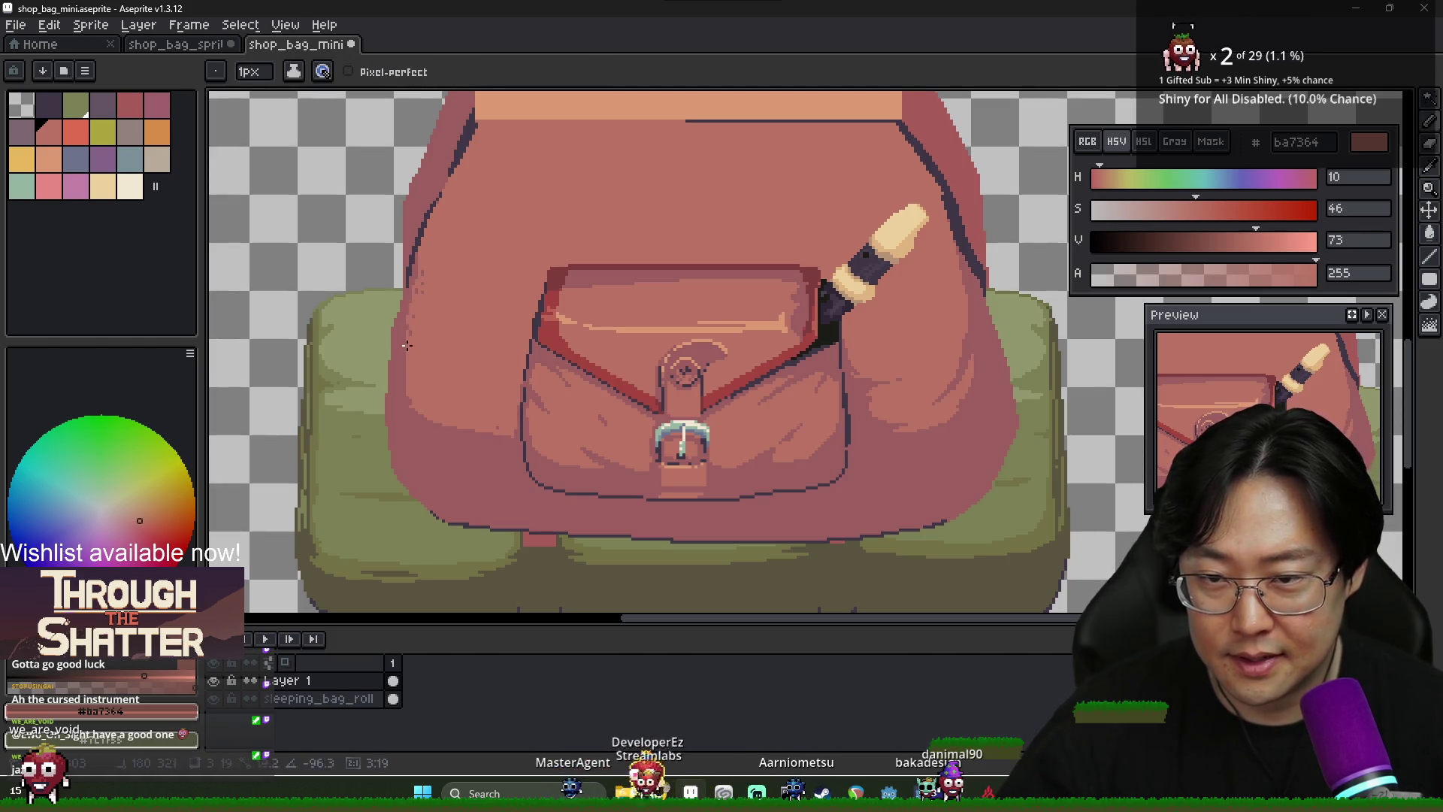
scroll(406, 360, "up", 2)
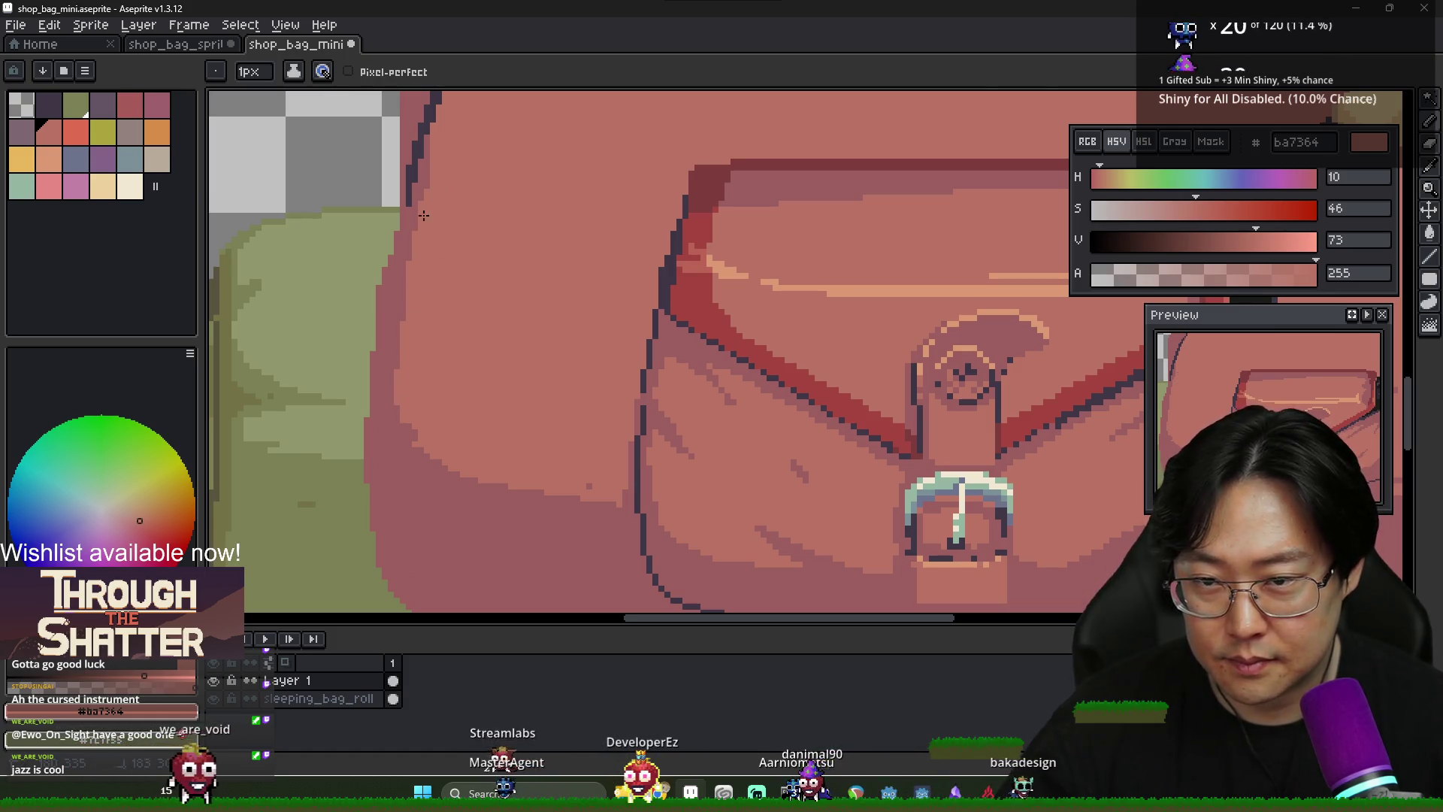
scroll(447, 169, "down", 3)
scroll(425, 263, "up", 3)
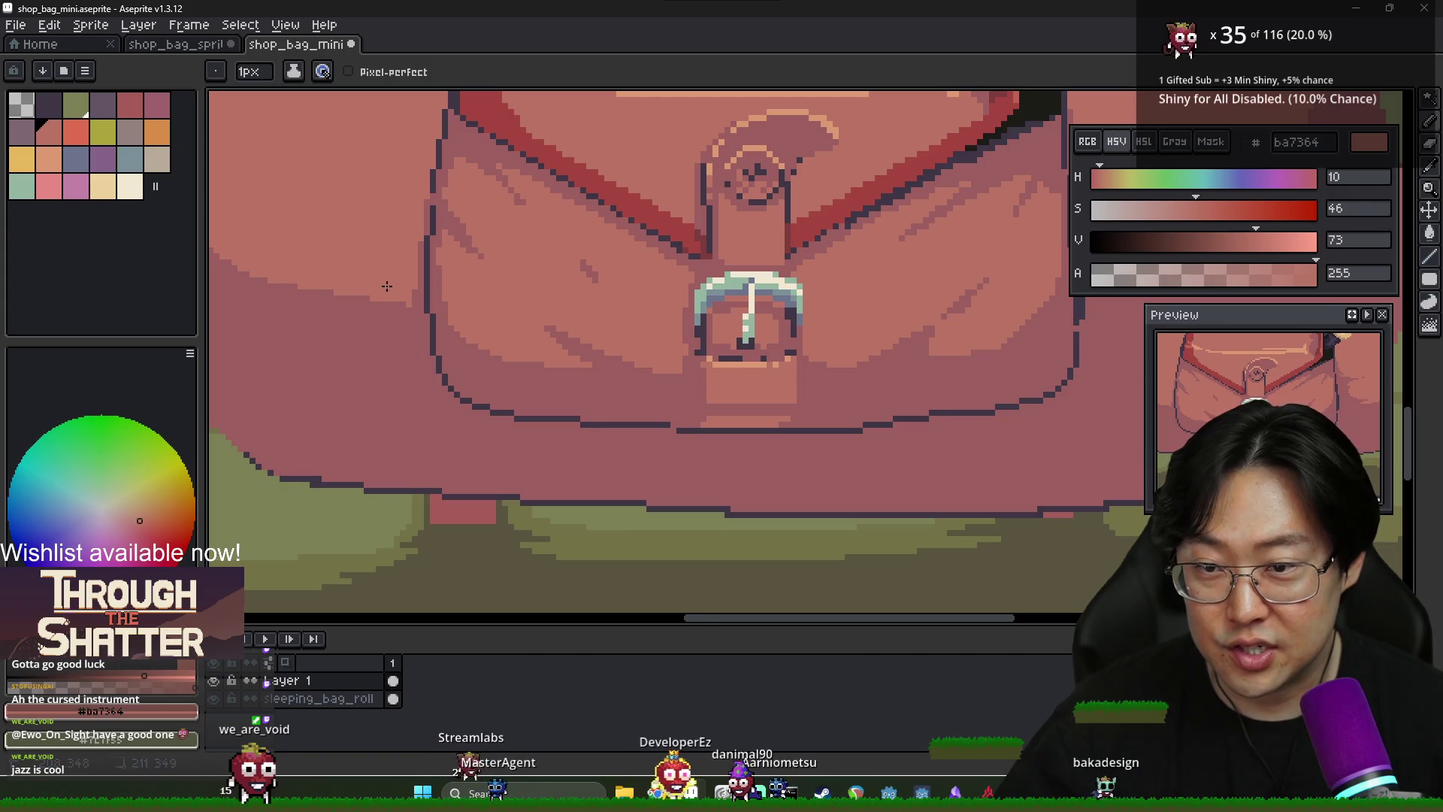
left_click(409, 316, "alt")
scroll(409, 315, "down", 3)
scroll(636, 309, "up", 2)
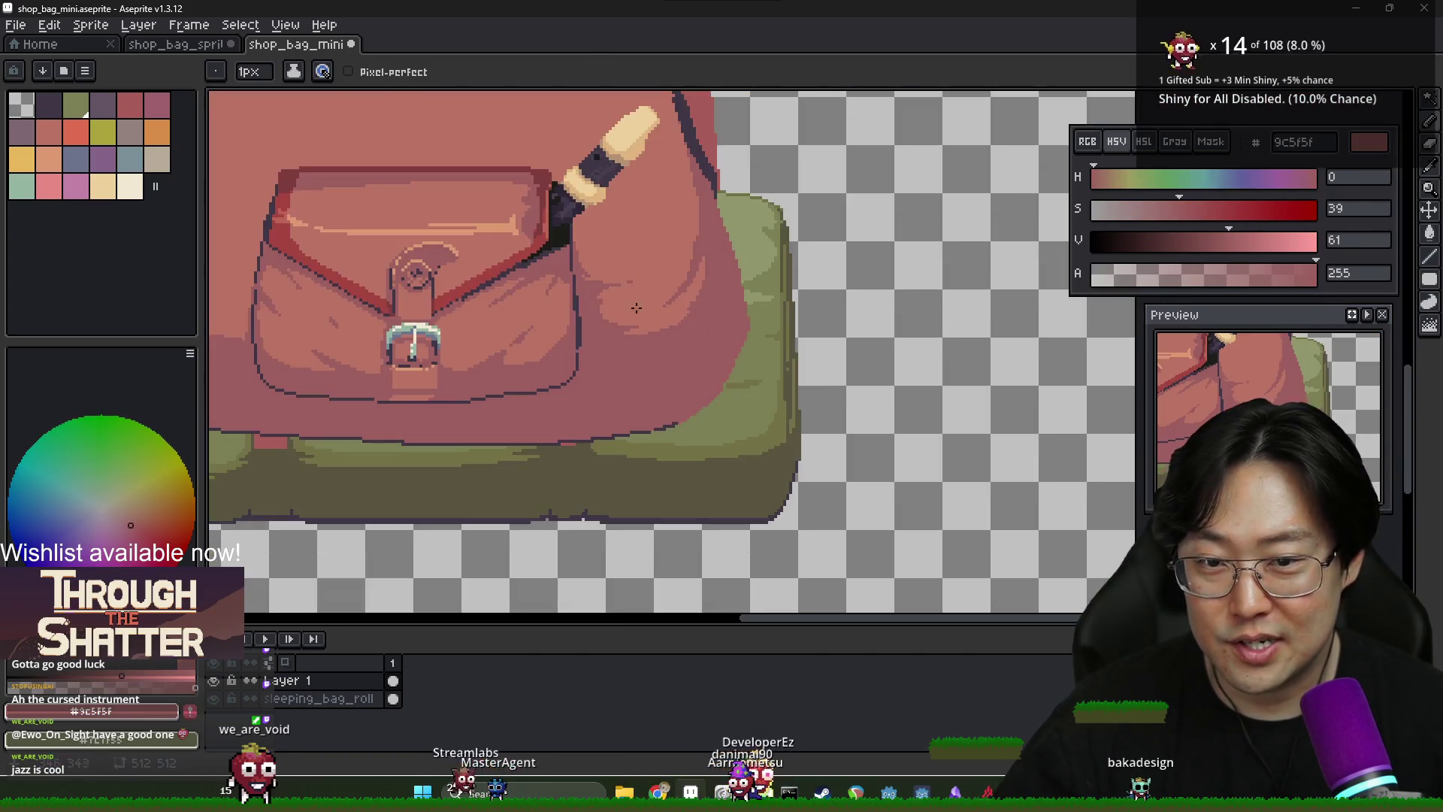
left_click(588, 266, "alt")
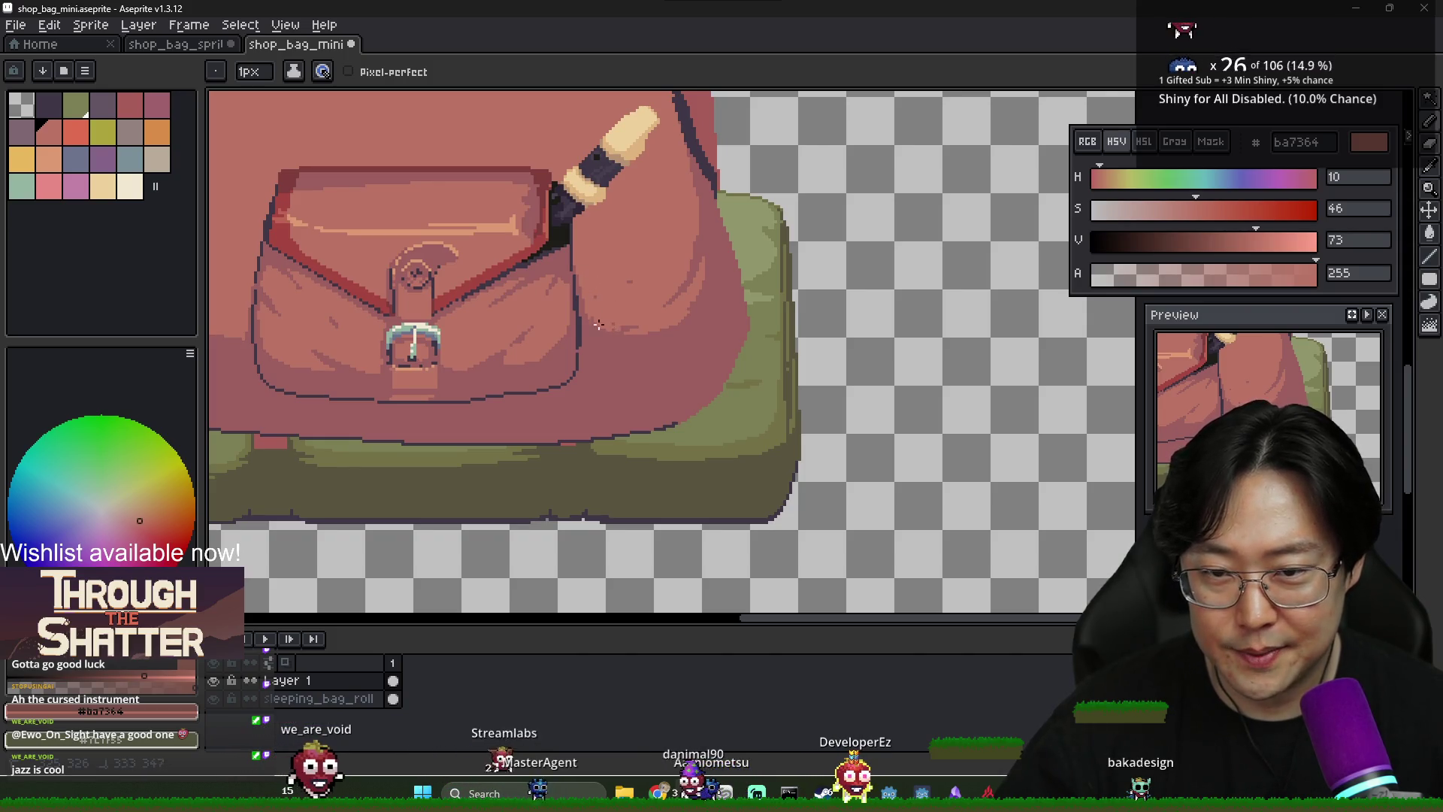
scroll(669, 303, "down", 2)
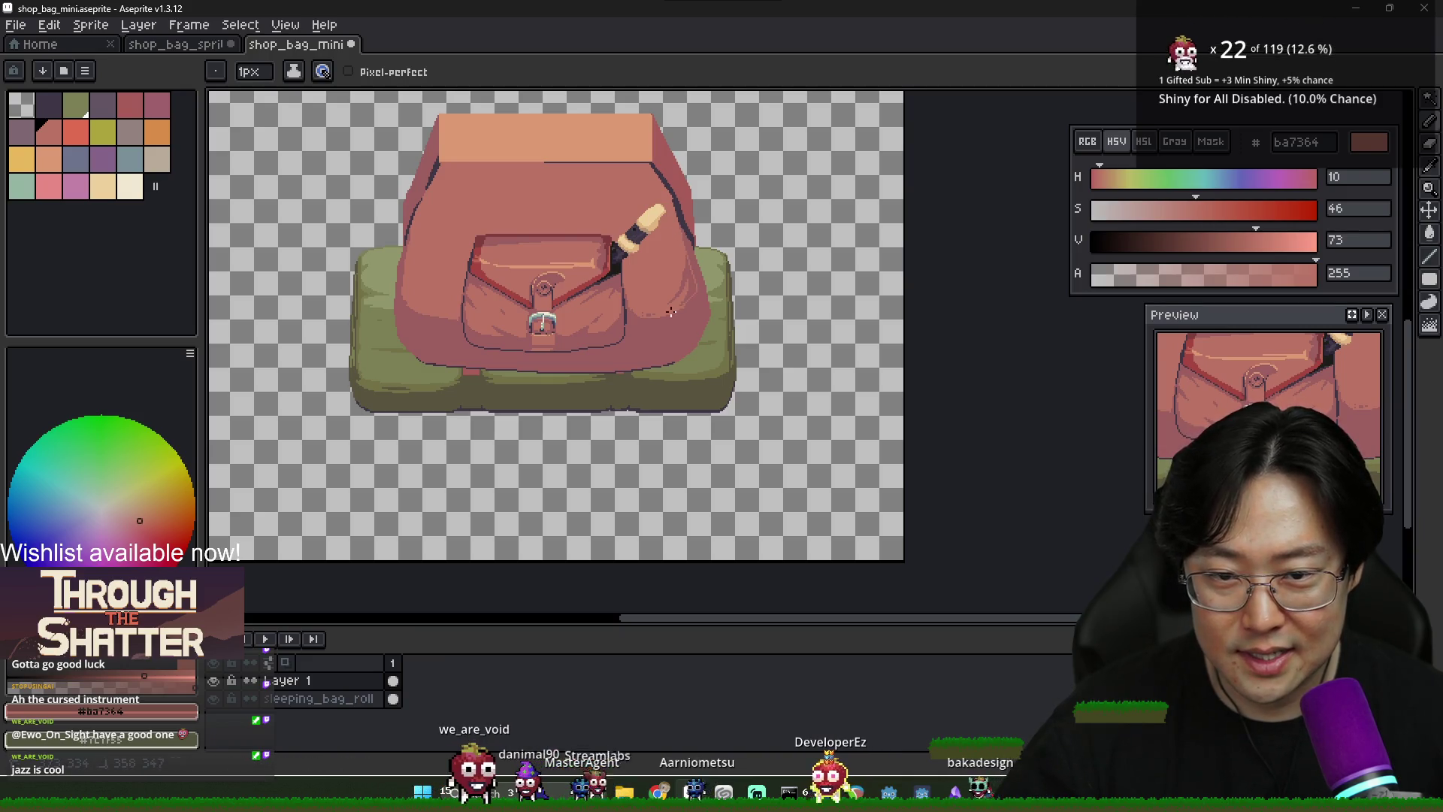
key("g")
key("b")
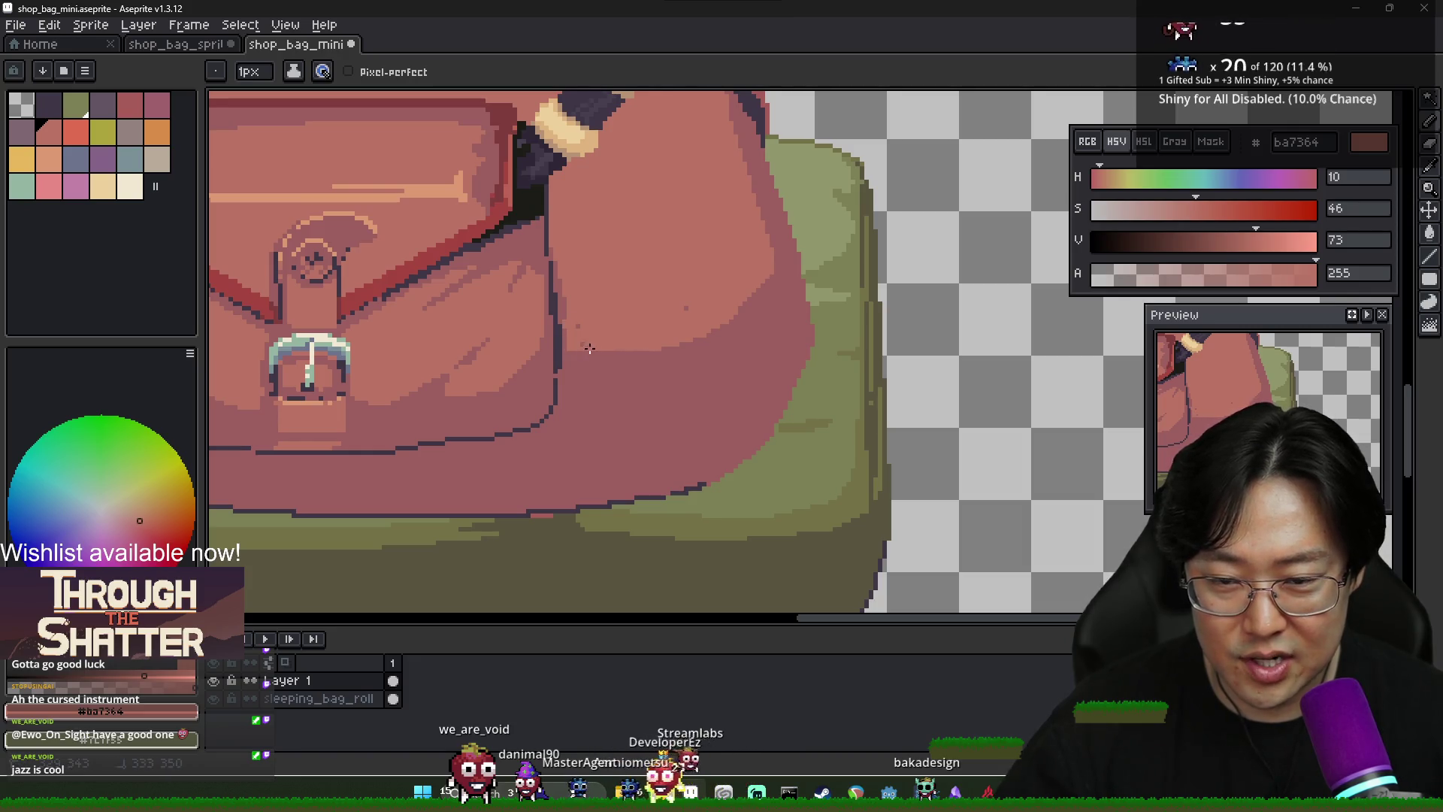
scroll(674, 306, "down", 4)
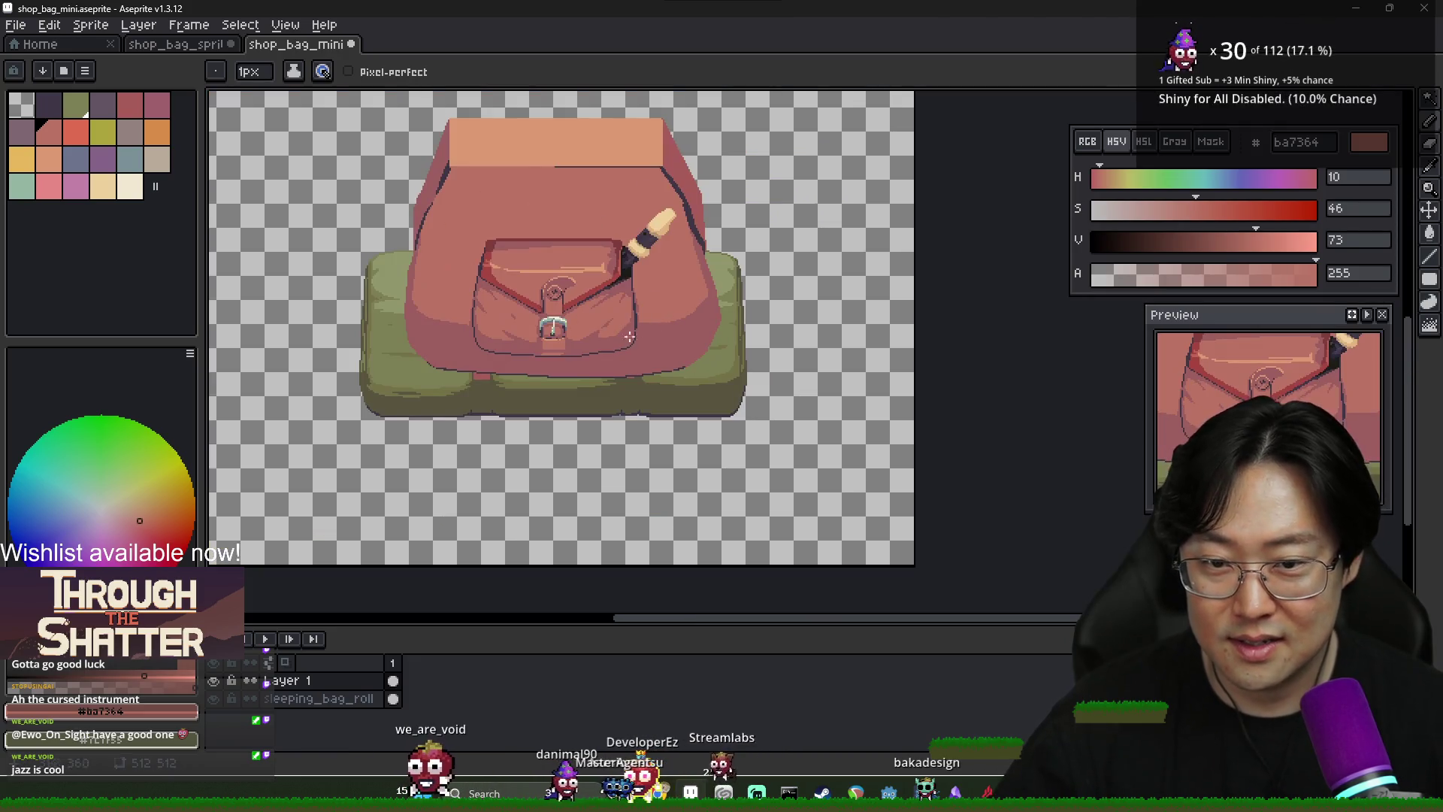
scroll(569, 336, "down", 2)
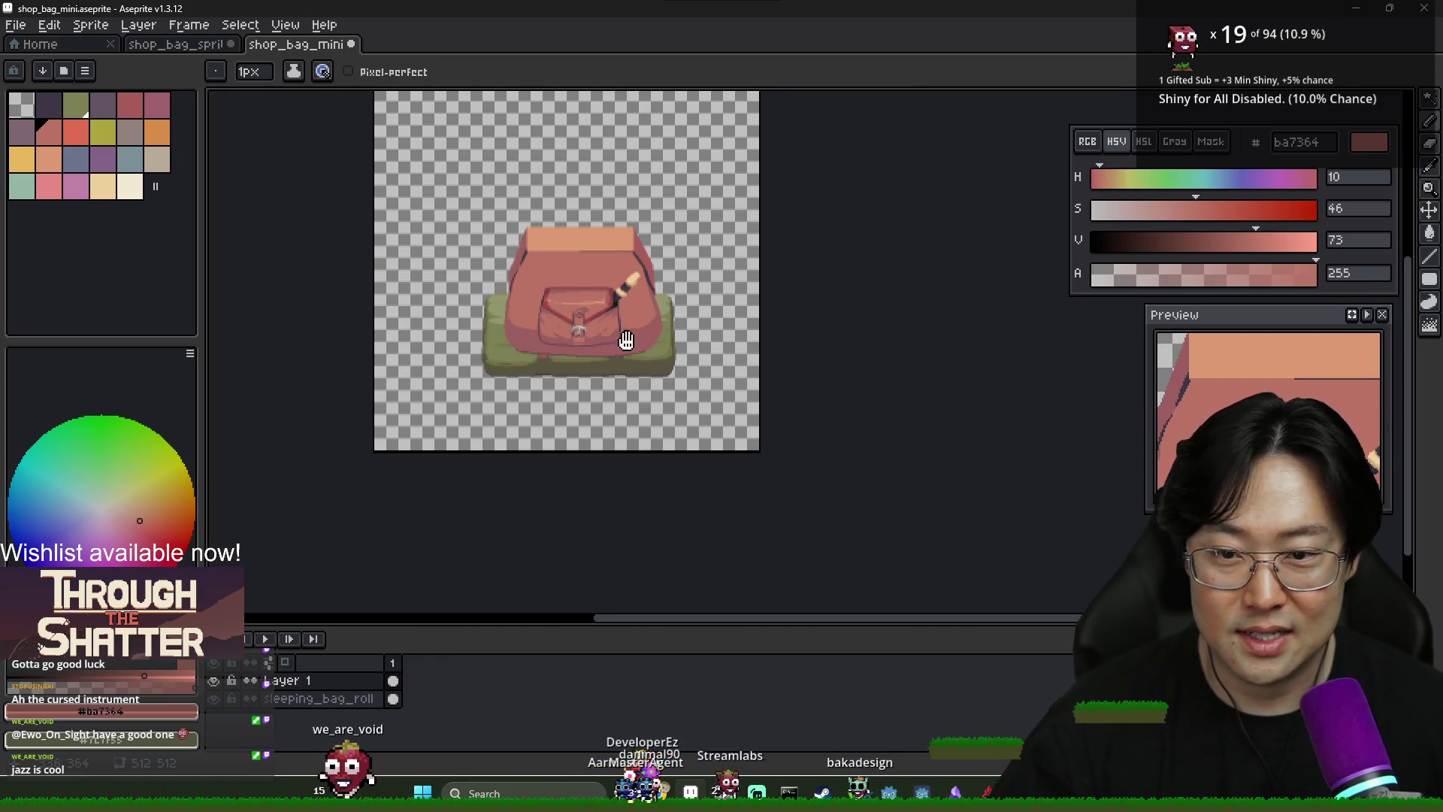
scroll(632, 343, "up", 1)
scroll(632, 343, "up", 1)
key("alt+Tab")
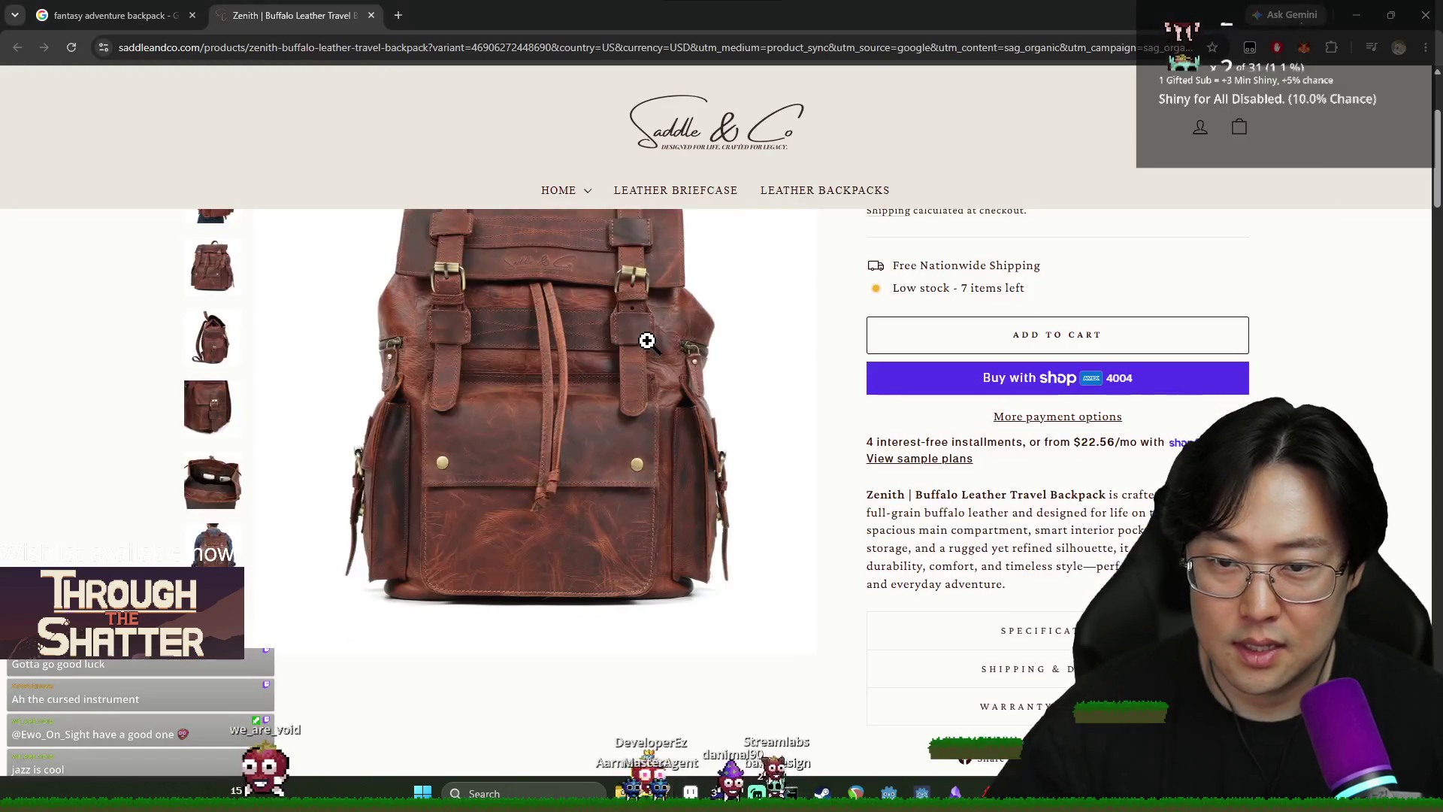
key("alt+Tab")
key("alt+Tab")
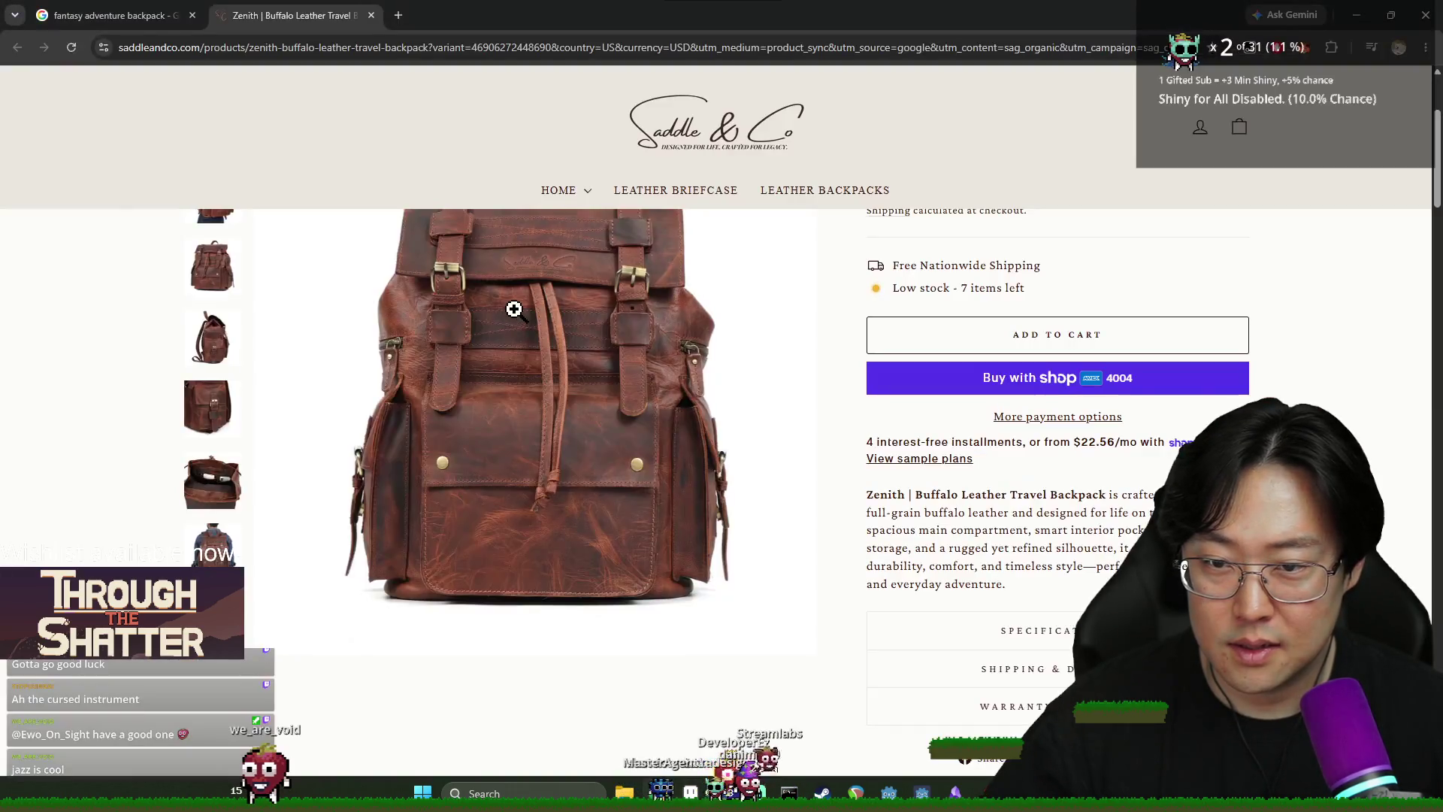
key("alt+Tab")
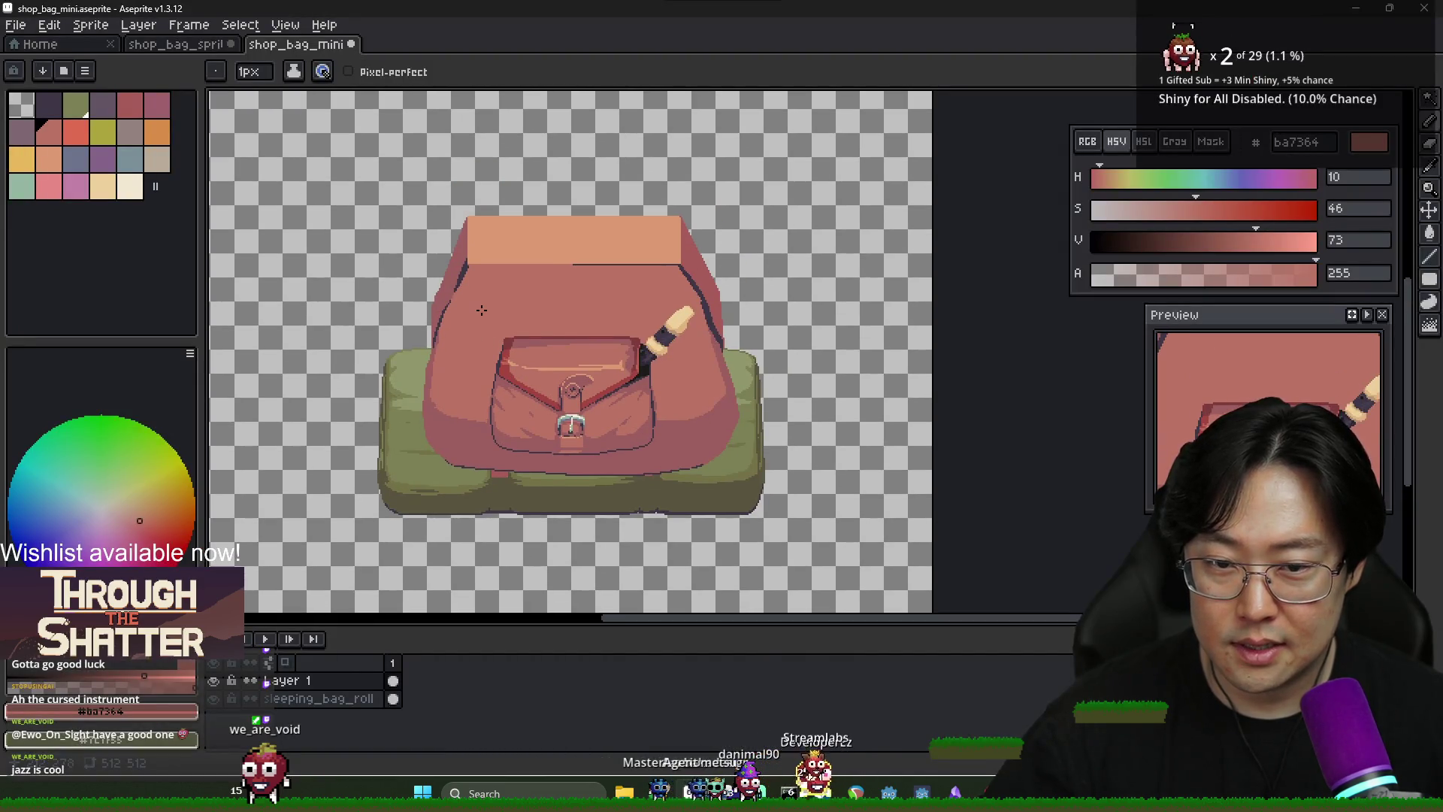
scroll(478, 318, "up", 5)
Draw and fill a darker red 9c5f5f shading strip along the bag's upper-left edge
left_click(421, 287, "alt")
left_click_drag(407, 303, 389, 500)
key("g")
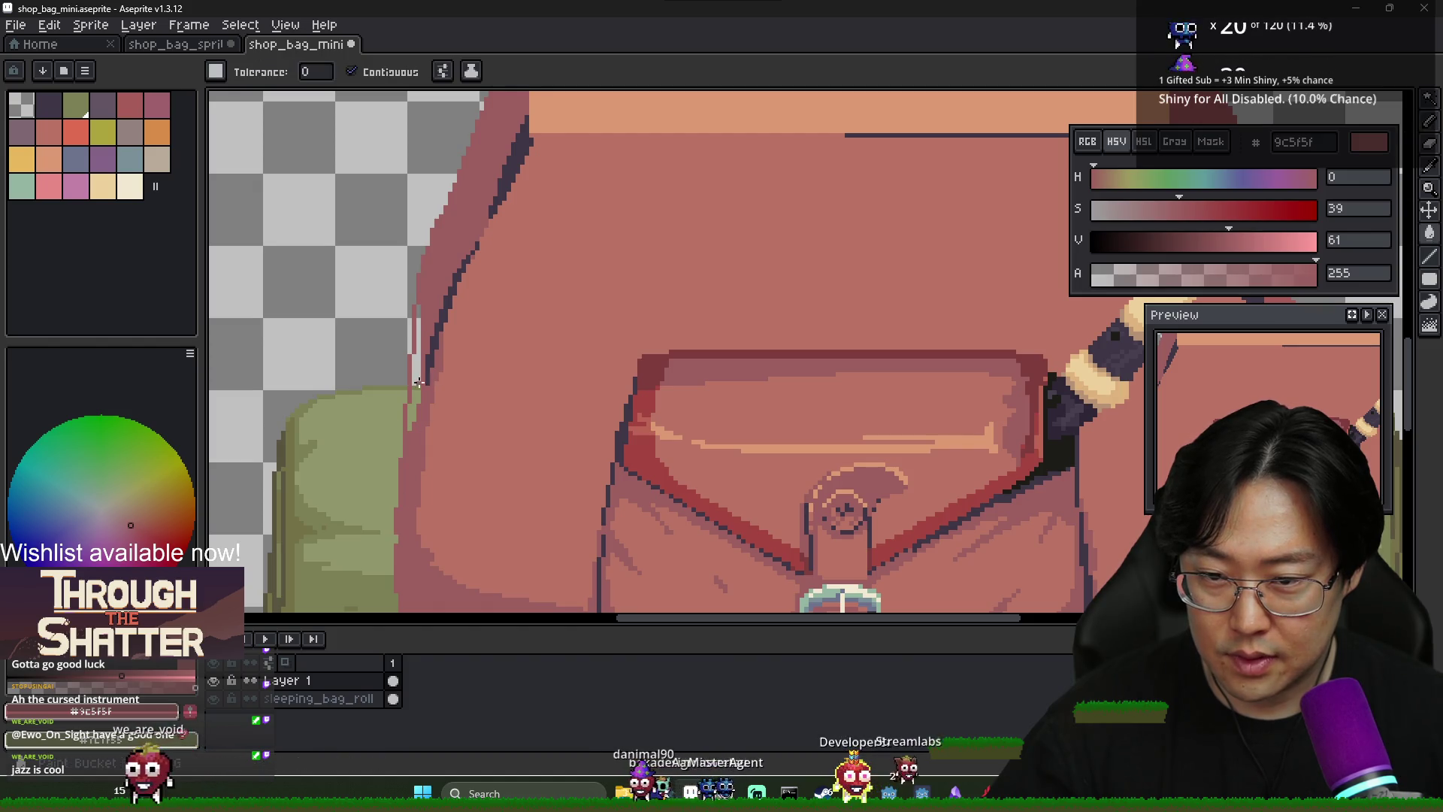
left_click(416, 346)
scroll(426, 384, "down", 3)
scroll(426, 383, "up", 2)
key("b")
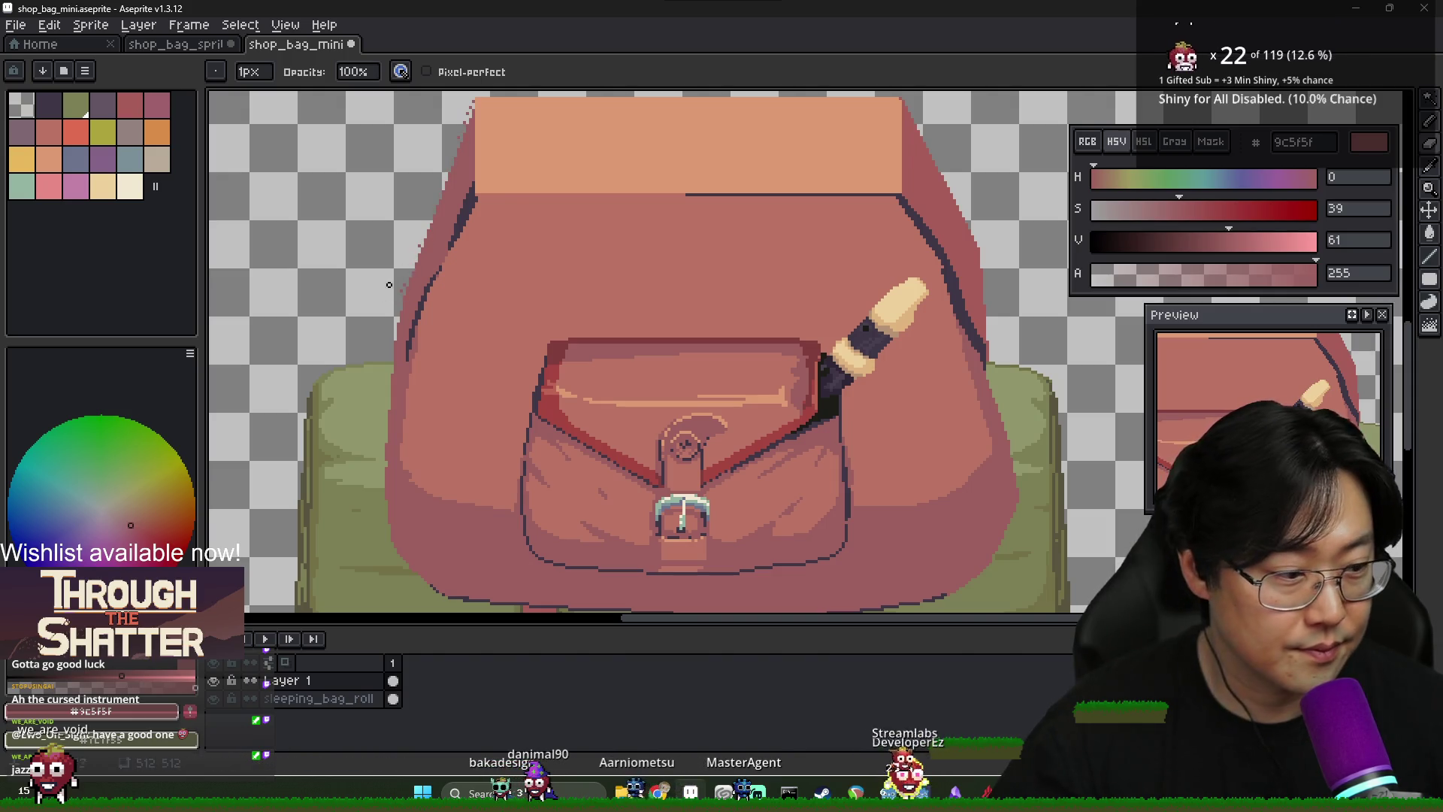
scroll(389, 284, "up", 3)
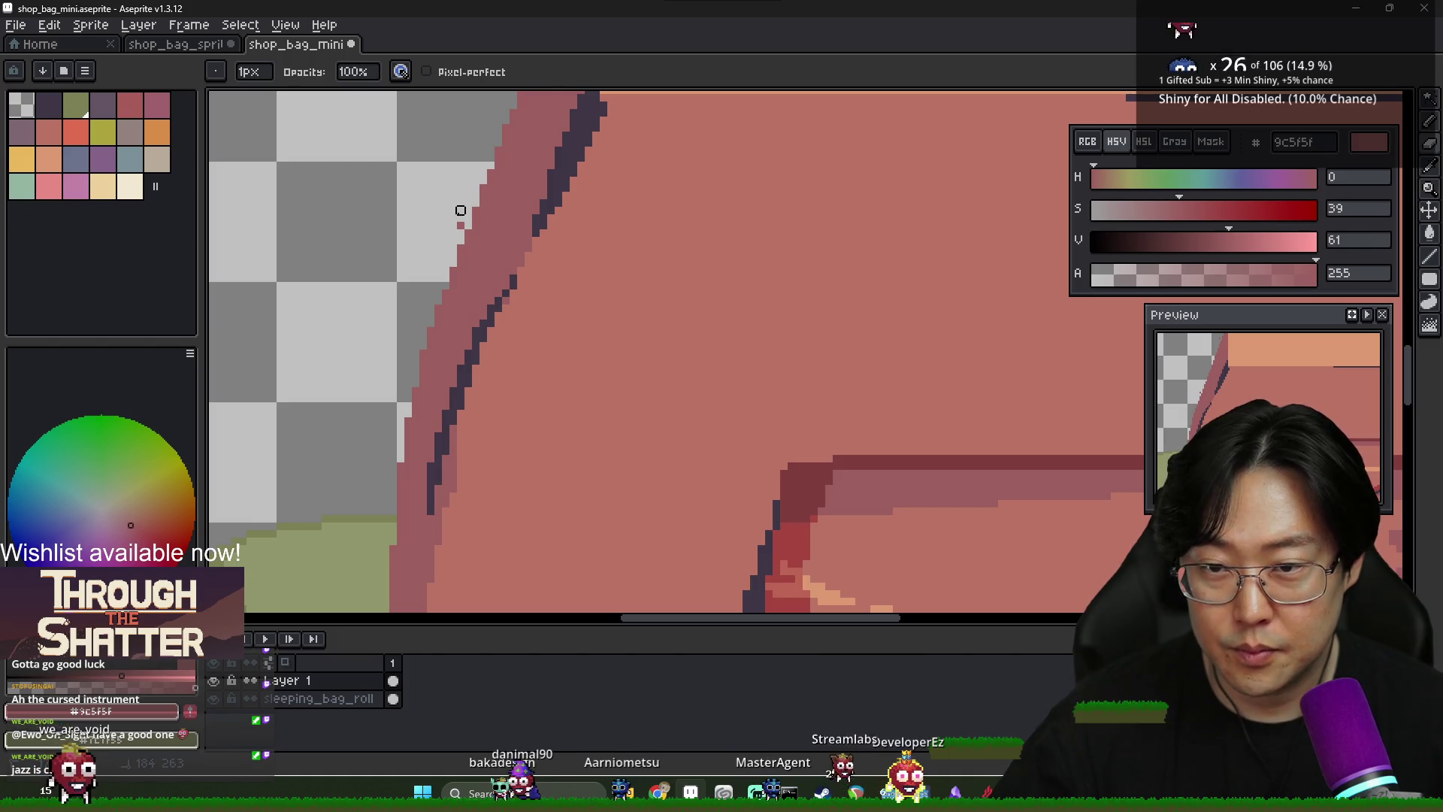
scroll(488, 203, "down", 3)
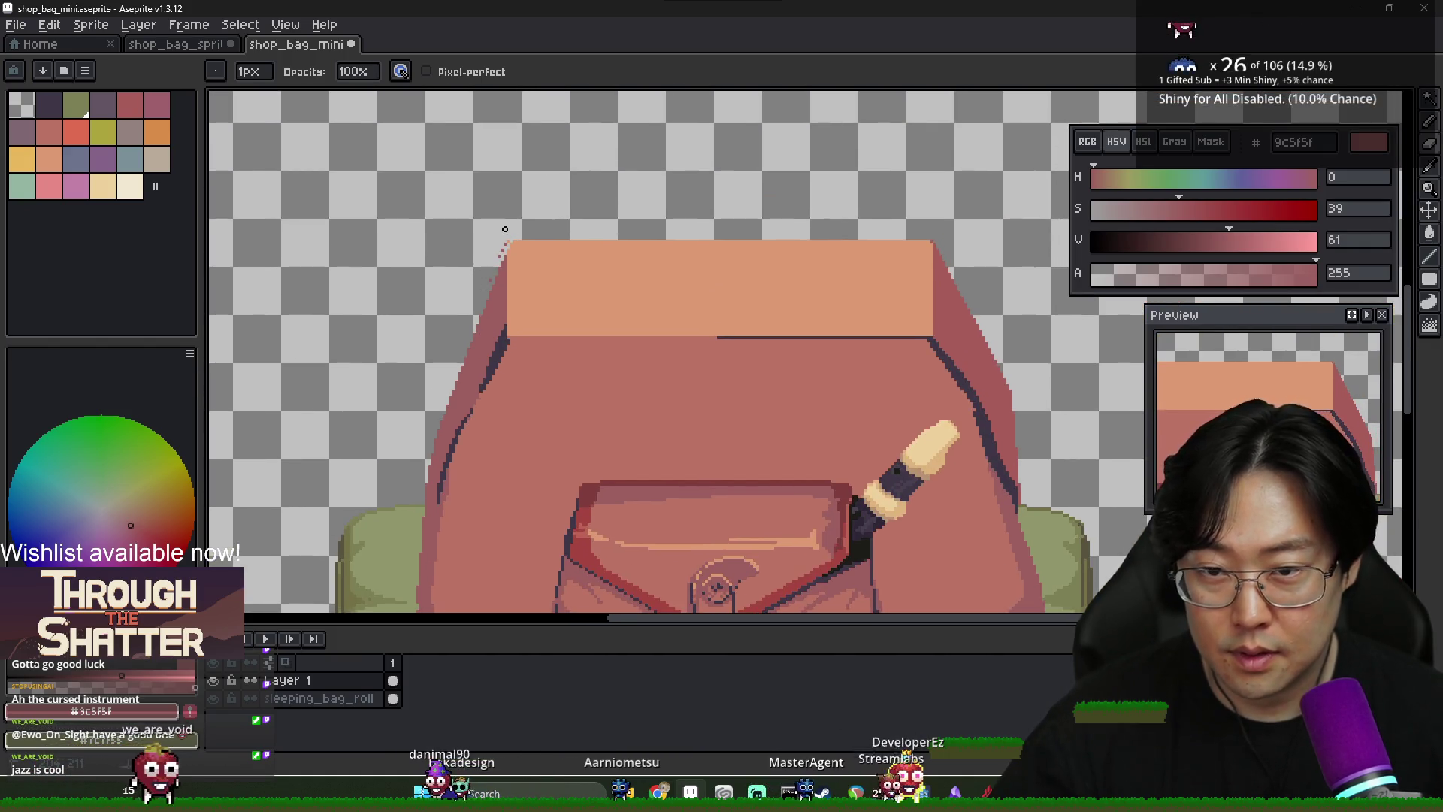
scroll(489, 286, "down", 3)
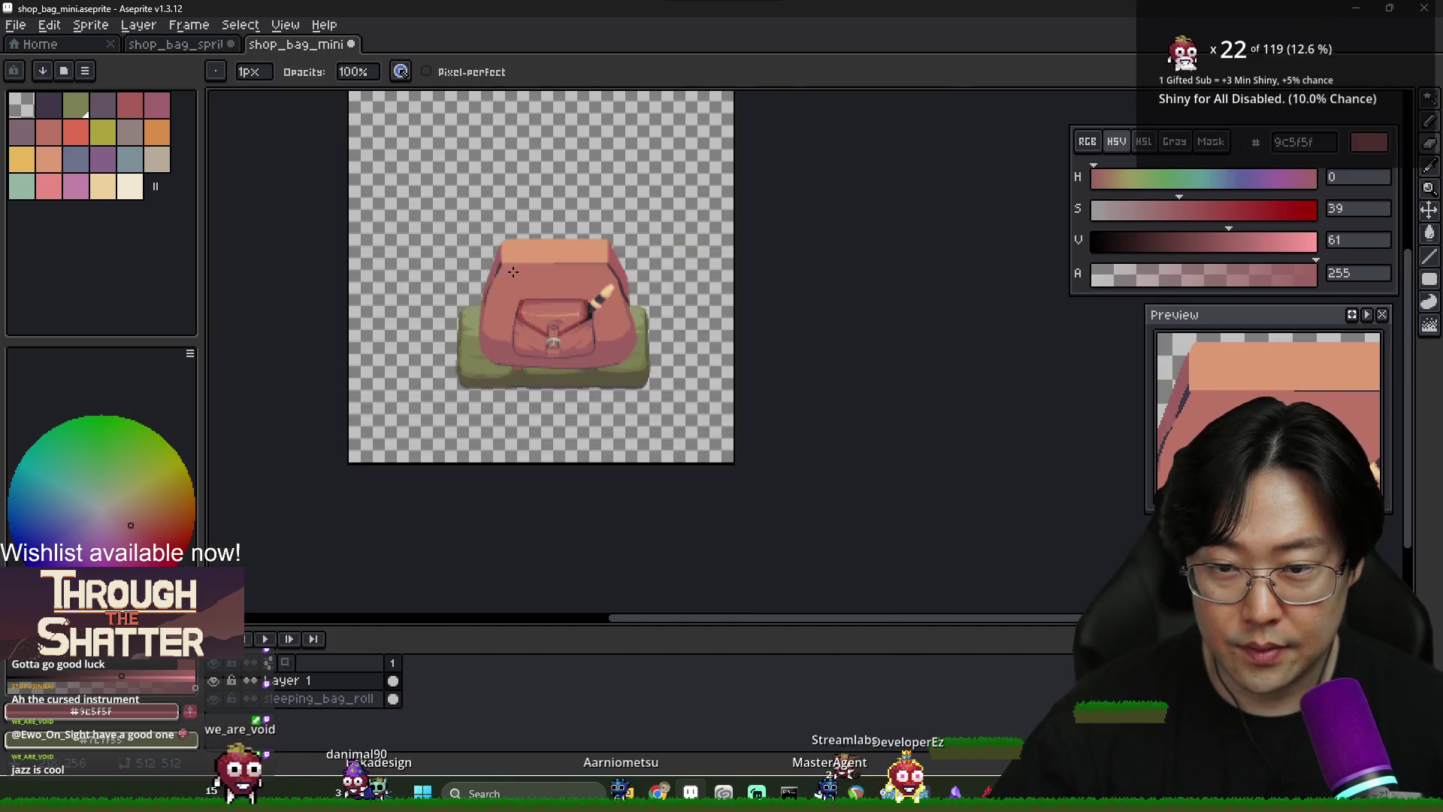
scroll(518, 287, "up", 3)
scroll(519, 288, "down", 2)
scroll(693, 378, "down", 1)
scroll(694, 378, "up", 1)
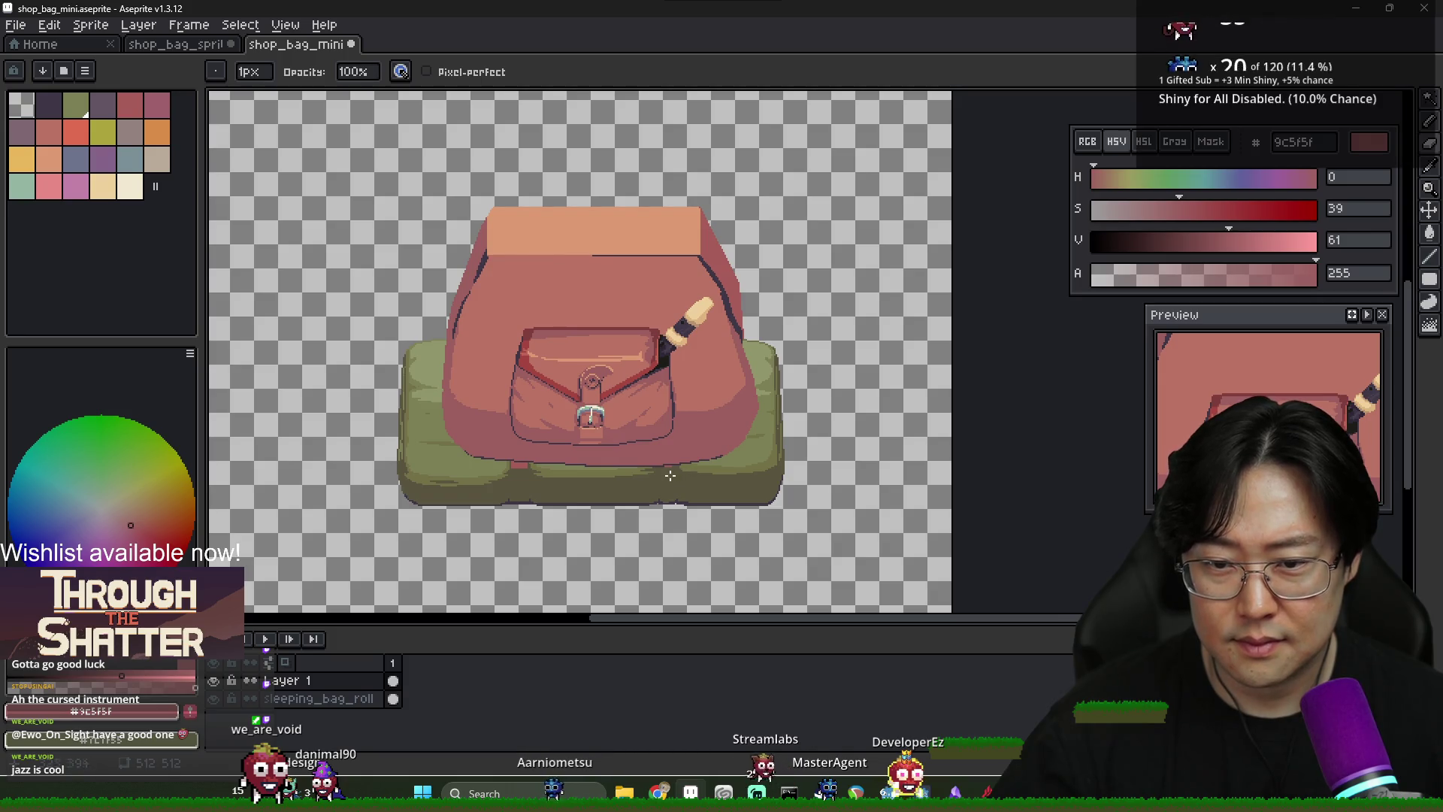
scroll(483, 441, "up", 3)
Redraw the bag's bottom outline in 3f3645 and fill the strip beneath it dark
left_click(484, 441, "alt")
scroll(483, 441, "down", 1)
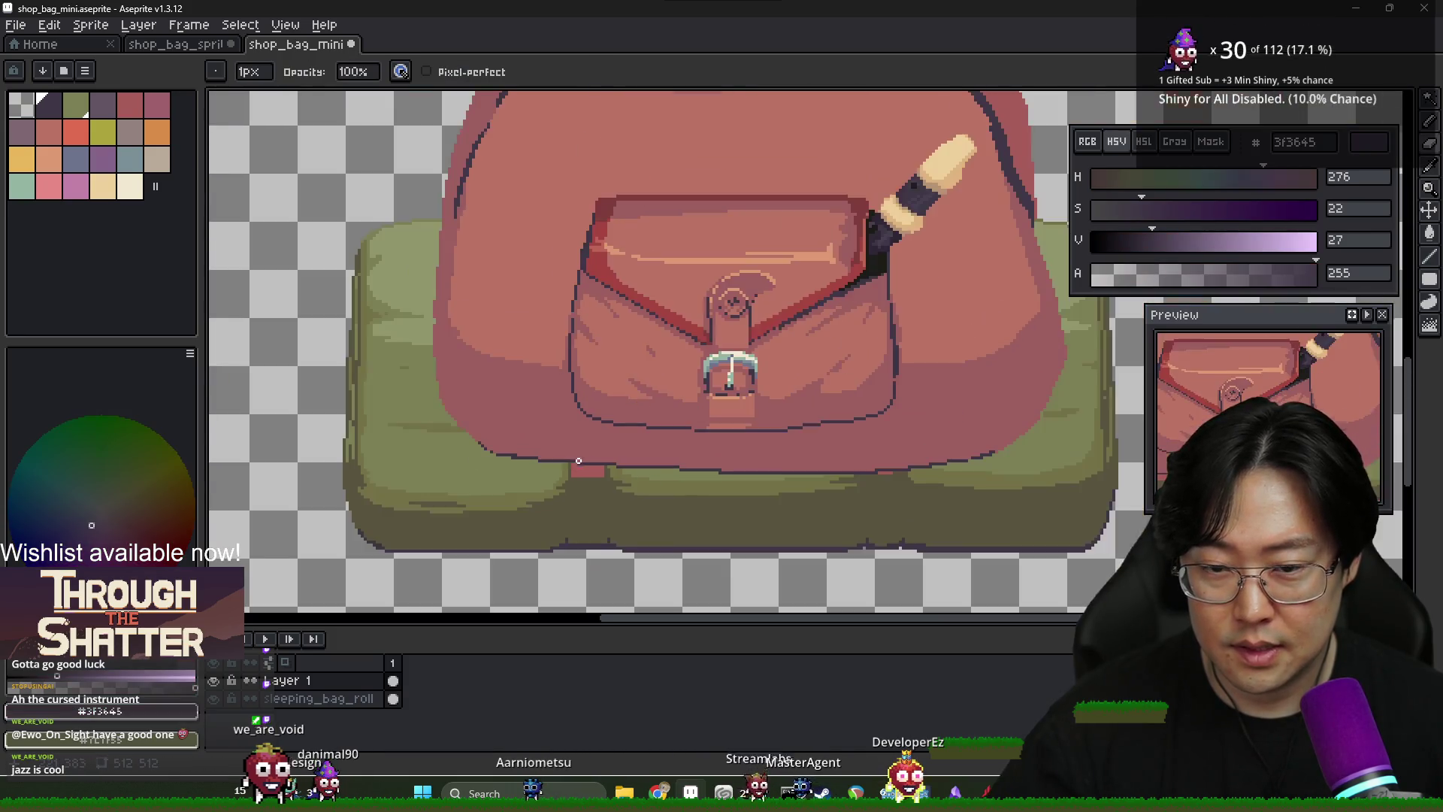
scroll(573, 458, "up", 2)
scroll(572, 458, "down", 2)
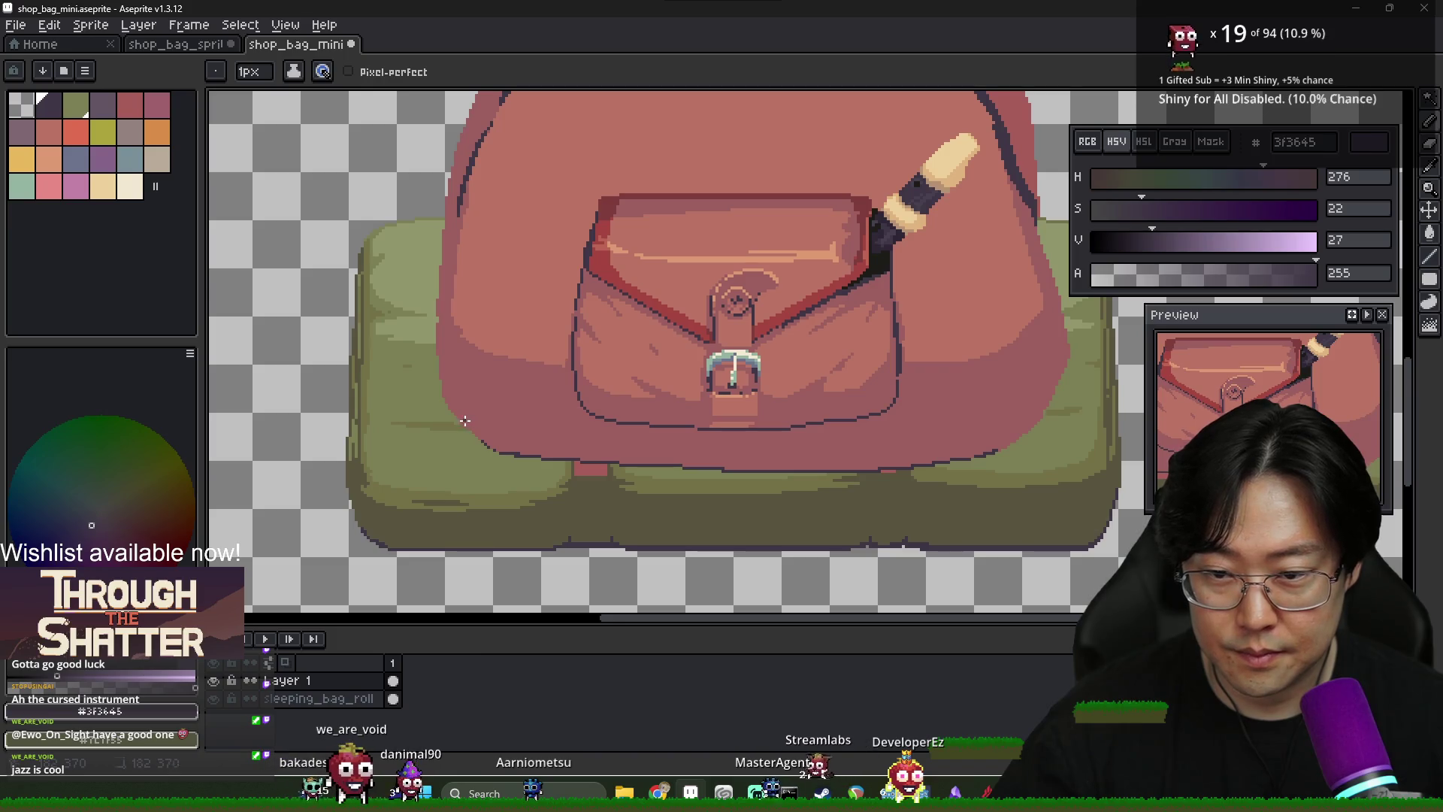
left_click_drag(723, 456, 987, 440)
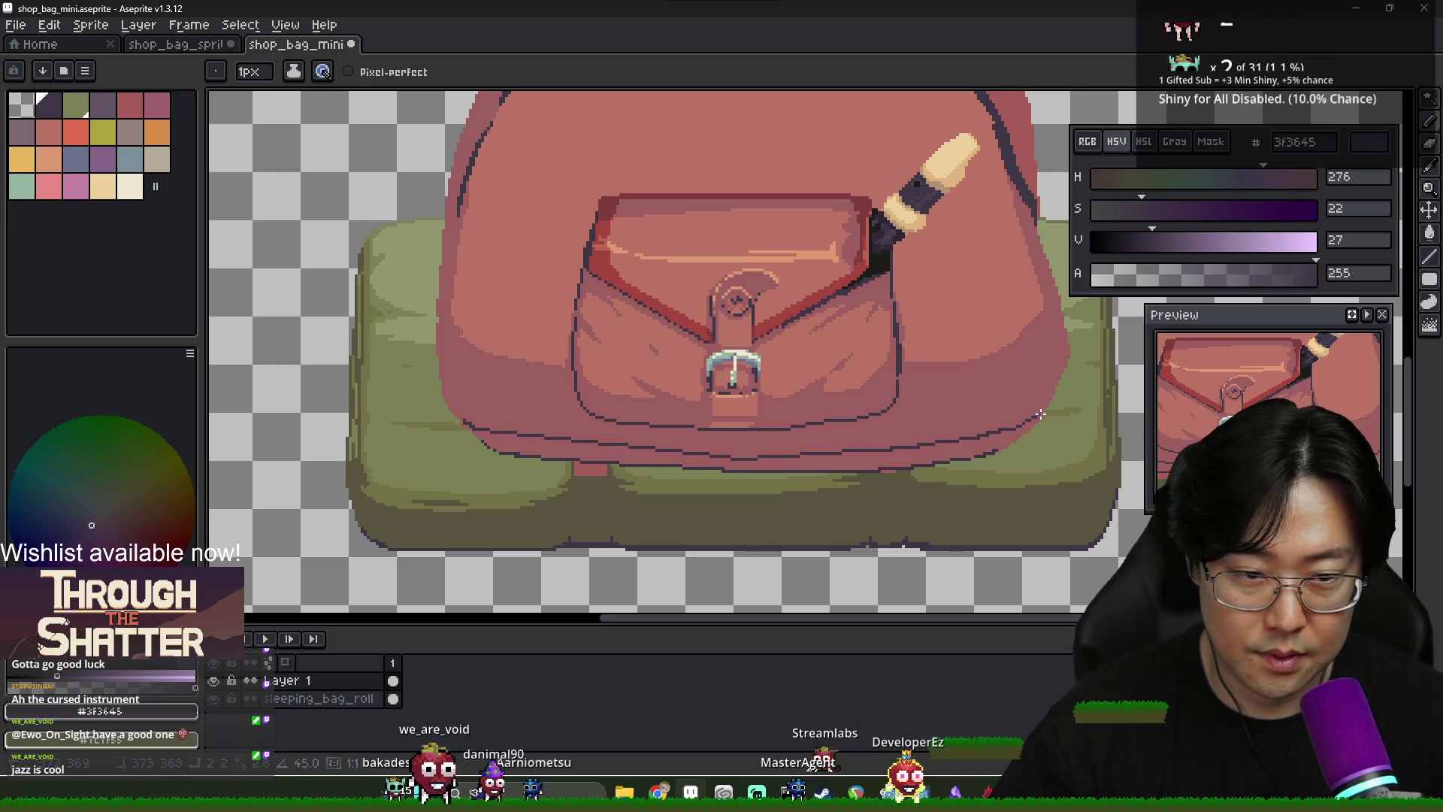
key("g")
left_click(987, 440)
scroll(987, 440, "down", 2)
scroll(678, 424, "up", 2)
Resample 9c5f5f, view the pocket and lower-right bag, then pick outline tone 3f3645 again
left_click(678, 425, "alt")
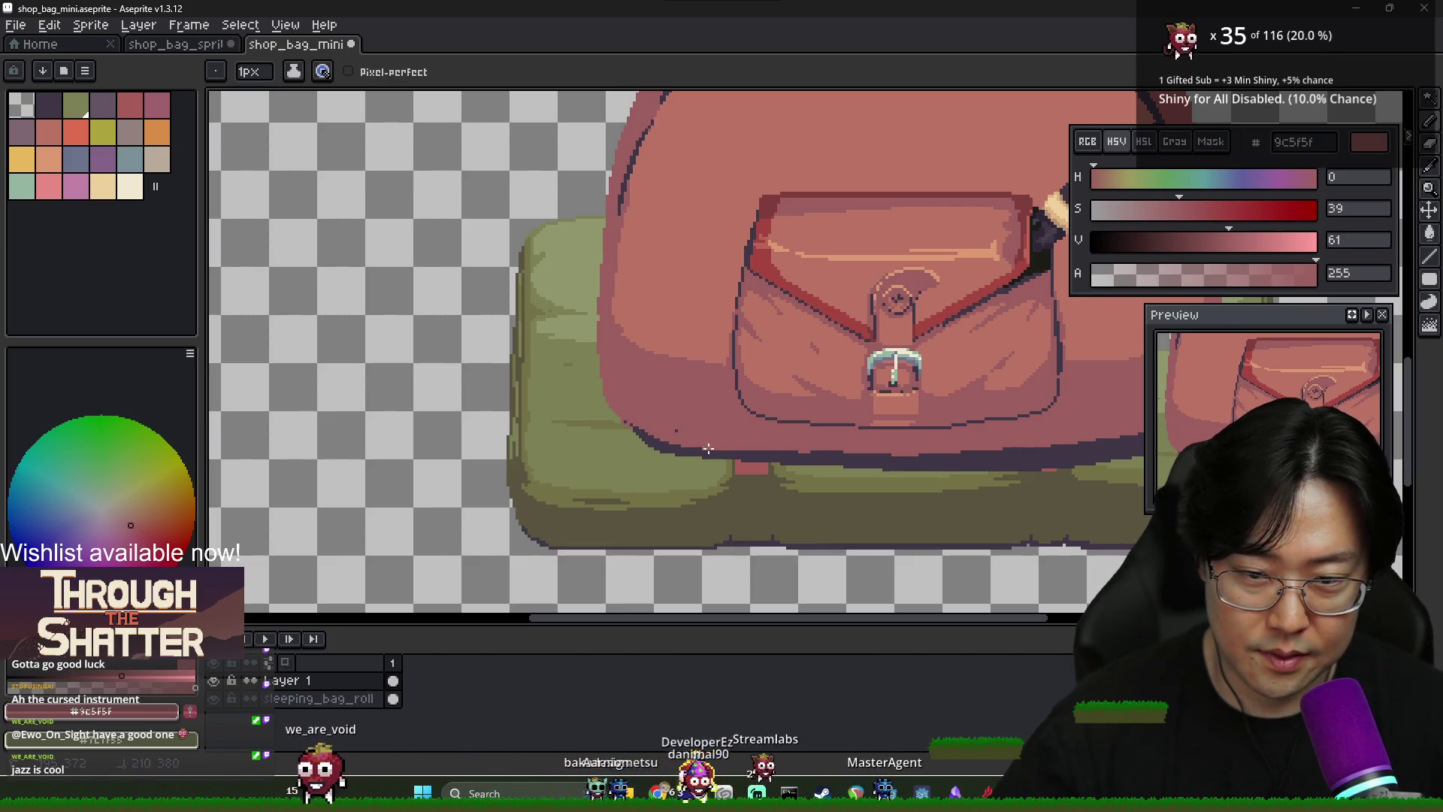
scroll(697, 439, "down", 2)
scroll(675, 461, "up", 3)
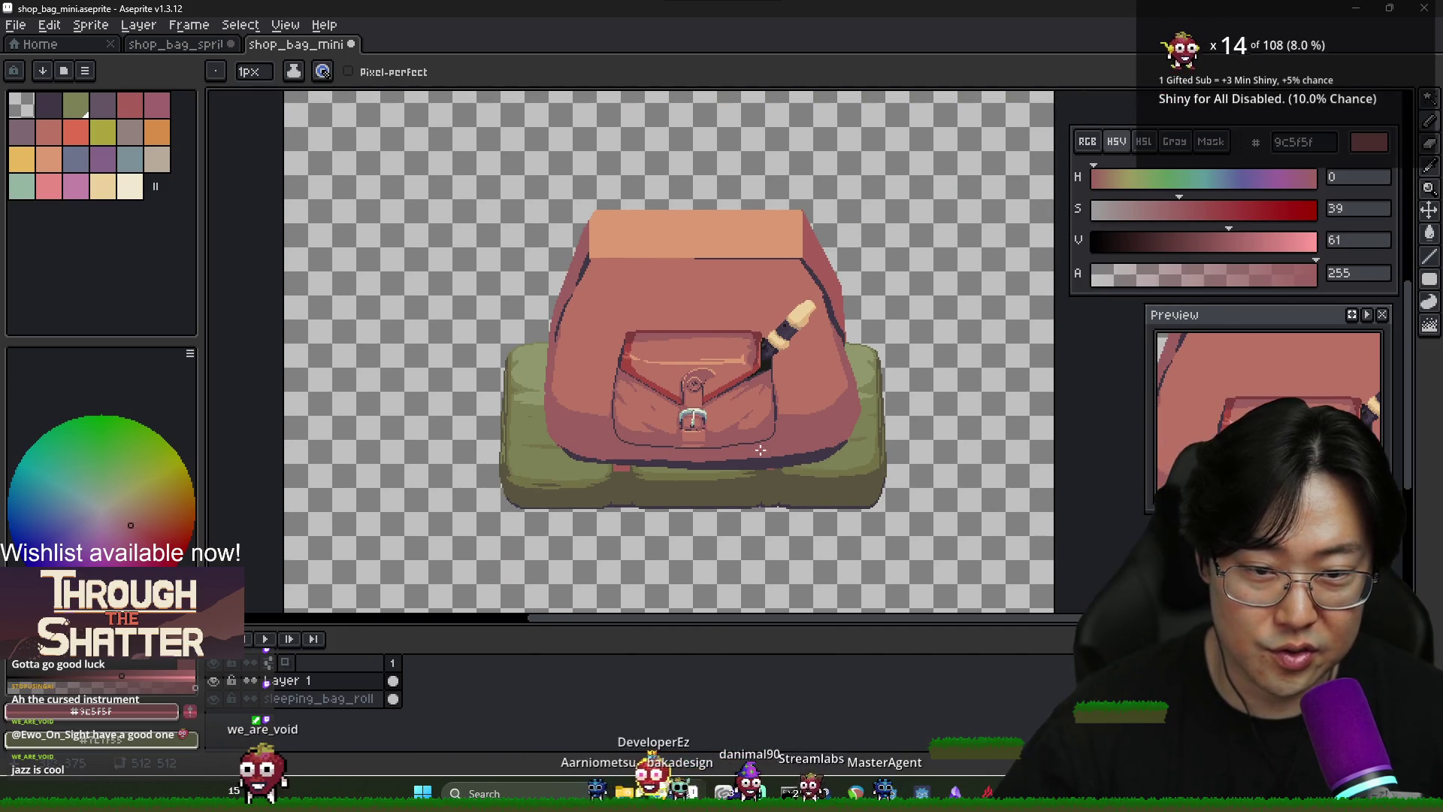
scroll(675, 461, "down", 2)
scroll(644, 429, "up", 2)
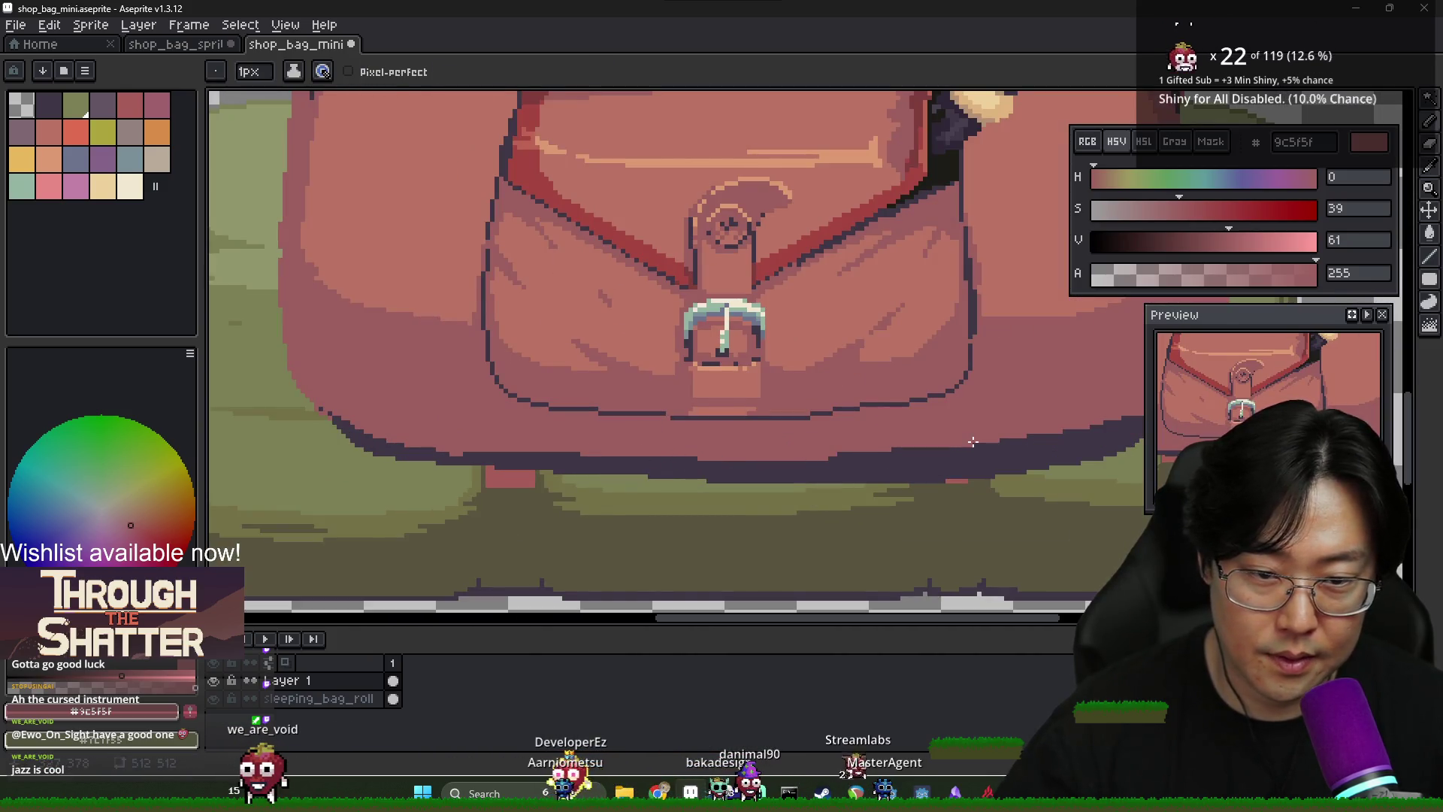
left_click_drag(973, 442, 736, 459)
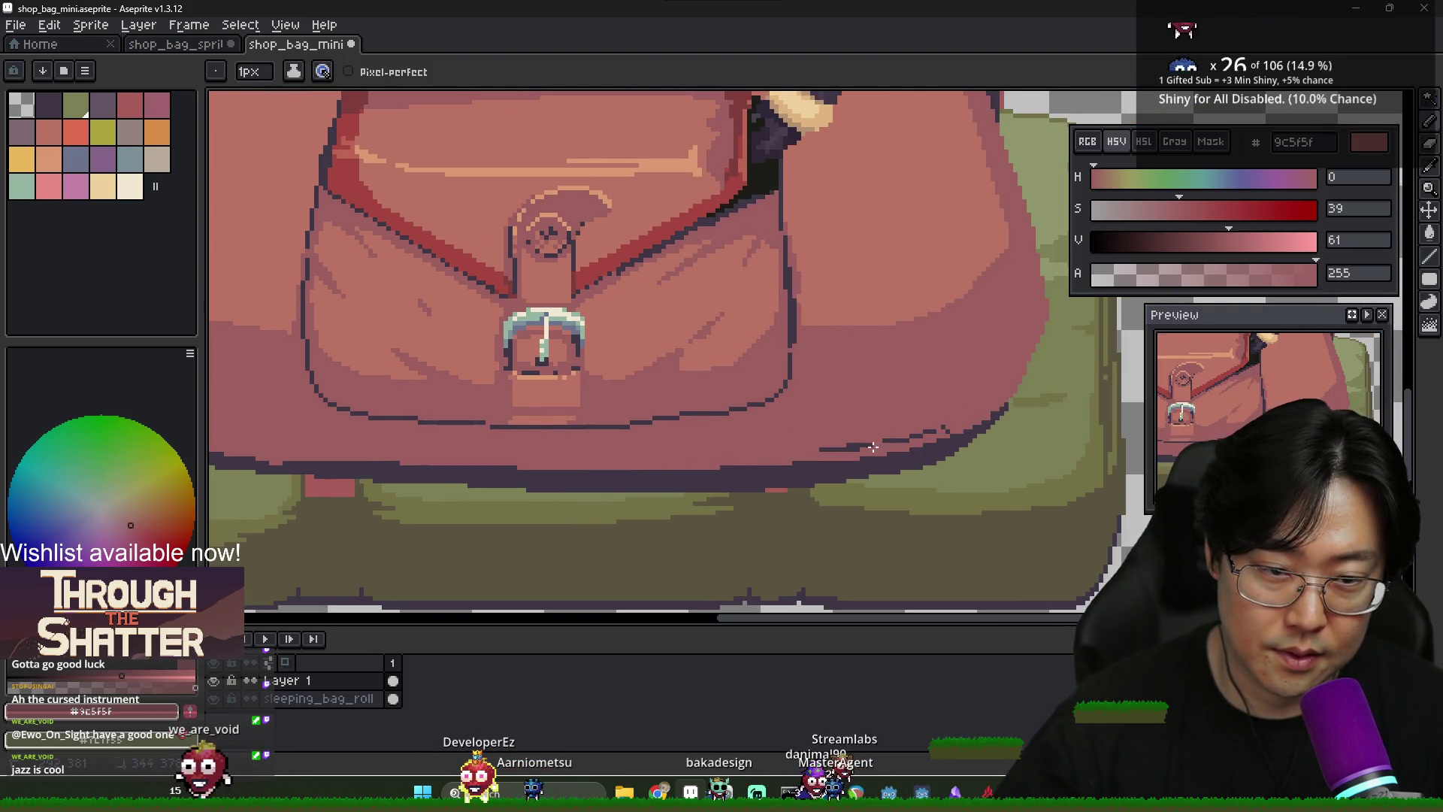
scroll(927, 436, "down", 2)
scroll(940, 425, "up", 2)
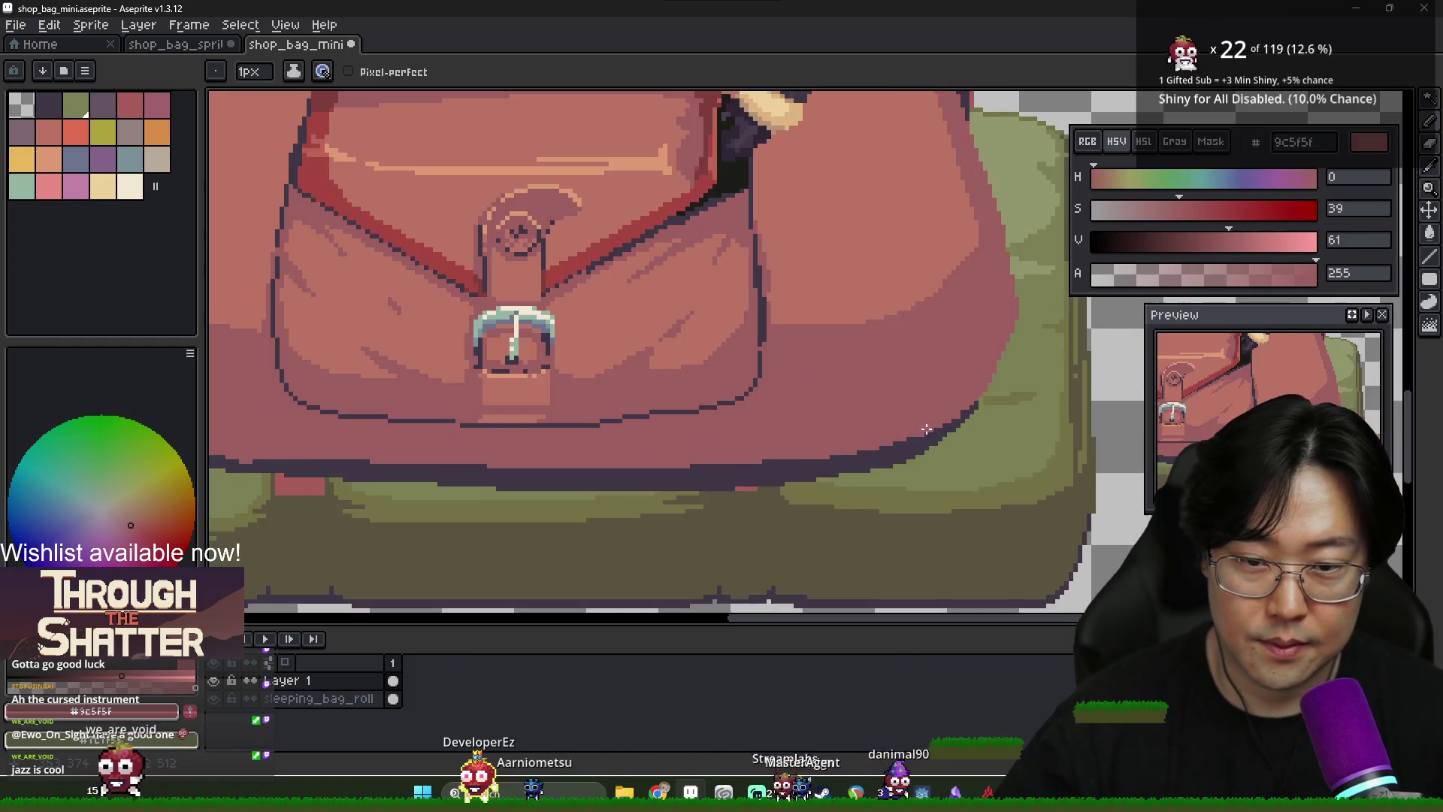
left_click(966, 414, "alt")
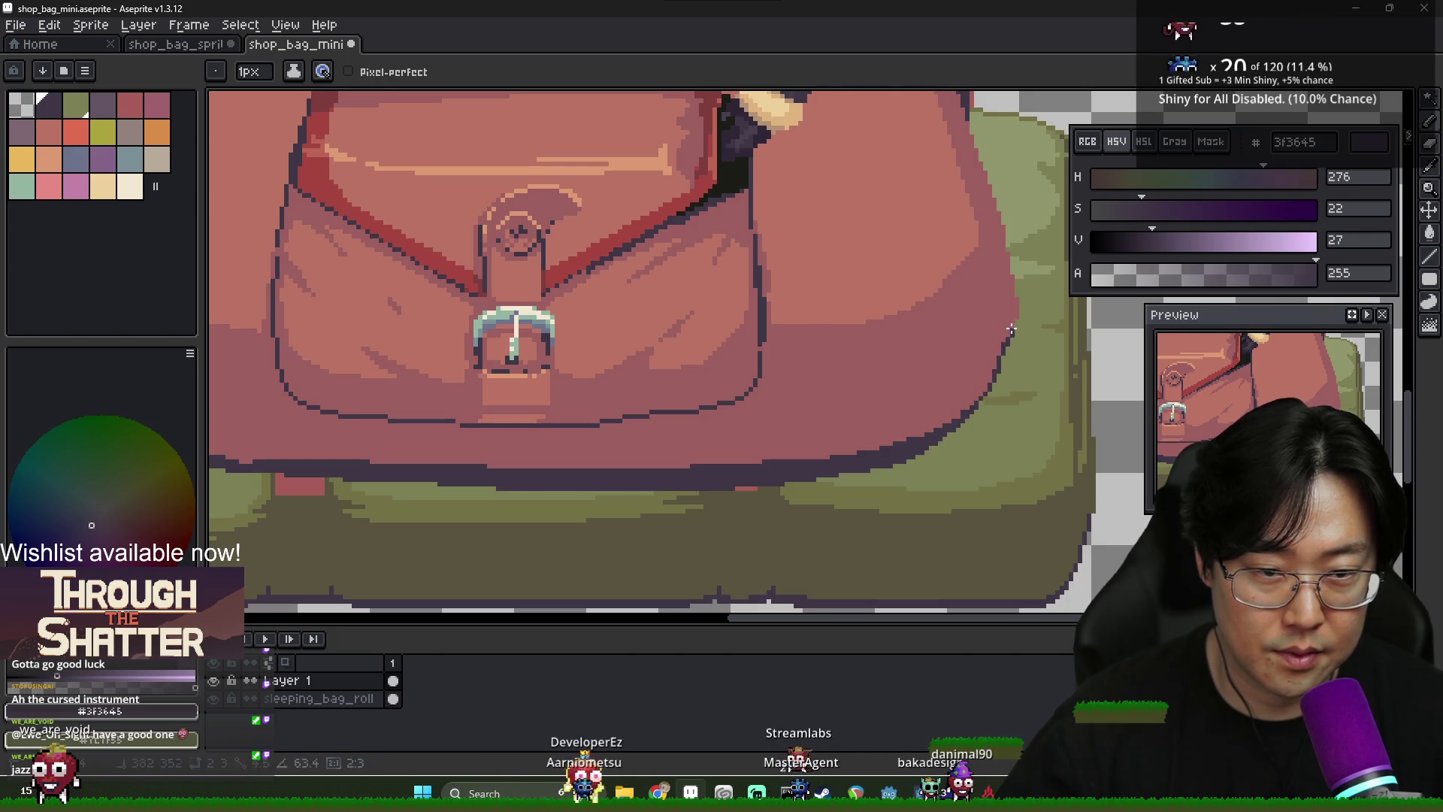
Eyedrop the bag body tone ba7364 and zoom in on the bag's left edge
scroll(940, 323, "down", 2)
scroll(618, 362, "up", 3)
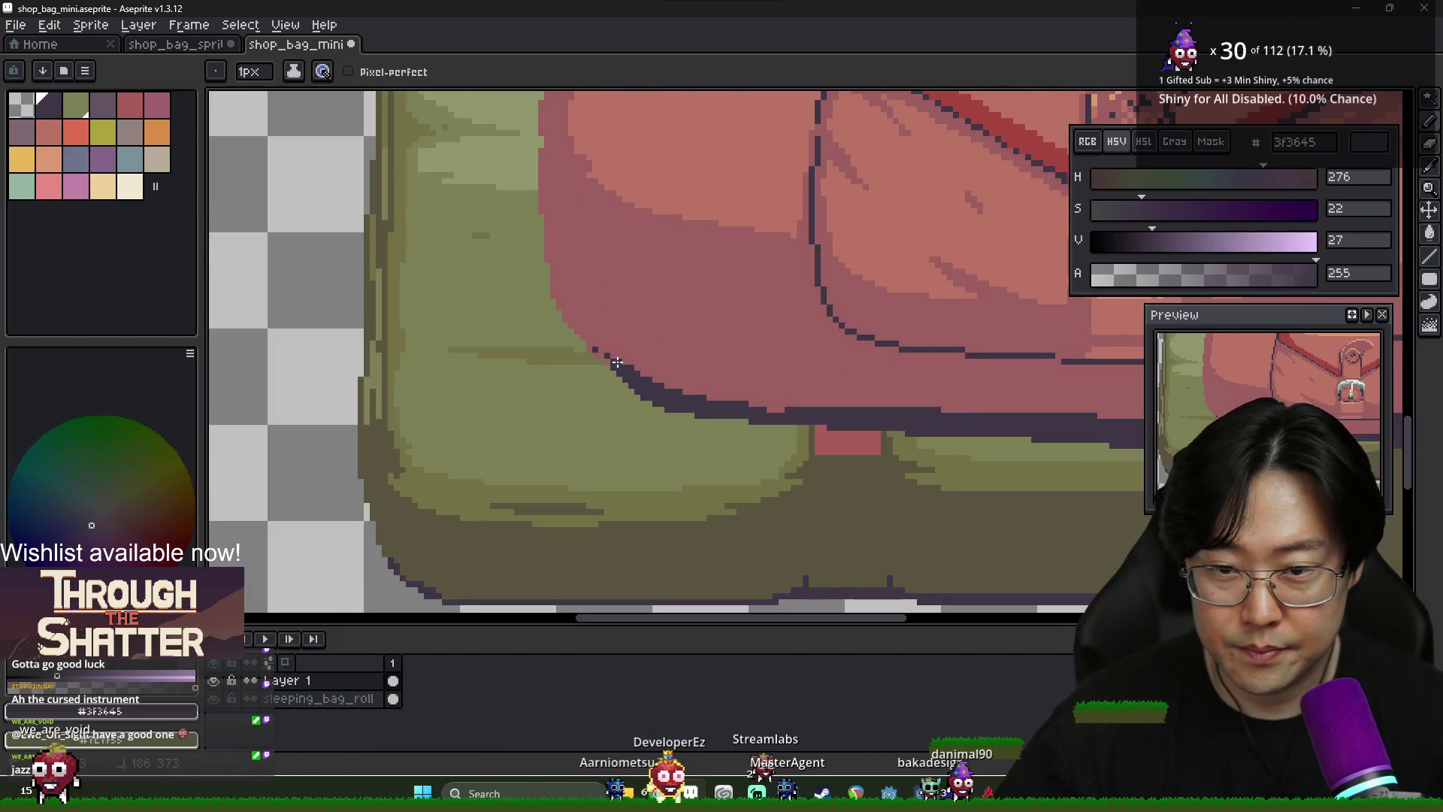
scroll(626, 299, "down", 2)
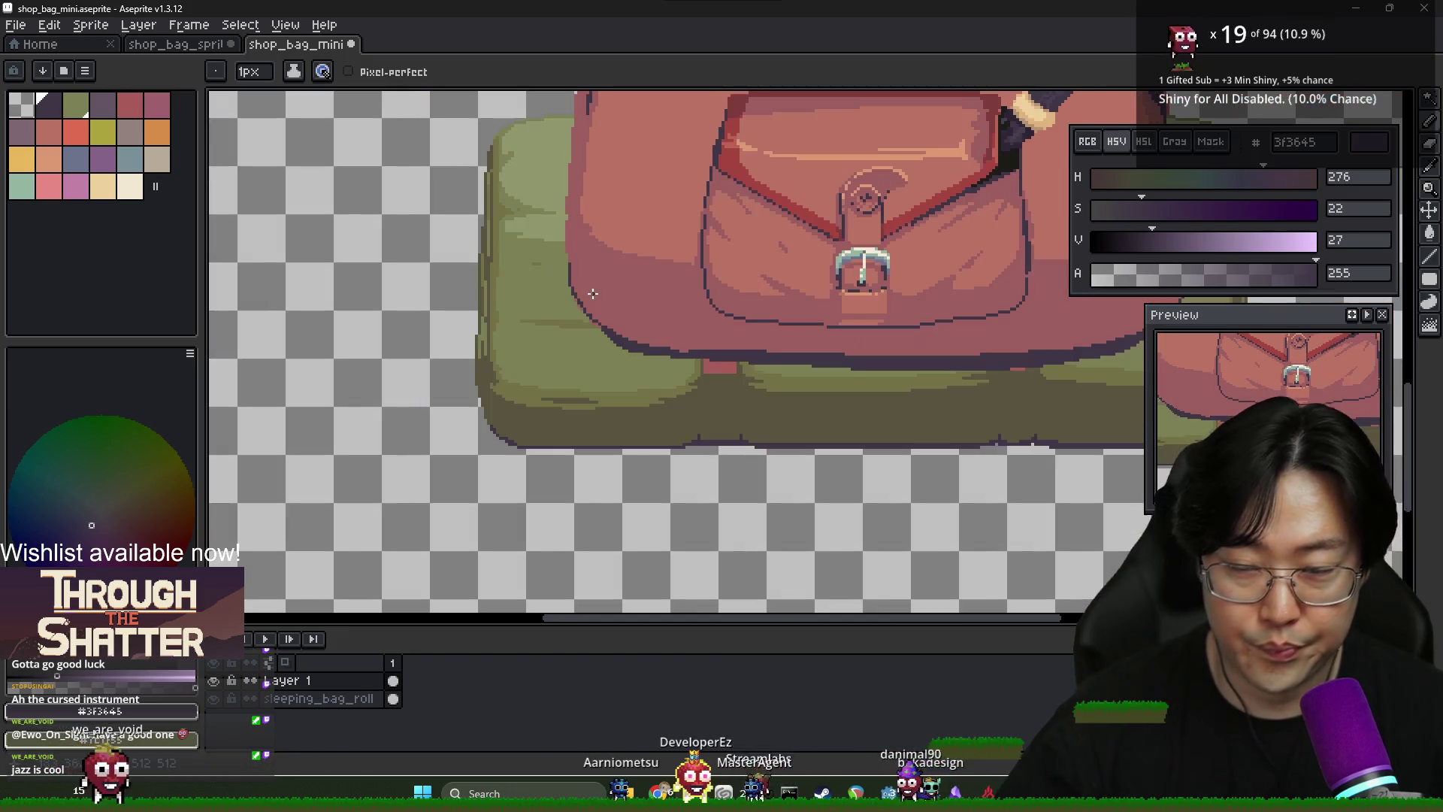
scroll(627, 299, "up", 2)
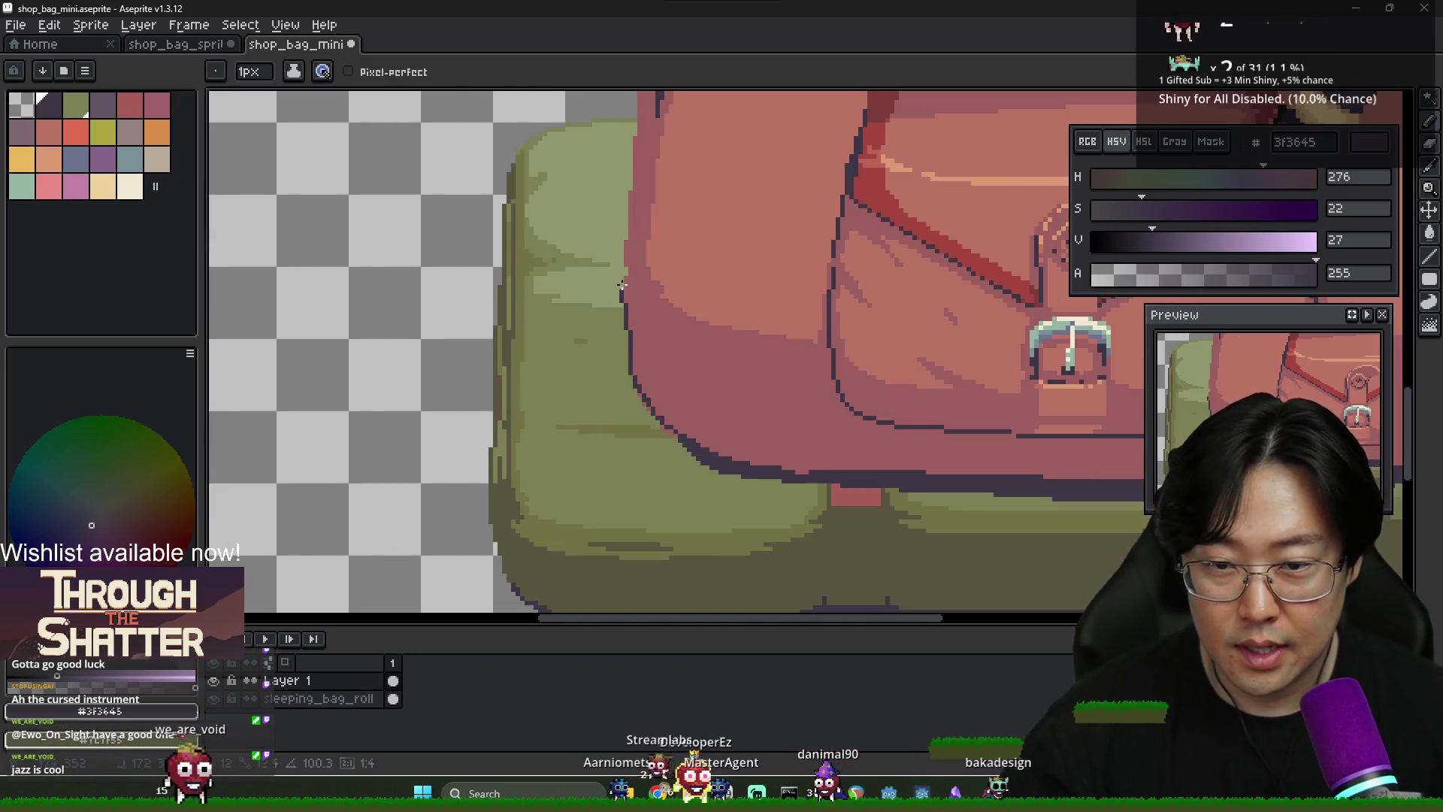
scroll(628, 259, "up", 2)
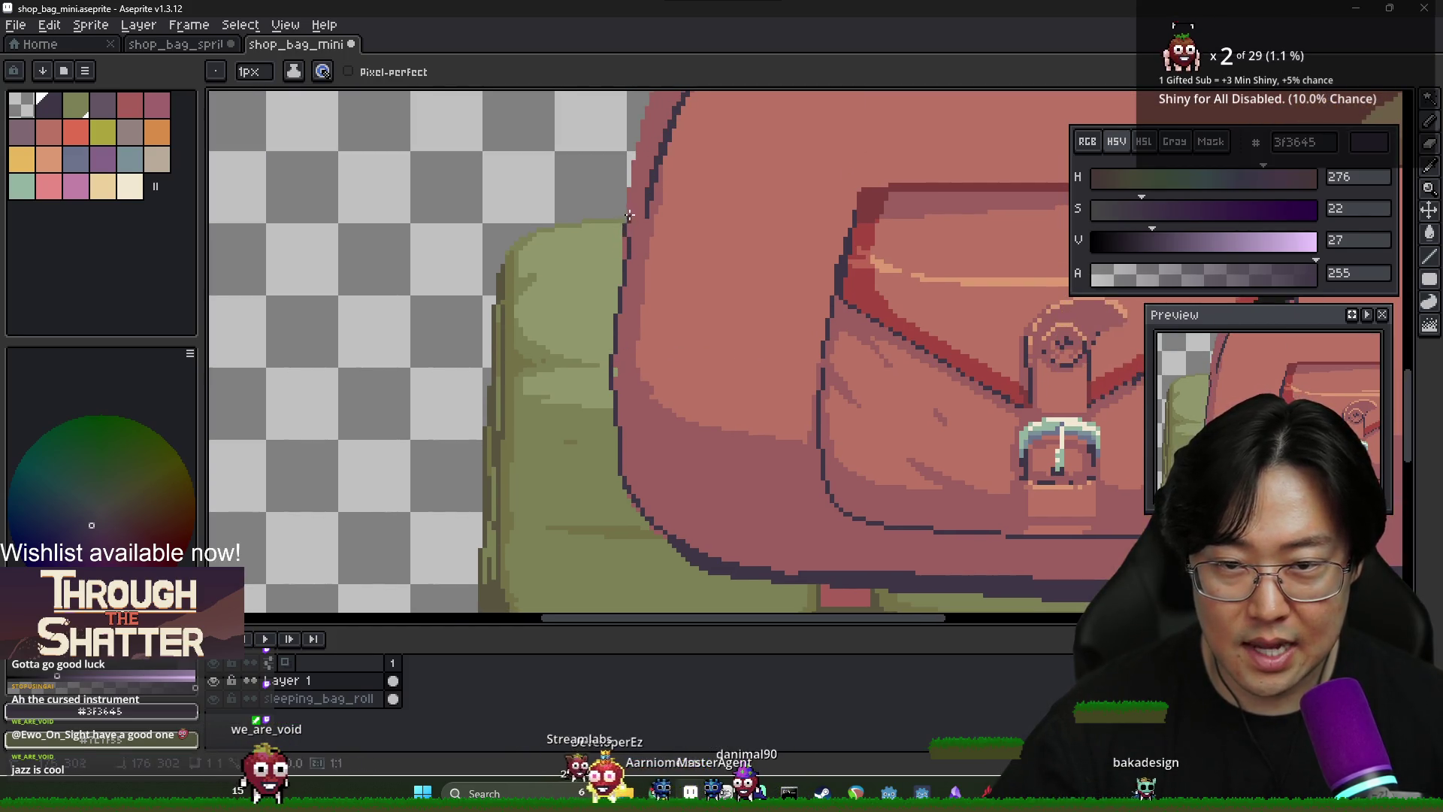
scroll(625, 221, "down", 3)
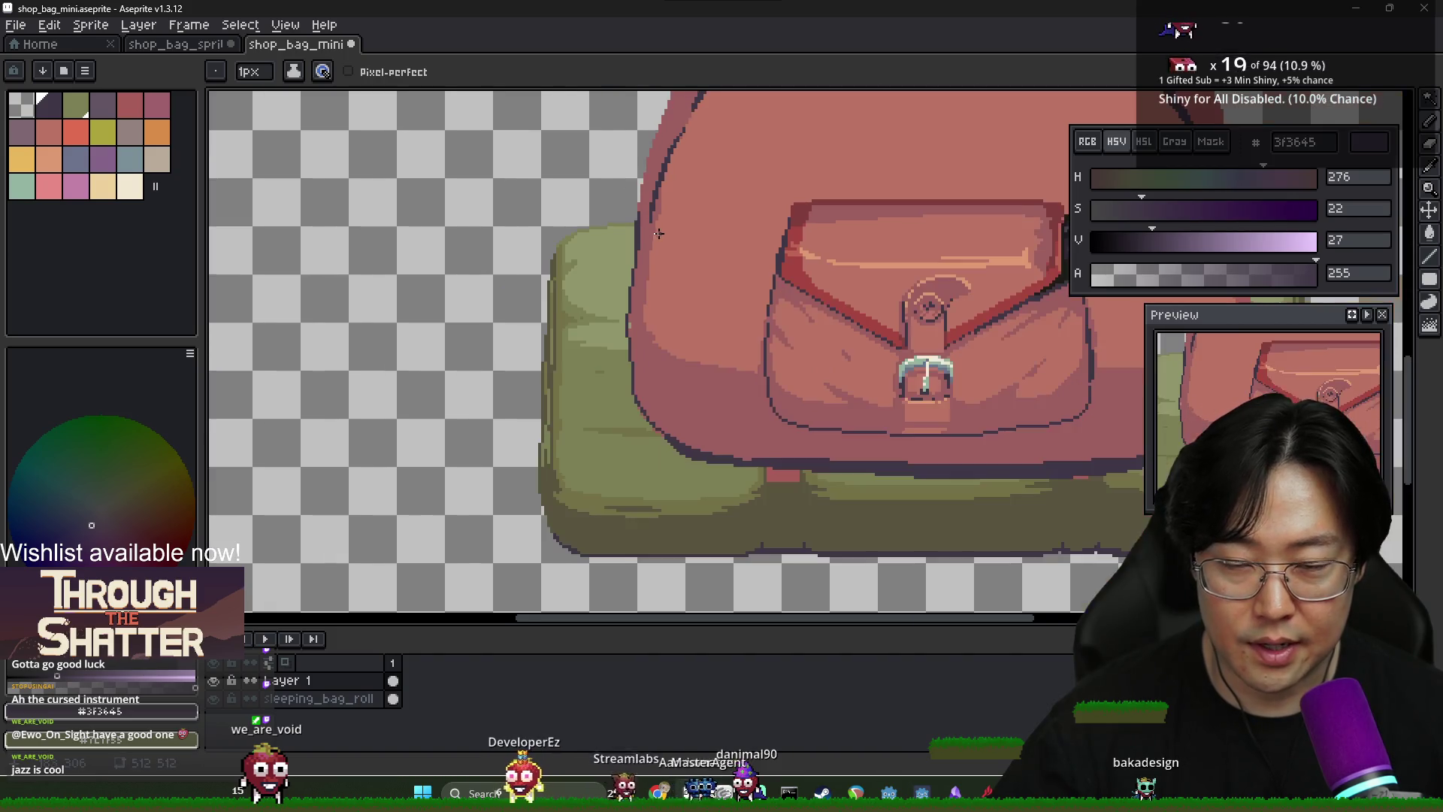
scroll(872, 332, "up", 1)
scroll(872, 332, "up", 2)
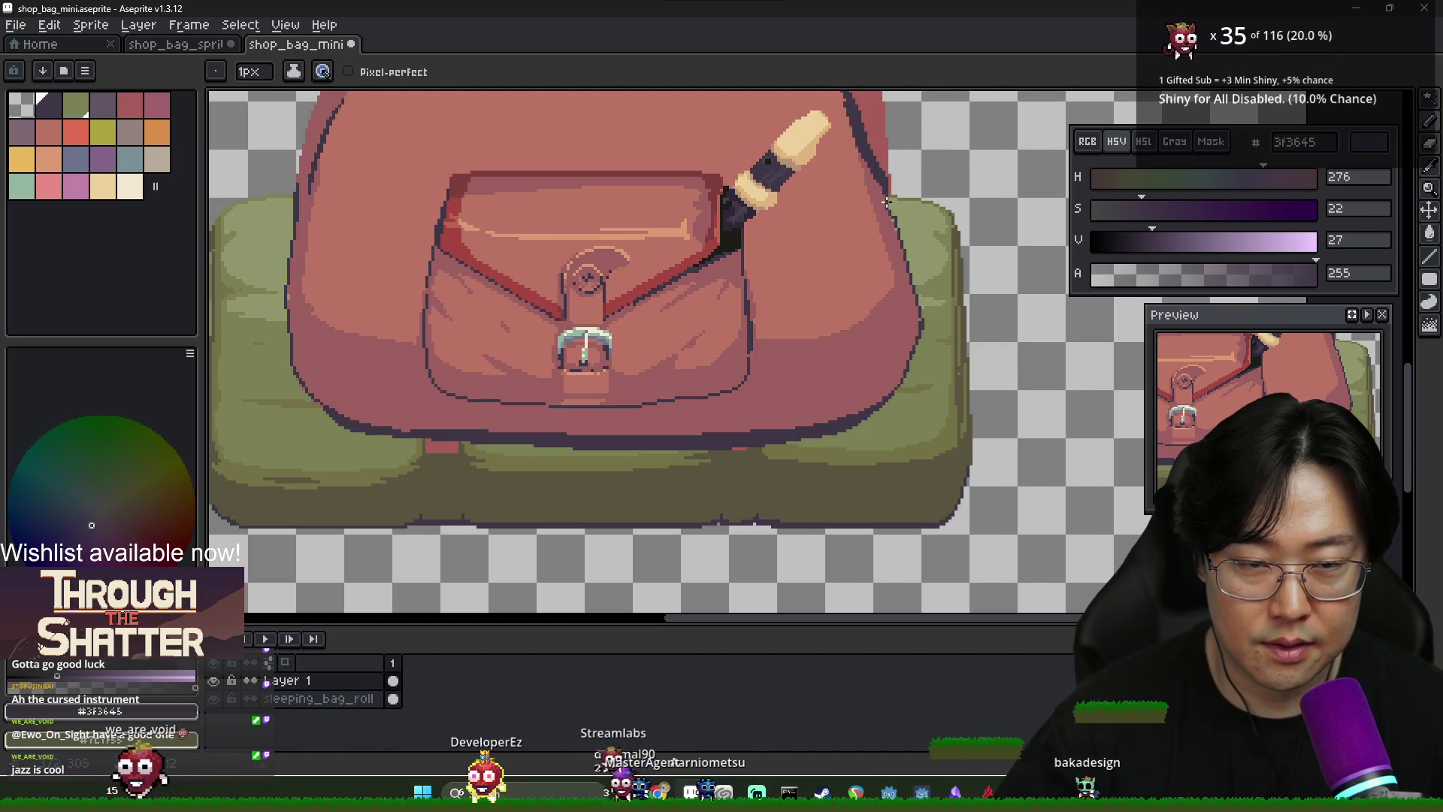
scroll(886, 202, "down", 2)
scroll(653, 295, "up", 3)
left_click(574, 277, "alt")
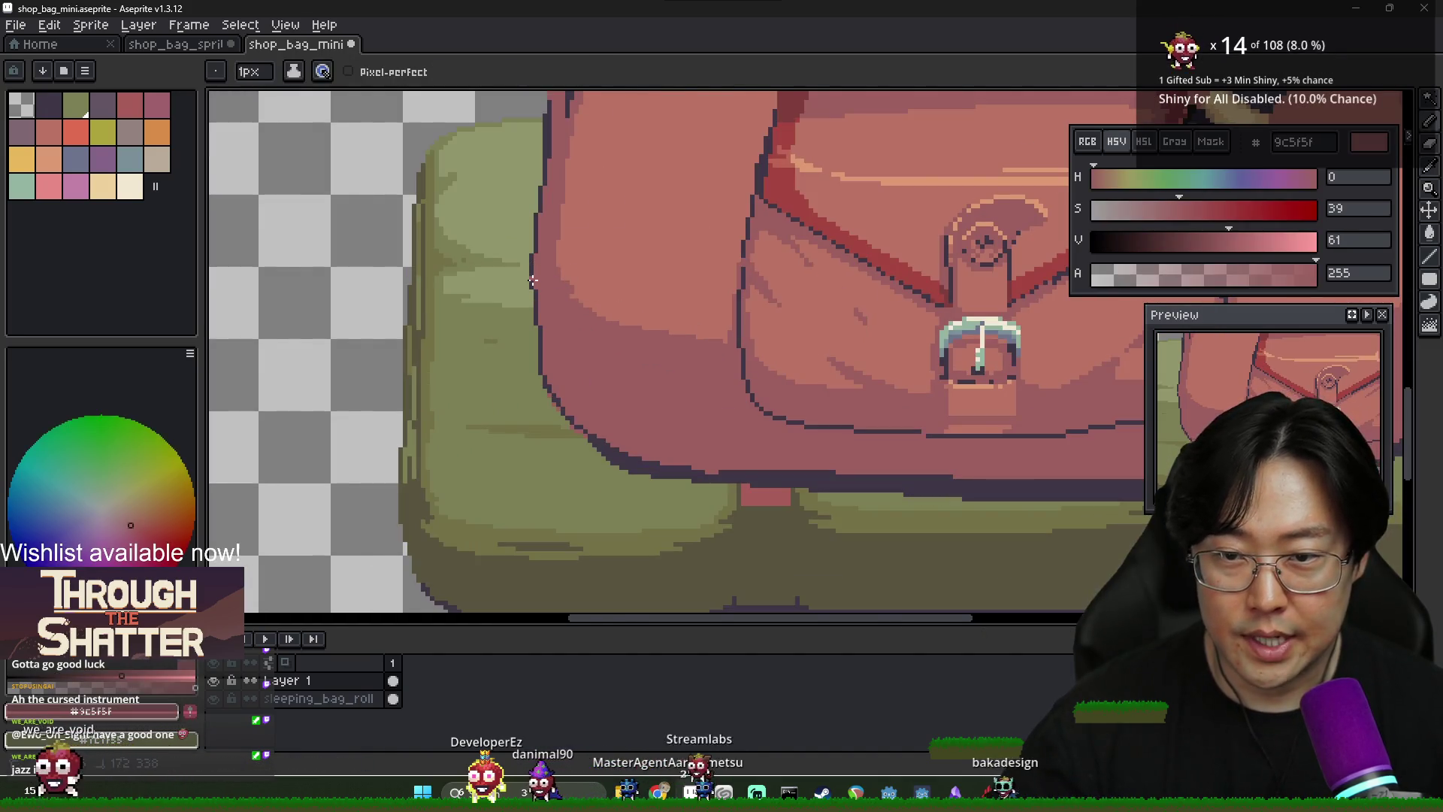
left_click(561, 208, "alt")
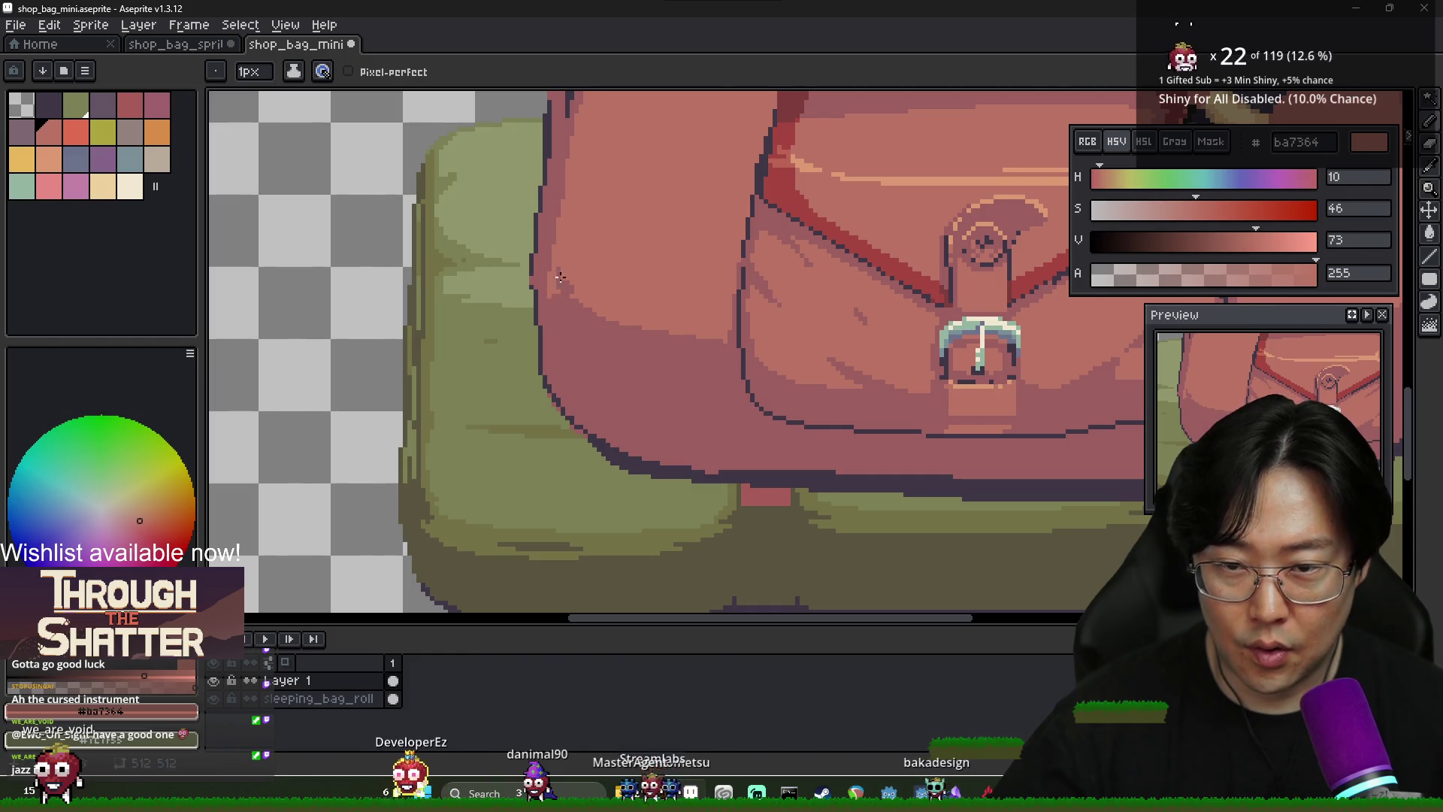
scroll(554, 282, "down", 3)
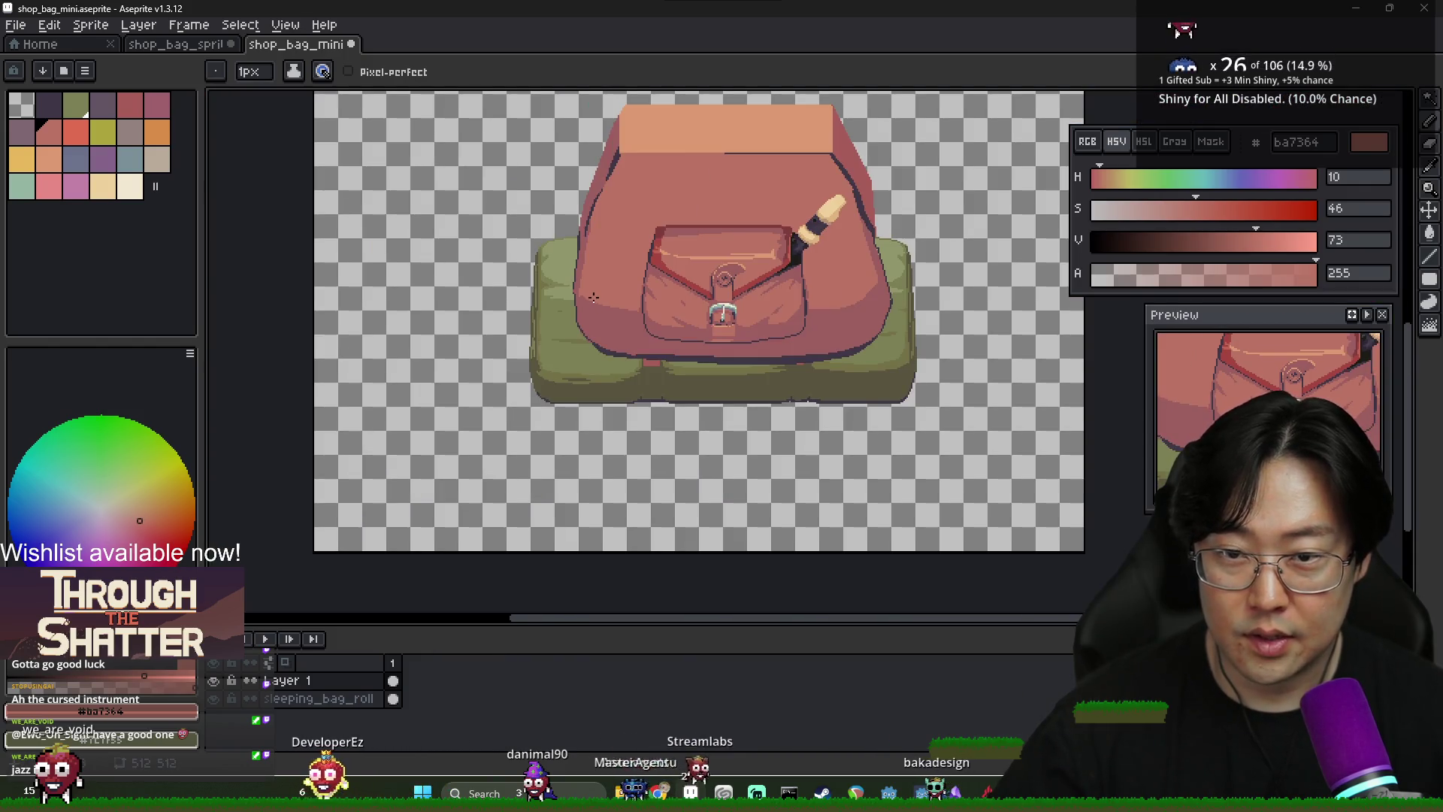
scroll(575, 291, "up", 3)
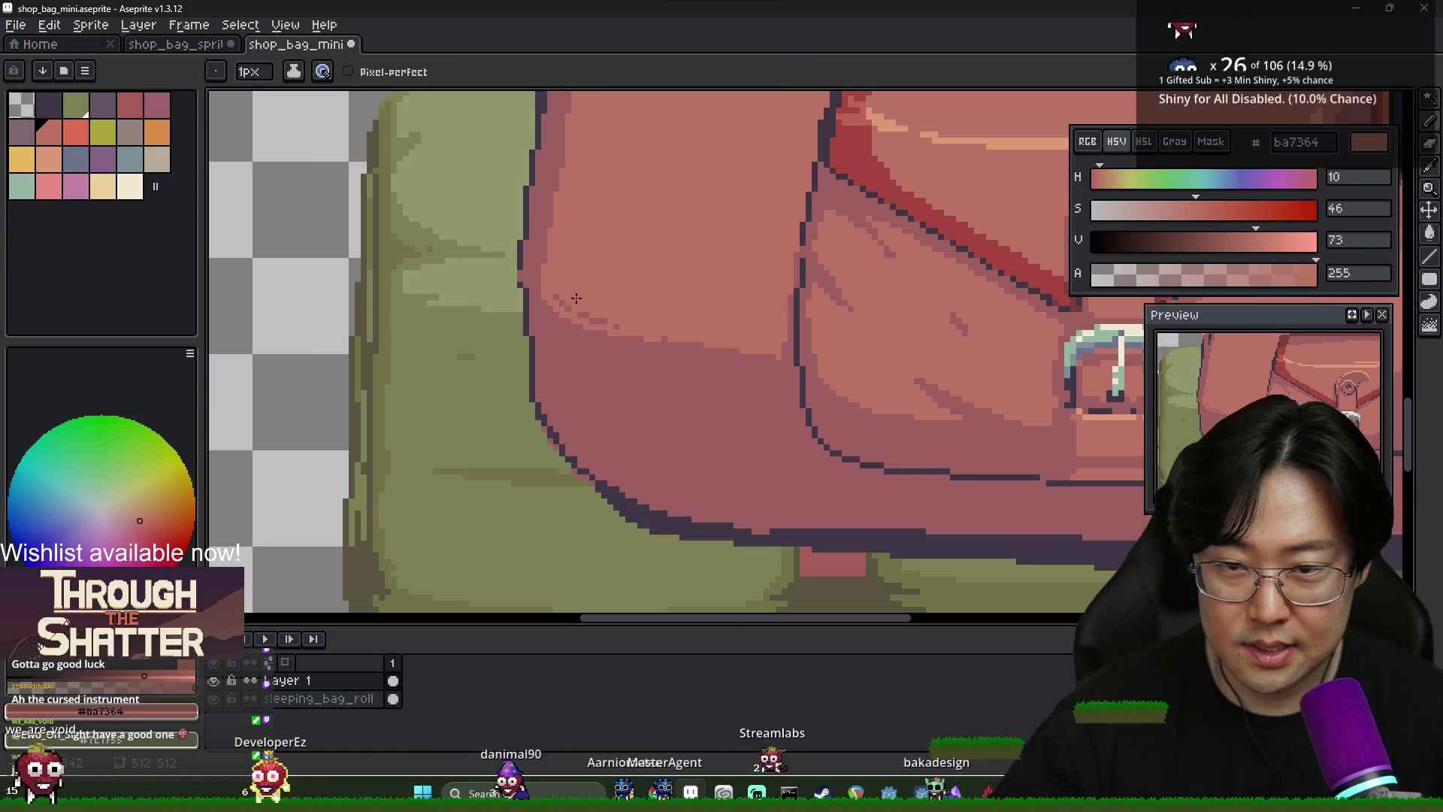
scroll(559, 294, "down", 3)
scroll(557, 294, "up", 1)
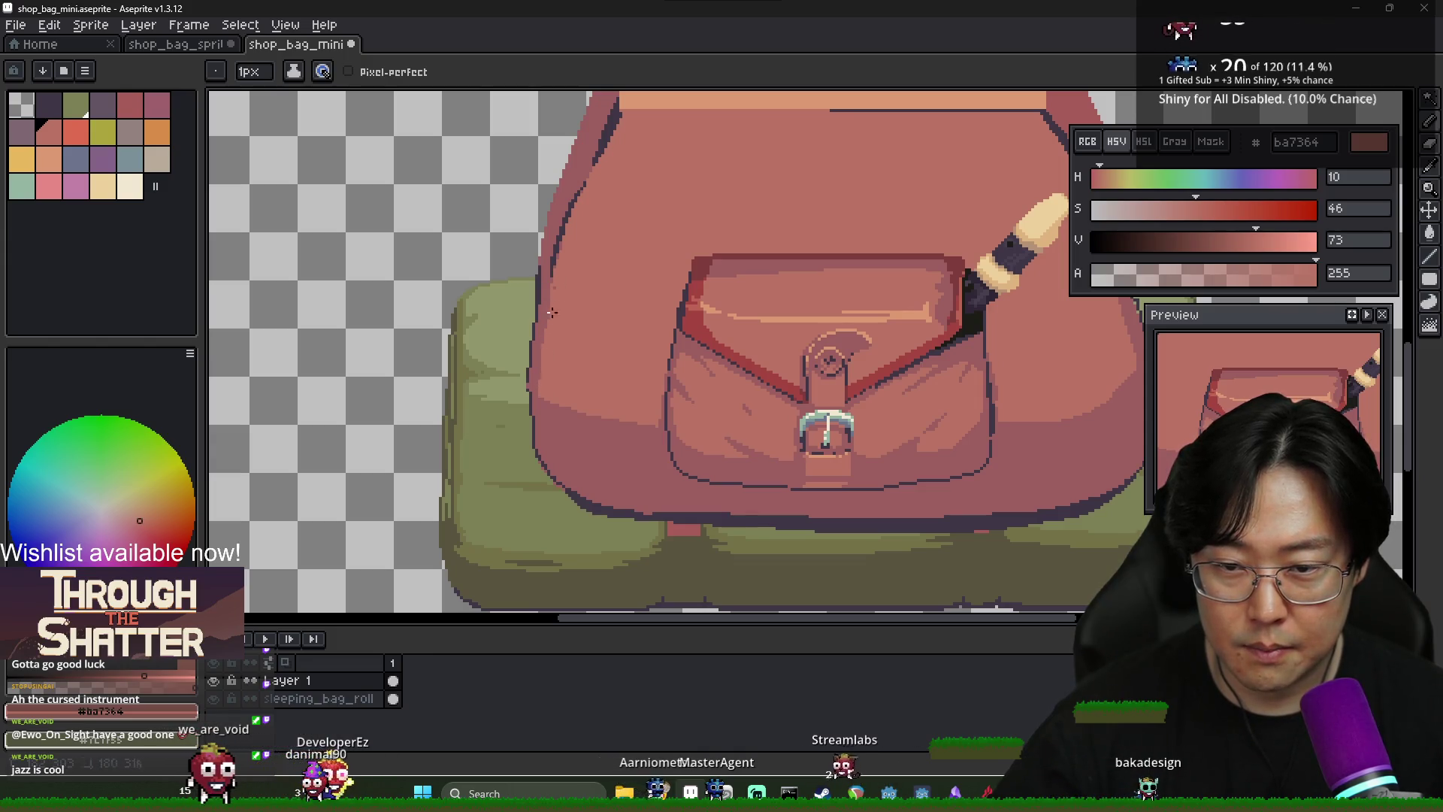
Bucket-fill the bag's left-edge strip with dark red 803d3d, undoing an overly dark body fill
key("g")
left_click(566, 442)
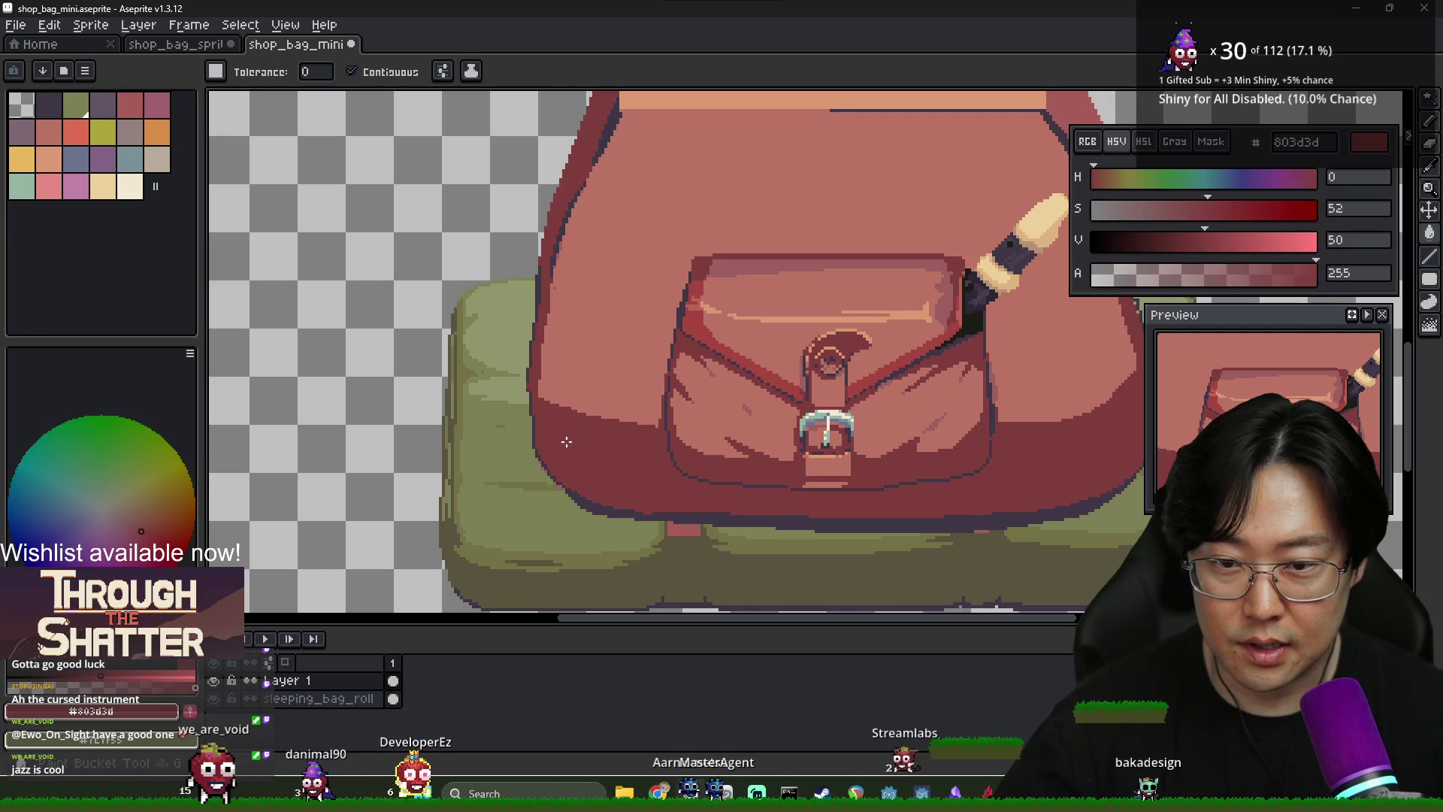
key("ctrl+z")
left_click(589, 452, "alt")
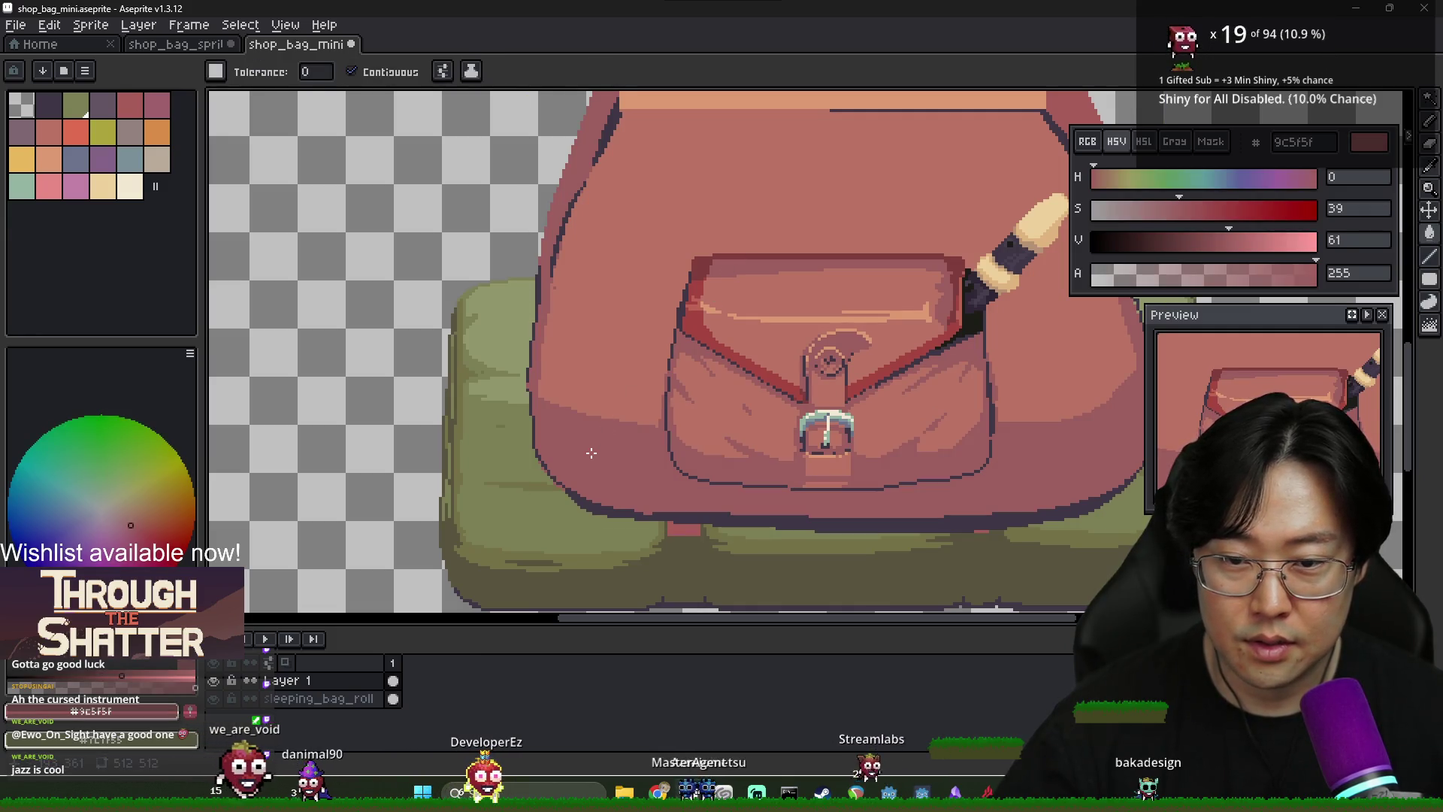
left_click(702, 274, "alt")
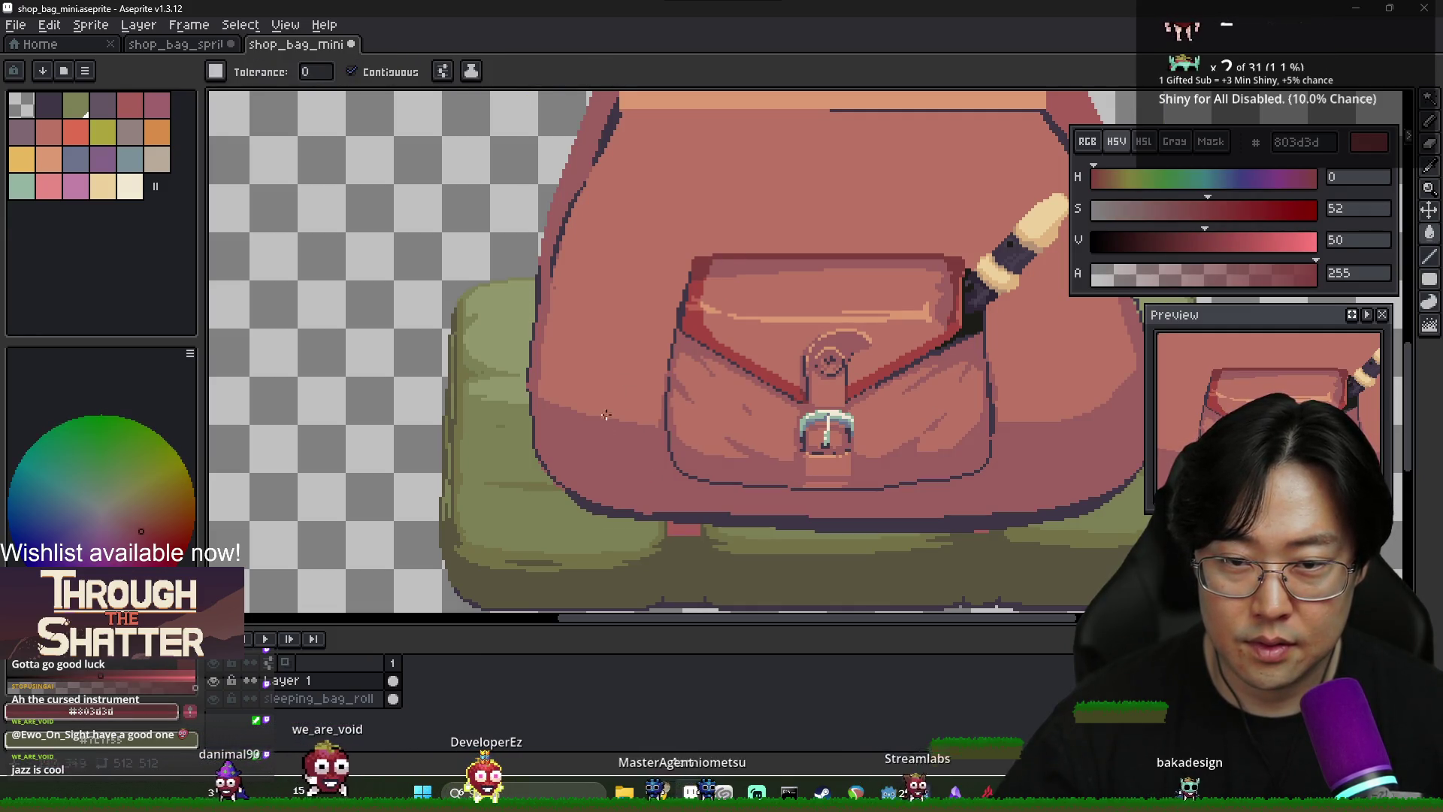
left_click(618, 451)
scroll(623, 448, "down", 2)
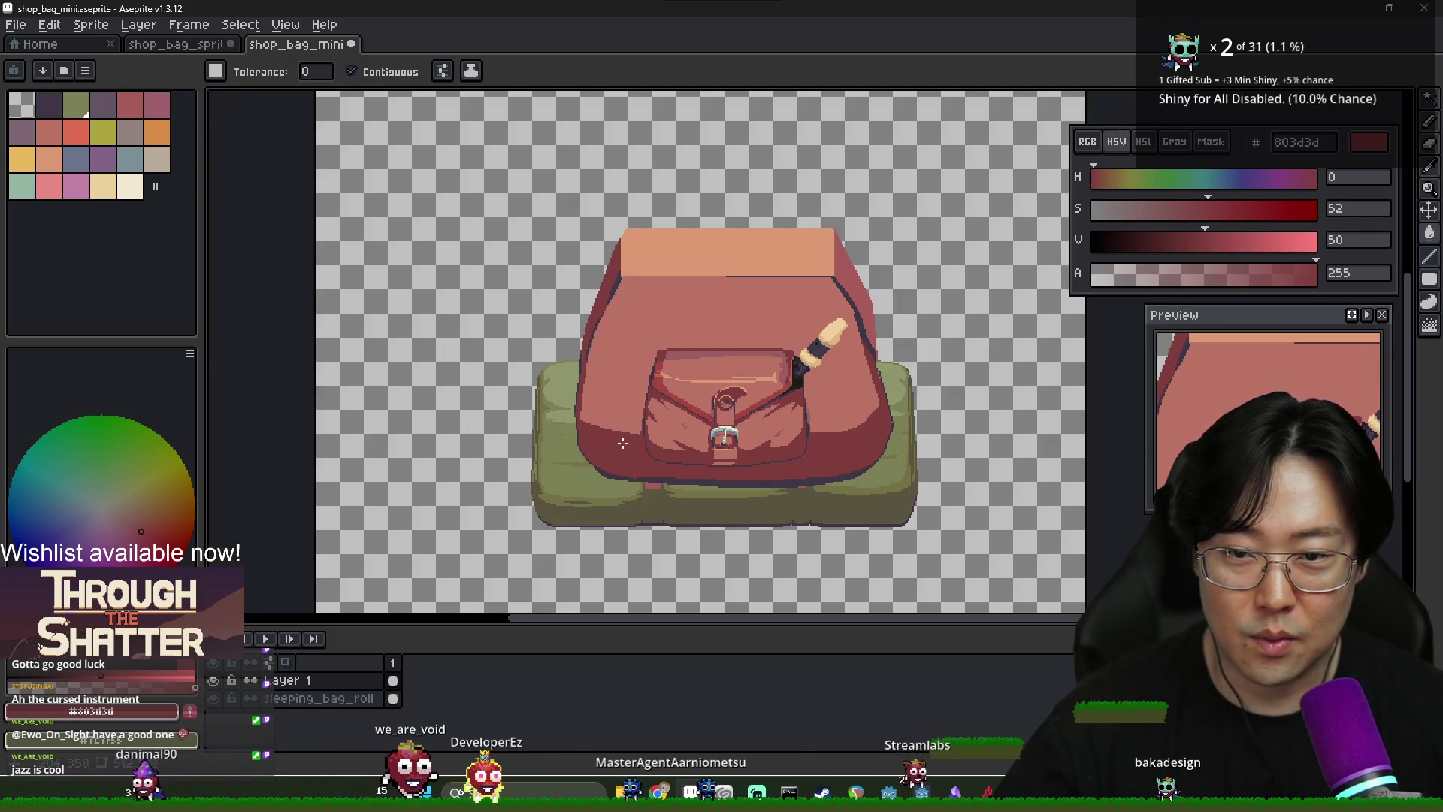
scroll(574, 346, "up", 3)
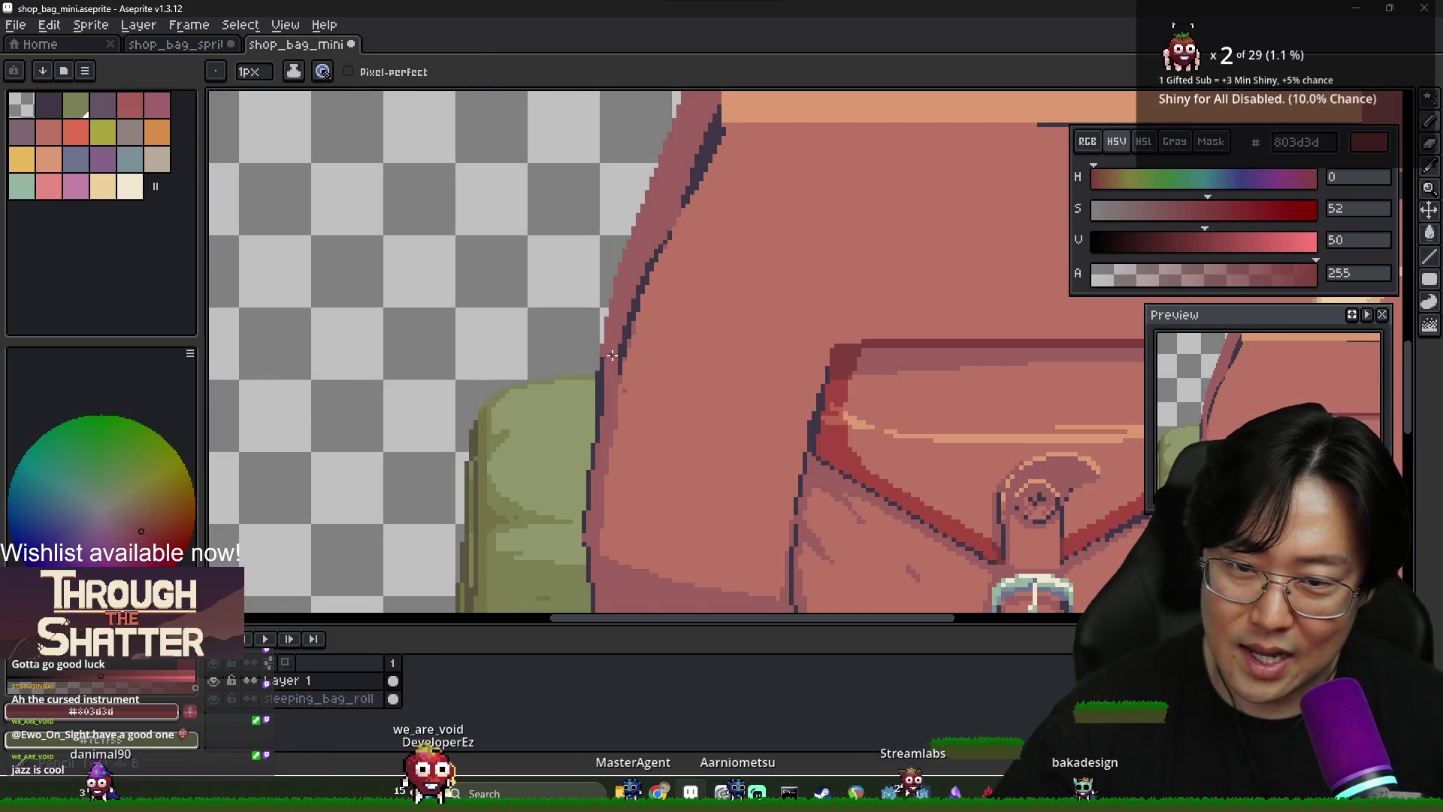
Return to the pencil with the bag body colour ba7364 as the active colour
key("b")
scroll(617, 380, "up", 1)
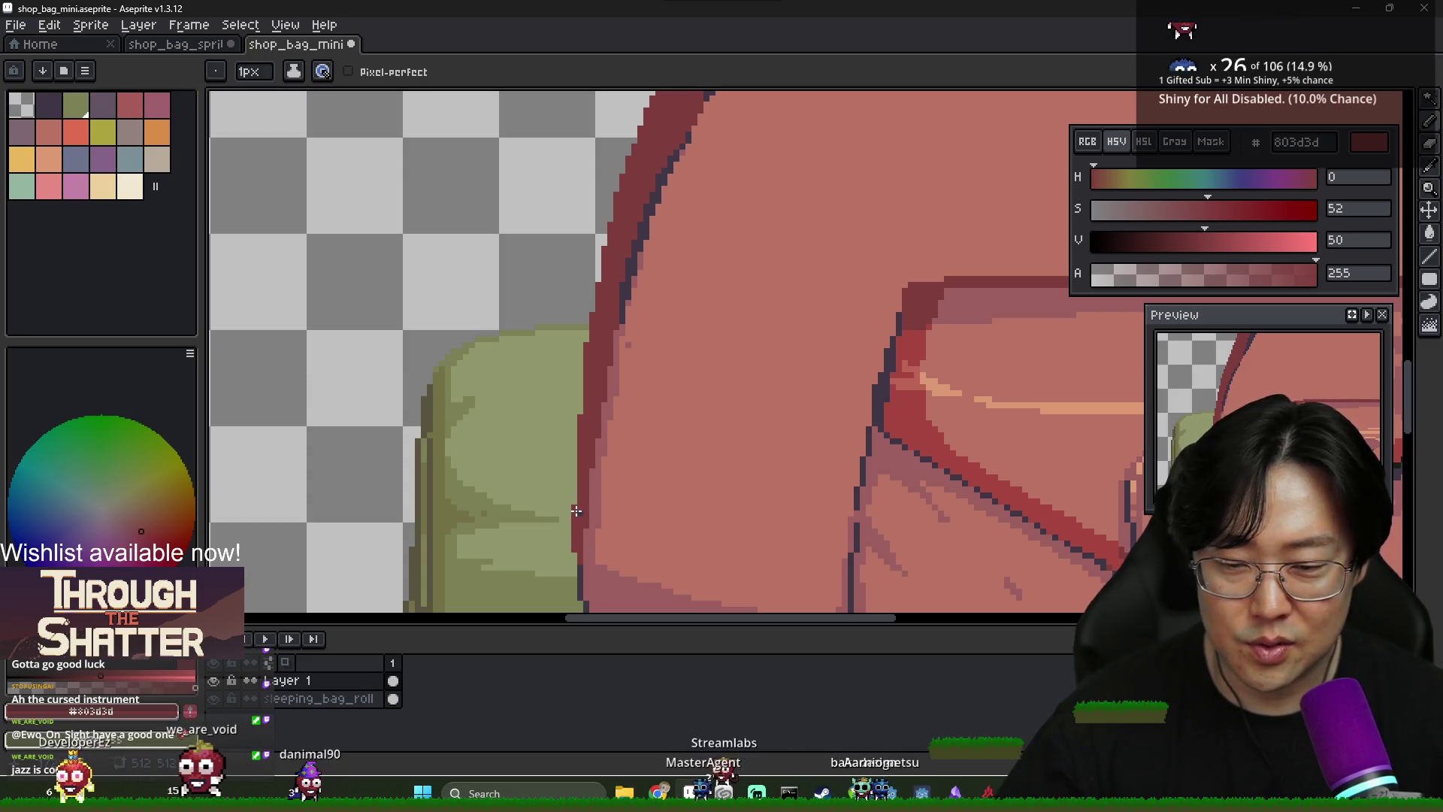
scroll(579, 561, "down", 3)
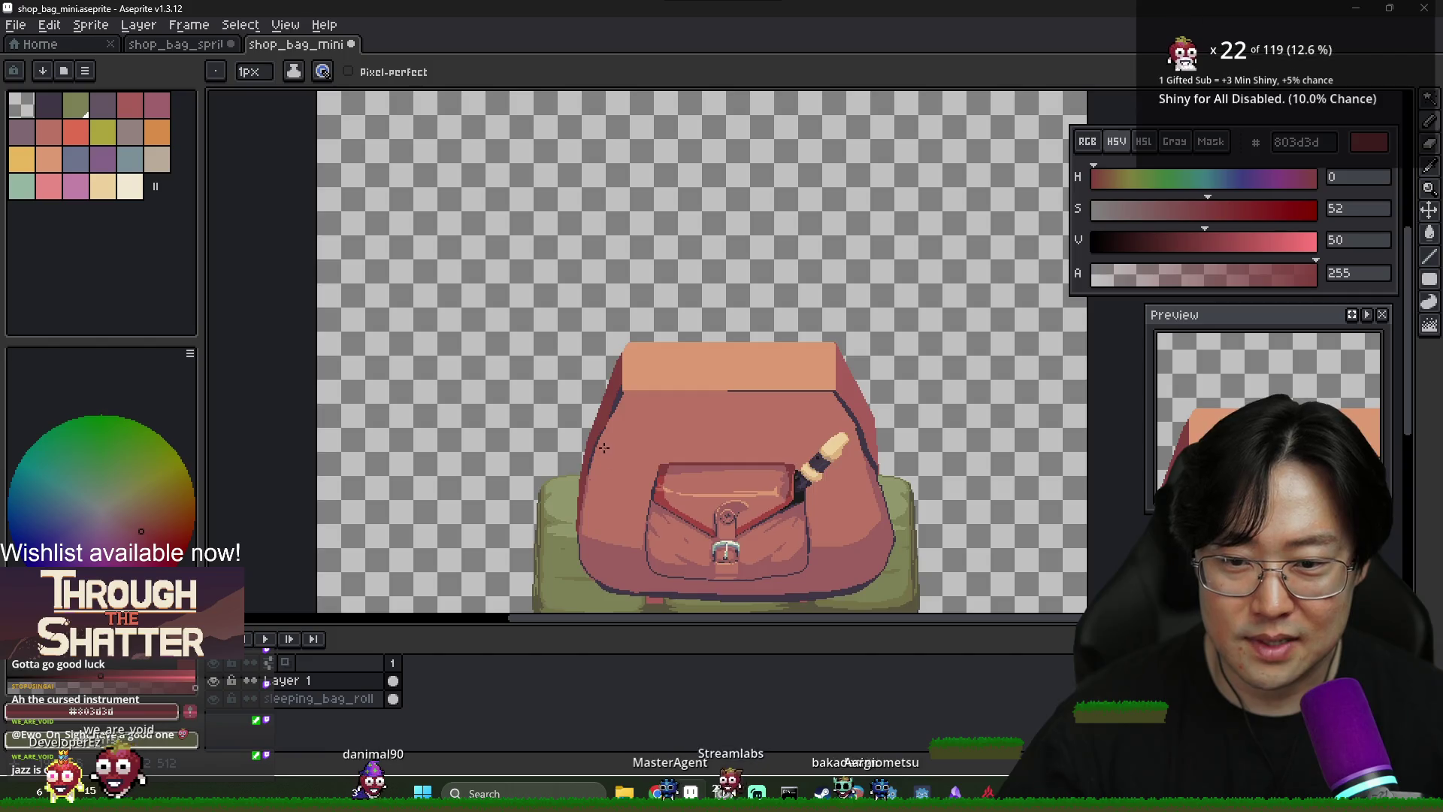
scroll(644, 354, "up", 3)
left_click(644, 354, "alt")
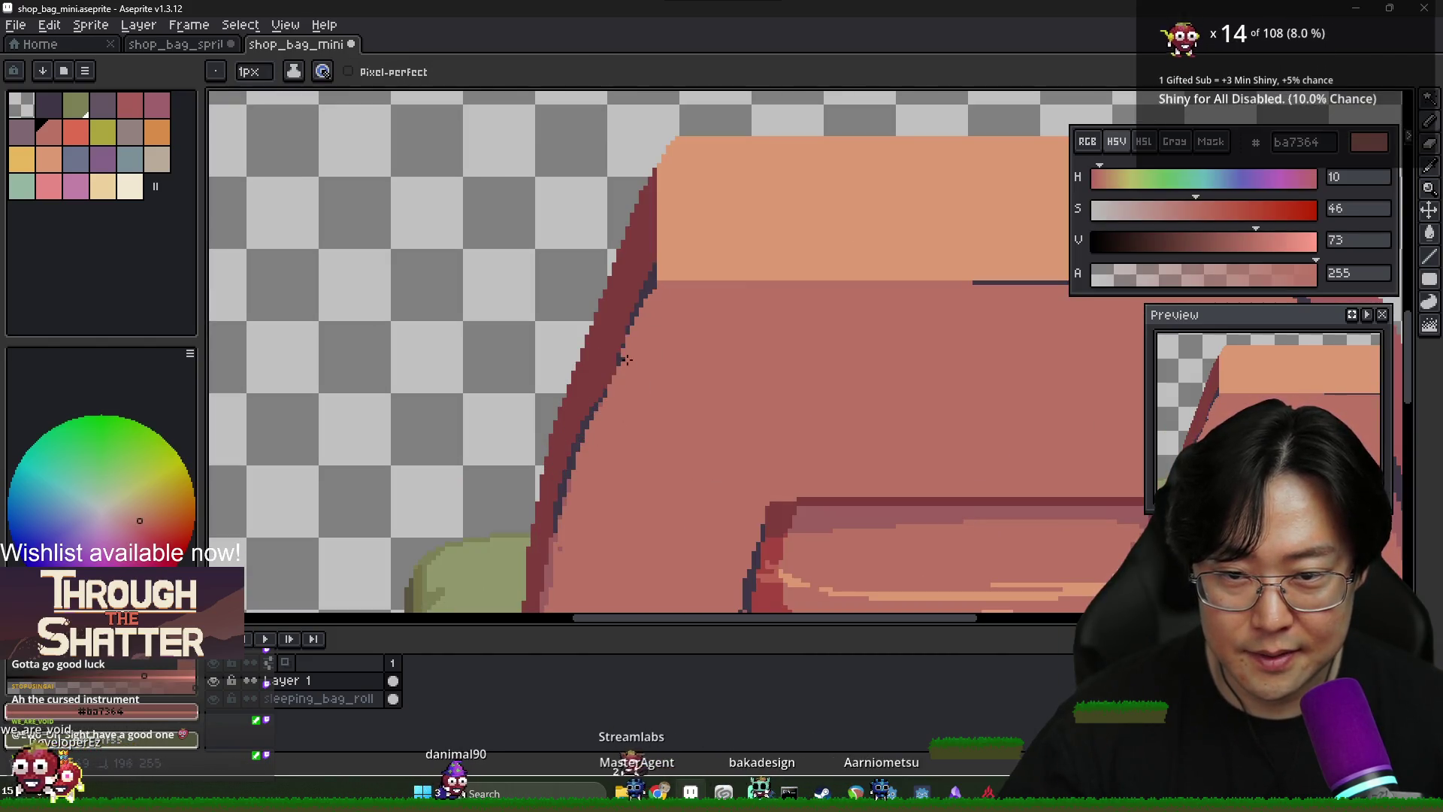
scroll(584, 475, "down", 3)
scroll(674, 425, "up", 3)
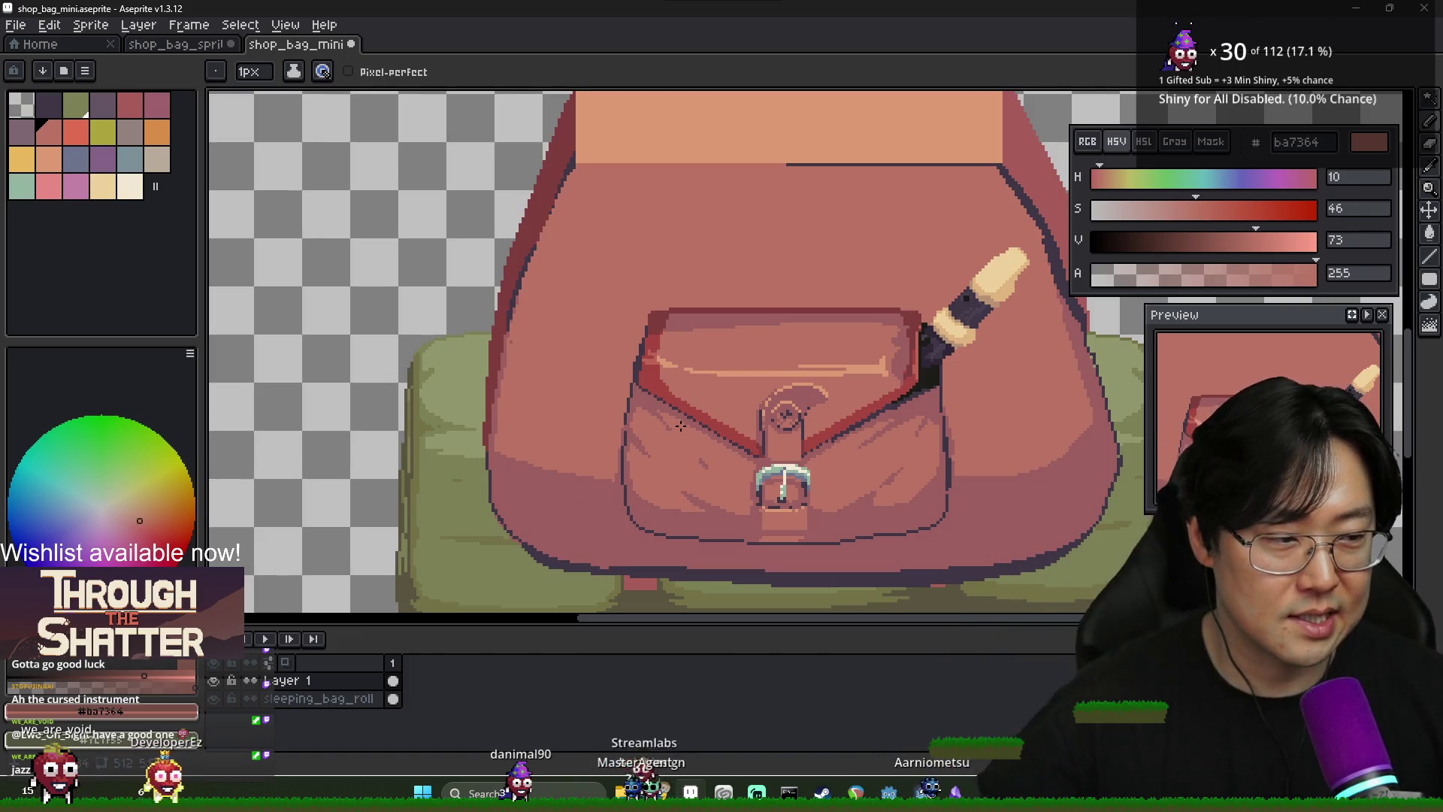
scroll(758, 333, "down", 2)
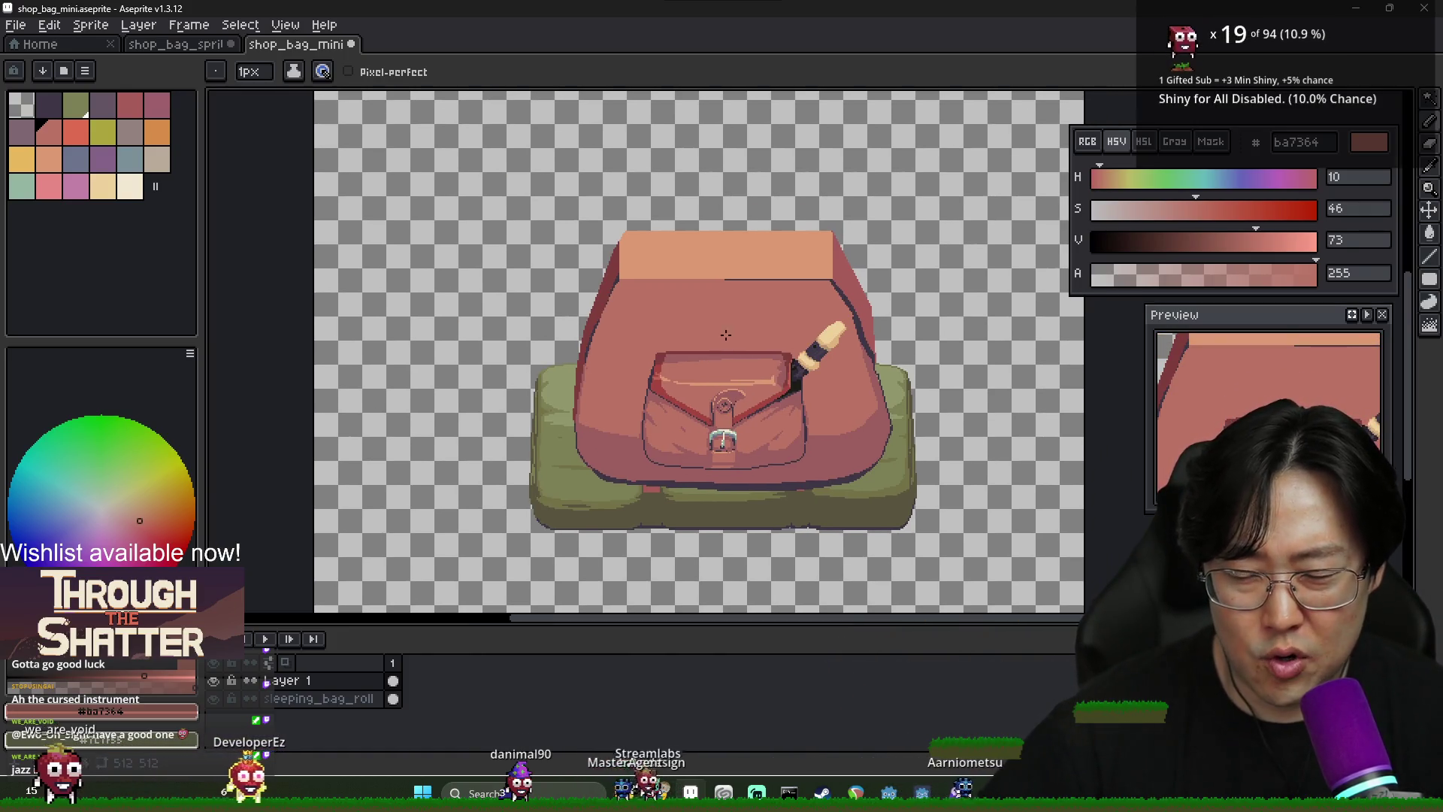
Compare the sprite with the leather backpack and fantasy adventure backpack image results
key("alt+Tab")
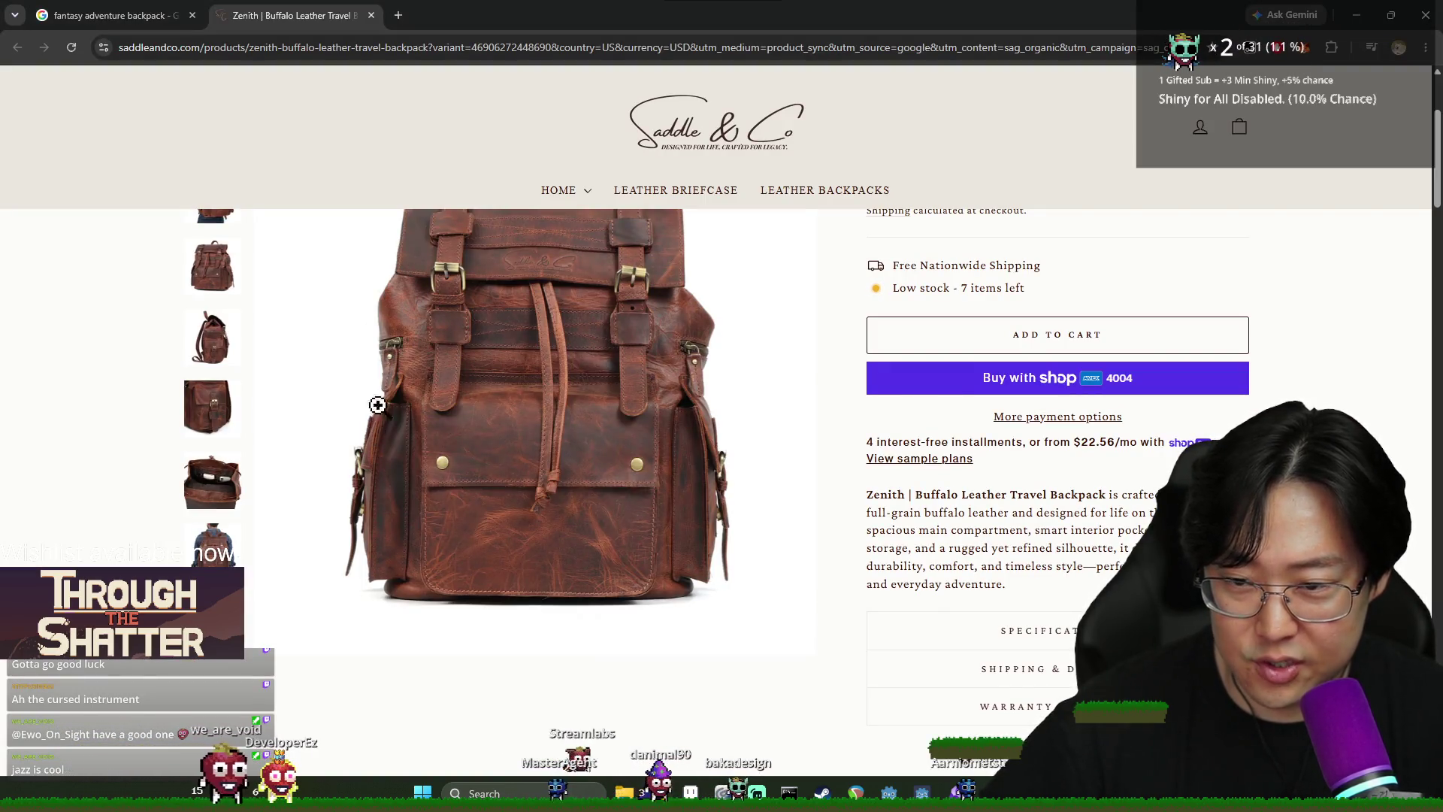
key("alt+Tab")
scroll(585, 351, "up", 2)
scroll(585, 351, "down", 2)
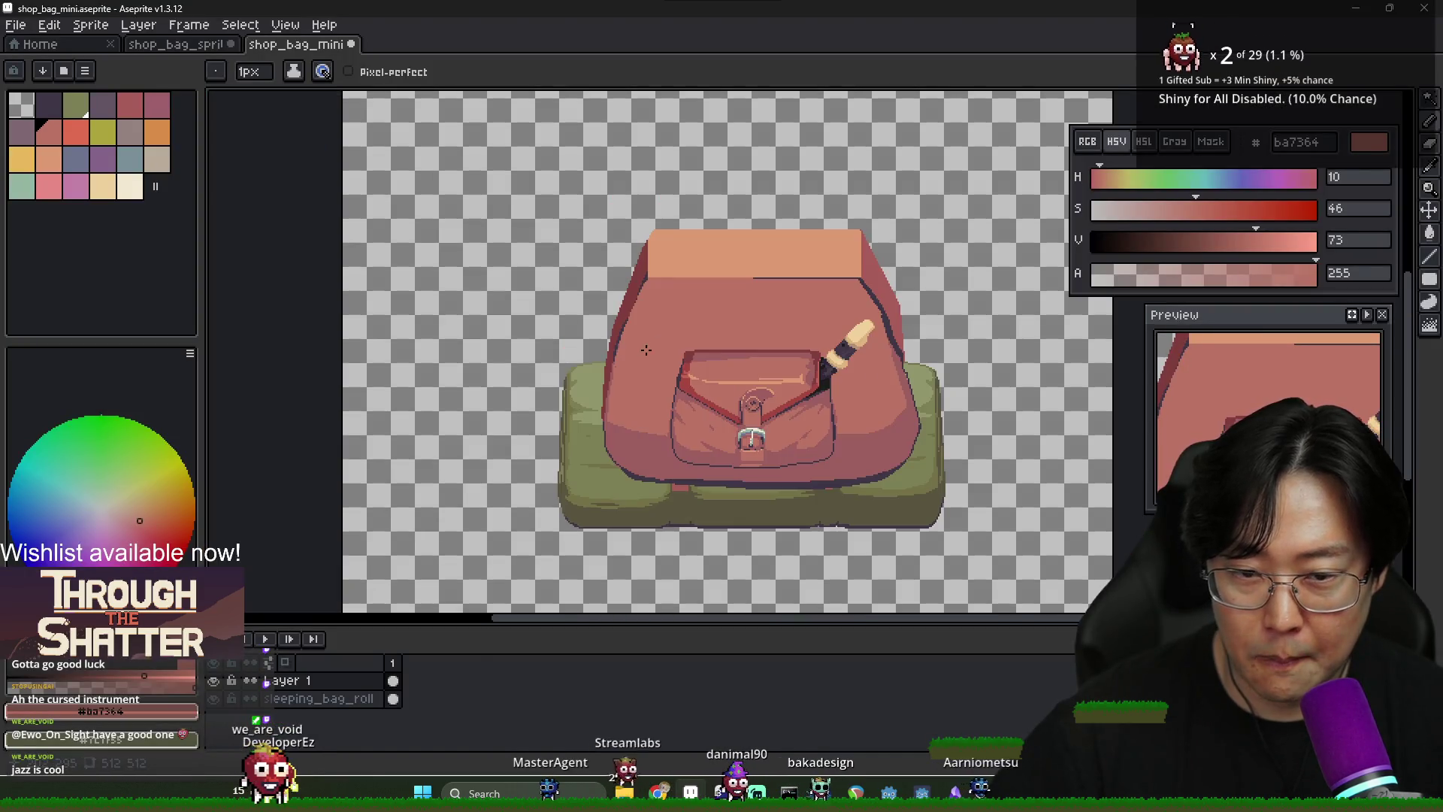
key("alt+Tab")
key("alt+Tab")
key("alt+Tab")
key("ctrl+shift+Tab")
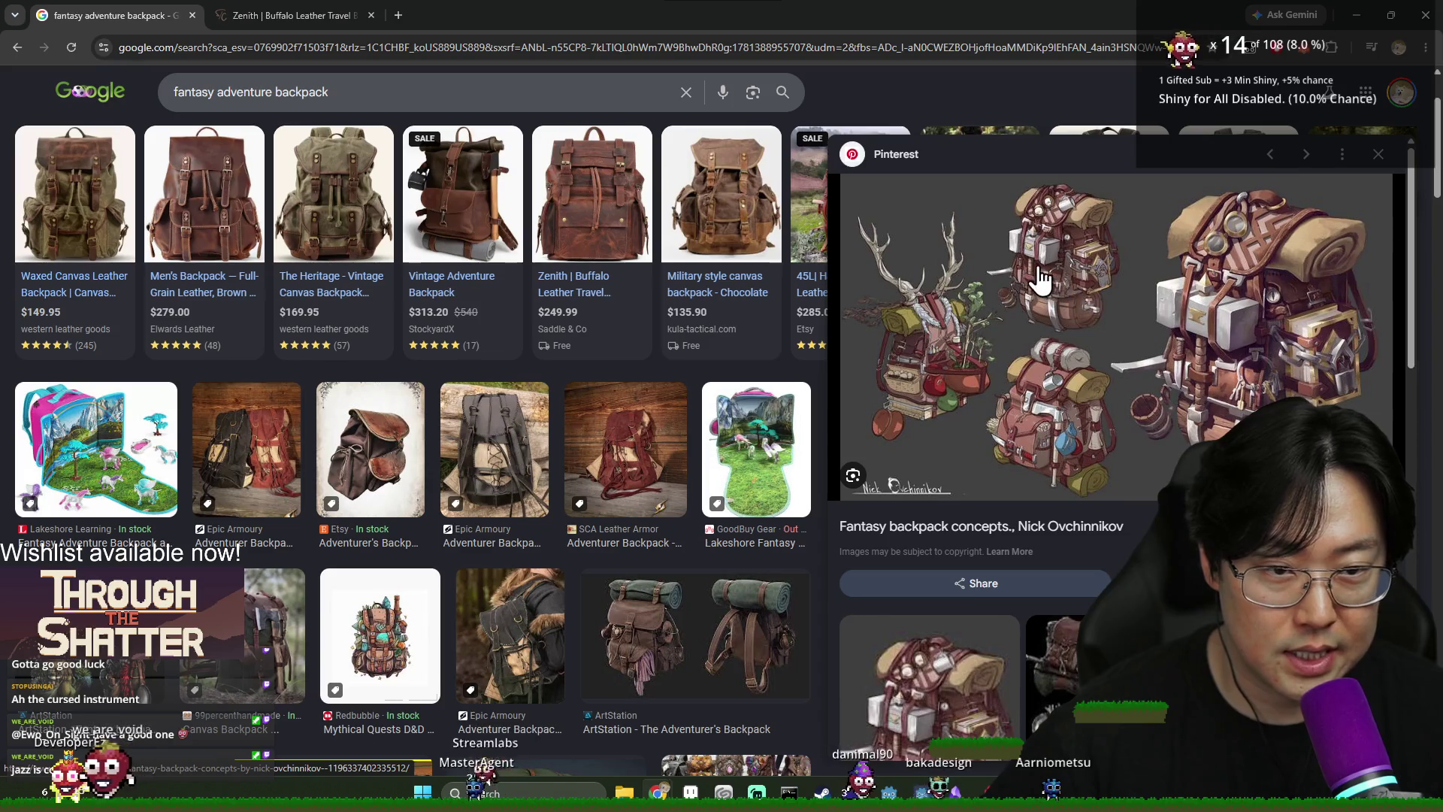
key("alt+Tab")
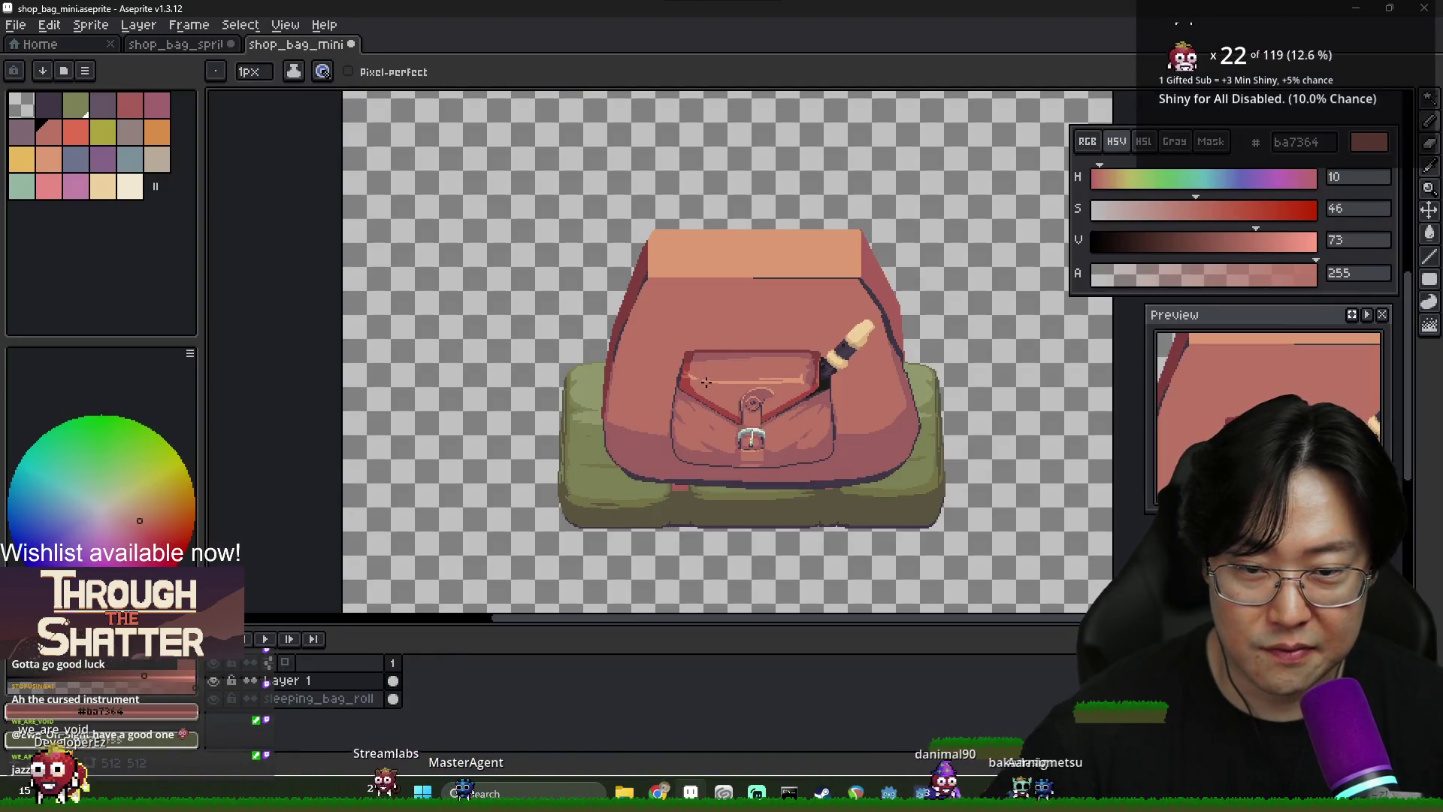
scroll(872, 371, "up", 2)
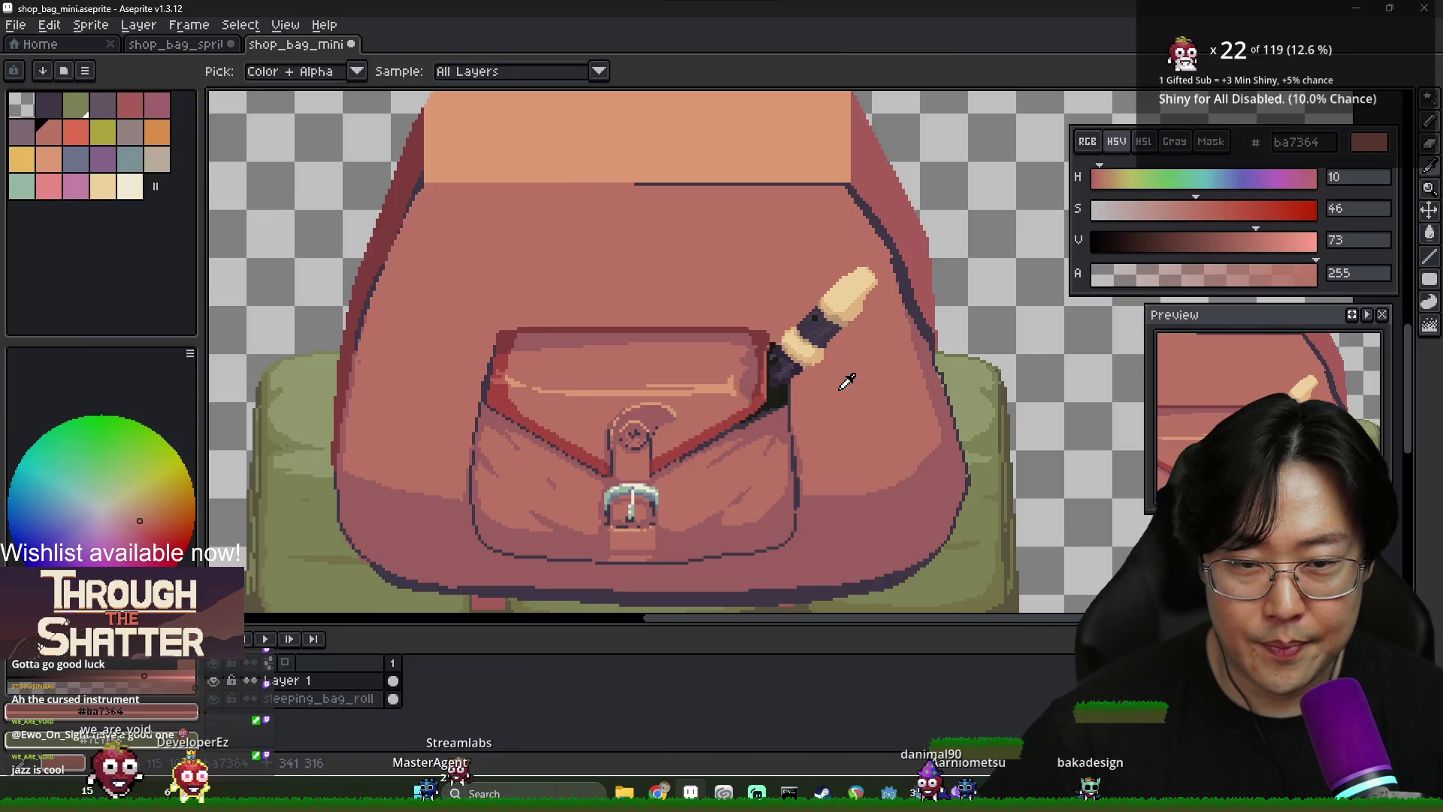
key("alt+Tab")
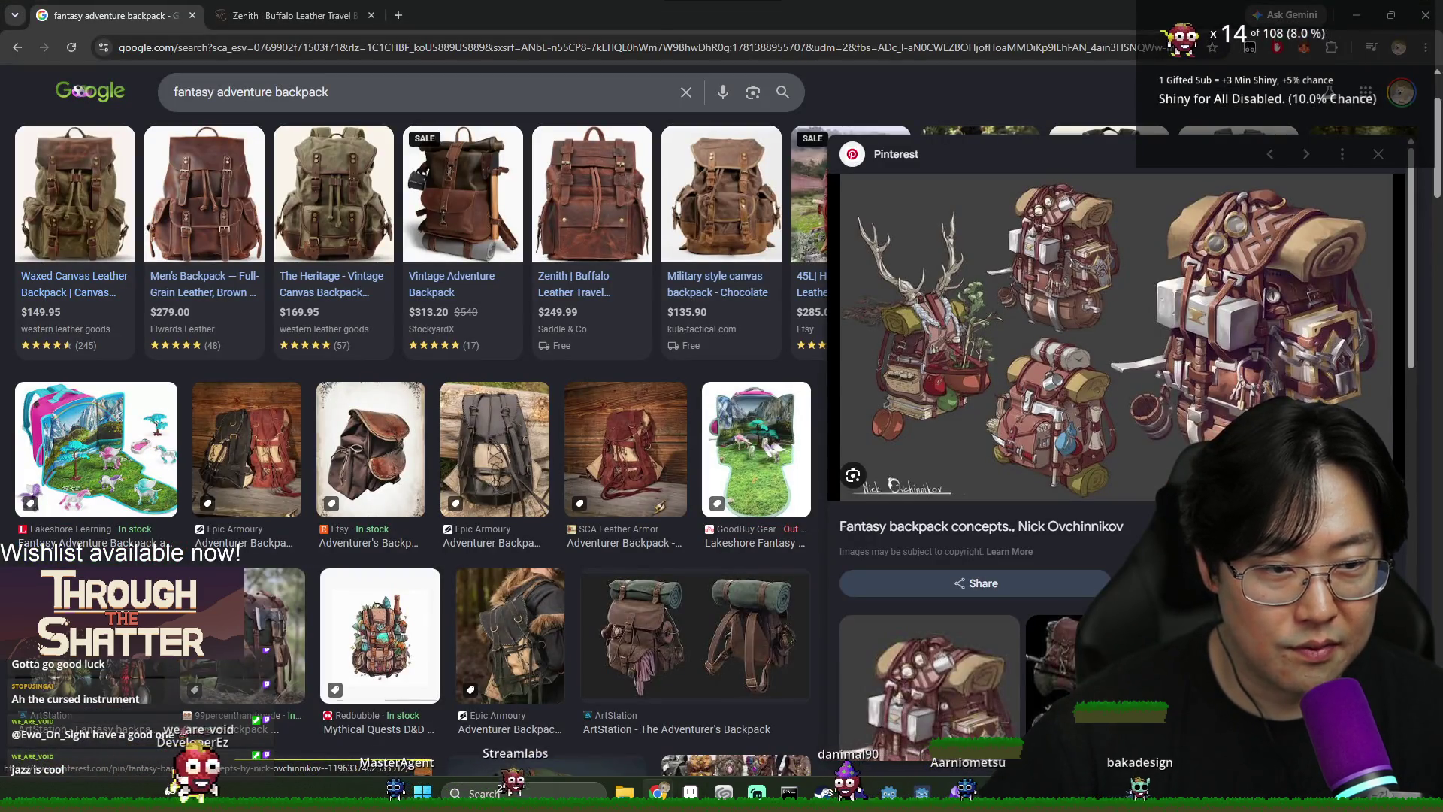
key("alt+Tab")
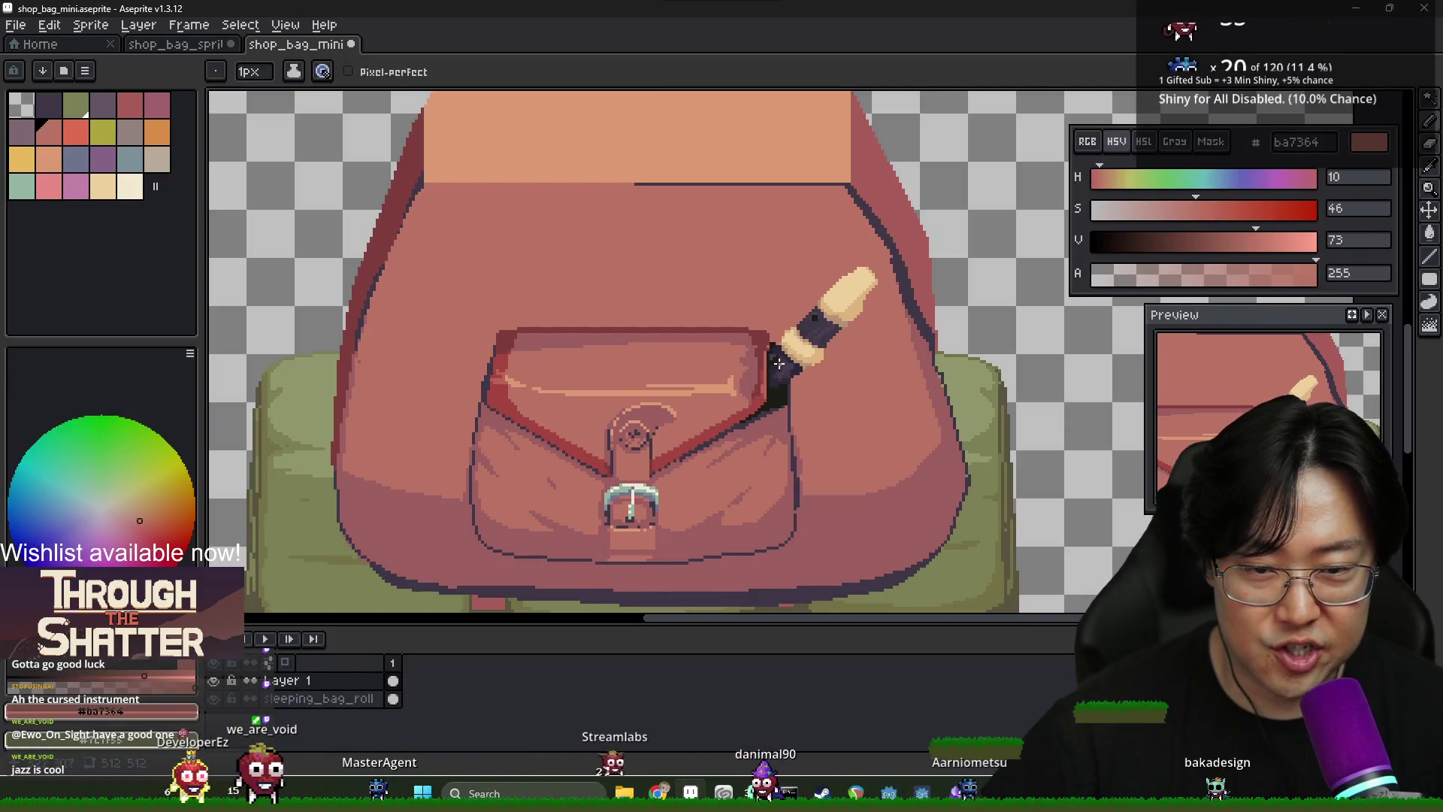
Eyedrop the buckle colour, the pocket shadow 9c5f5f and the buckle's cream highlight
key("i")
left_click(651, 479)
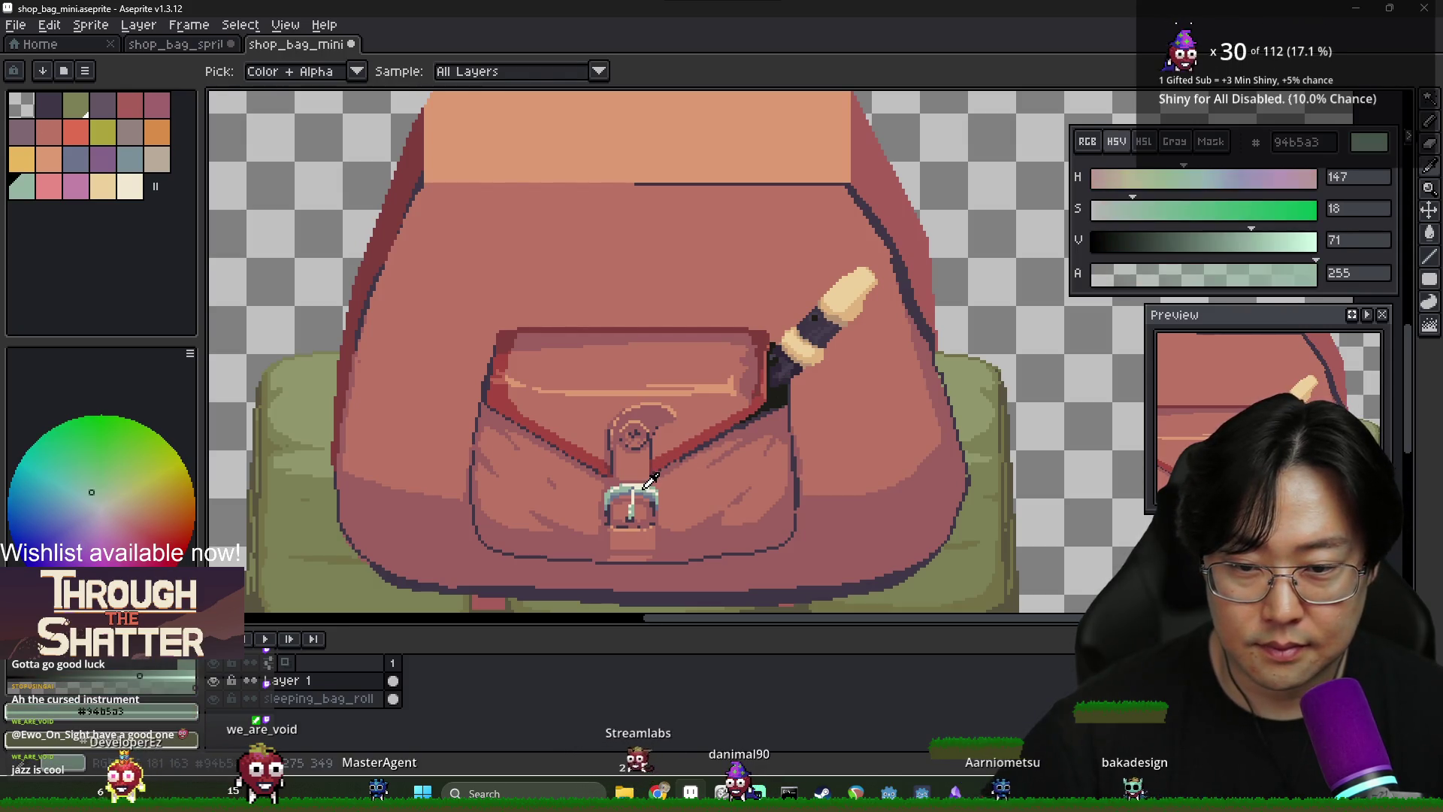
key("alt+Tab")
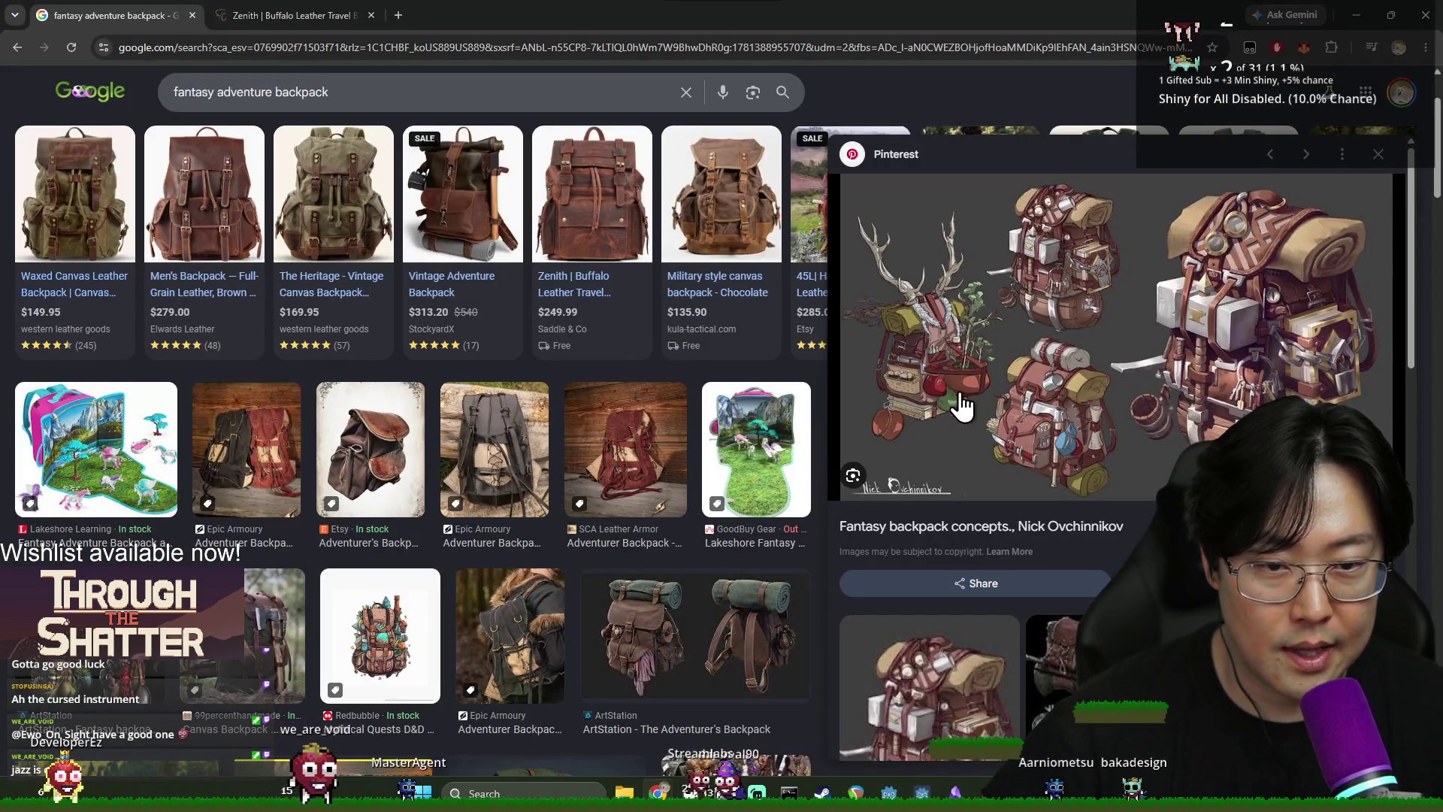
key("alt+Tab")
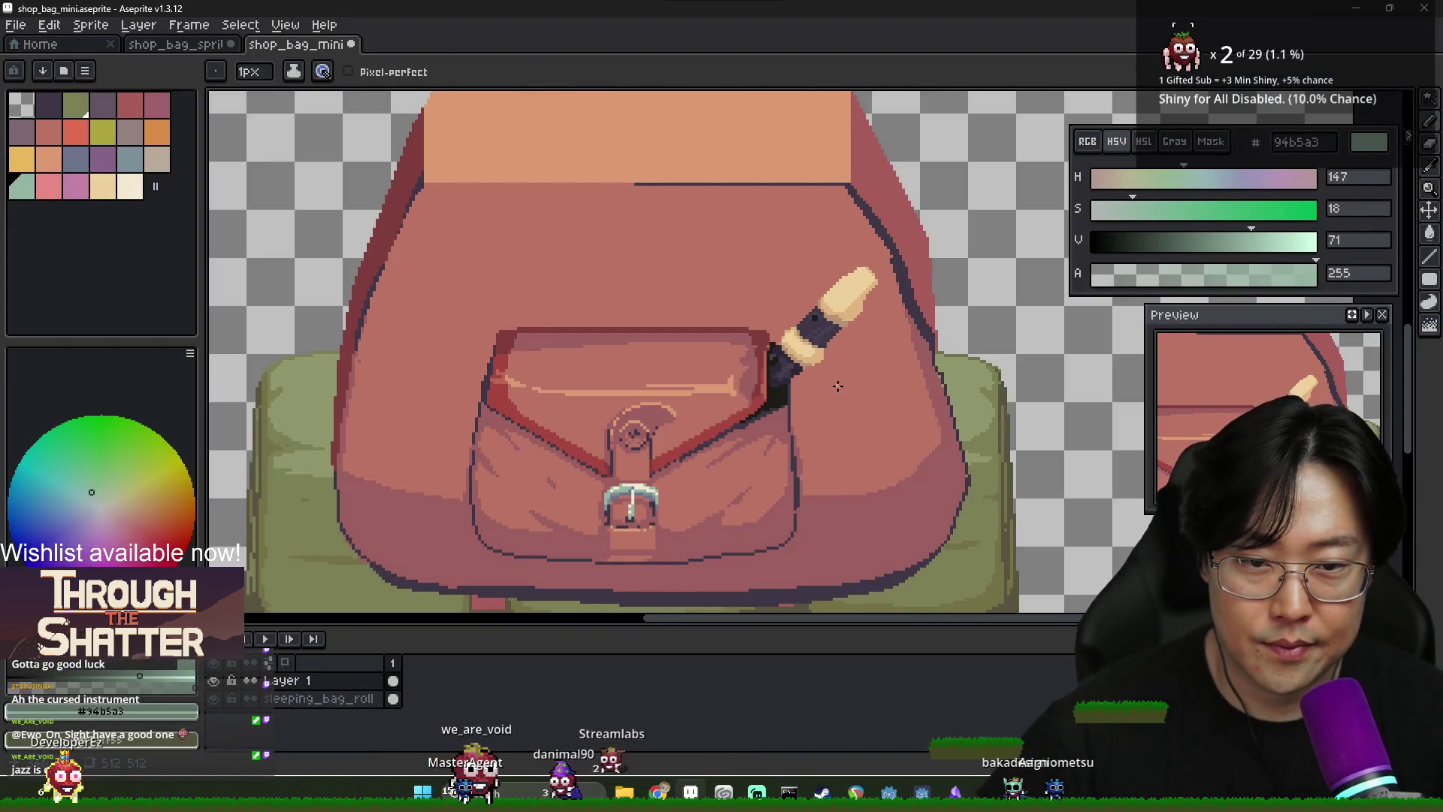
key("i")
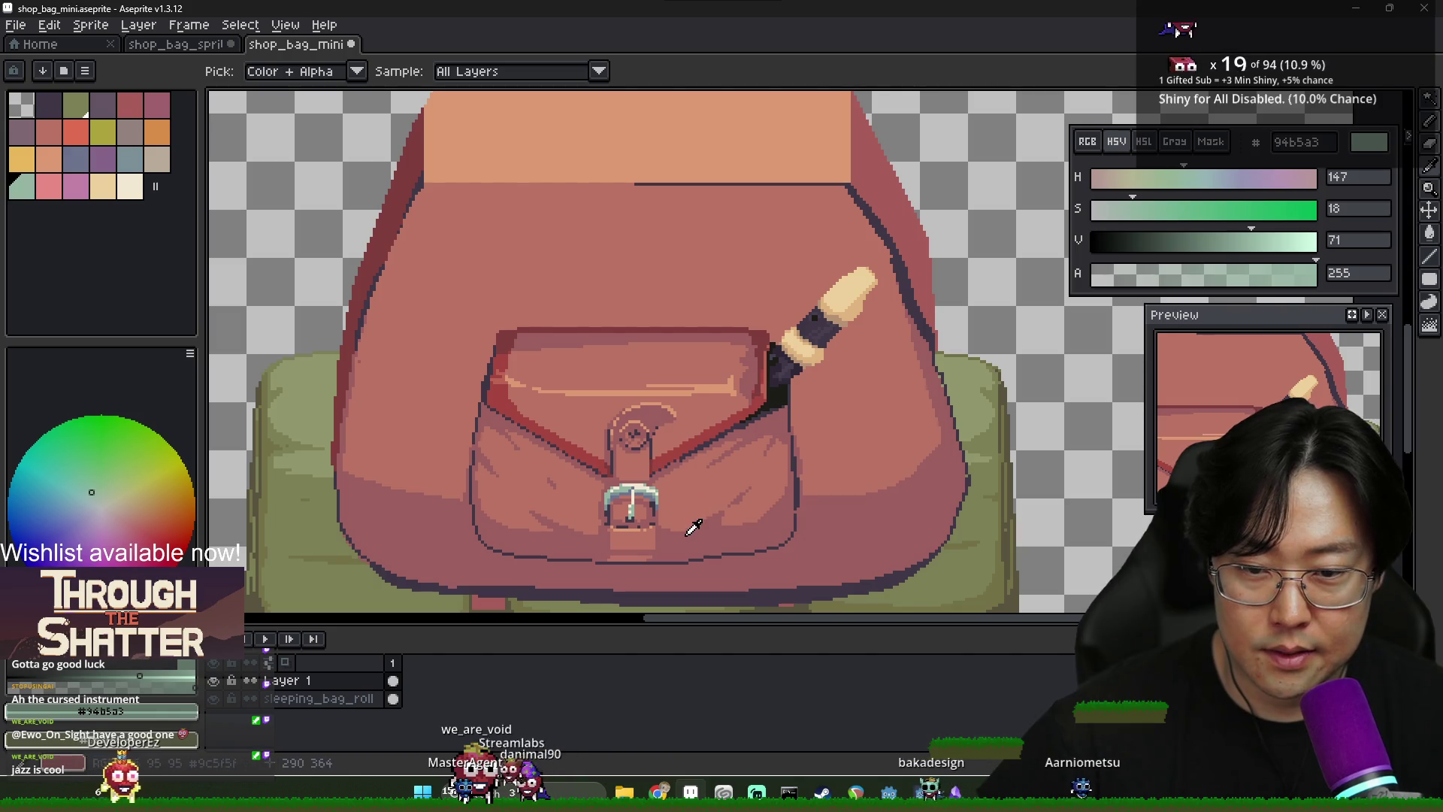
left_click(693, 531)
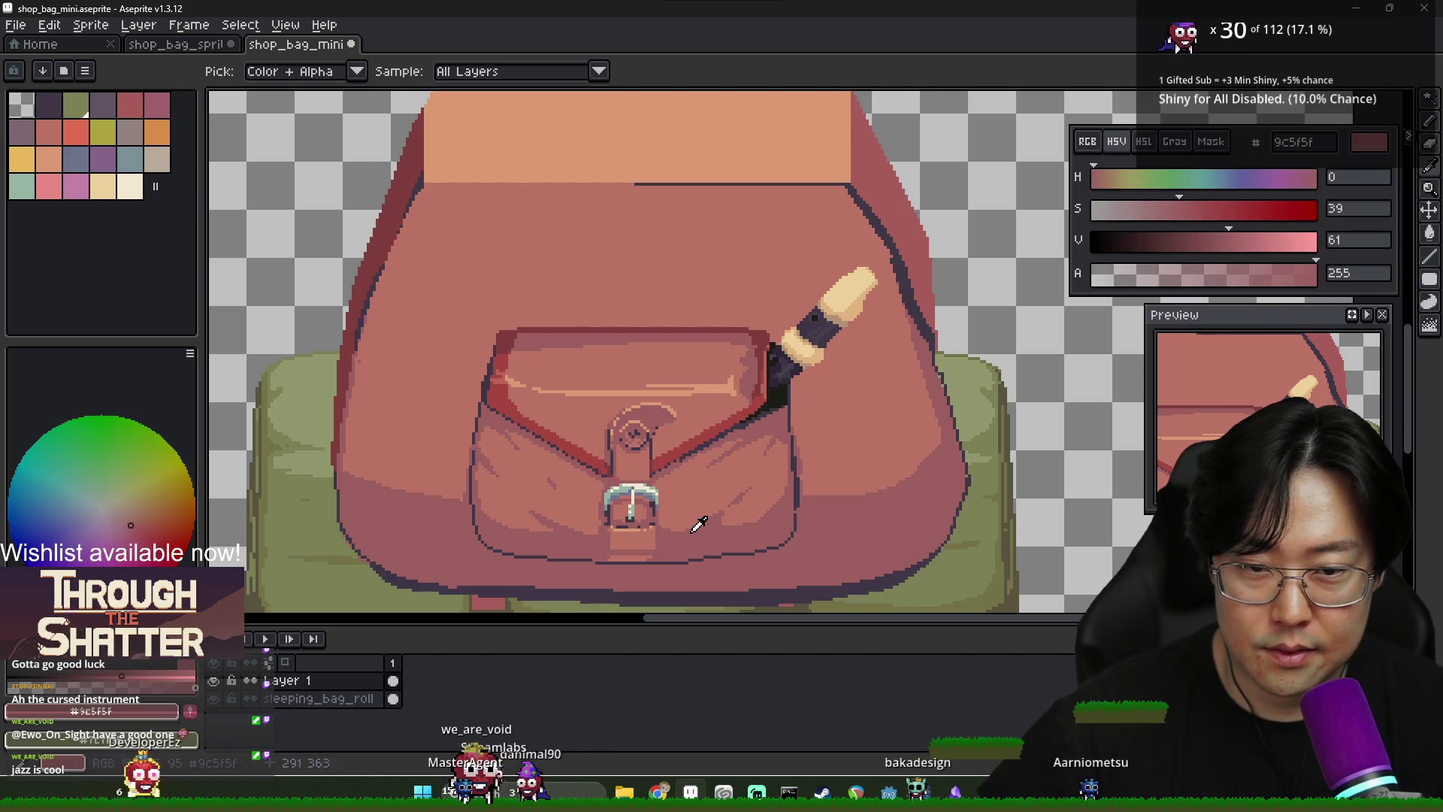
left_click(644, 486)
key("b")
Return to the fantasy backpack concept sheet in the browser
key("alt+Tab")
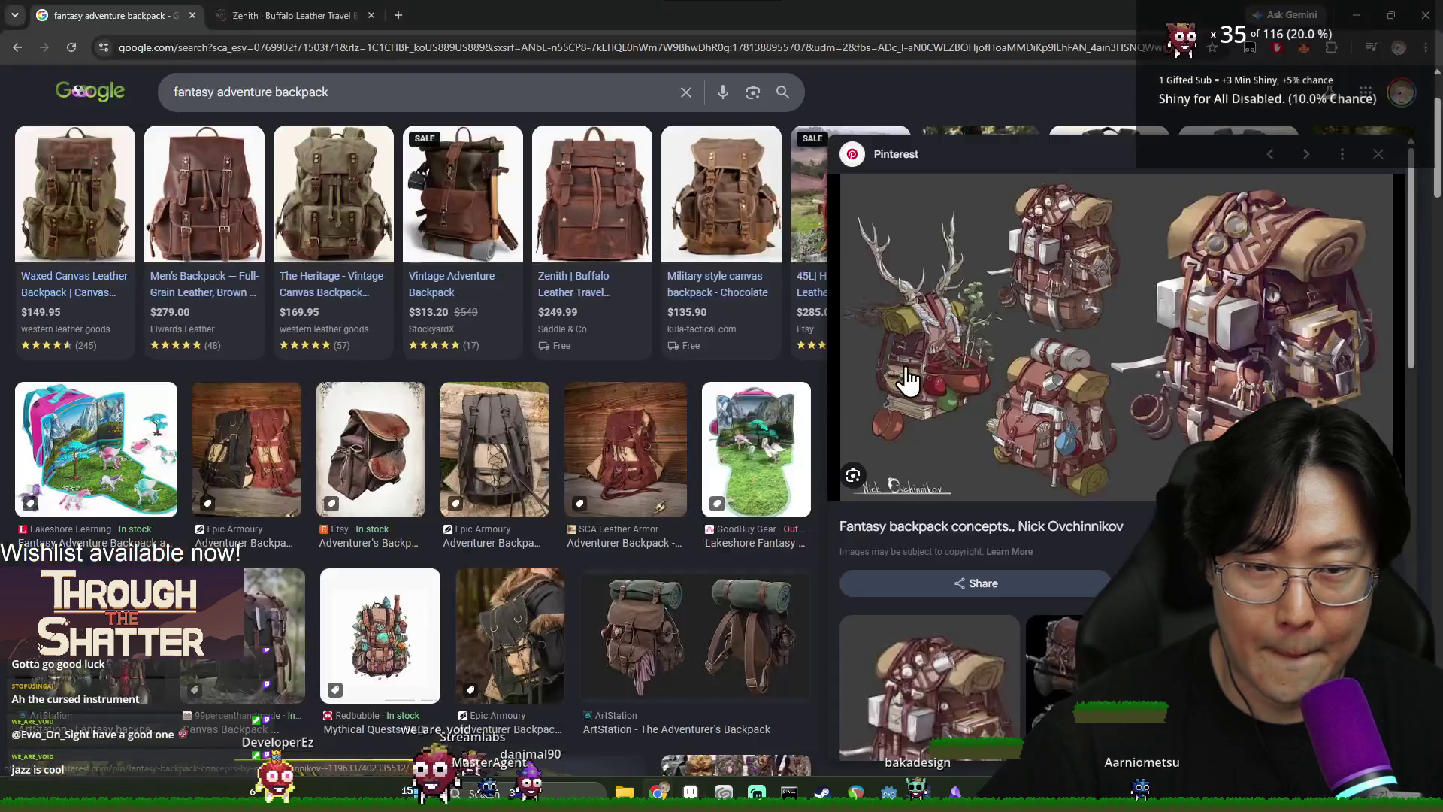
key("alt+Tab")
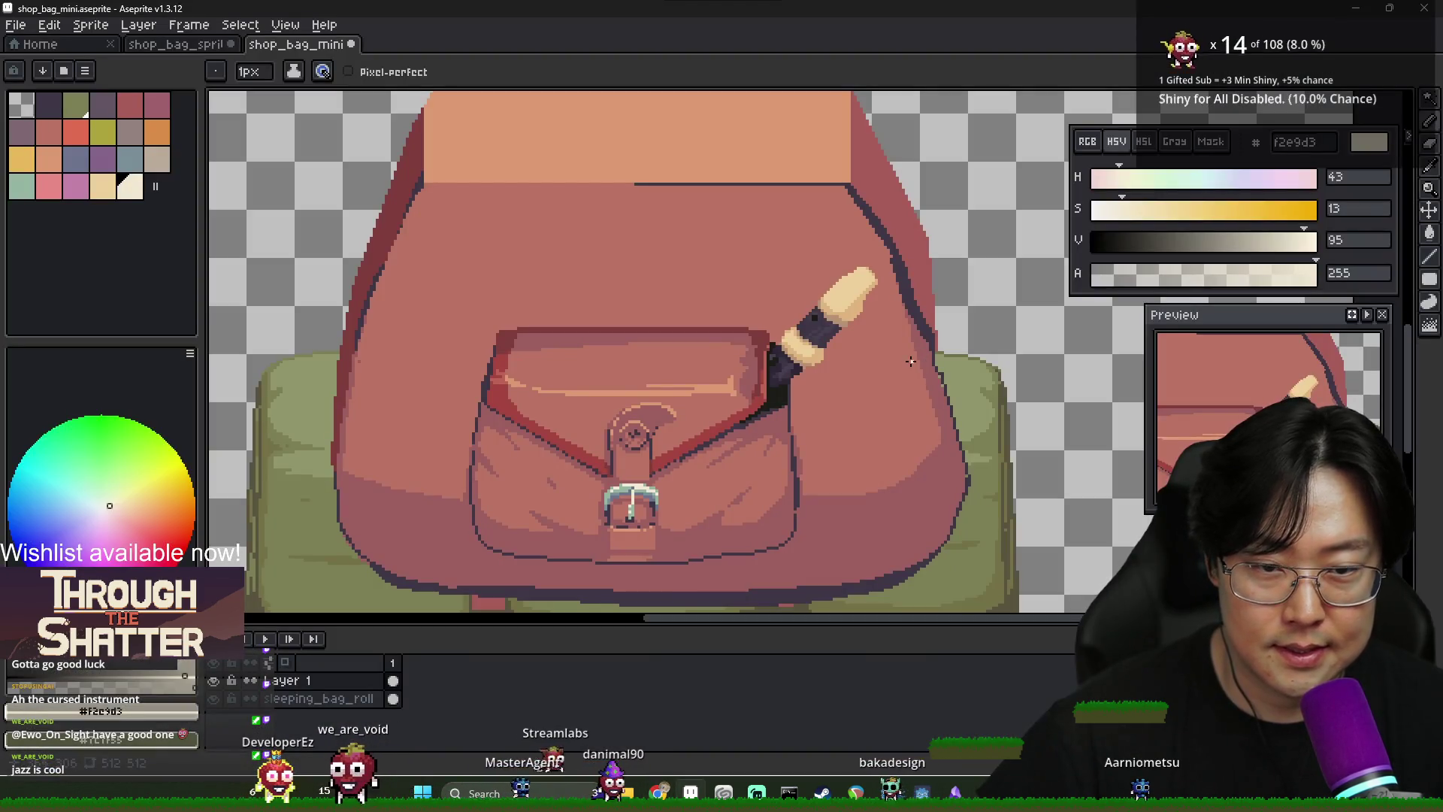
key("alt+Tab")
key("alt+Tab")
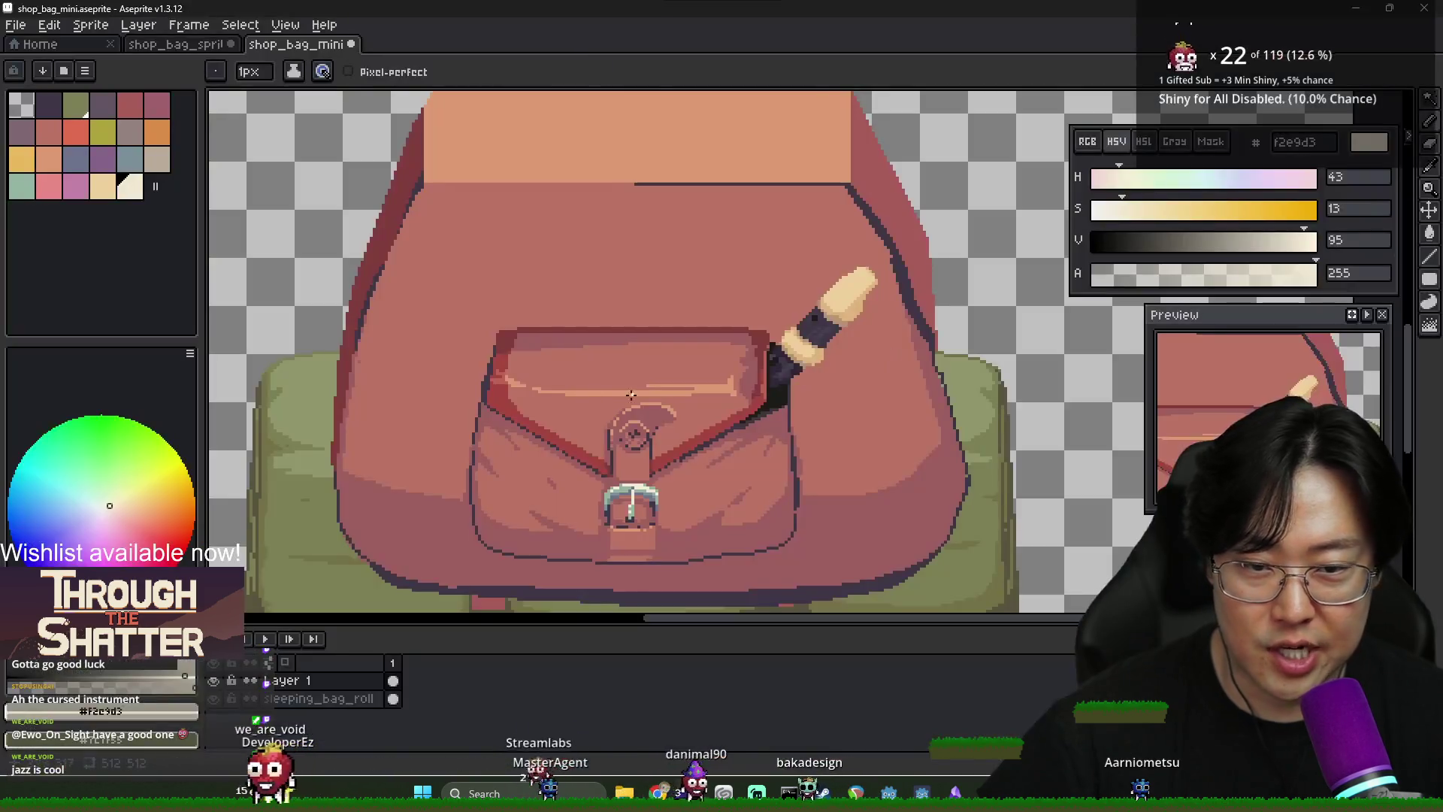
scroll(564, 374, "down", 2)
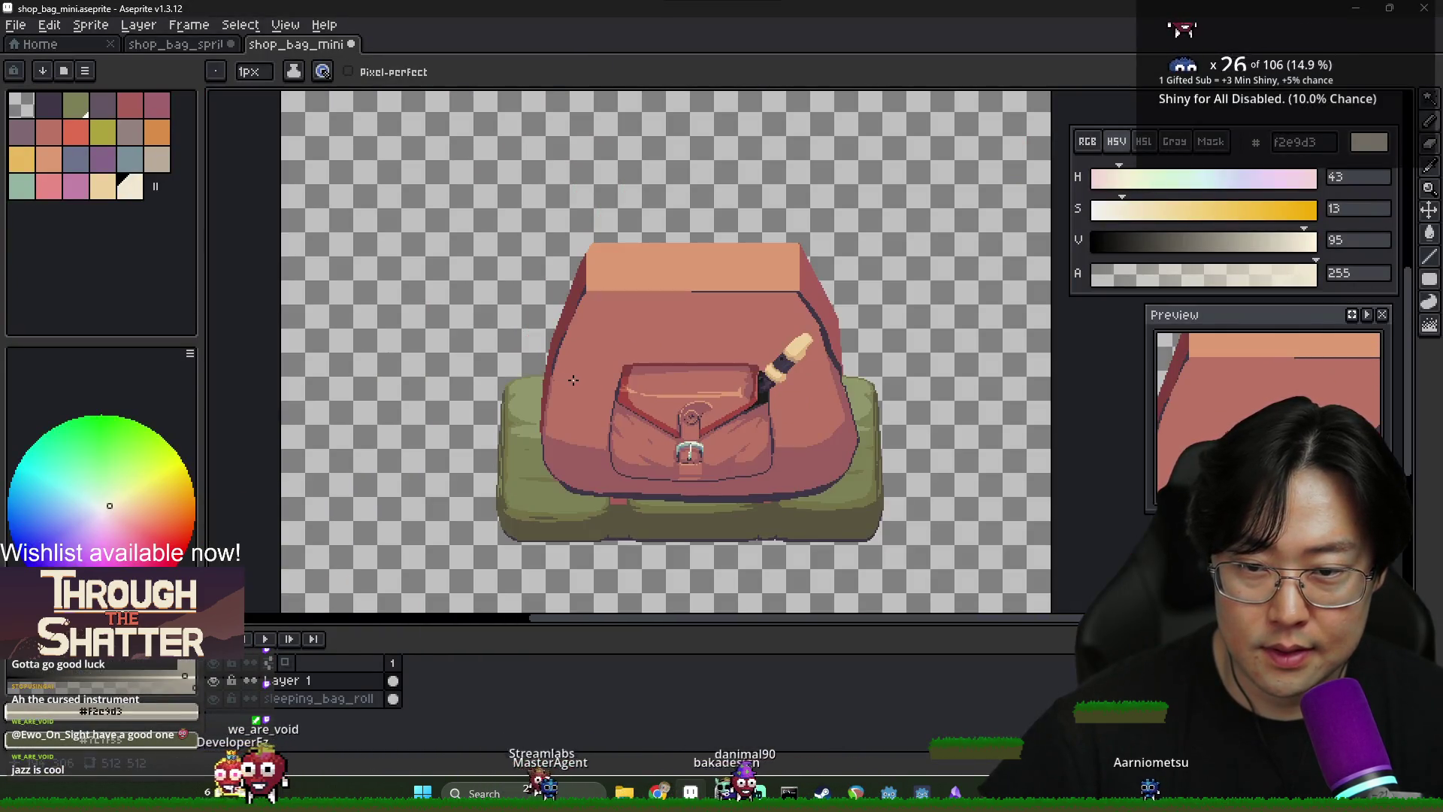
key("alt+Tab")
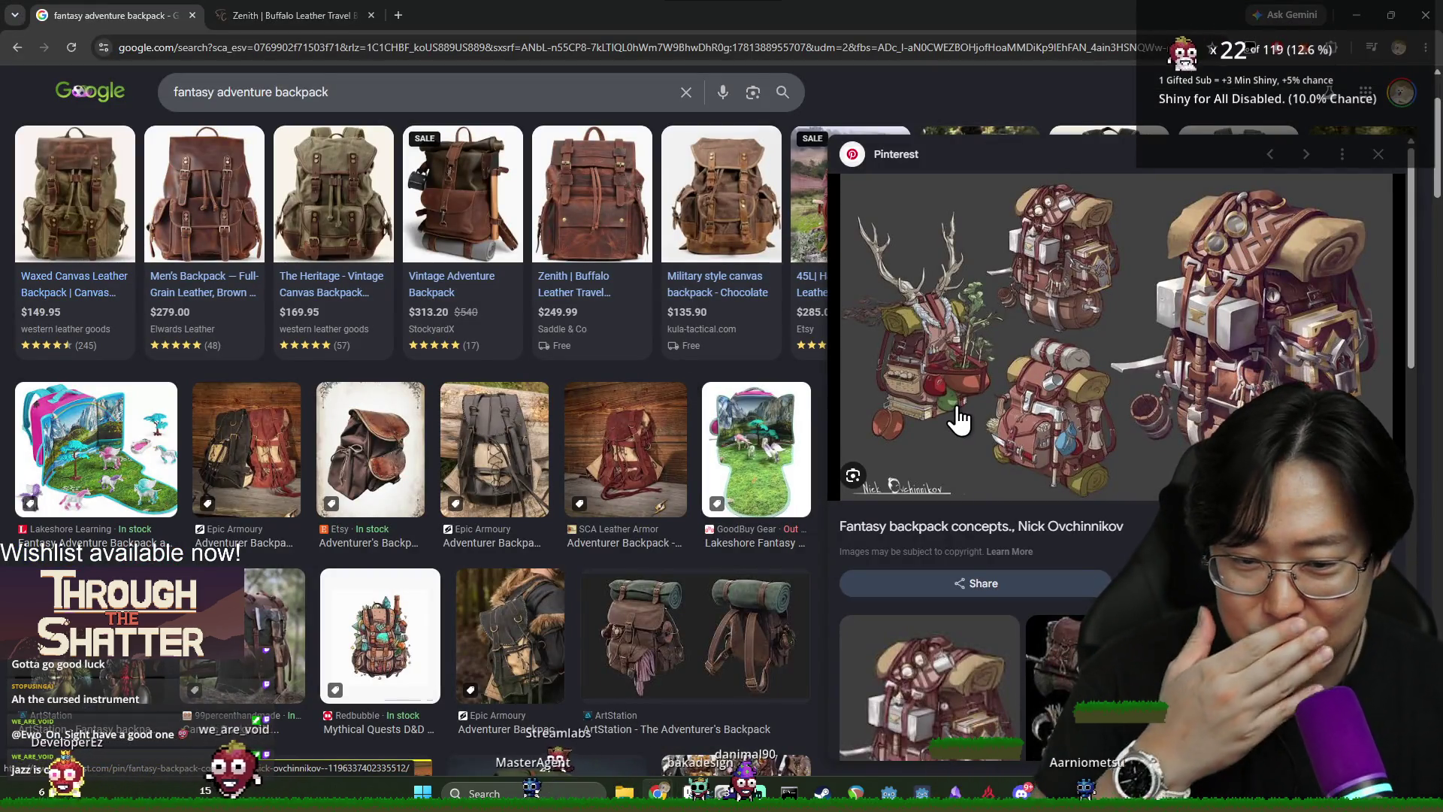
Open the ArtStation Adventurer's Backpack result and compare it with the sprite
left_click(653, 665)
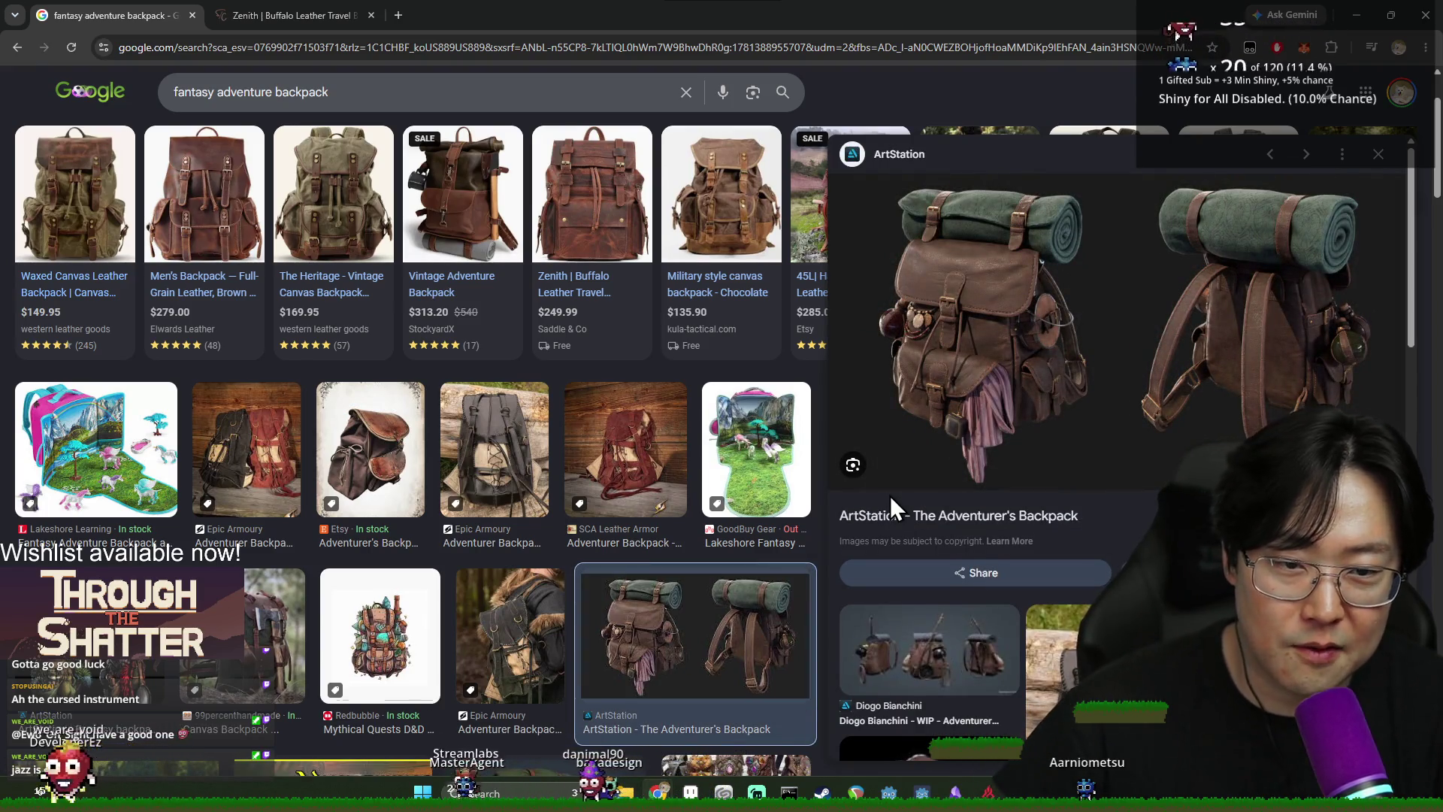
key("alt+Tab")
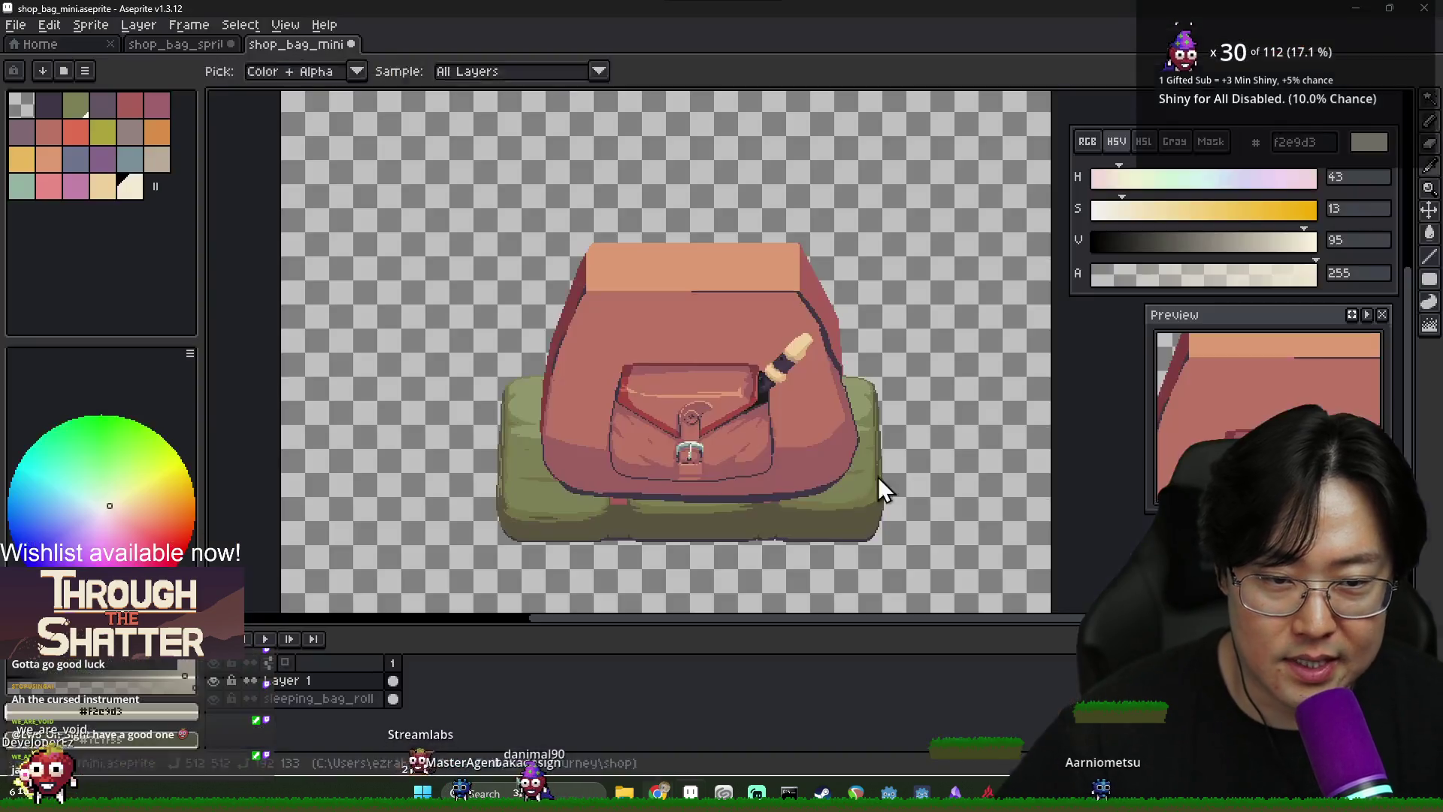
key("alt+Tab")
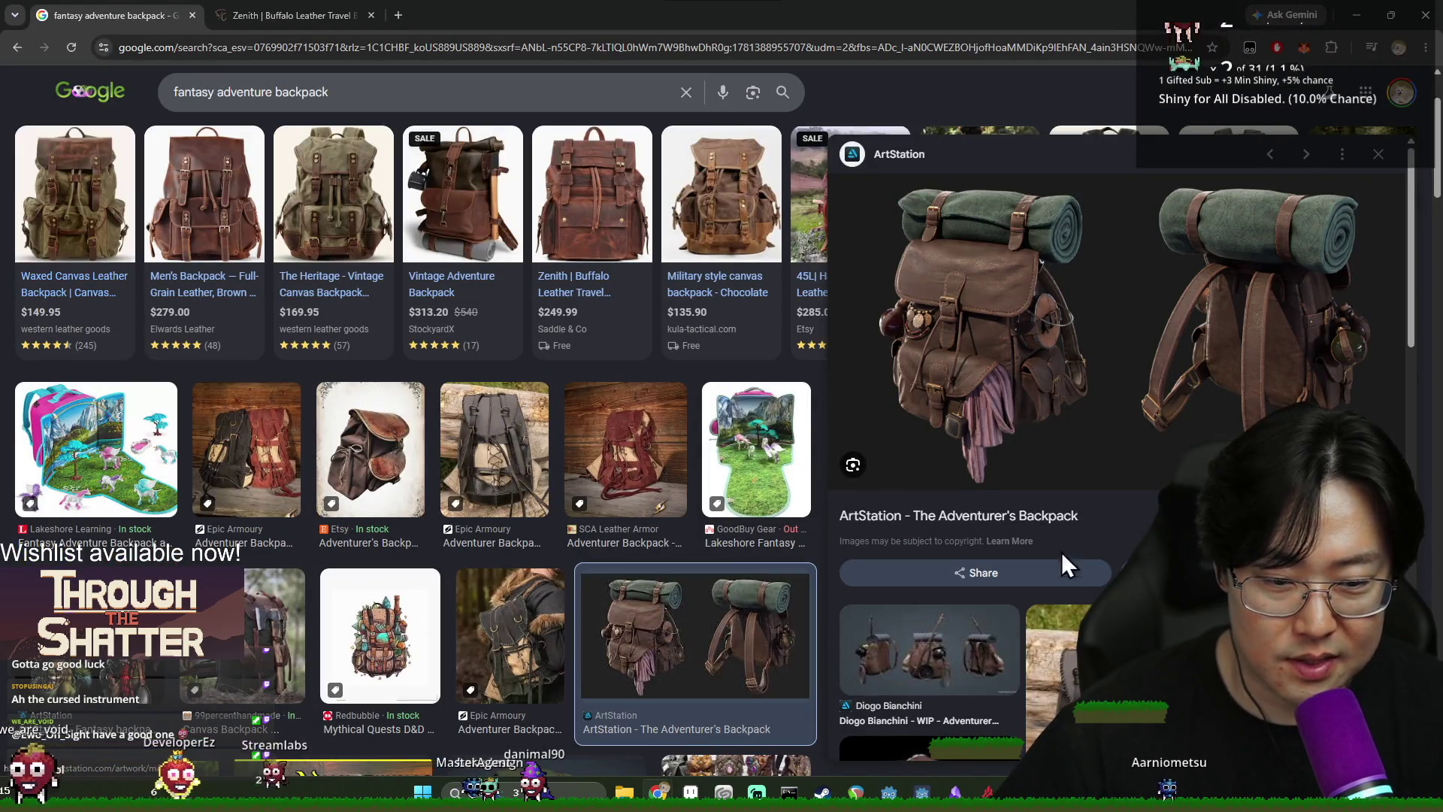
scroll(1068, 565, "down", 2)
scroll(1011, 532, "up", 1)
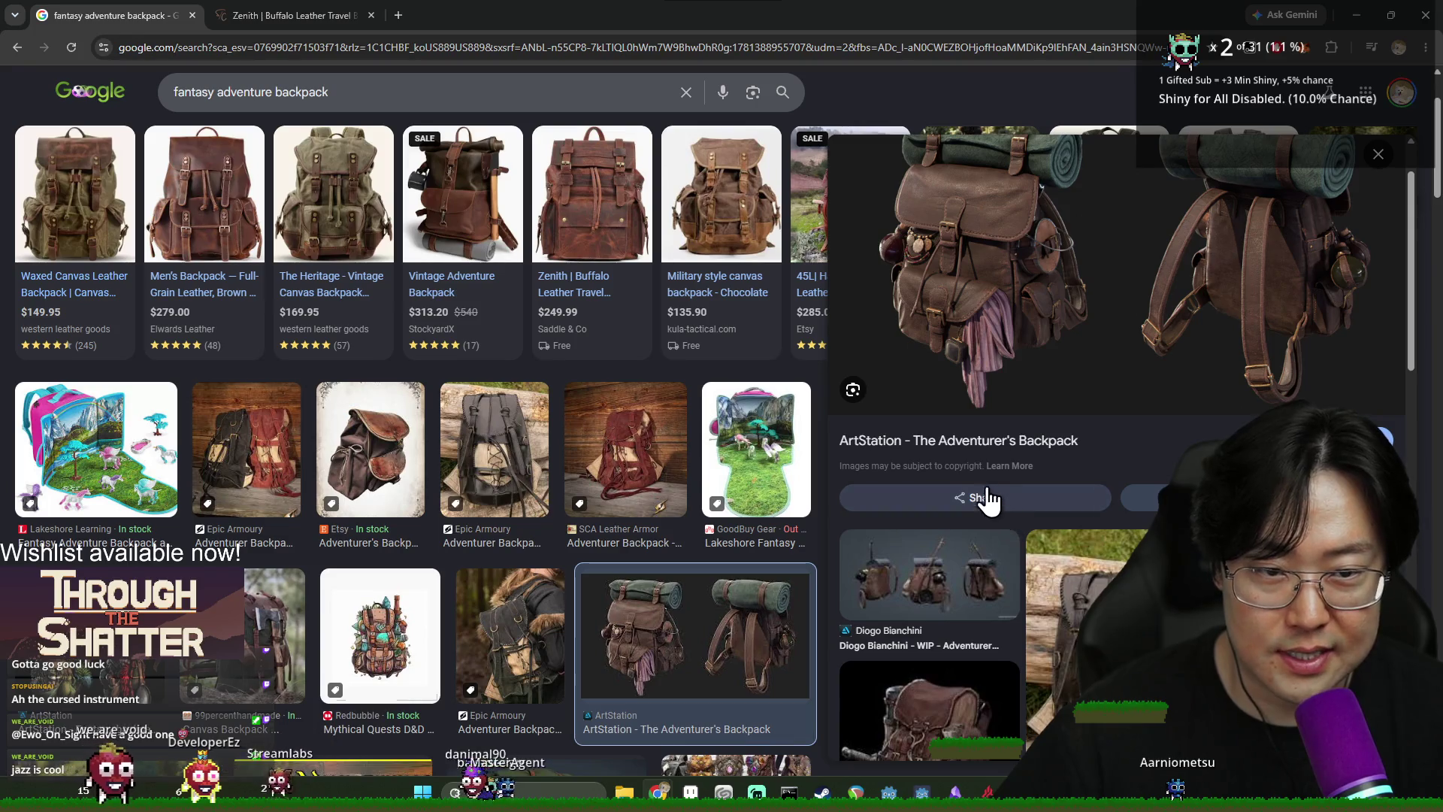
Return to the bag sprite and pick its dark outline colour 3f3645
key("alt+Tab")
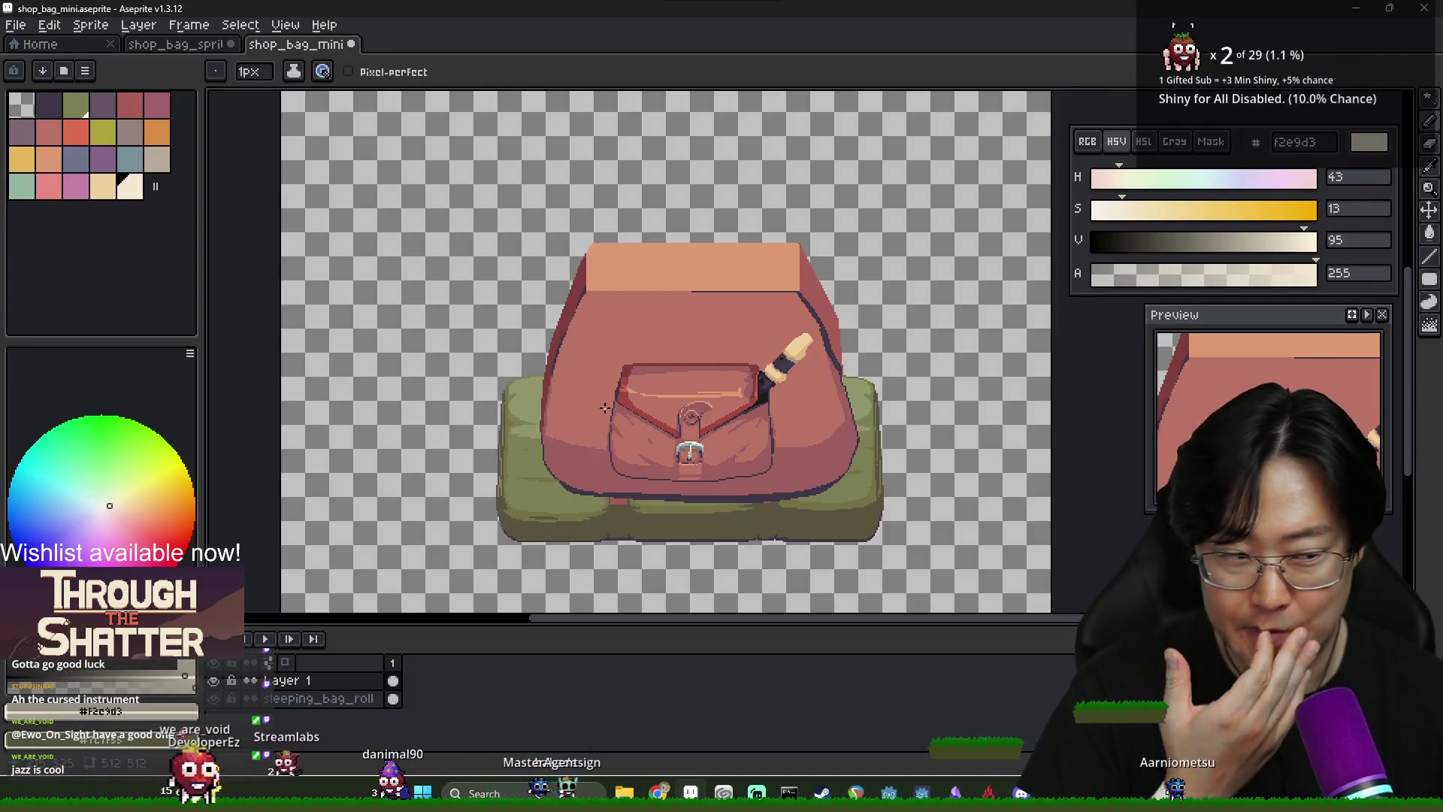
key("alt+Tab")
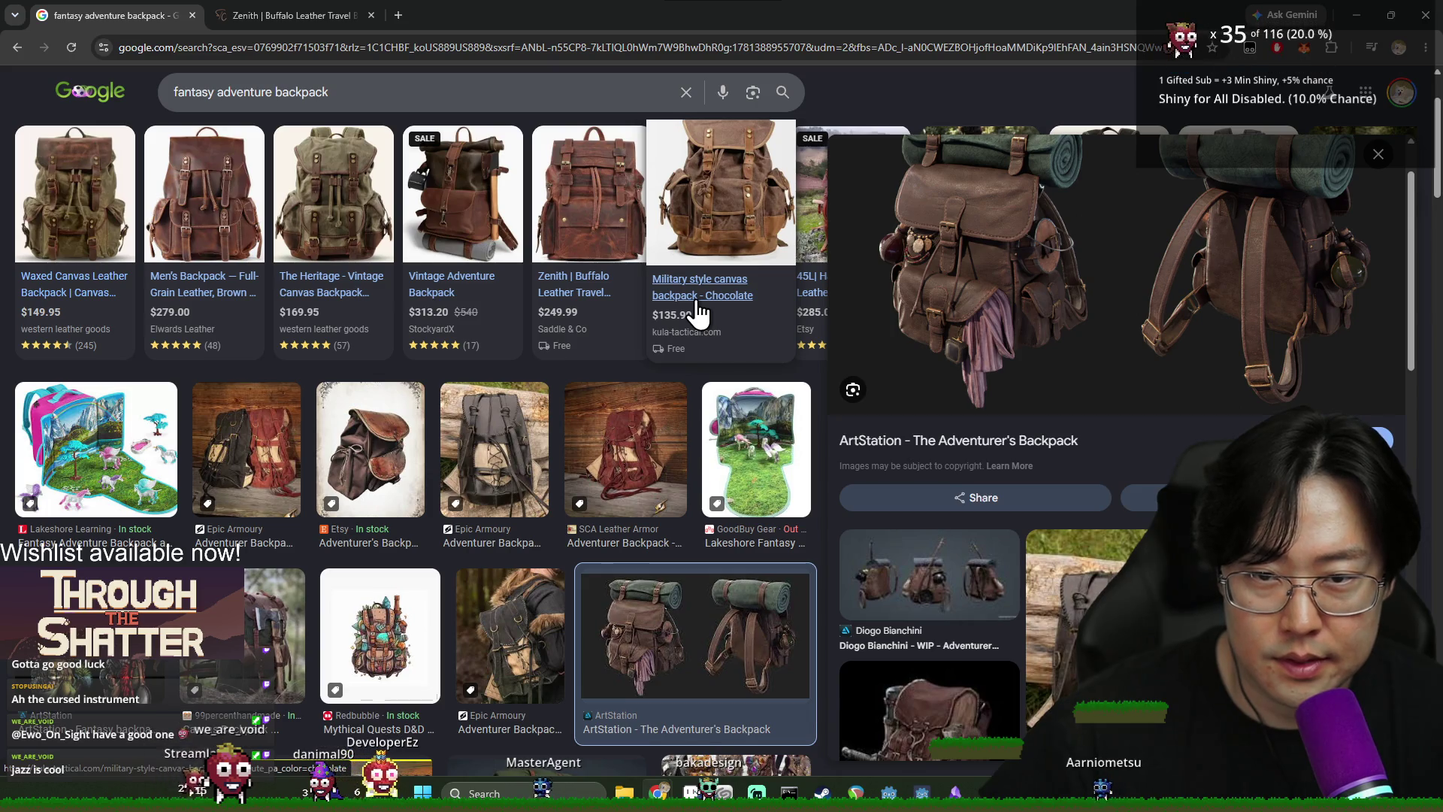
key("alt+Tab")
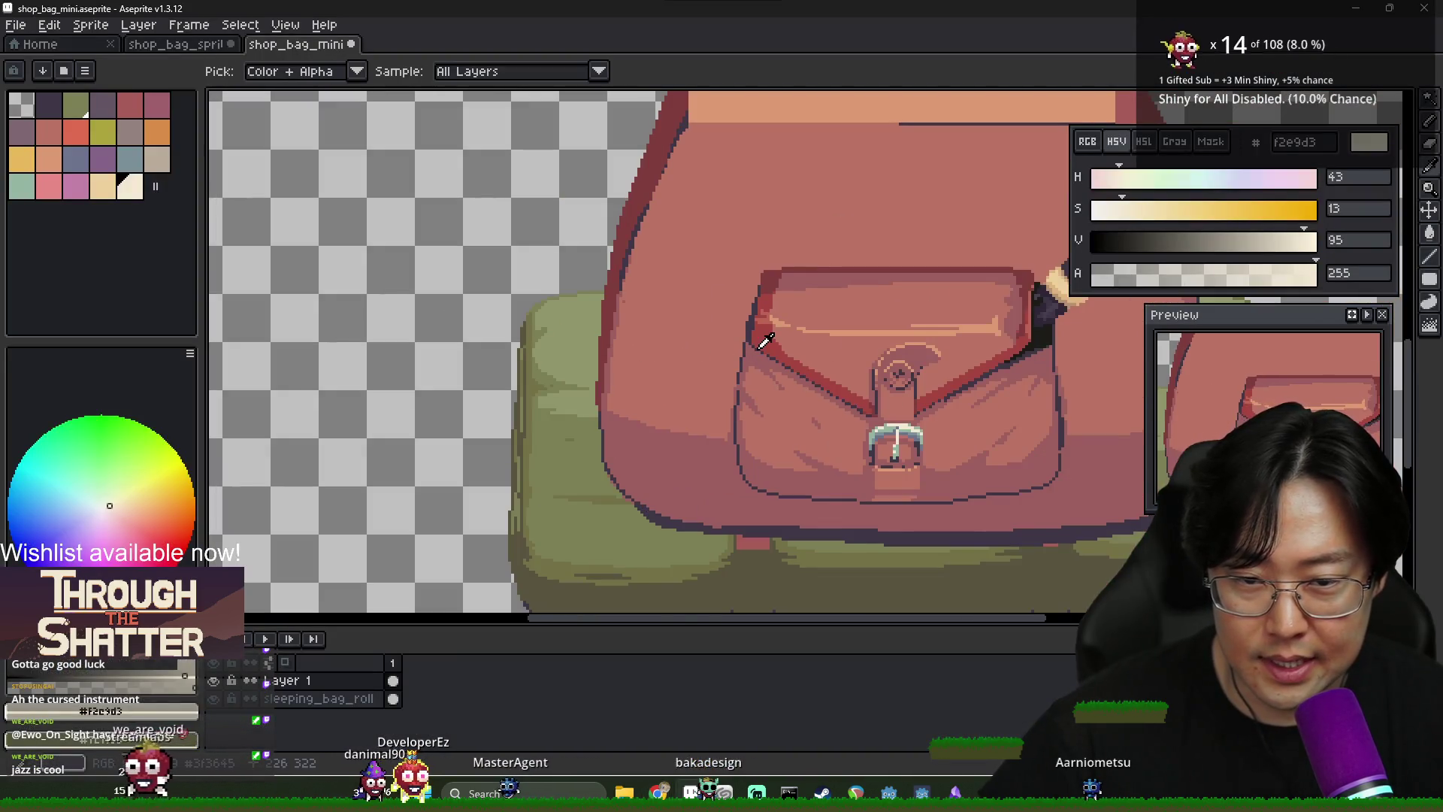
left_click(748, 344, "alt")
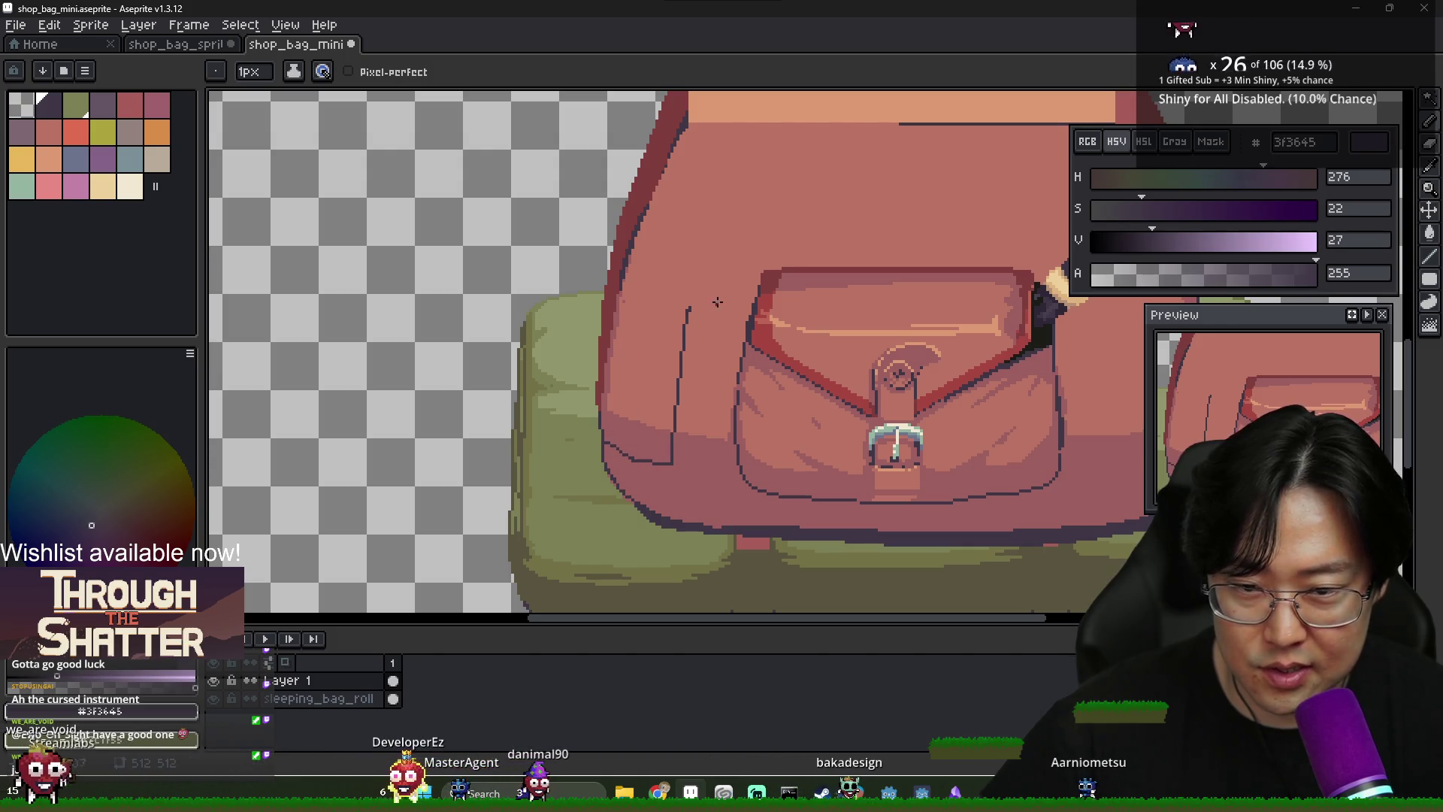
Extend the dark 3f3645 outline down the bag's left edge to form the side flap
key("alt+Tab")
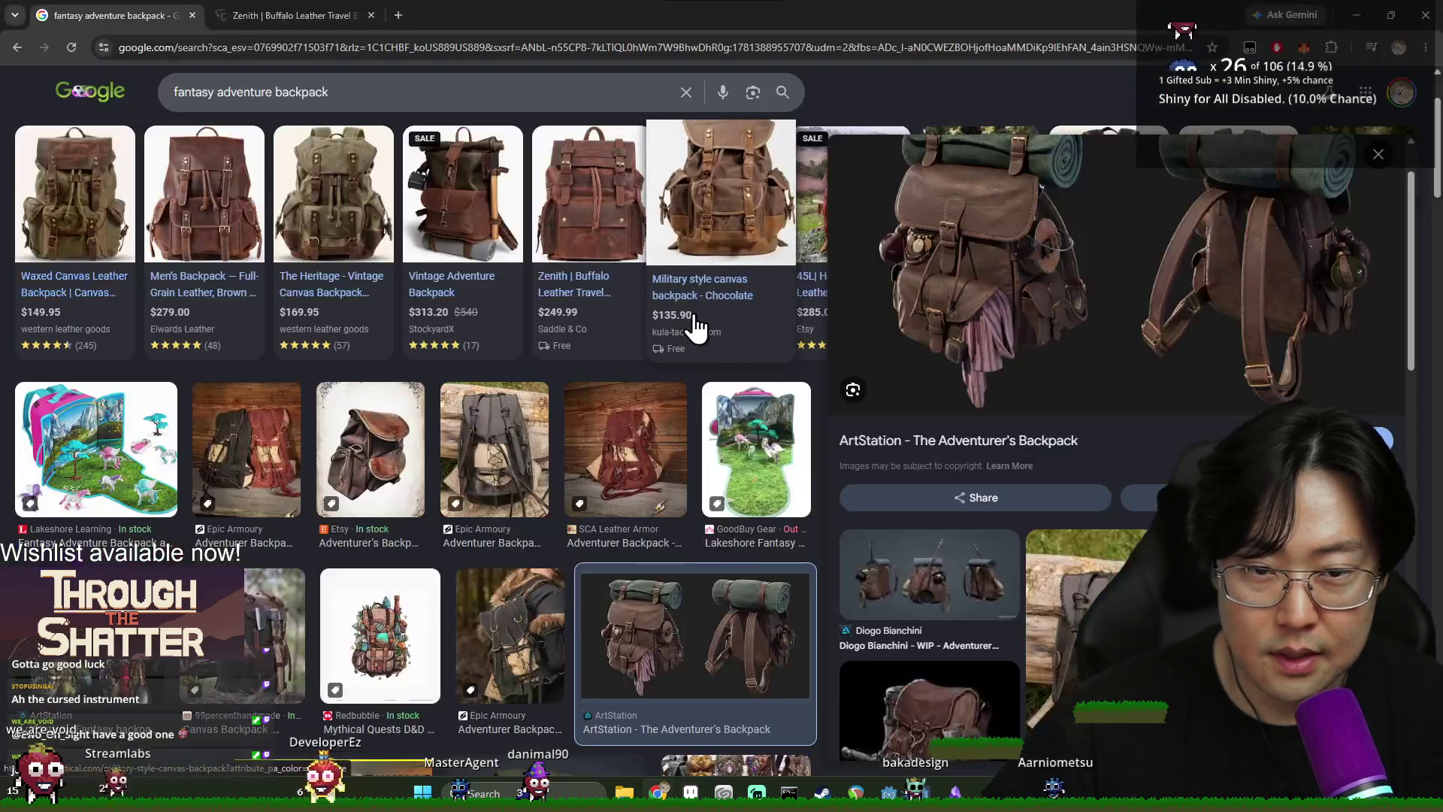
key("alt+Tab")
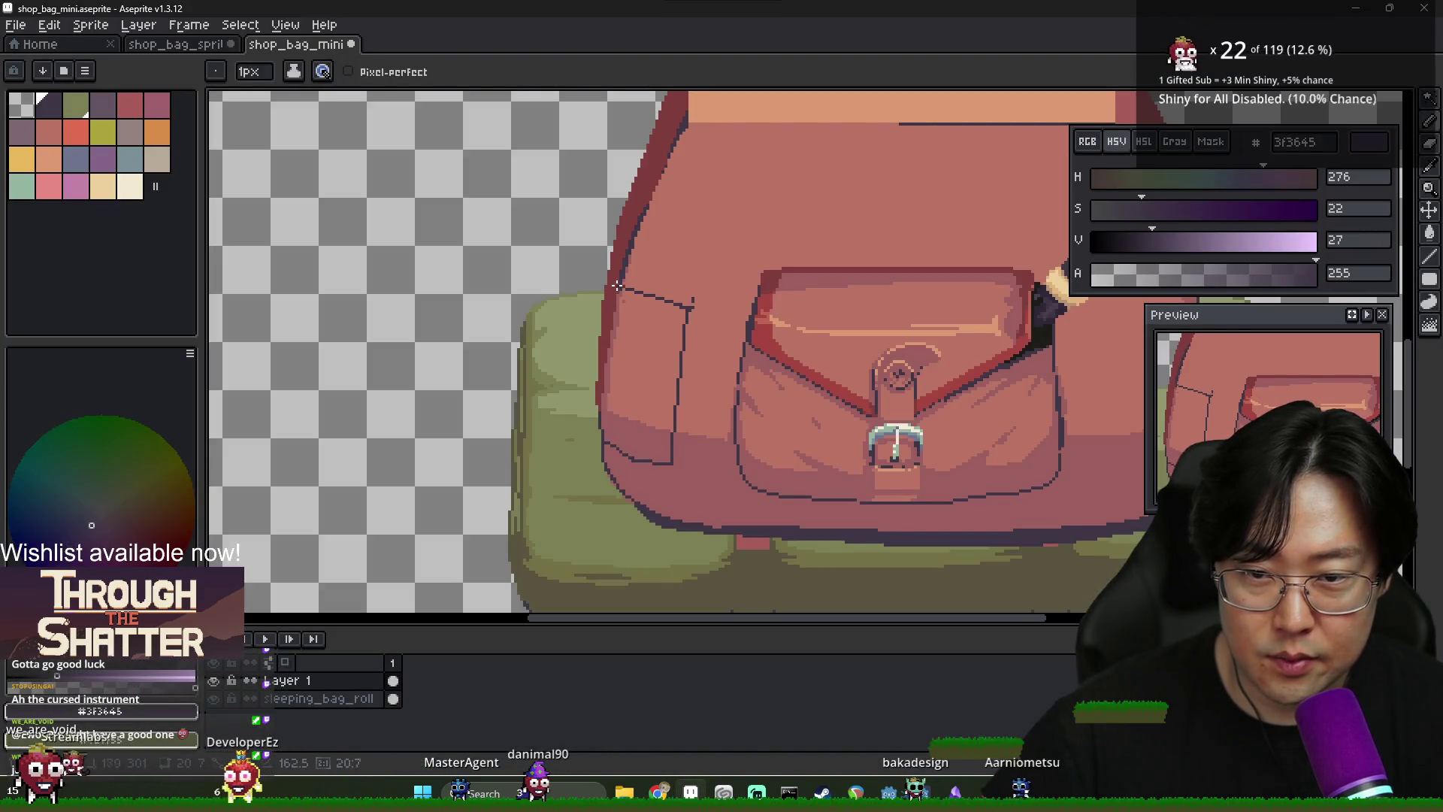
key("i")
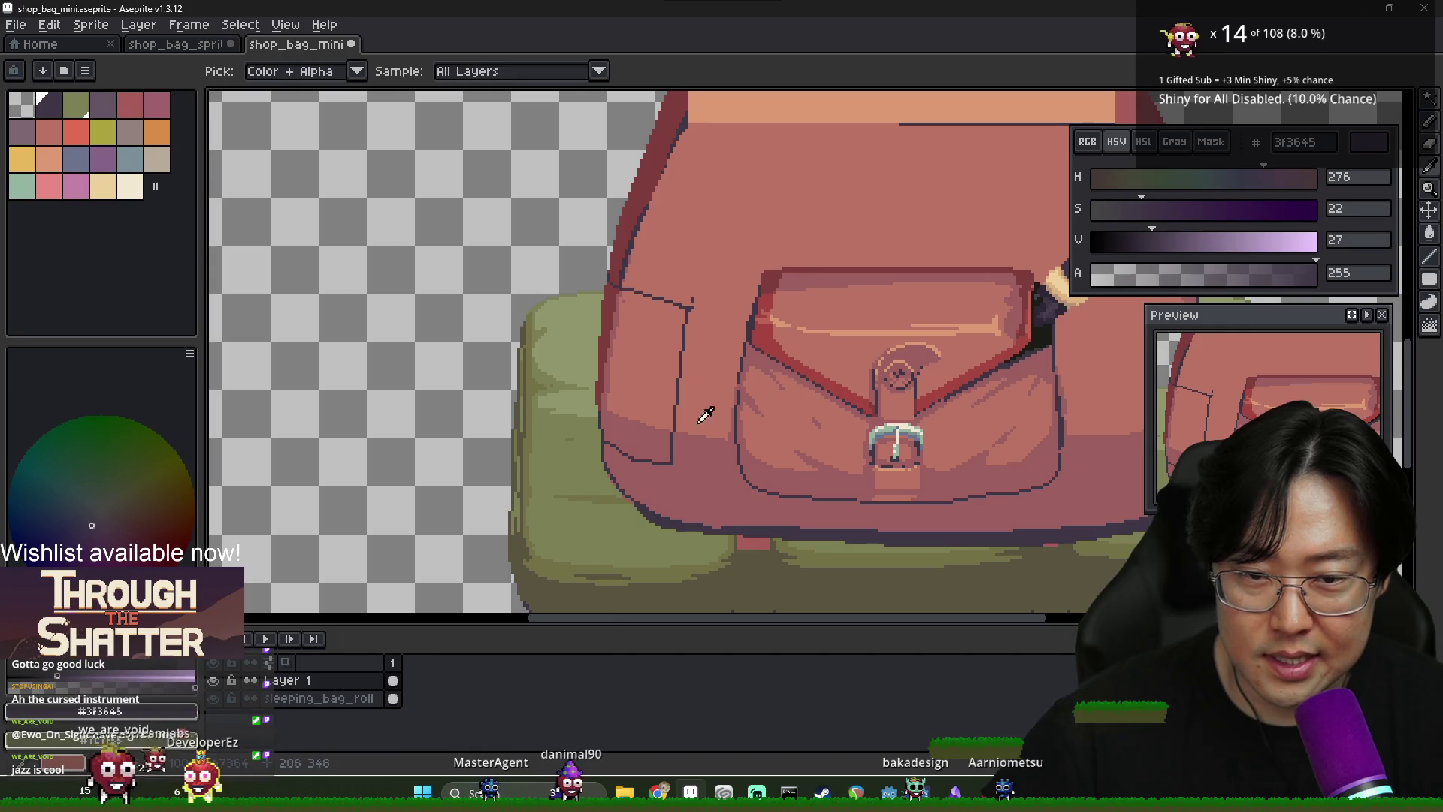
key("b")
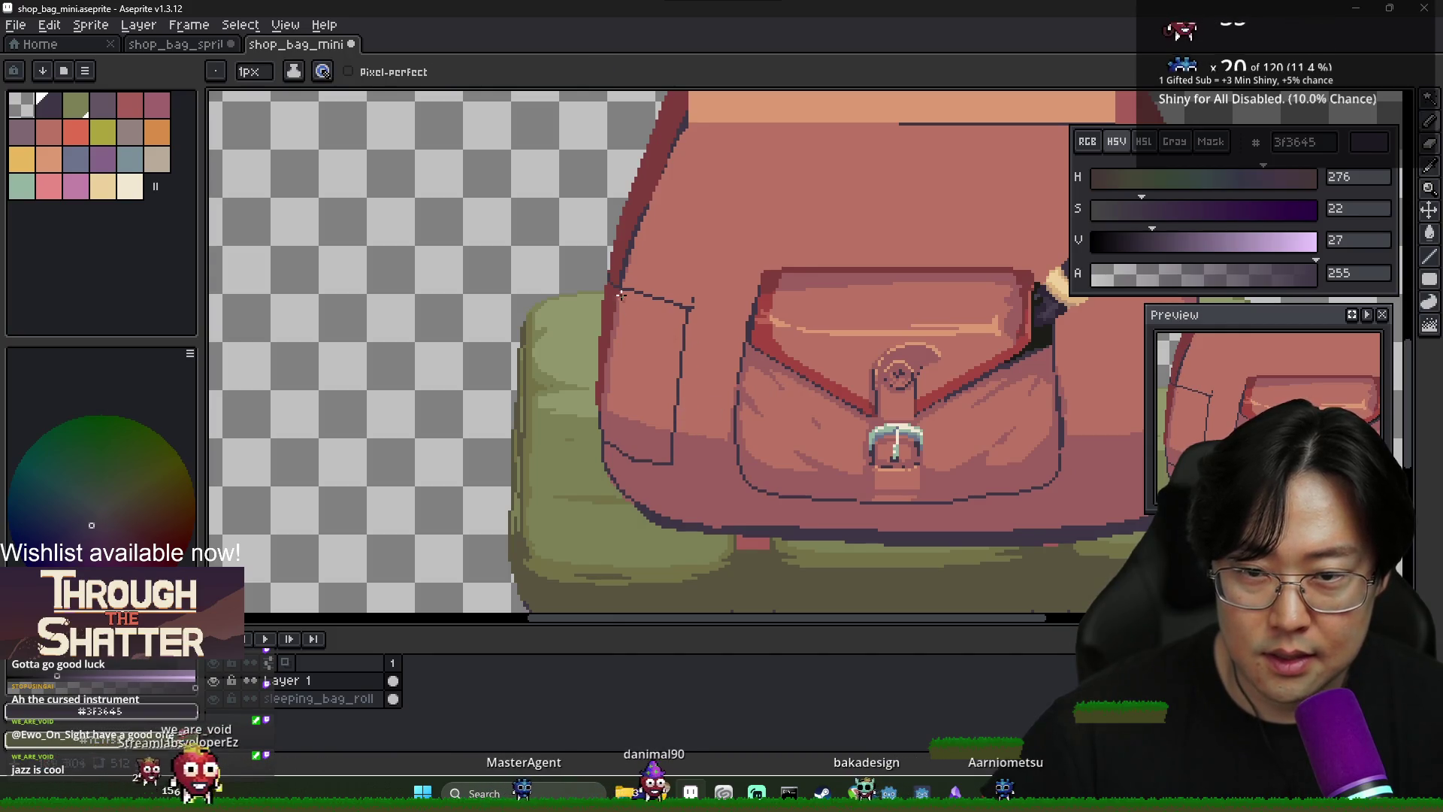
scroll(613, 276, "up", 2)
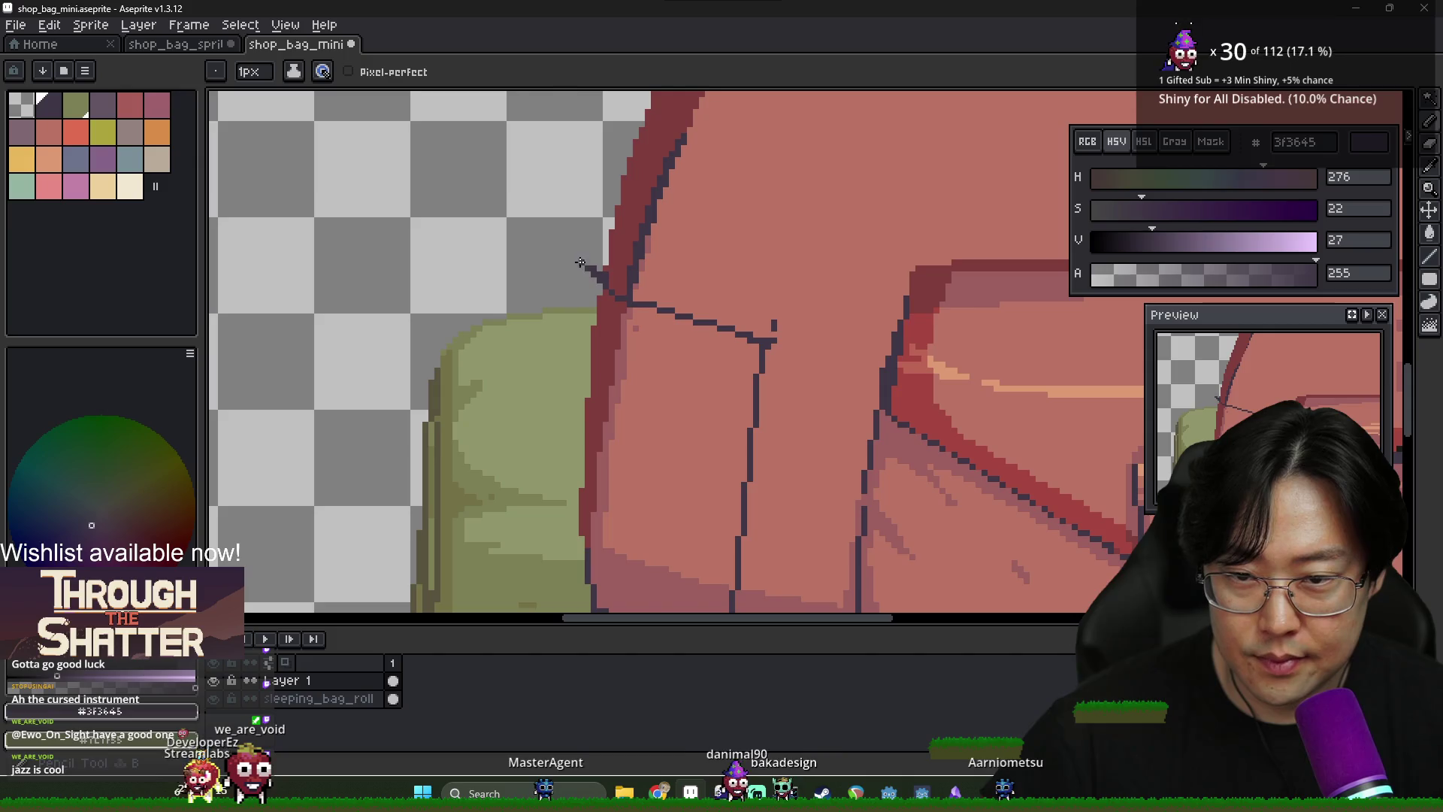
left_click_drag(546, 412, 576, 540)
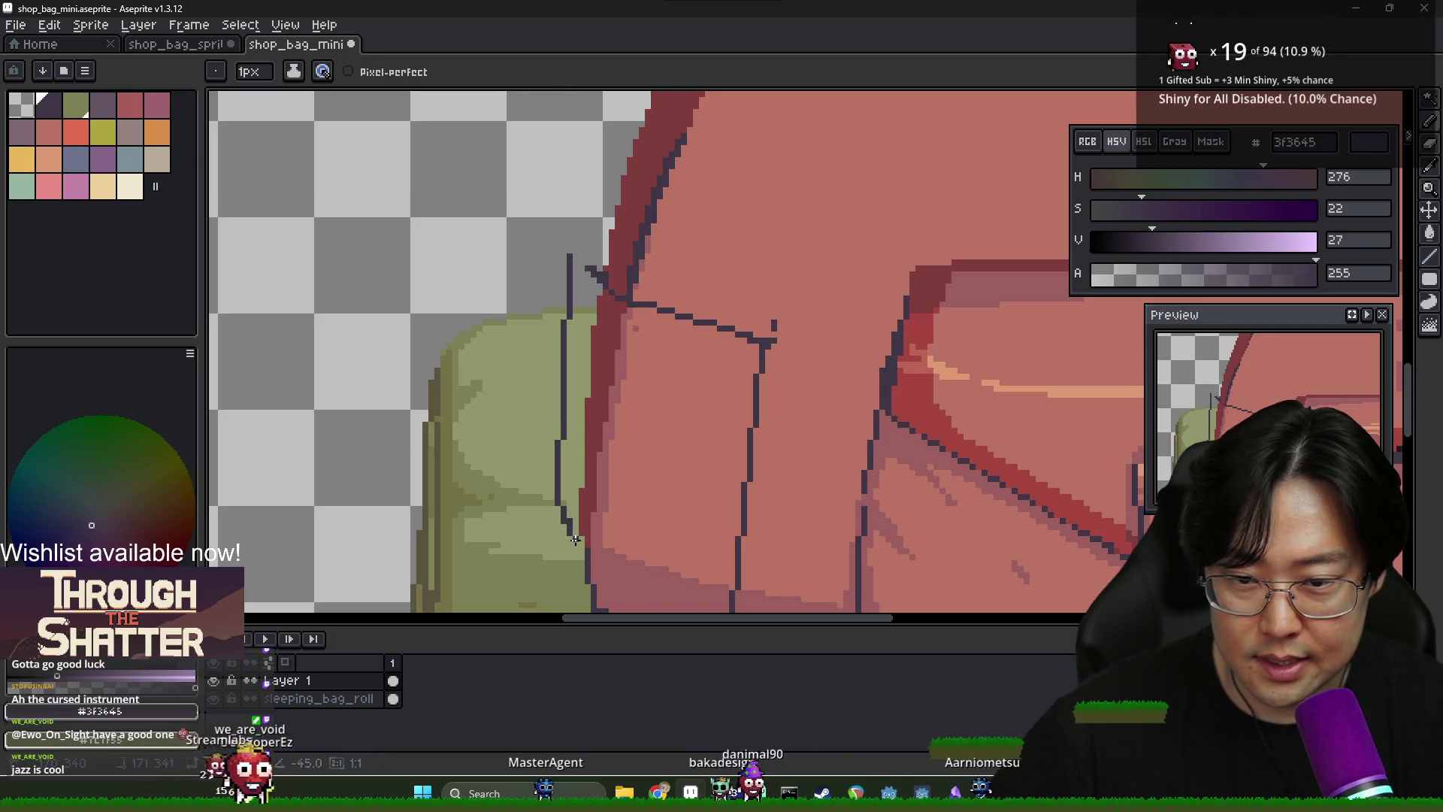
Repaint the stray dark pixels at the flap's top-left corner in pink
left_click(624, 494, "alt")
left_click_drag(576, 262, 590, 273)
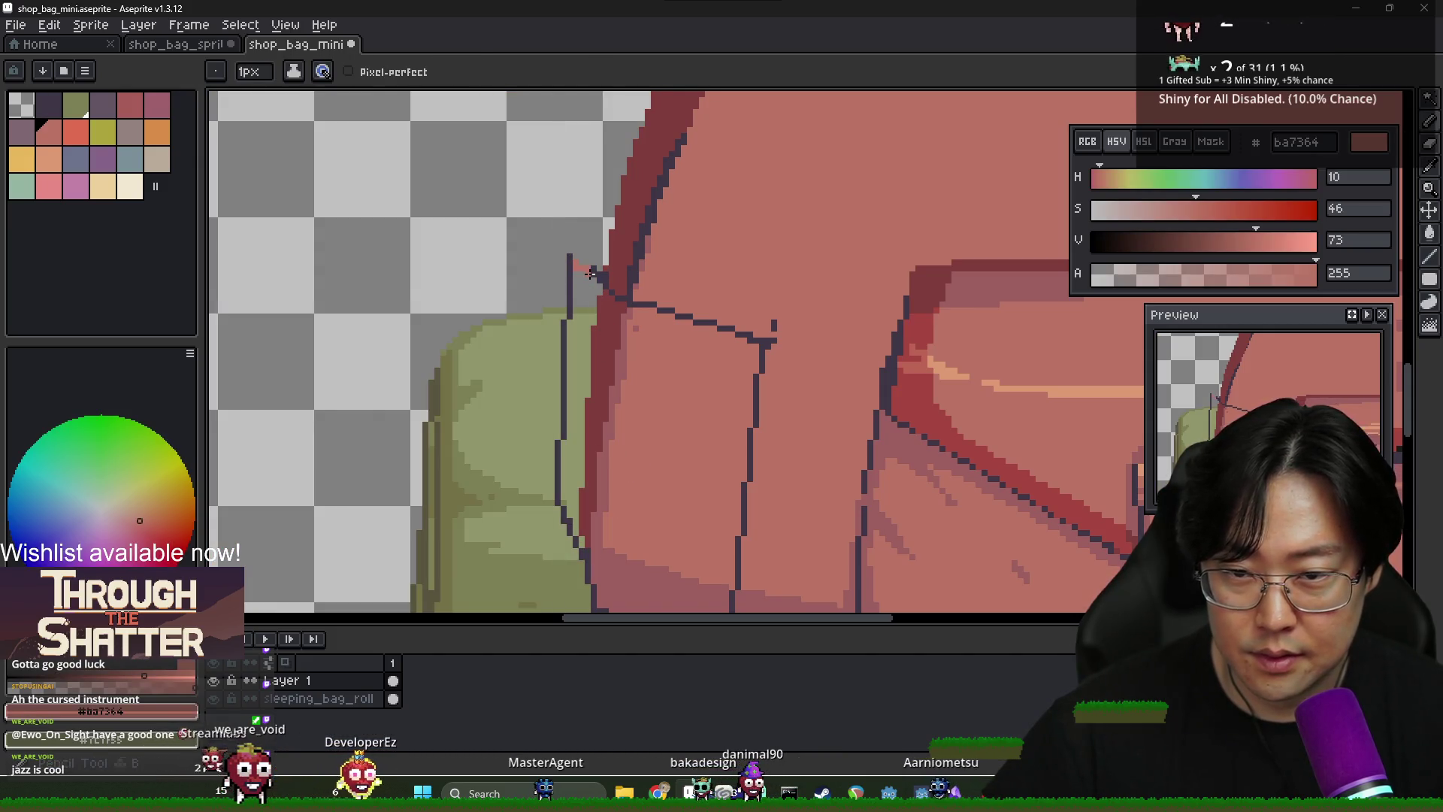
scroll(590, 273, "down", 6)
scroll(616, 337, "up", 4)
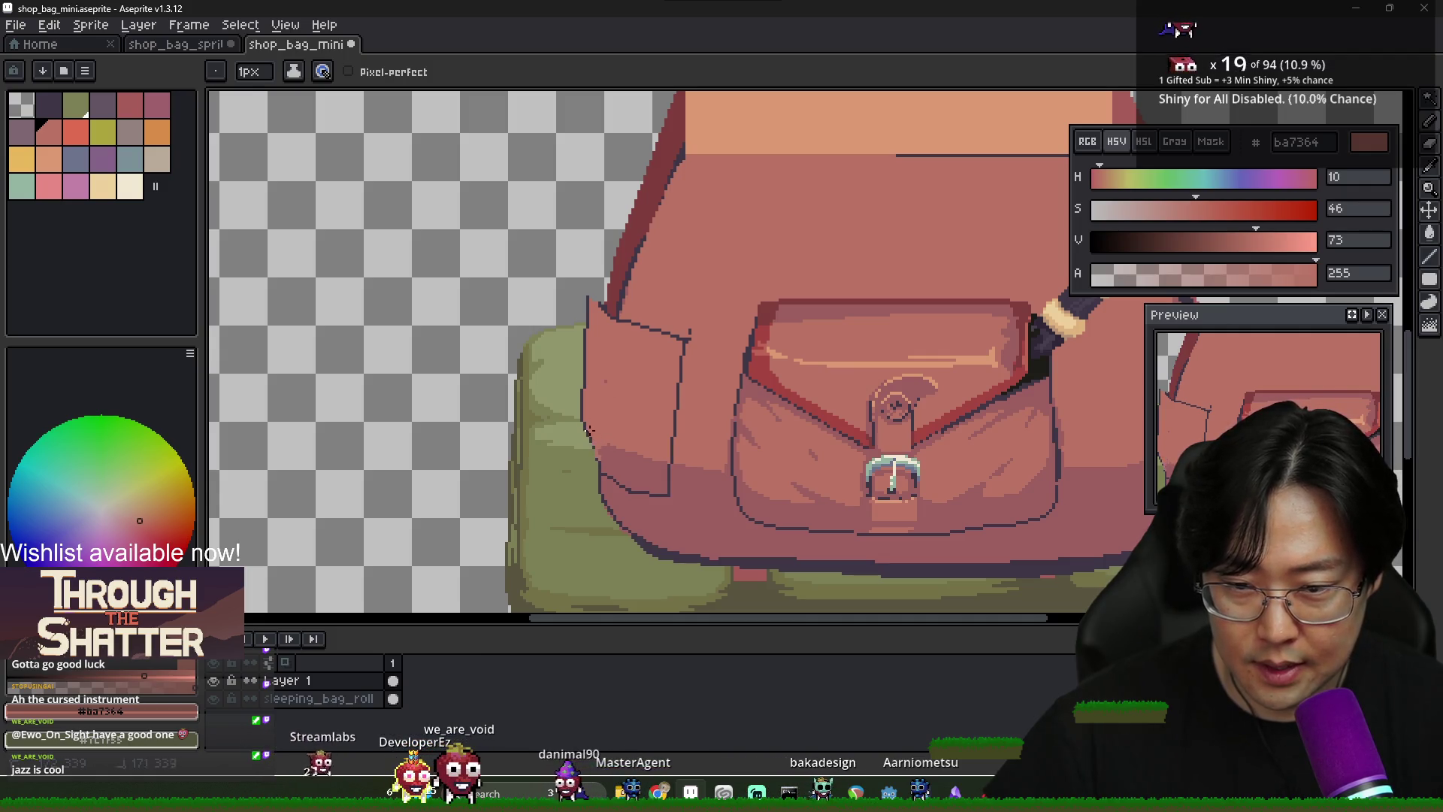
Add a shading stroke in red 9c5f5f down the side flap
left_click(599, 472, "alt")
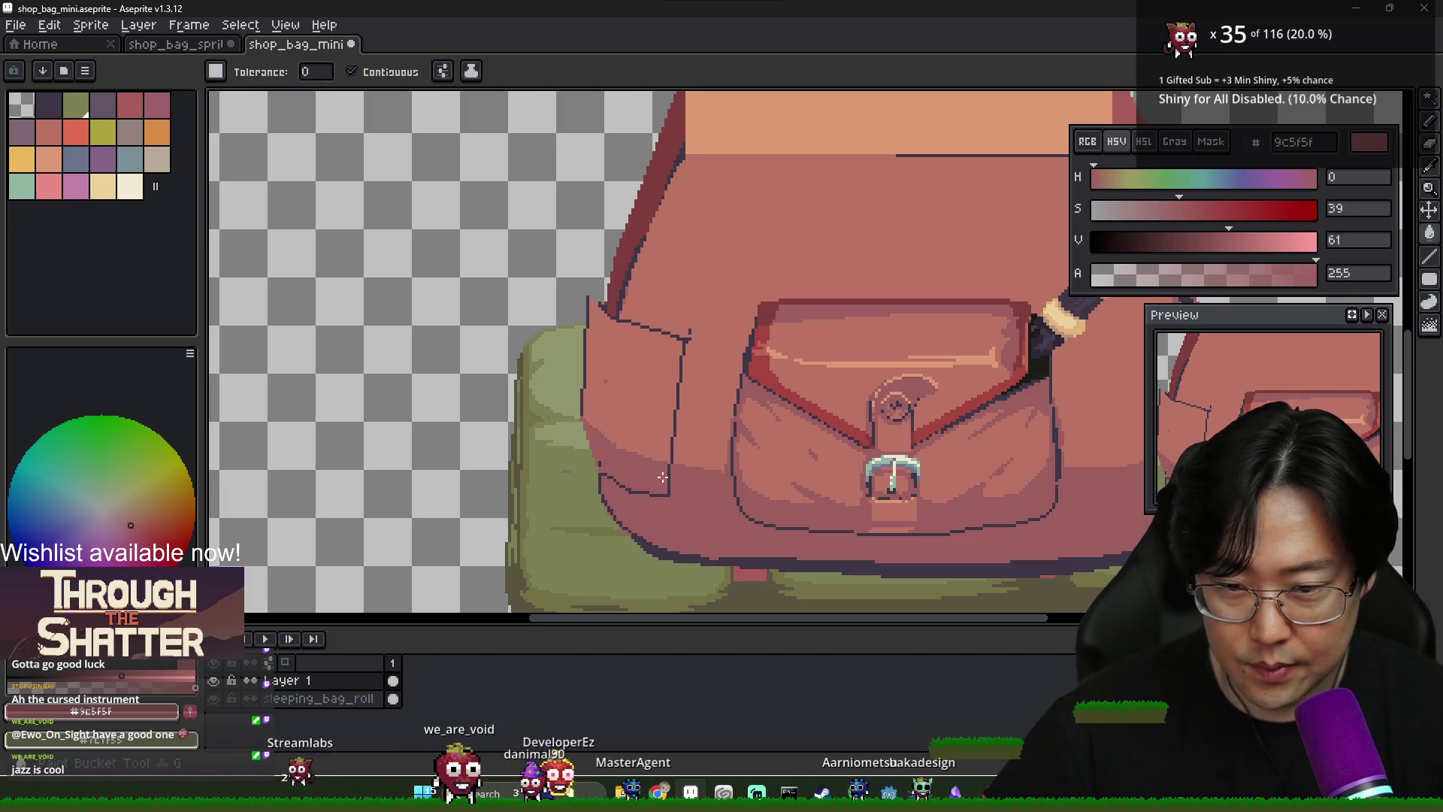
scroll(598, 447, "down", 1)
scroll(590, 455, "up", 2)
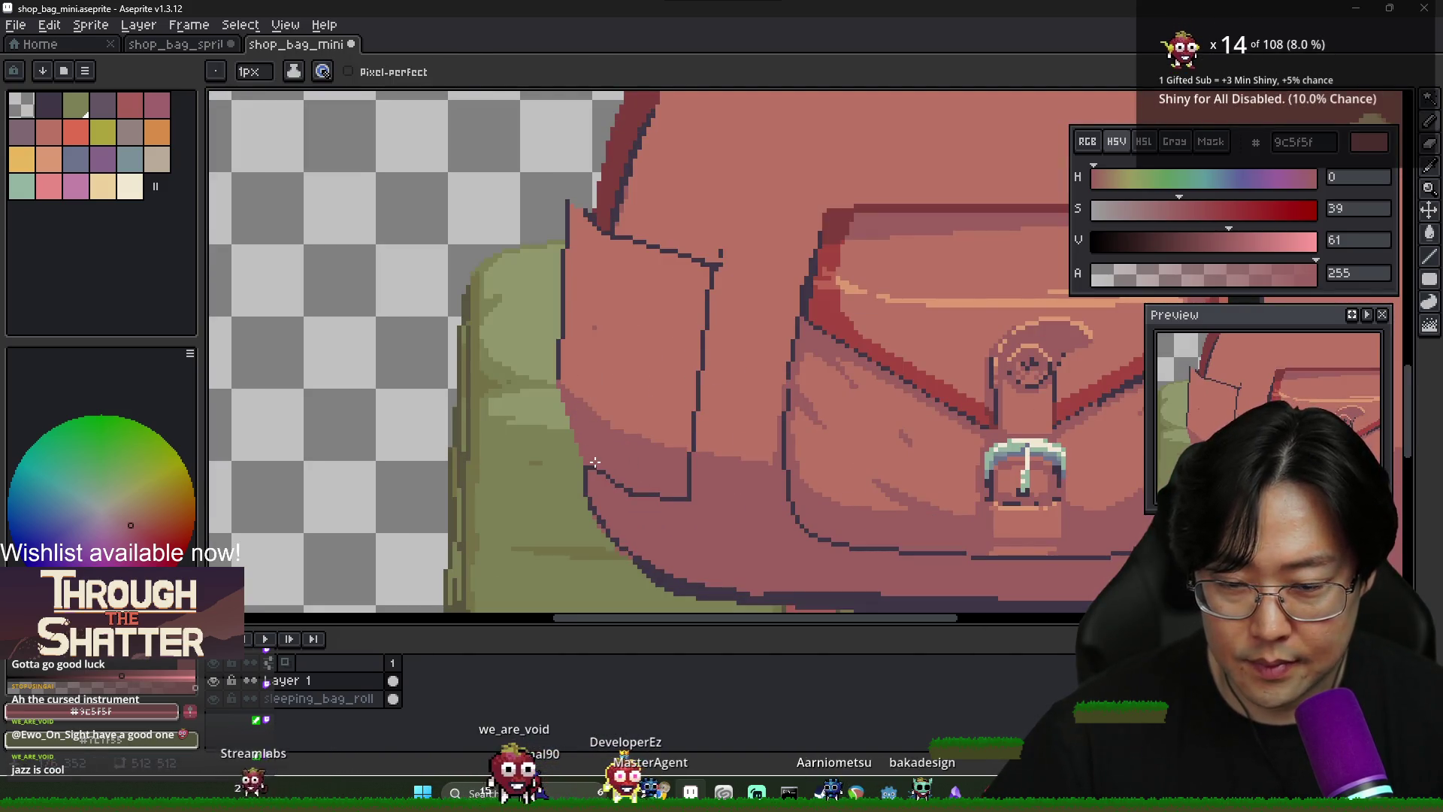
scroll(588, 457, "down", 2)
scroll(694, 280, "up", 2)
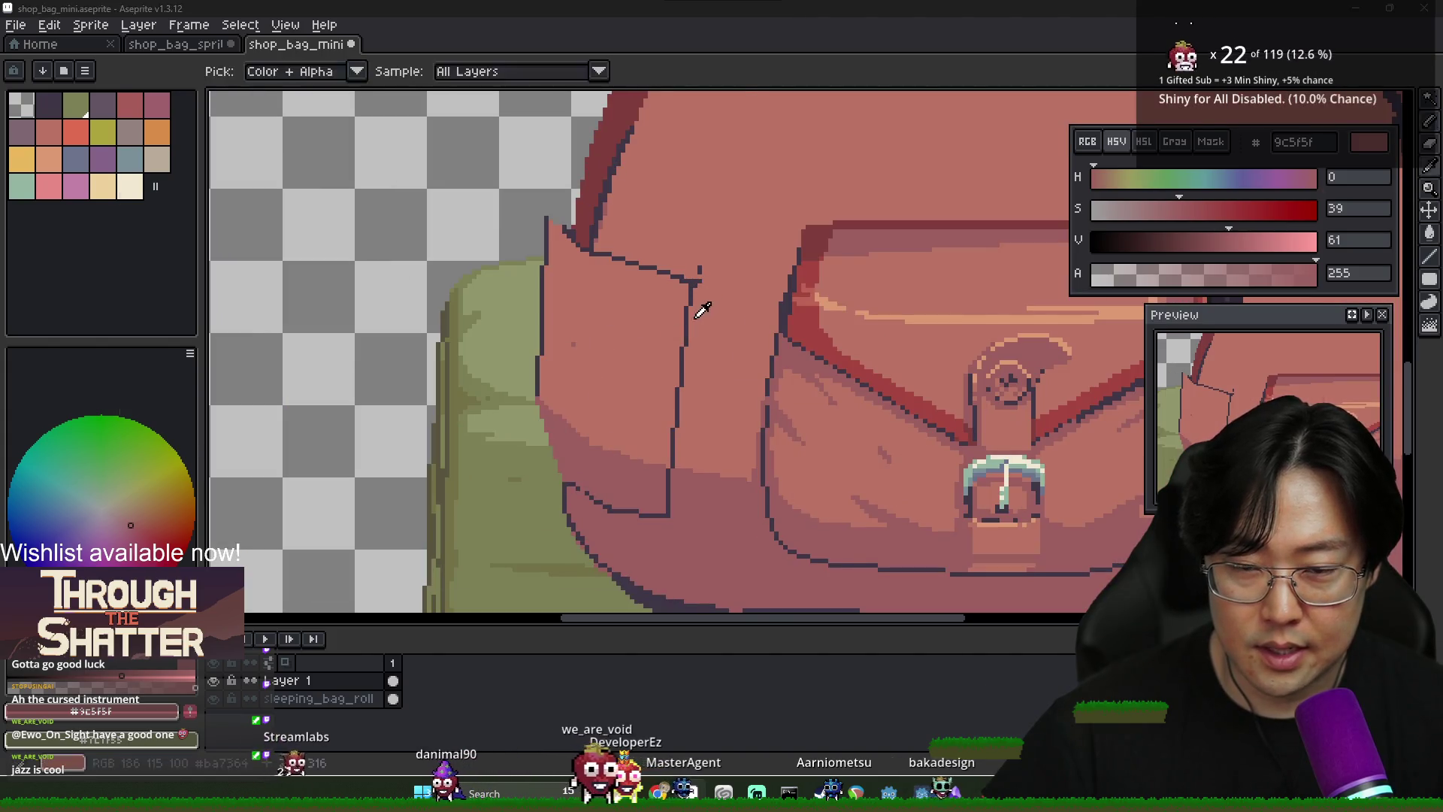
key("alt+Tab")
key("alt+Tab")
scroll(687, 355, "down", 2)
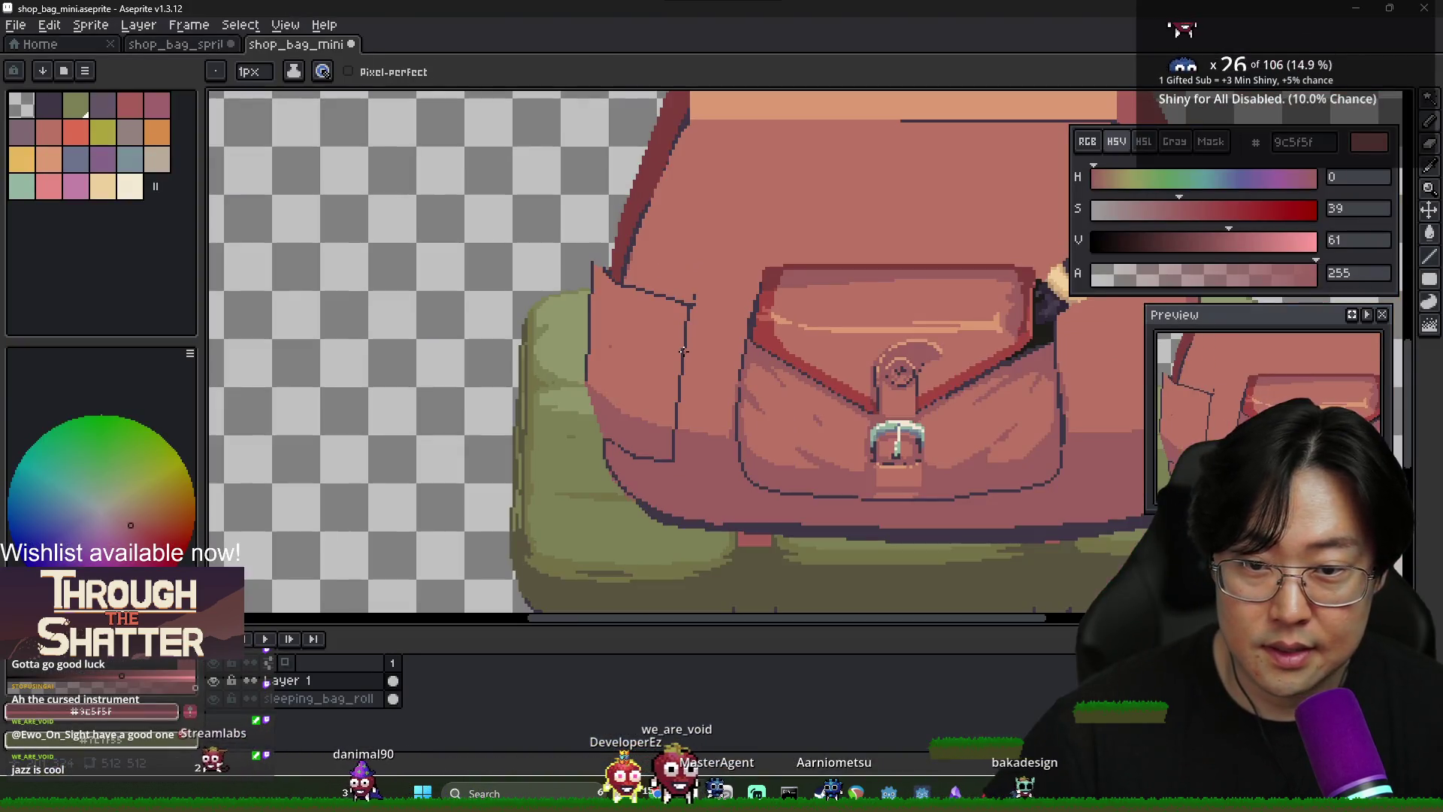
scroll(651, 489, "up", 3)
left_click_drag(651, 487, 670, 294)
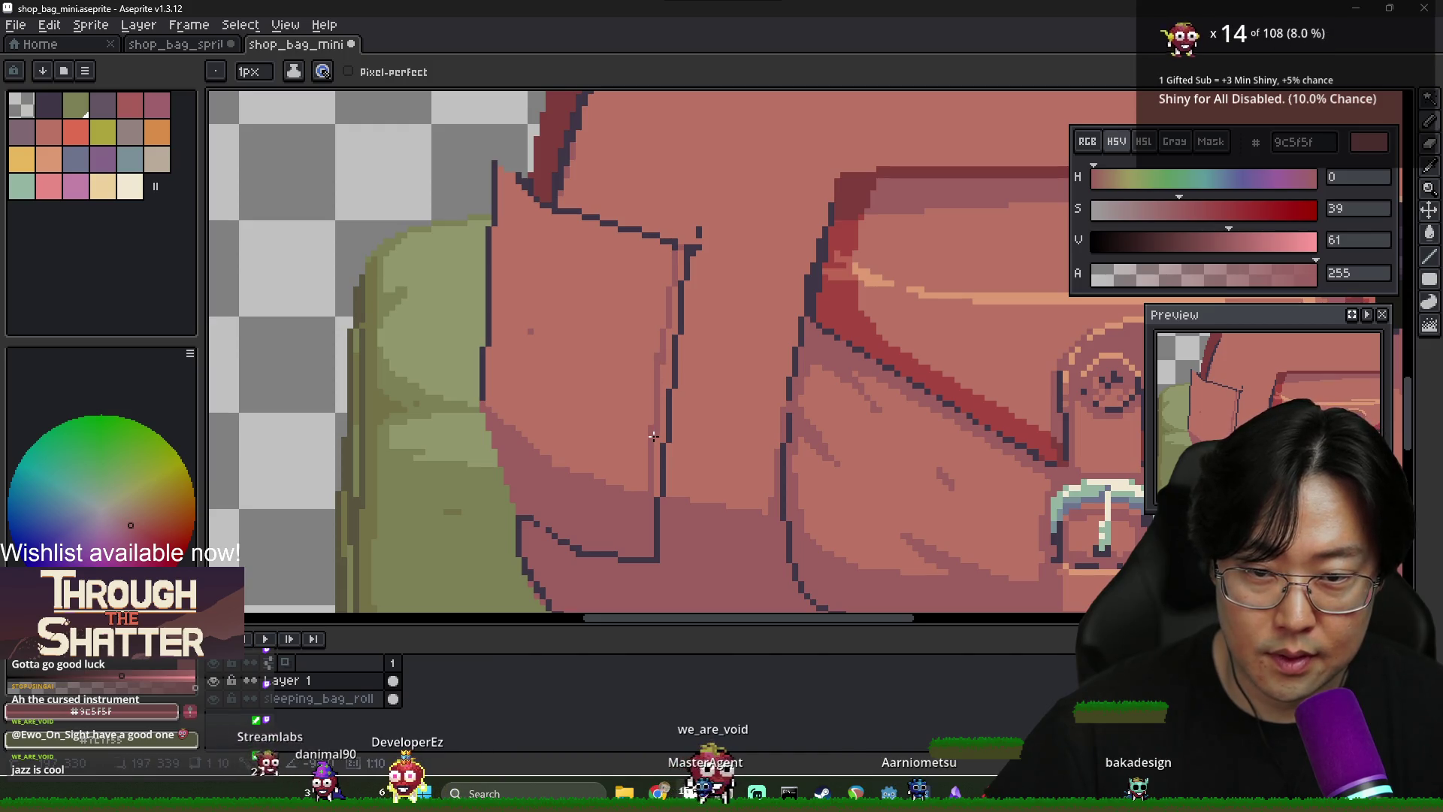
Pick mid pink ba7364 and compare the flap with the backpack reference
left_click(588, 354, "alt")
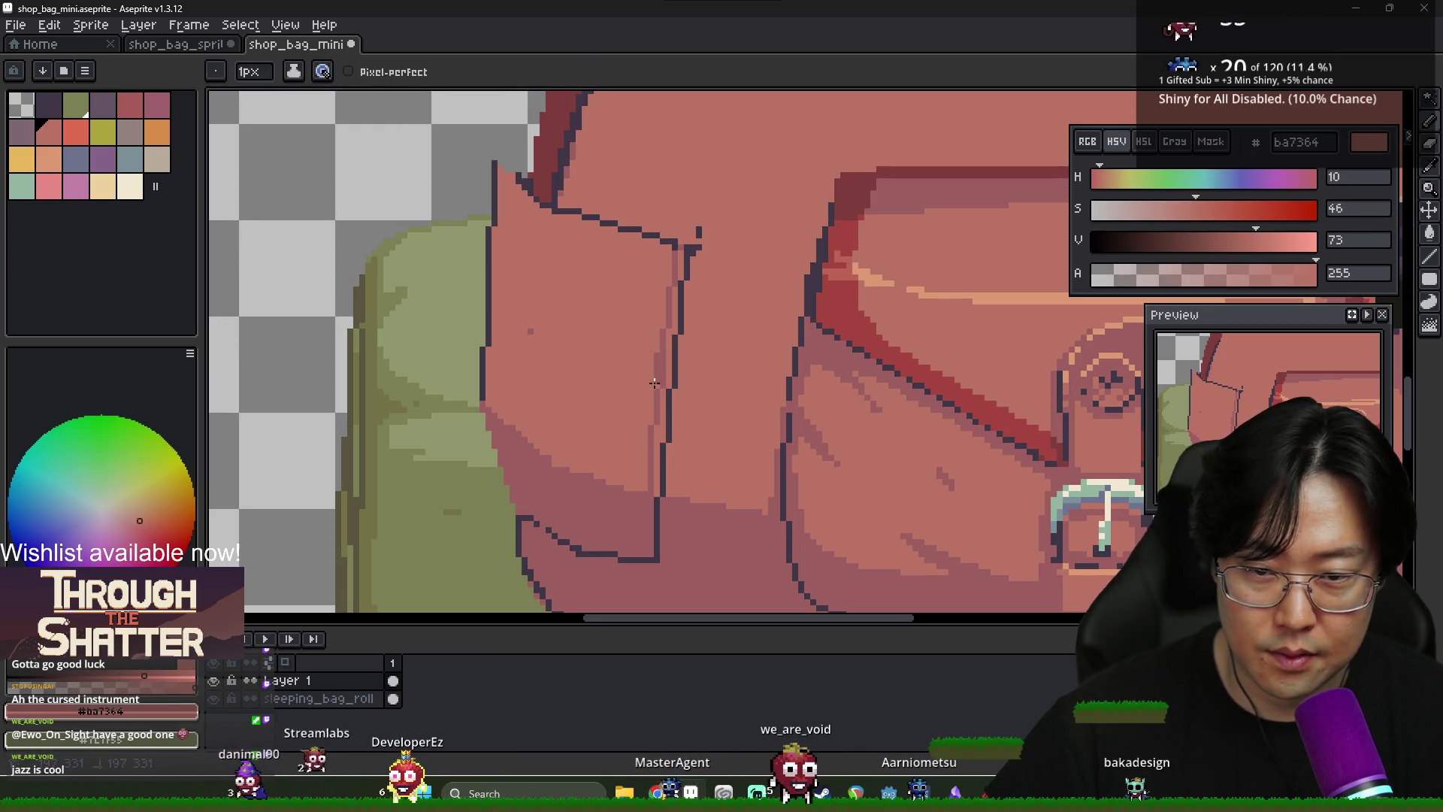
scroll(539, 338, "down", 5)
scroll(610, 366, "up", 5)
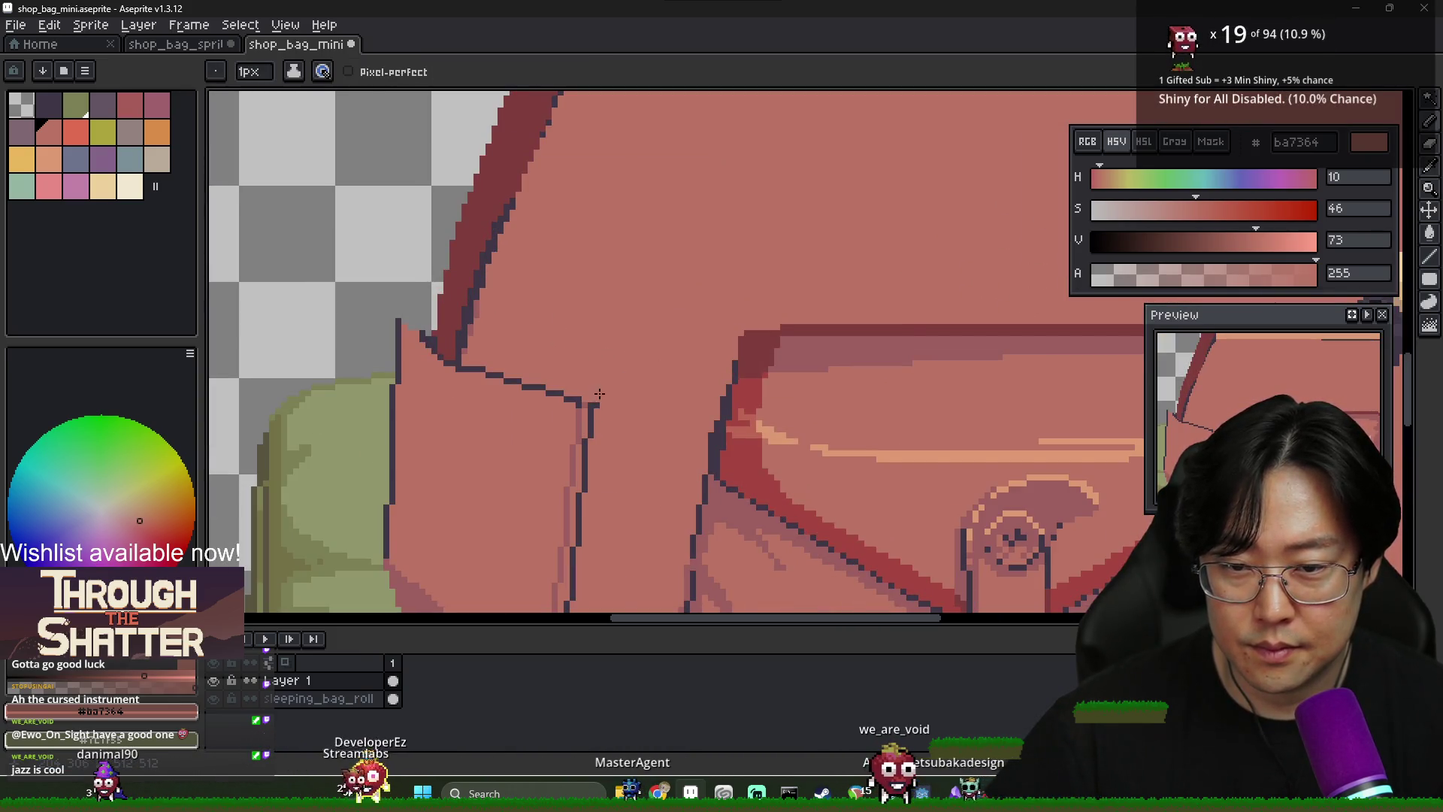
scroll(598, 404, "down", 5)
scroll(627, 408, "down", 3)
scroll(628, 409, "up", 3)
key("alt+Tab")
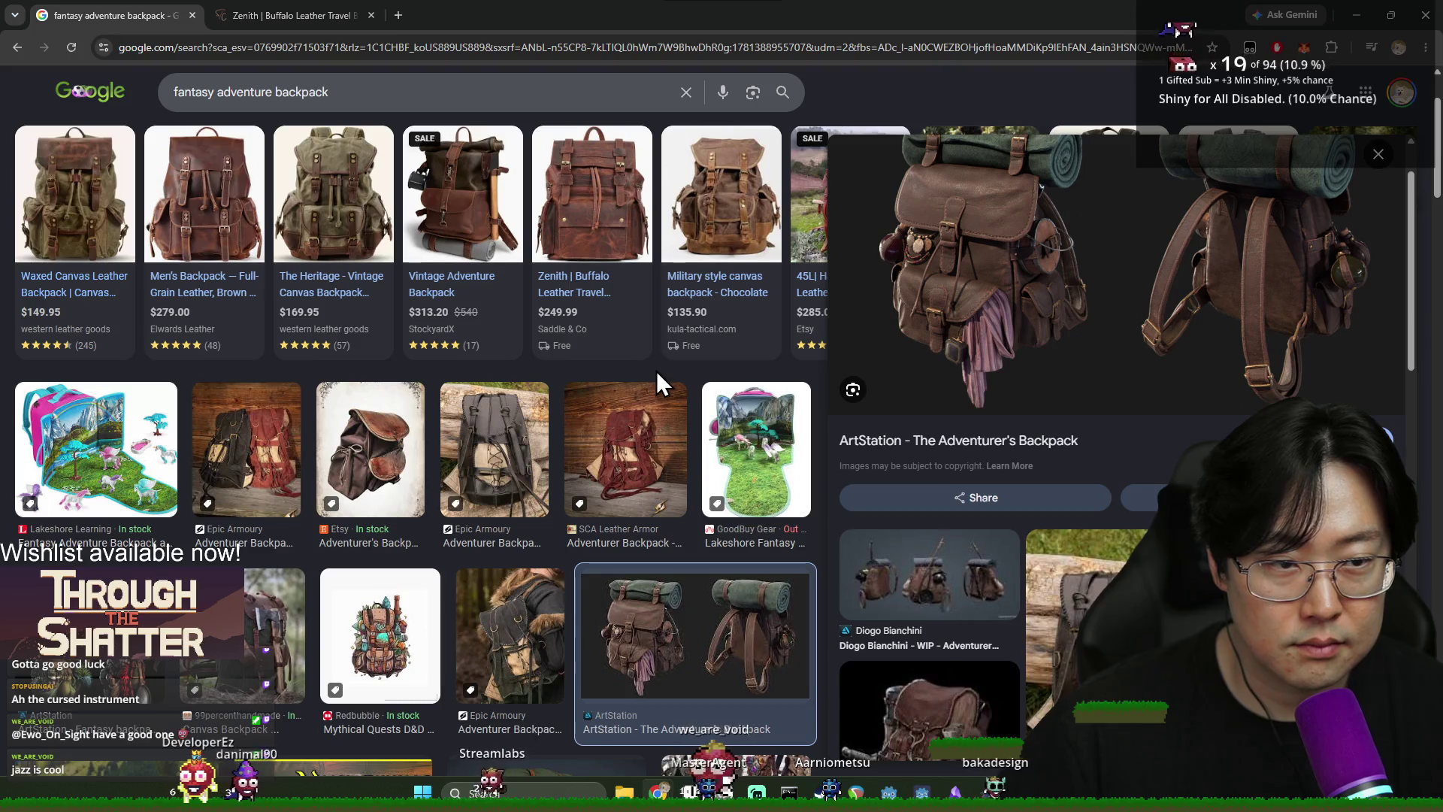
key("alt+Tab")
scroll(760, 416, "up", 3)
scroll(760, 416, "down", 4)
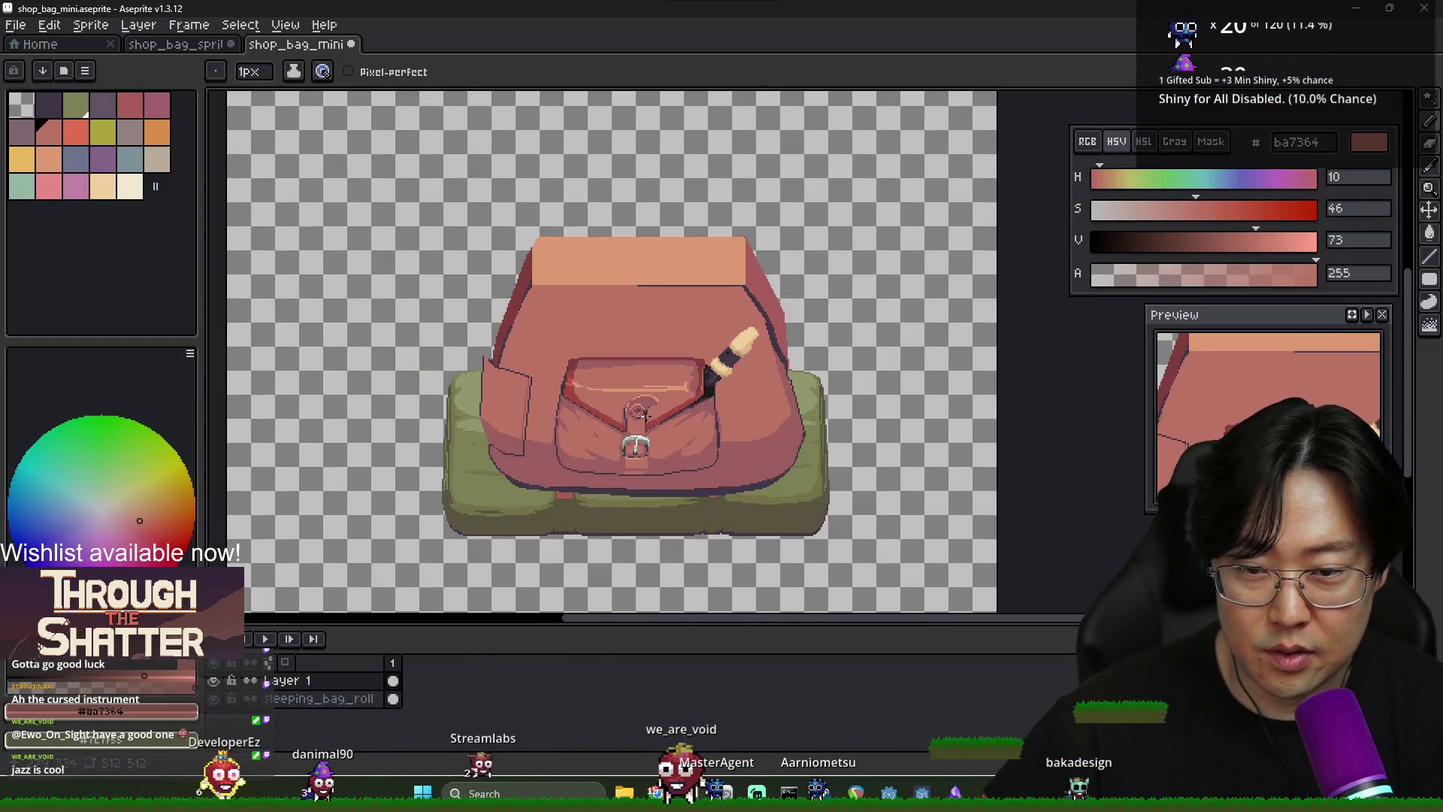
scroll(651, 446, "up", 2)
Sample outline 3f3645, then settle on body pink ba7364 as the pencil colour
key("i")
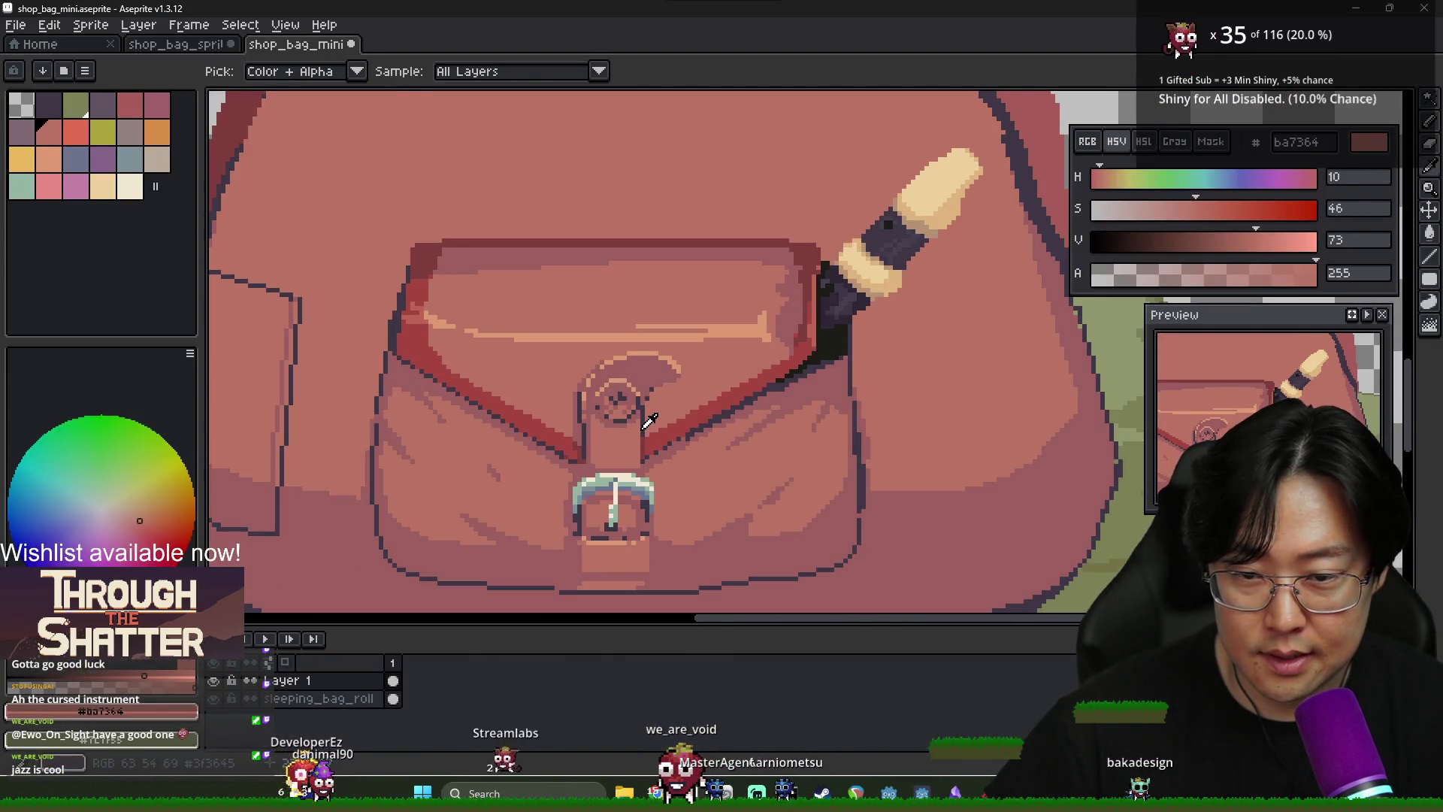
left_click(644, 425)
key("b")
scroll(677, 391, "down", 2)
scroll(880, 346, "up", 2)
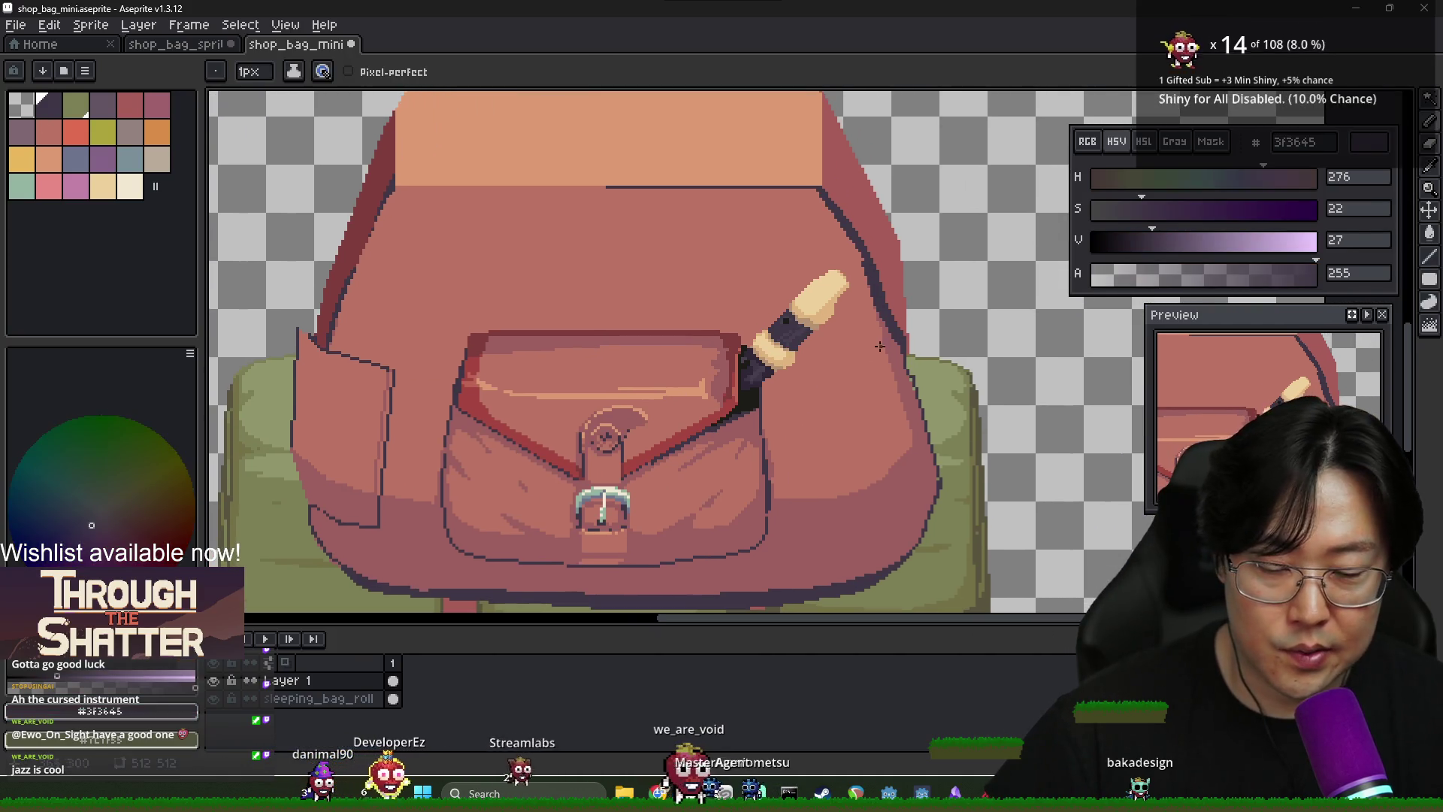
scroll(848, 375, "down", 2)
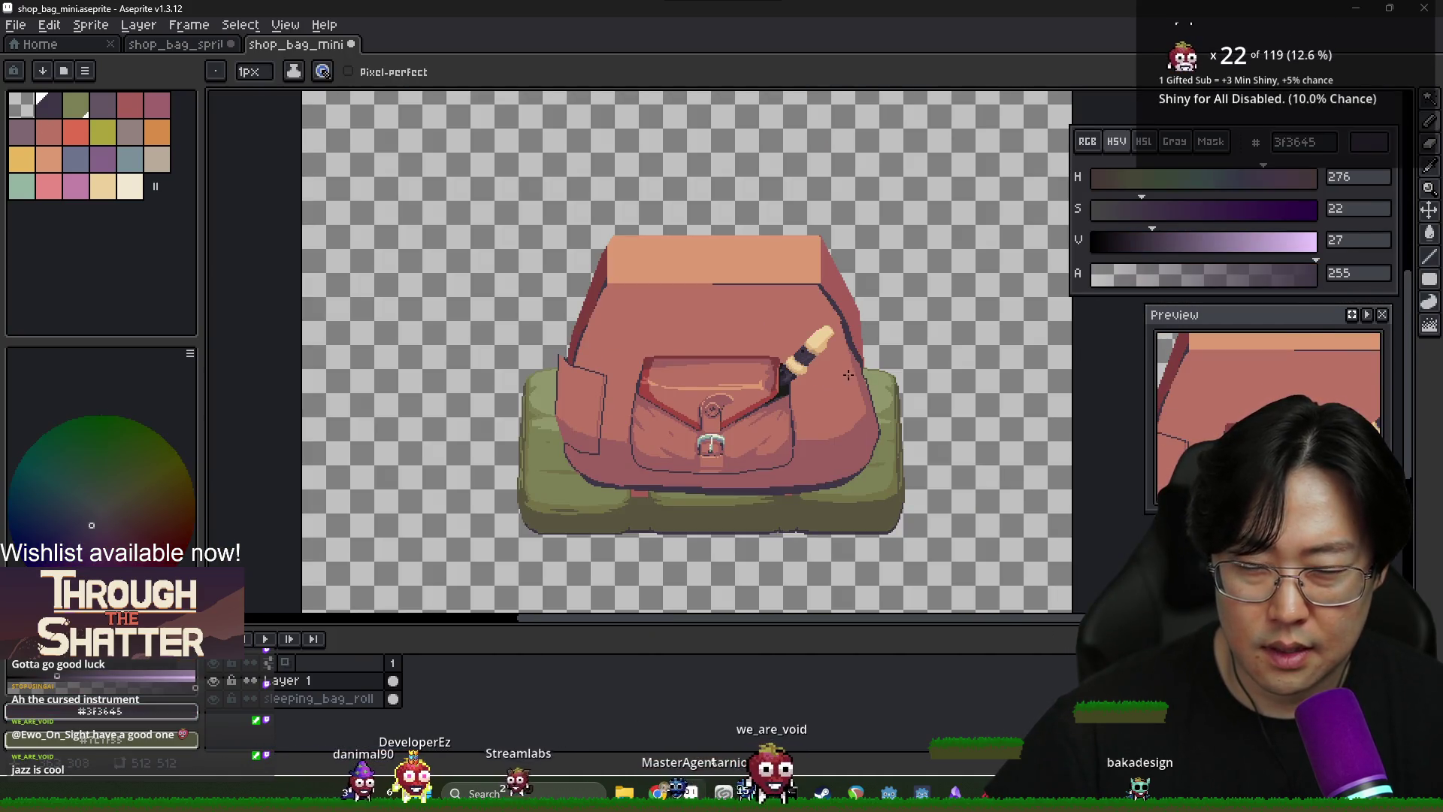
scroll(848, 374, "up", 2)
left_click(850, 390, "alt")
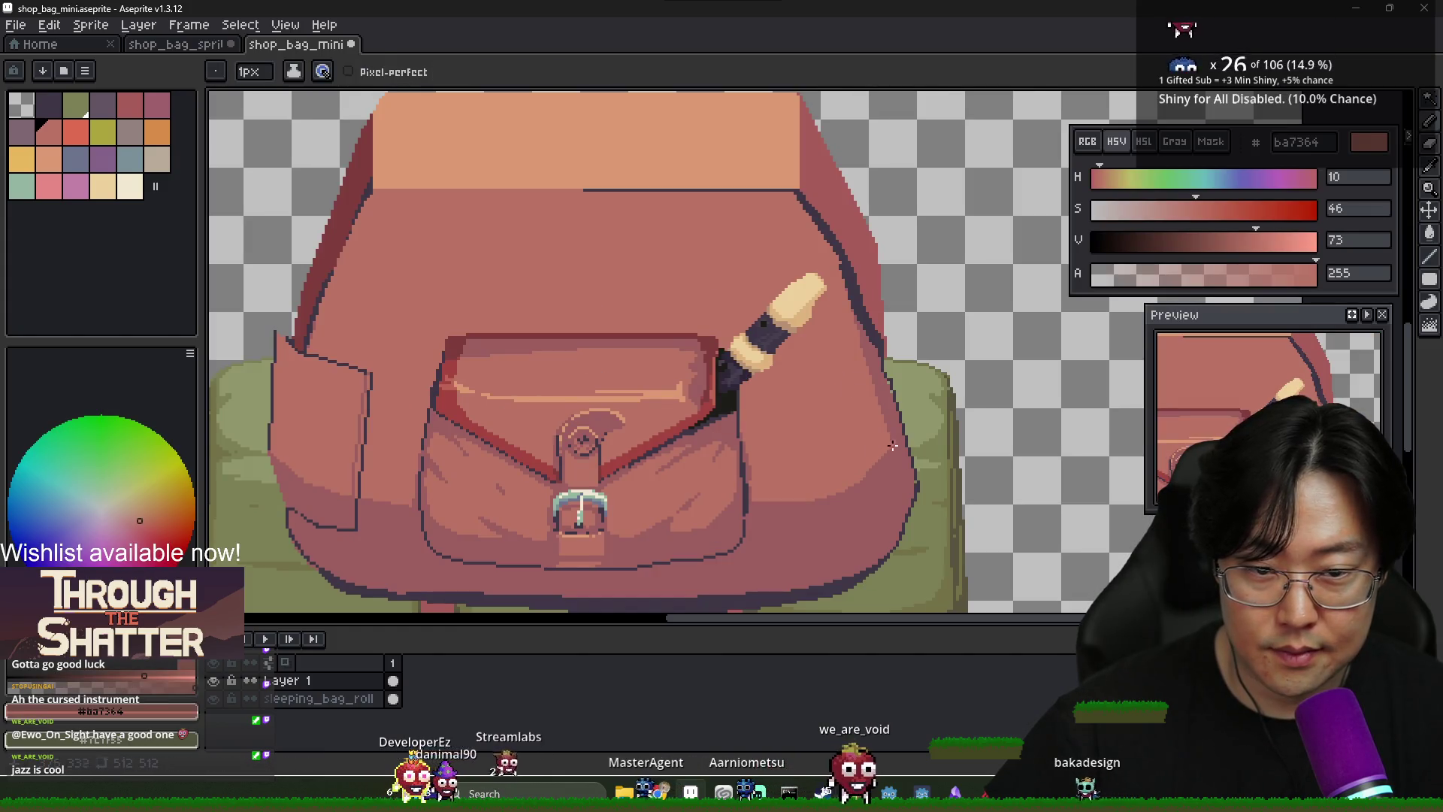
Sample pale green-grey 94b5a3, then the dark outline colour 3f3645 from the canvas
left_click(601, 493, "alt")
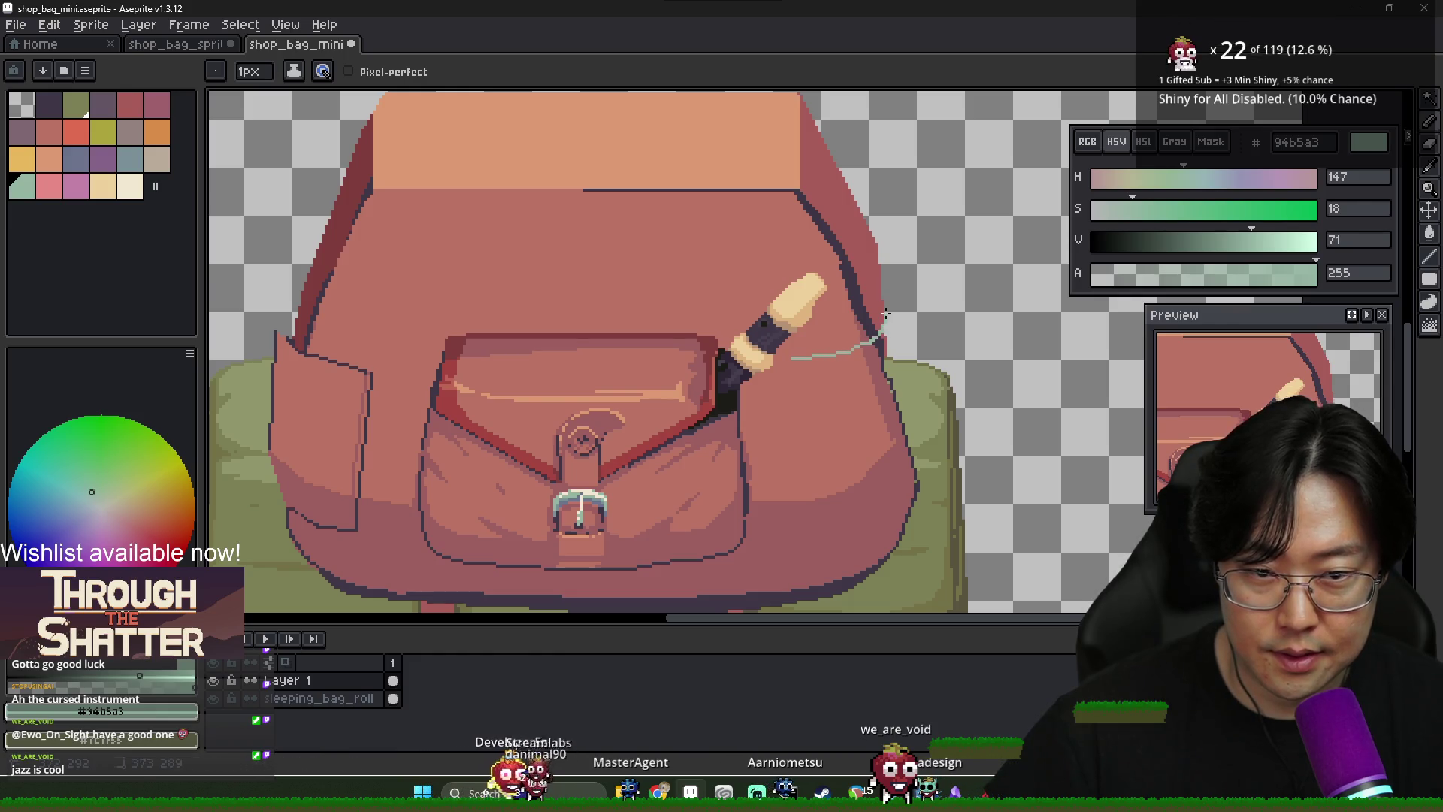
scroll(724, 436, "up", 1)
left_click(703, 391, "alt")
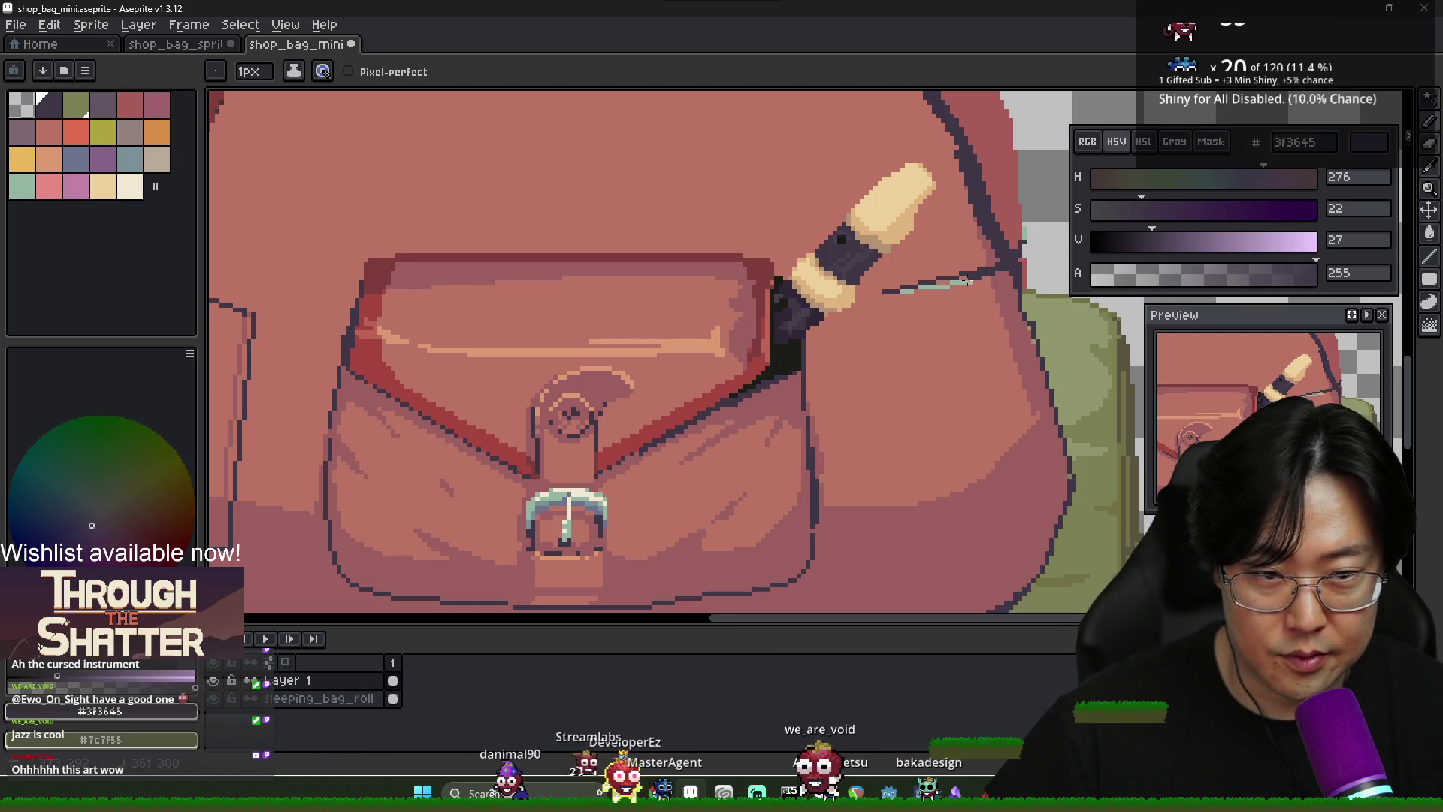
scroll(939, 311, "down", 2)
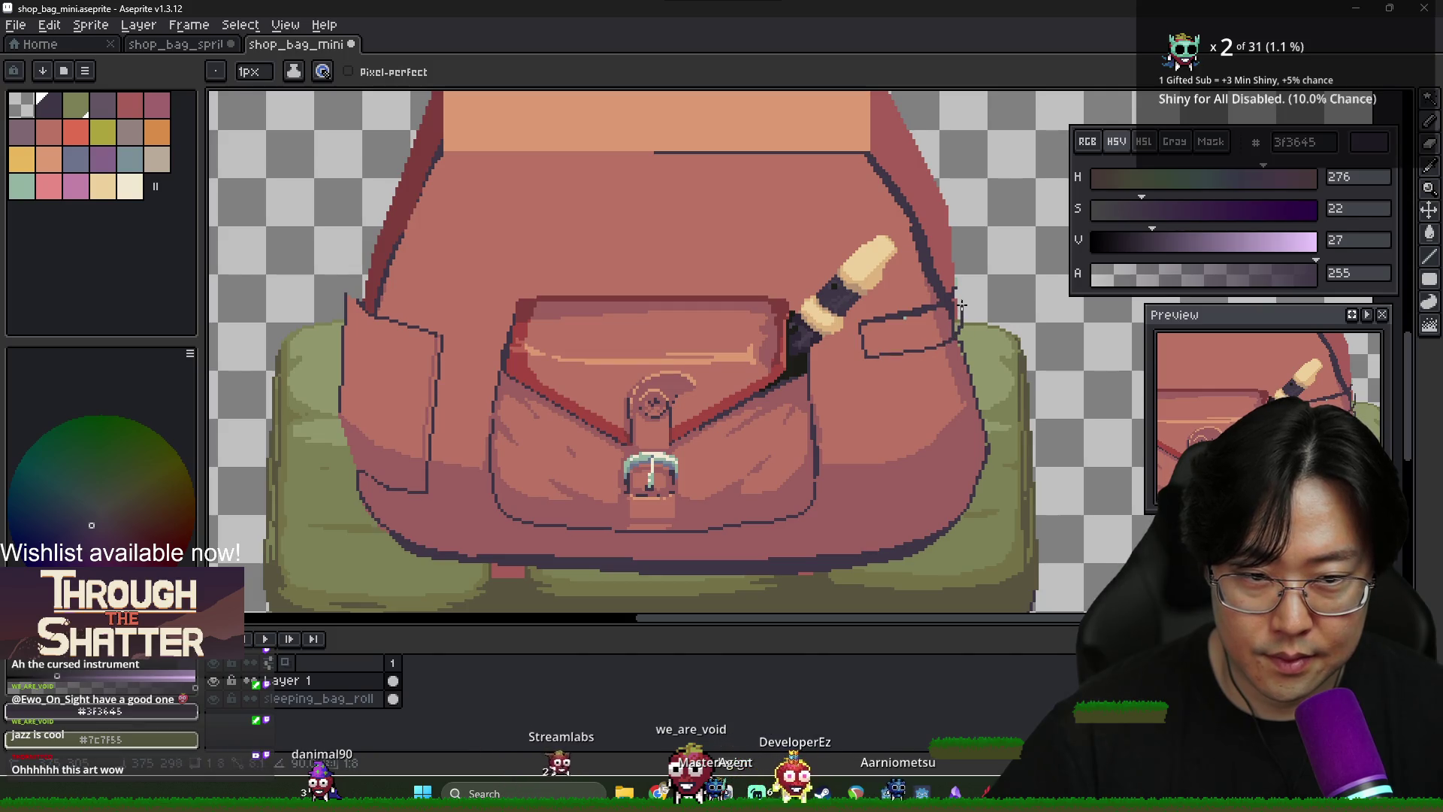
scroll(974, 334, "up", 3)
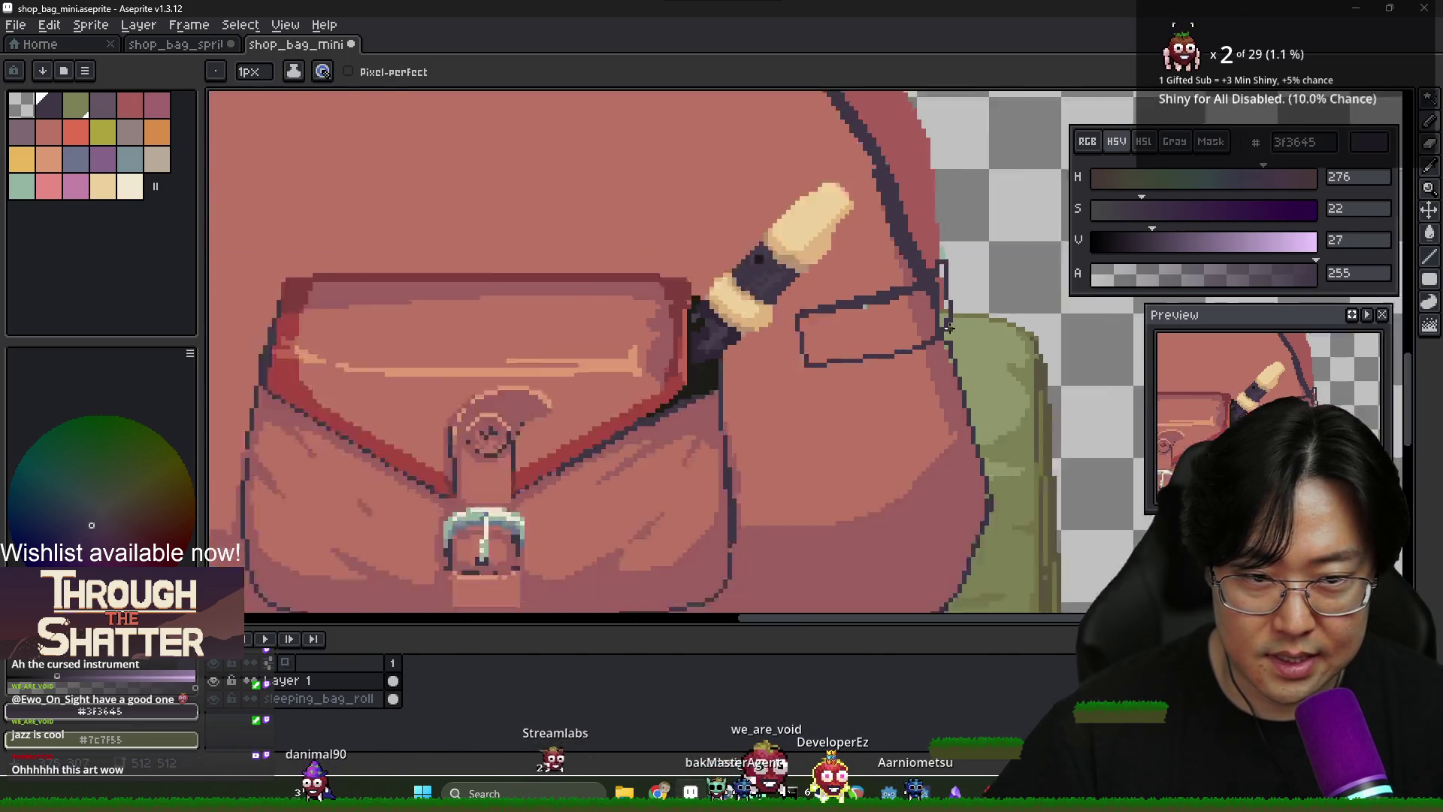
Fill the strap right of the recorder with pink and add highlight and shading strokes
left_click(939, 302, "alt")
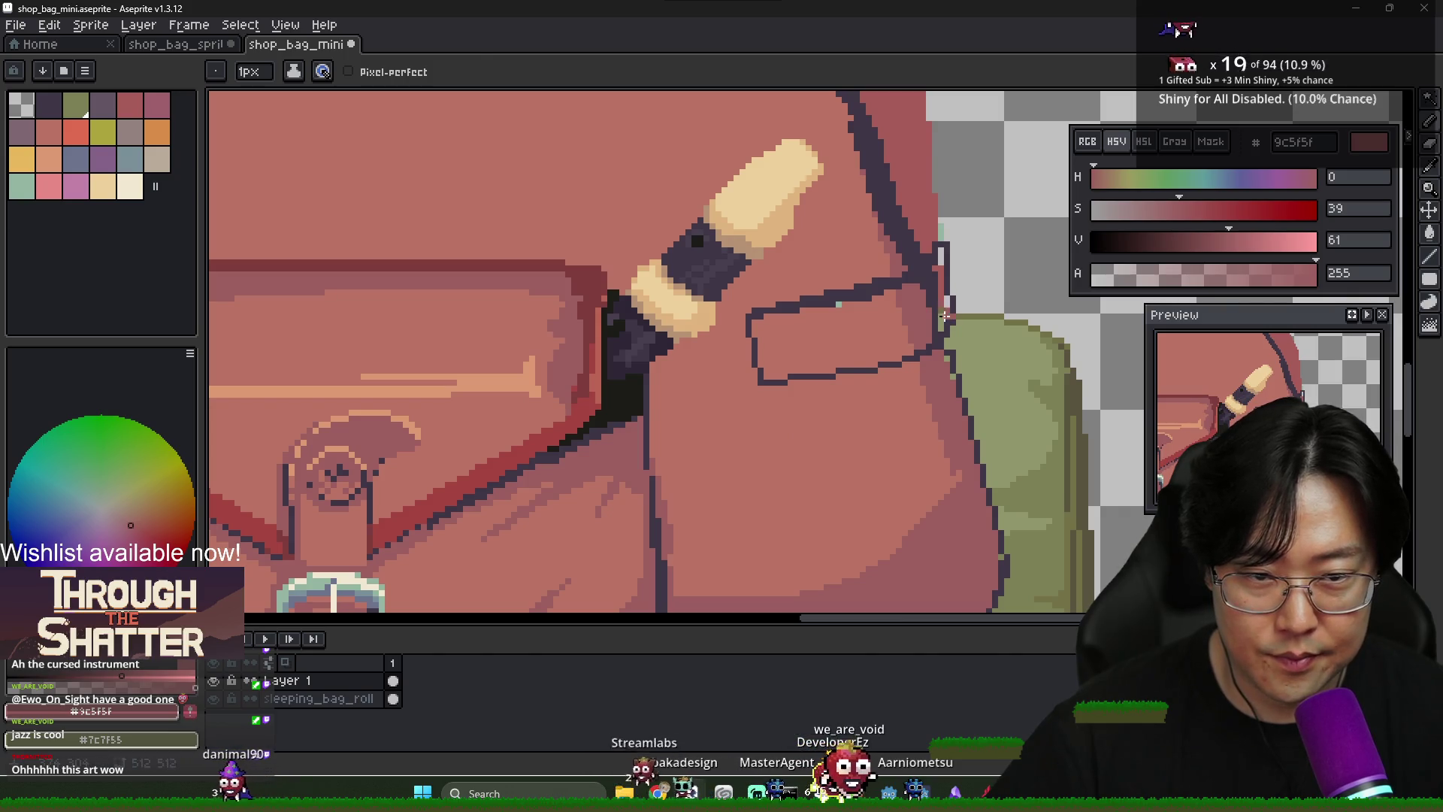
key("g")
scroll(943, 295, "up", 2)
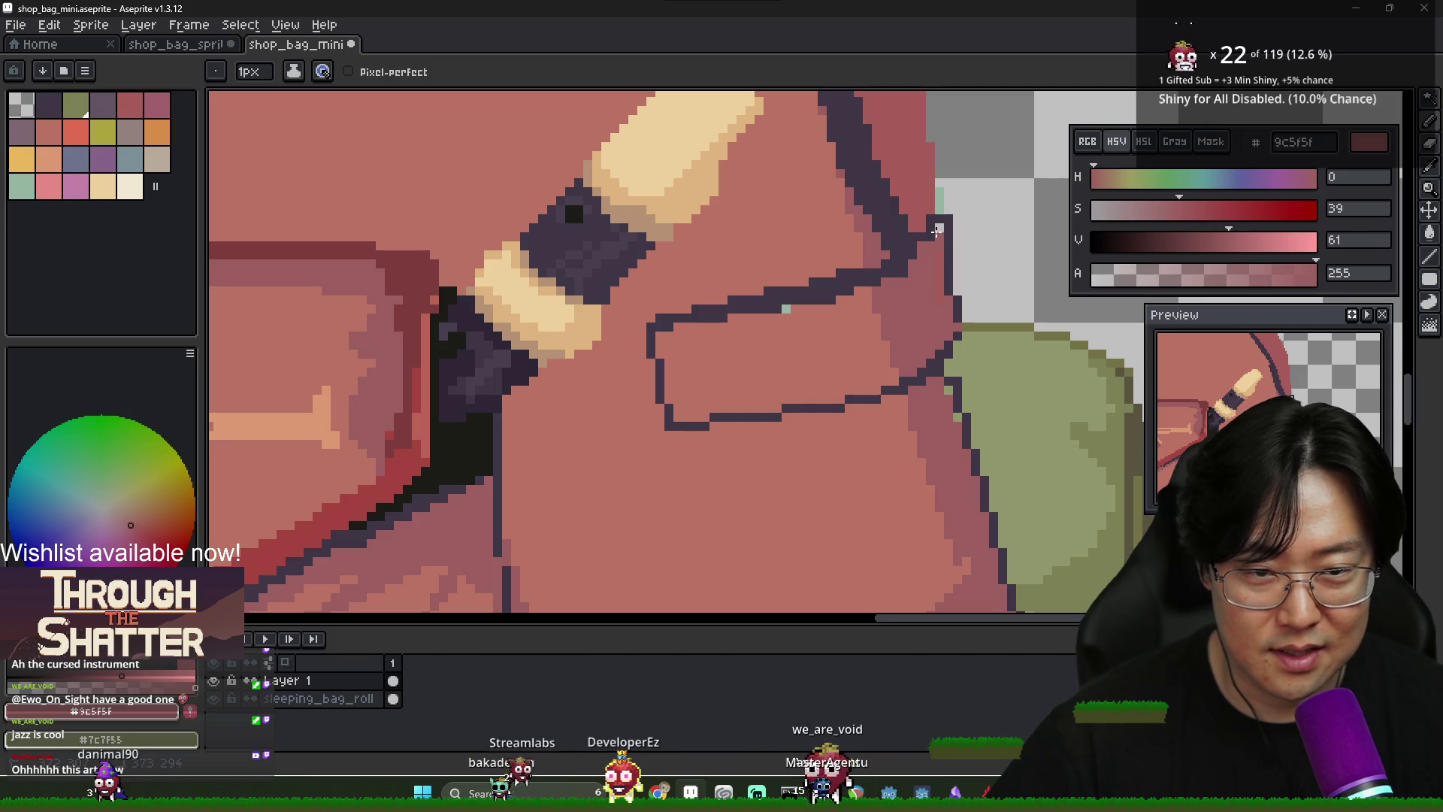
mouse_move(850, 324)
left_mouse_down()
mouse_move(814, 301)
mouse_move(715, 331)
left_mouse_up()
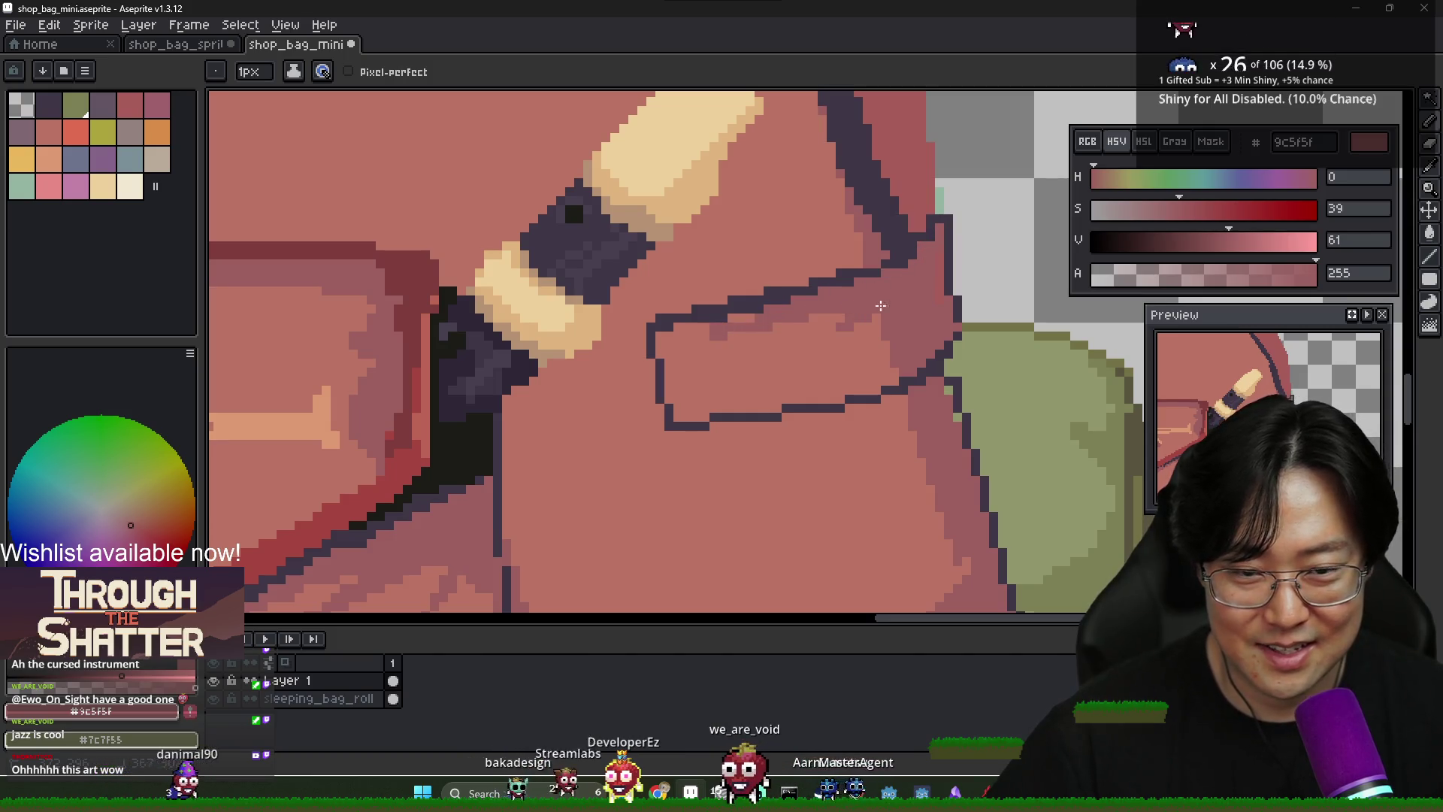
mouse_move(887, 339)
left_mouse_down()
mouse_move(767, 352)
mouse_move(887, 358)
mouse_move(797, 353)
left_mouse_up()
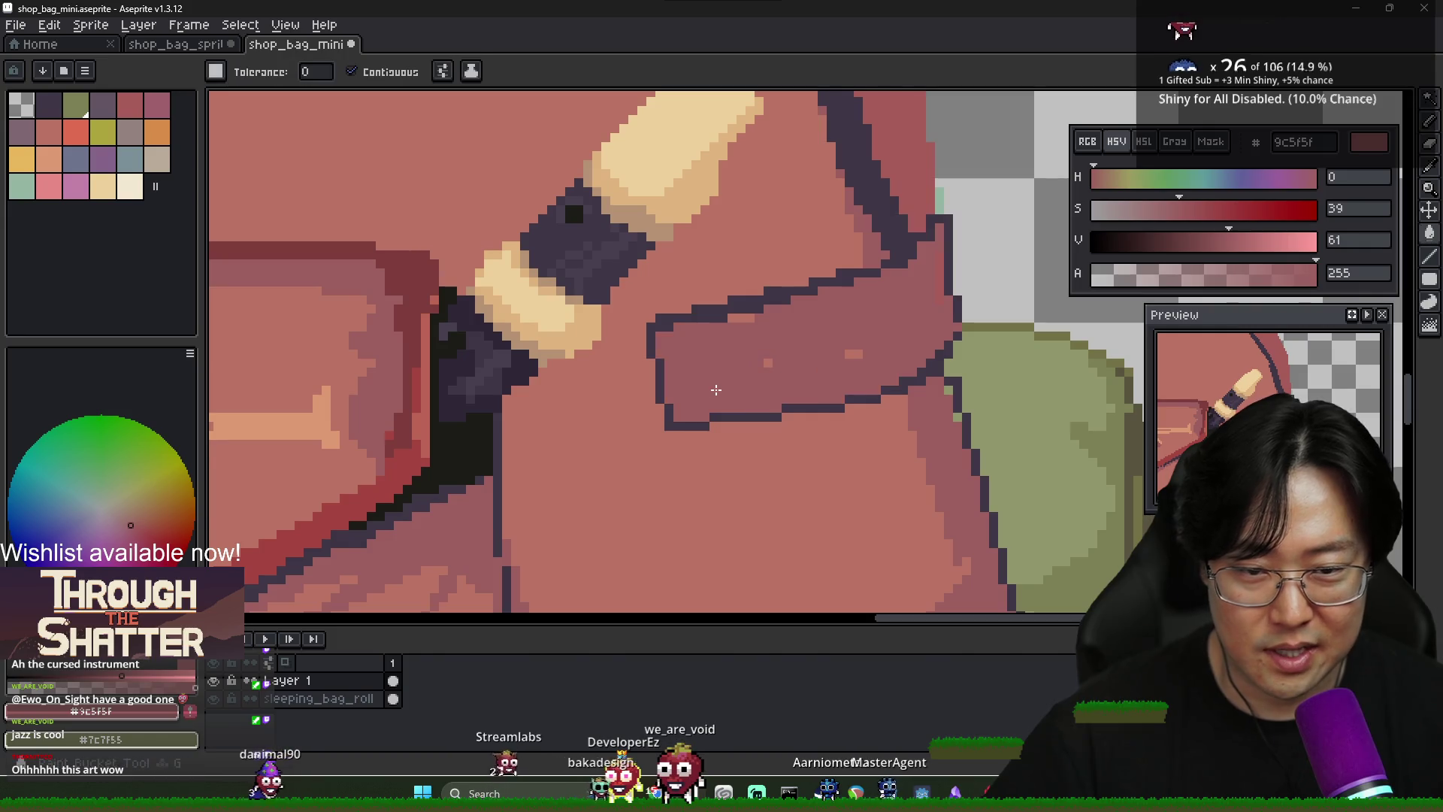
scroll(759, 368, "down", 1)
scroll(727, 331, "down", 2)
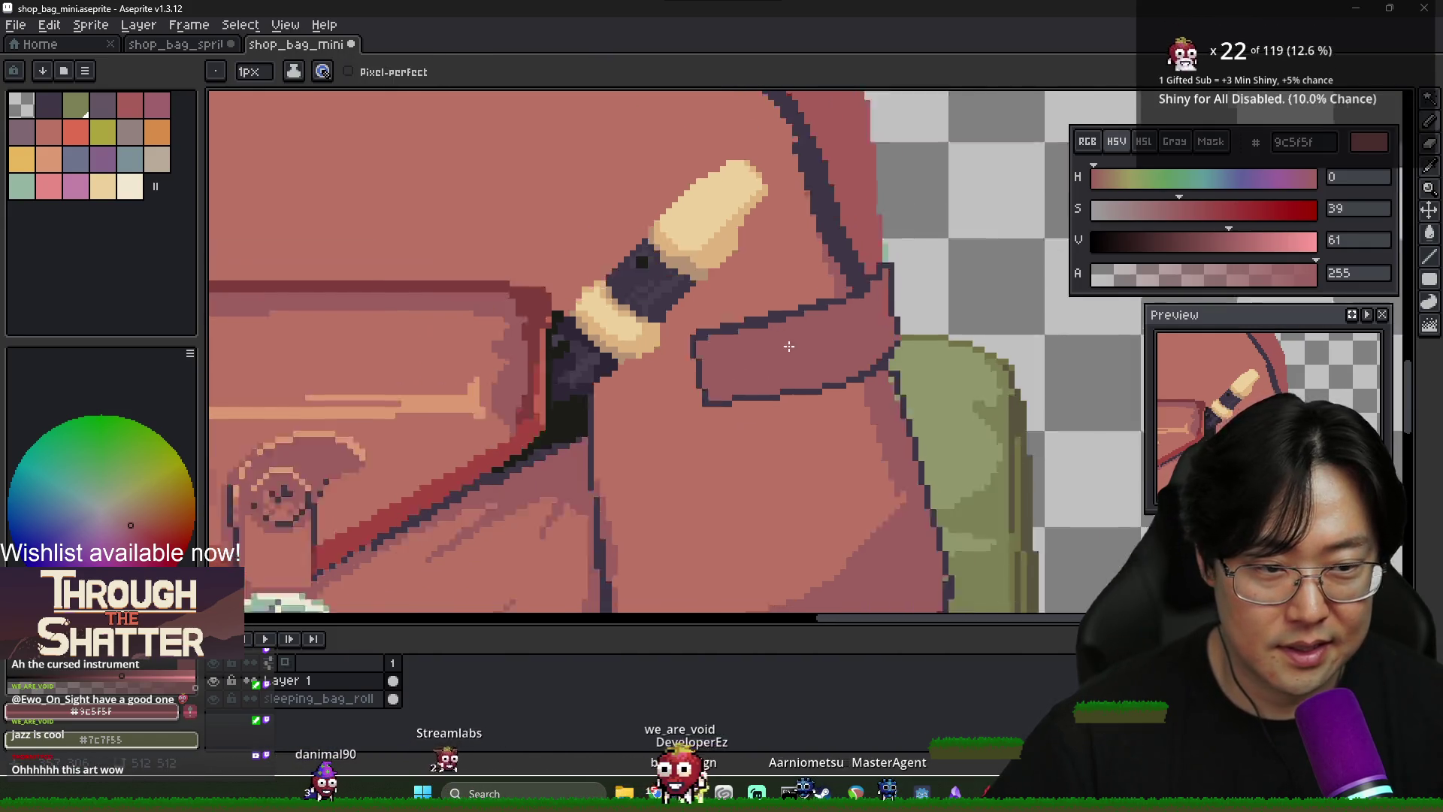
scroll(802, 357, "up", 1)
scroll(802, 357, "down", 1)
scroll(802, 358, "down", 2)
scroll(825, 359, "up", 2)
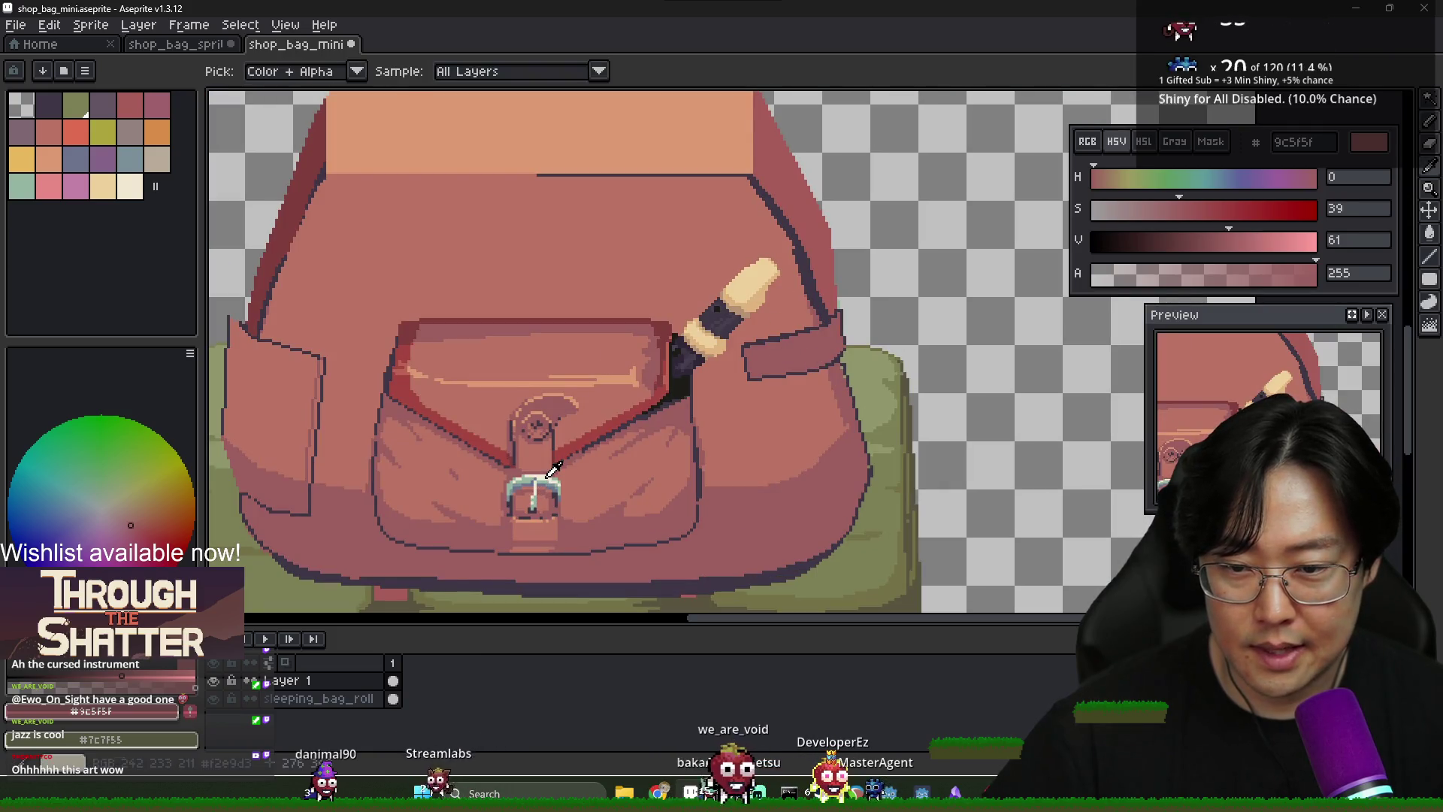
left_click(756, 278, "alt")
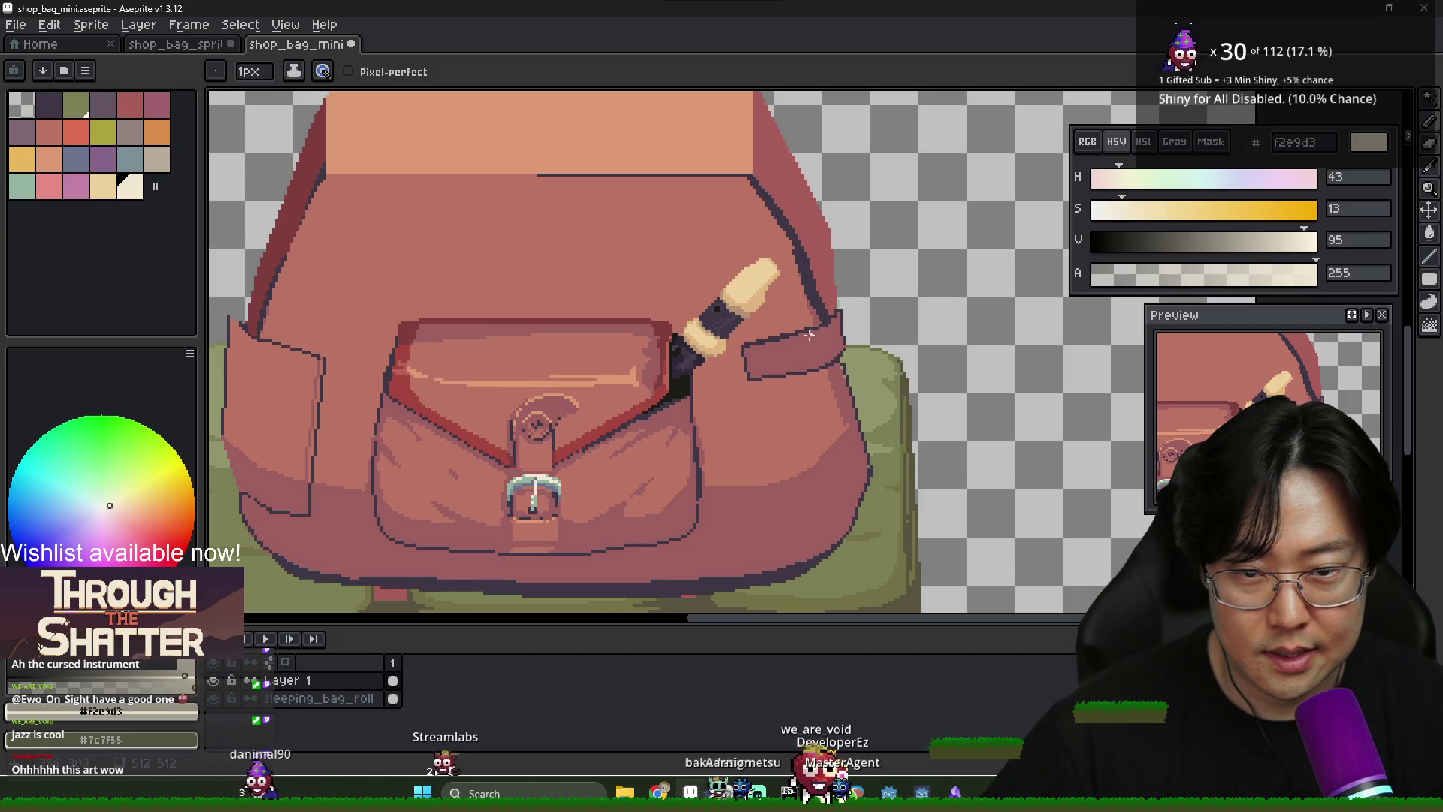
key("alt+Tab")
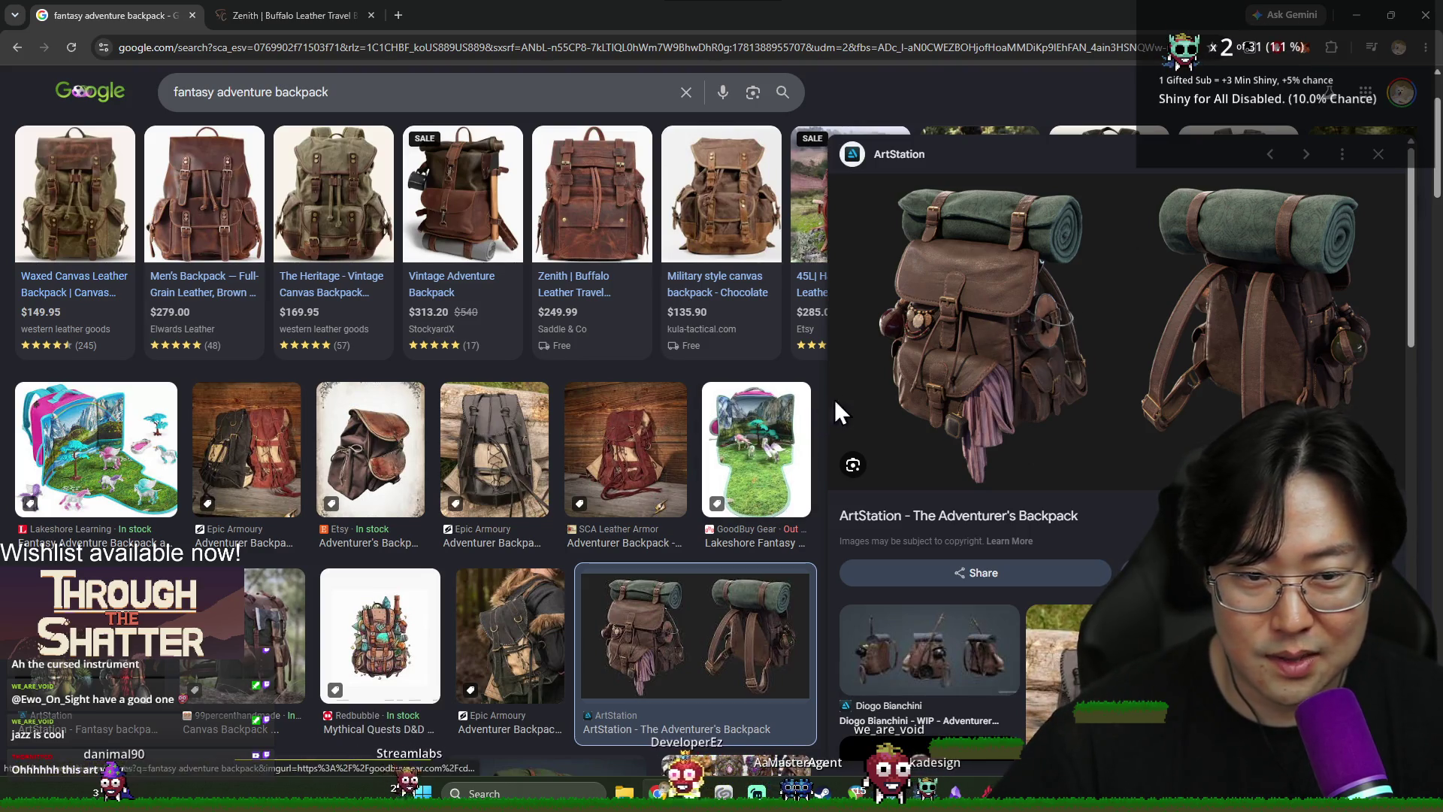
key("alt+Tab")
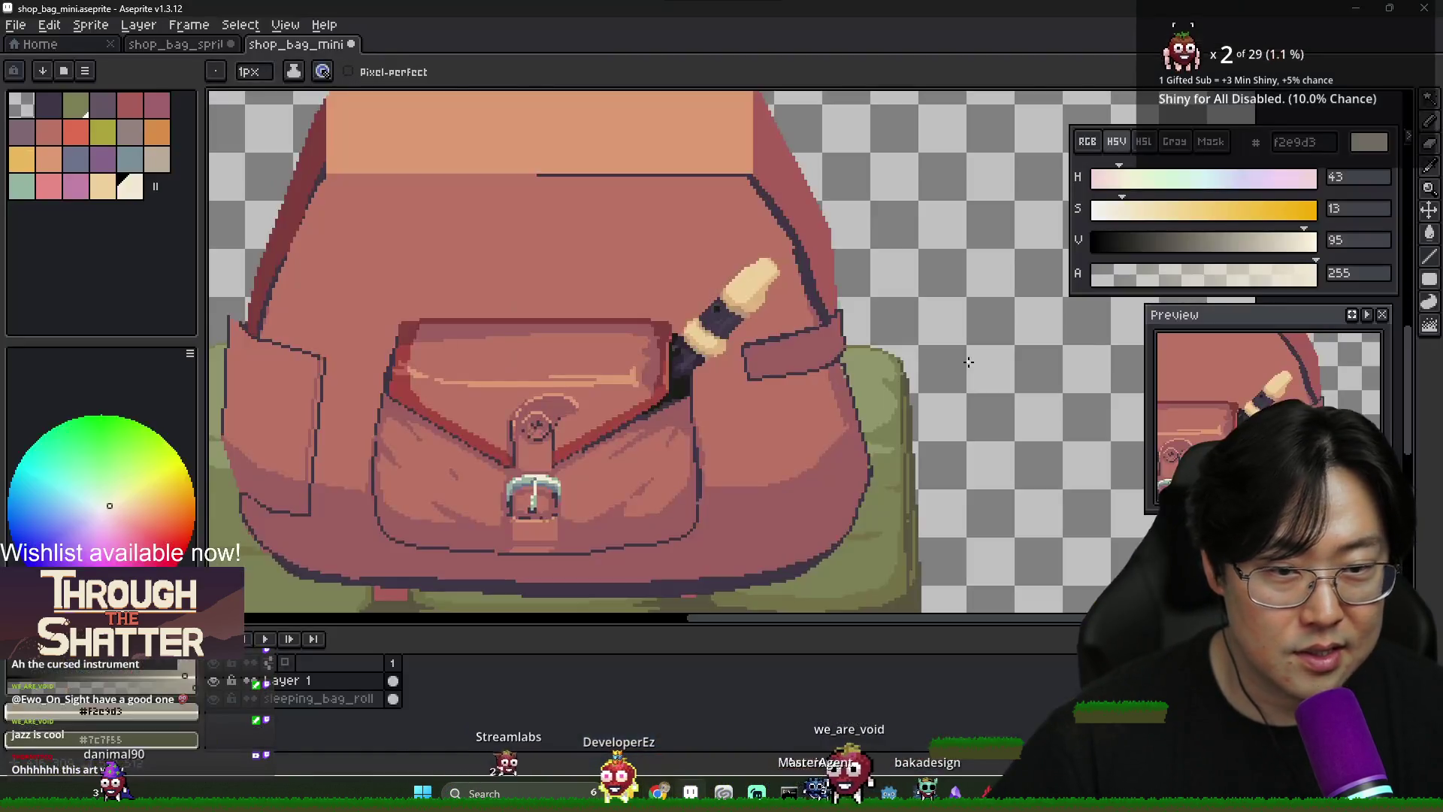
scroll(412, 496, "up", 3)
scroll(412, 496, "down", 2)
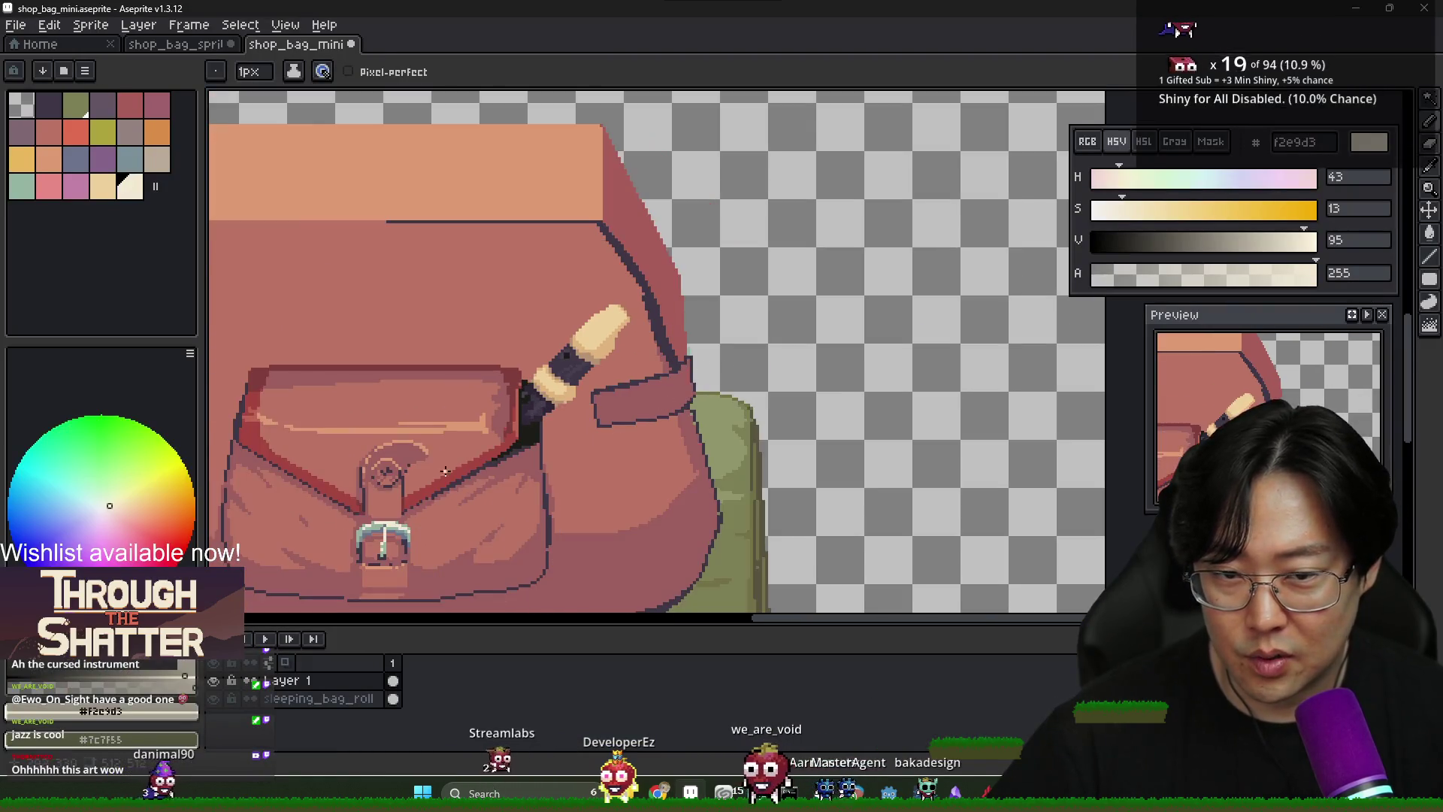
scroll(813, 350, "up", 2)
key("i")
left_click(814, 350)
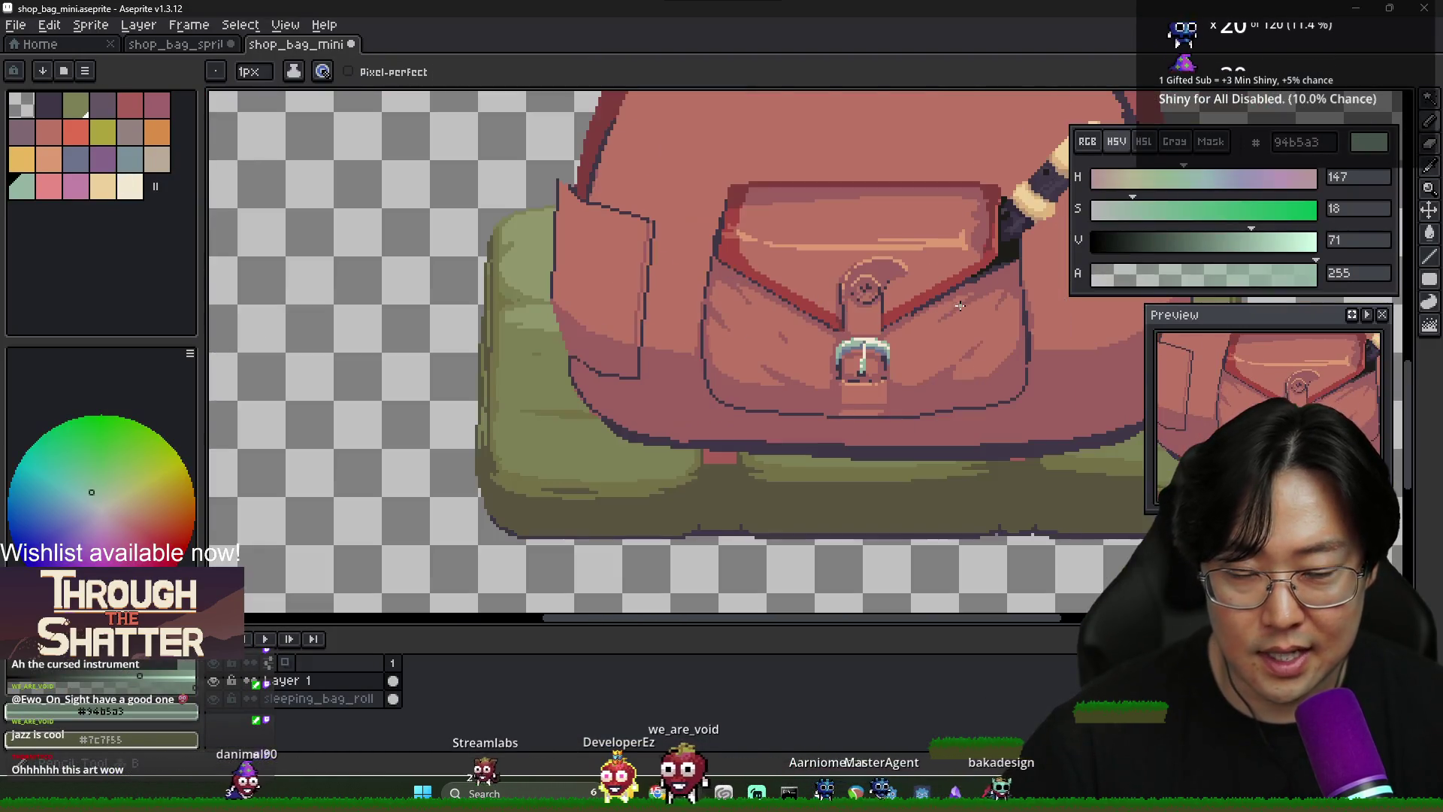
key("b")
scroll(814, 350, "down", 2)
scroll(740, 323, "up", 3)
key("alt+Tab")
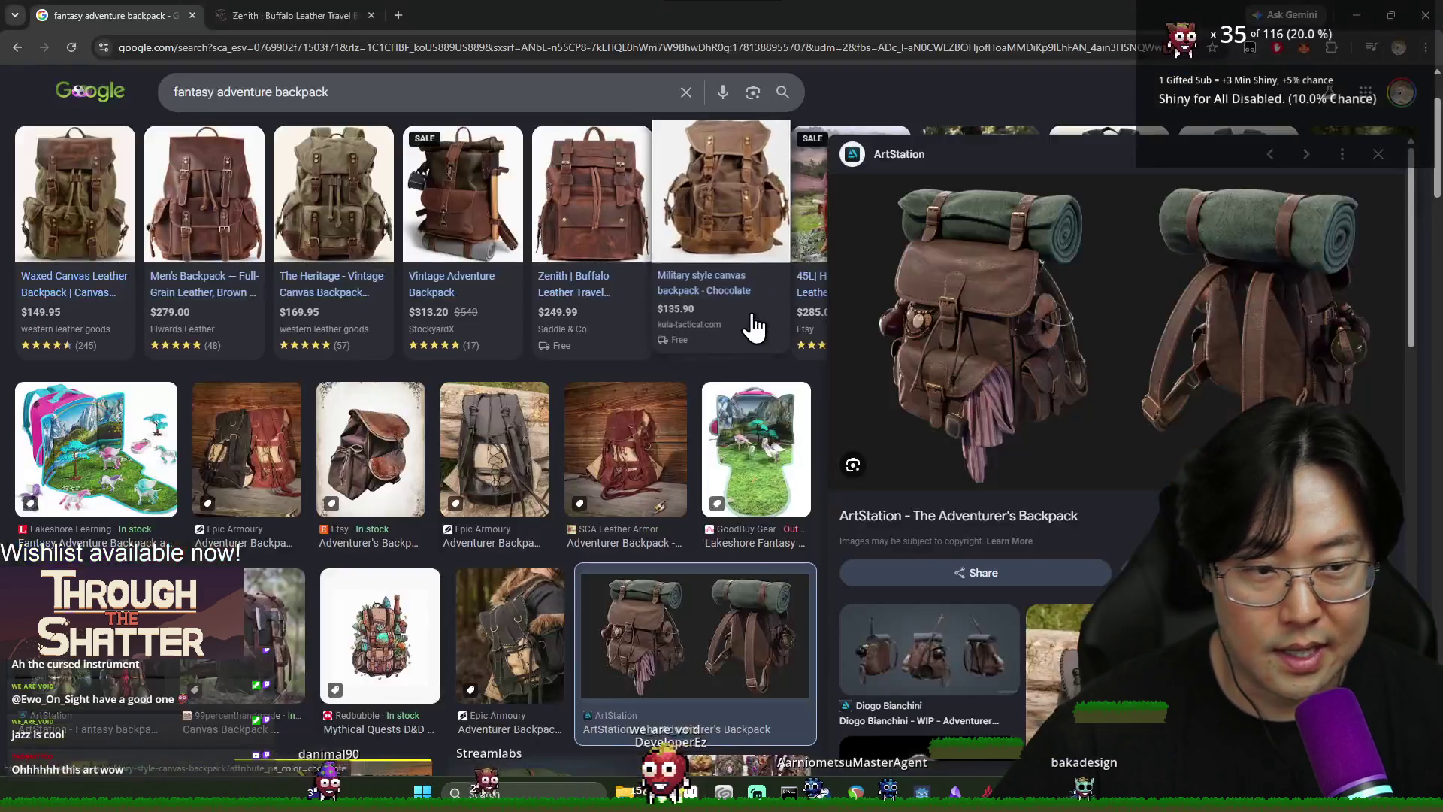
key("alt+Tab")
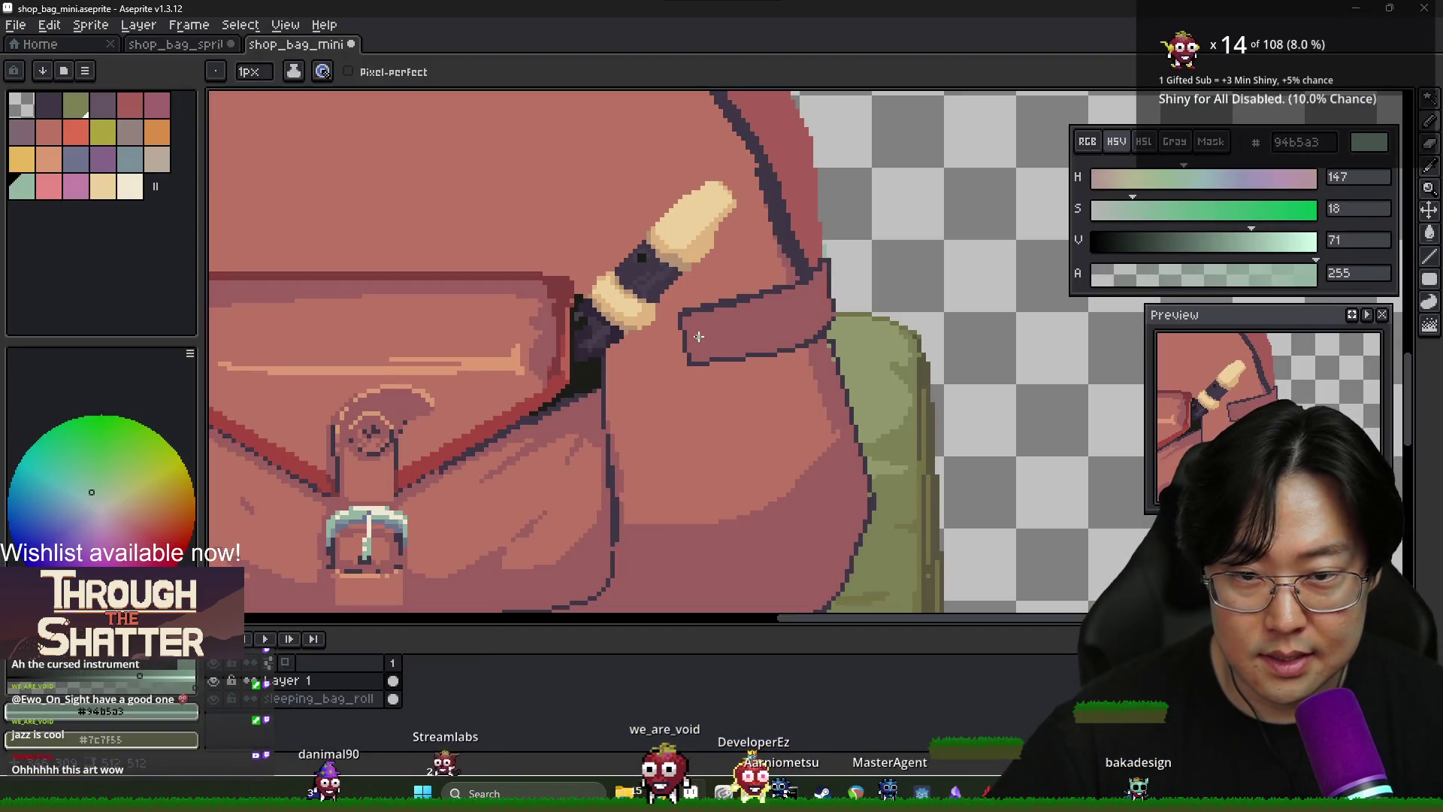
Start a teal 94b5a3 buckle outline on the right-side strap, re-sampling the teal
mouse_move(756, 288)
left_mouse_down()
mouse_move(748, 352)
mouse_move(772, 318)
left_mouse_up()
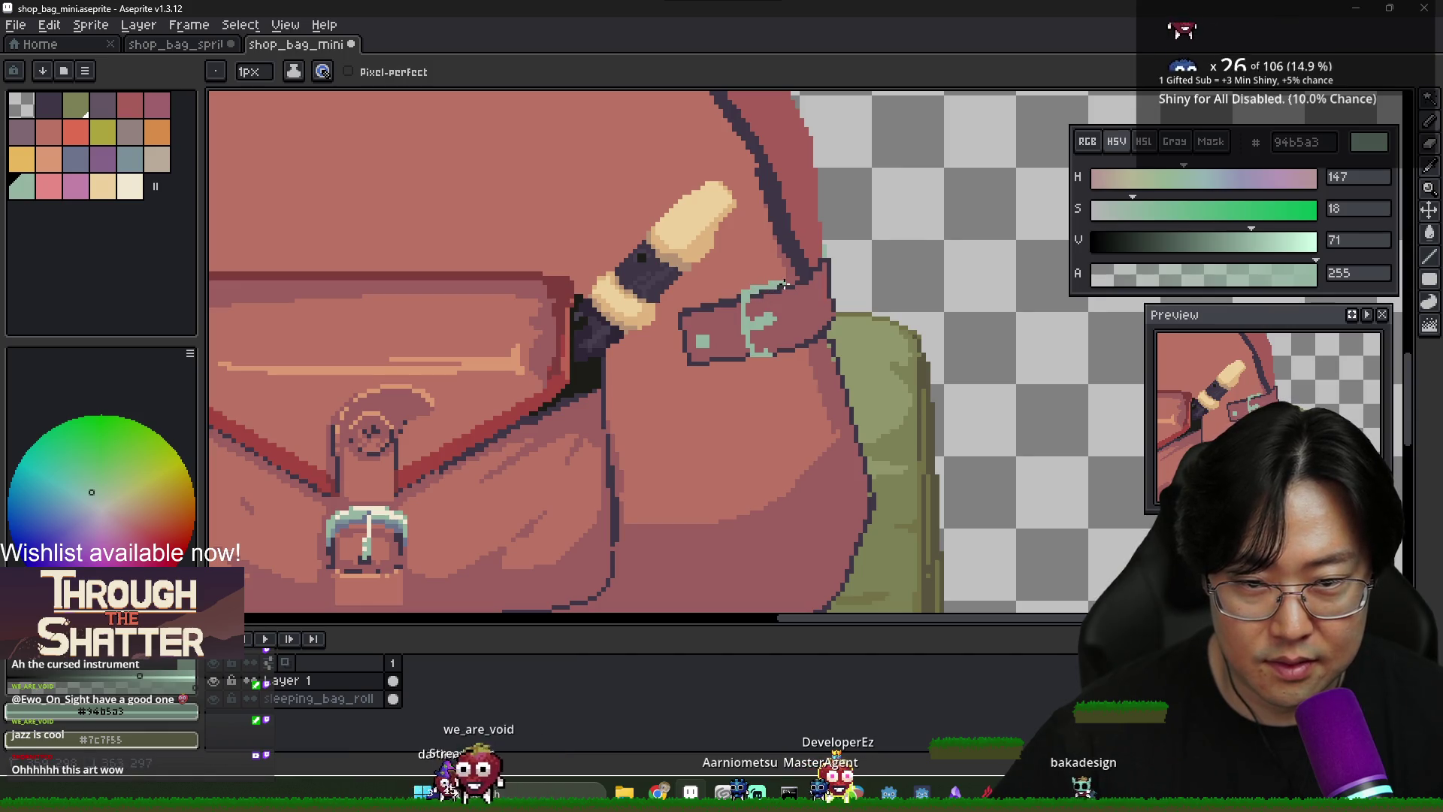
left_click(797, 325, "alt")
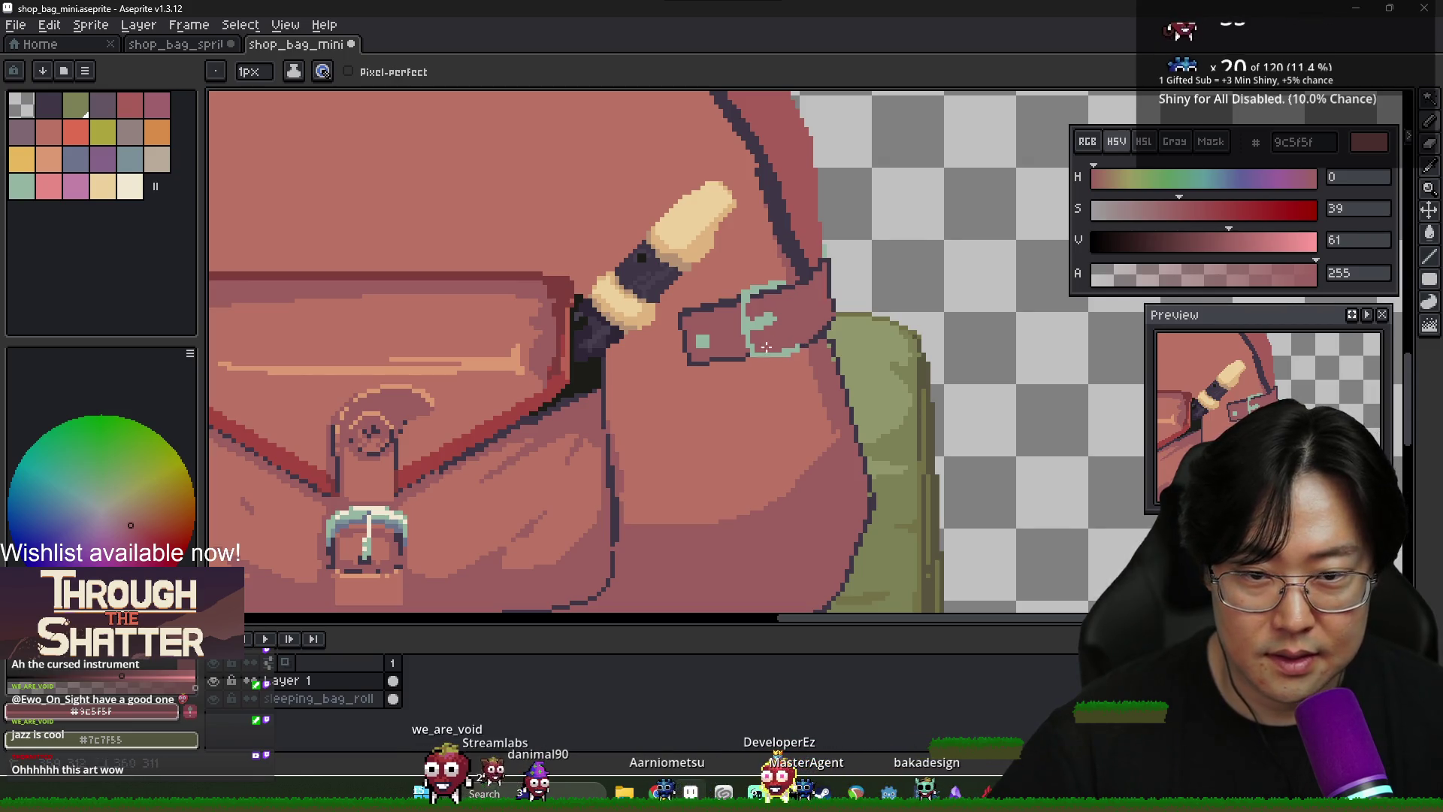
left_click(671, 316, "alt")
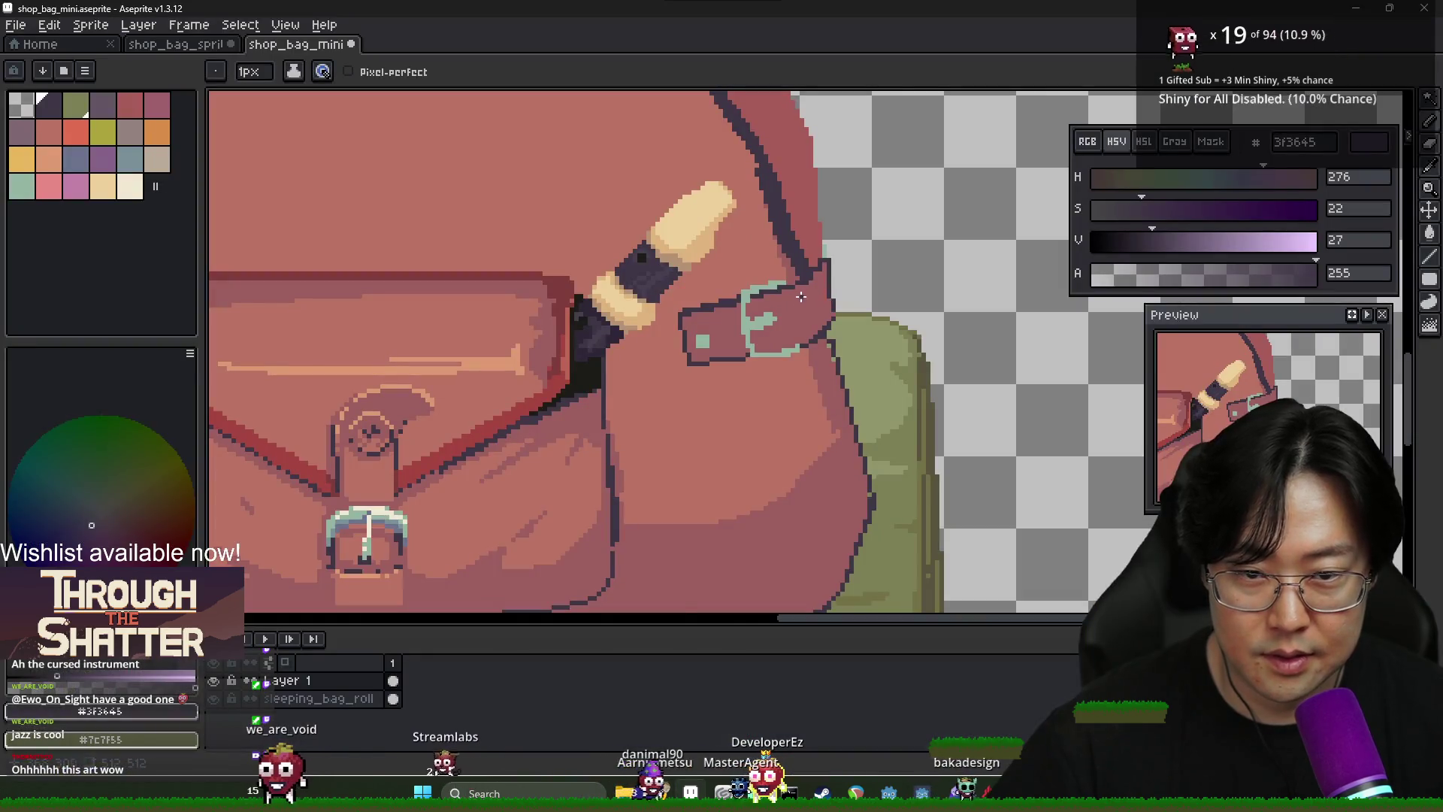
left_click(801, 297, "alt")
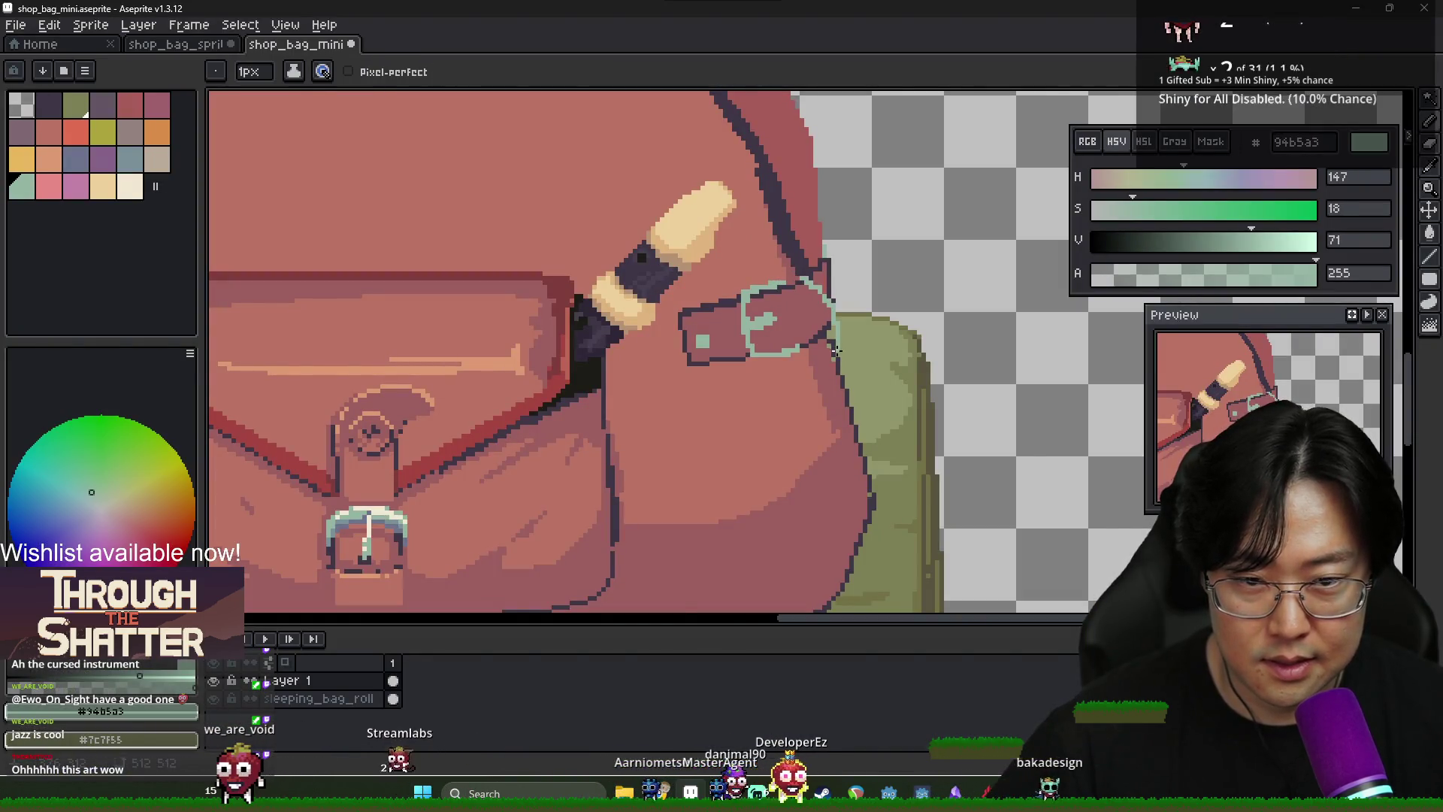
Extend the buckle outline downward and undo a stray teal line hanging below it
left_click_drag(816, 364, 835, 347)
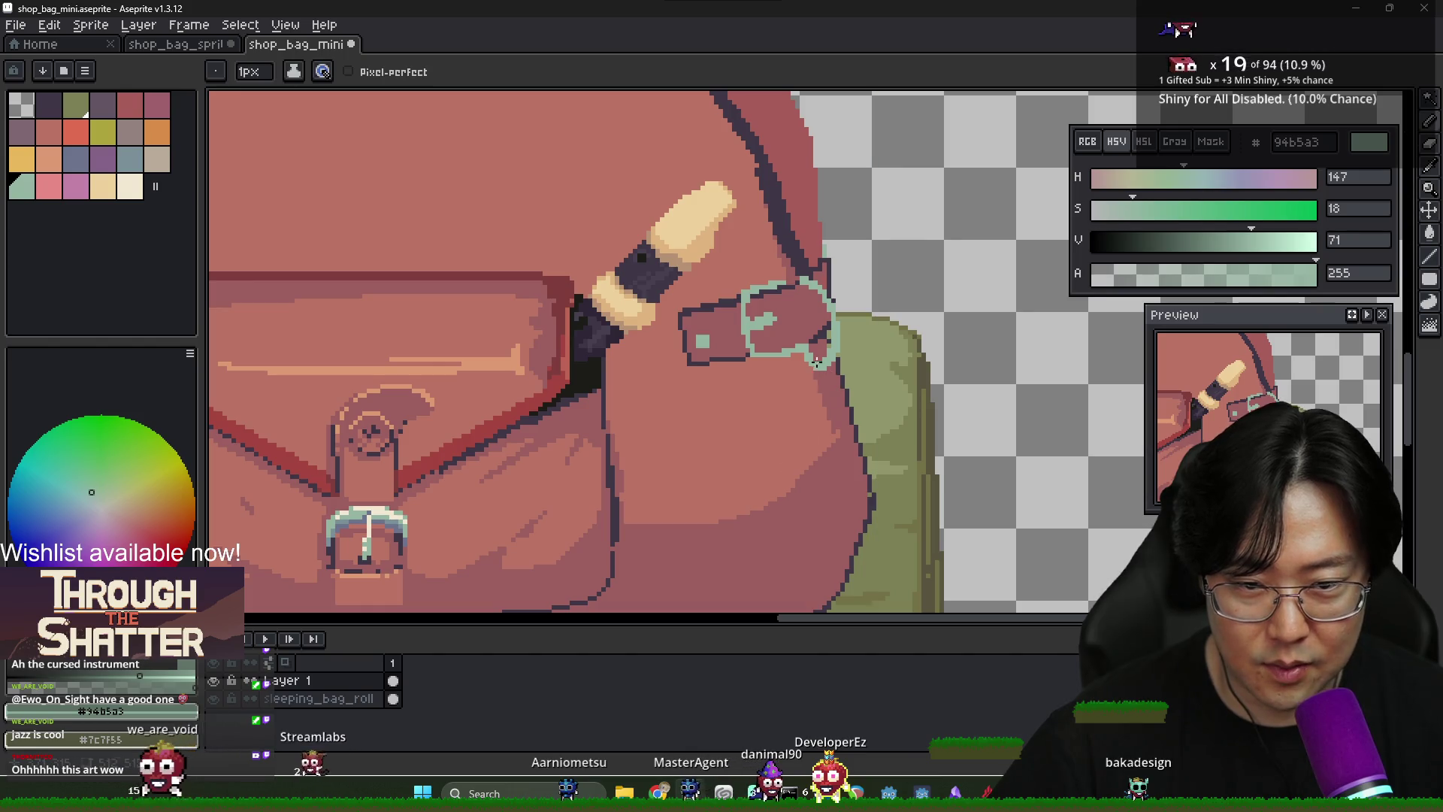
left_click_drag(815, 377, 789, 475)
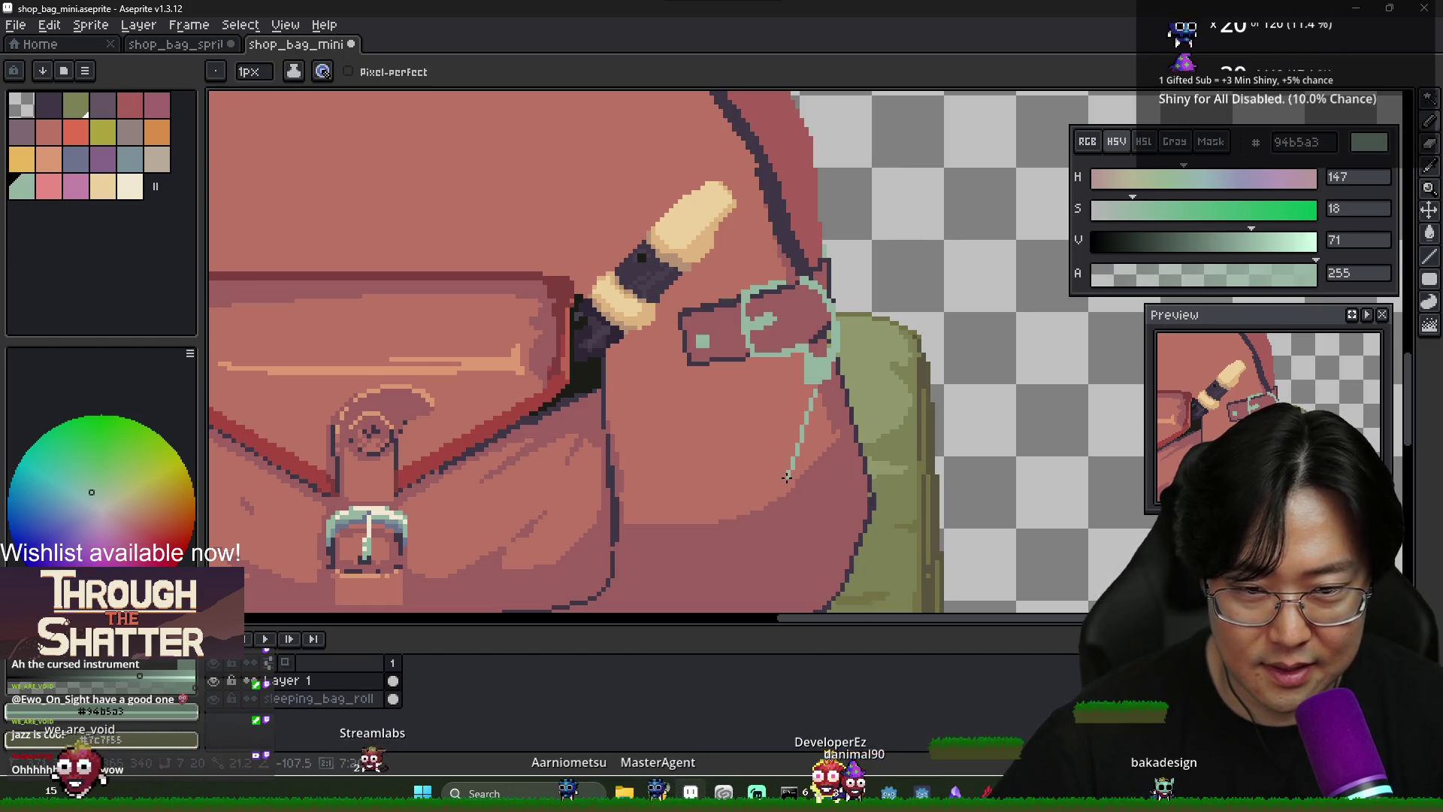
key("ctrl+z")
scroll(819, 421, "down", 1)
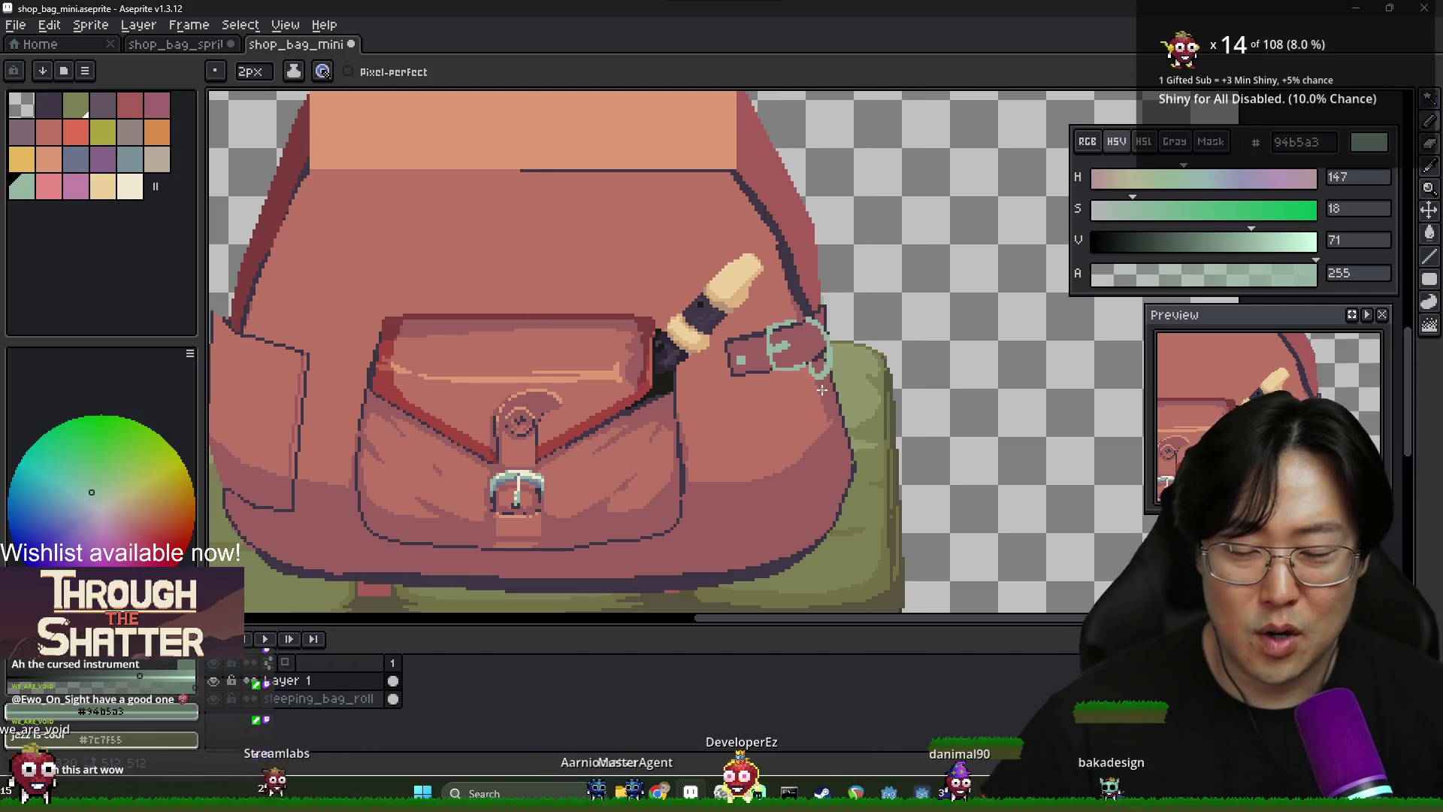
scroll(823, 369, "up", 3)
scroll(822, 368, "down", 4)
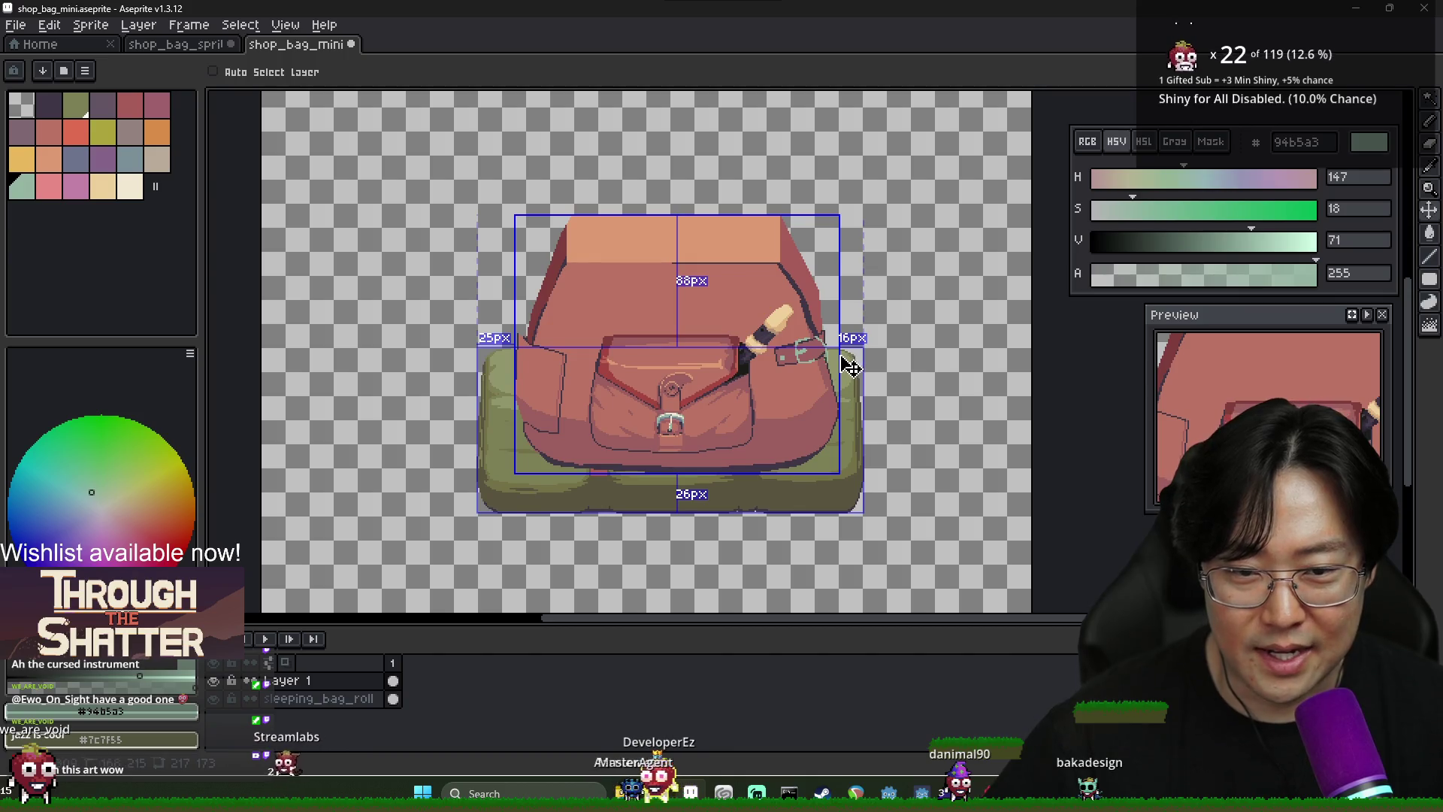
scroll(827, 361, "up", 2)
scroll(827, 359, "down", 2)
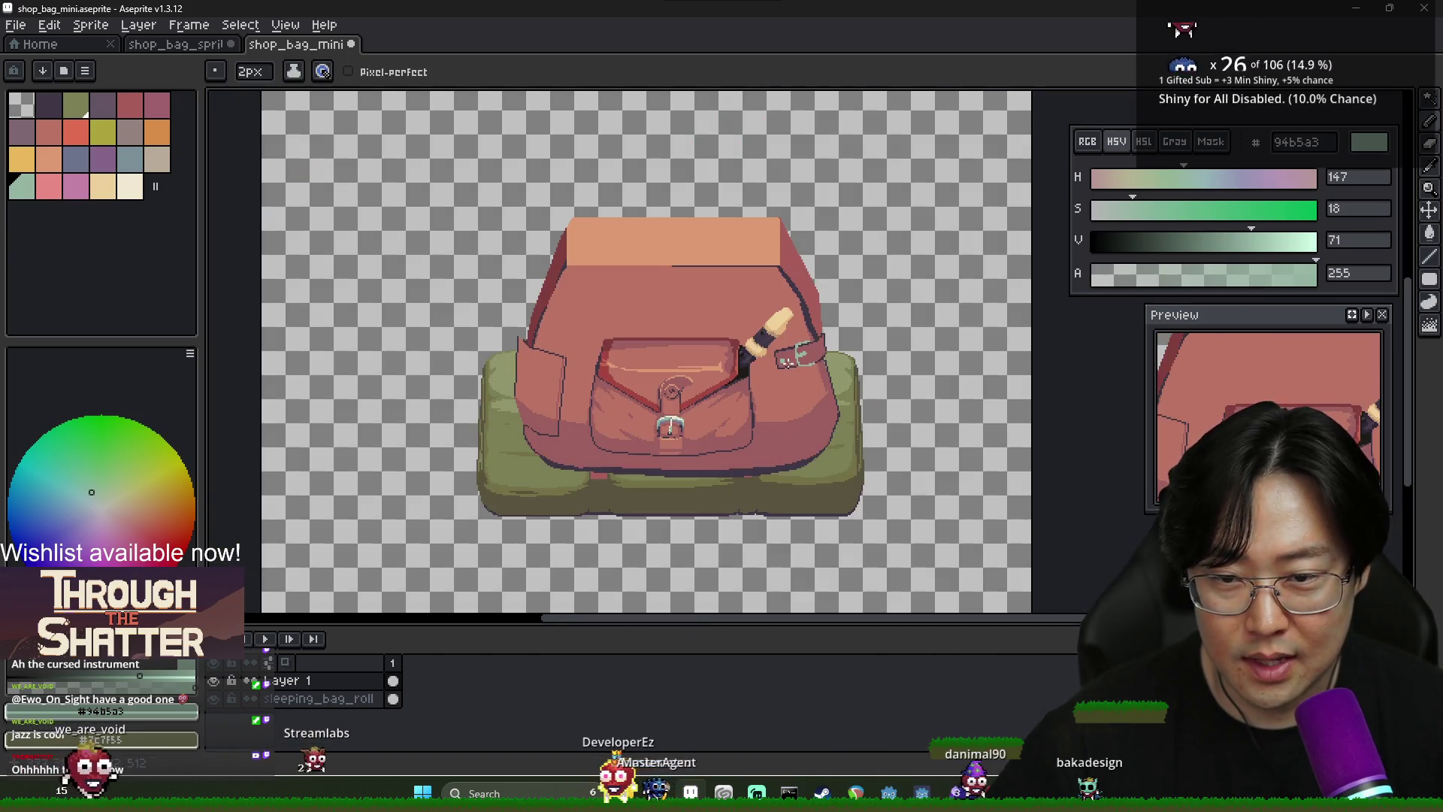
scroll(489, 364, "up", 3)
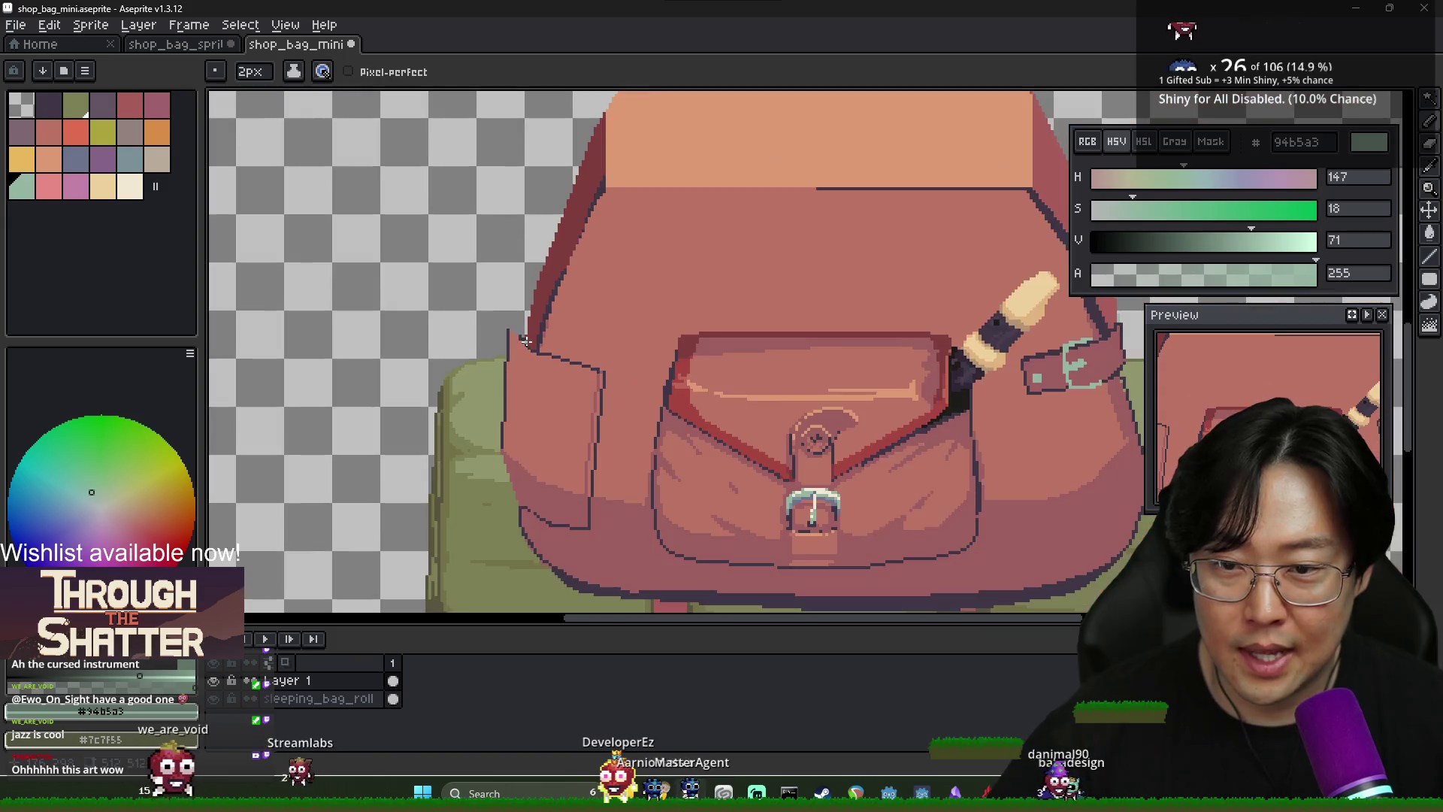
Outline a leaf behind the bag's left side and fill it with pale green
left_click_drag(483, 235, 412, 219)
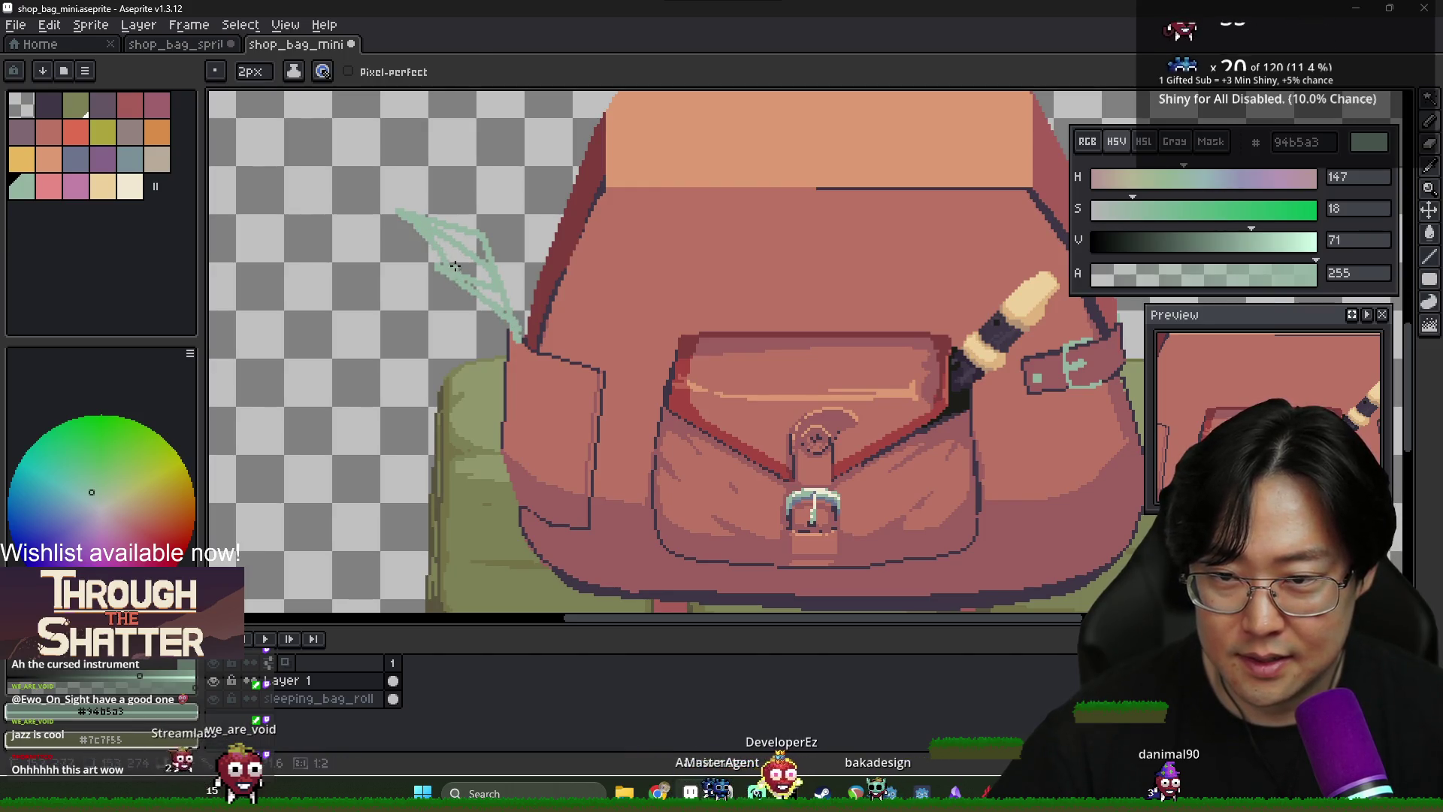
key("g")
left_click(487, 292)
scroll(471, 242, "down", 5)
scroll(516, 349, "up", 6)
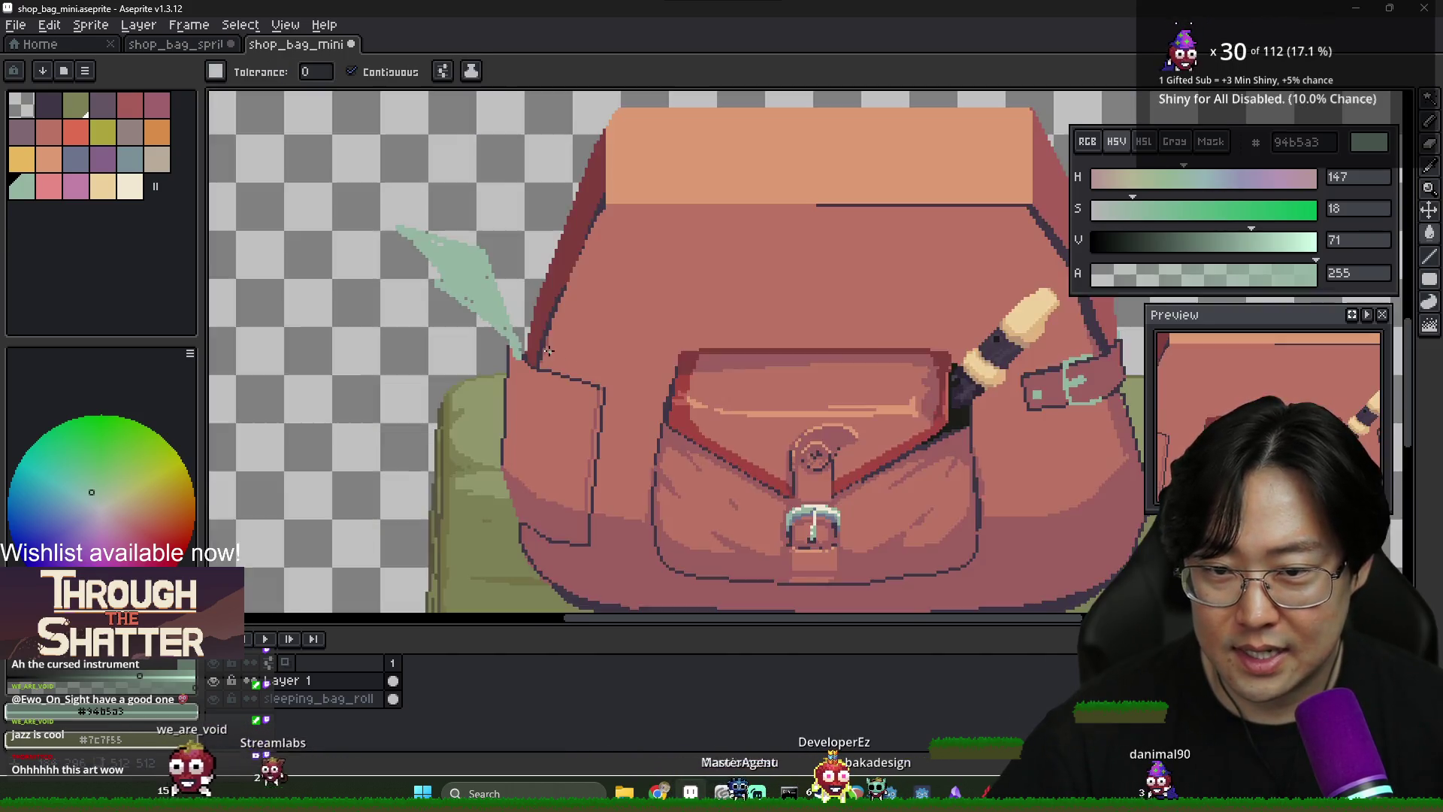
Set a 1px brush in the leaf green and extend the leaf's tip up-left
left_click(519, 361, "alt")
key("b")
left_click_drag(251, 71, 239, 72)
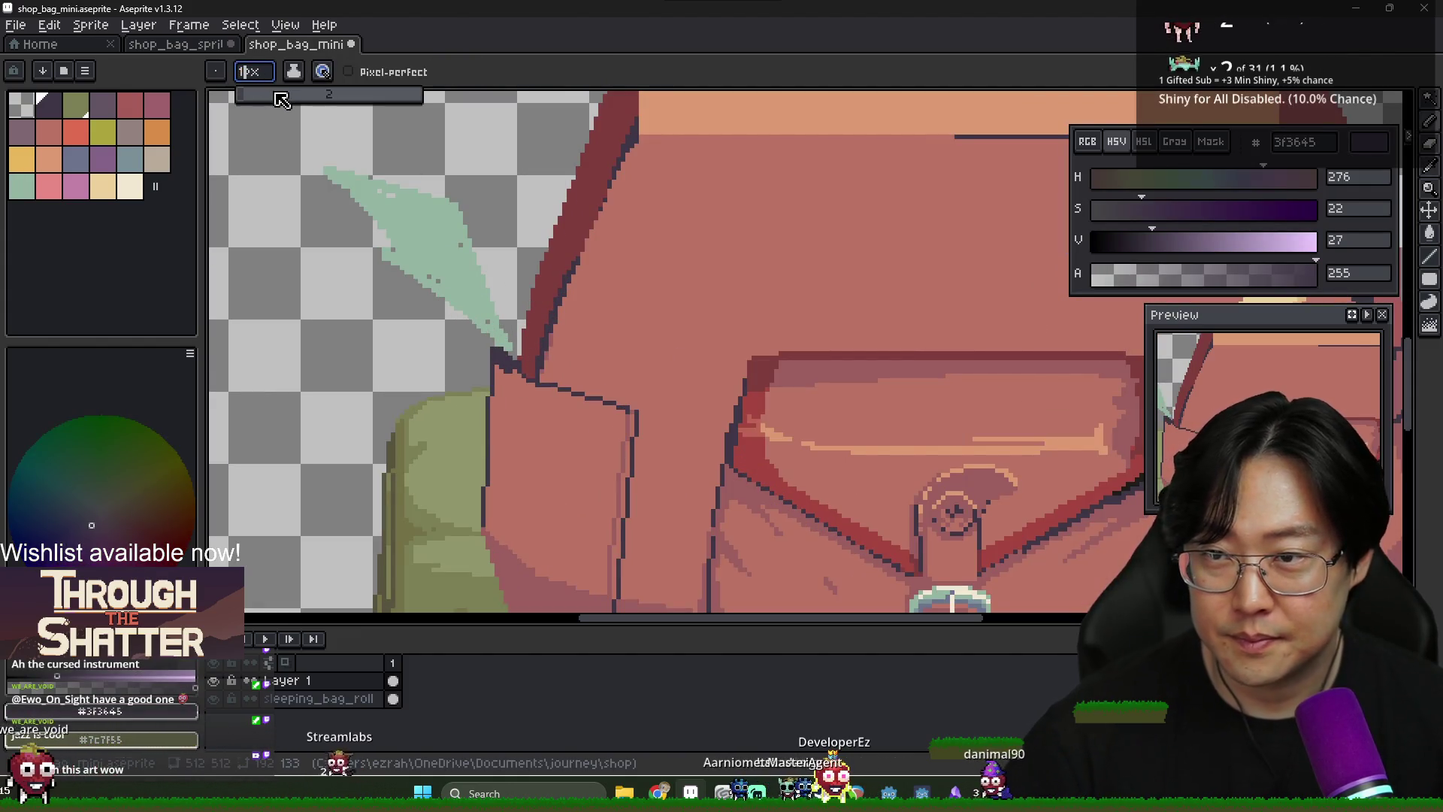
left_click(508, 373, "alt")
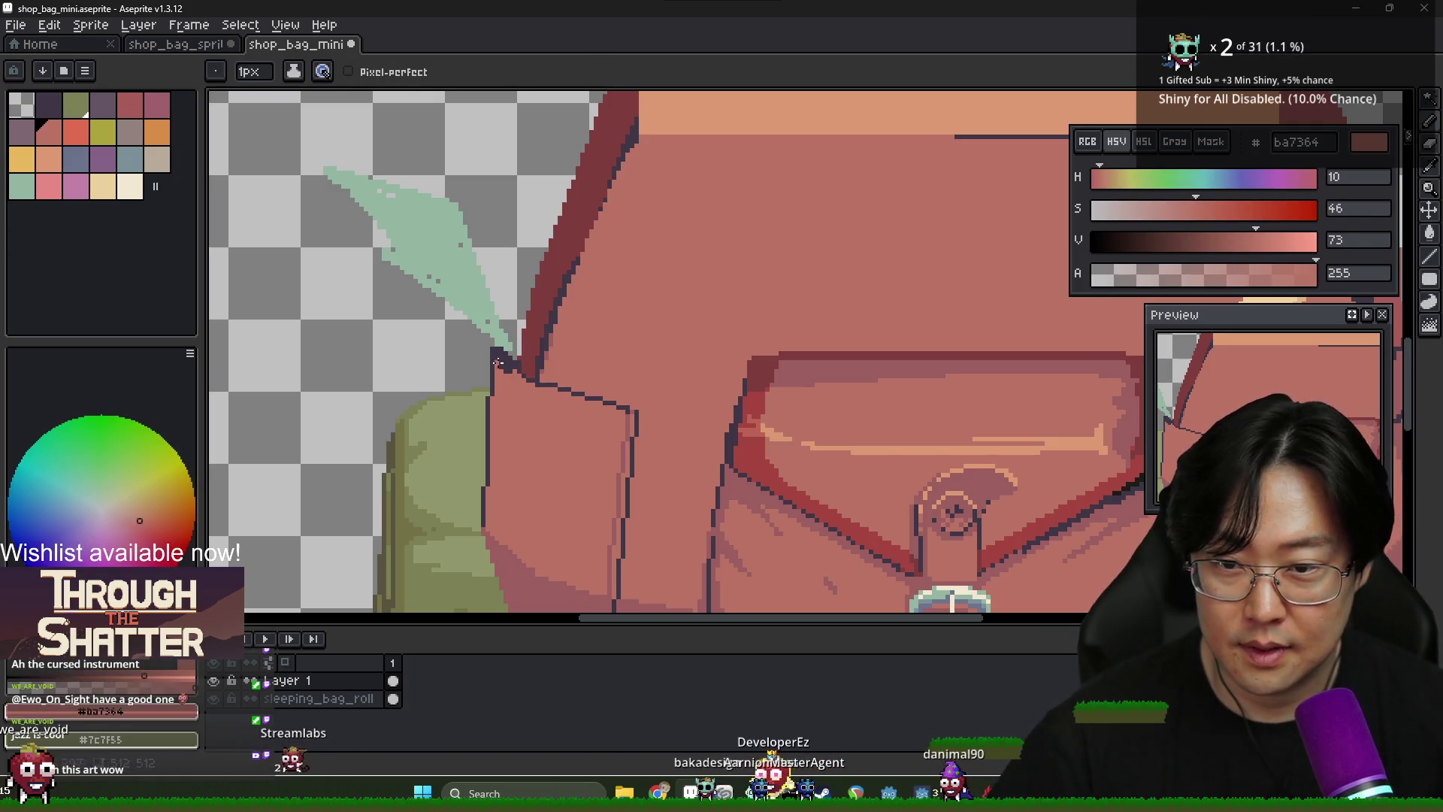
left_click(516, 363, "alt")
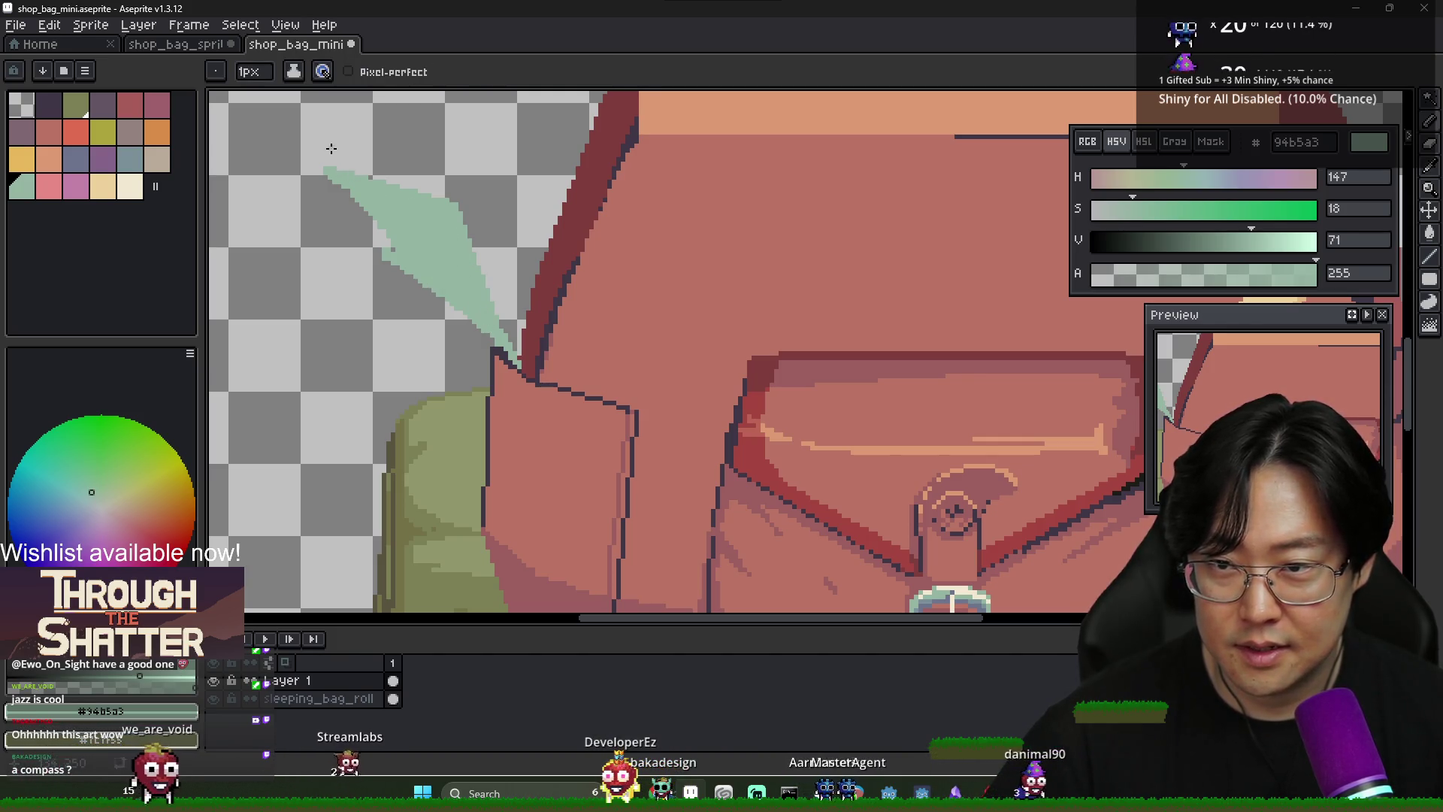
left_click_drag(332, 148, 362, 166)
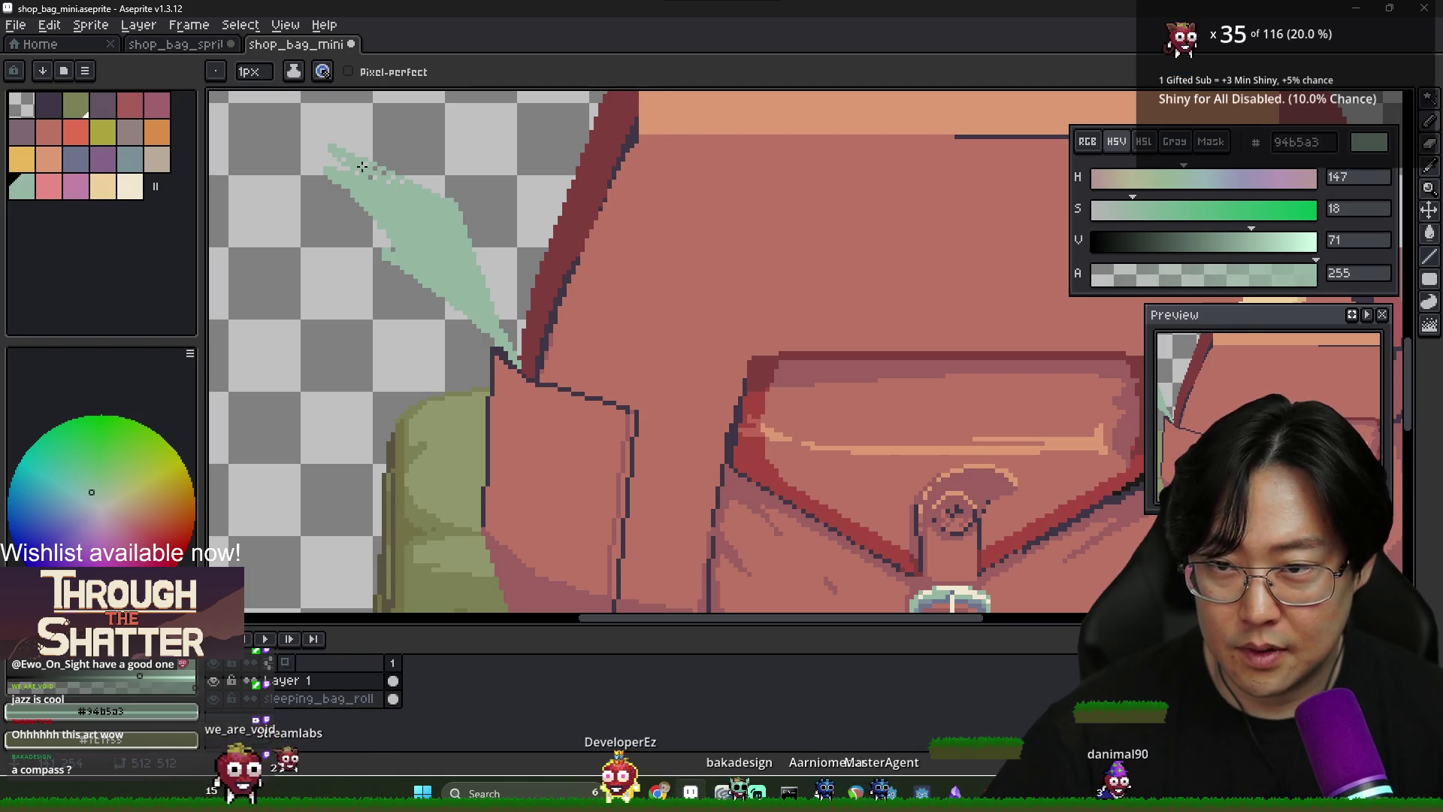
Zoom to inspect the leaf, sampling the dark outline and then the mint colour again
scroll(451, 263, "down", 1)
scroll(516, 345, "down", 1)
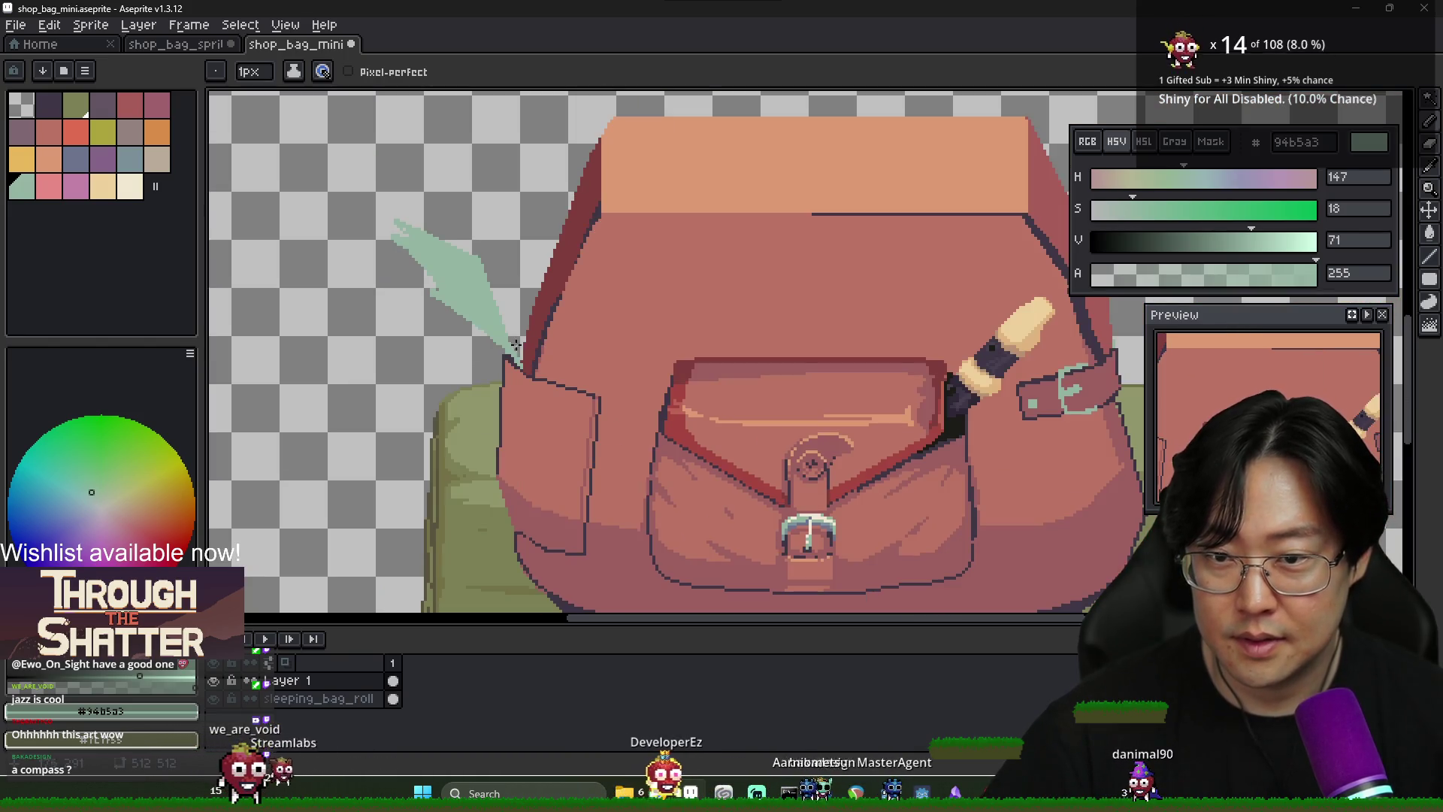
scroll(543, 393, "down", 1)
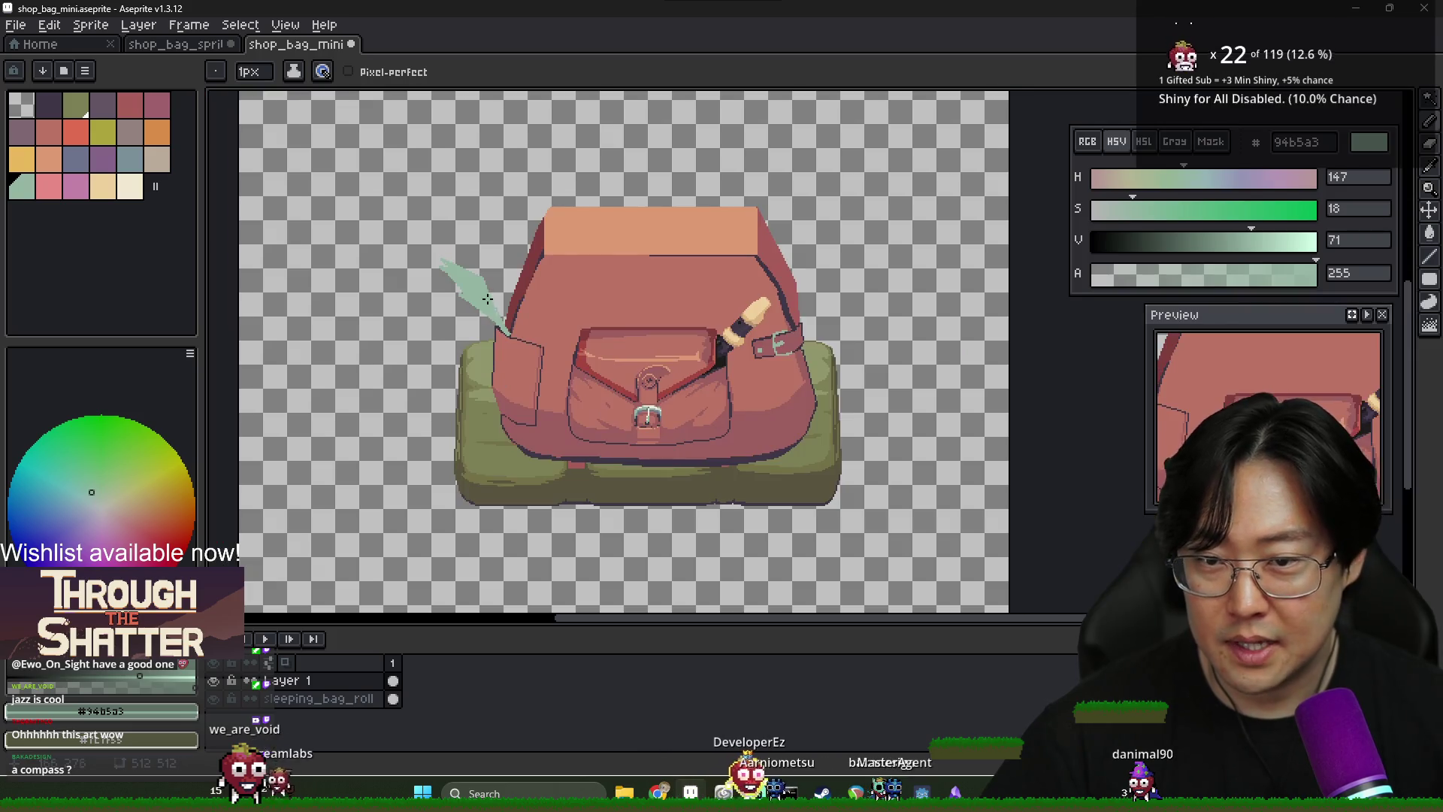
scroll(541, 358, "up", 2)
left_click(548, 332, "alt")
scroll(548, 332, "down", 1)
scroll(515, 290, "up", 1)
scroll(487, 291, "up", 1)
left_click(441, 295, "alt")
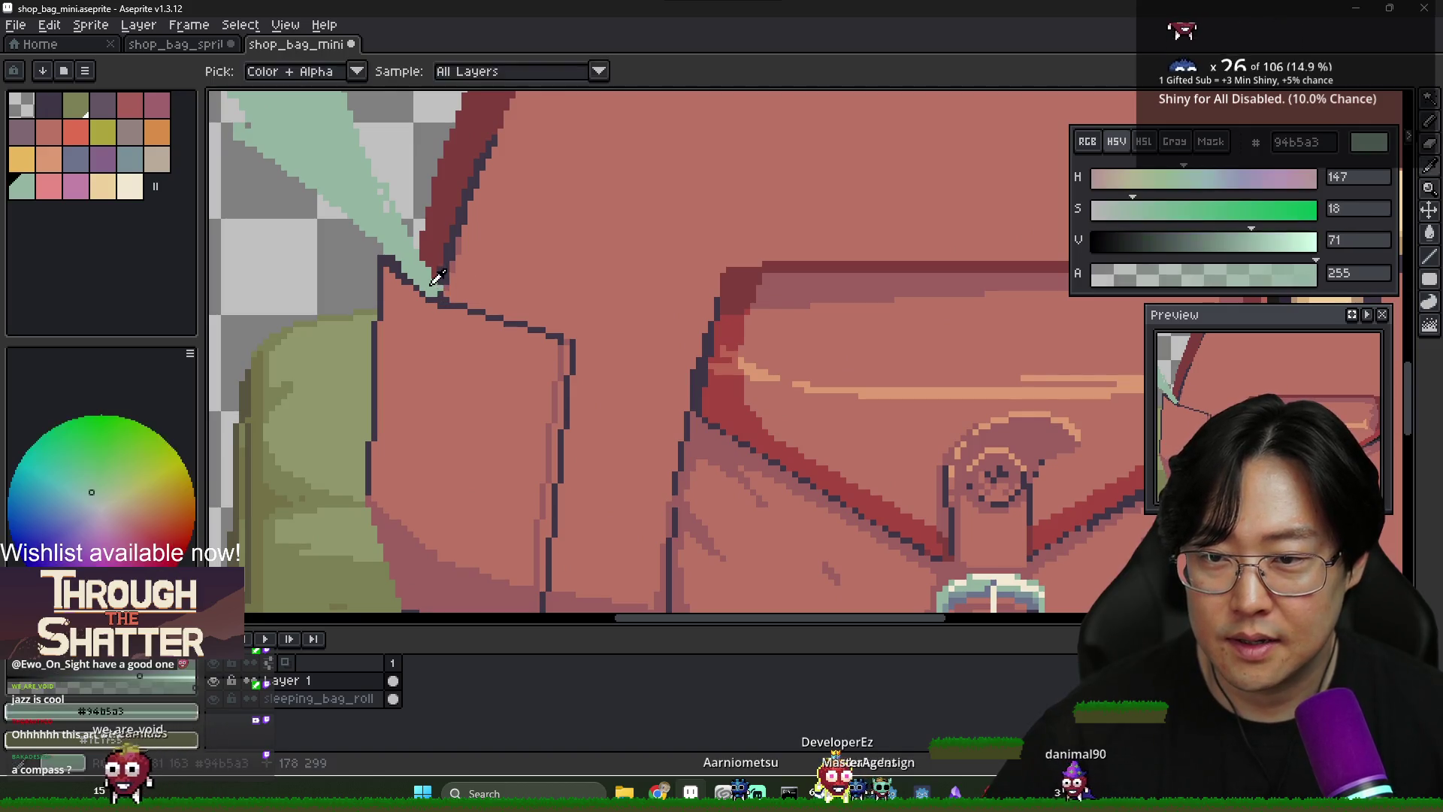
Outline a tan scroll shape beside the leaf and fill it with tan
scroll(438, 278, "down", 1)
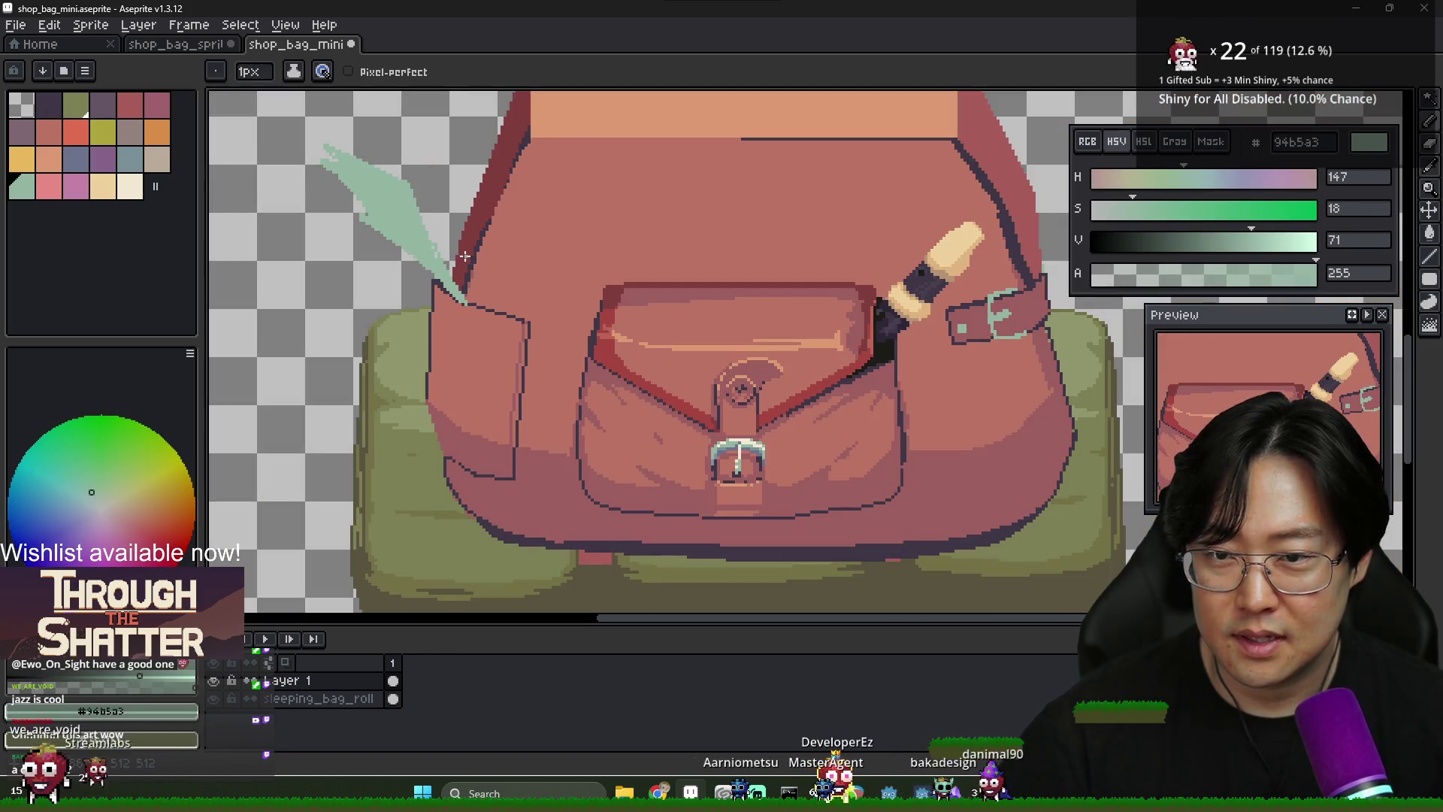
left_click(466, 299, "alt")
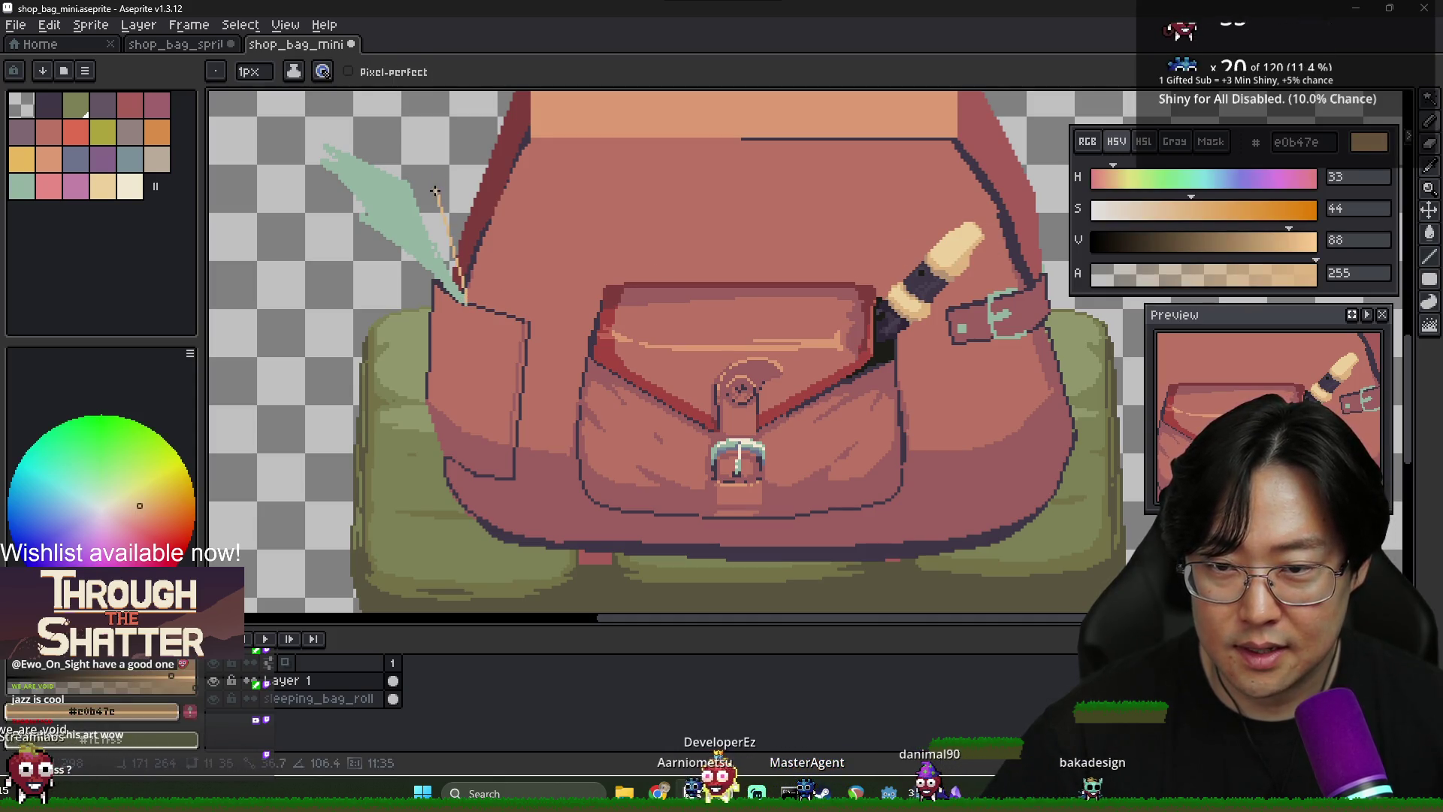
left_click(421, 164, "shift")
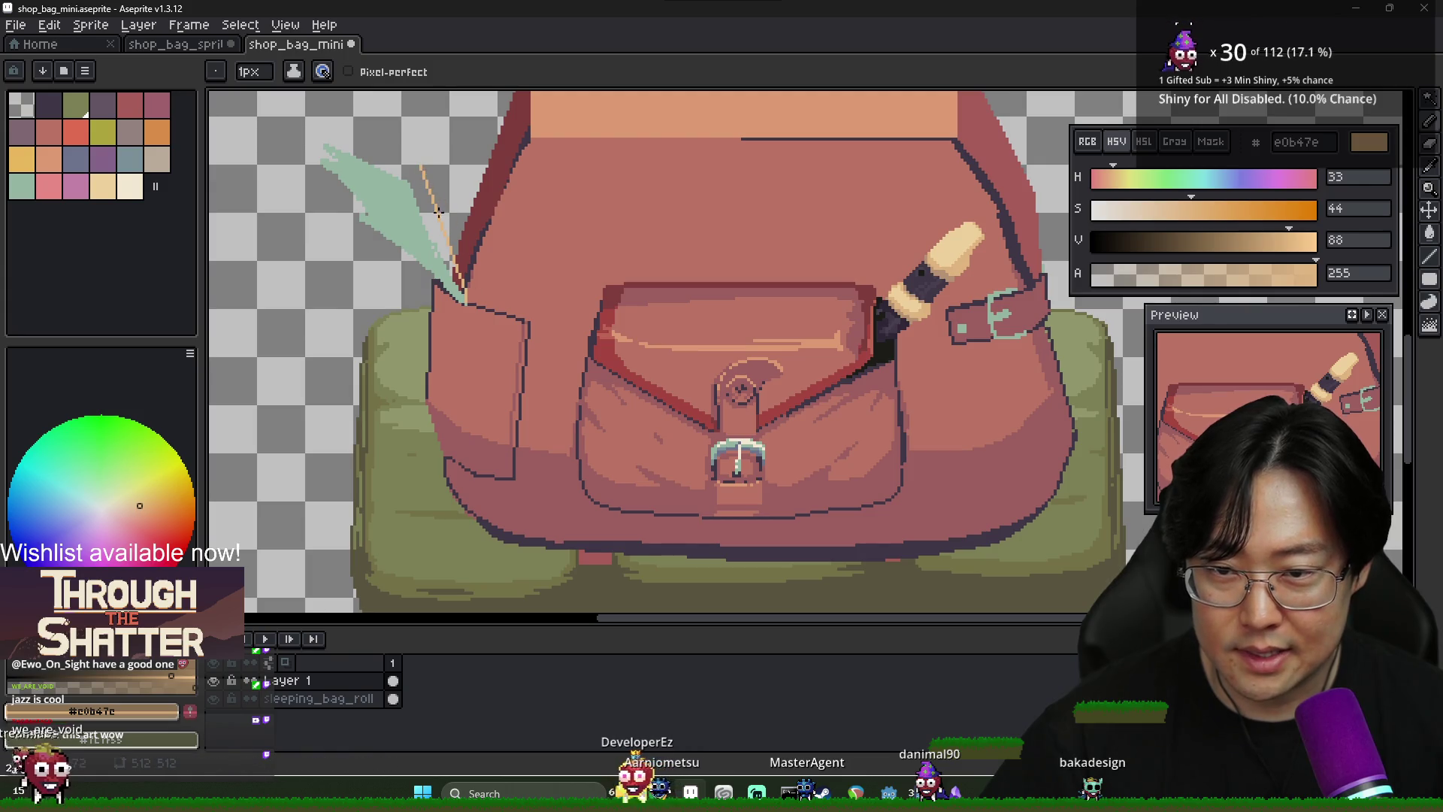
left_click(517, 174, "shift")
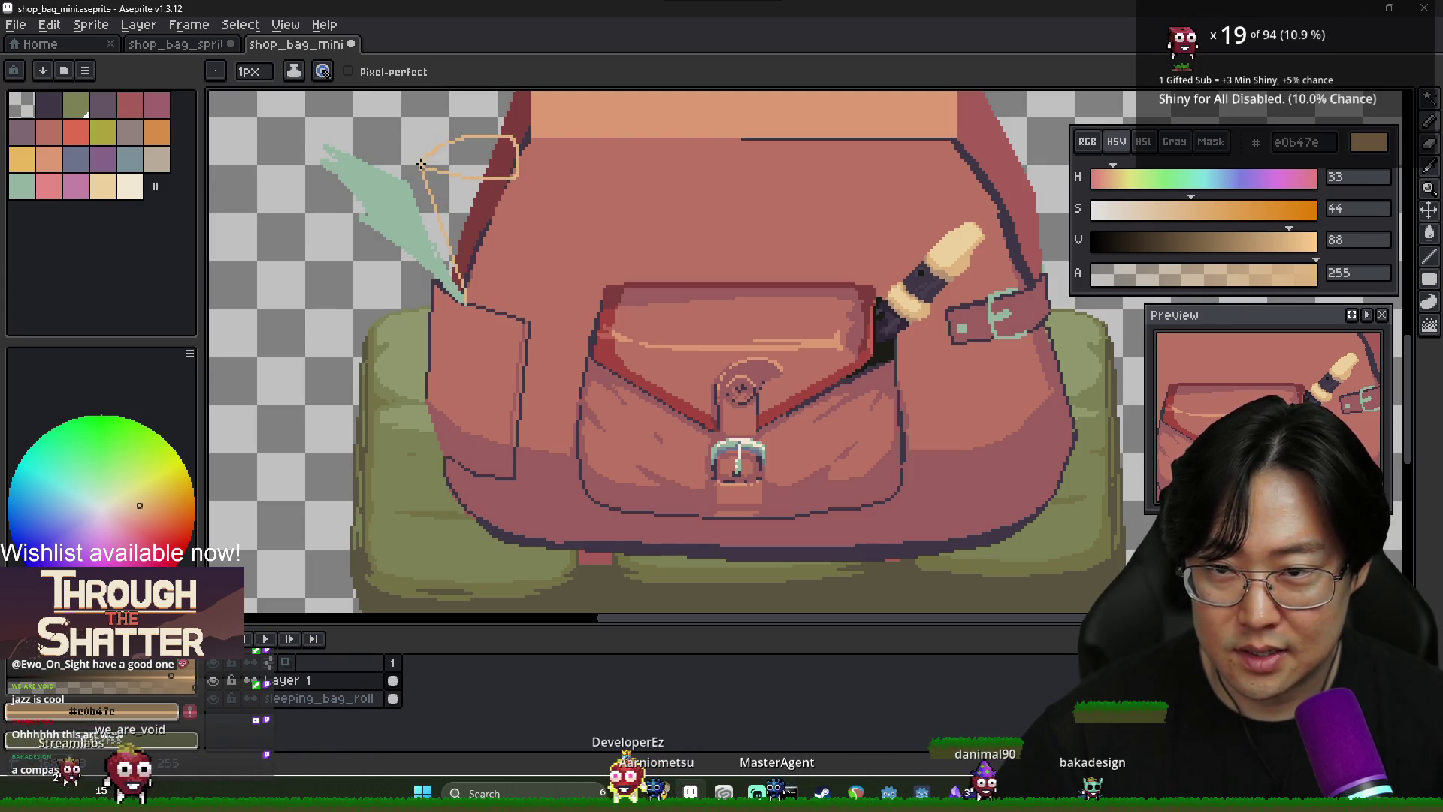
key("g")
left_click(505, 162)
scroll(512, 168, "up", 2)
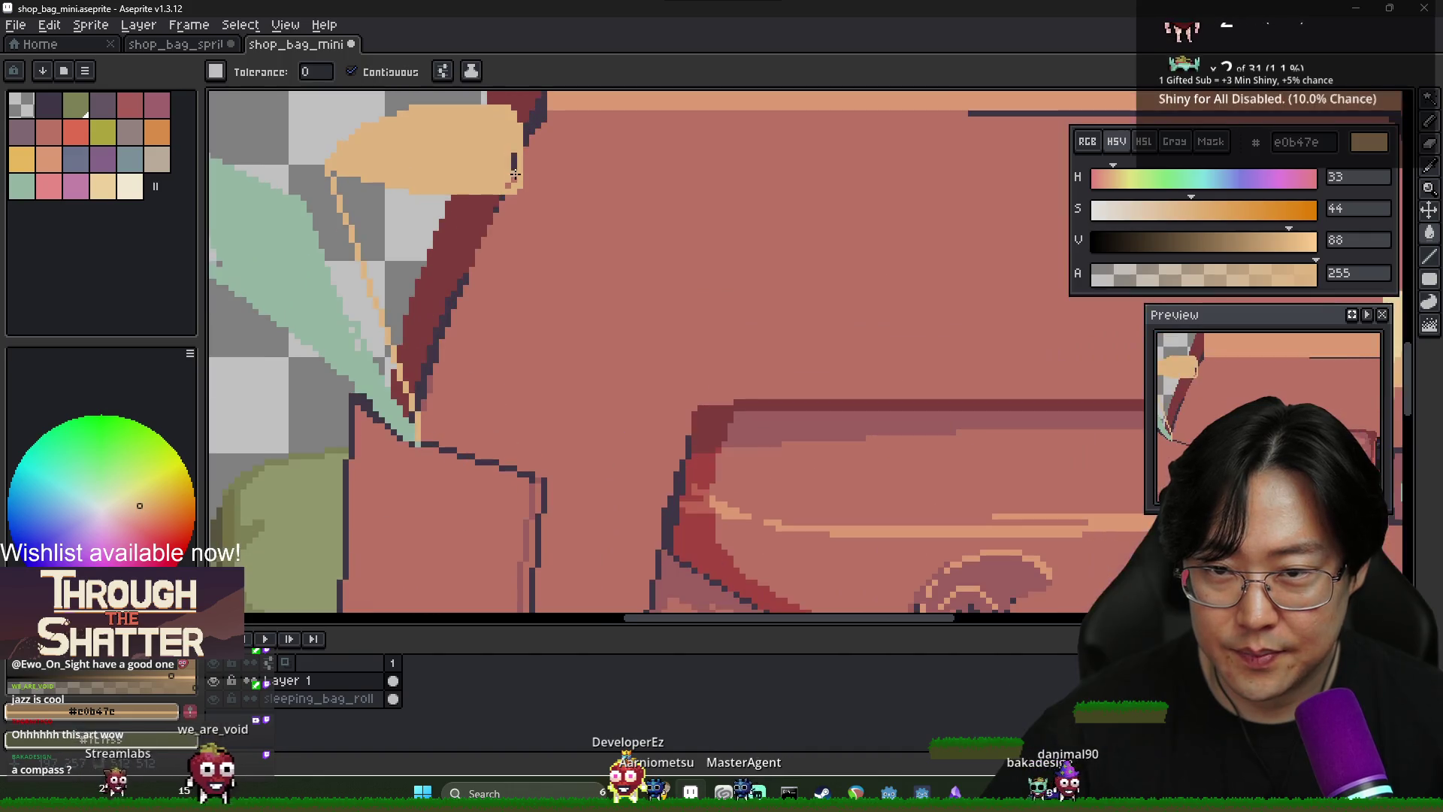
key("b")
left_click_drag(526, 124, 510, 462)
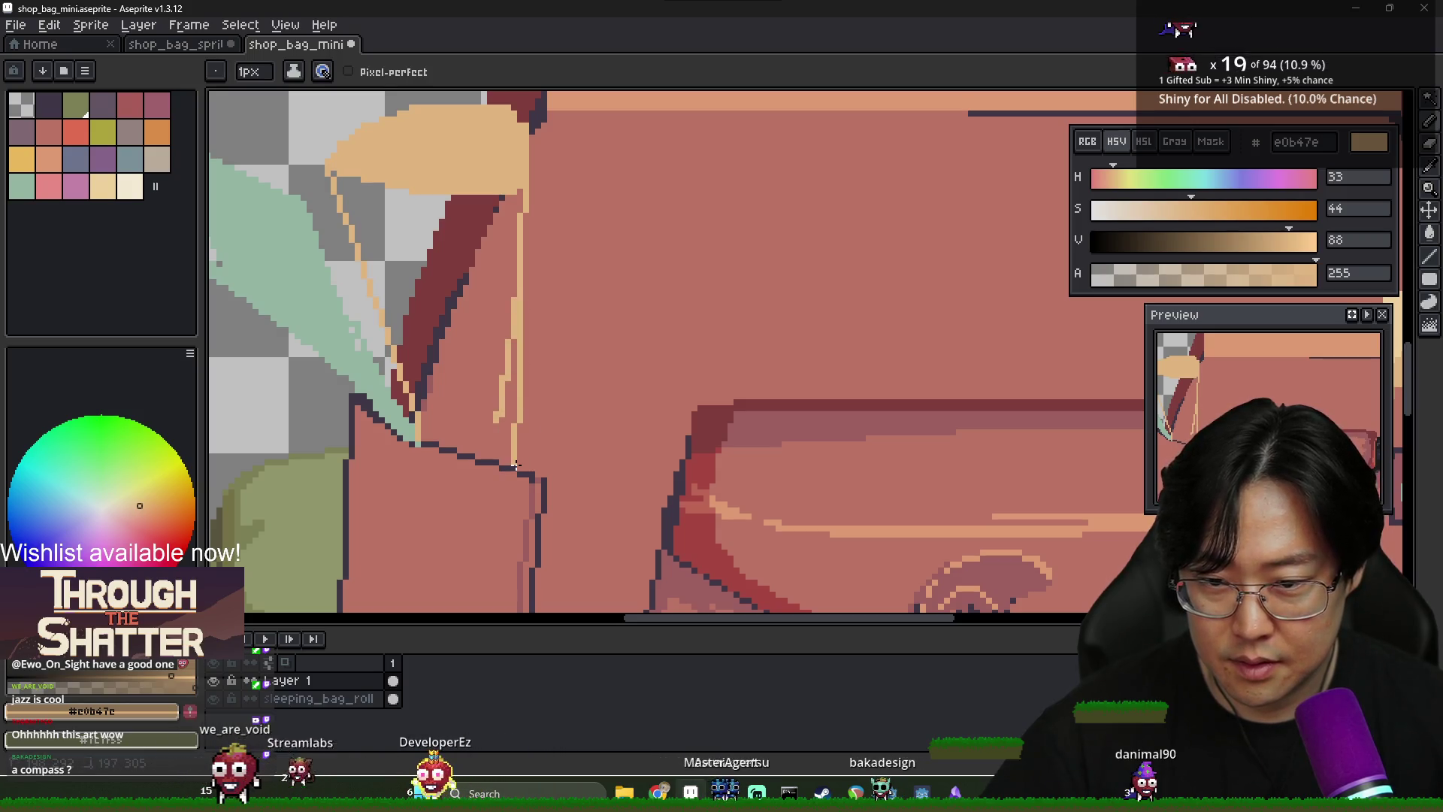
Fill the leftover unpainted stripes and edge pixels inside the scroll with tan
scroll(503, 376, "down", 1)
scroll(503, 376, "down", 1)
scroll(524, 402, "right", 1)
left_click(446, 319)
left_click(380, 278)
left_click(449, 292)
key("b")
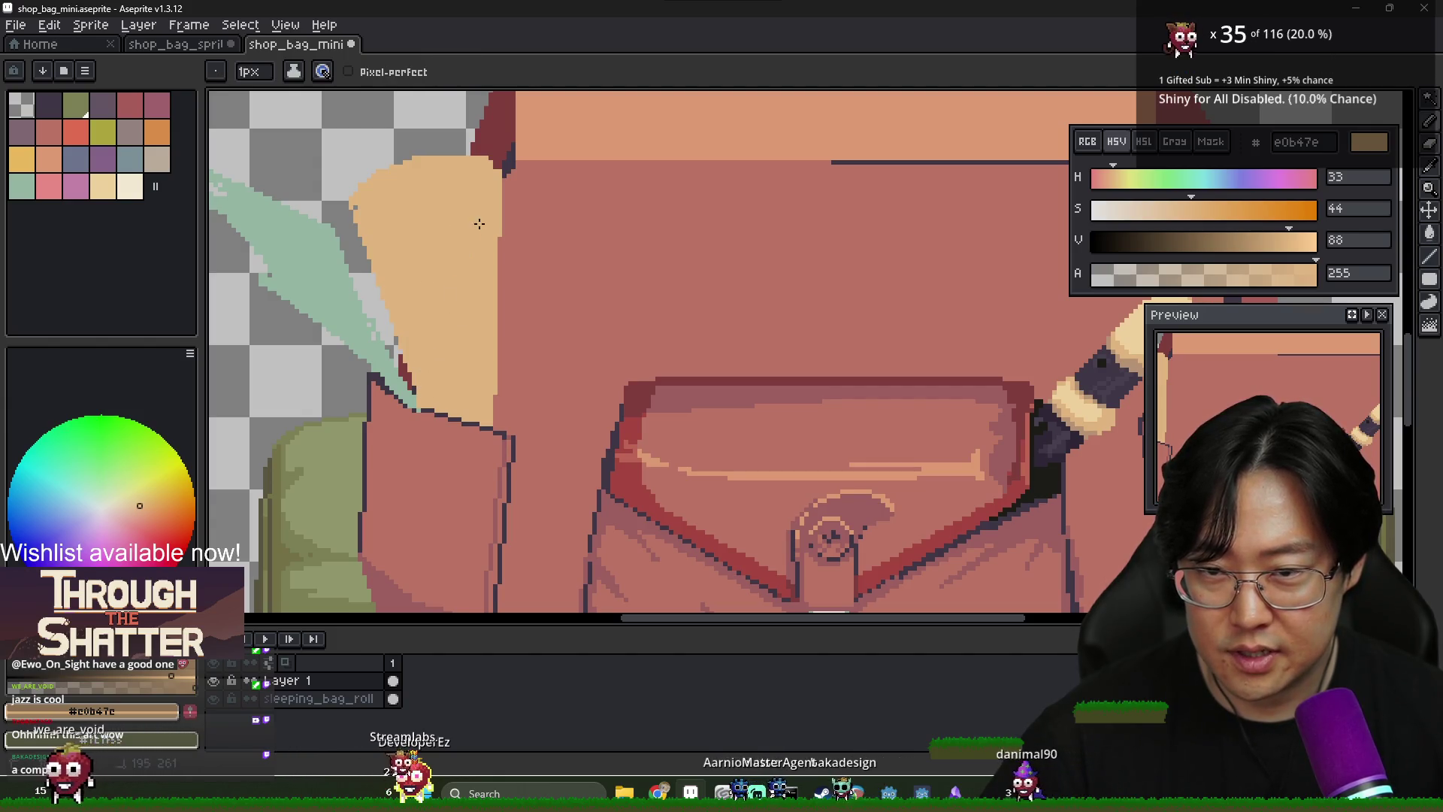
Draw a light cream rim along the scroll's top
scroll(898, 341, "down", 1)
left_click(1064, 330, "alt")
scroll(569, 272, "up", 1)
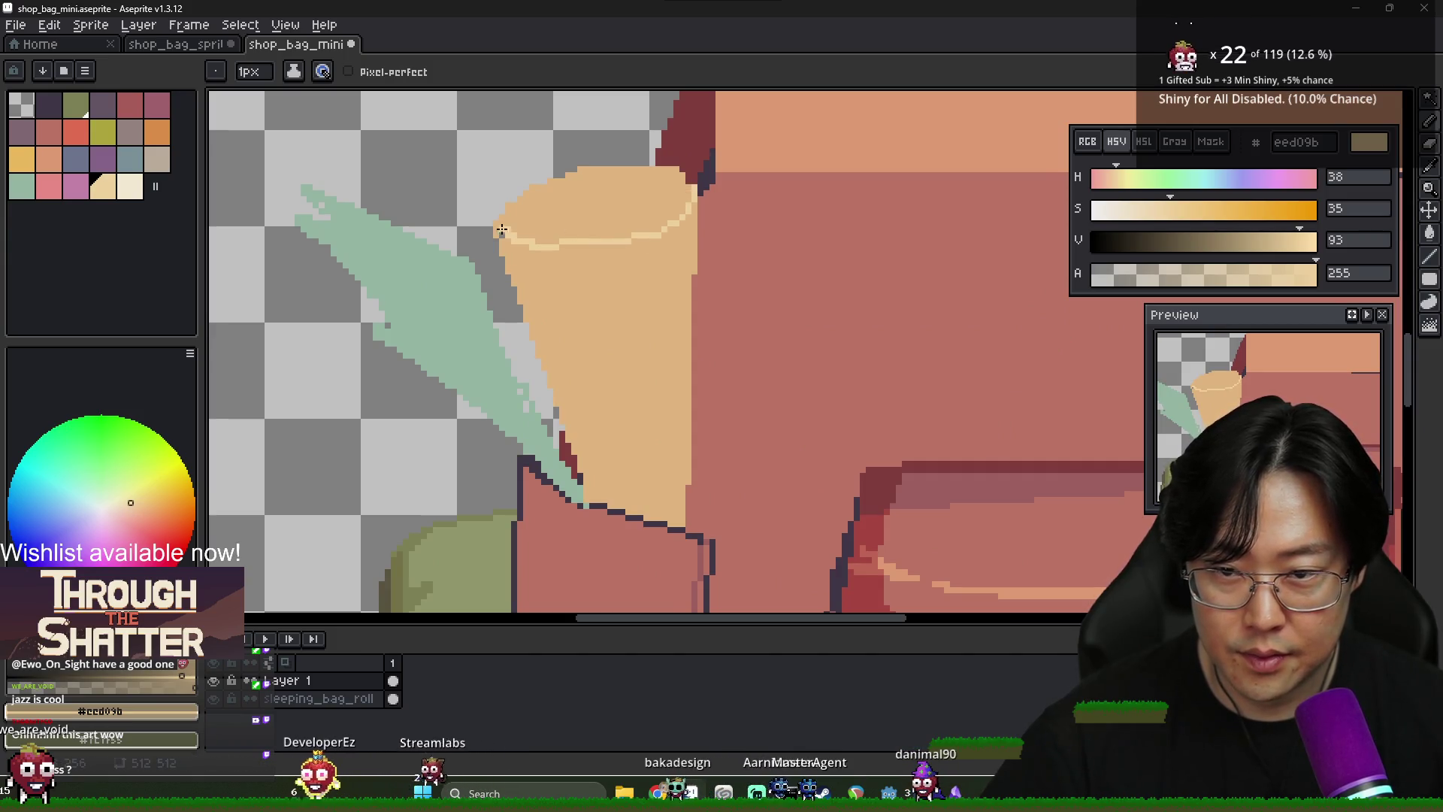
mouse_move(526, 200)
left_mouse_down()
mouse_move(656, 191)
mouse_move(530, 224)
mouse_move(581, 228)
mouse_move(557, 184)
mouse_move(675, 178)
left_mouse_up()
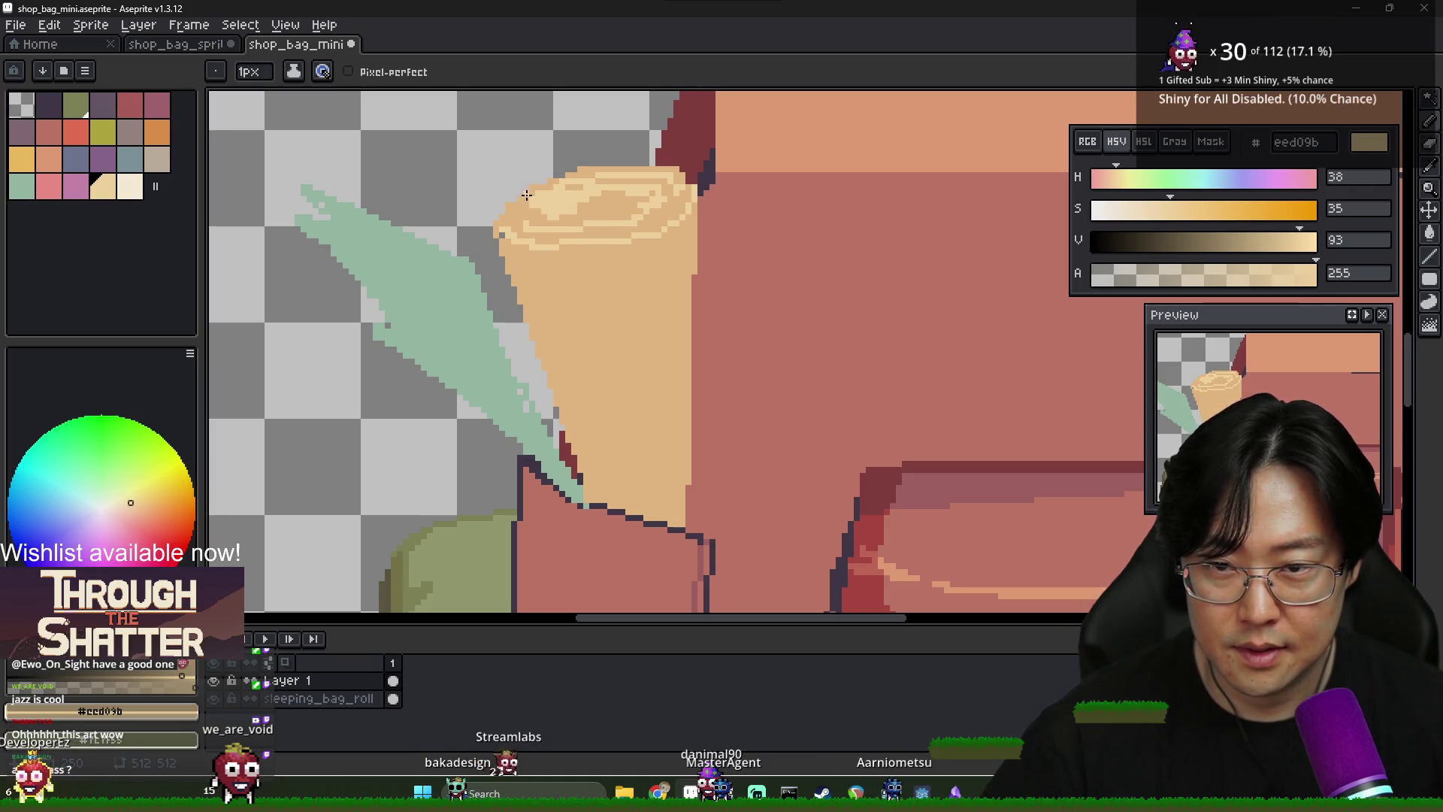
Mix a darker c29c7a shadow tan from the scroll's mid tan
scroll(557, 207, "up", 2)
left_click(506, 175, "alt")
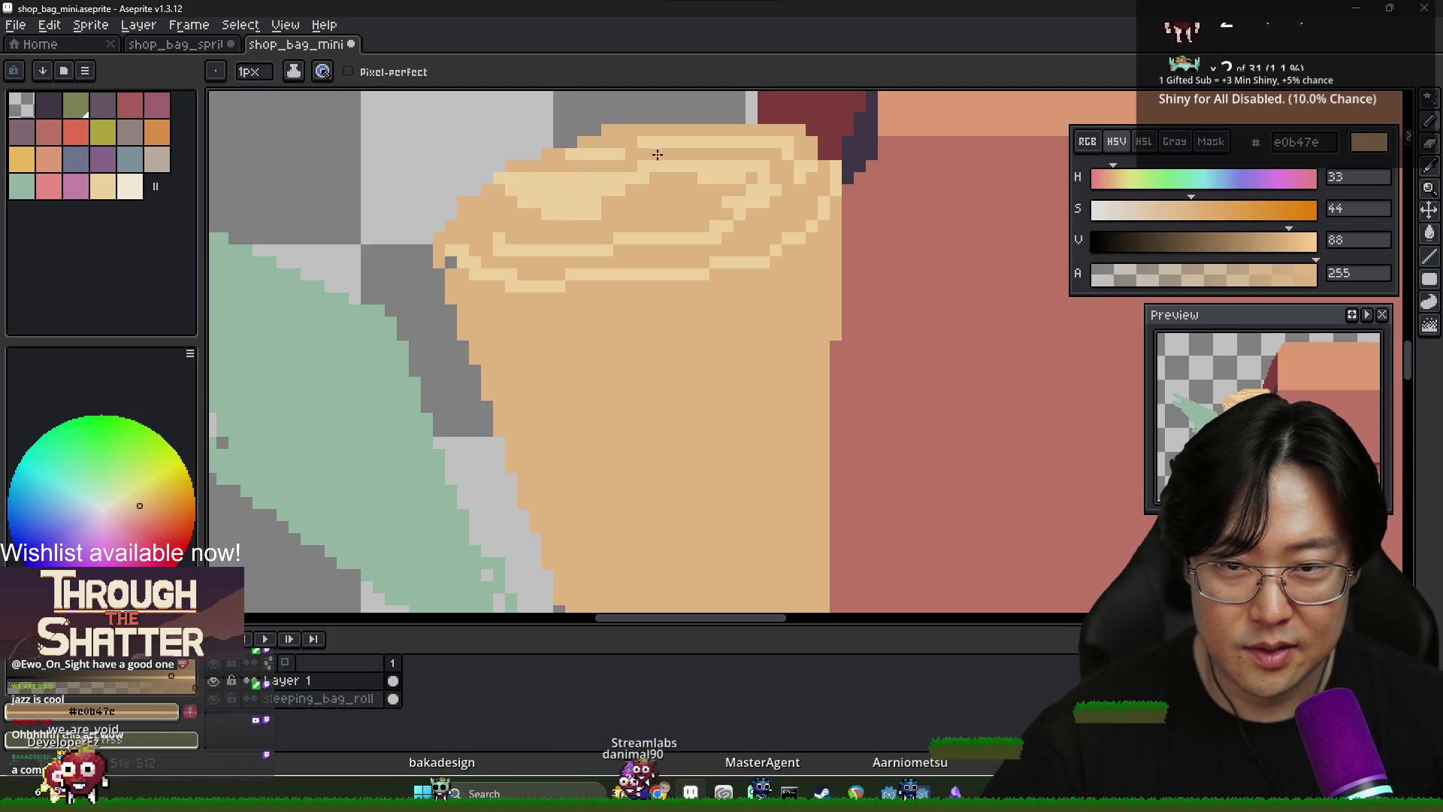
left_click(585, 225, "alt")
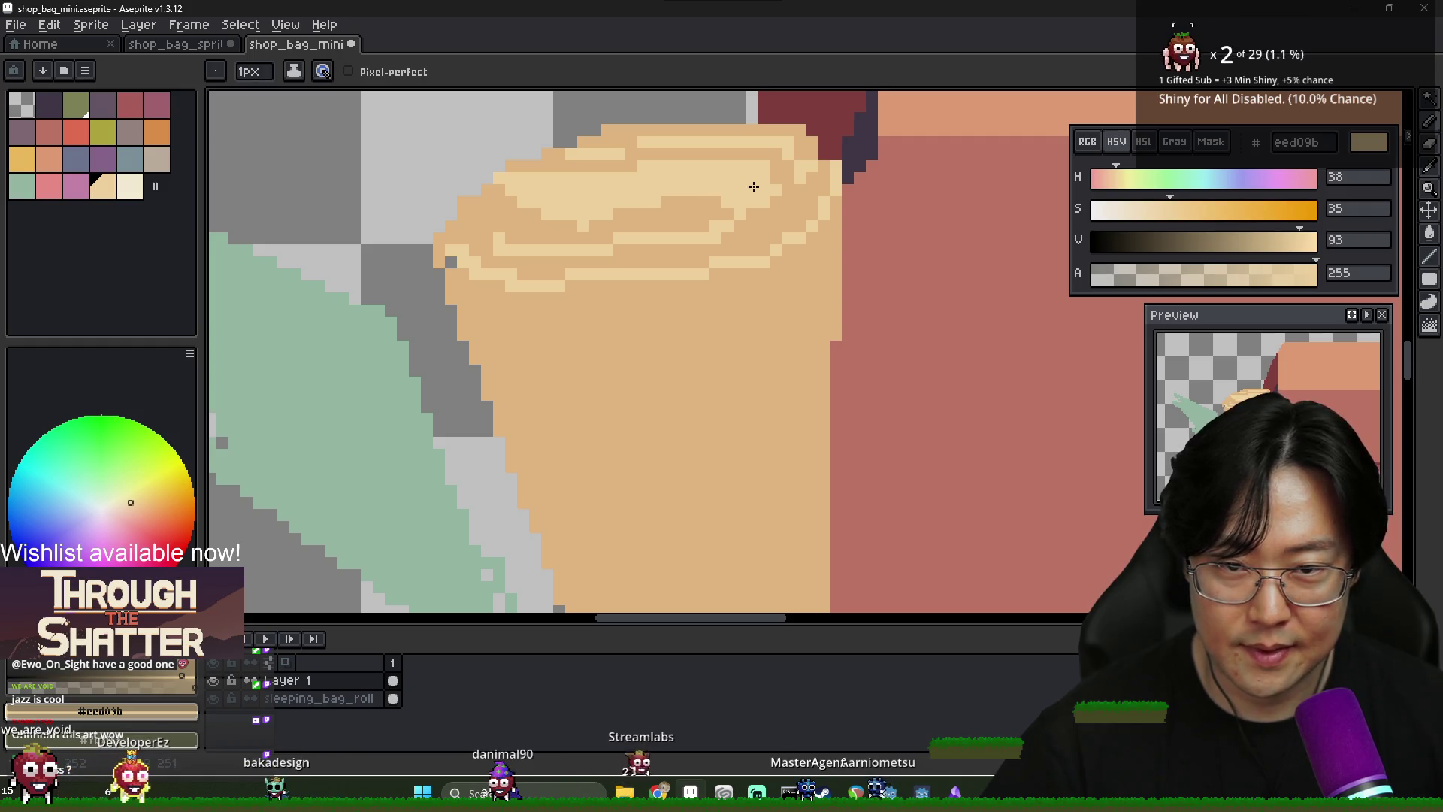
left_click(724, 224, "alt")
scroll(901, 333, "down", 2)
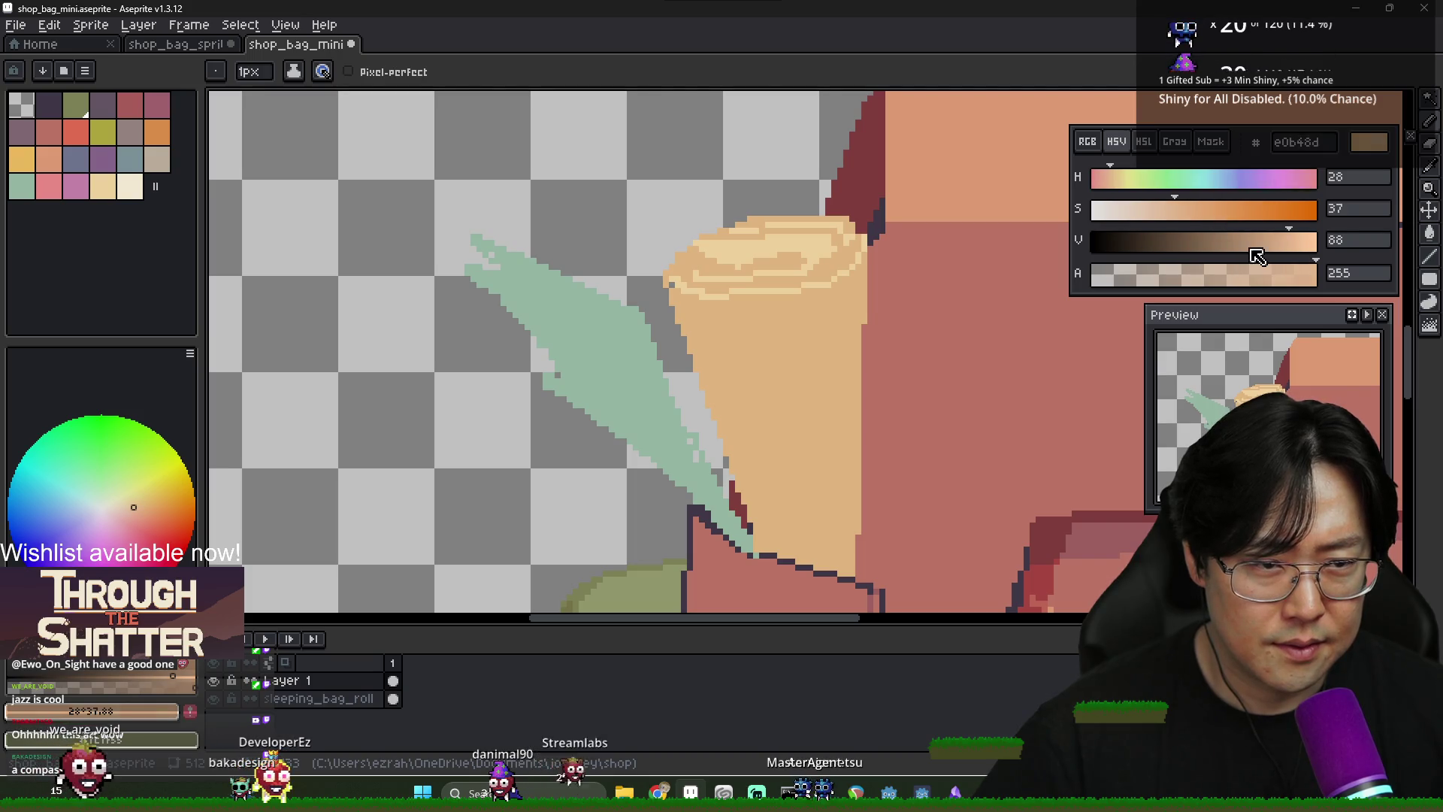
left_click_drag(1258, 256, 1274, 255)
scroll(758, 257, "up", 1)
left_click_drag(1146, 251, 1135, 251)
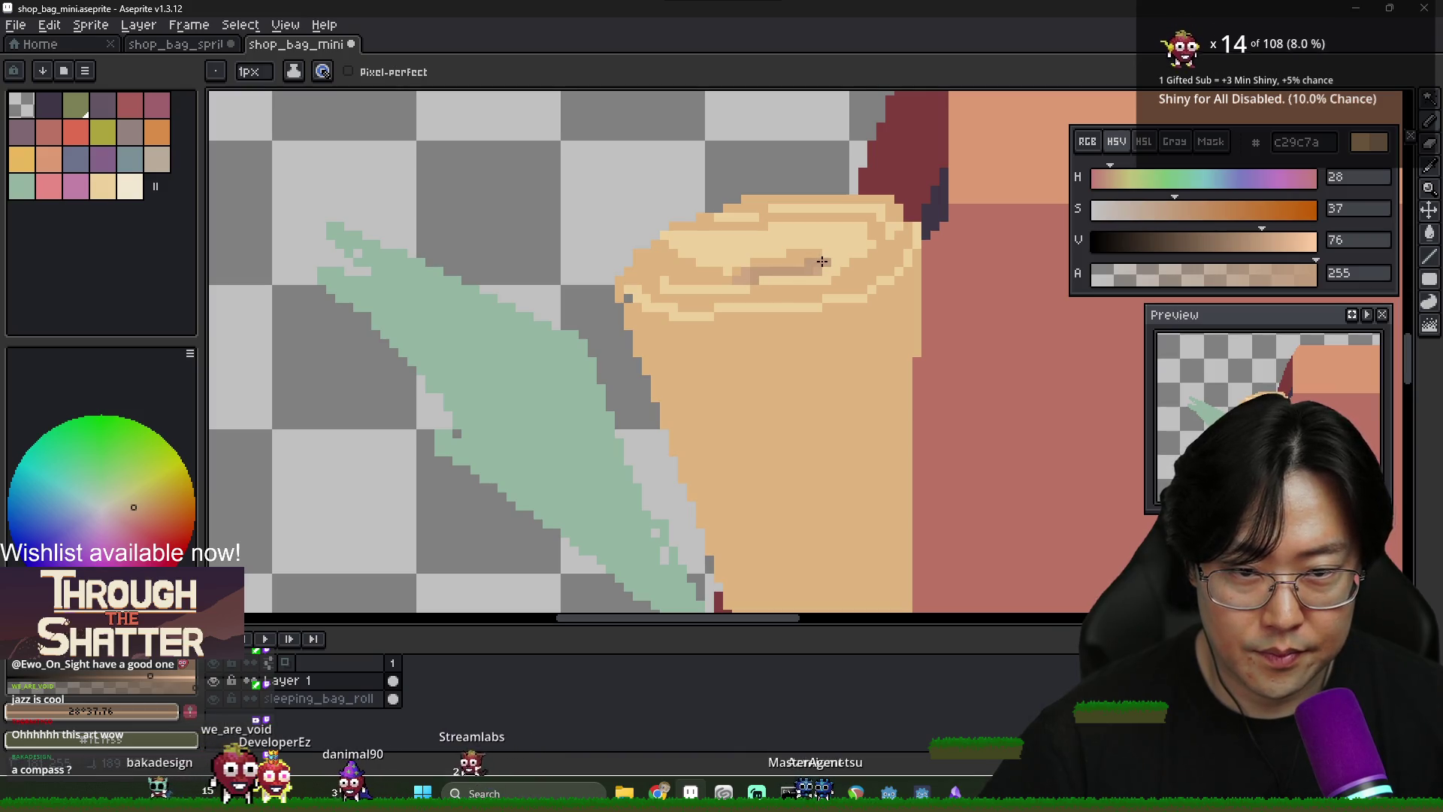
left_click(764, 247, "alt")
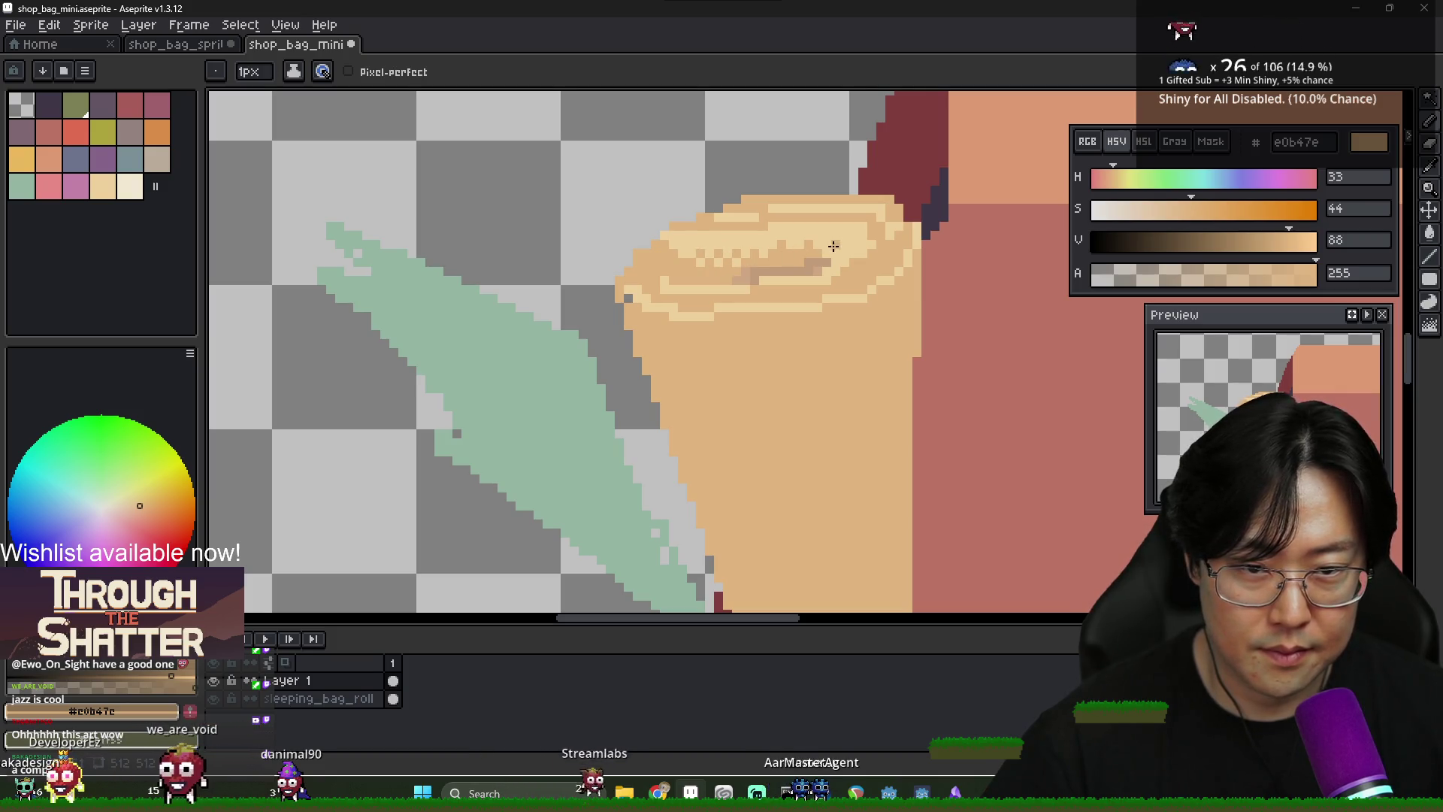
left_click(741, 273, "alt")
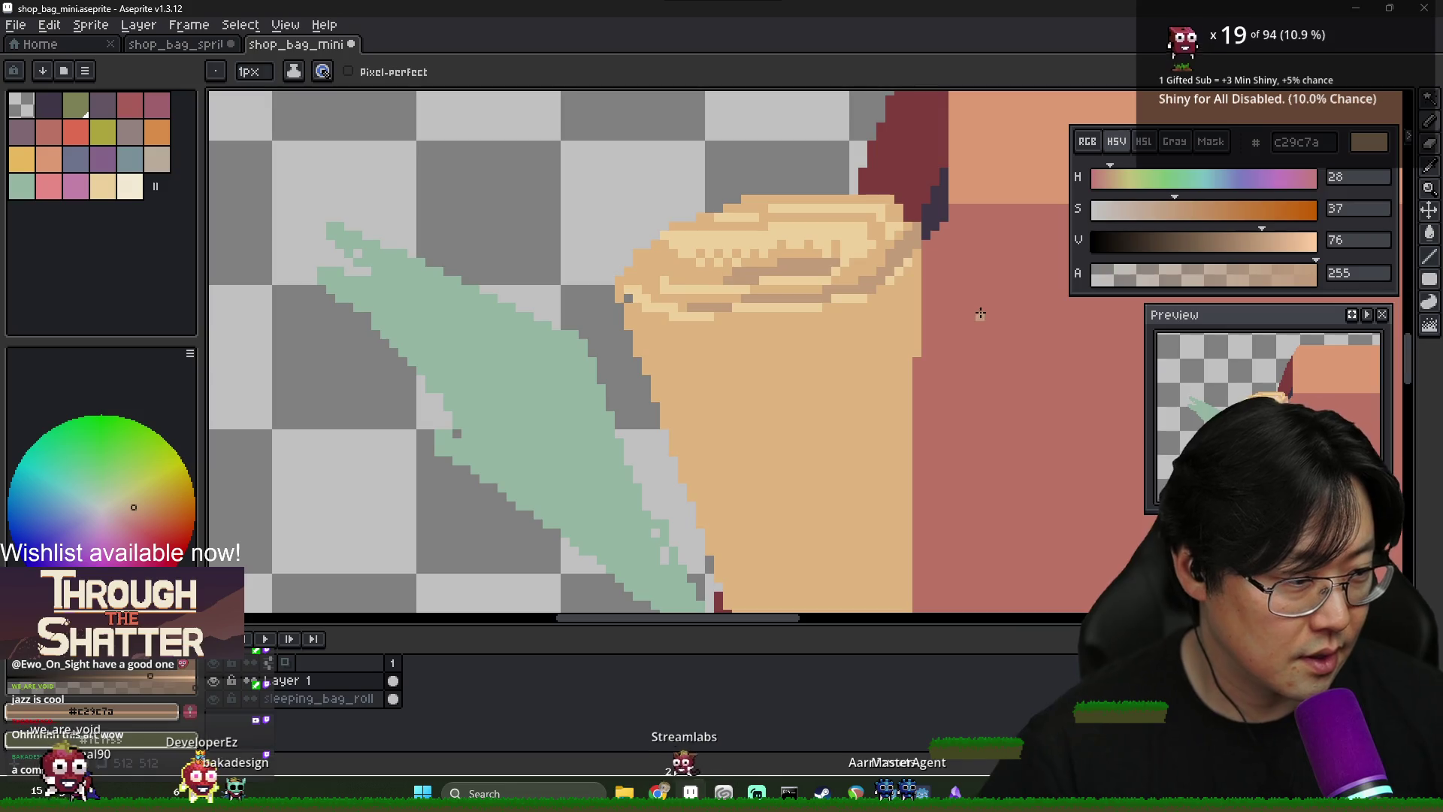
scroll(864, 378, "down", 4)
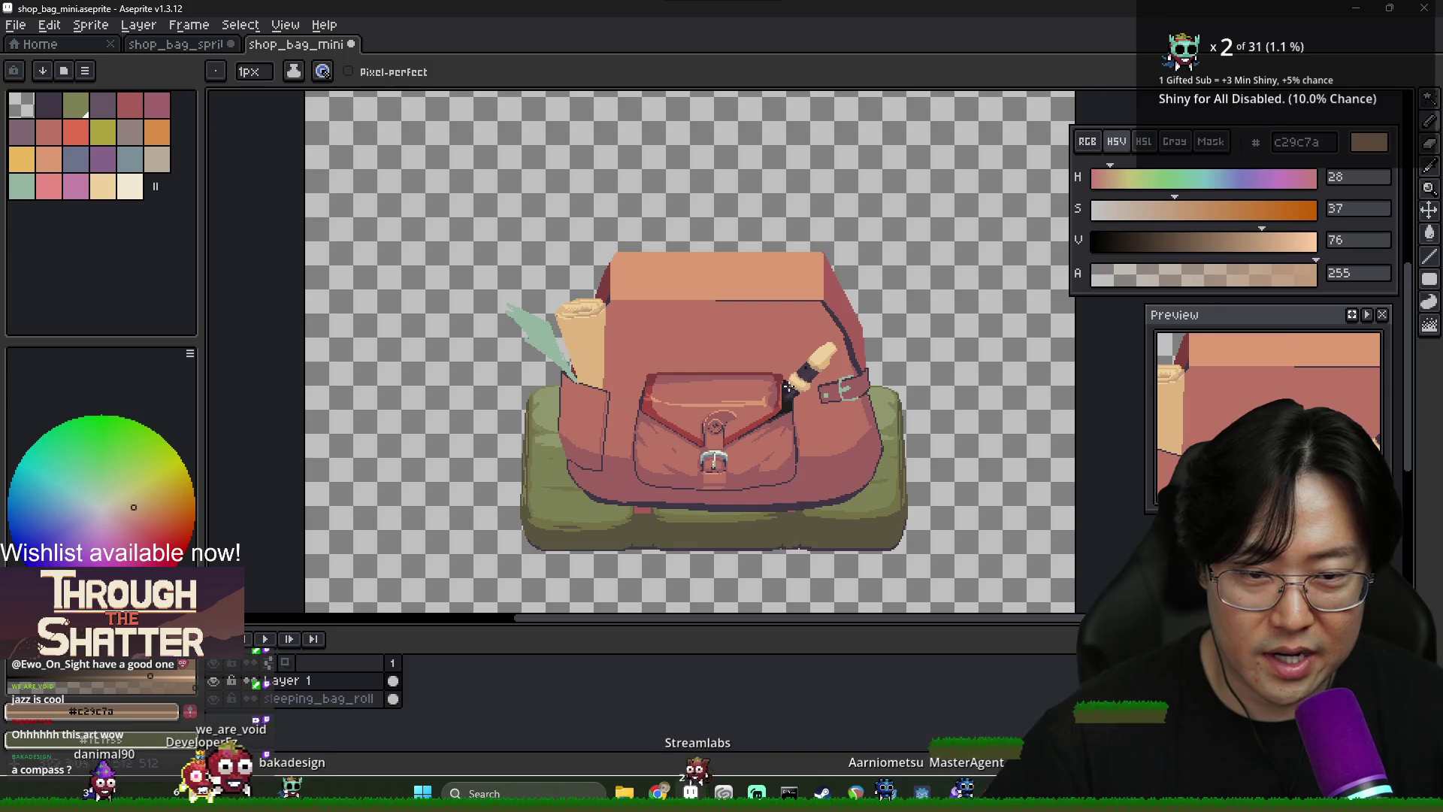
Add cream pixels to the scroll's rolled top and erase the stray ones
scroll(550, 299, "up", 4)
scroll(550, 299, "up", 2)
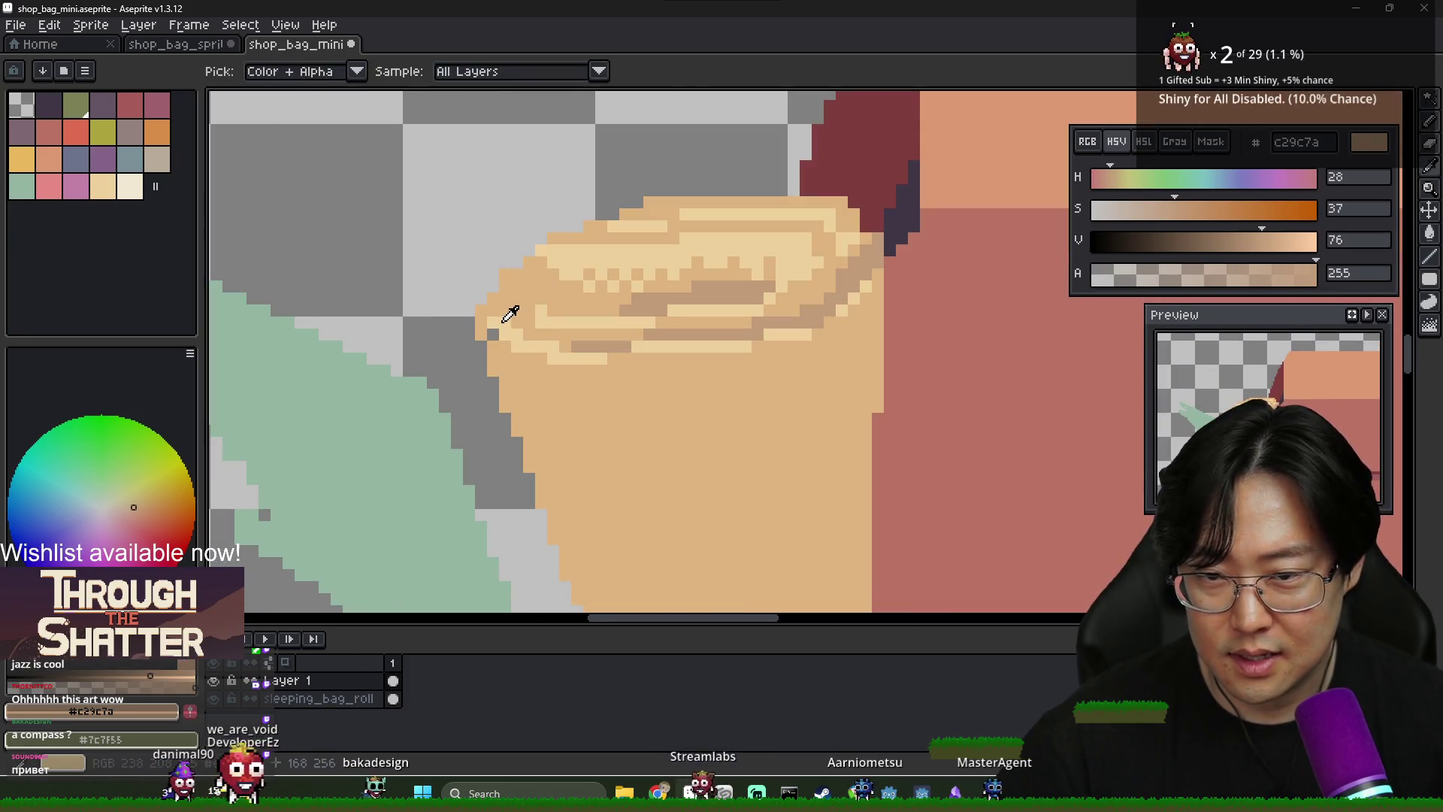
left_click(512, 309, "alt")
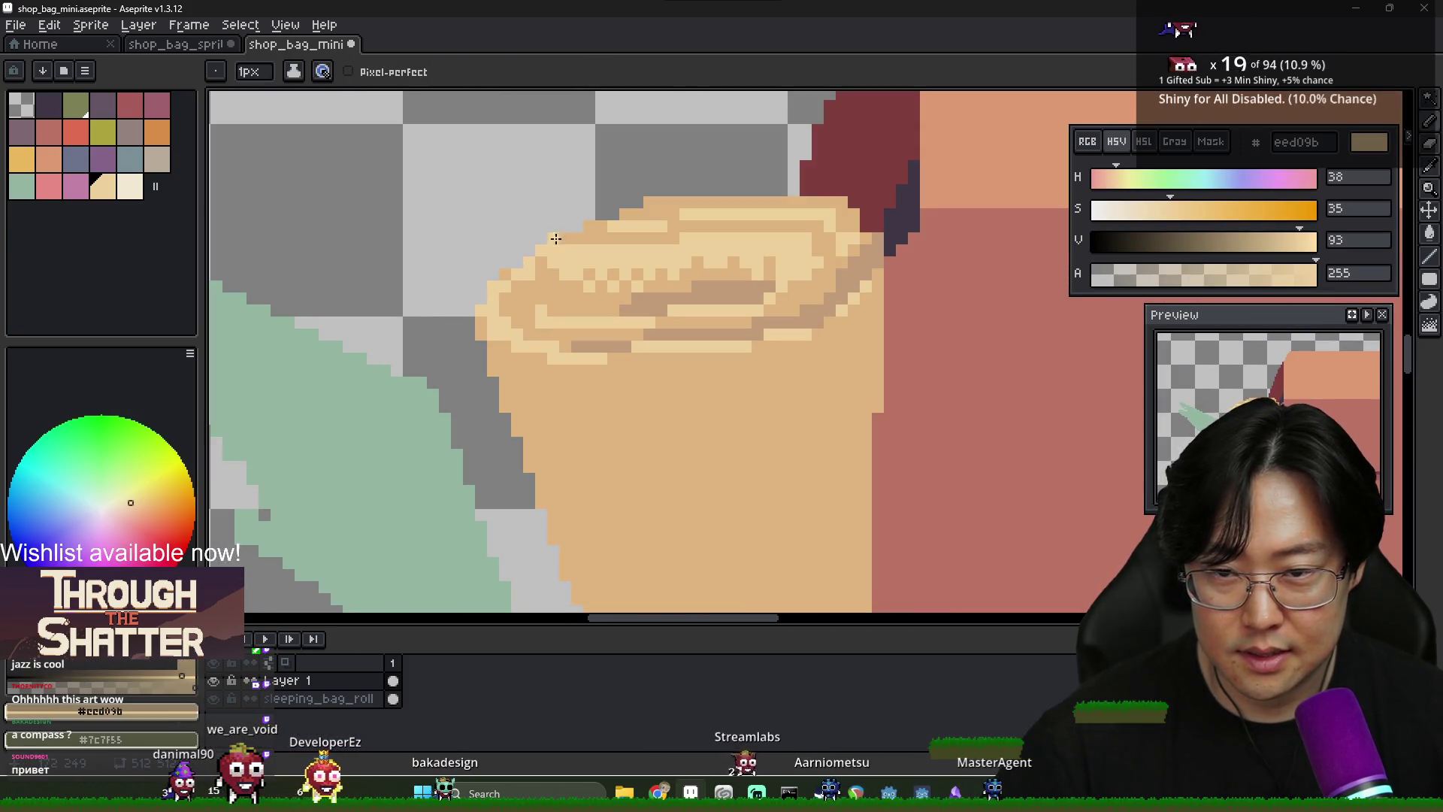
left_click_drag(625, 214, 641, 214)
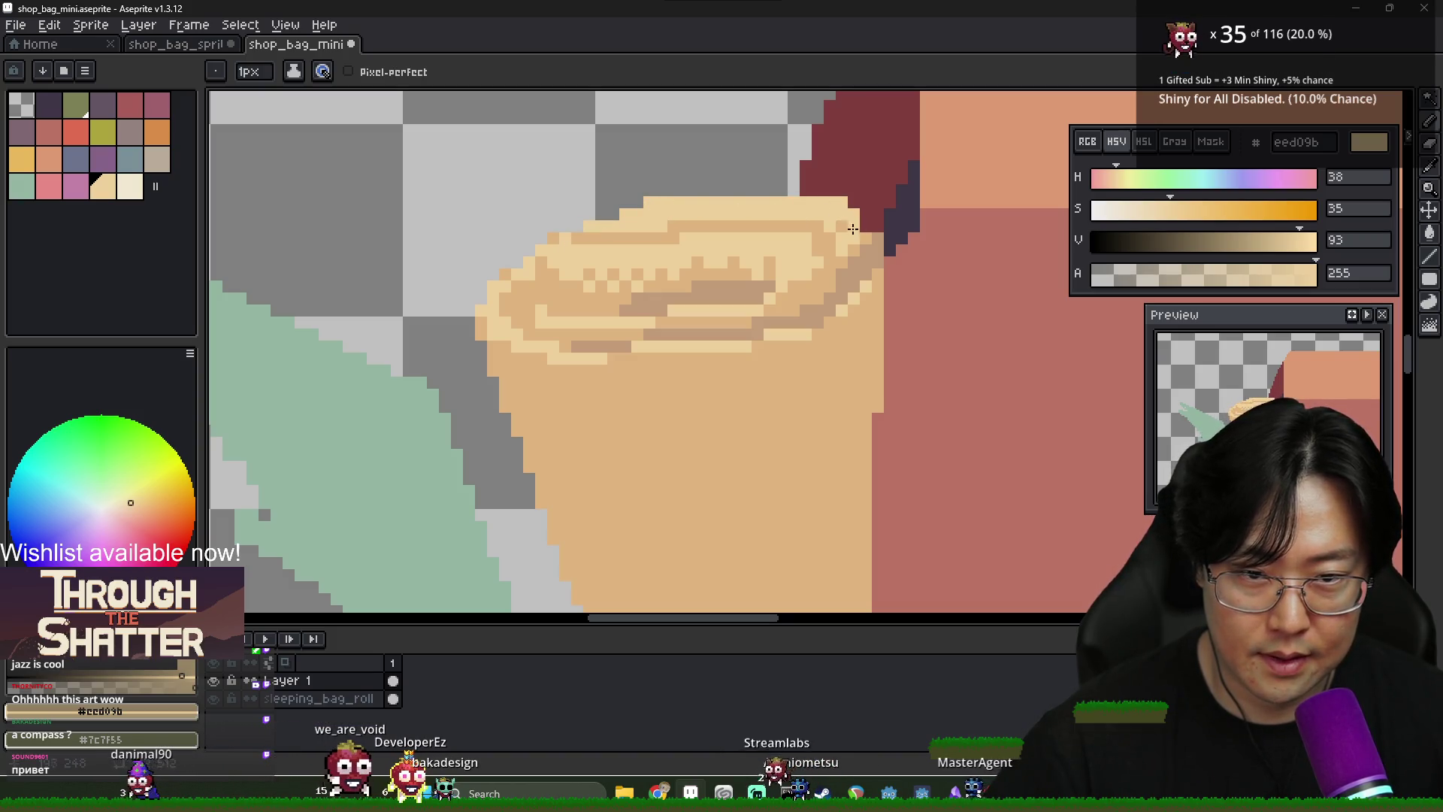
left_click(879, 244, "alt")
key("e")
left_click_drag(721, 189, 728, 214)
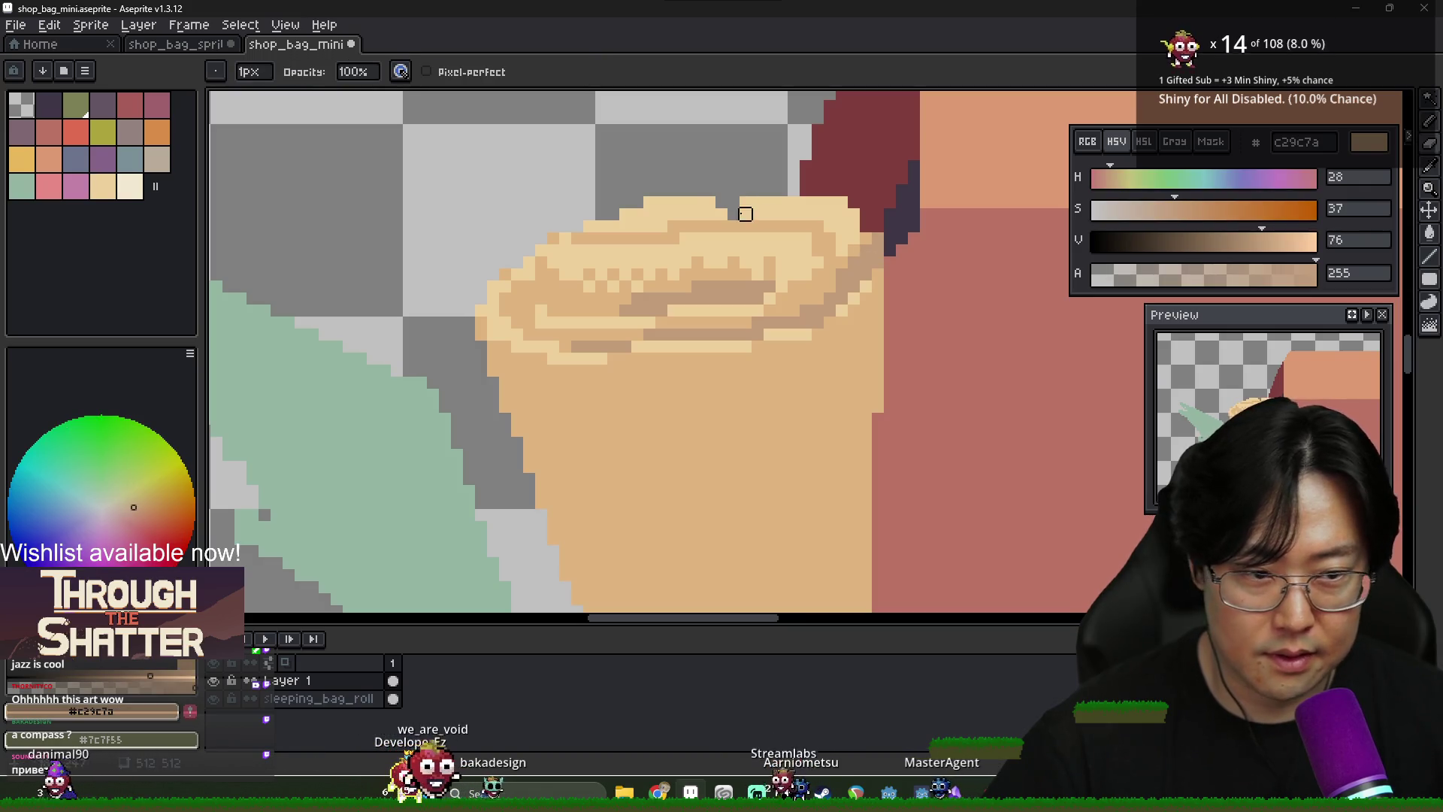
key("b")
Paint a darker c29c7a row in the swirl and a shading line down the scroll
left_click(757, 223, "alt")
left_click(782, 227, "alt")
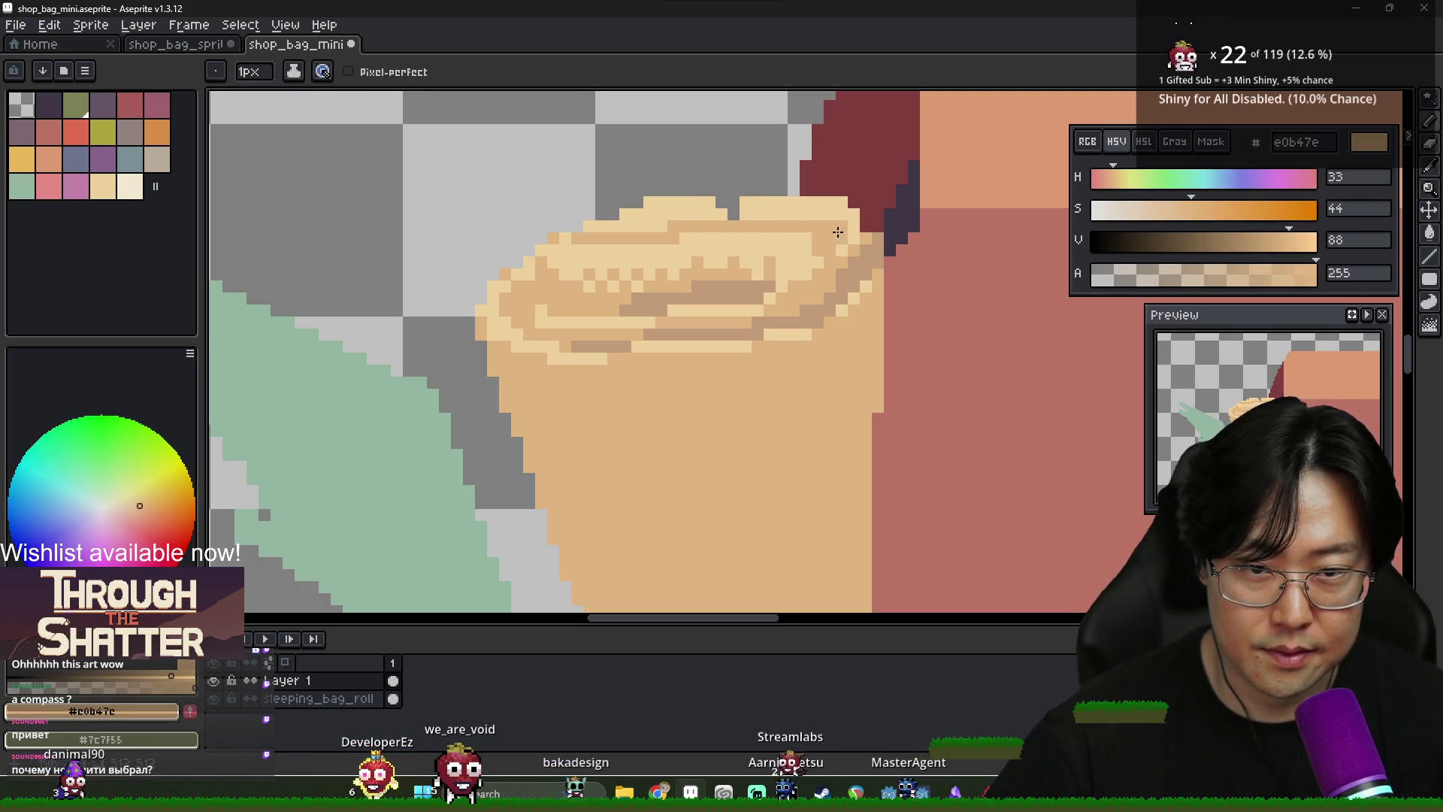
left_click(838, 231, "alt")
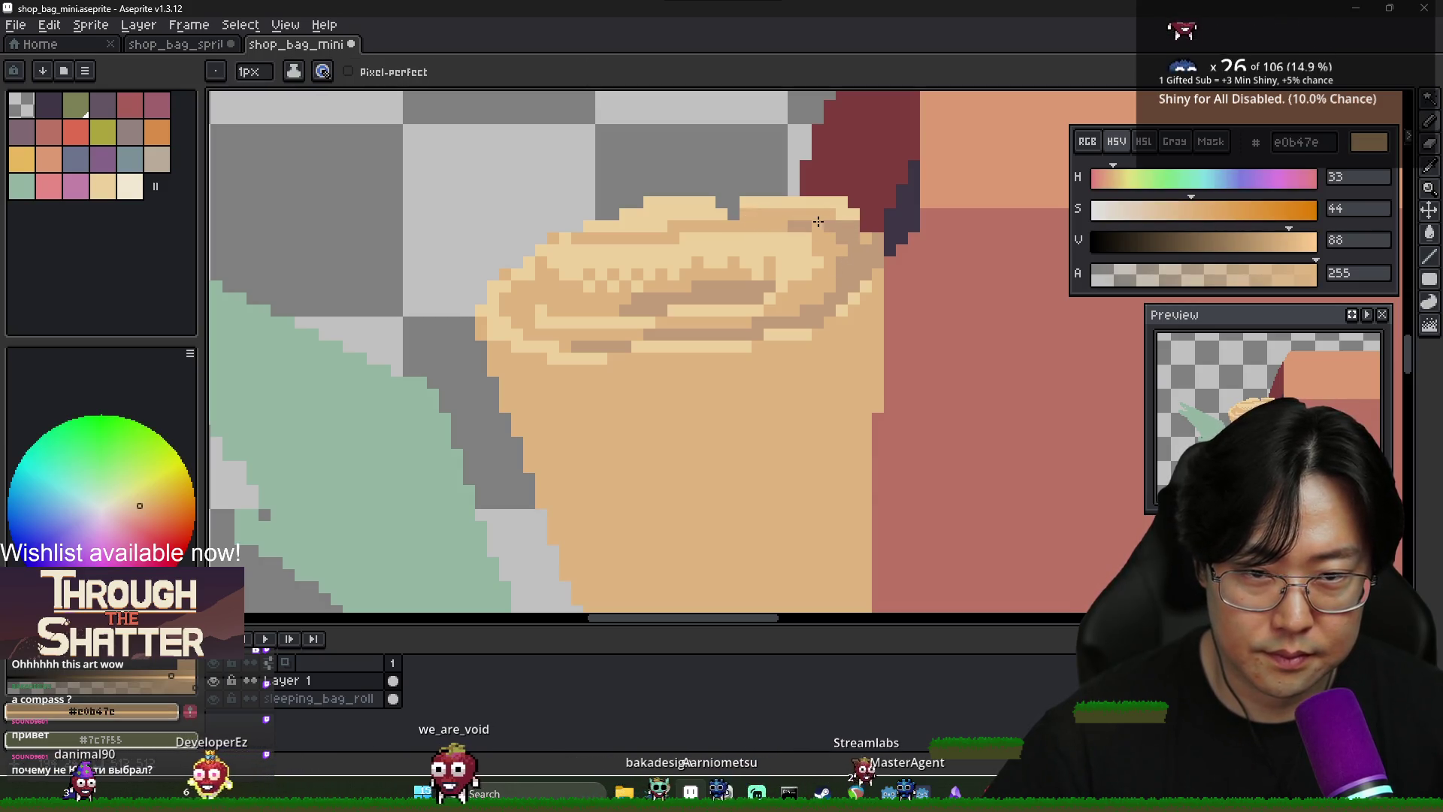
left_click_drag(764, 237, 714, 234)
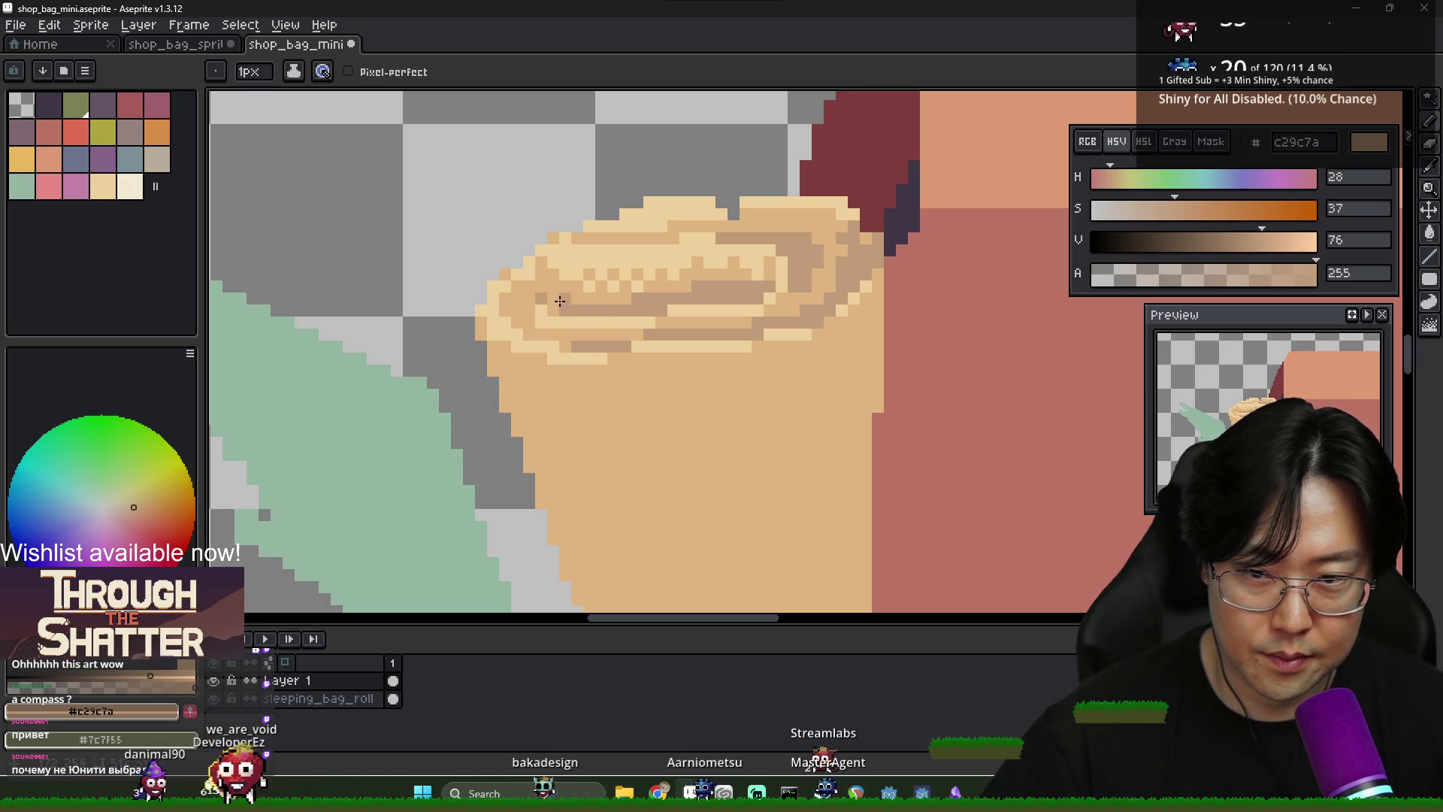
scroll(771, 356, "down", 3)
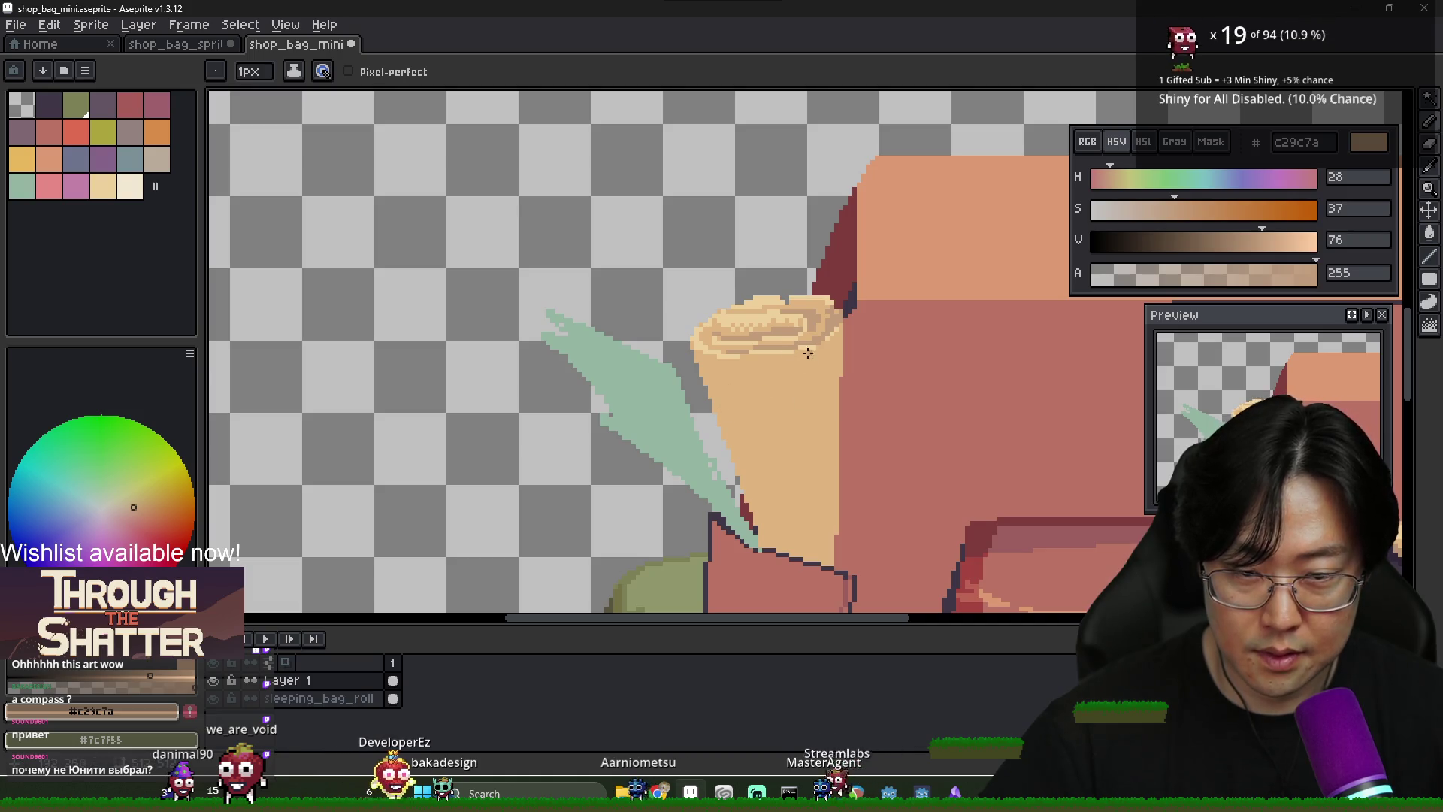
left_click_drag(791, 359, 791, 541)
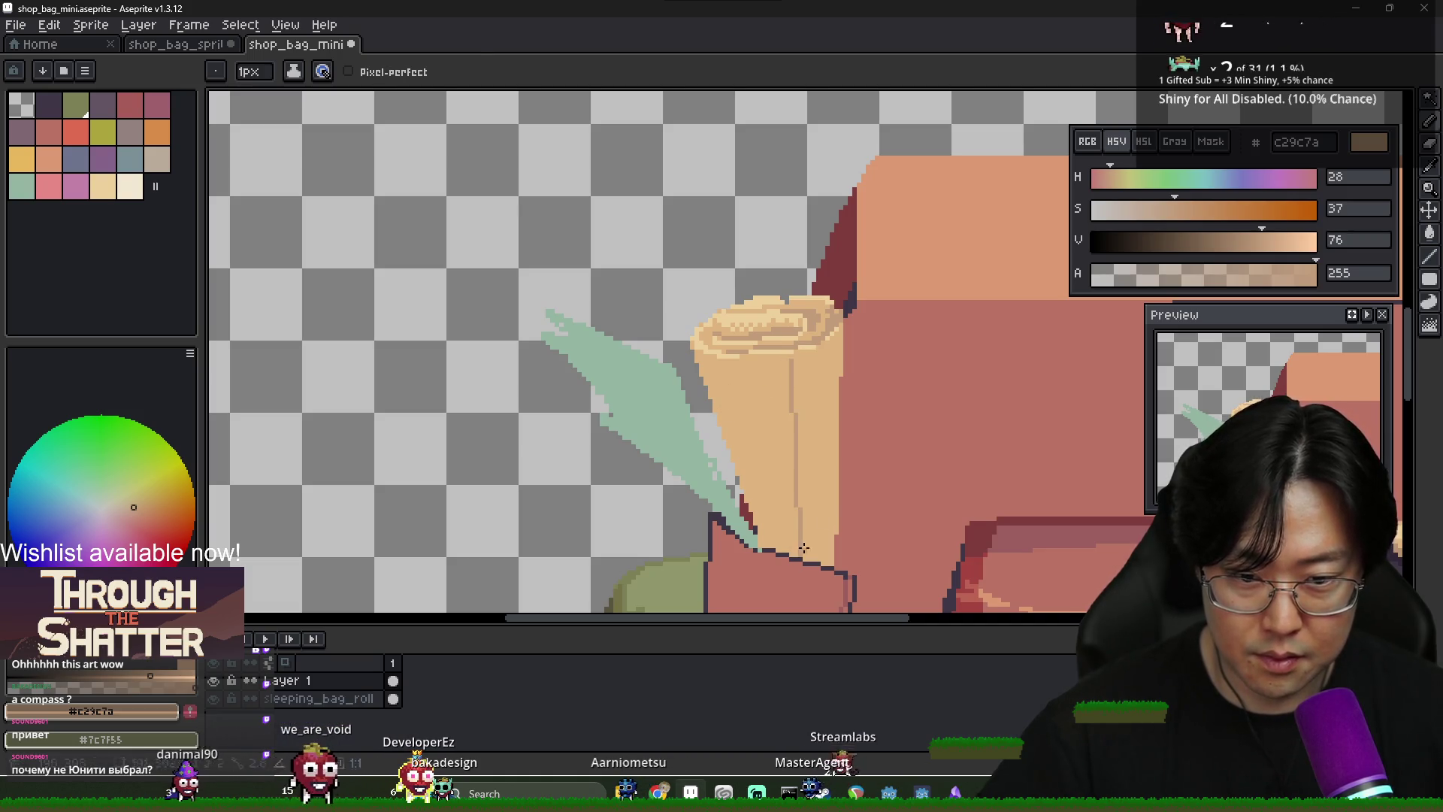
Fill the scroll's right half with the darker c29c7a tan
scroll(801, 367, "up", 2)
key("g")
left_click(802, 367)
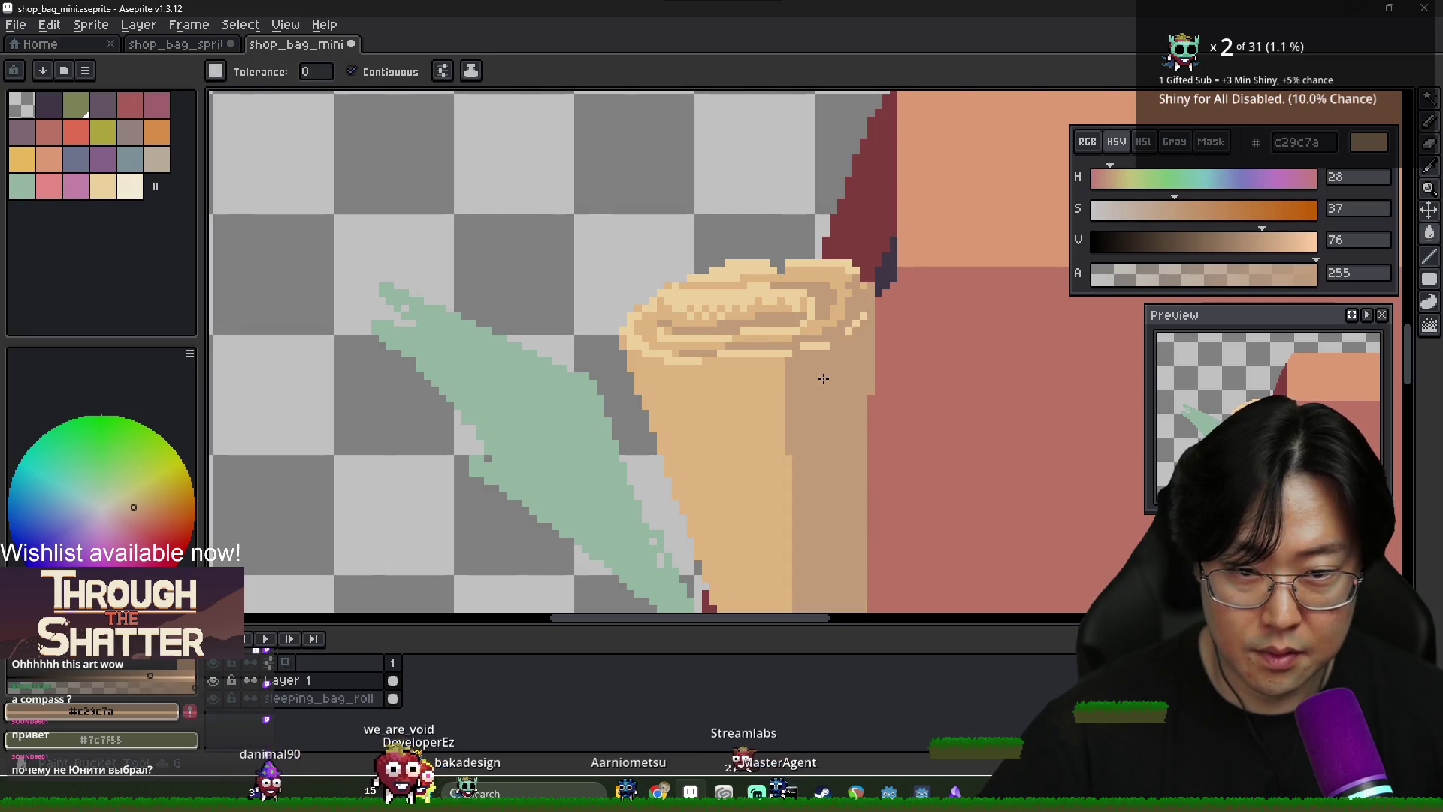
scroll(802, 367, "down", 3)
scroll(763, 374, "up", 2)
key("b")
Draw a cream highlight line down the front of the scroll
left_click(717, 376, "alt")
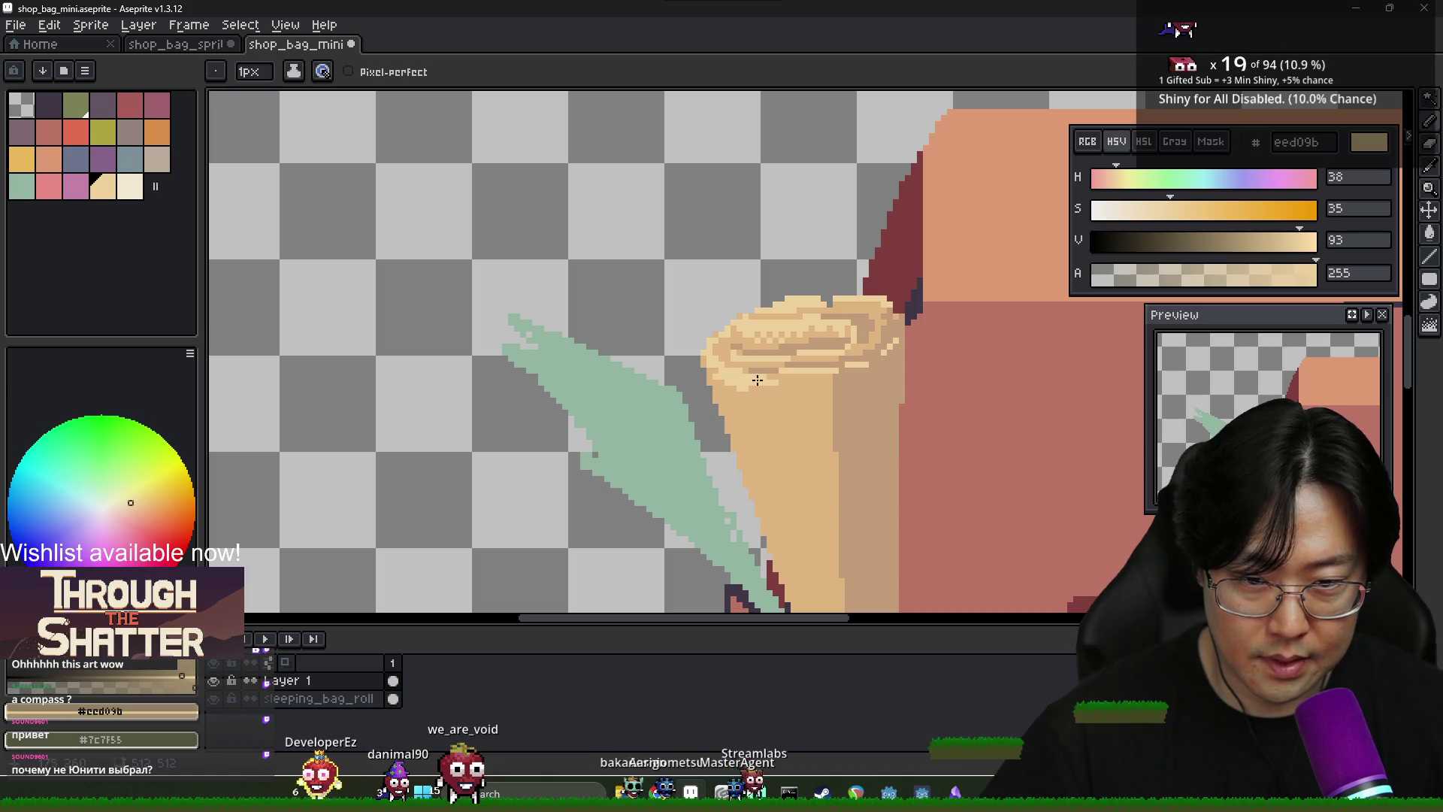
left_click_drag(786, 404, 794, 432)
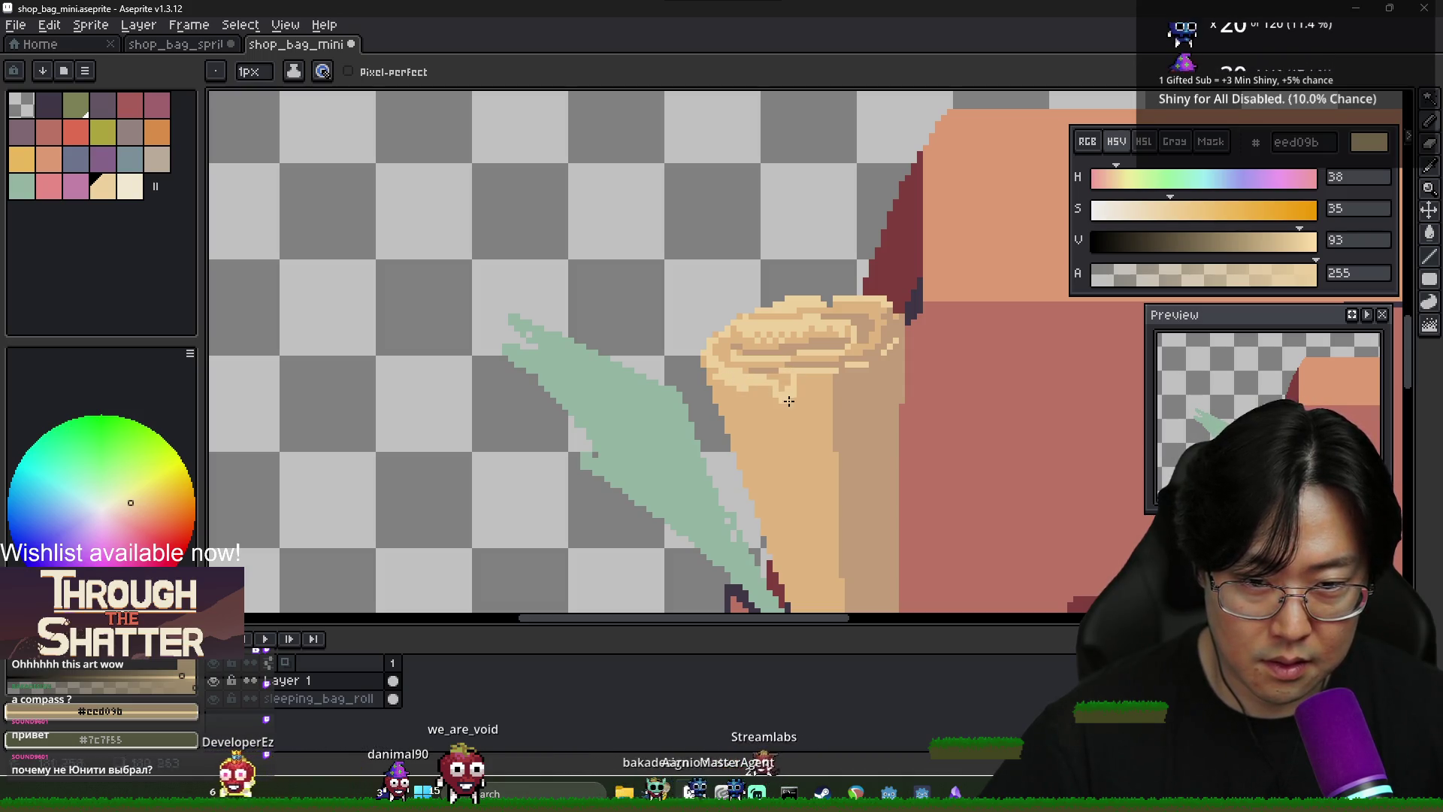
scroll(803, 451, "down", 4)
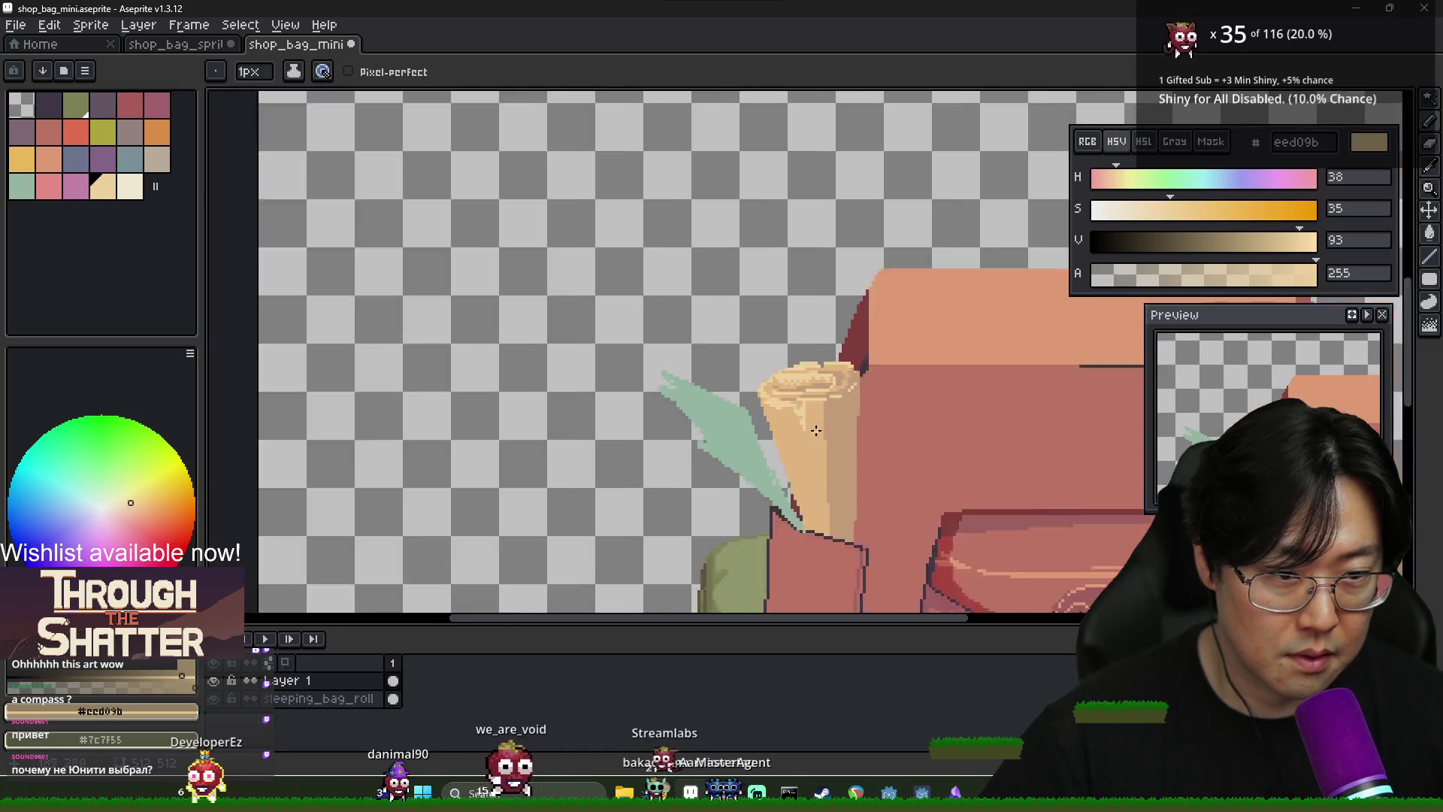
scroll(818, 366, "up", 5)
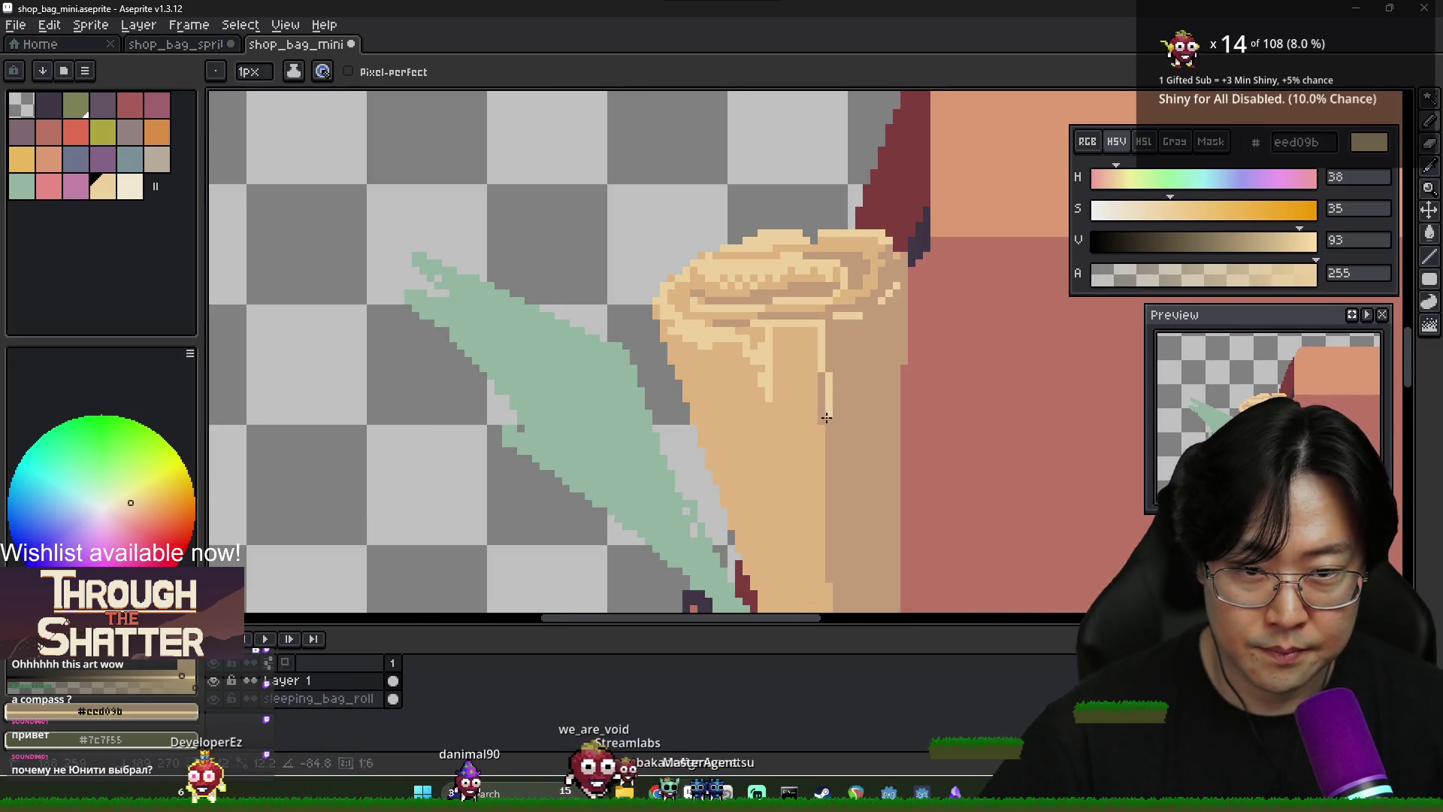
scroll(832, 454, "down", 4)
scroll(808, 356, "up", 3)
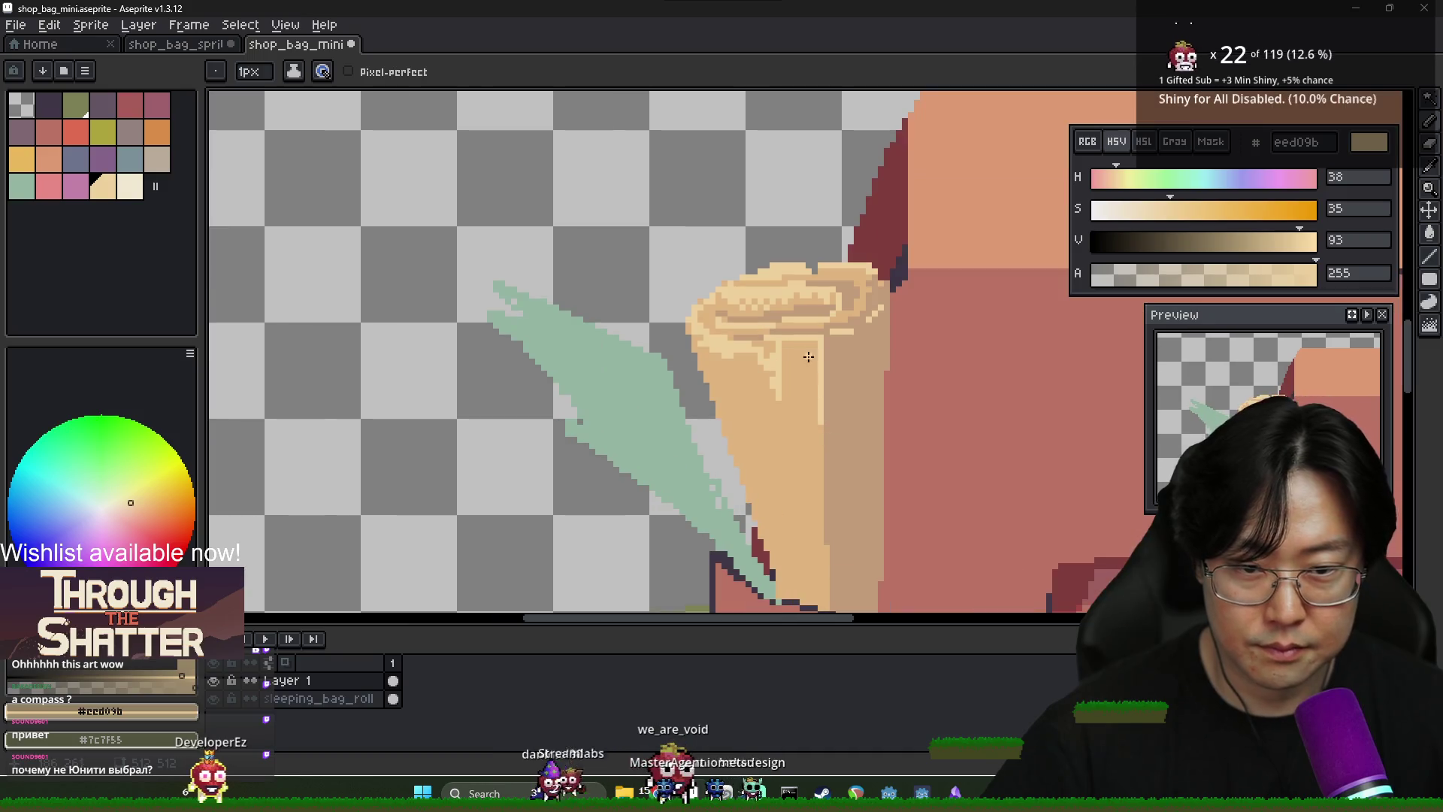
Sample the darker tan, then cream eed09b, leaving cream as the active colour
key("g")
scroll(819, 370, "down", 4)
scroll(822, 366, "up", 4)
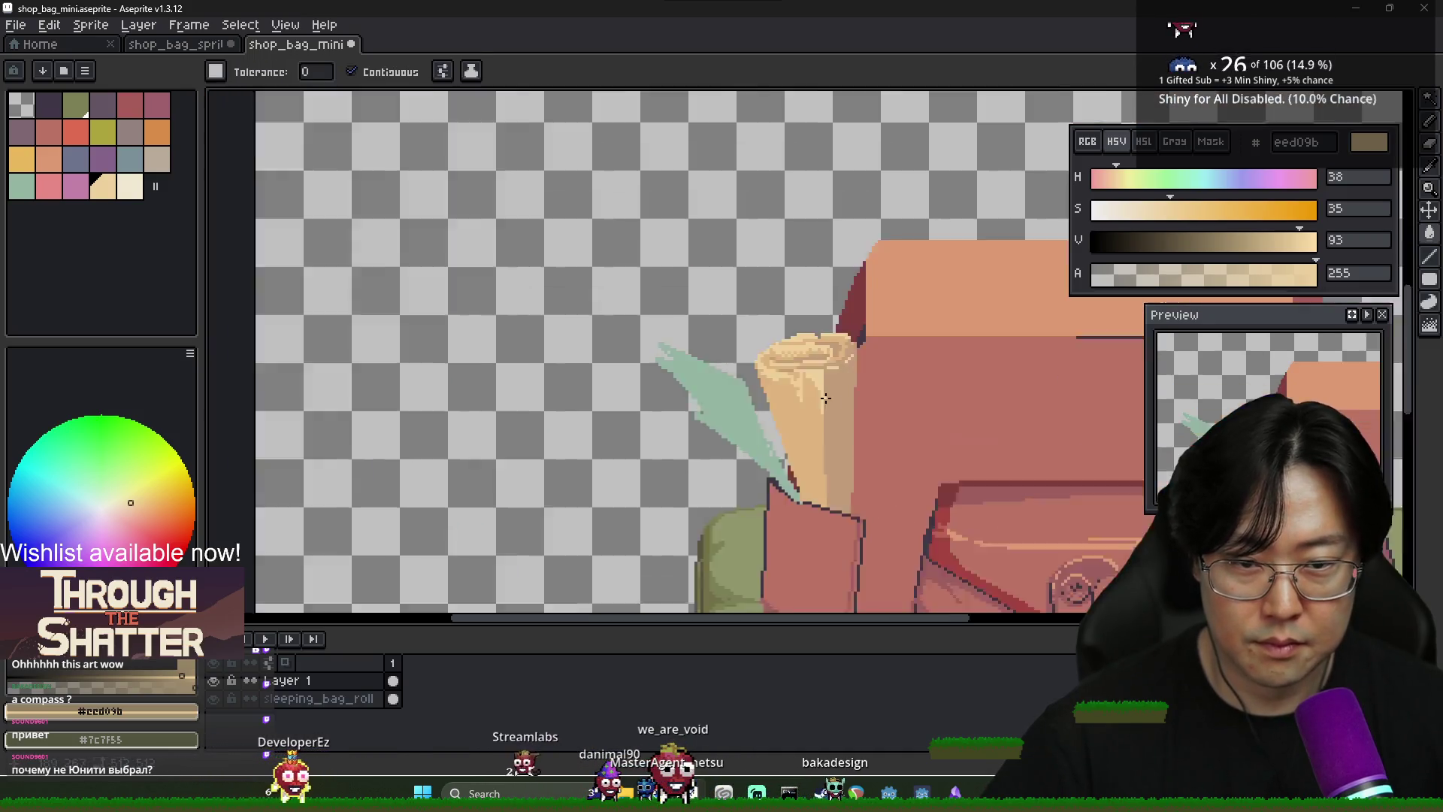
left_click(824, 364, "alt")
key("b")
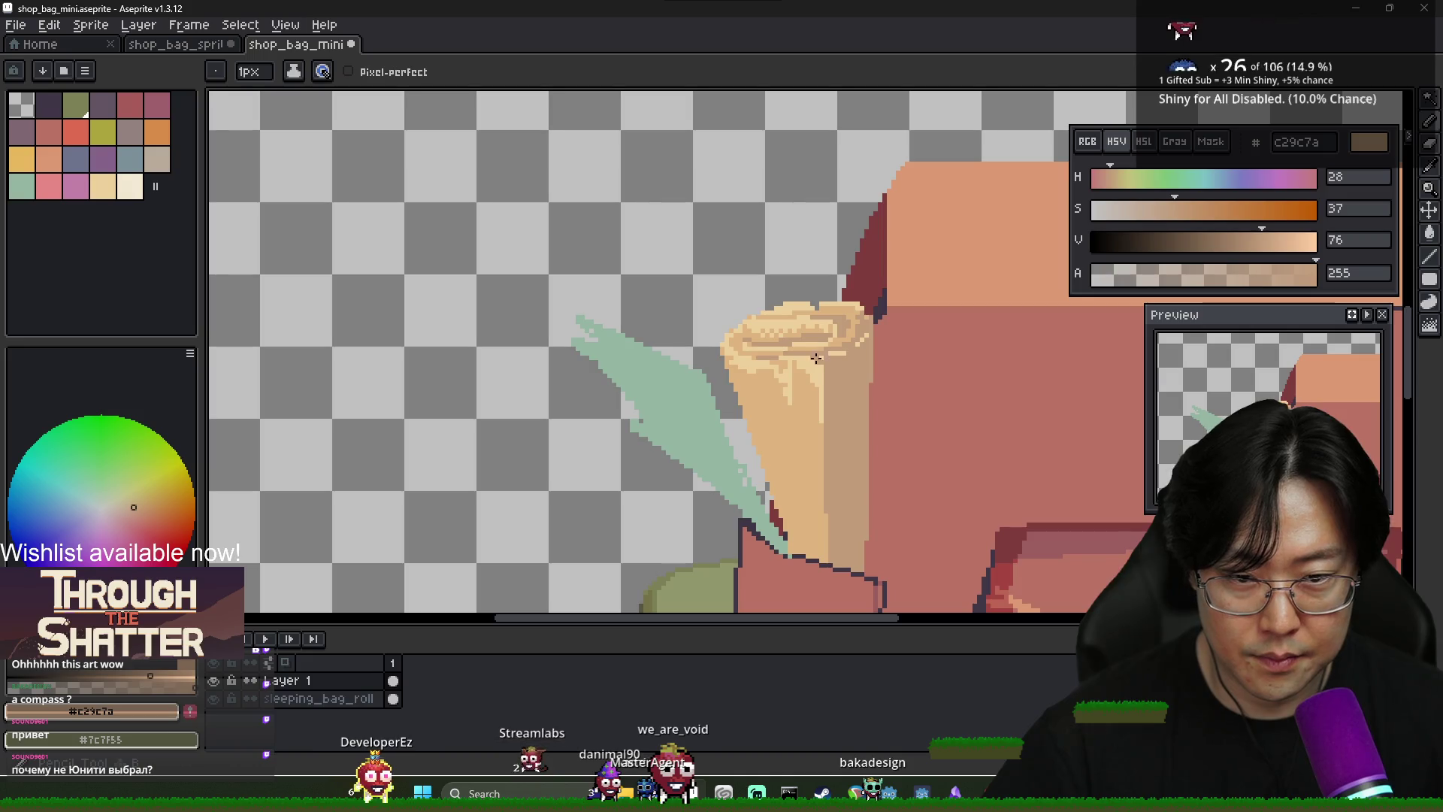
left_click(807, 387, "alt")
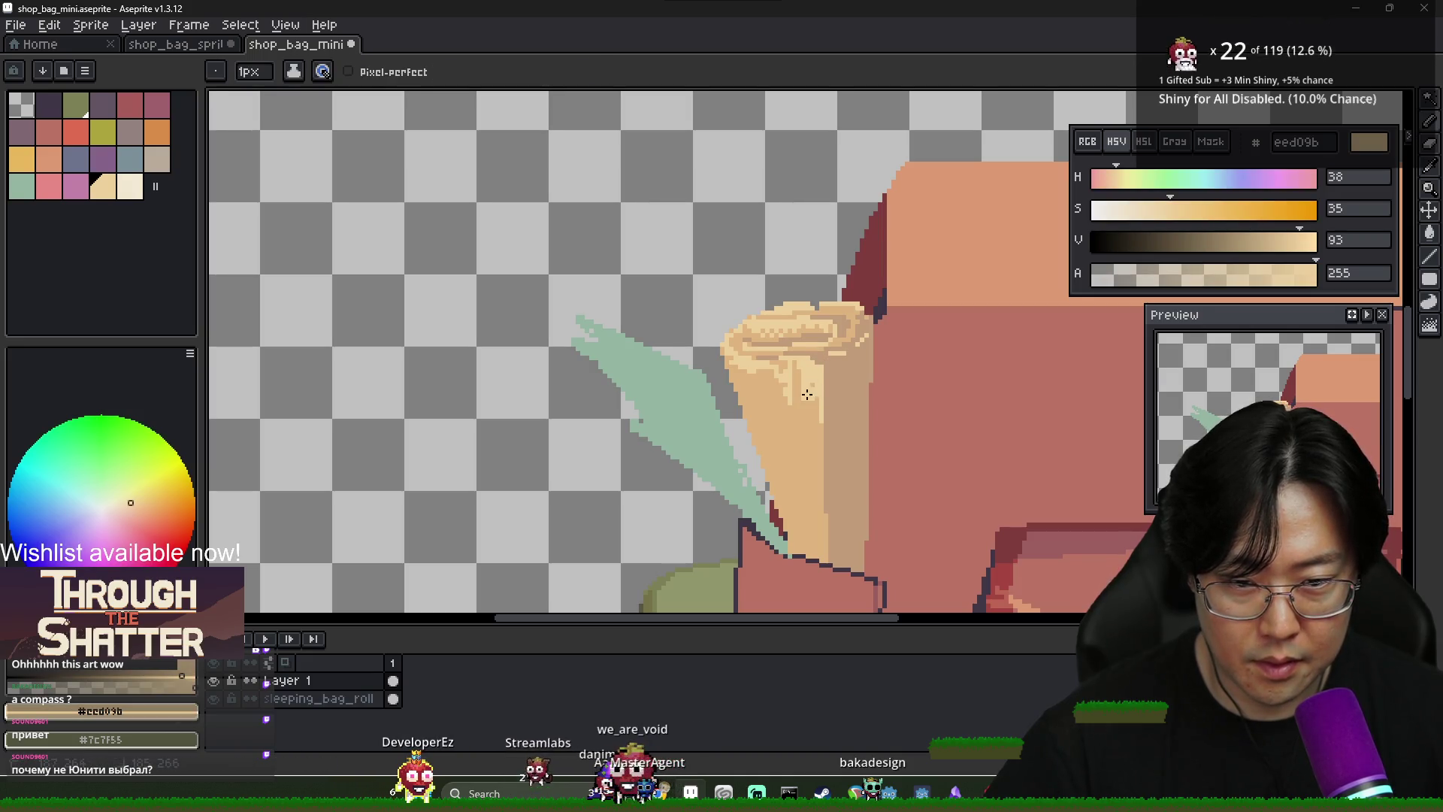
key("g")
key("b")
key("g")
key("b")
scroll(840, 526, "down", 4)
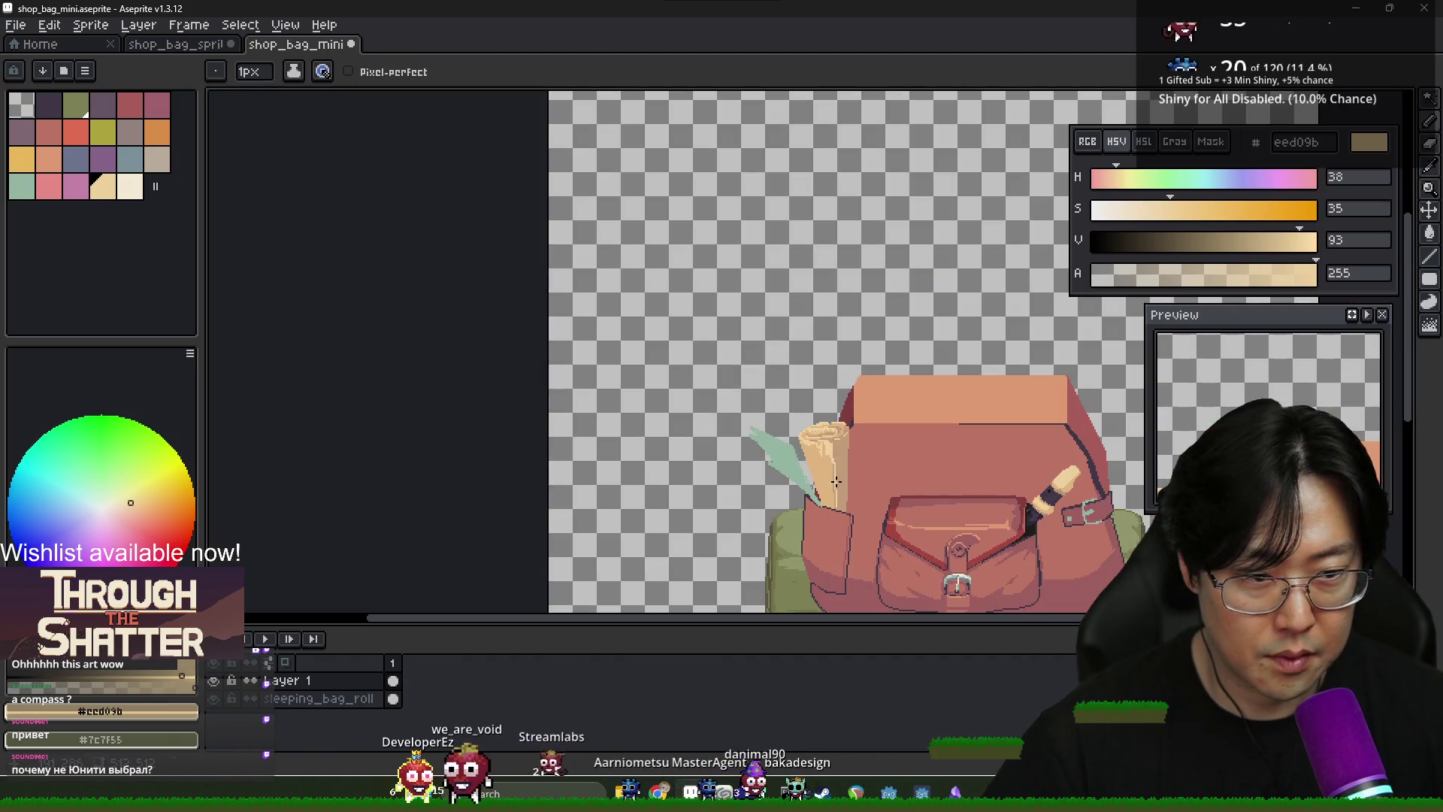
Draw diagonal c29c7a shading lines across the scroll's lower body
scroll(841, 441, "up", 4)
key("g")
key("b")
left_click(817, 469, "alt")
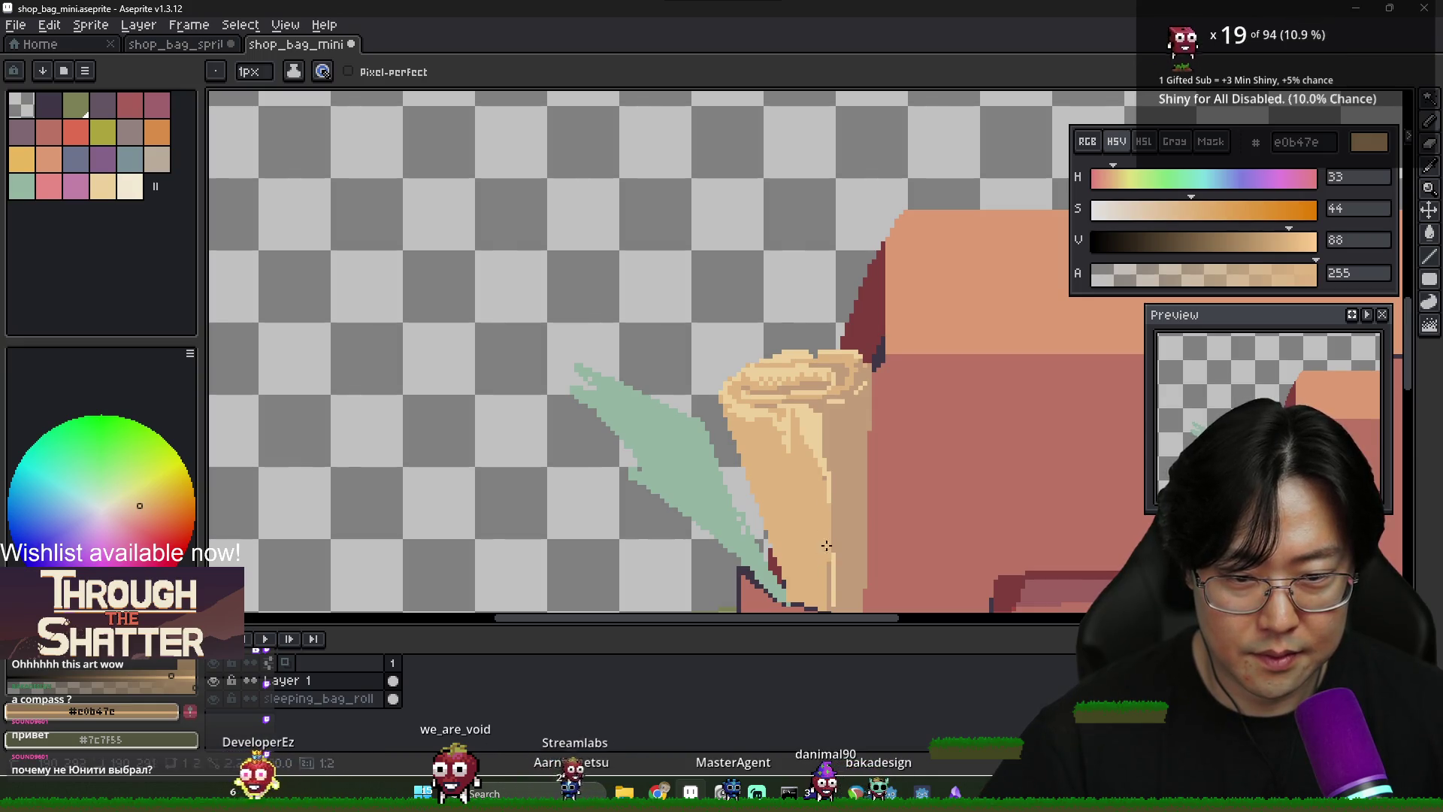
scroll(827, 545, "down", 3)
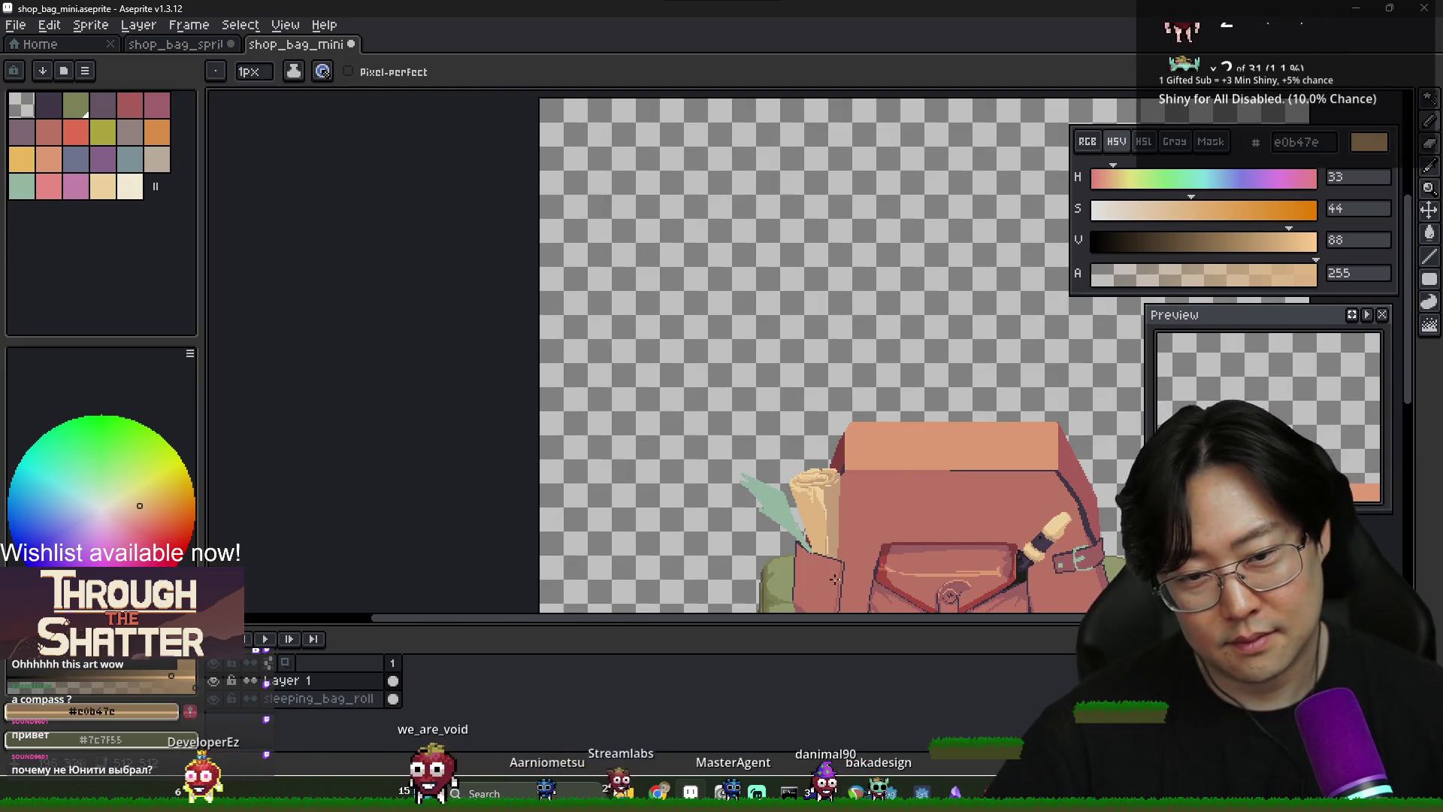
left_click_drag(835, 510, 820, 421)
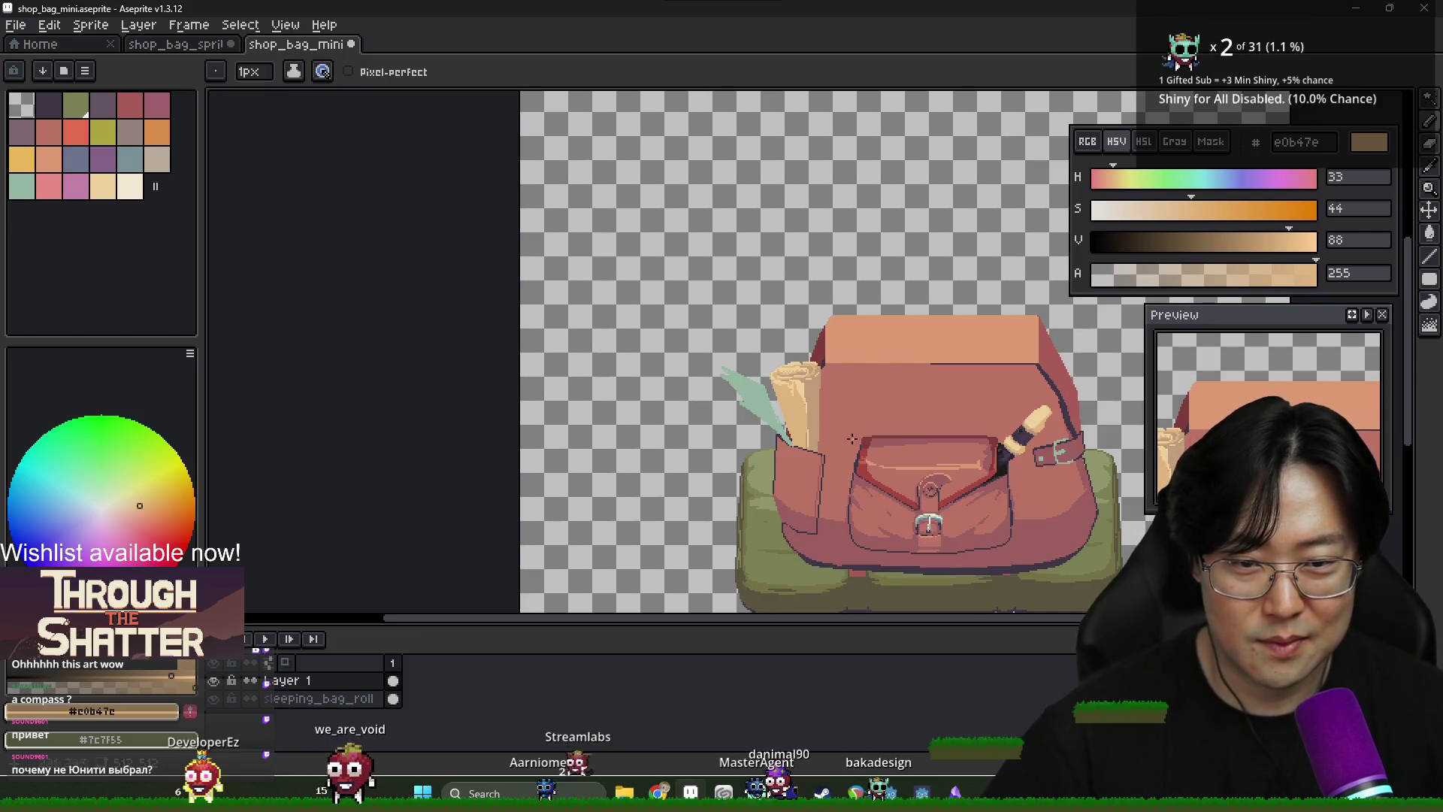
scroll(744, 467, "up", 5)
left_click(815, 471, "alt")
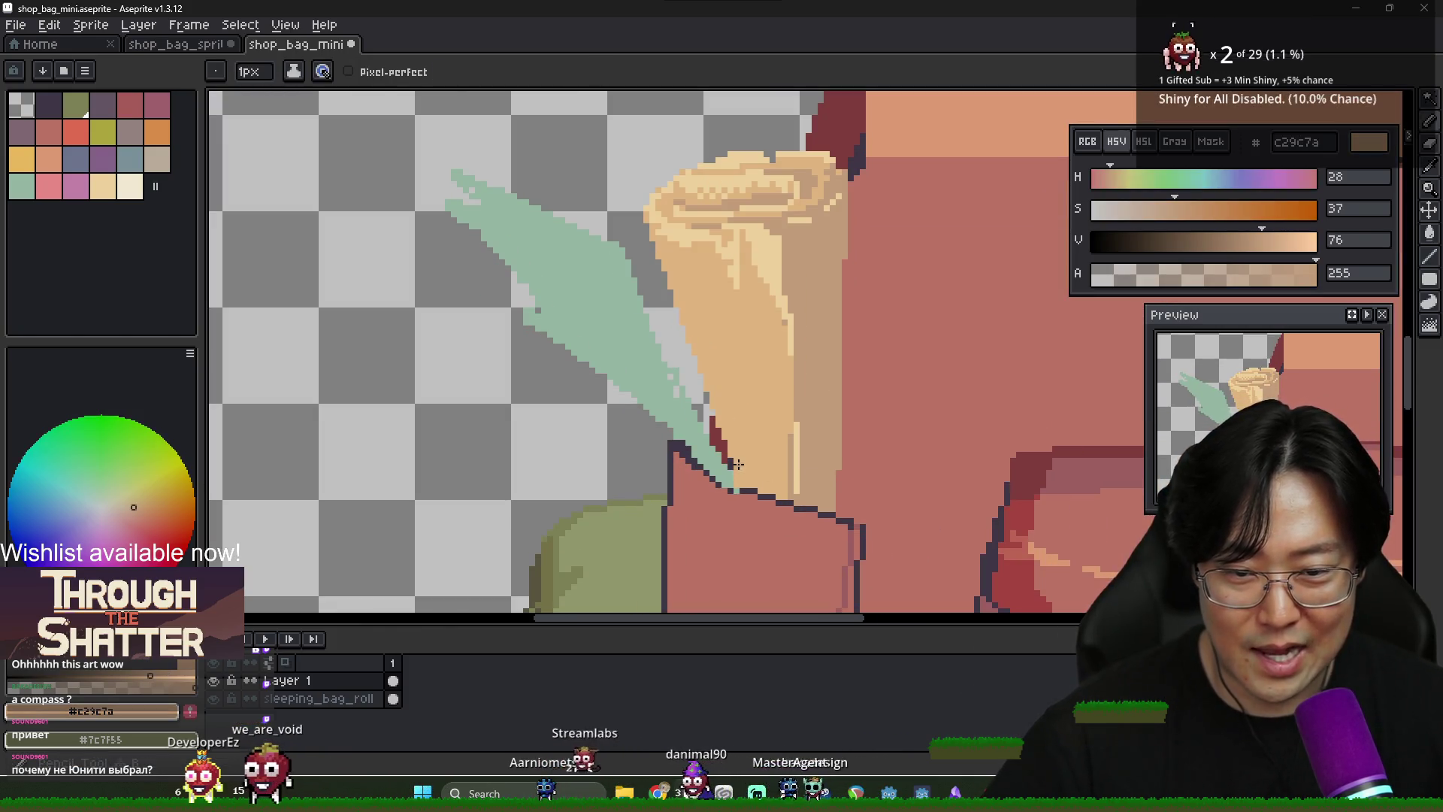
scroll(748, 483, "up", 1)
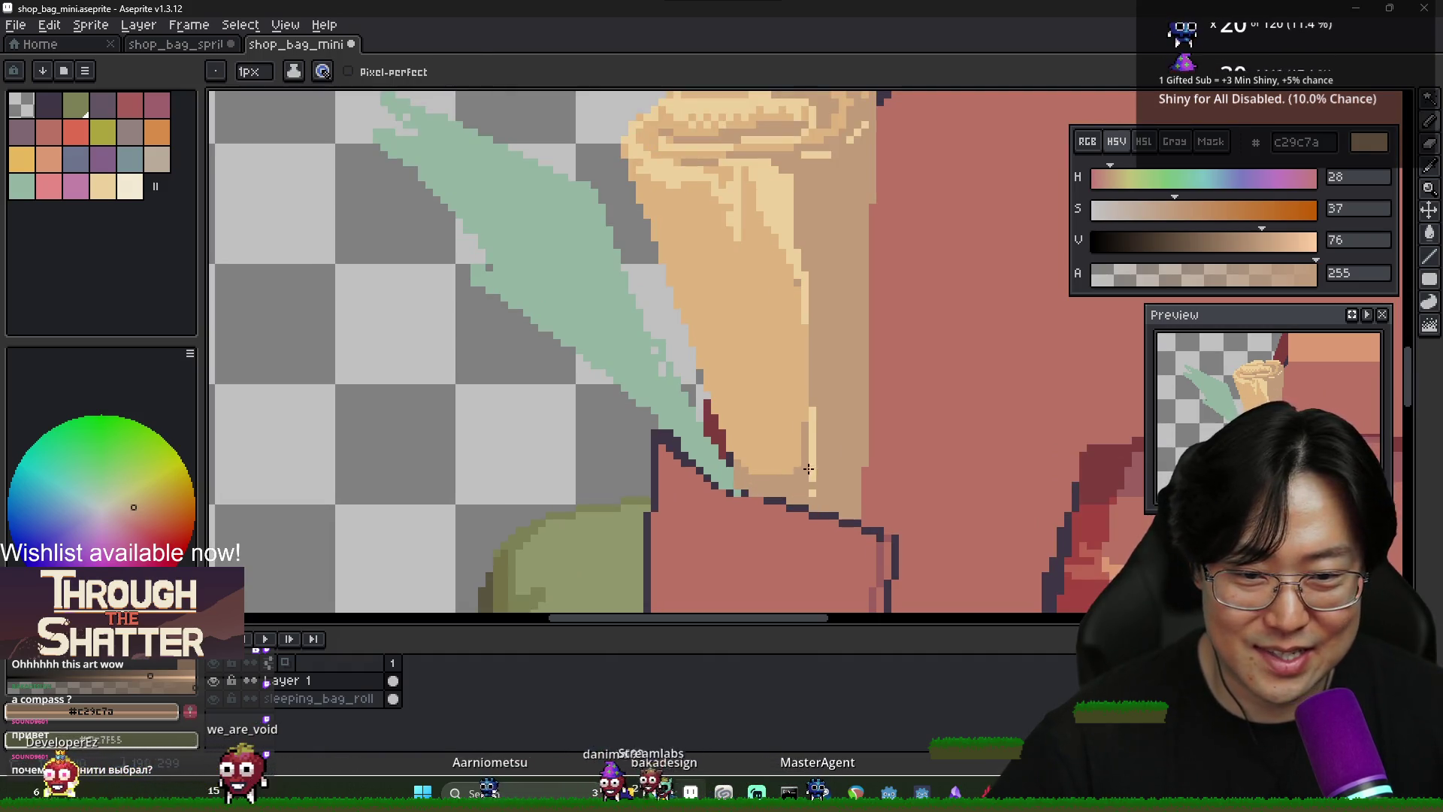
scroll(824, 473, "down", 2)
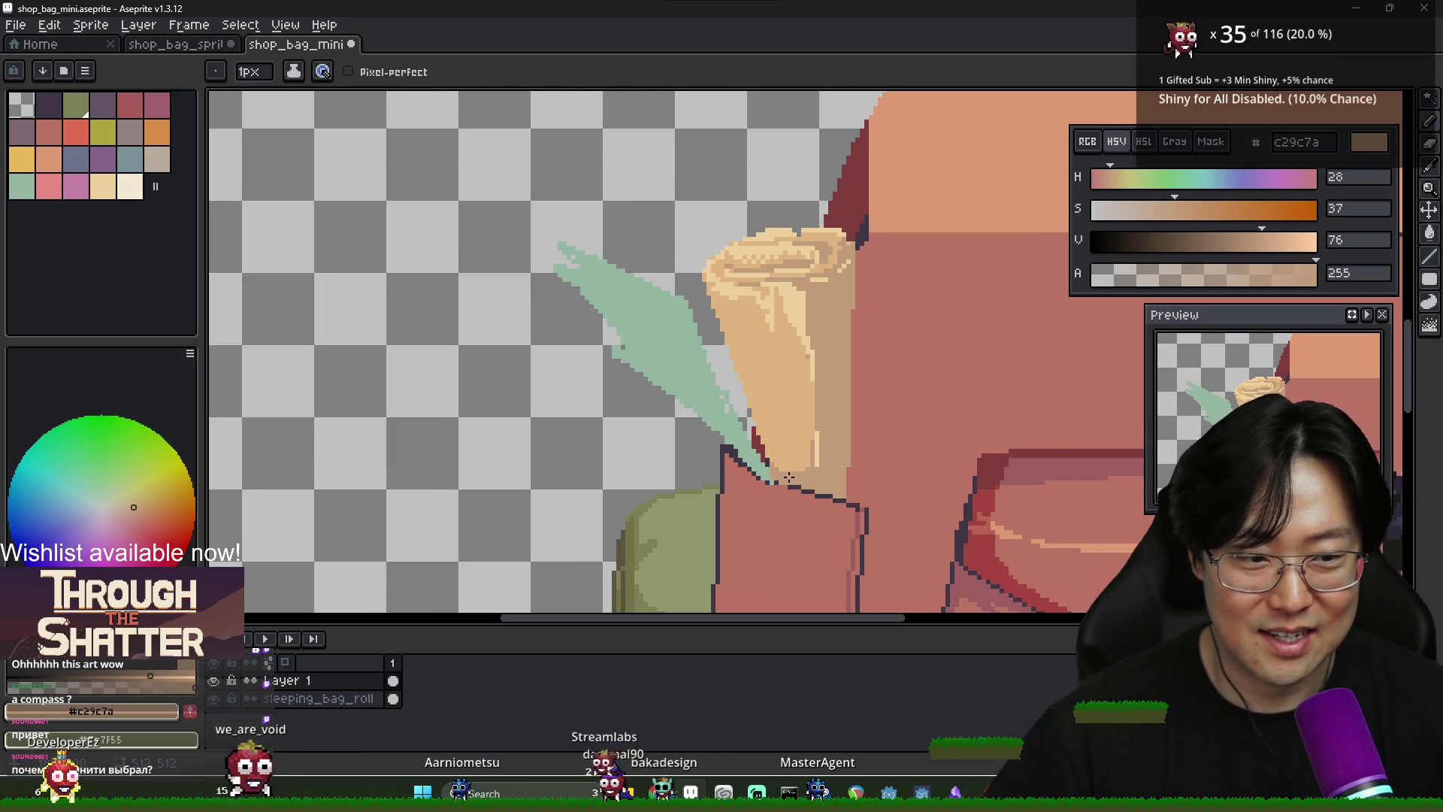
scroll(803, 470, "up", 1)
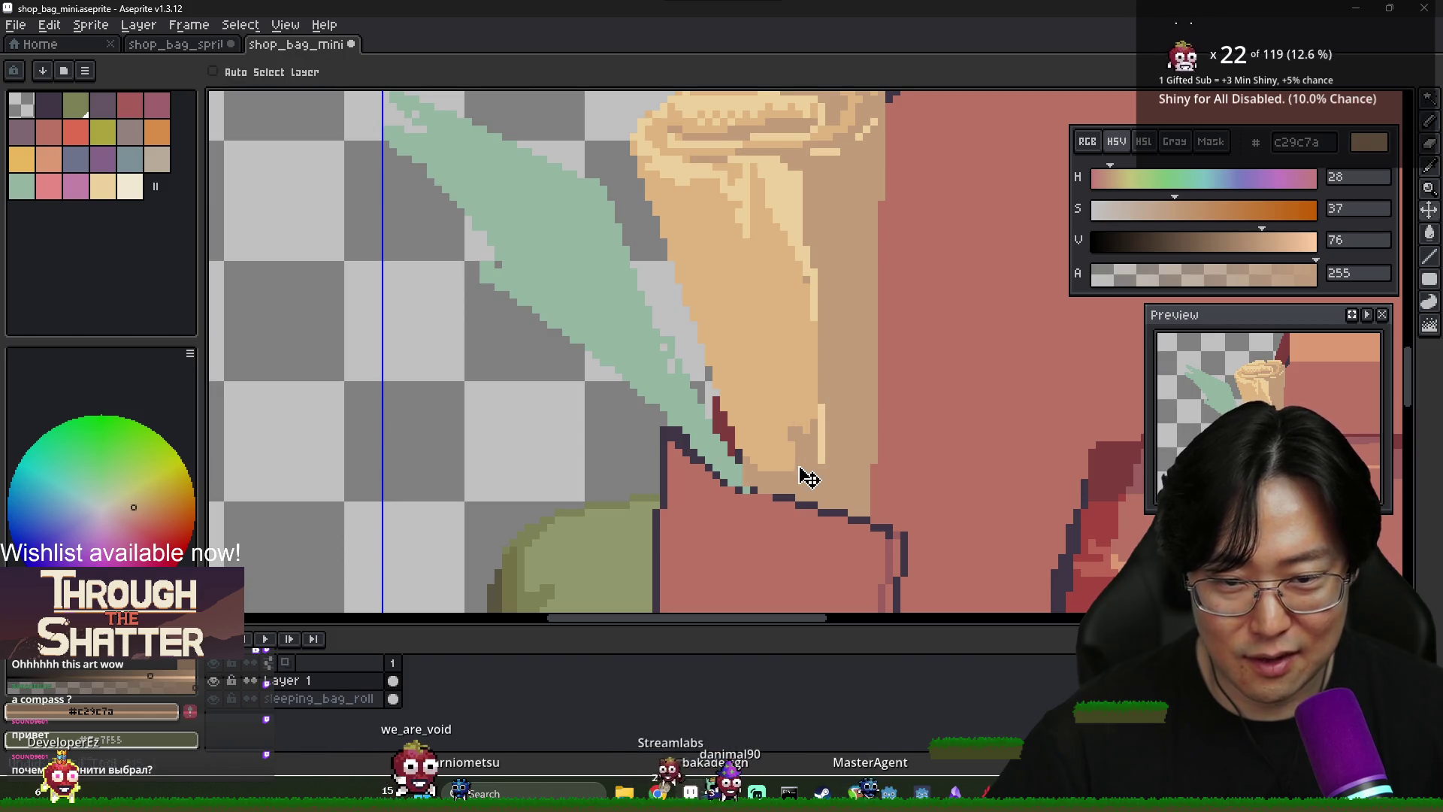
left_click_drag(745, 370, 796, 451)
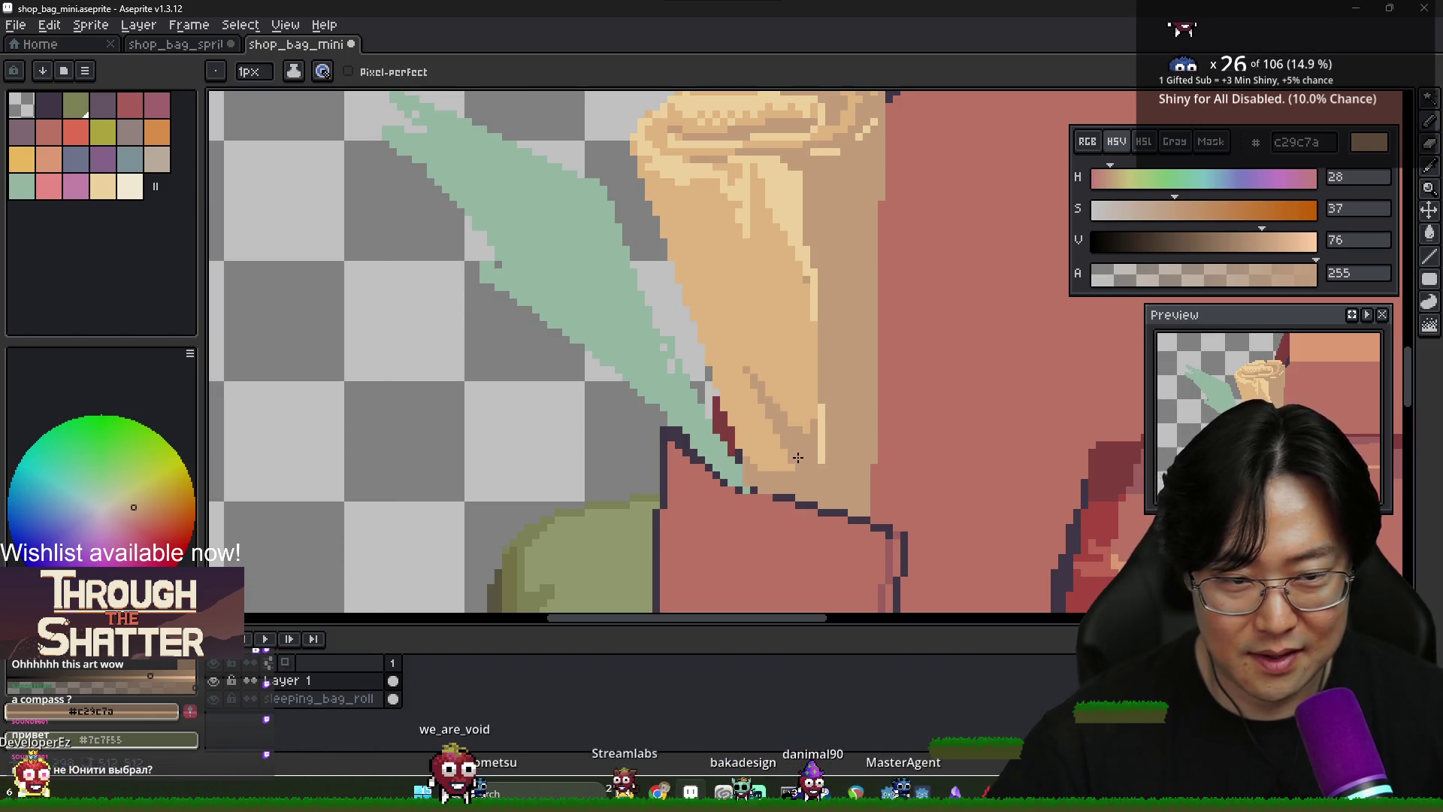
Add a light cream eed09b diagonal fold line on the scroll
key("i")
left_click(808, 261, "alt")
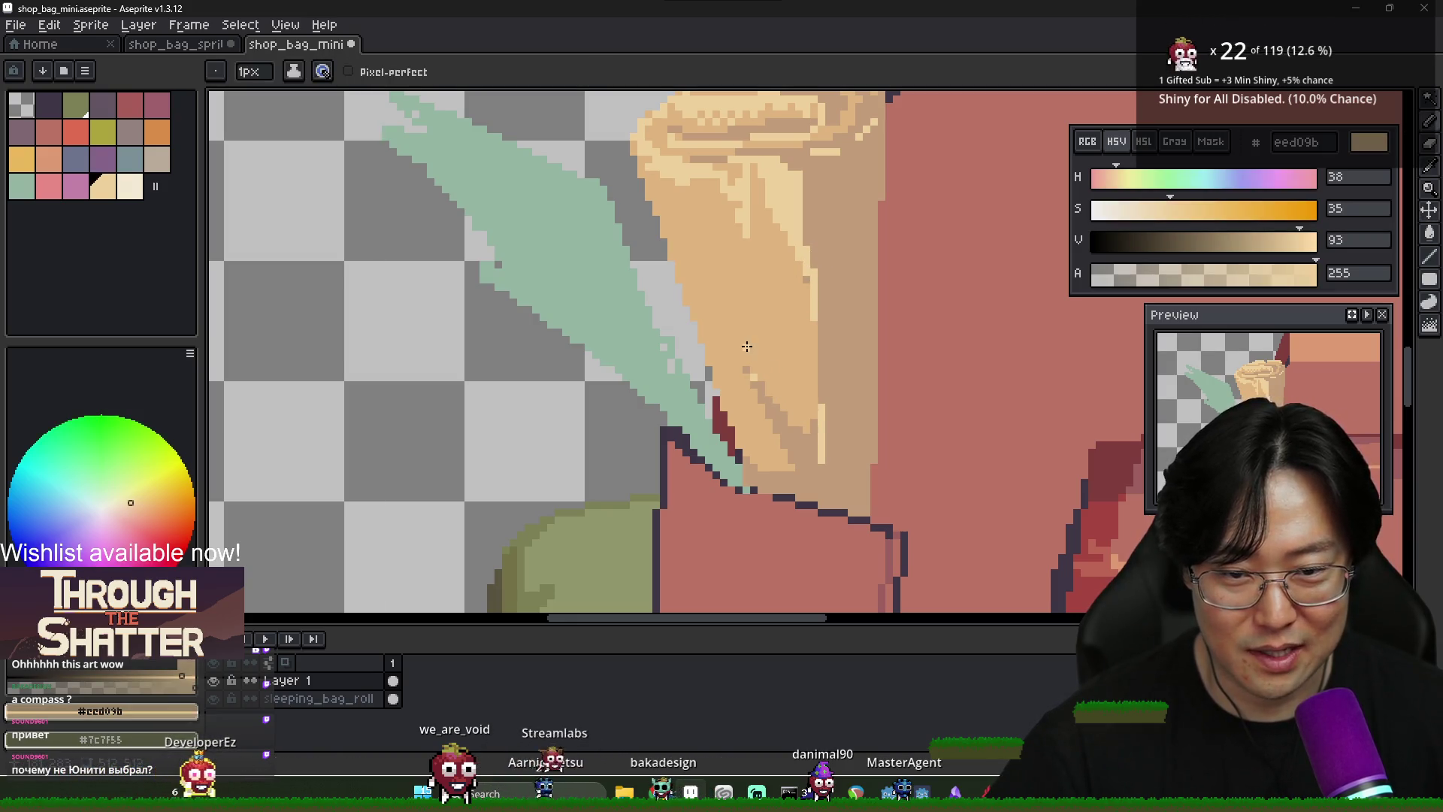
left_click_drag(712, 314, 759, 400)
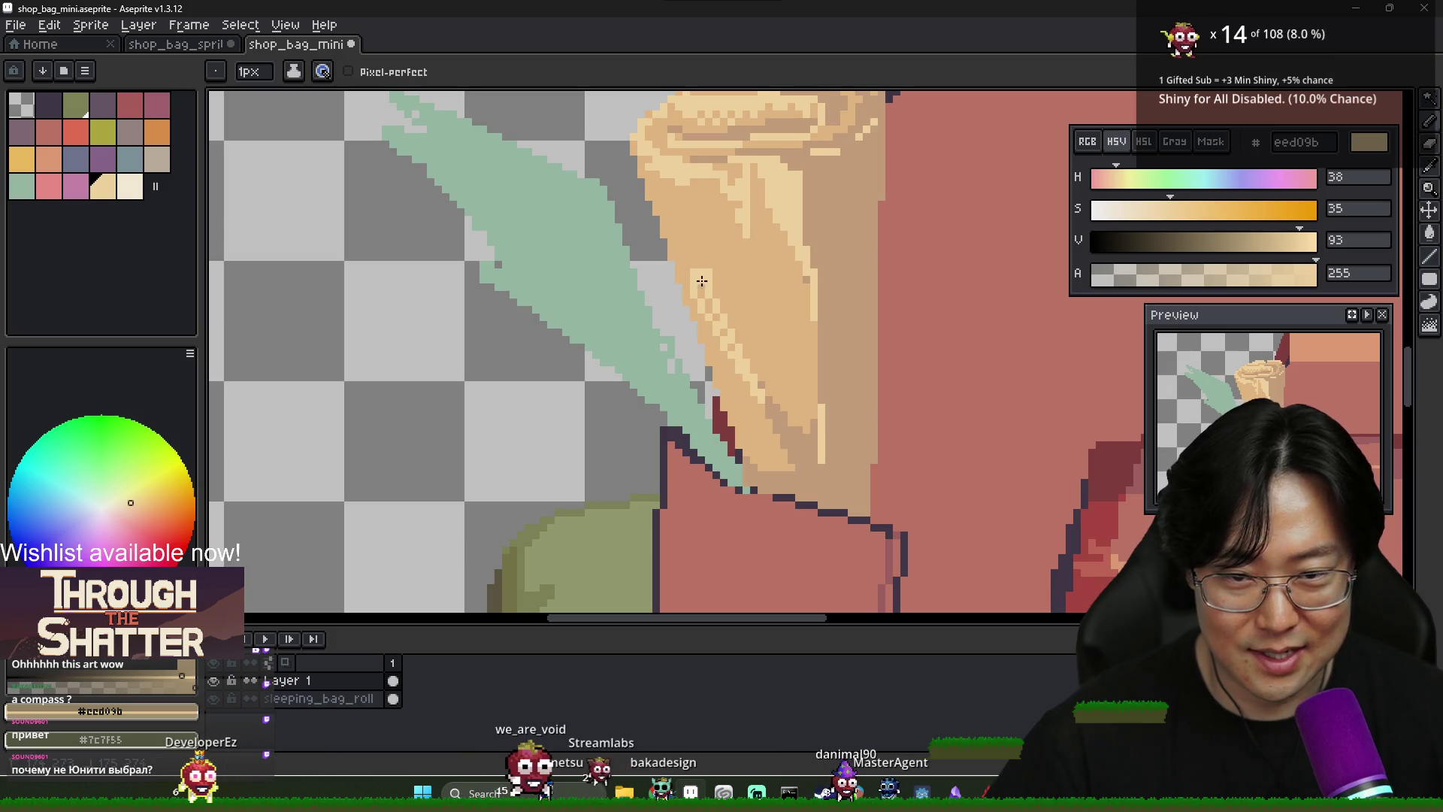
key("ctrl")
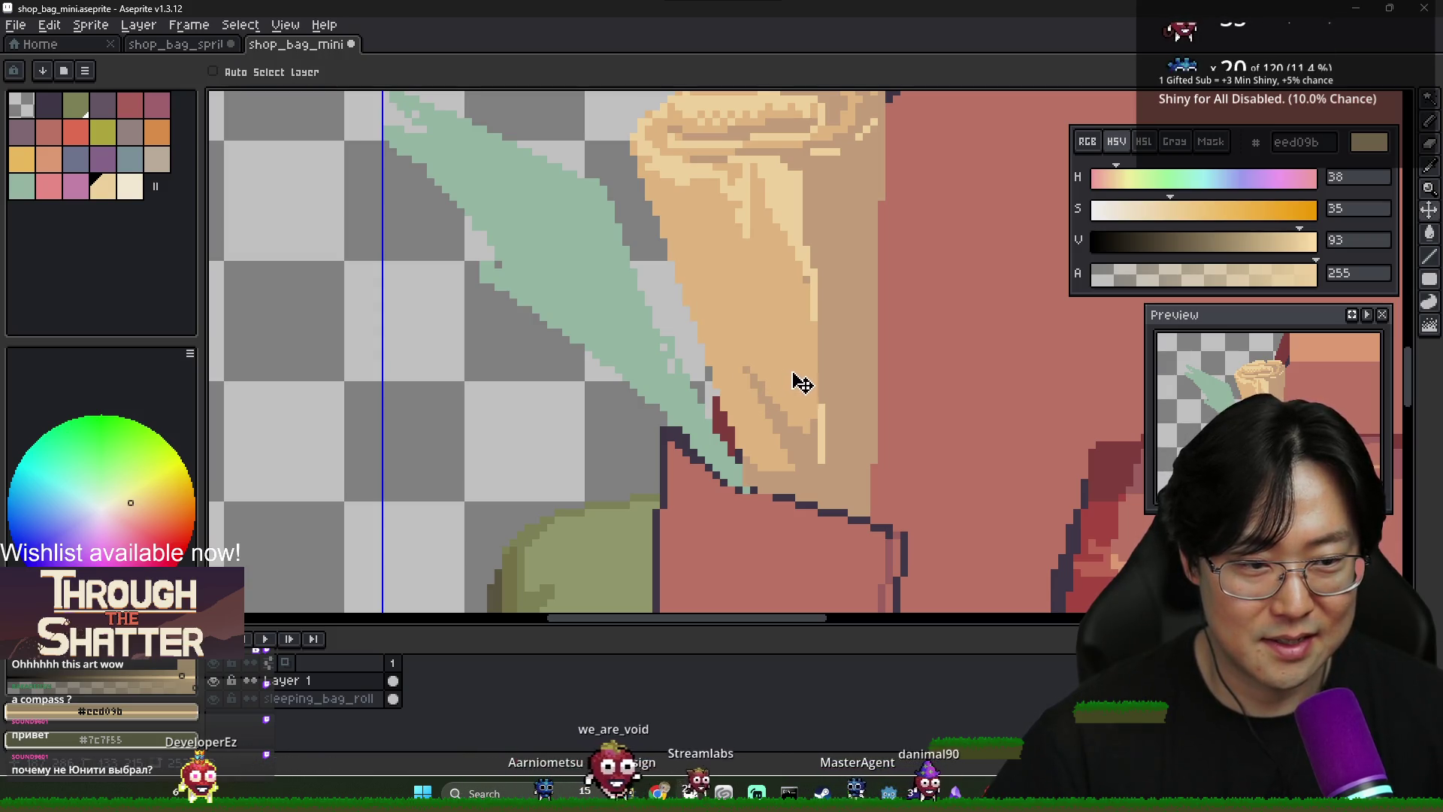
scroll(796, 383, "down", 3)
scroll(837, 378, "down", 3)
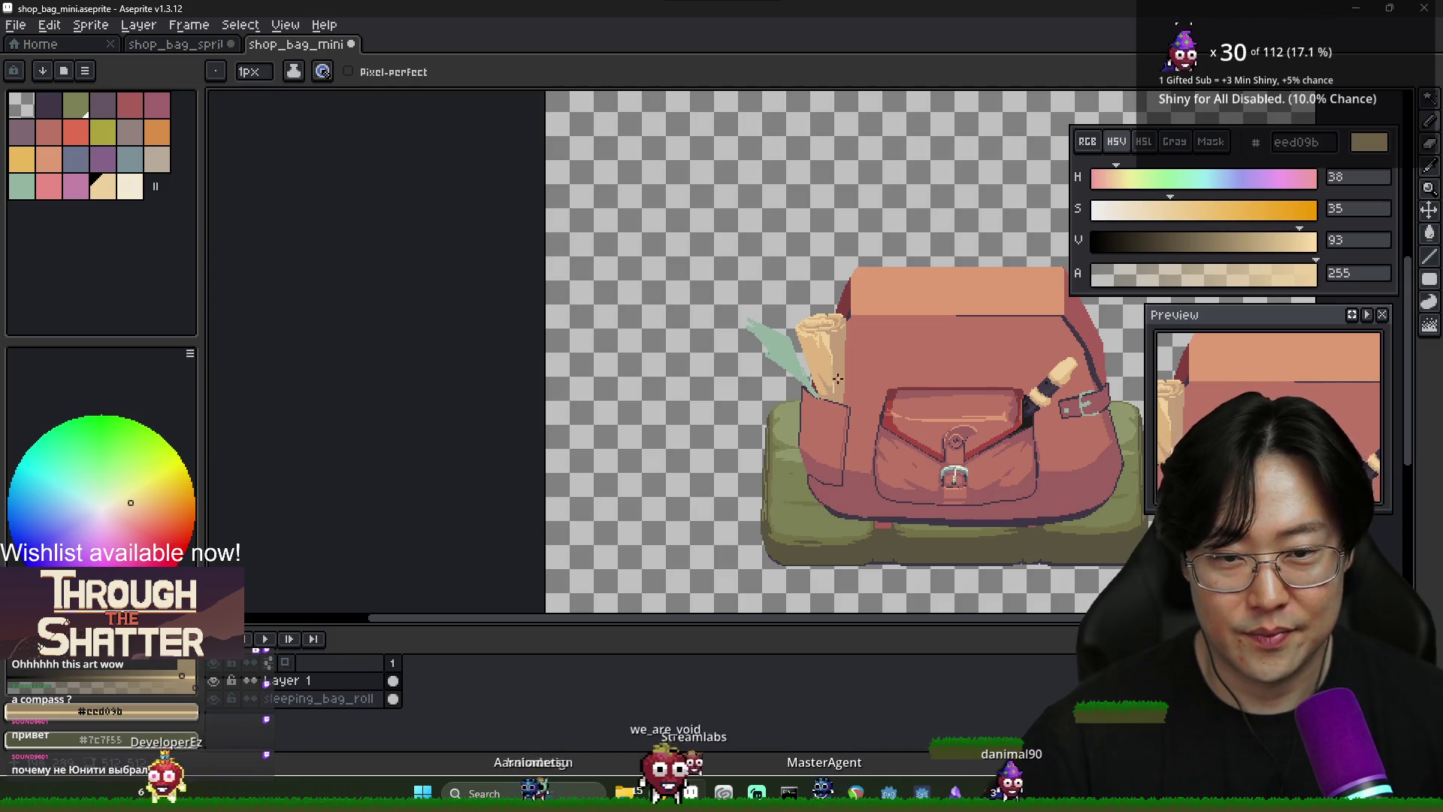
Mix greyish tan 9c816e in the HSV sliders and fill the scroll's right edge stripe
scroll(836, 378, "up", 4)
left_click_drag(1200, 216, 1158, 210)
left_click_drag(1262, 241, 1237, 248)
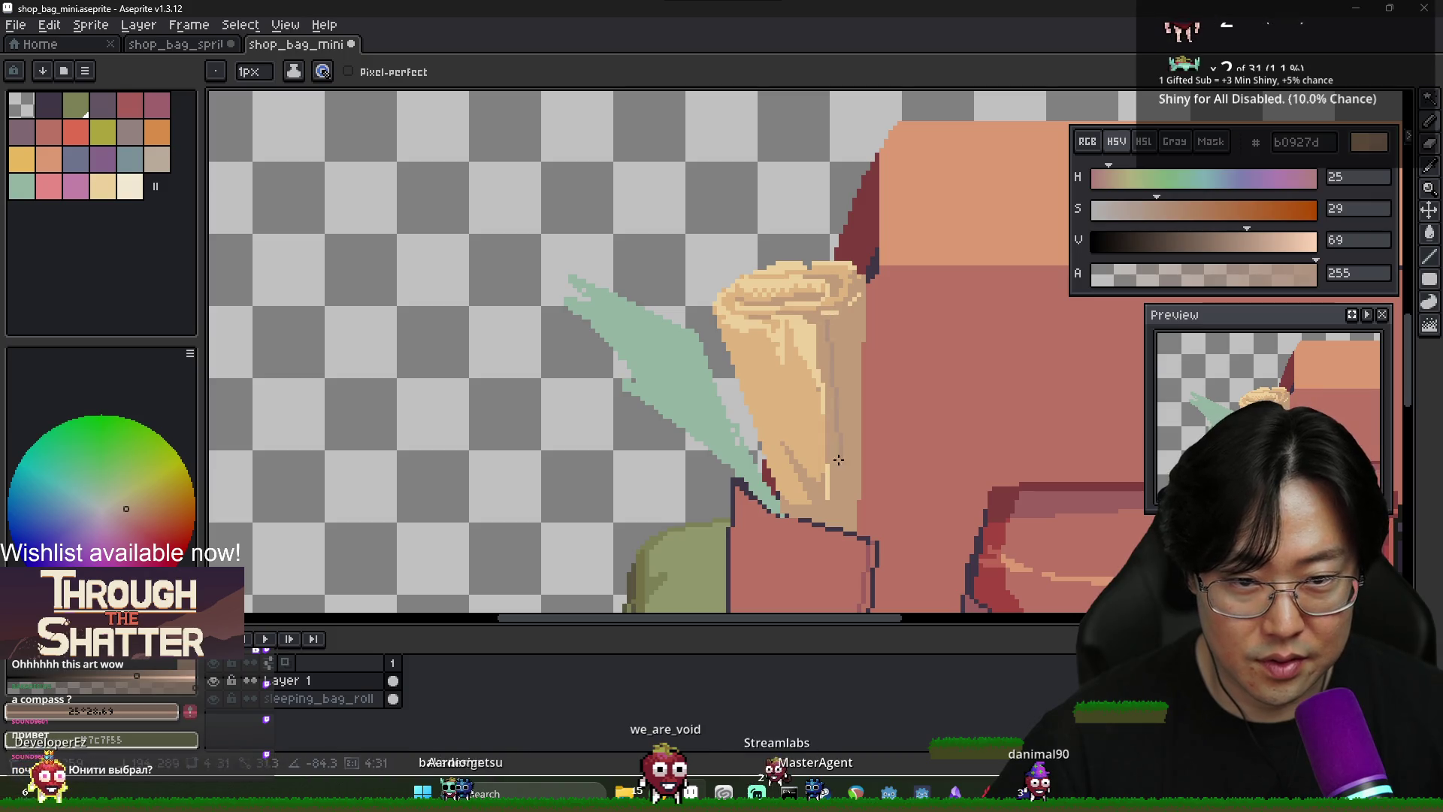
left_click(1230, 241)
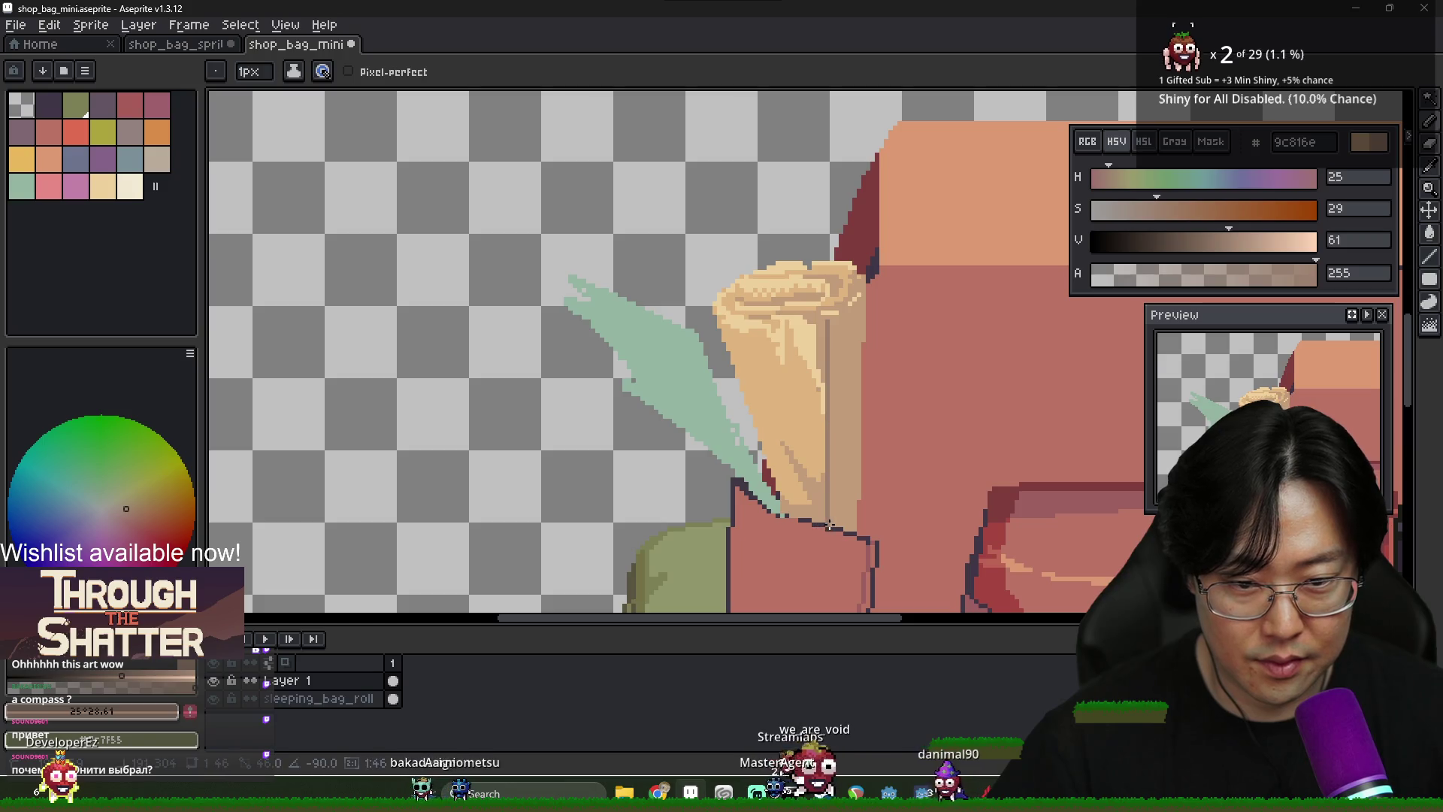
key("g")
left_click(824, 328)
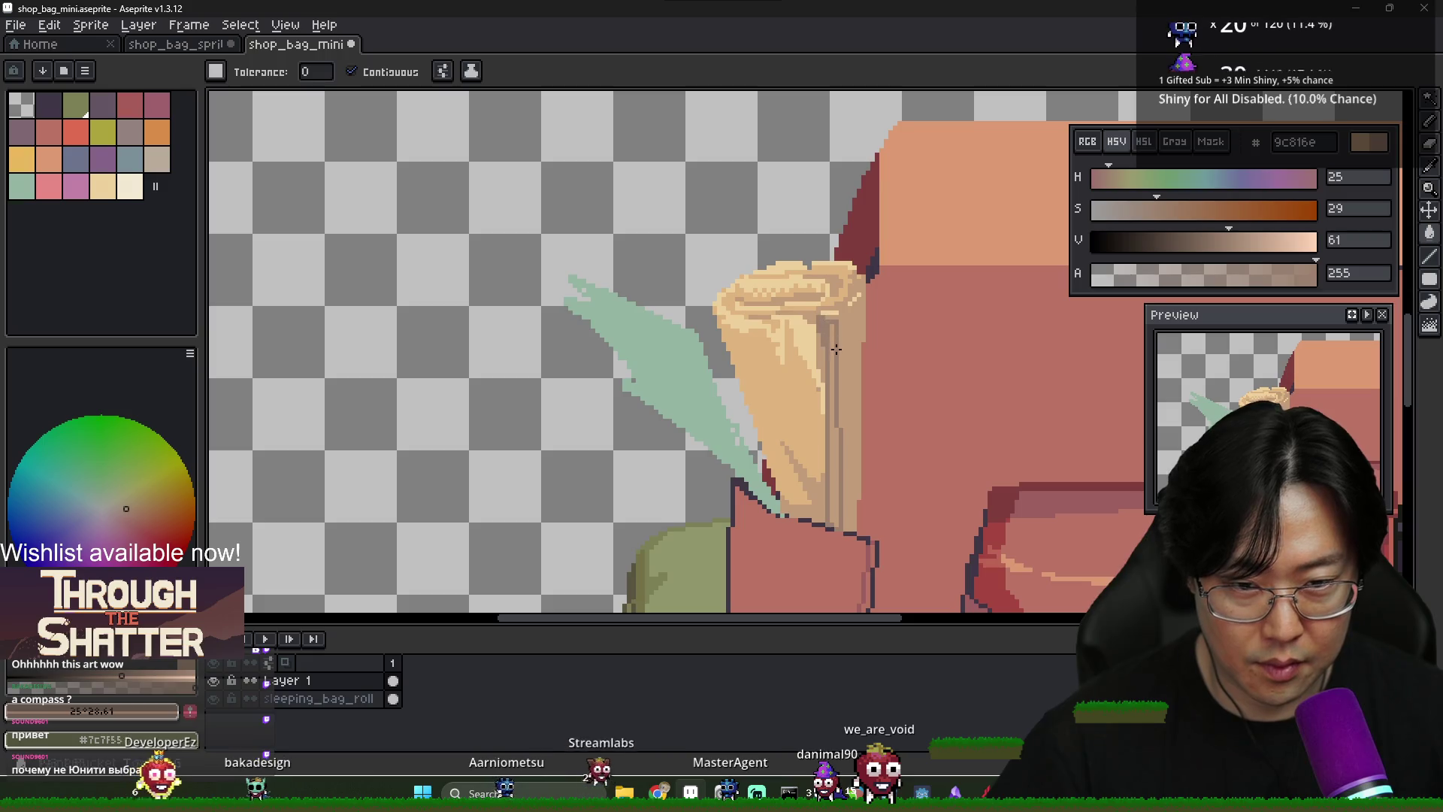
key("b")
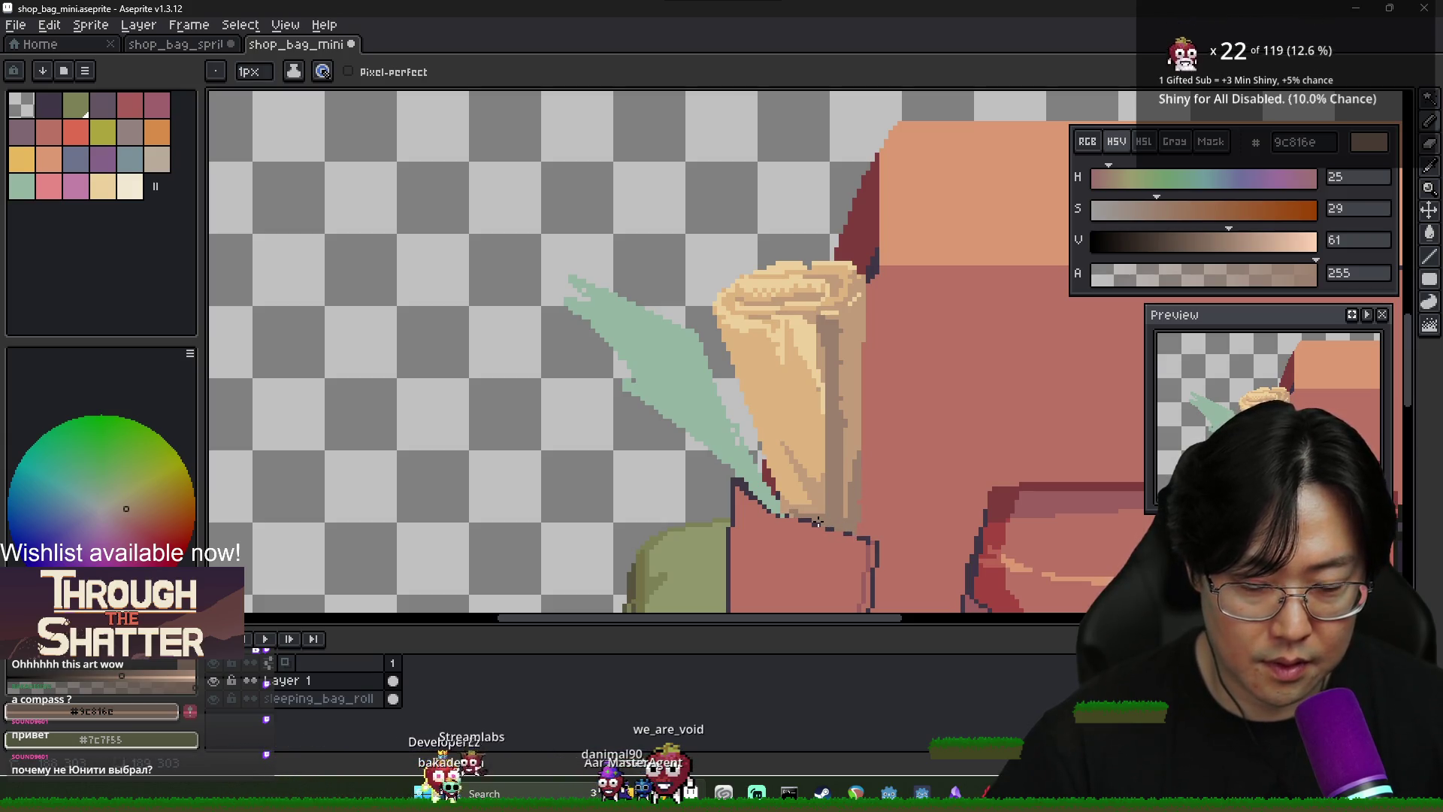
scroll(841, 524, "down", 5)
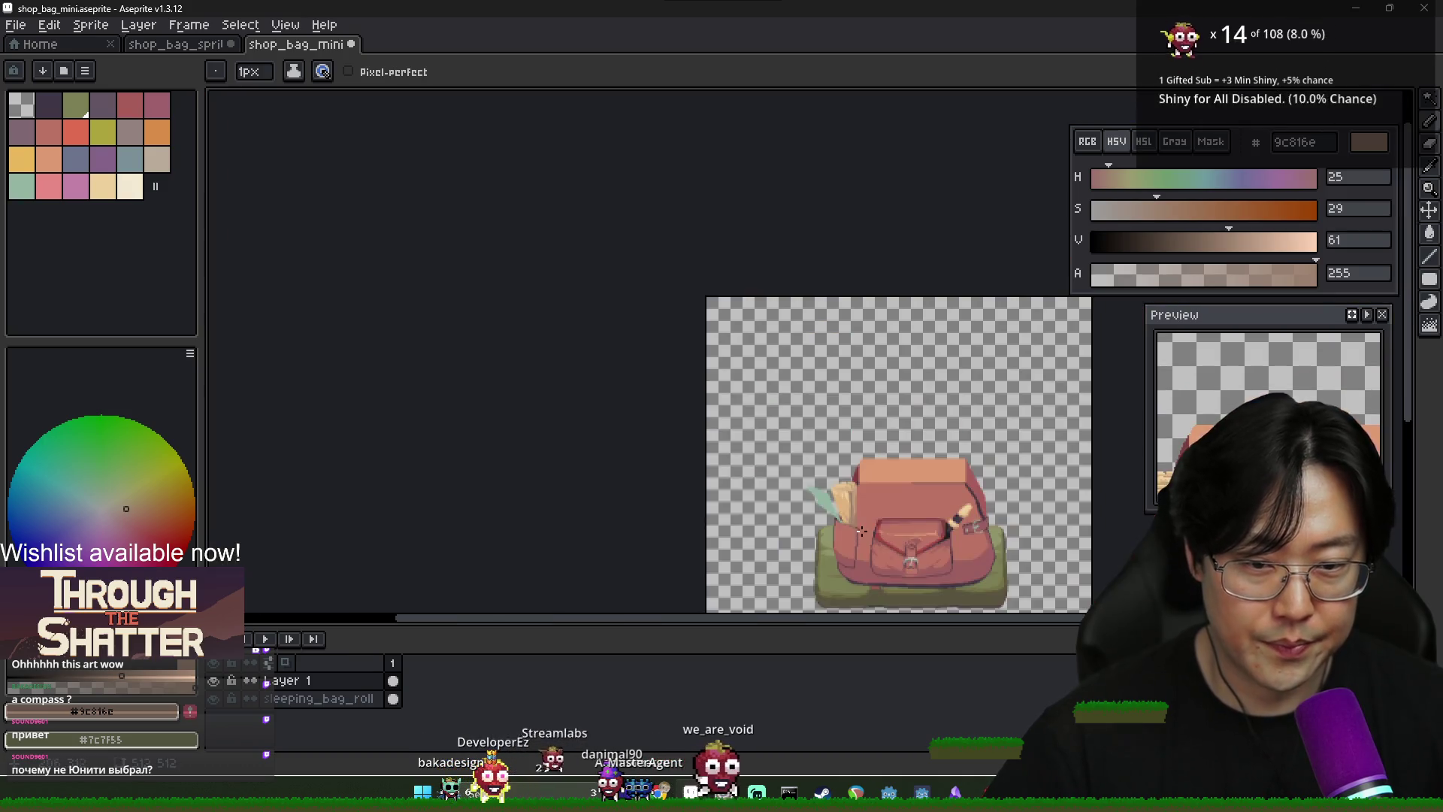
scroll(856, 522, "up", 4)
left_click_drag(901, 502, 803, 423)
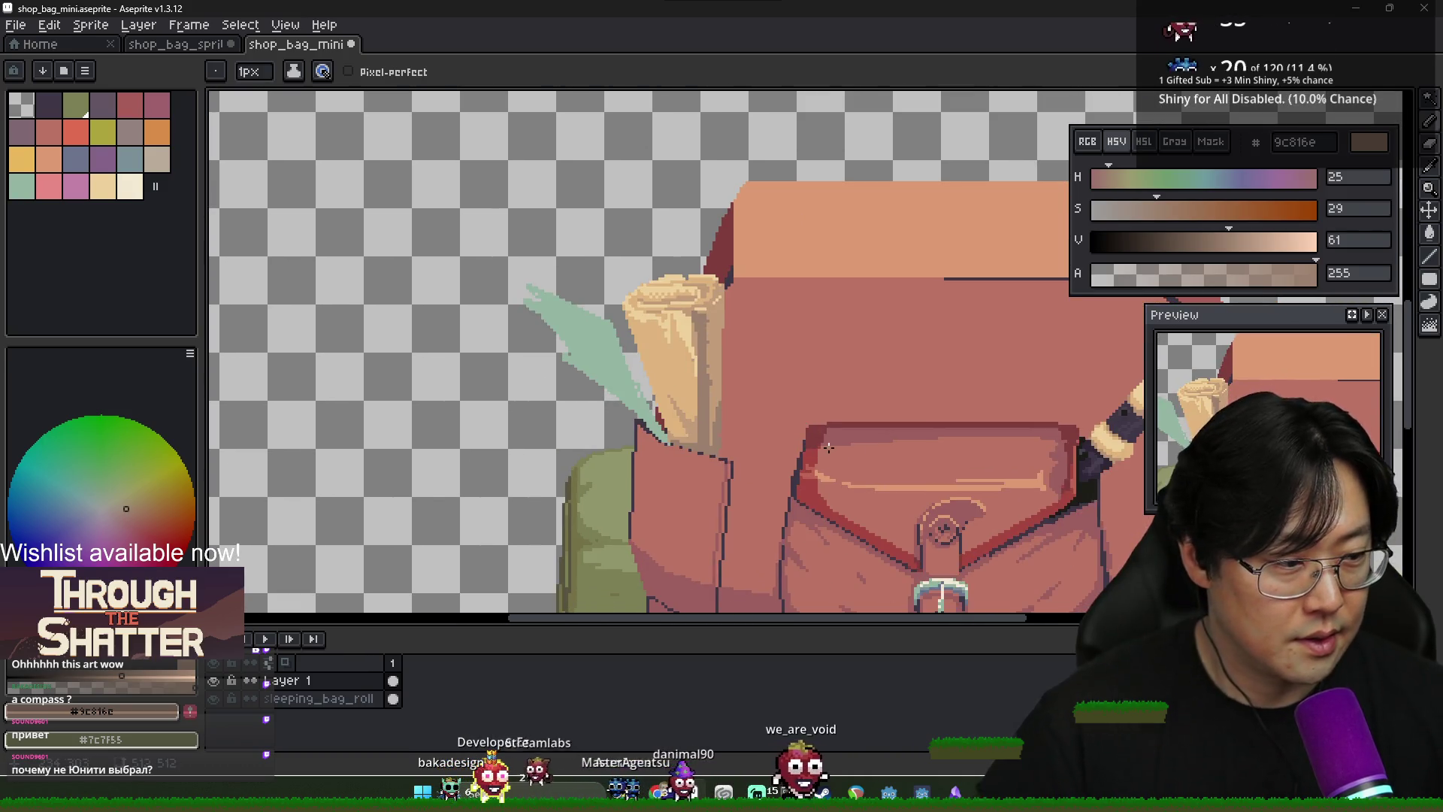
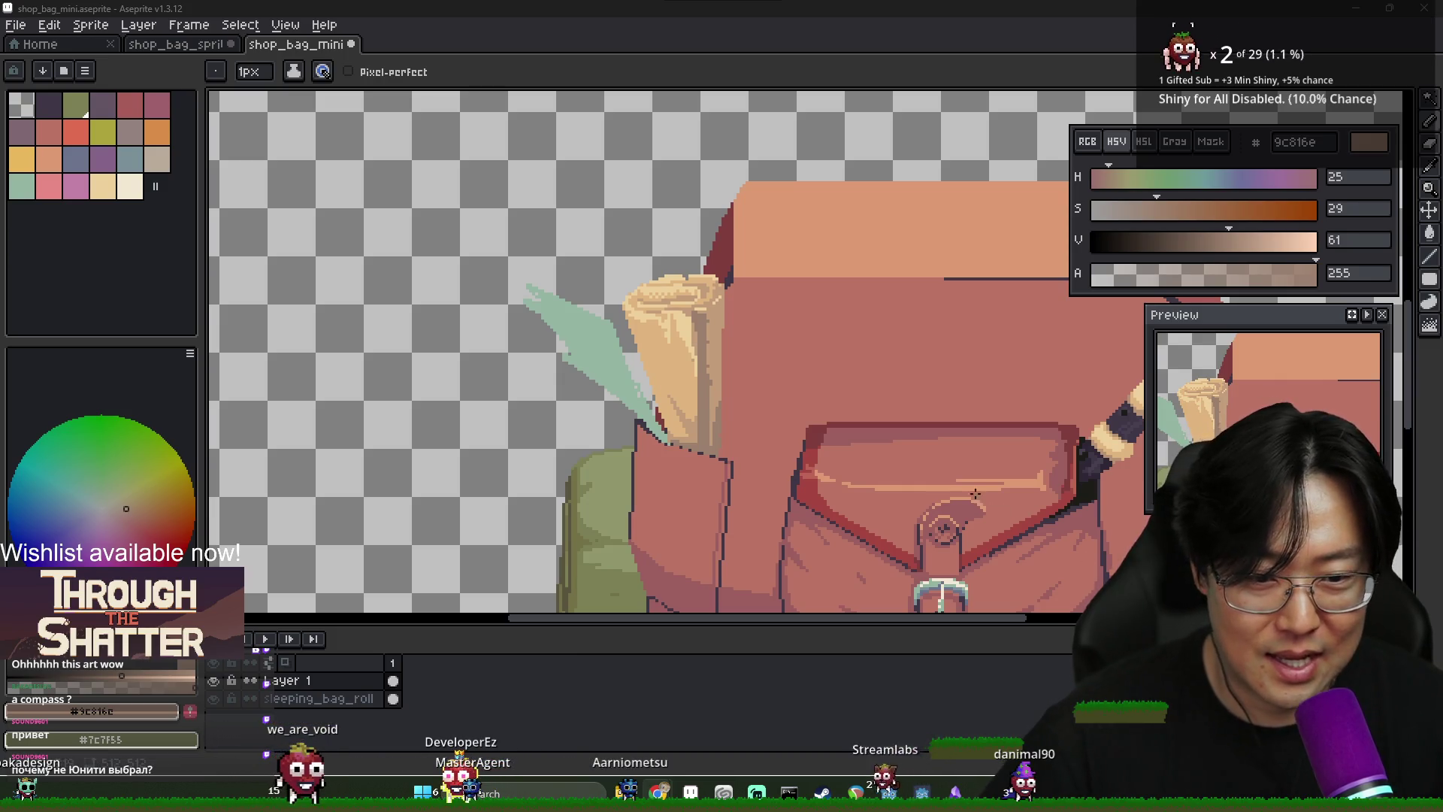
Sample the pocket's darker pink and shade the lower part of the left side pocket
scroll(661, 466, "up", 2)
left_click(647, 457, "alt")
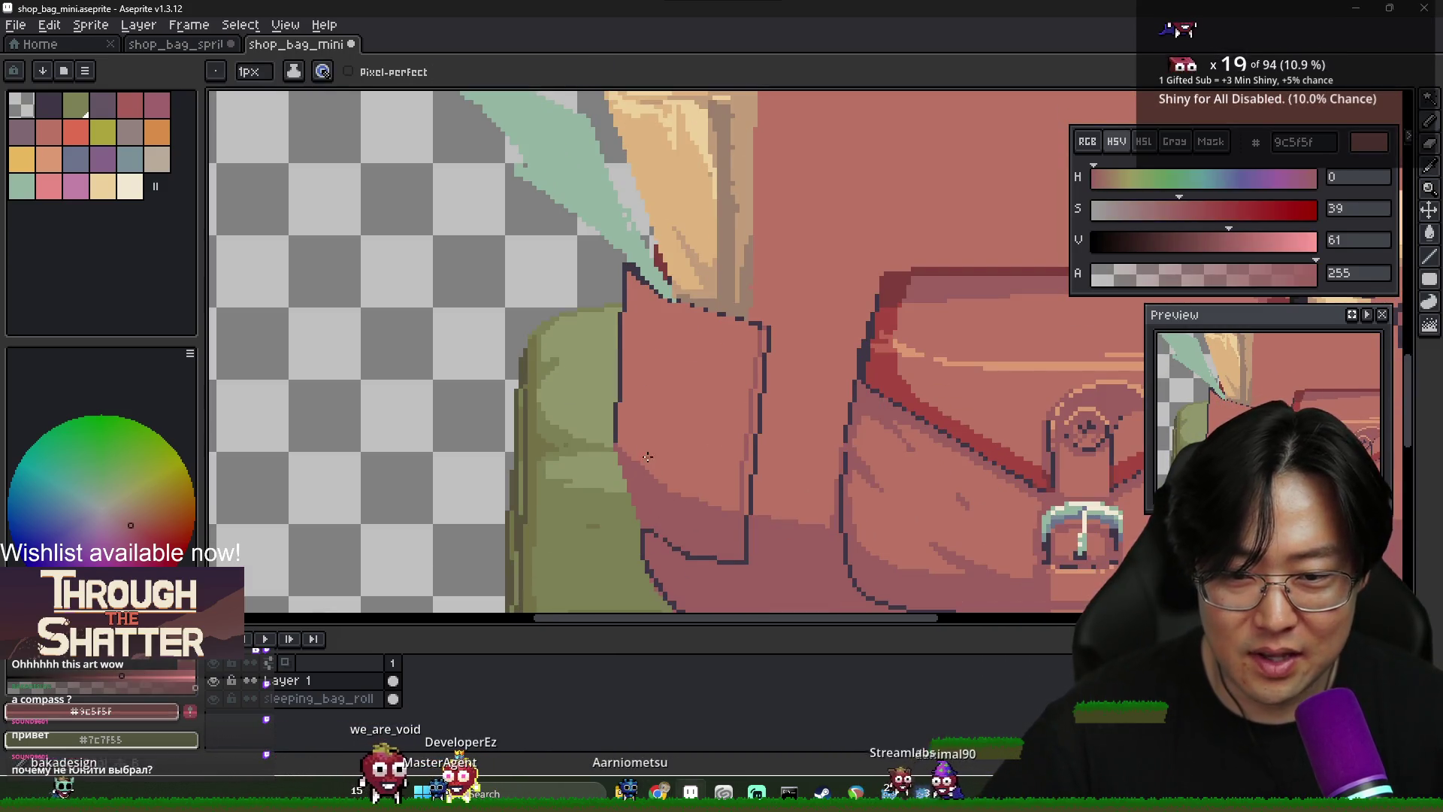
key("g")
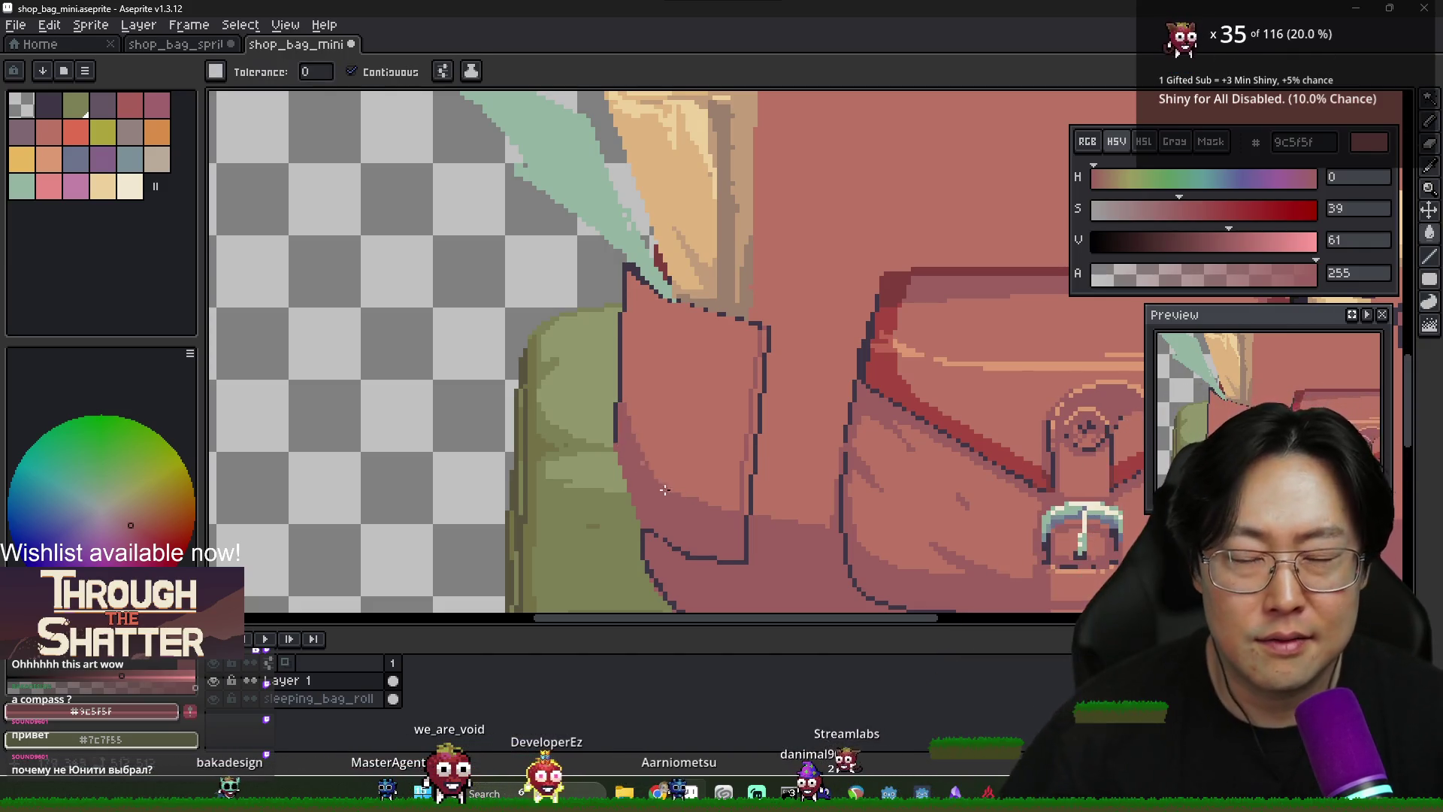
key("b")
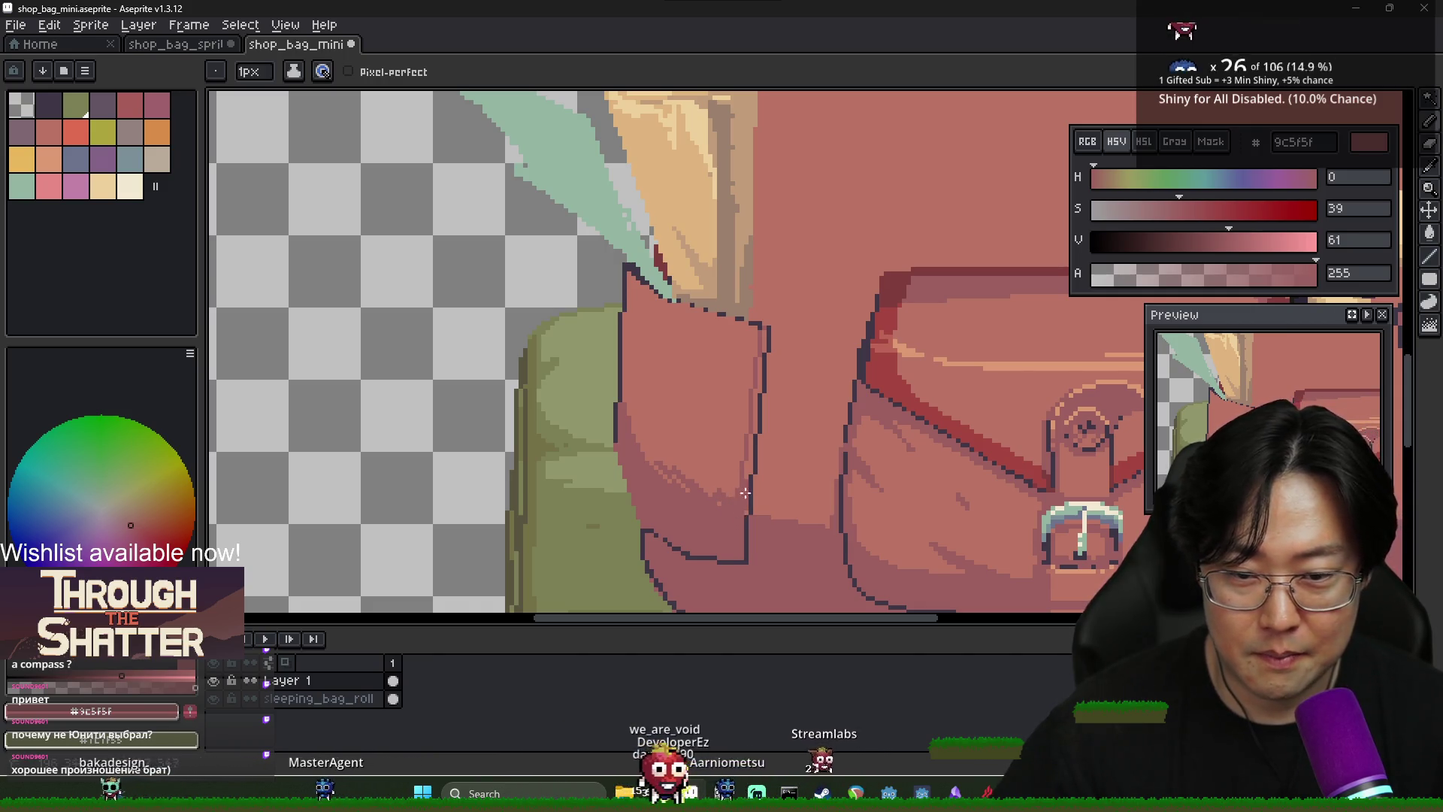
scroll(742, 538, "down", 5)
scroll(731, 498, "up", 5)
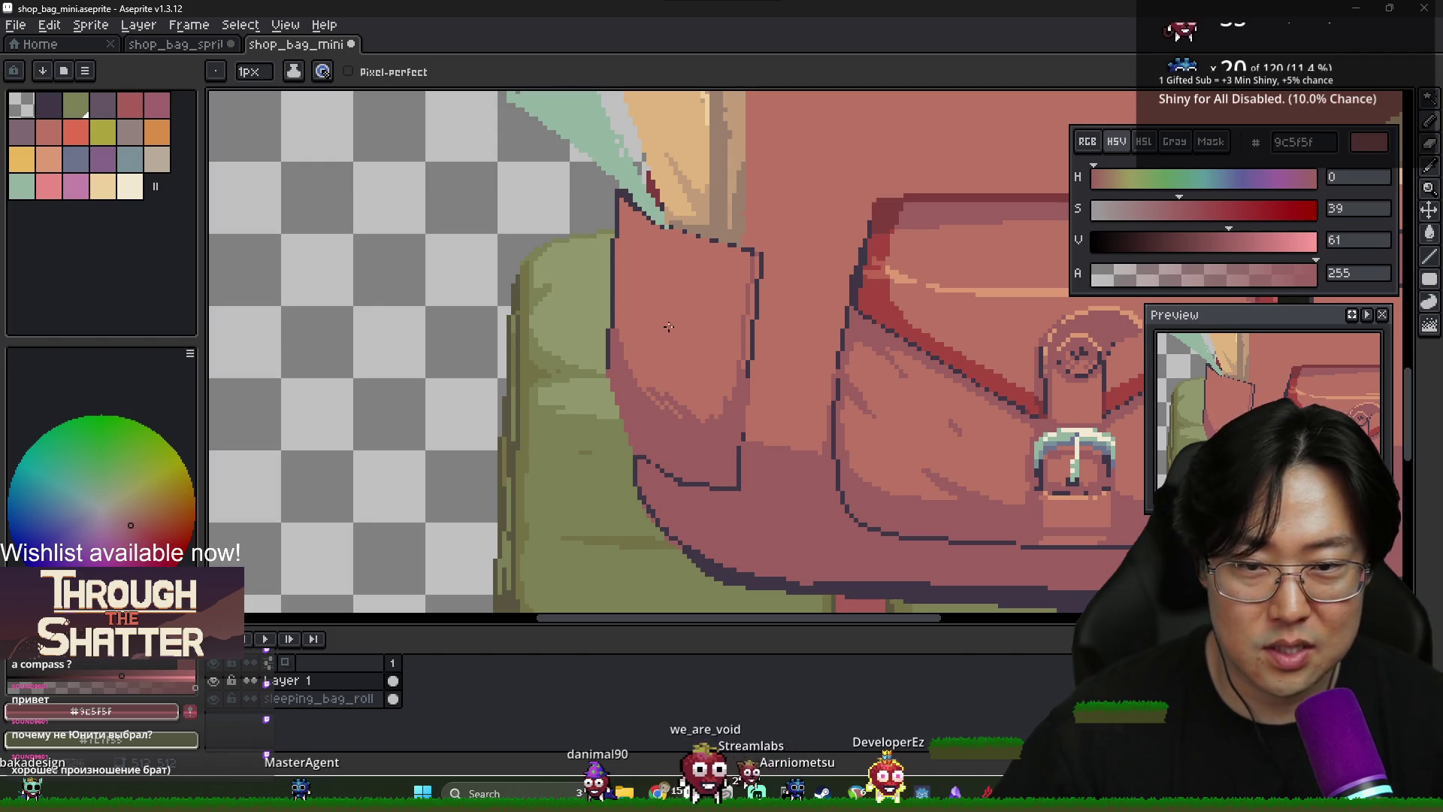
scroll(626, 286, "up", 2)
Draw a dark outline along the pocket's lower-left edge and thicken it into a dark band
left_click(615, 330, "alt")
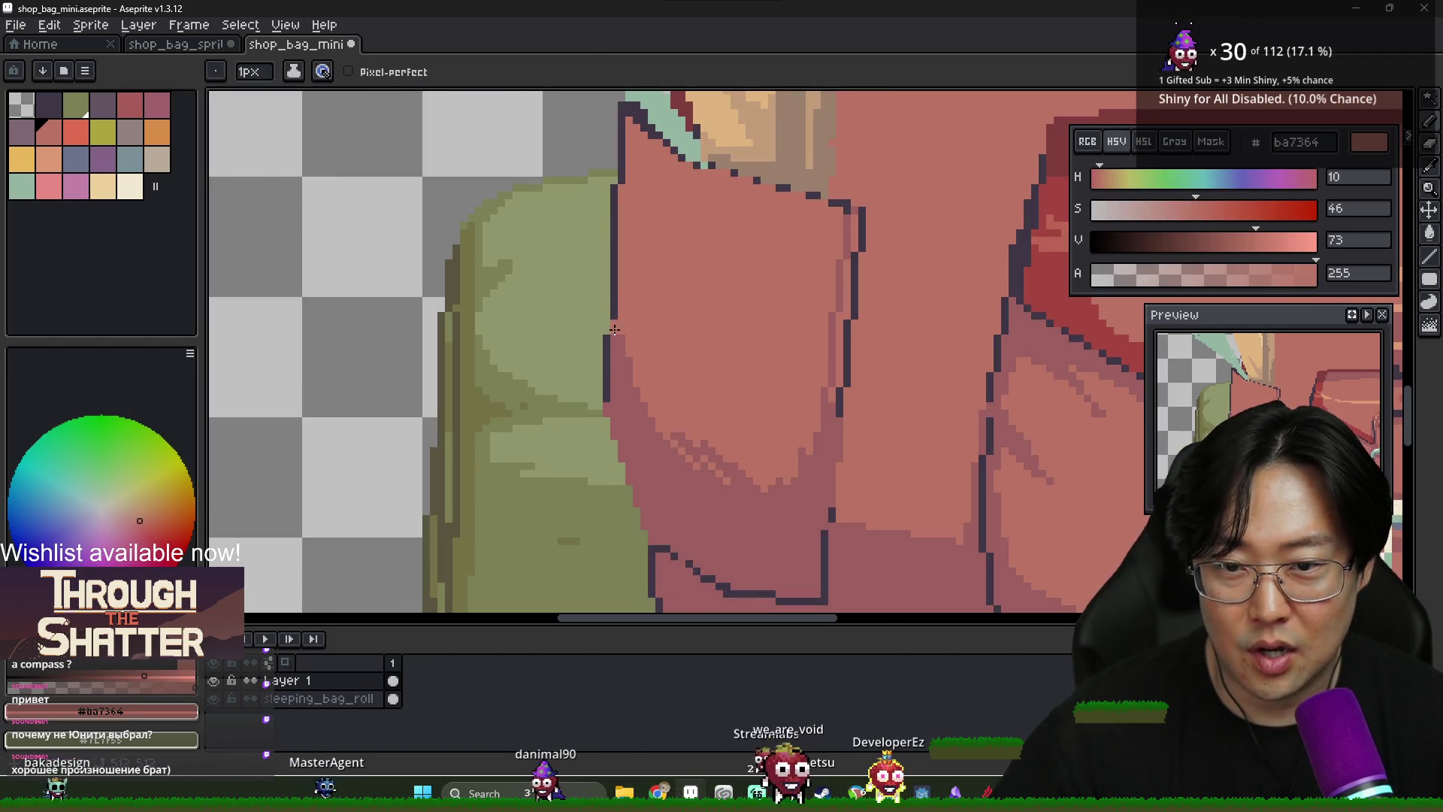
left_click(611, 322, "alt")
left_click_drag(606, 397, 654, 547)
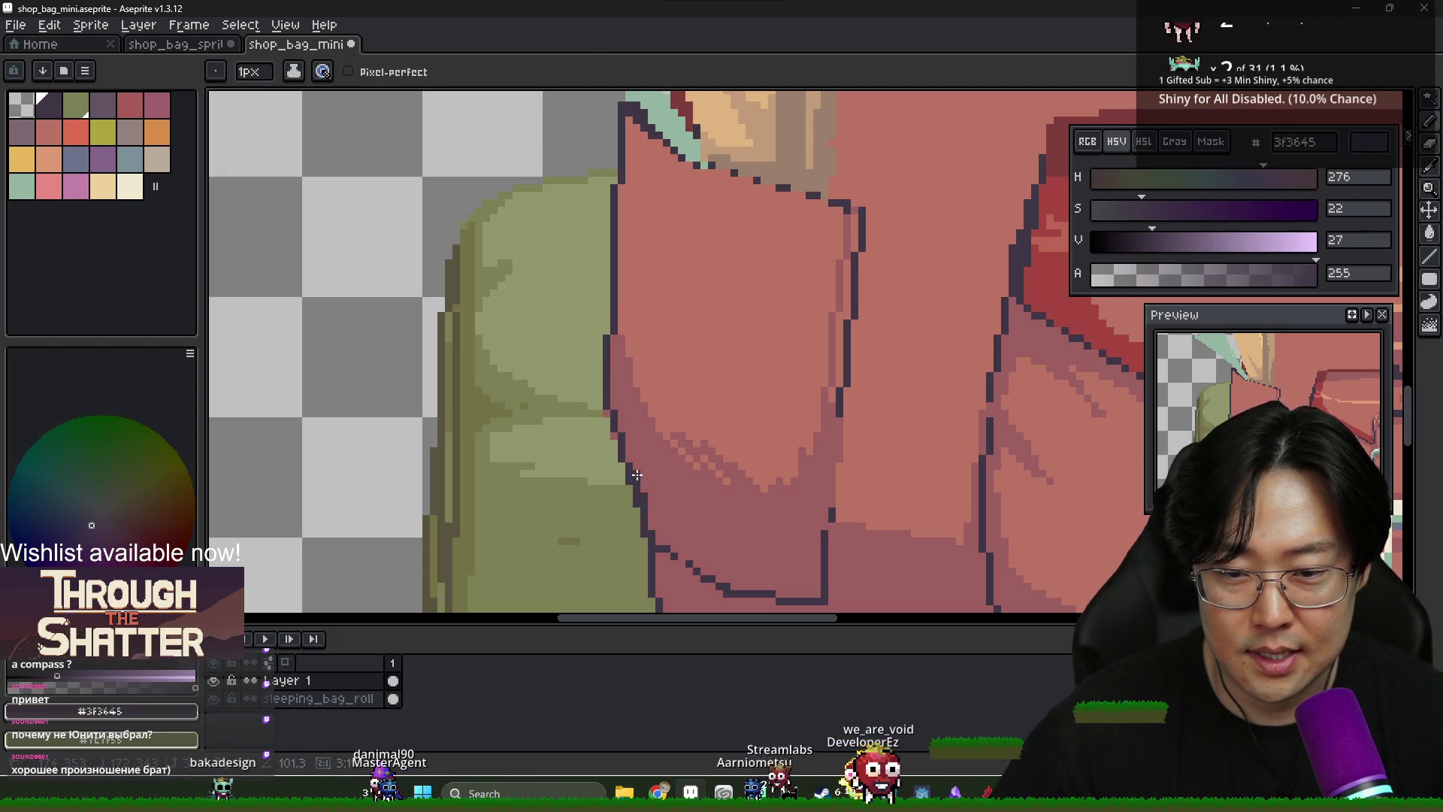
left_click(666, 531)
scroll(667, 530, "down", 2)
scroll(681, 493, "up", 2)
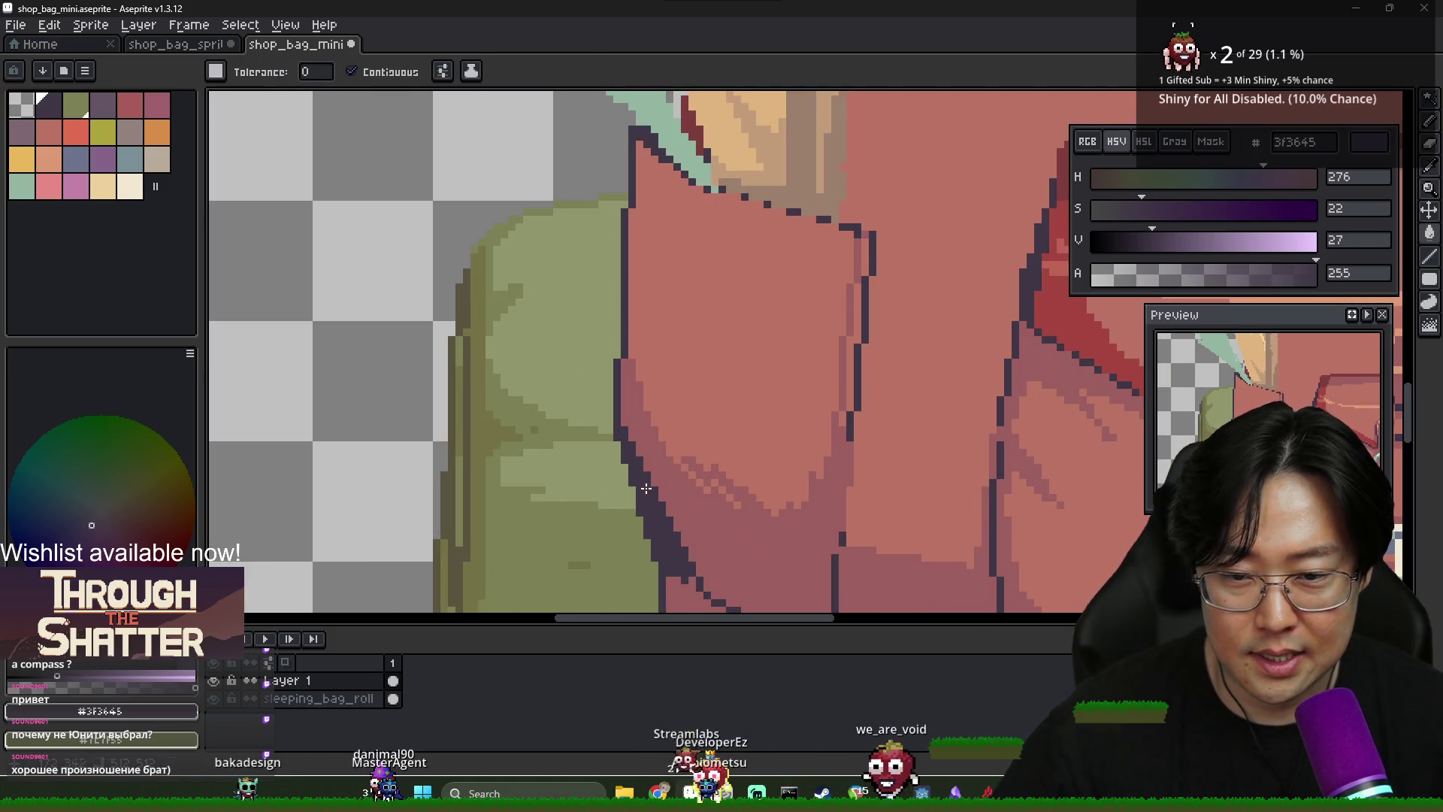
Return to the 1px pencil and re-sample the darker pink and dark outline colours
key("b")
left_click(627, 425, "alt")
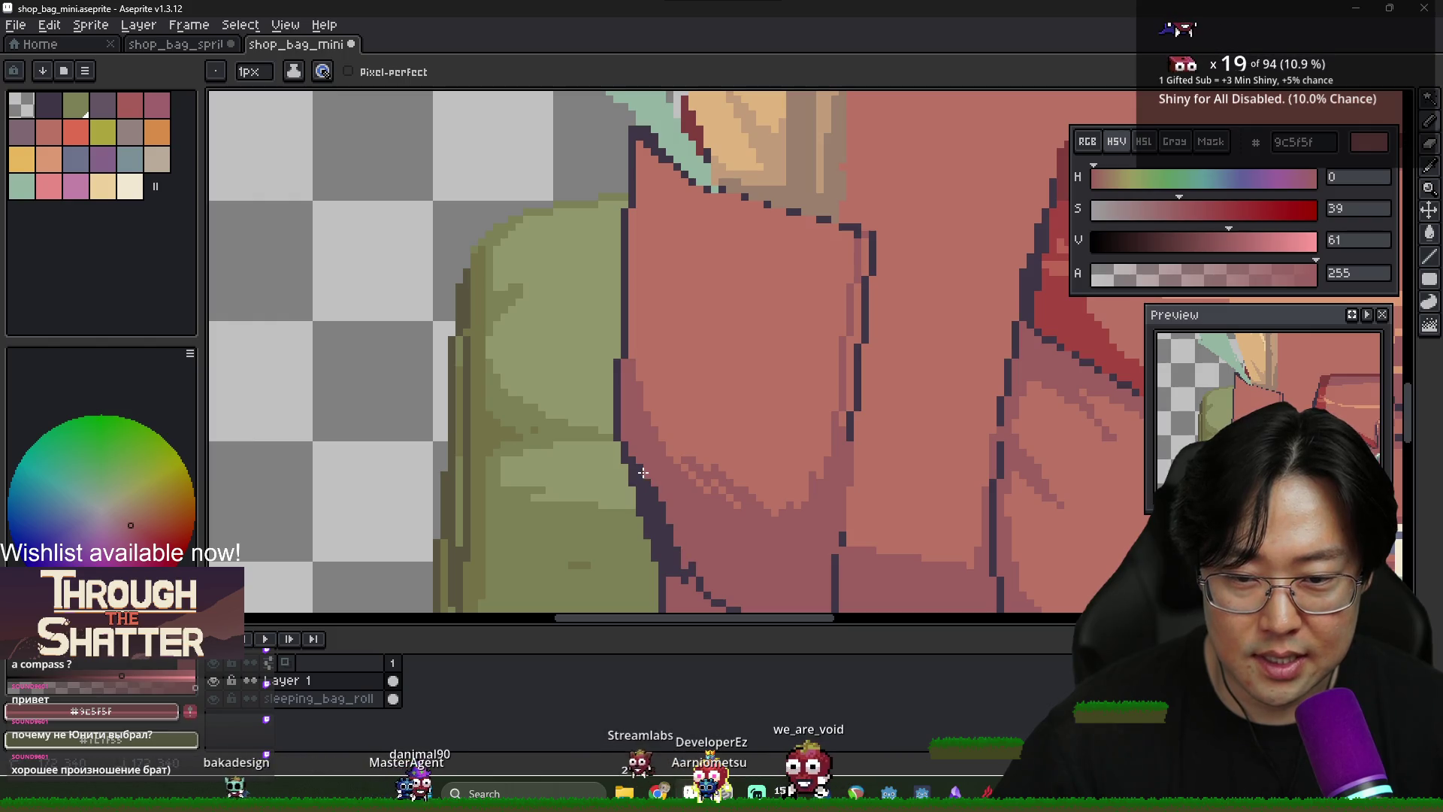
scroll(654, 519, "down", 2)
scroll(674, 568, "up", 2)
left_click(675, 568, "alt")
Touch up the dark outline at the side pocket's bottom corner
scroll(720, 594, "down", 2)
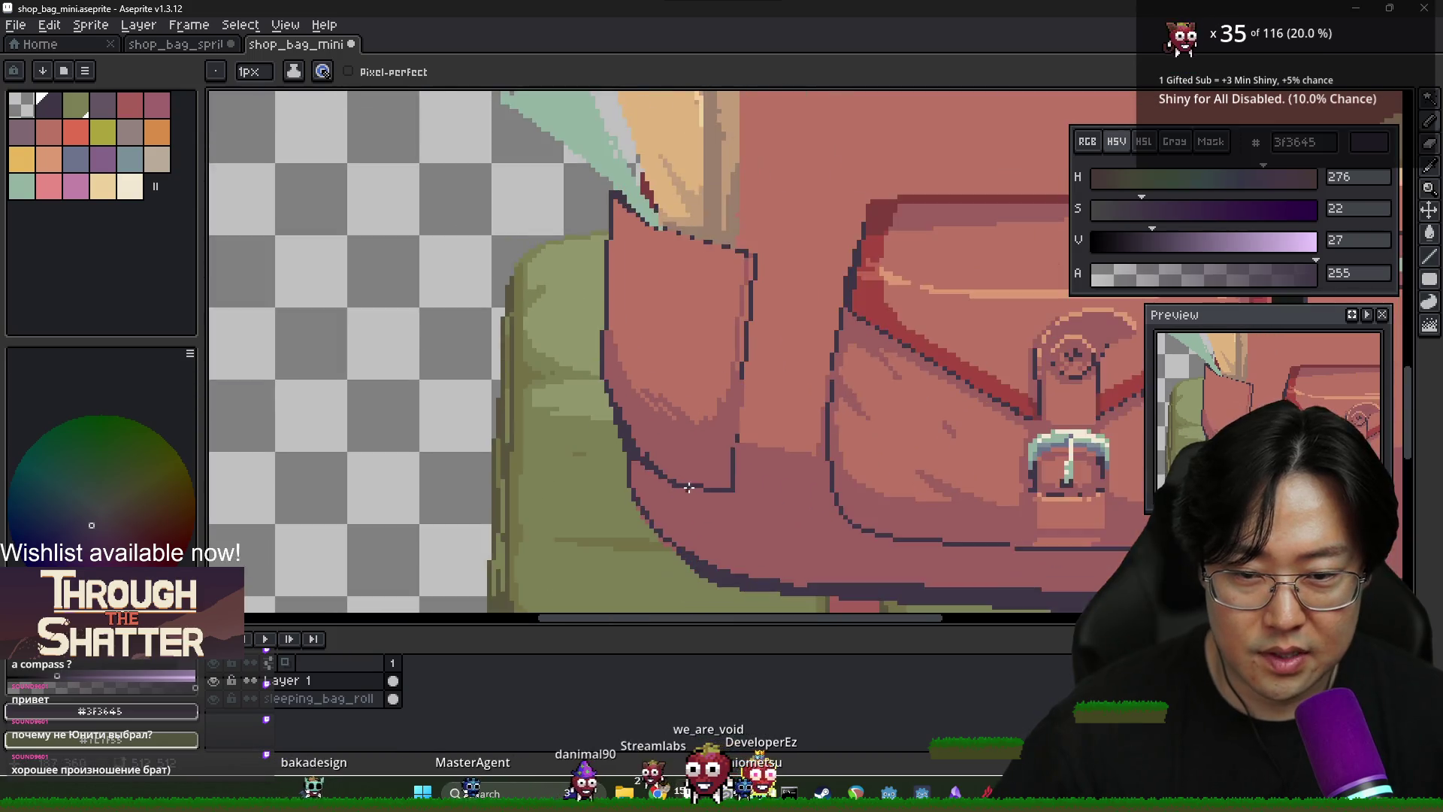
scroll(606, 444, "up", 2)
scroll(651, 467, "down", 2)
left_click(645, 451, "alt")
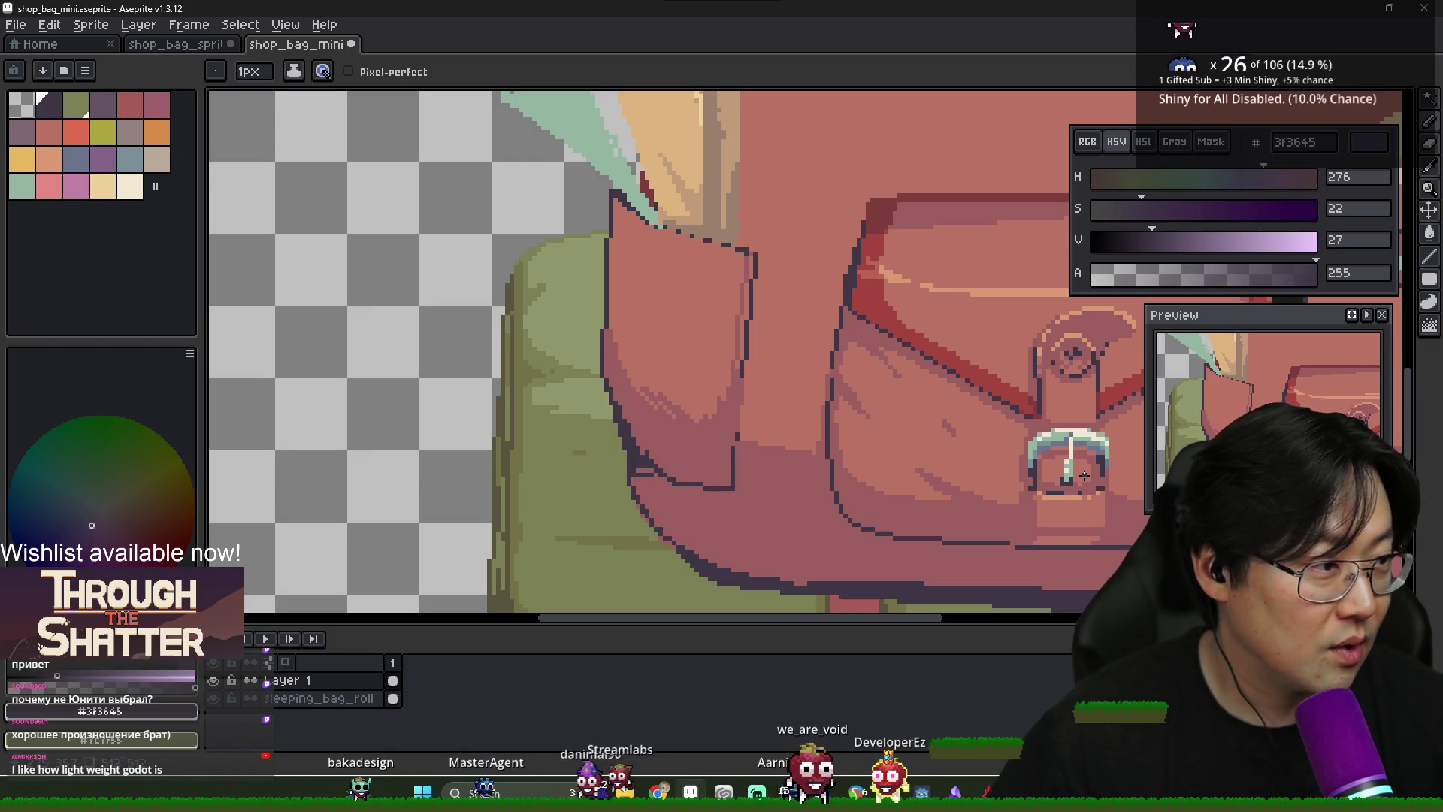
left_click(643, 466, "alt")
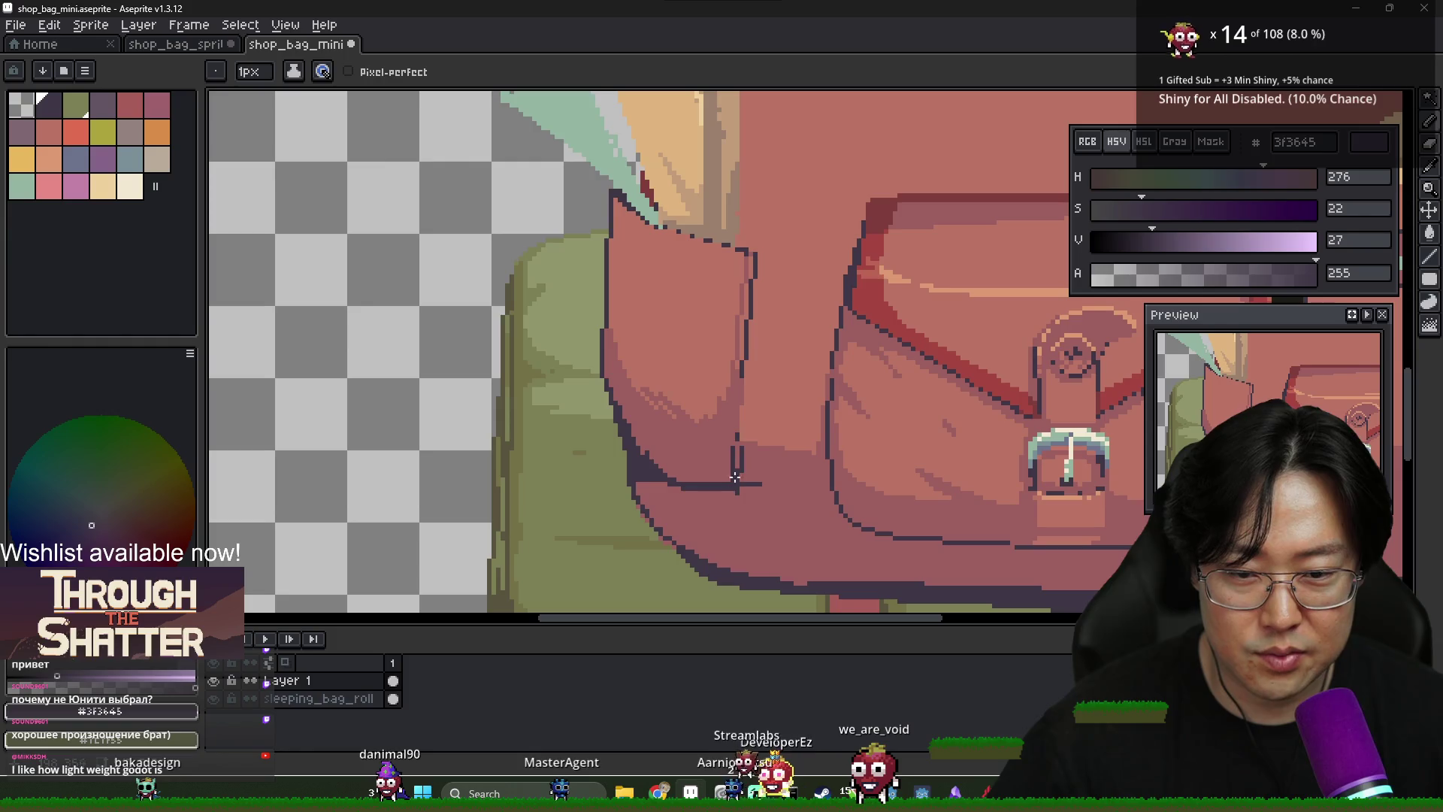
Sample the bag's darker pink and dark outline colours as the two working colours
left_click(741, 446, "alt")
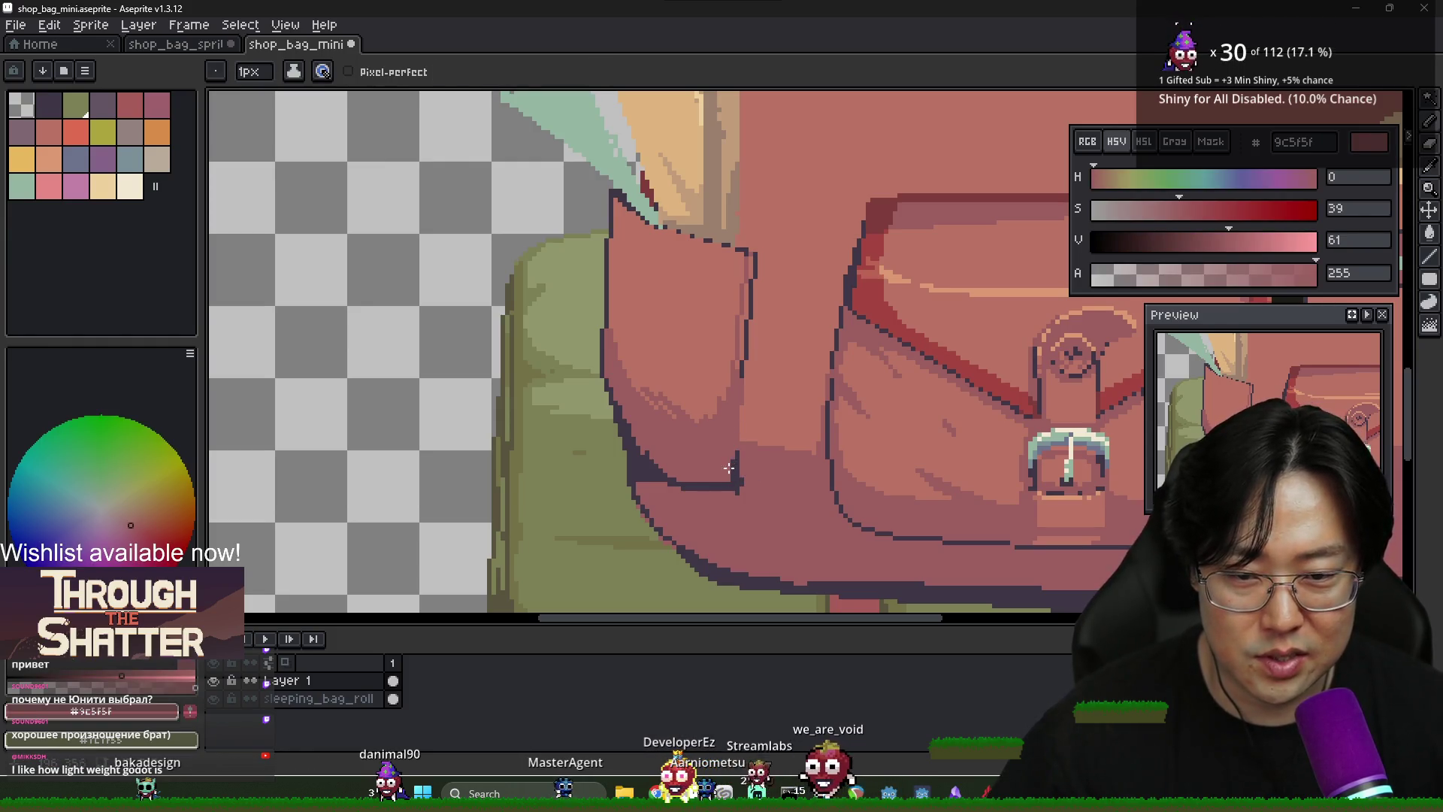
left_click(736, 489, "alt")
left_click(706, 500, "alt")
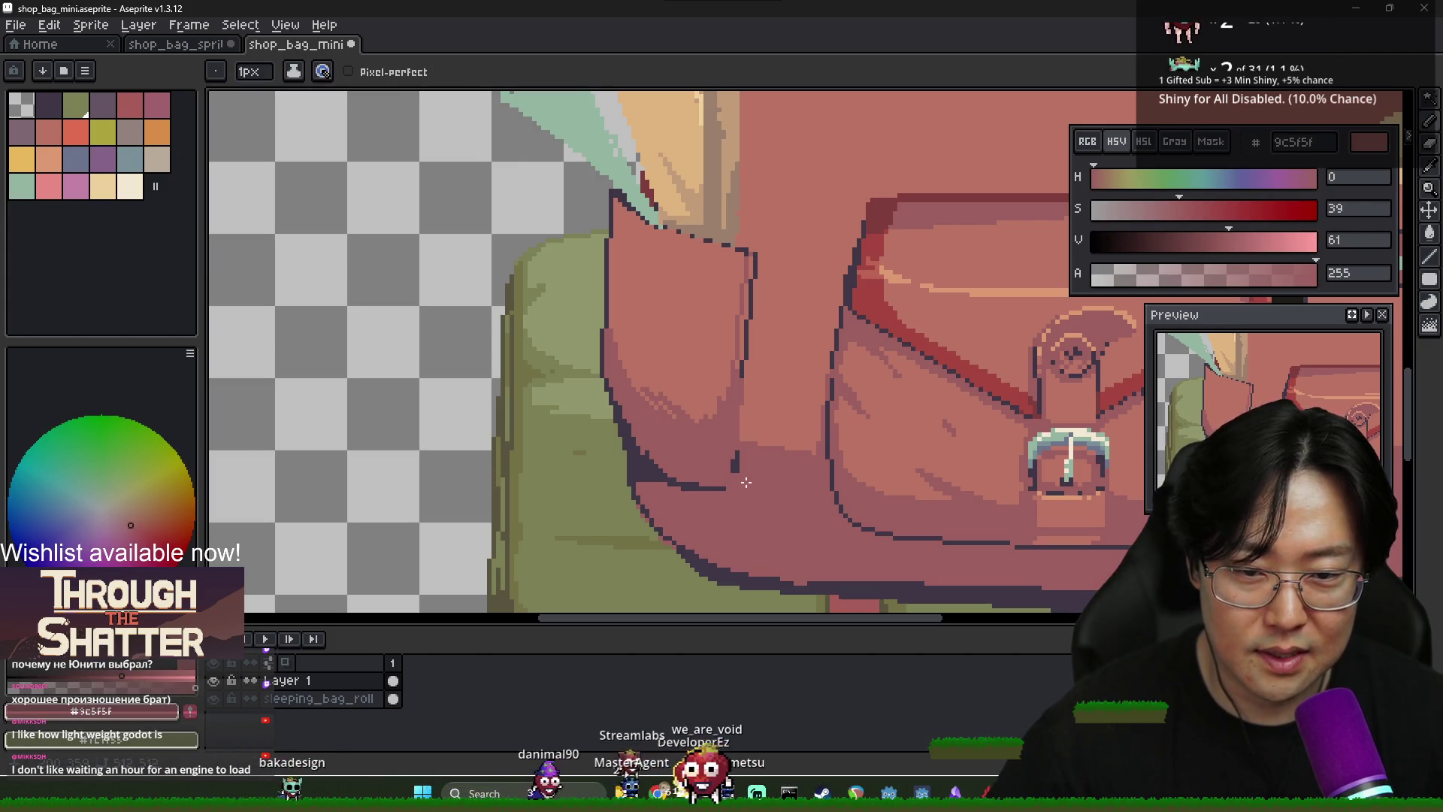
key("x")
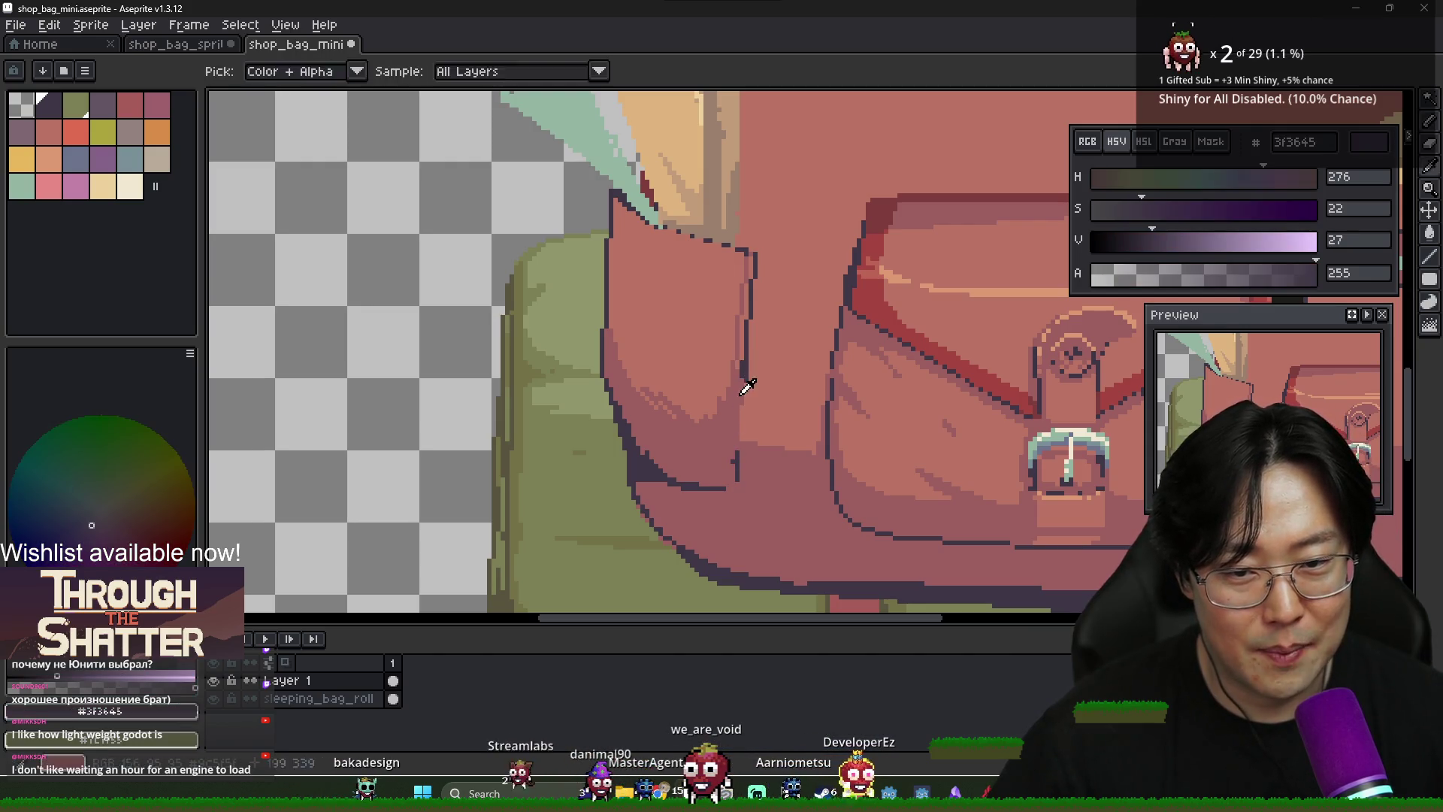
key("x")
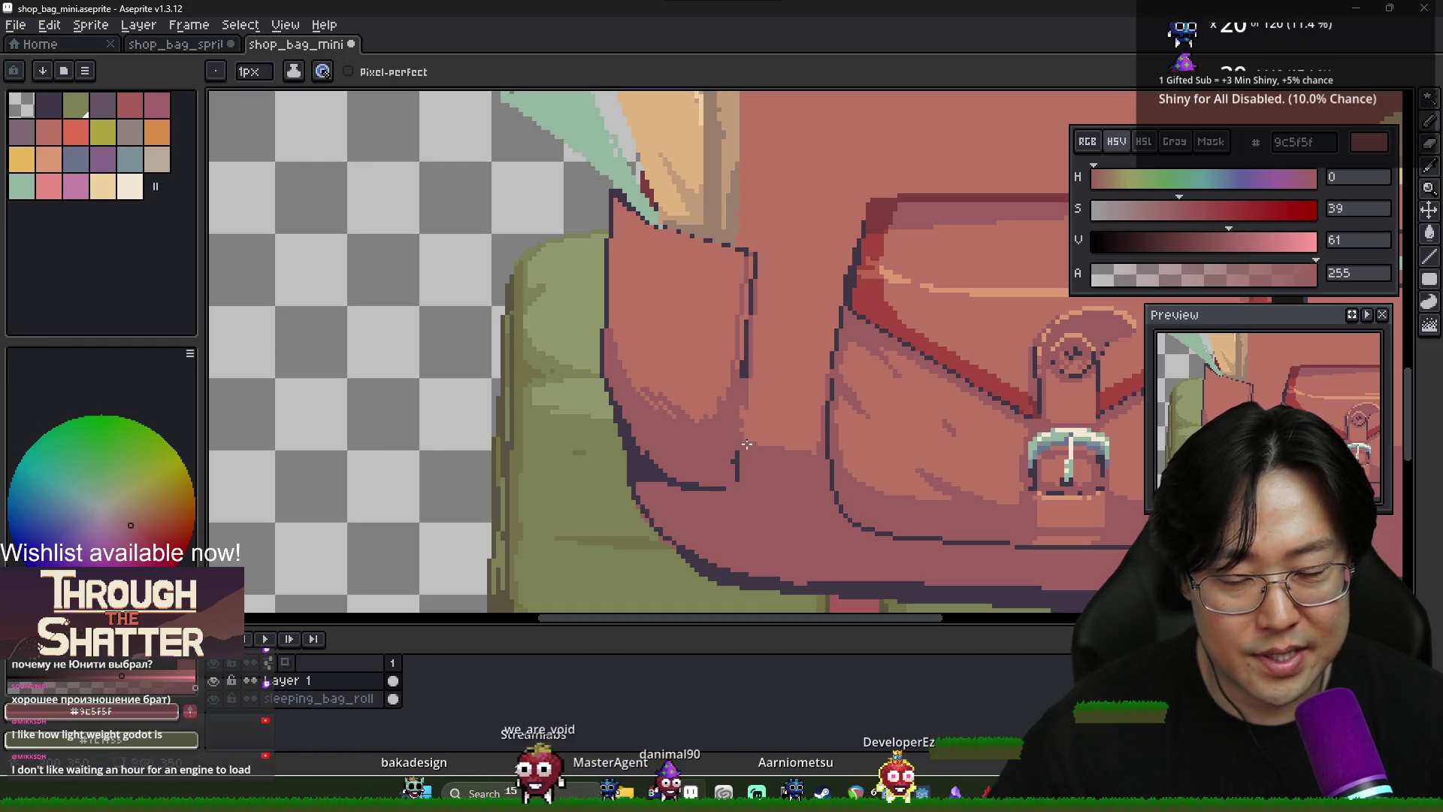
scroll(681, 369, "up", 1)
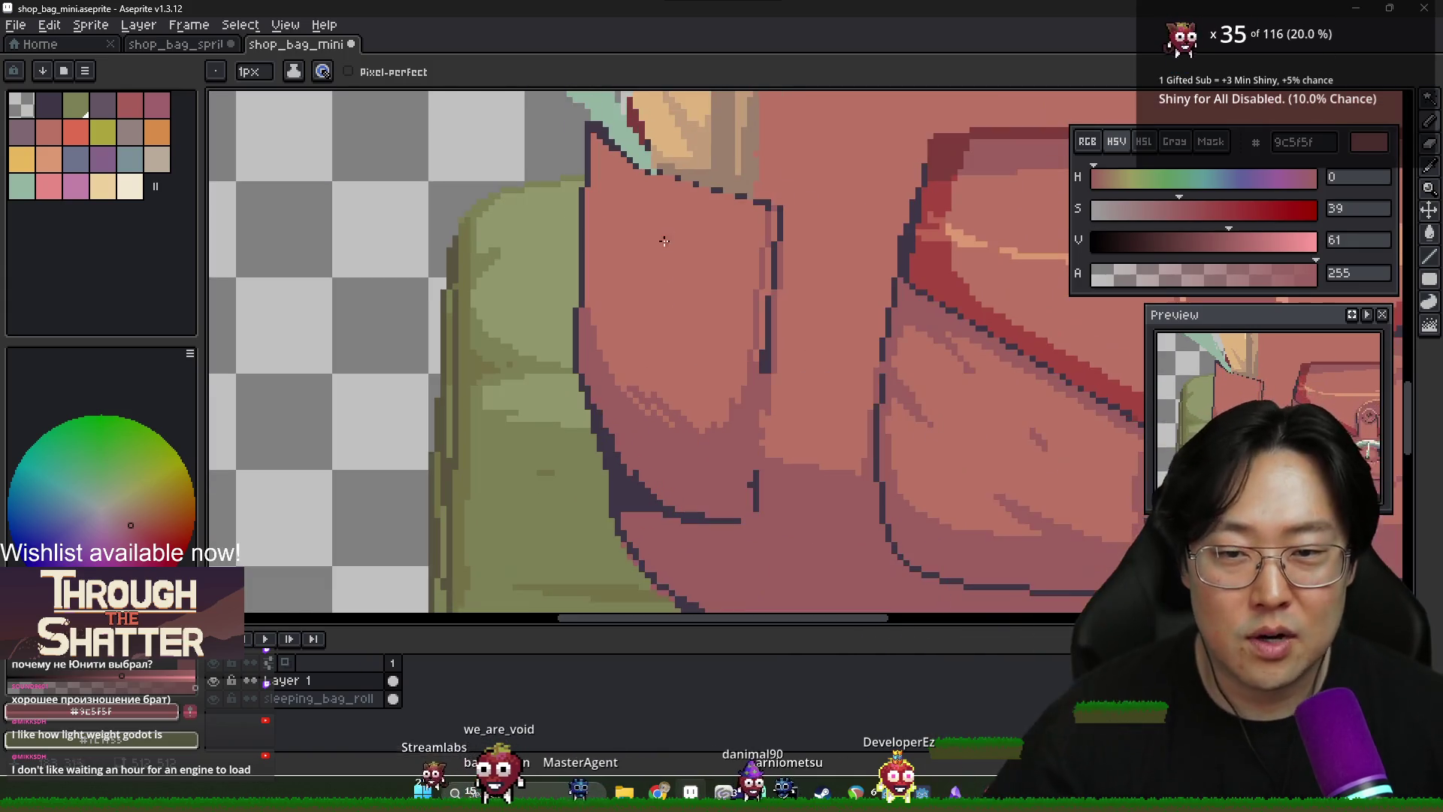
scroll(665, 241, "up", 1)
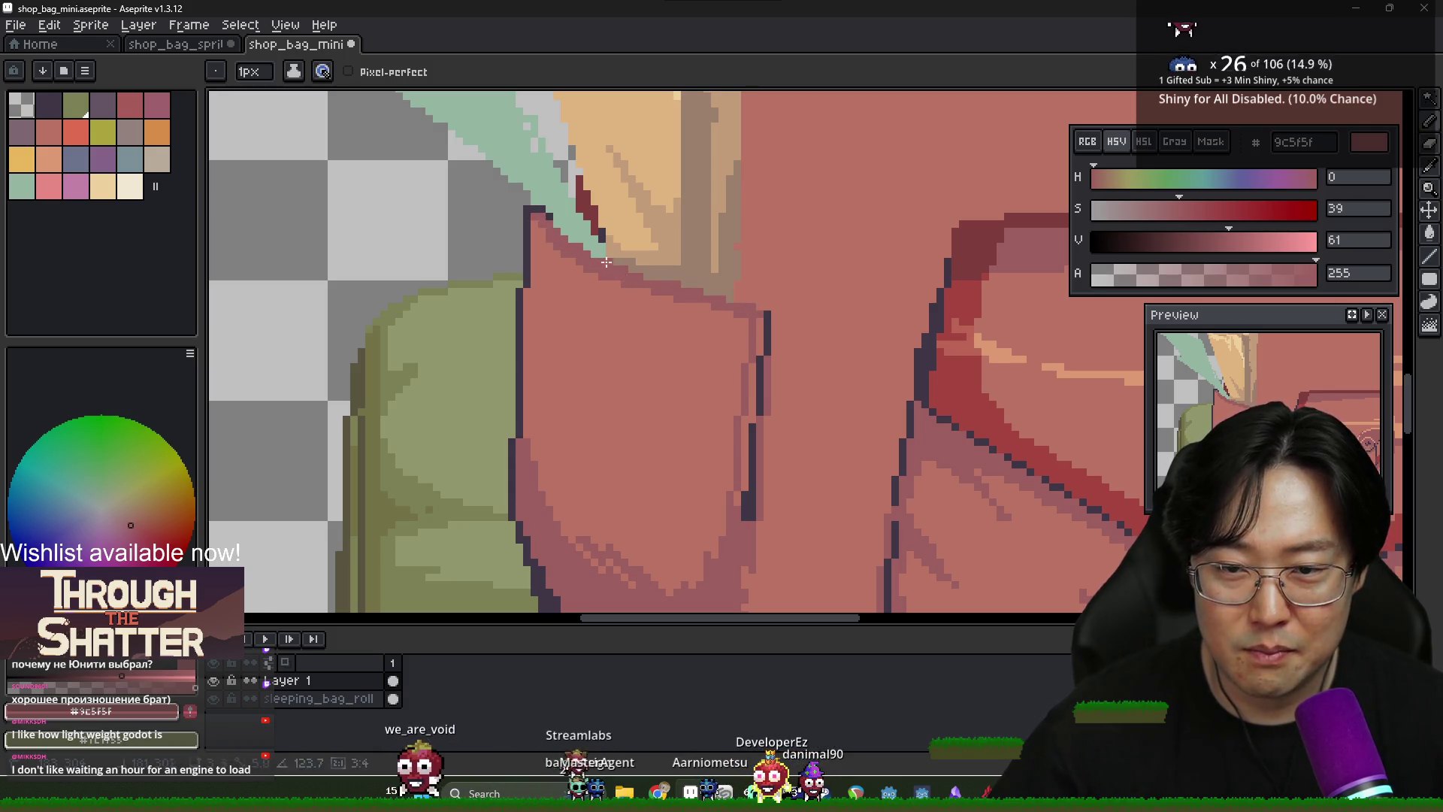
Draw a stepped dark outline along the pocket's top edge, then sample the flap highlight and lighter pink
left_click(529, 214, "alt")
left_click_drag(545, 218, 662, 284)
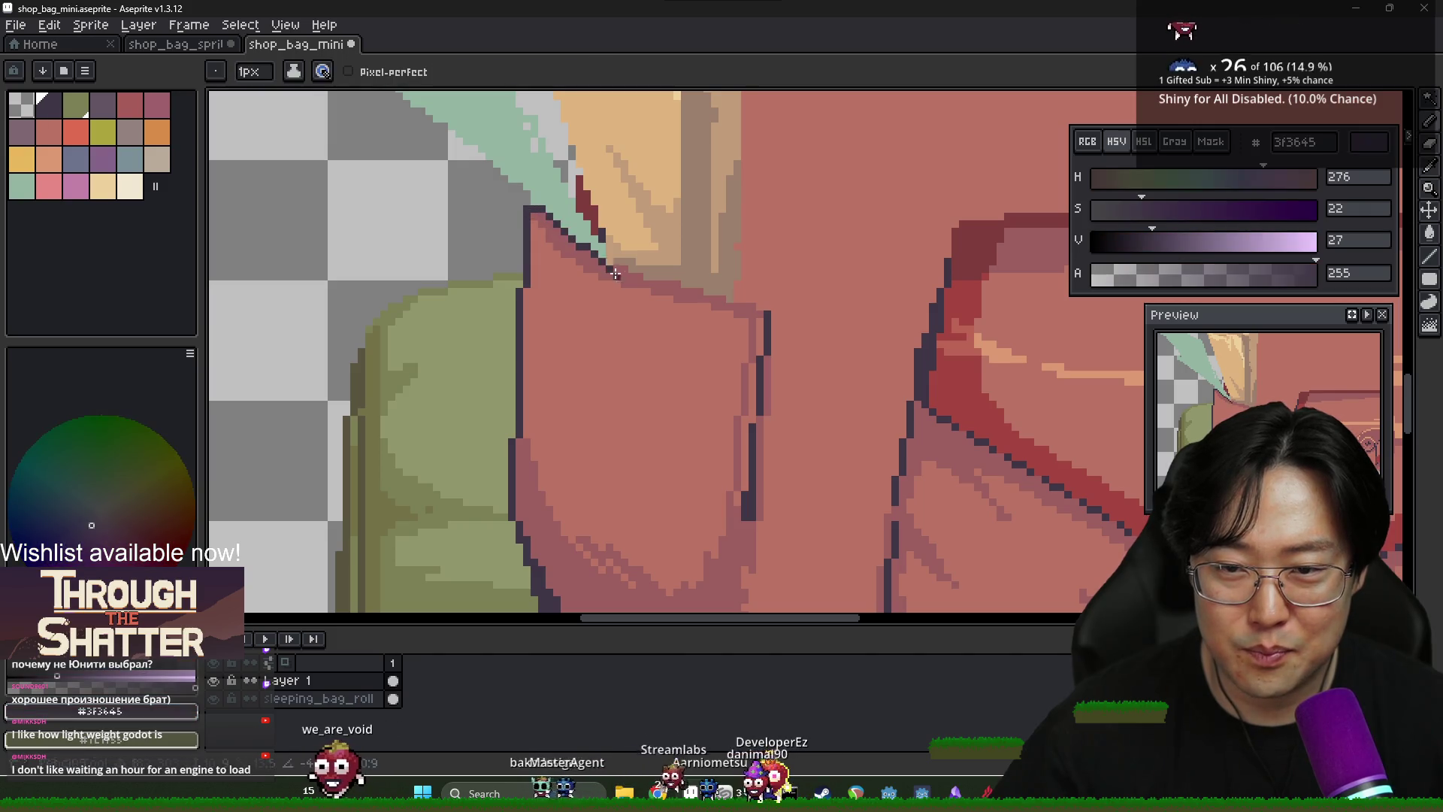
scroll(764, 339, "down", 4)
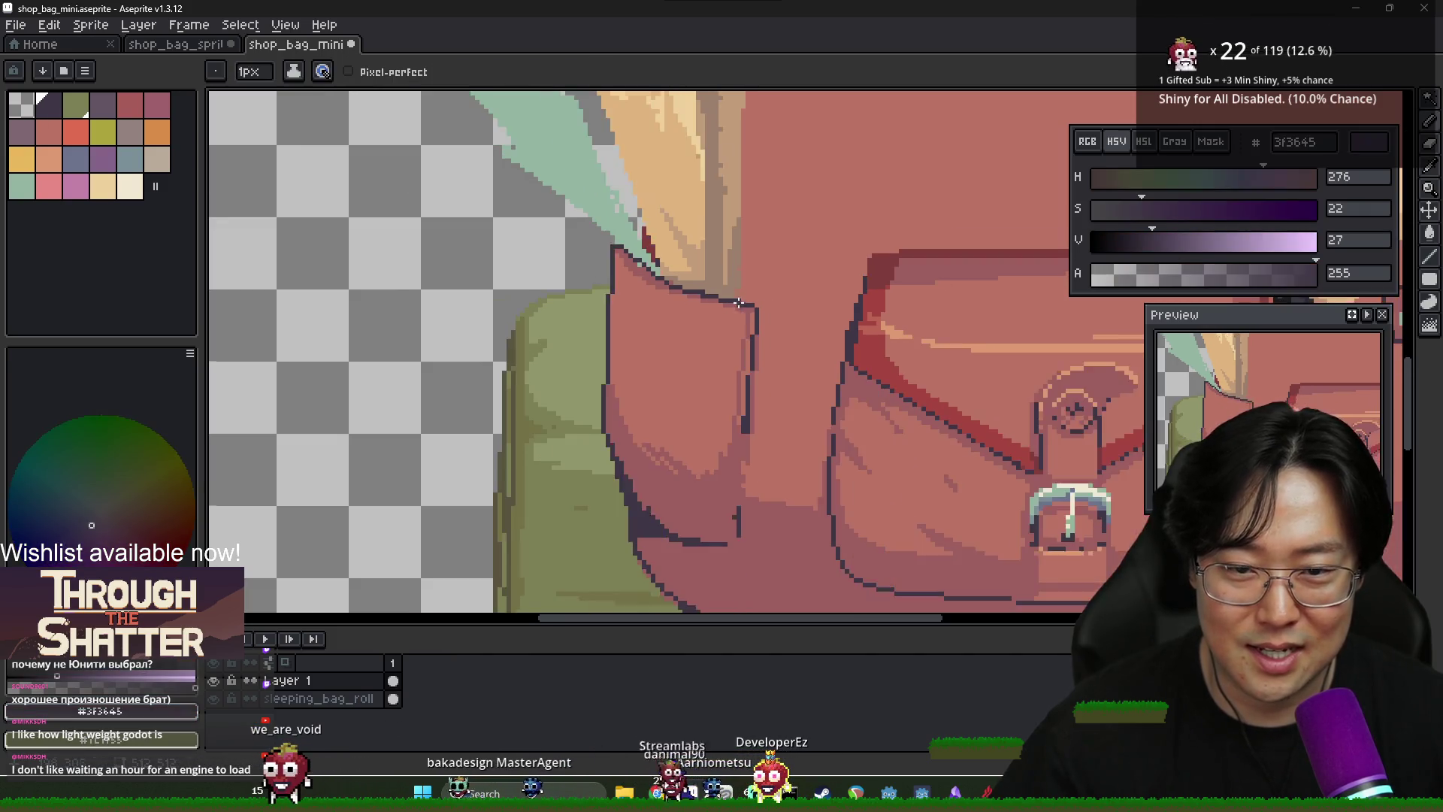
scroll(748, 326, "up", 4)
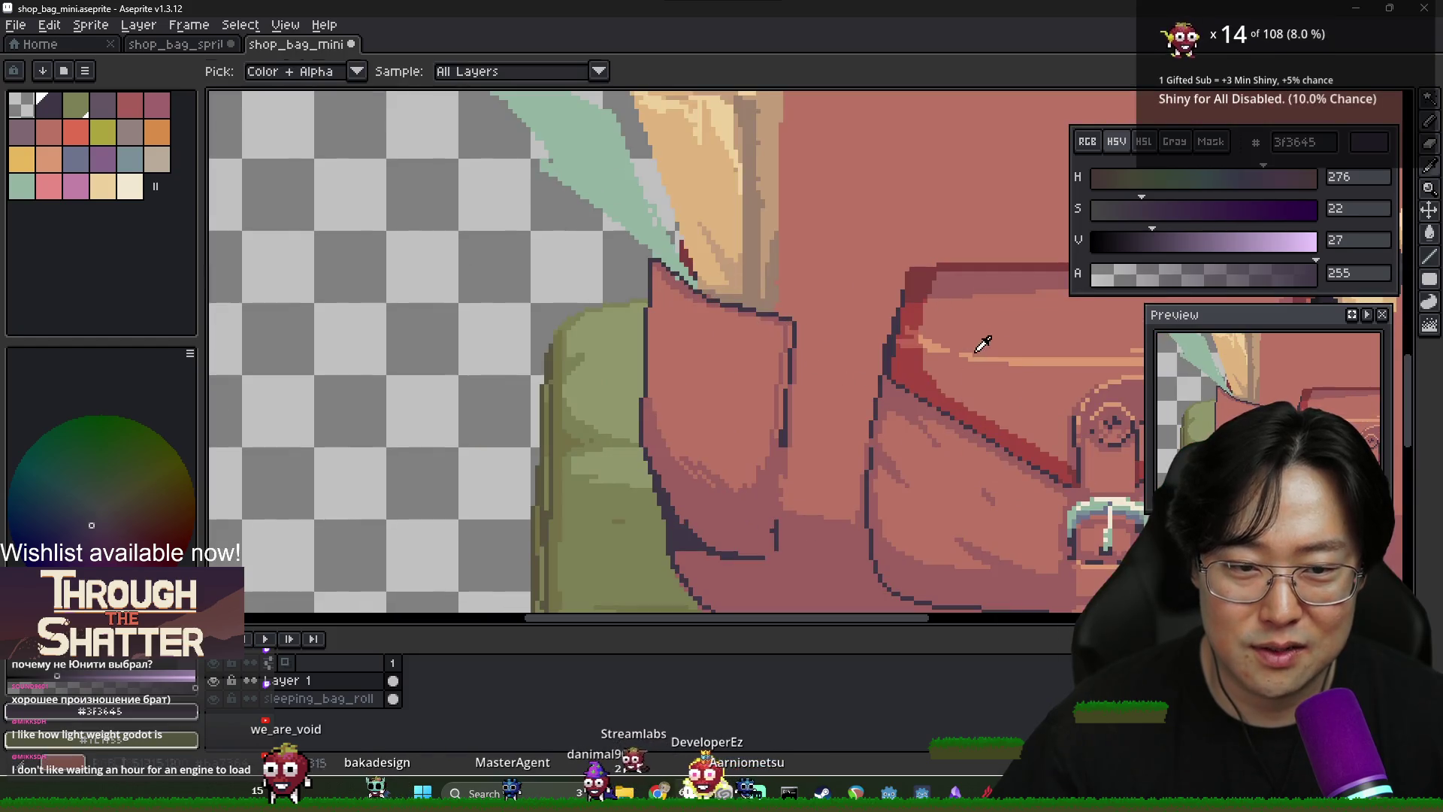
left_click(944, 335, "alt")
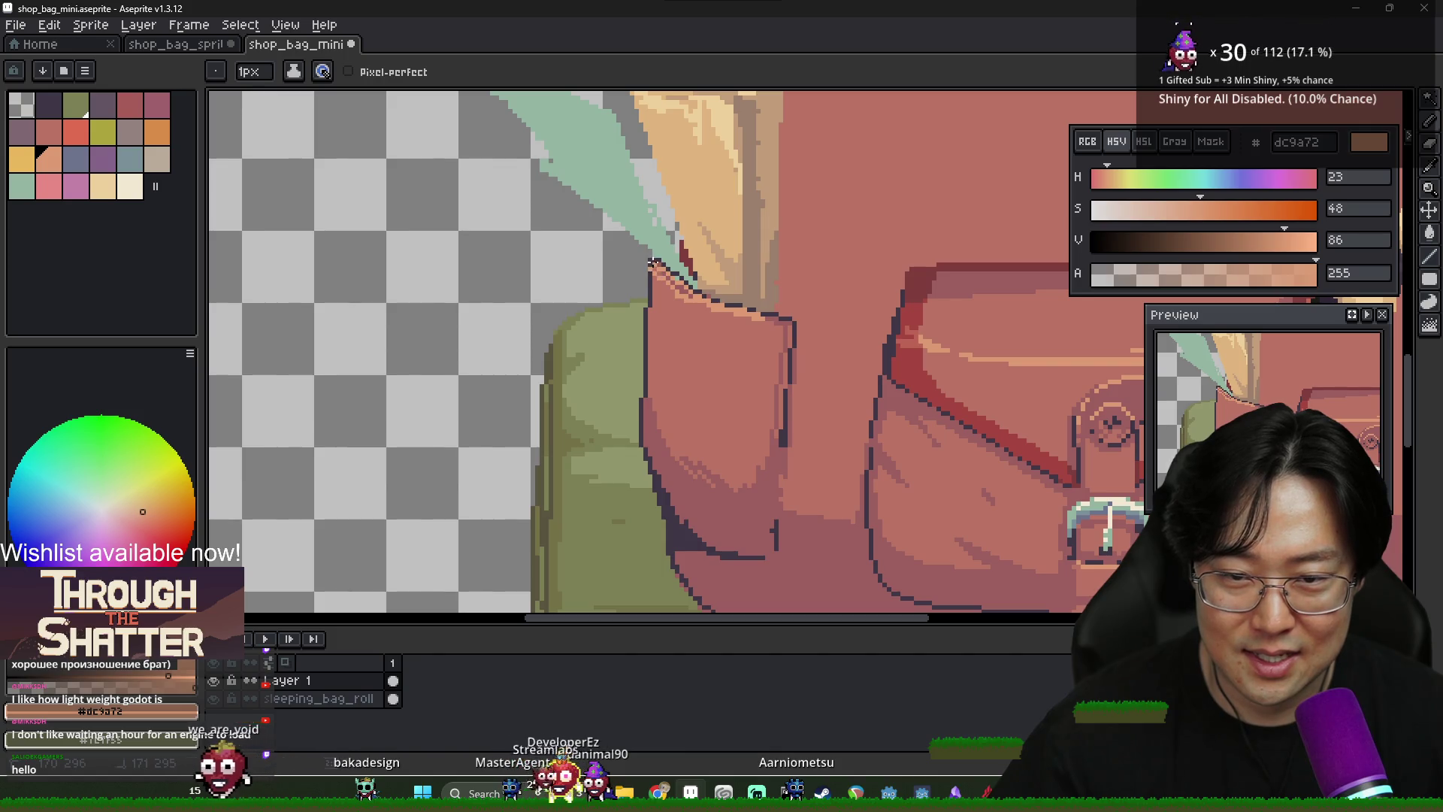
left_click(652, 273, "alt")
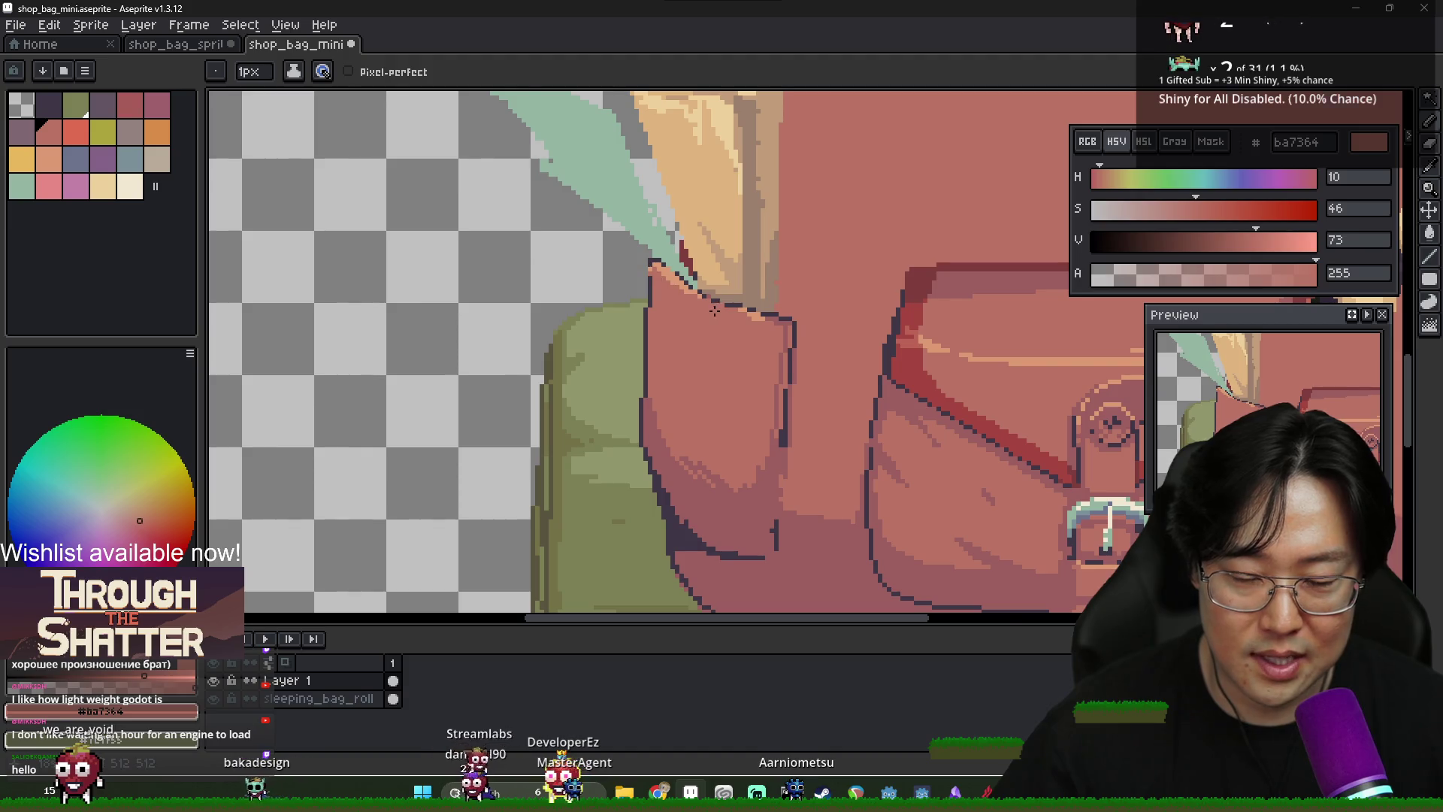
scroll(714, 311, "up", 1)
left_click(909, 413, "alt")
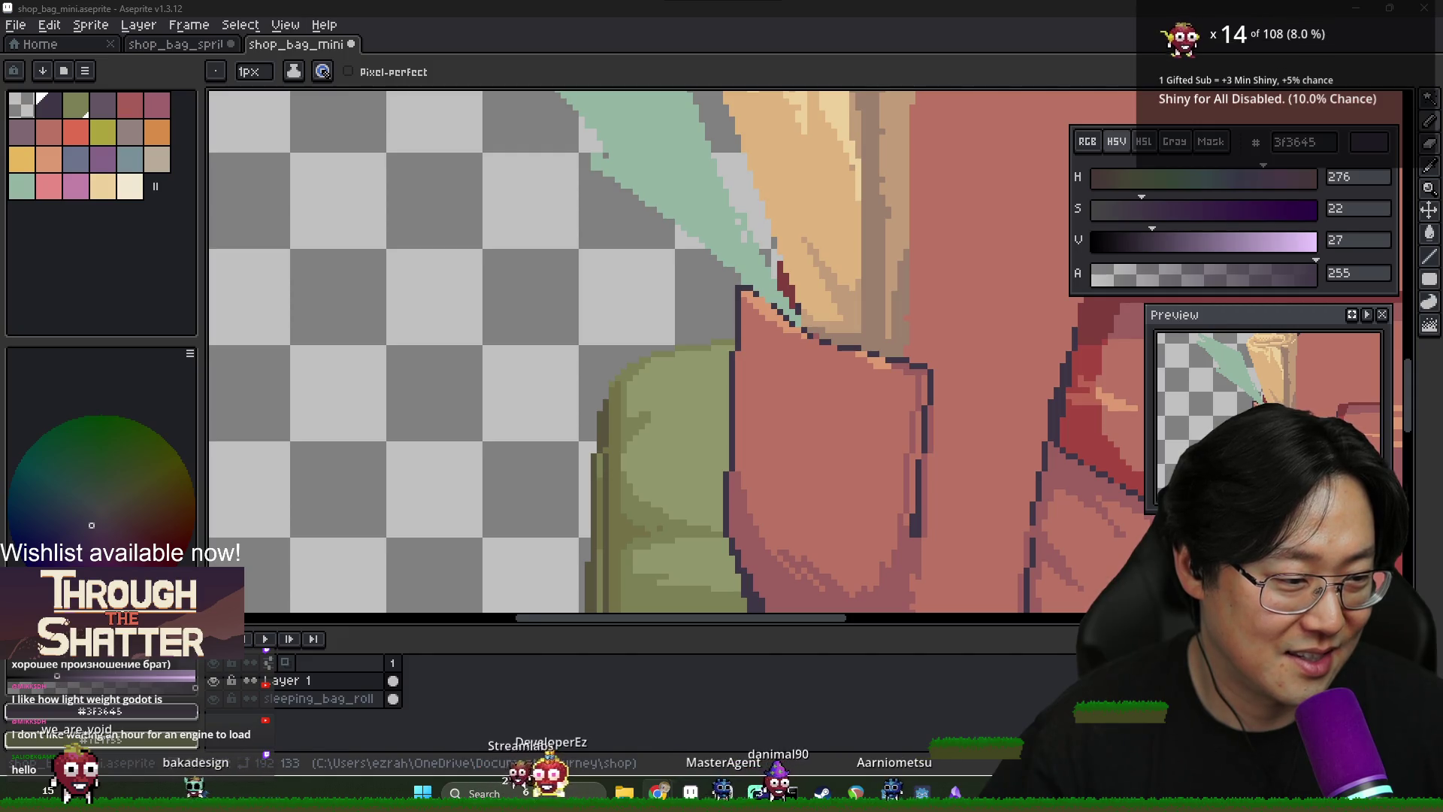
key("alt+Tab")
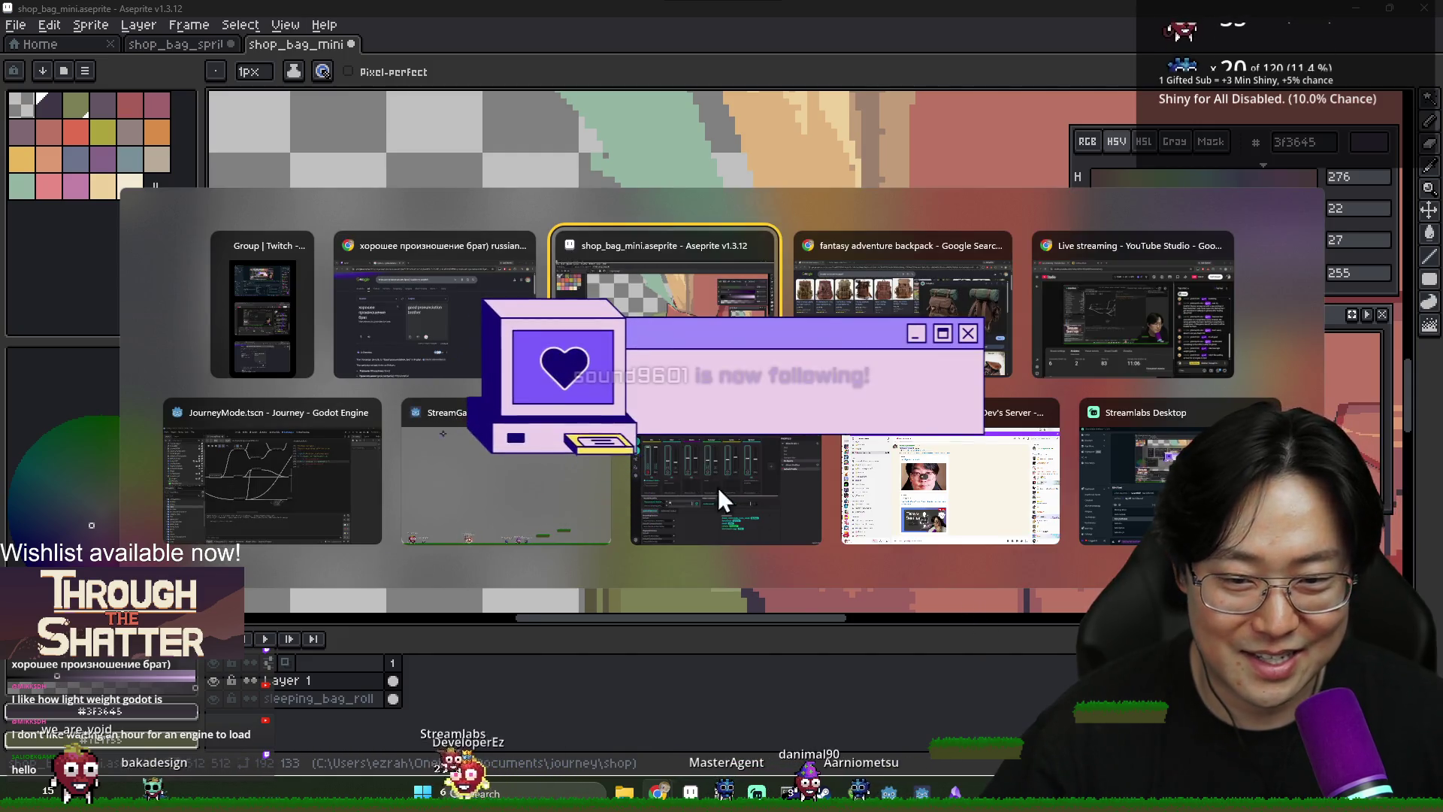
left_click(719, 488)
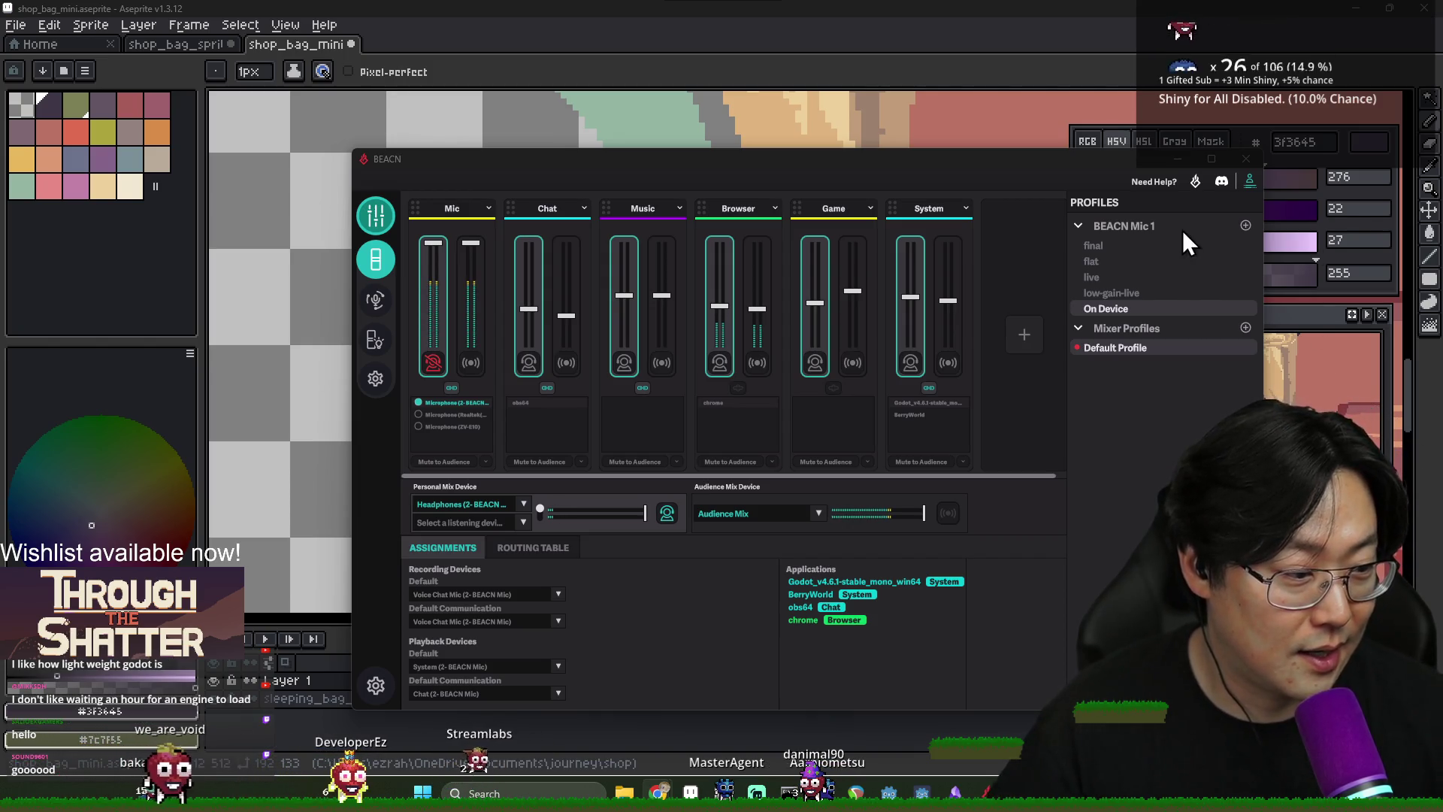
left_click(1247, 159)
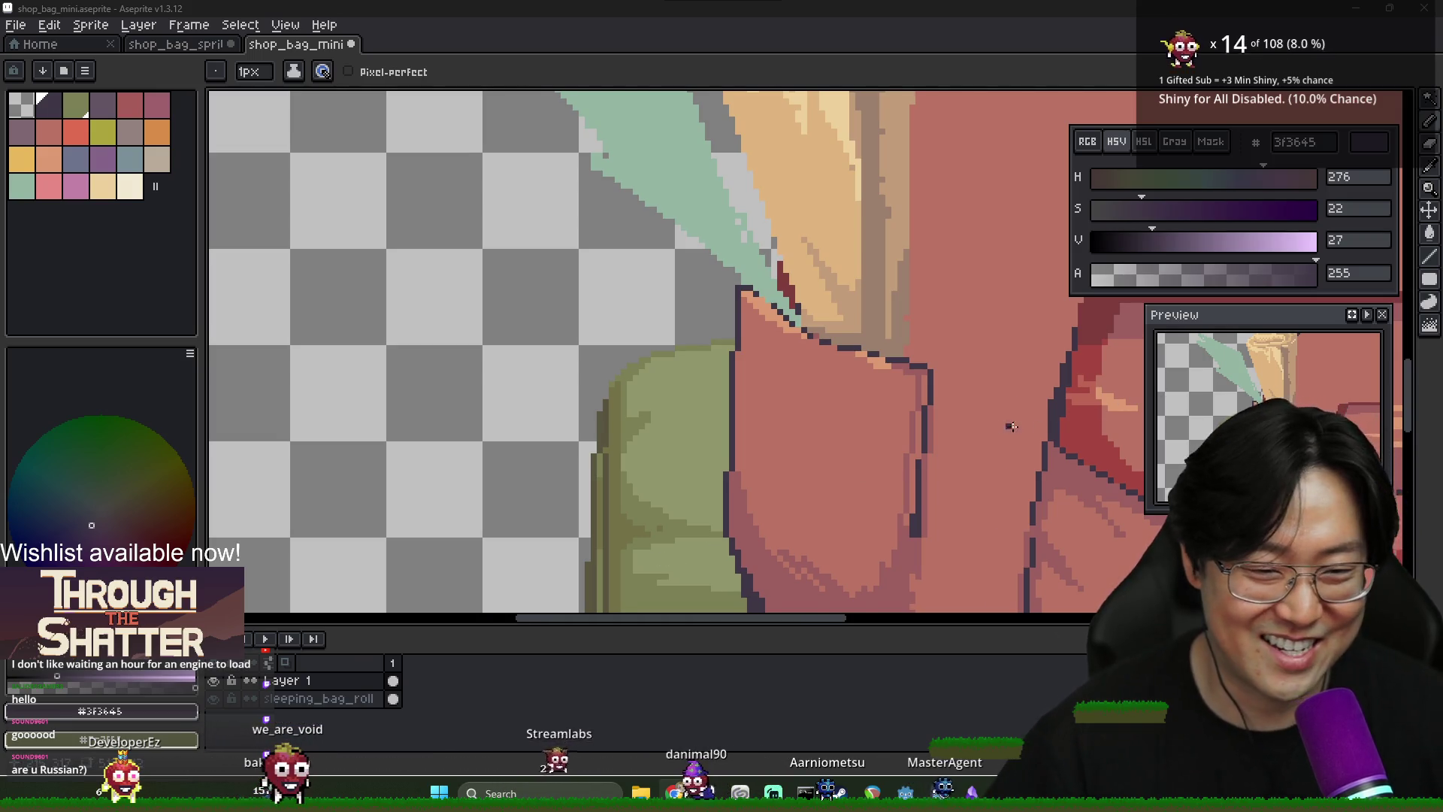
Repaint the pocket's top-right outline pixels in the darker pink 9c5f5f, then zoom out
scroll(1011, 426, "right", 3)
scroll(594, 335, "up", 1)
left_click(643, 340, "alt")
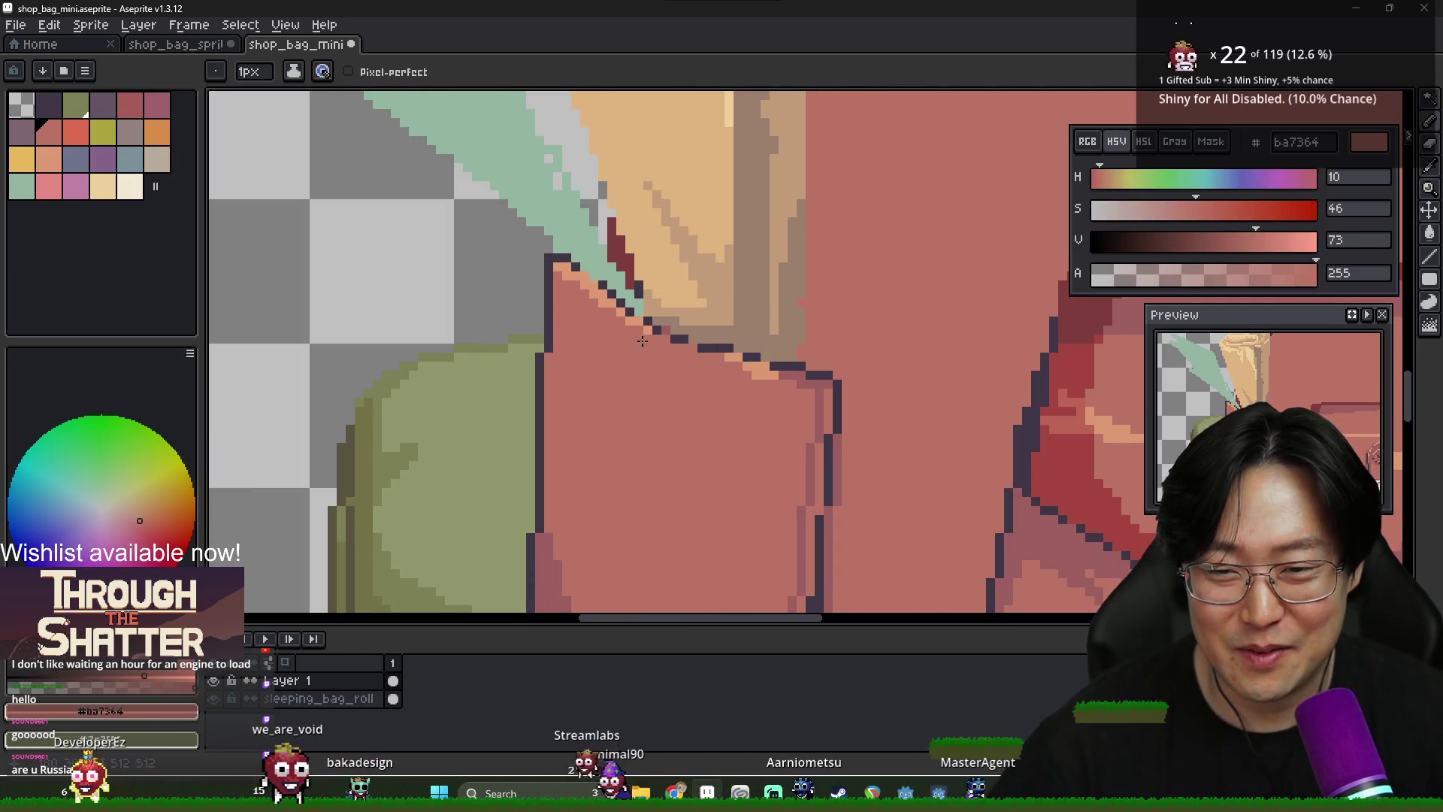
scroll(643, 341, "down", 1)
scroll(676, 350, "up", 1)
key("alt")
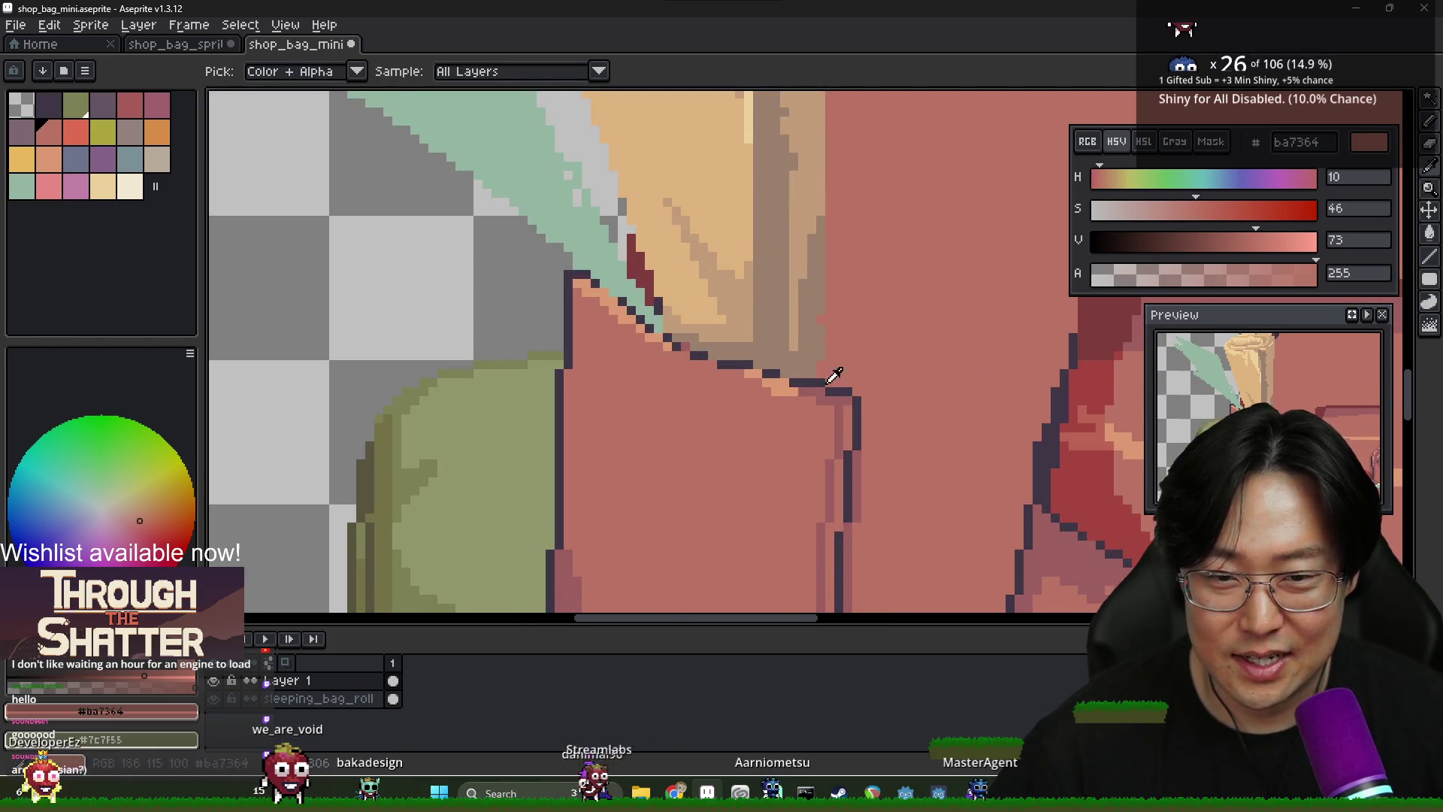
left_click(829, 408, "alt")
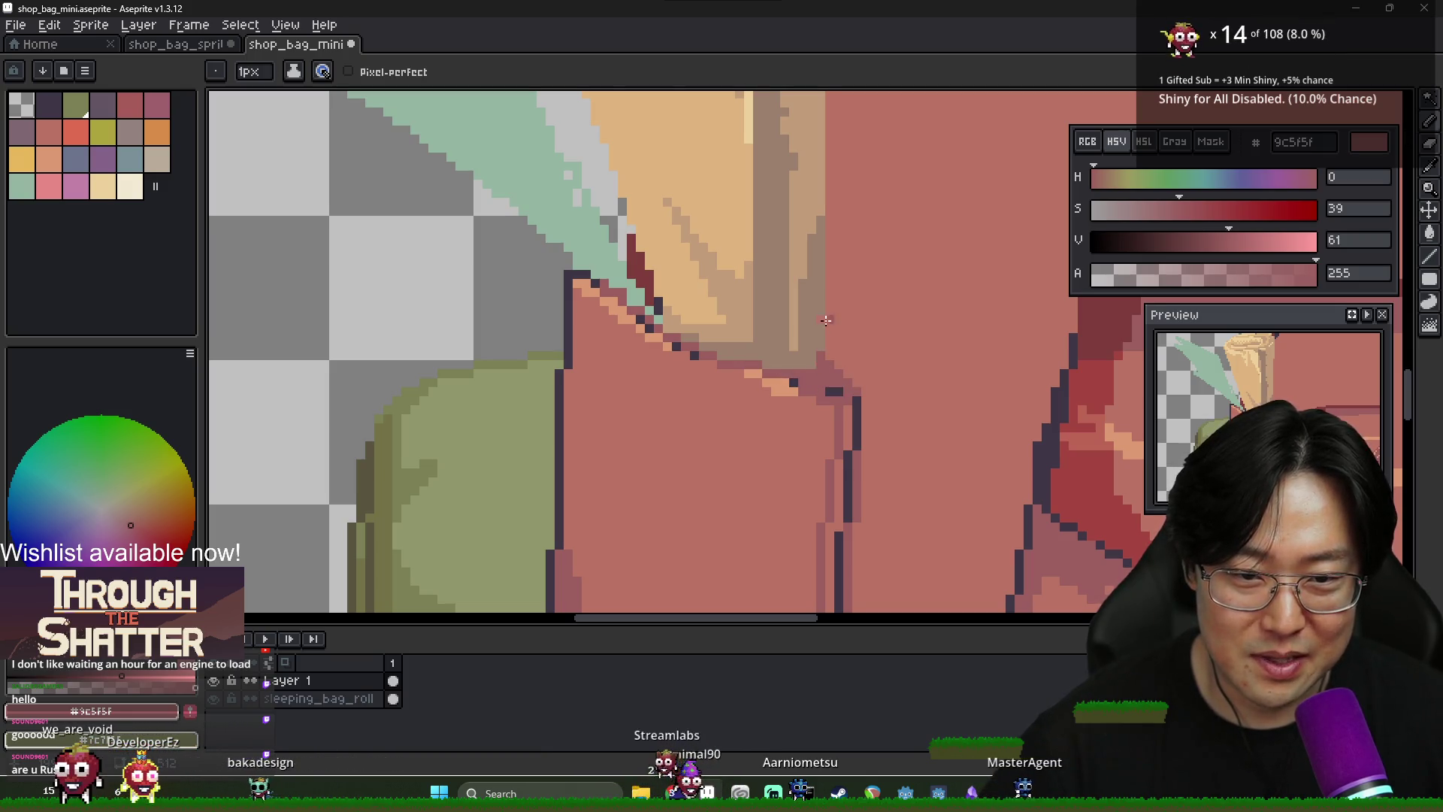
scroll(826, 321, "down", 1)
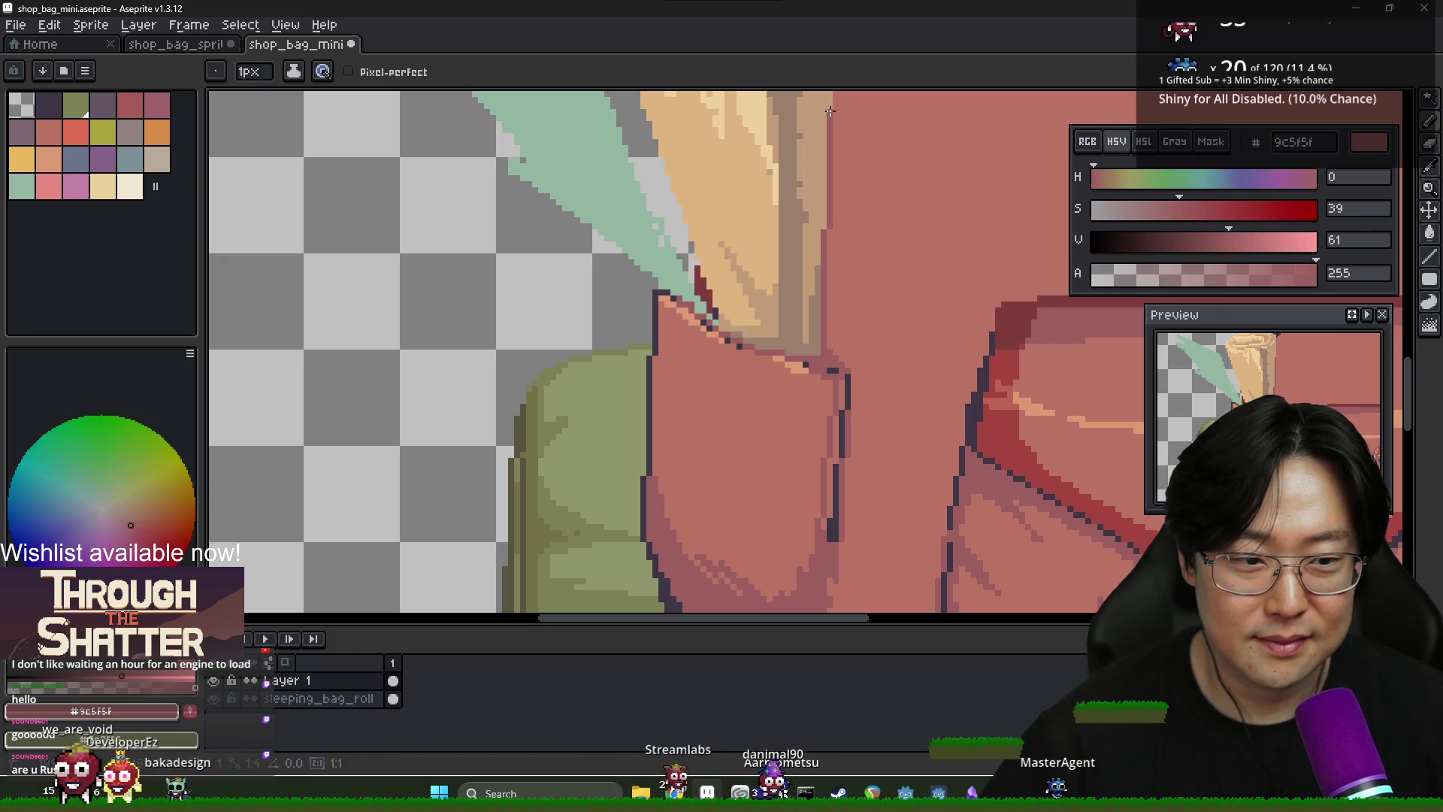
scroll(802, 304, "down", 1)
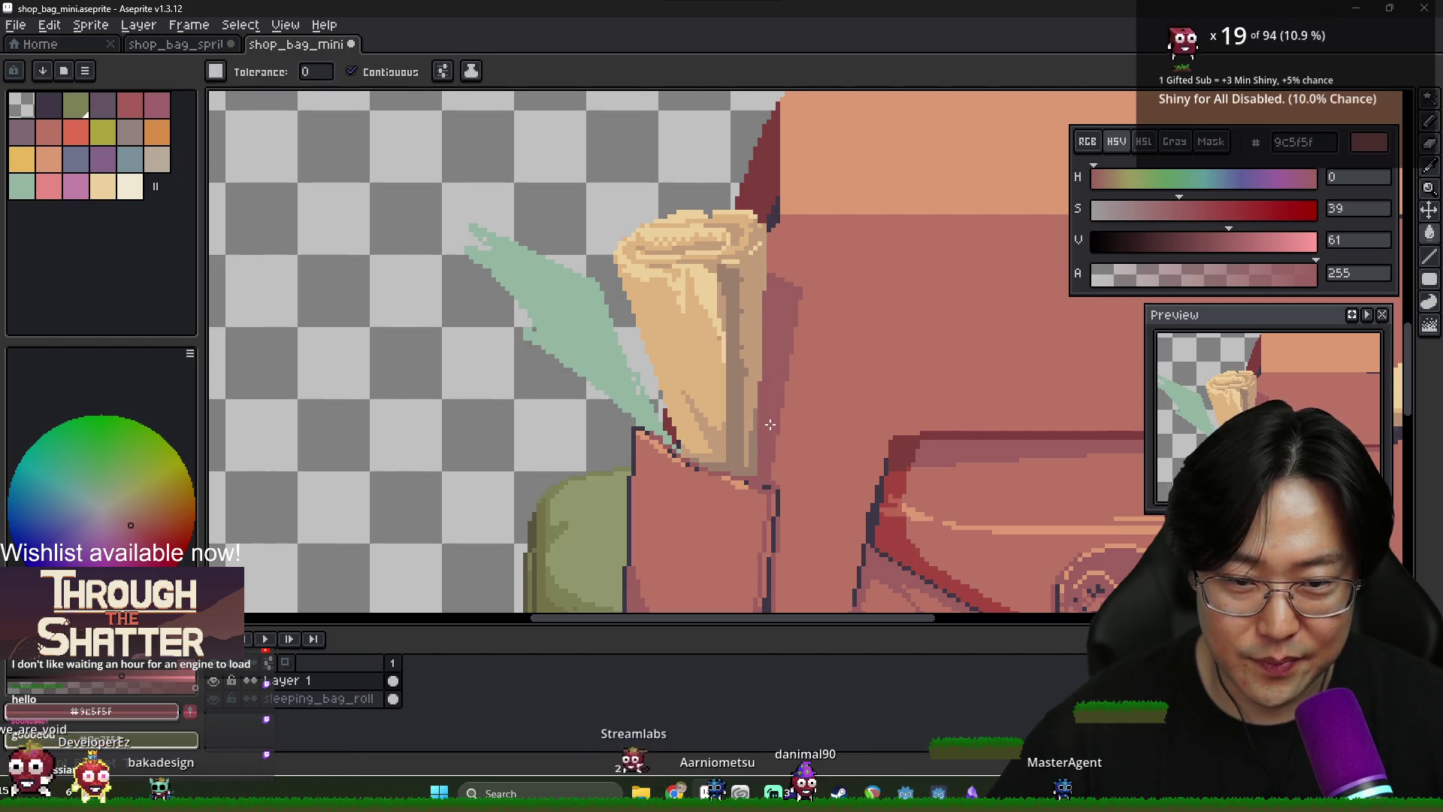
Center the whole bag in view and sample the lighter pink from the bag body
scroll(771, 425, "down", 1)
scroll(807, 319, "up", 3)
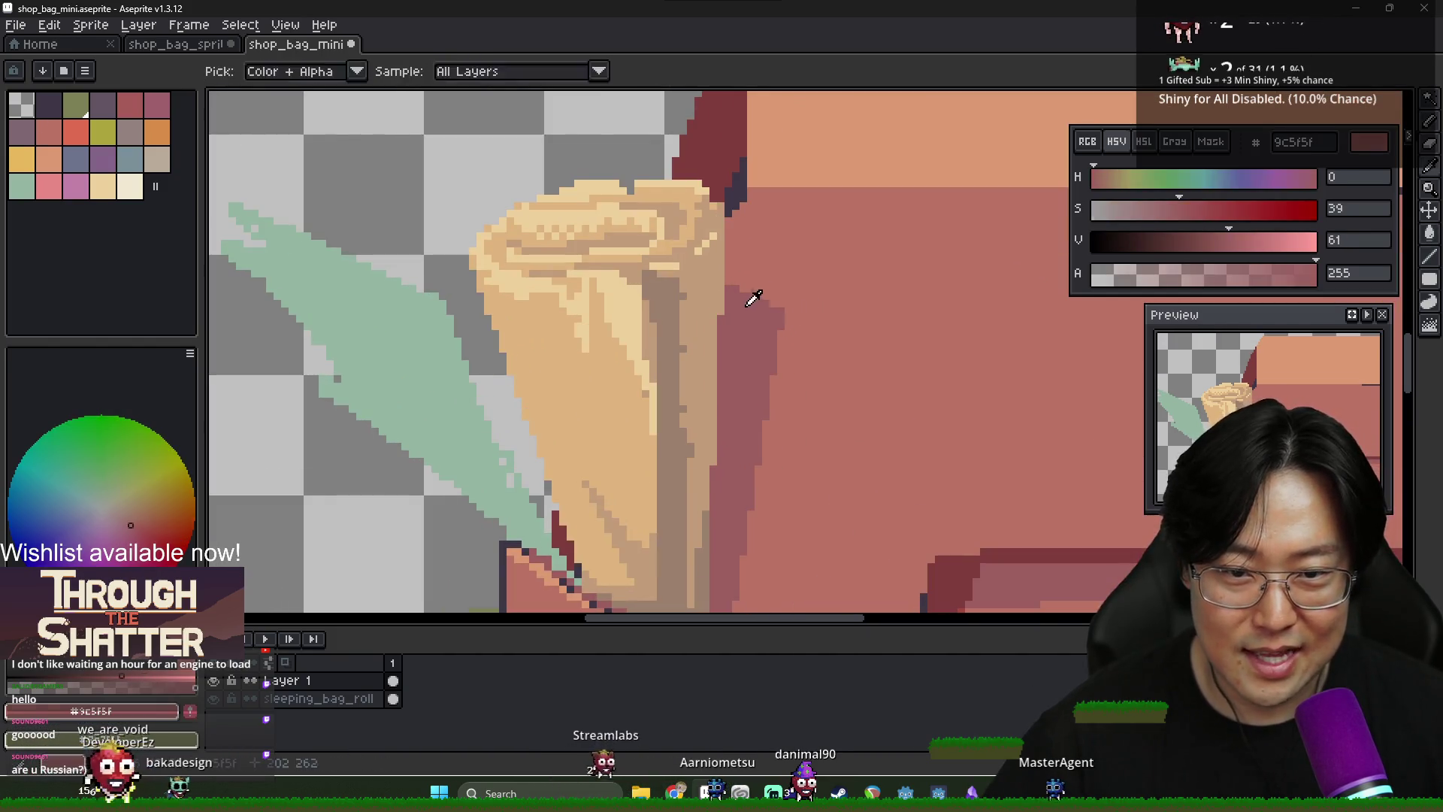
key("b")
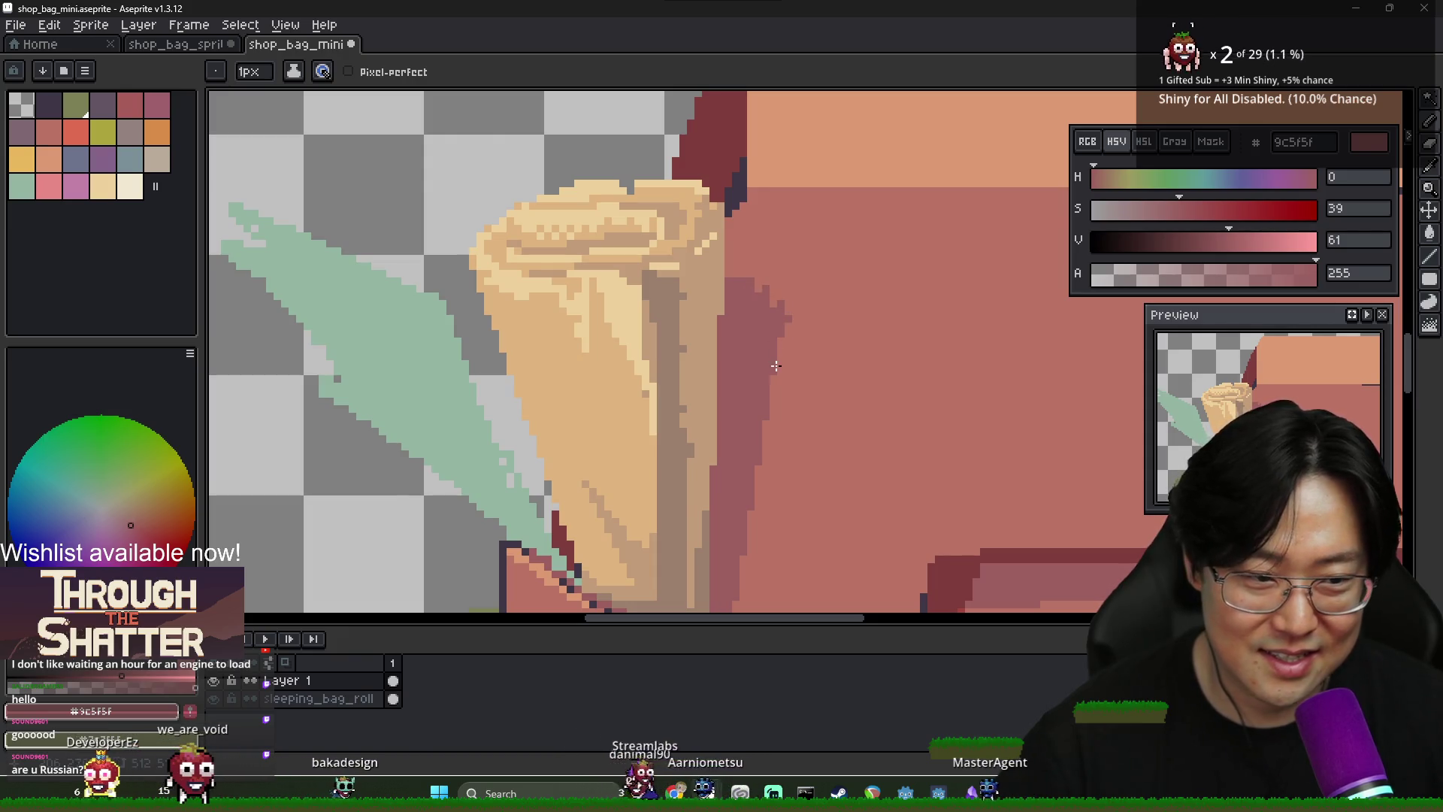
scroll(777, 367, "down", 1)
scroll(789, 338, "up", 3)
left_click(799, 316, "alt")
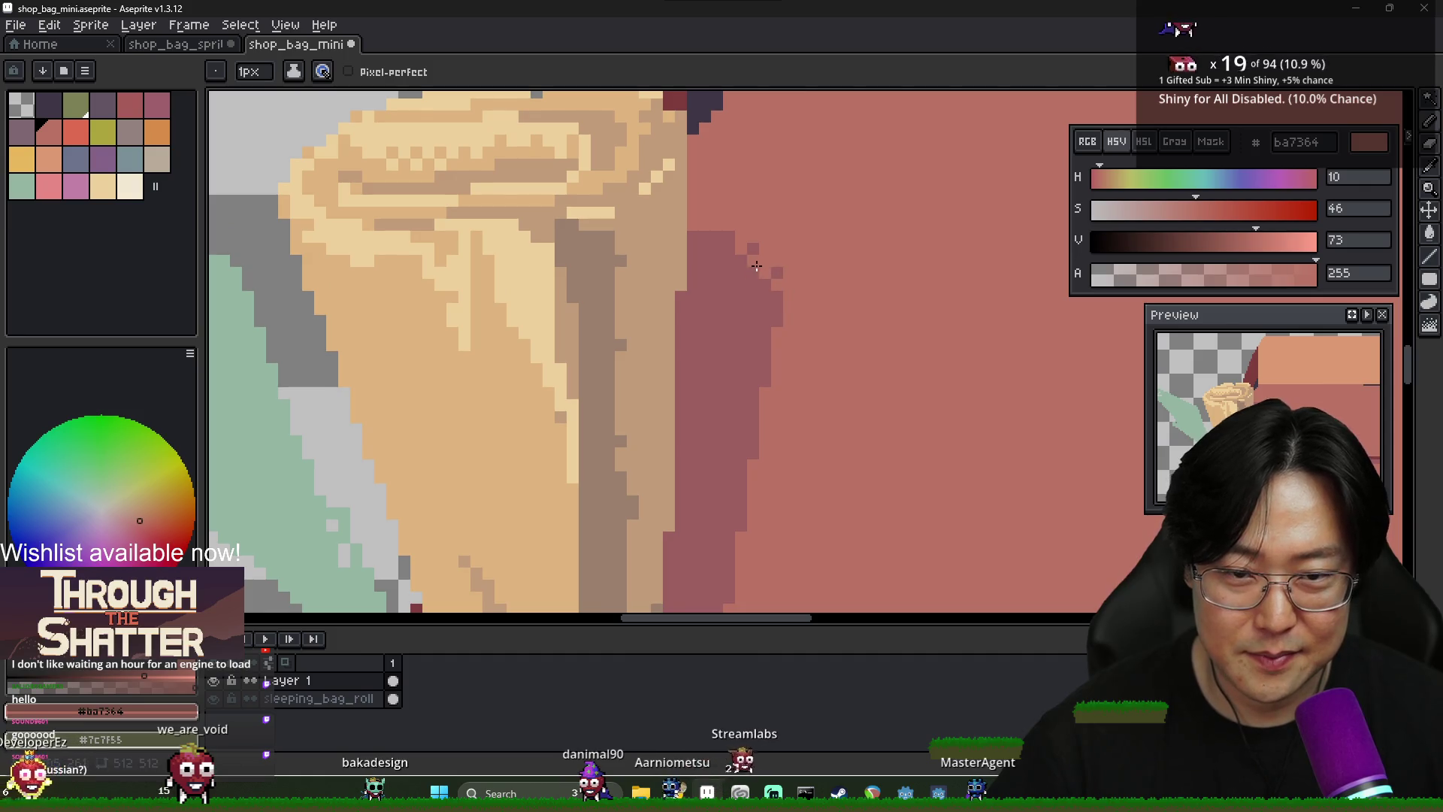
scroll(804, 305, "down", 4)
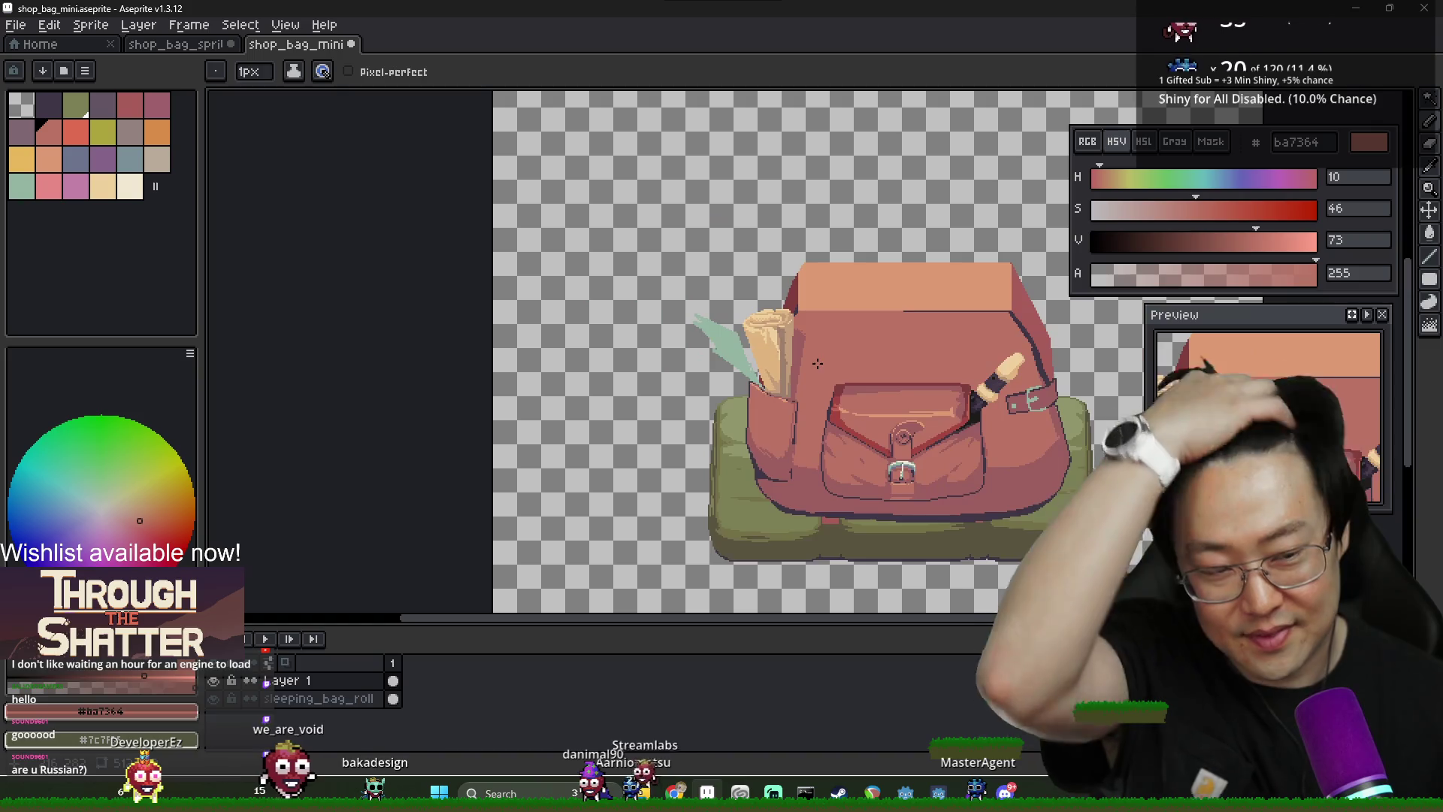
mouse_move(817, 364)
left_mouse_down()
mouse_move(722, 305)
mouse_move(778, 352)
mouse_move(715, 359)
mouse_move(672, 399)
left_mouse_up()
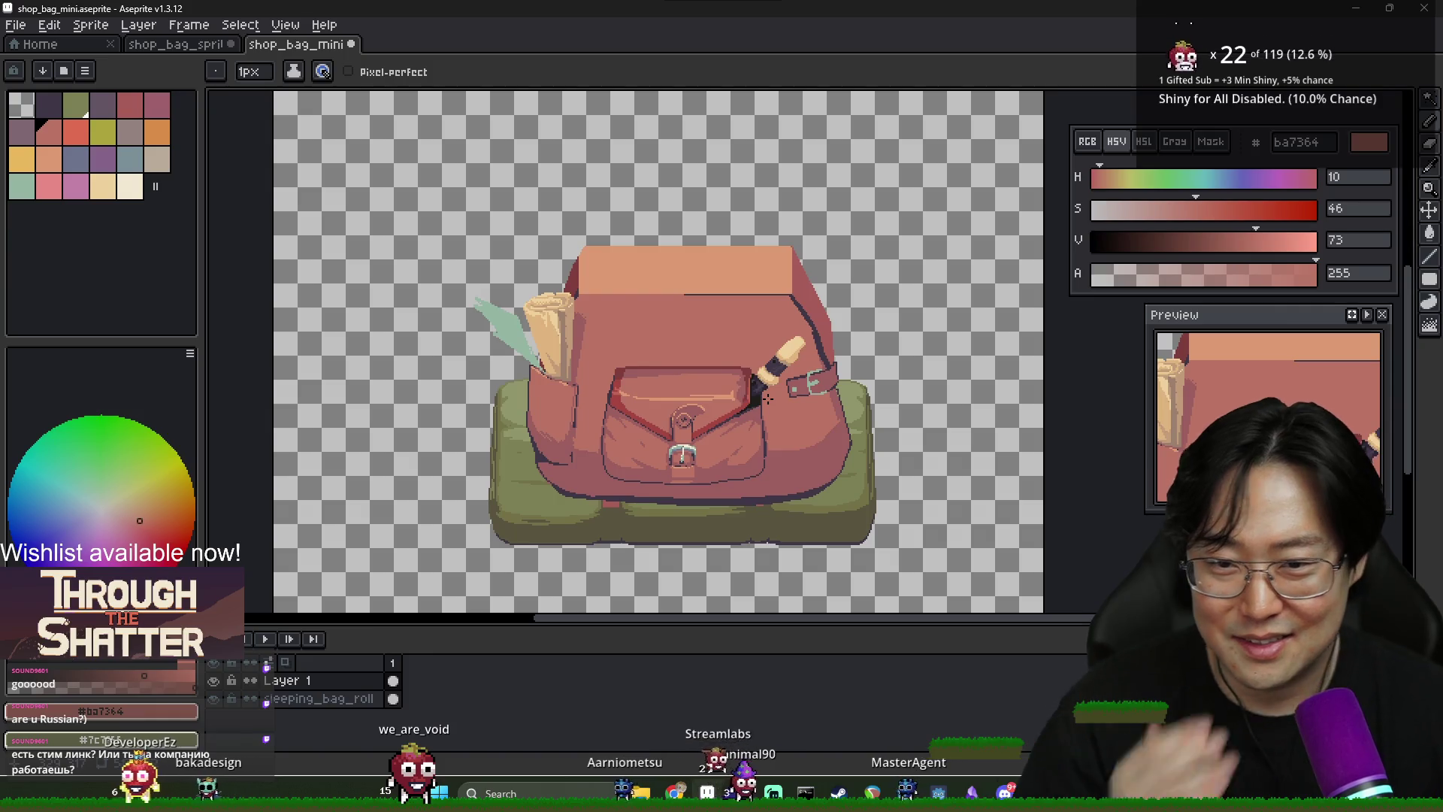
scroll(696, 345, "up", 1)
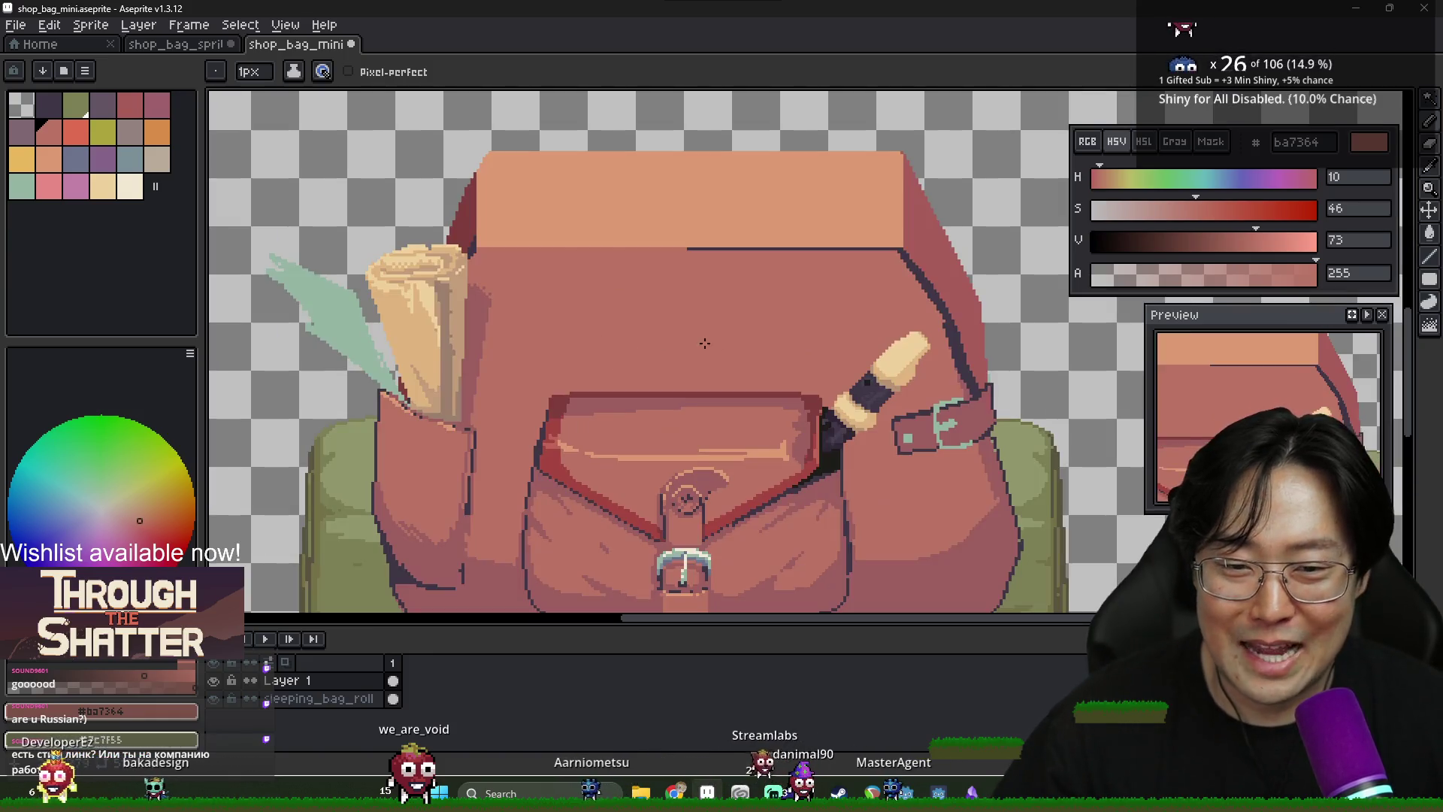
scroll(769, 359, "down", 1)
scroll(572, 368, "up", 4)
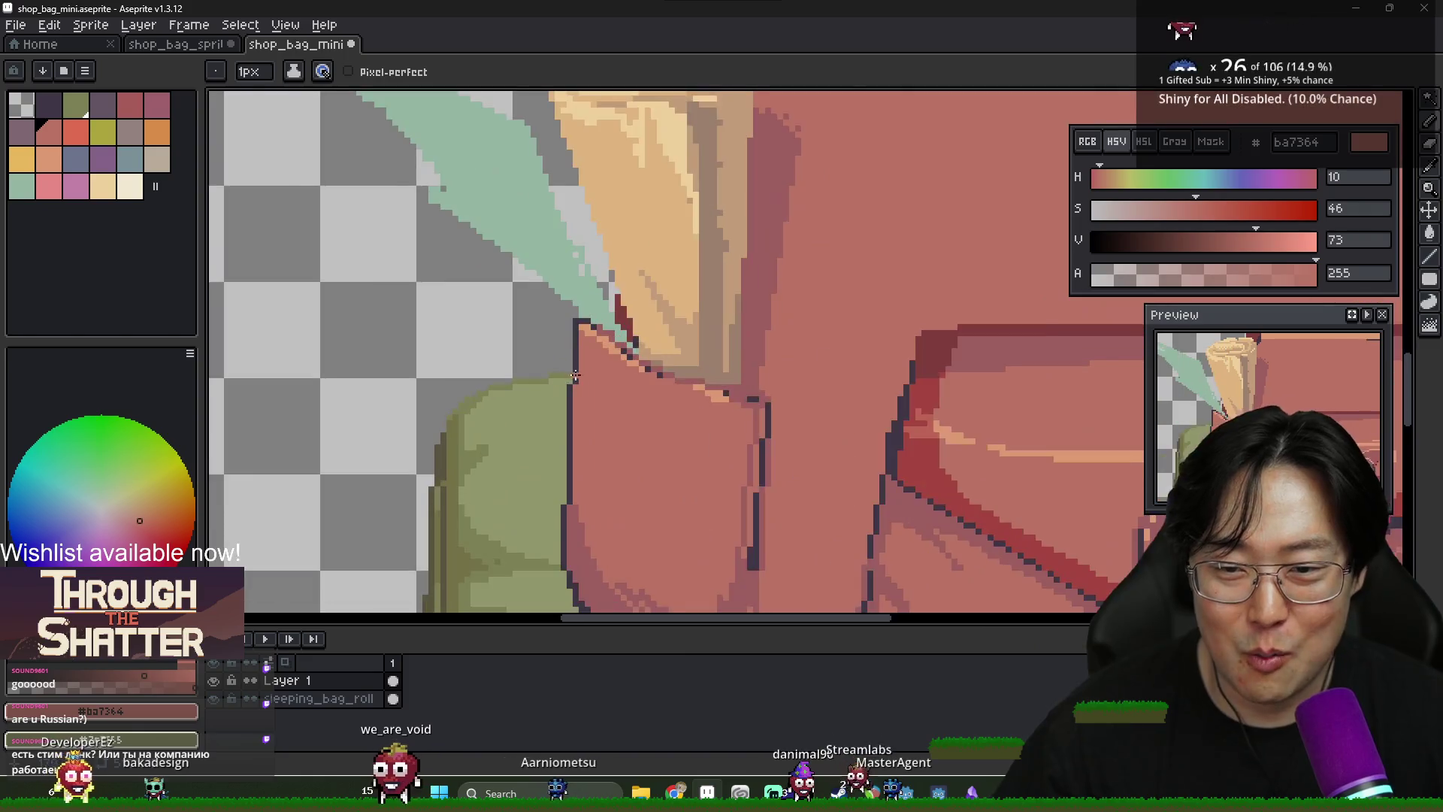
Add dark outline pixels where the scroll meets the side pocket edge
left_click(584, 319, "alt")
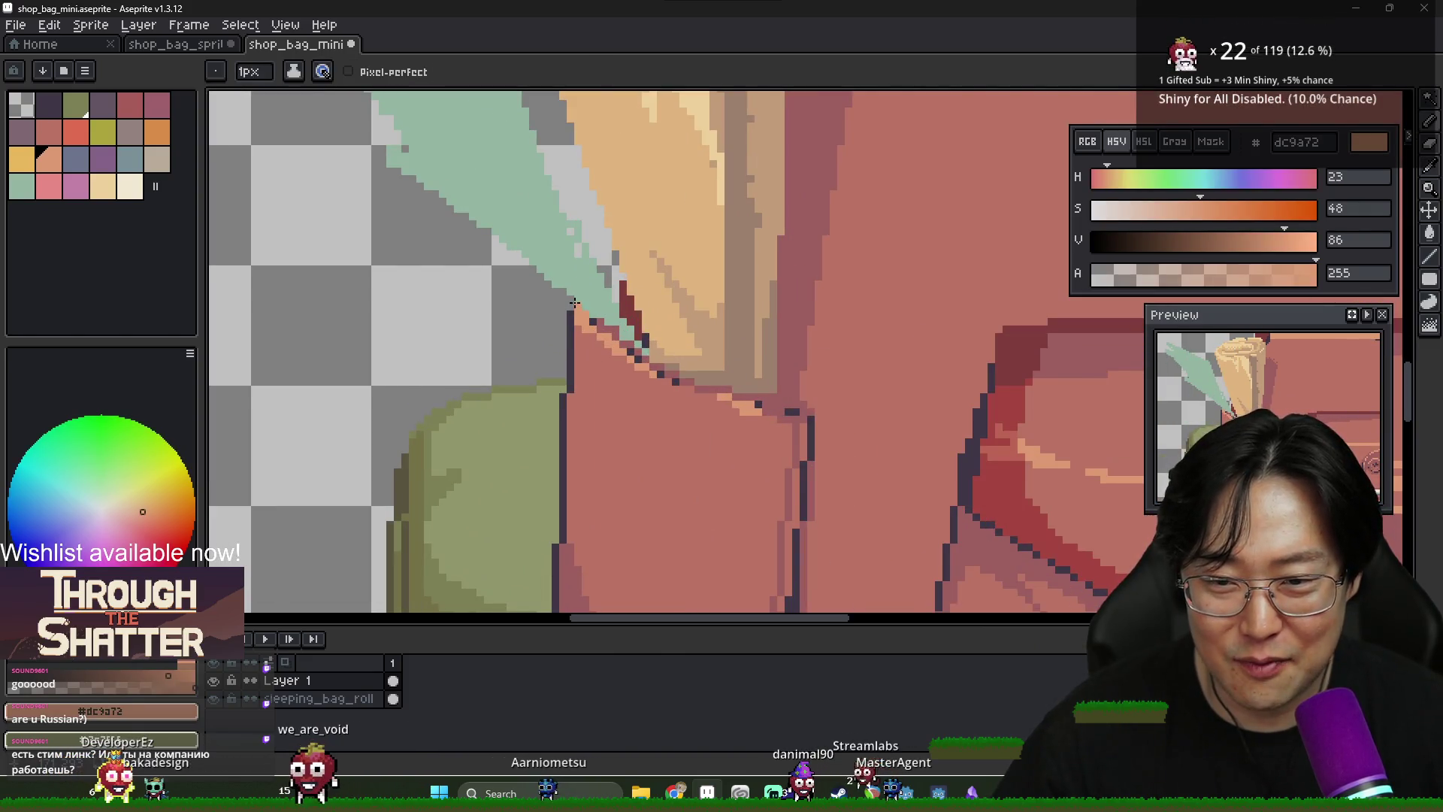
left_click(570, 316, "alt")
left_click(579, 301)
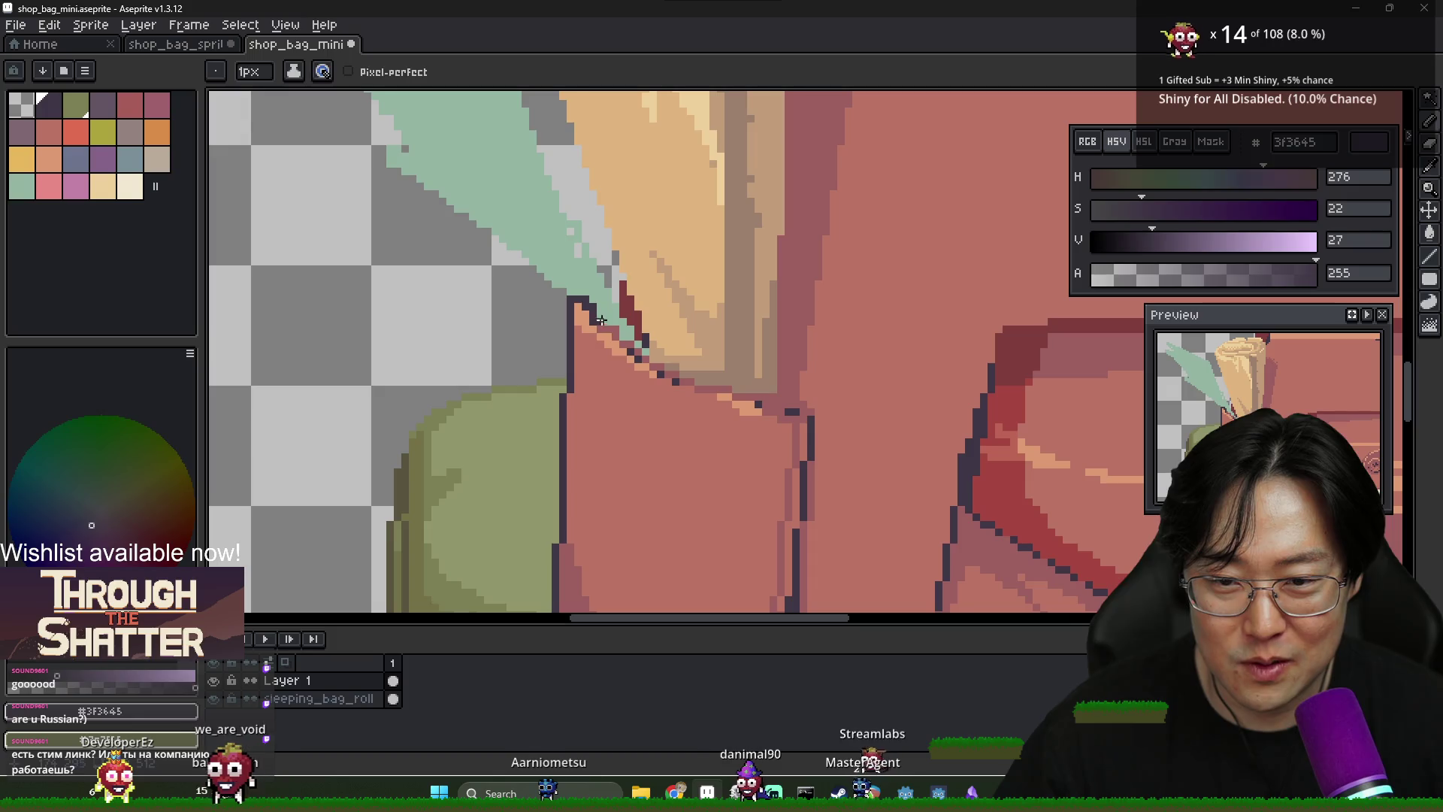
left_click(603, 324, "alt")
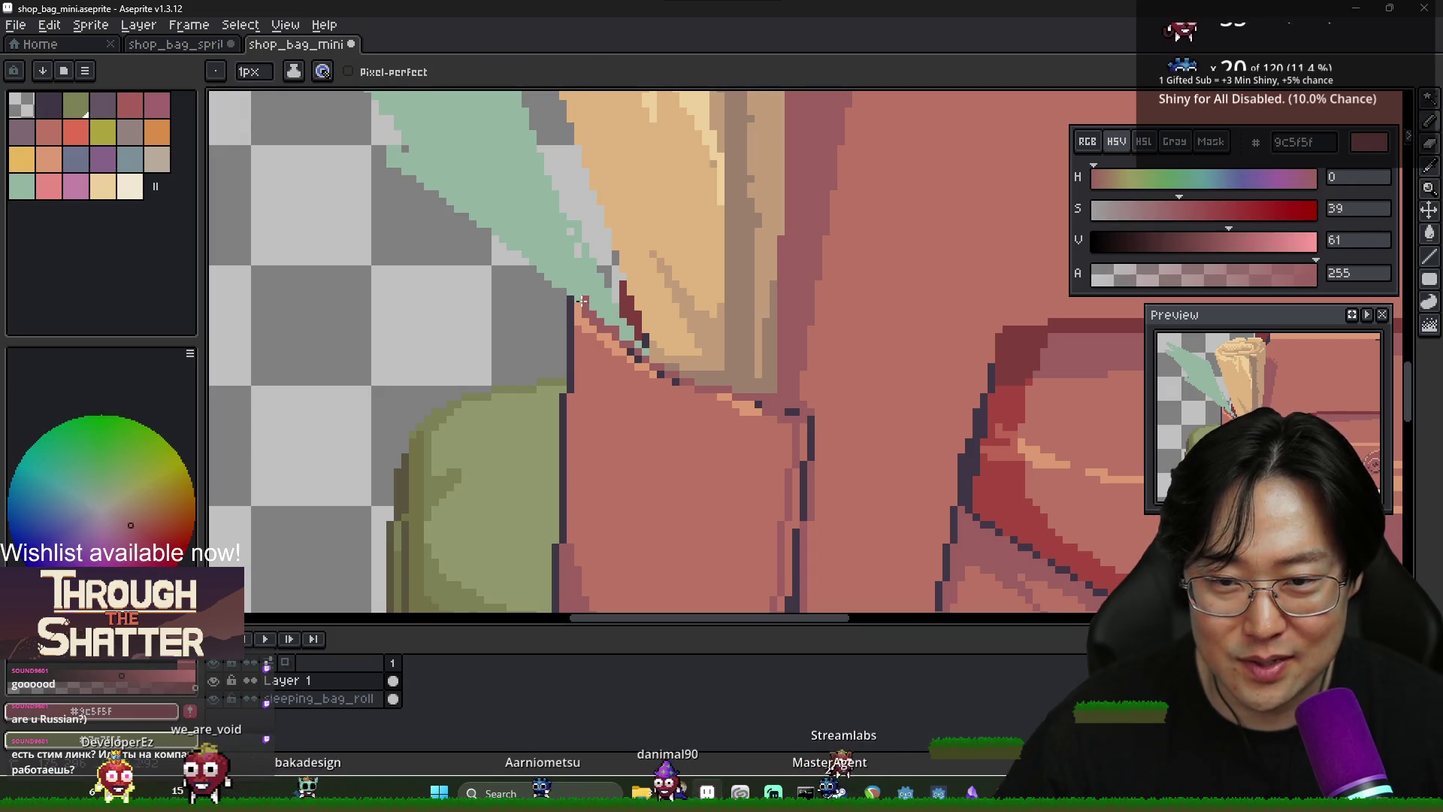
scroll(648, 354, "down", 2)
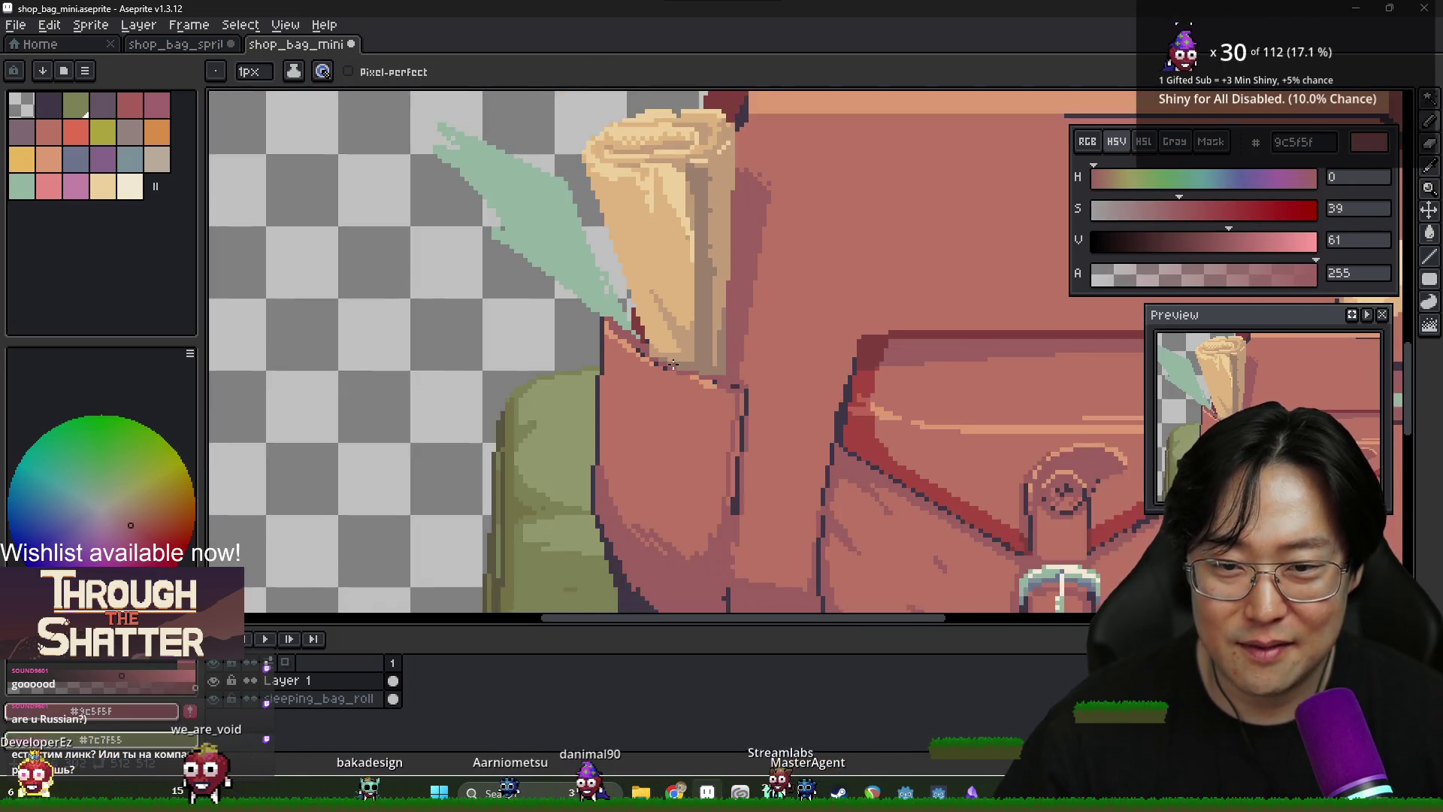
scroll(651, 350, "up", 2)
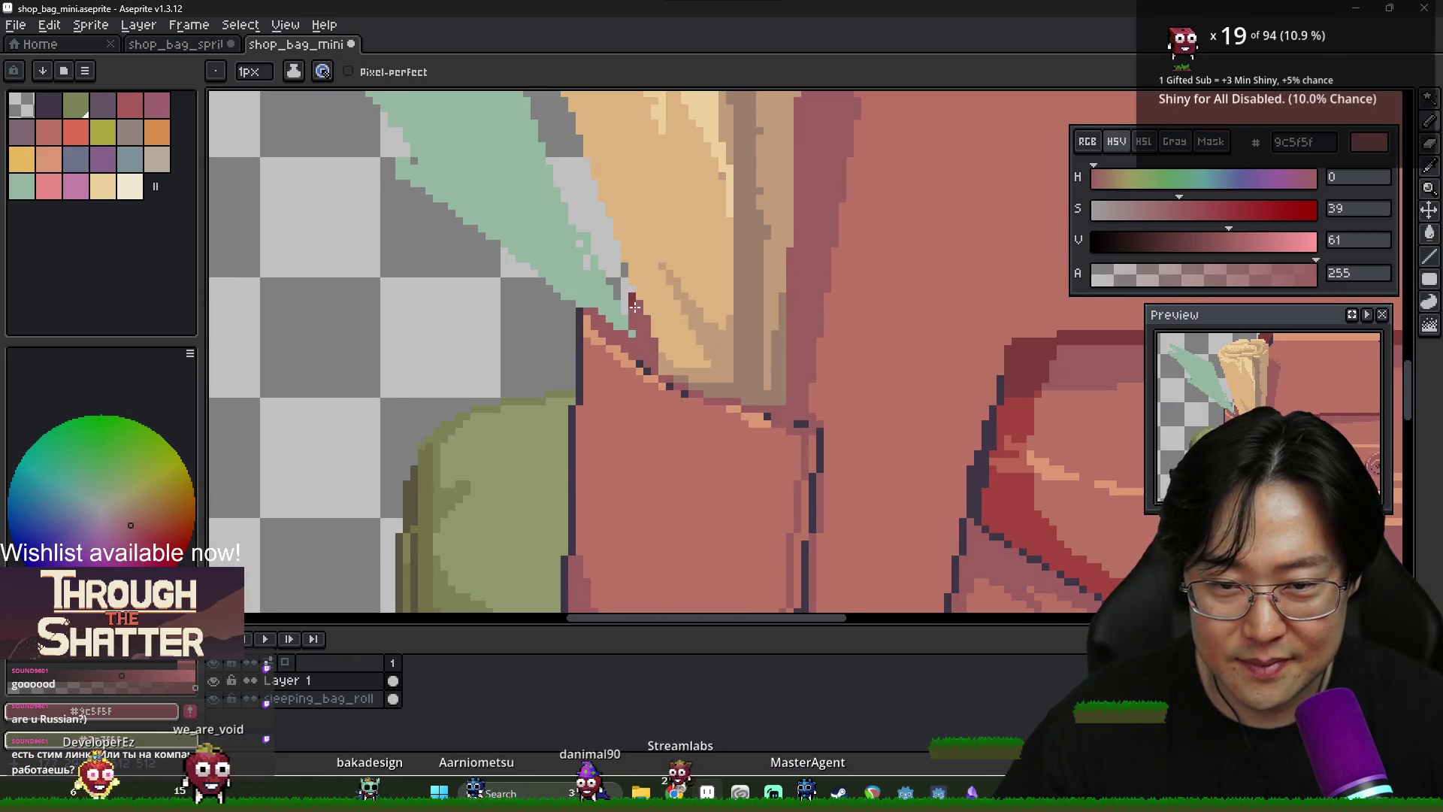
scroll(717, 362, "down", 2)
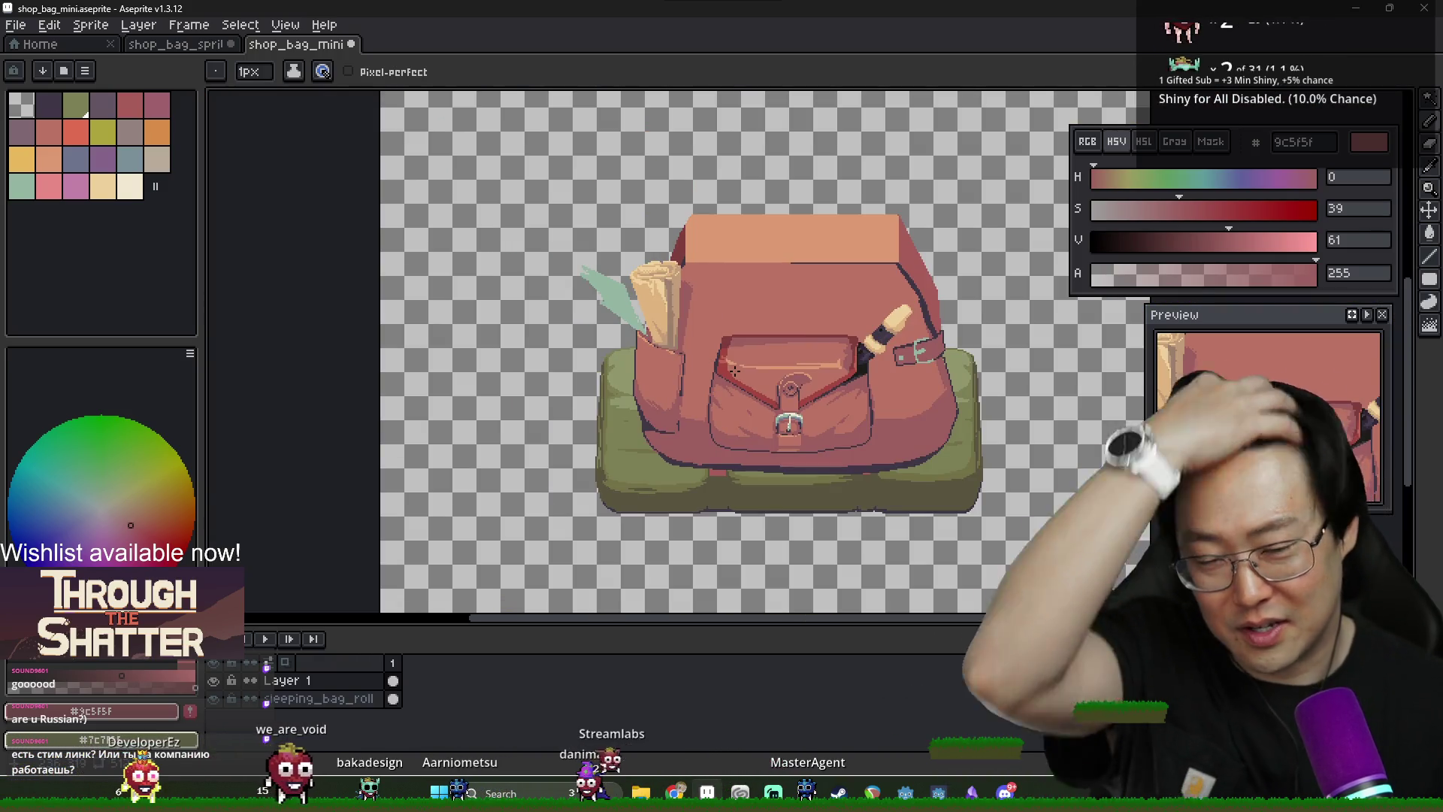
Move the backpack layer higher on the green bedroll and toggle its visibility to check
key("v")
scroll(646, 370, "right", 3)
key("b")
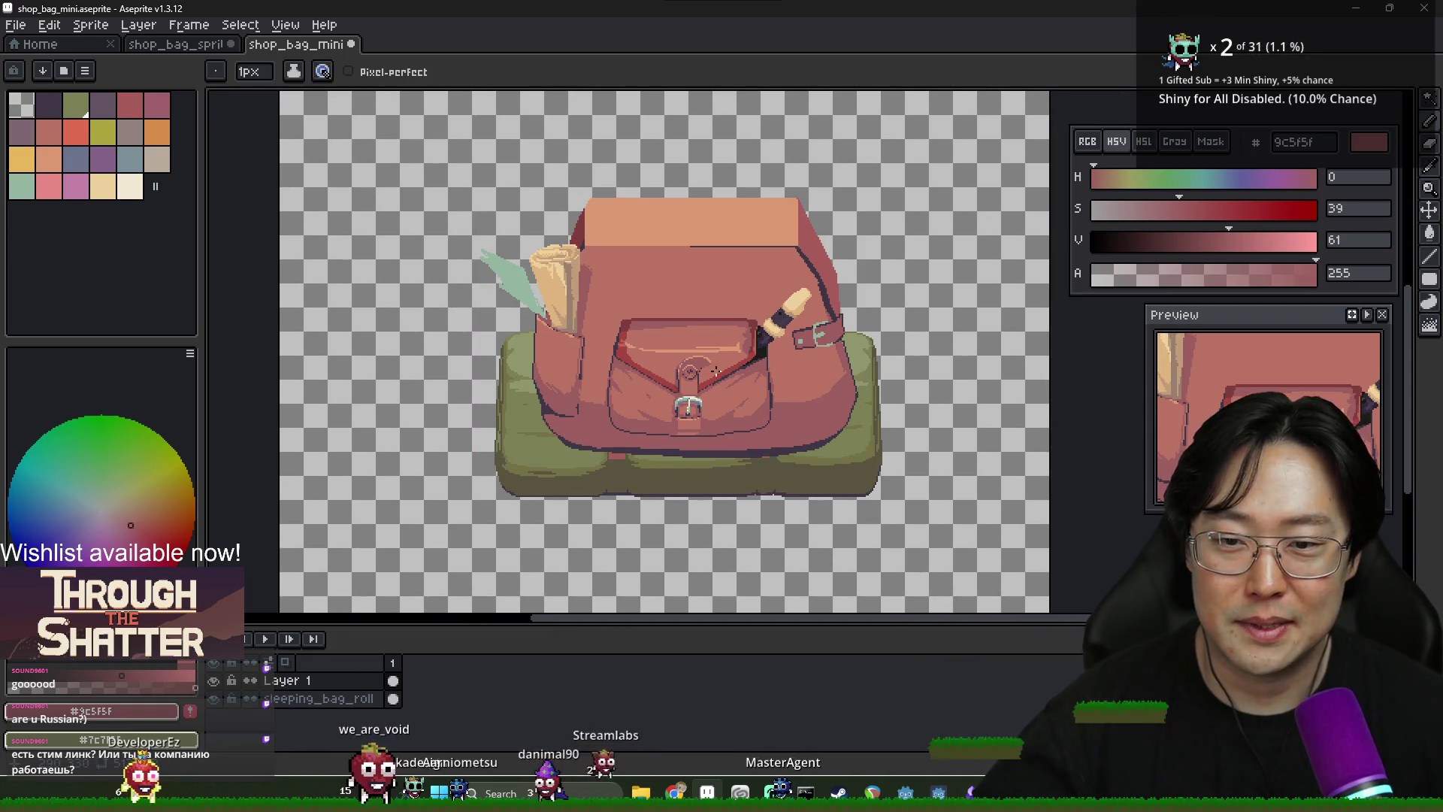
scroll(654, 391, "right", 2)
scroll(651, 406, "up", 1)
scroll(646, 416, "down", 1)
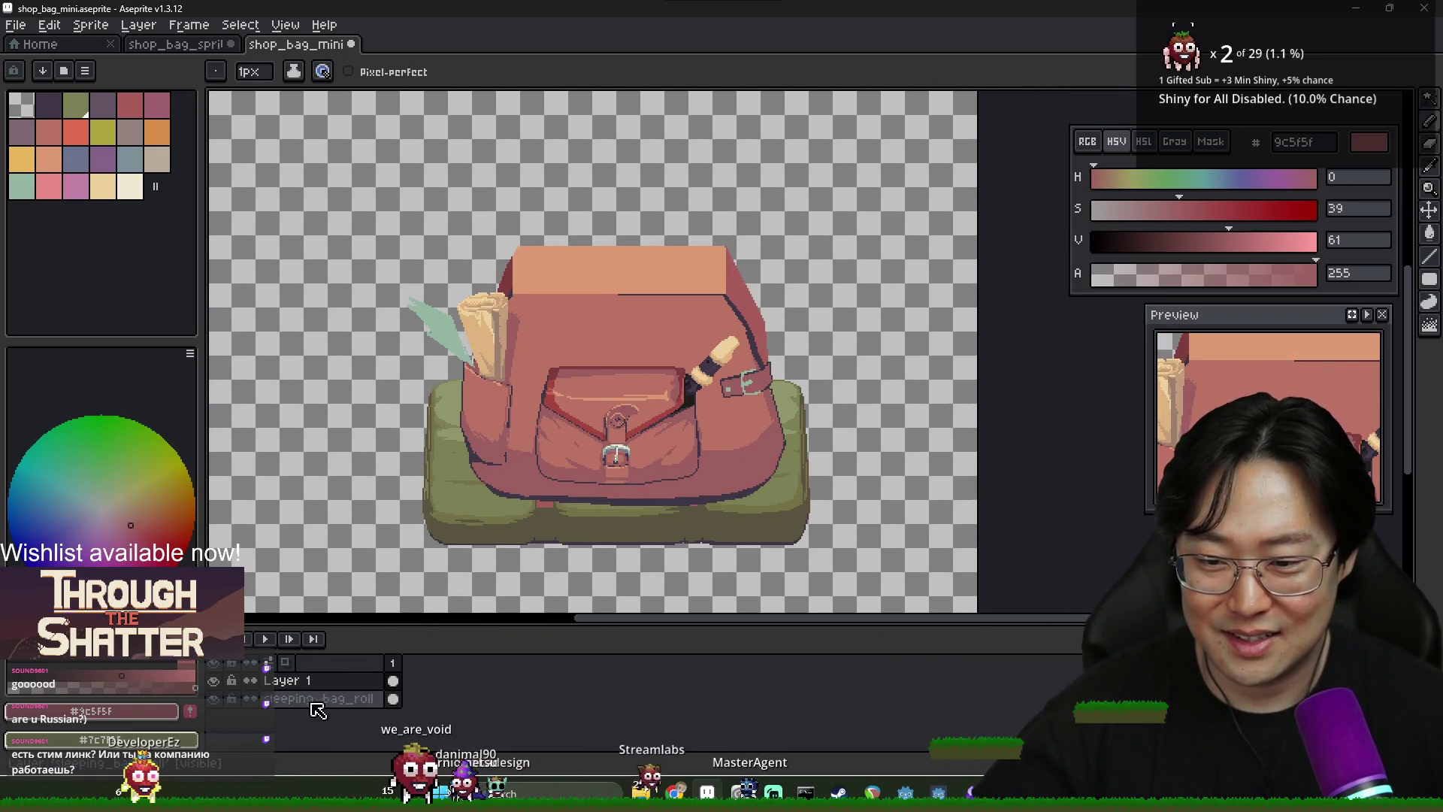
key("v")
mouse_move(621, 425)
left_mouse_down()
mouse_move(643, 316)
mouse_move(603, 400)
mouse_move(662, 398)
left_mouse_up()
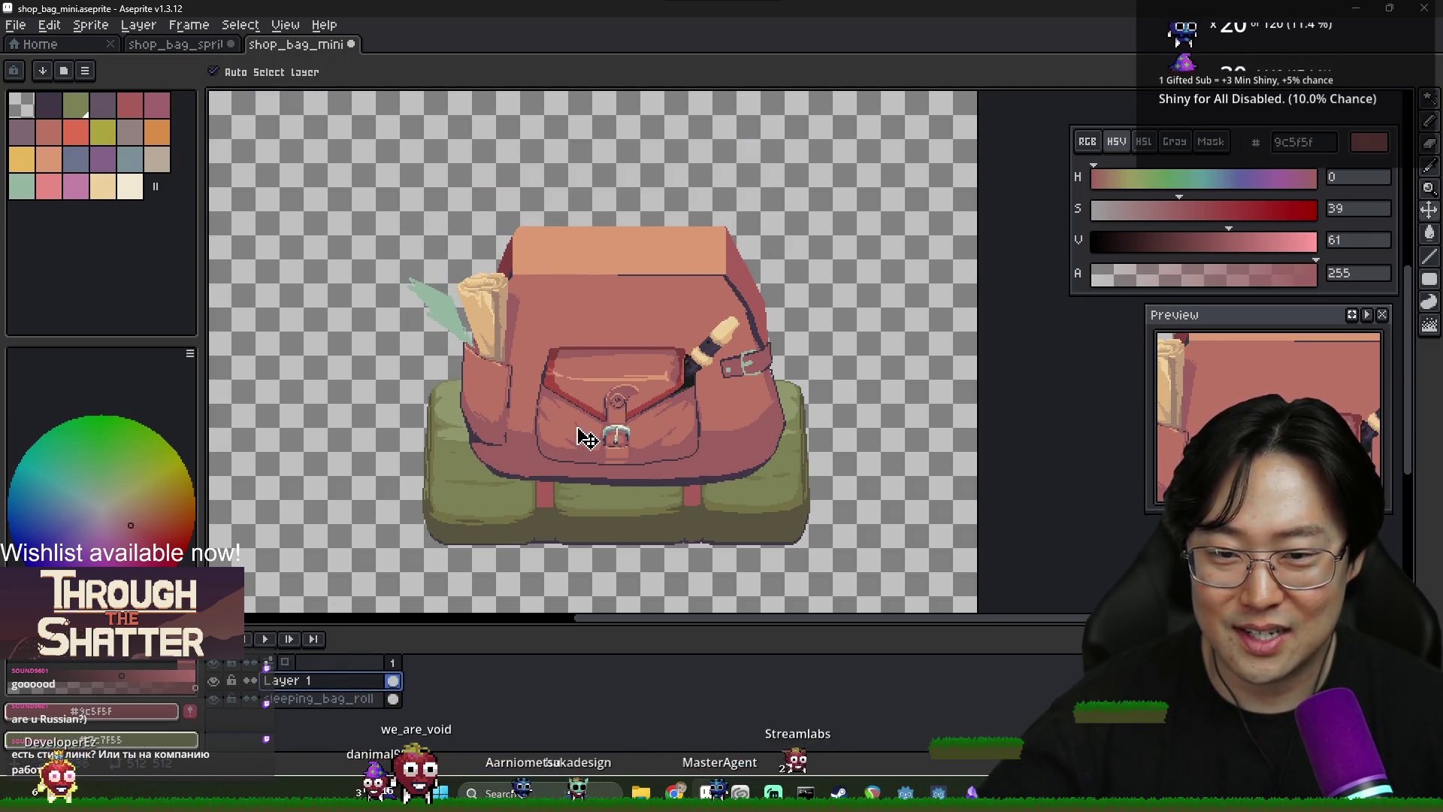
left_click(213, 680)
left_click(214, 681)
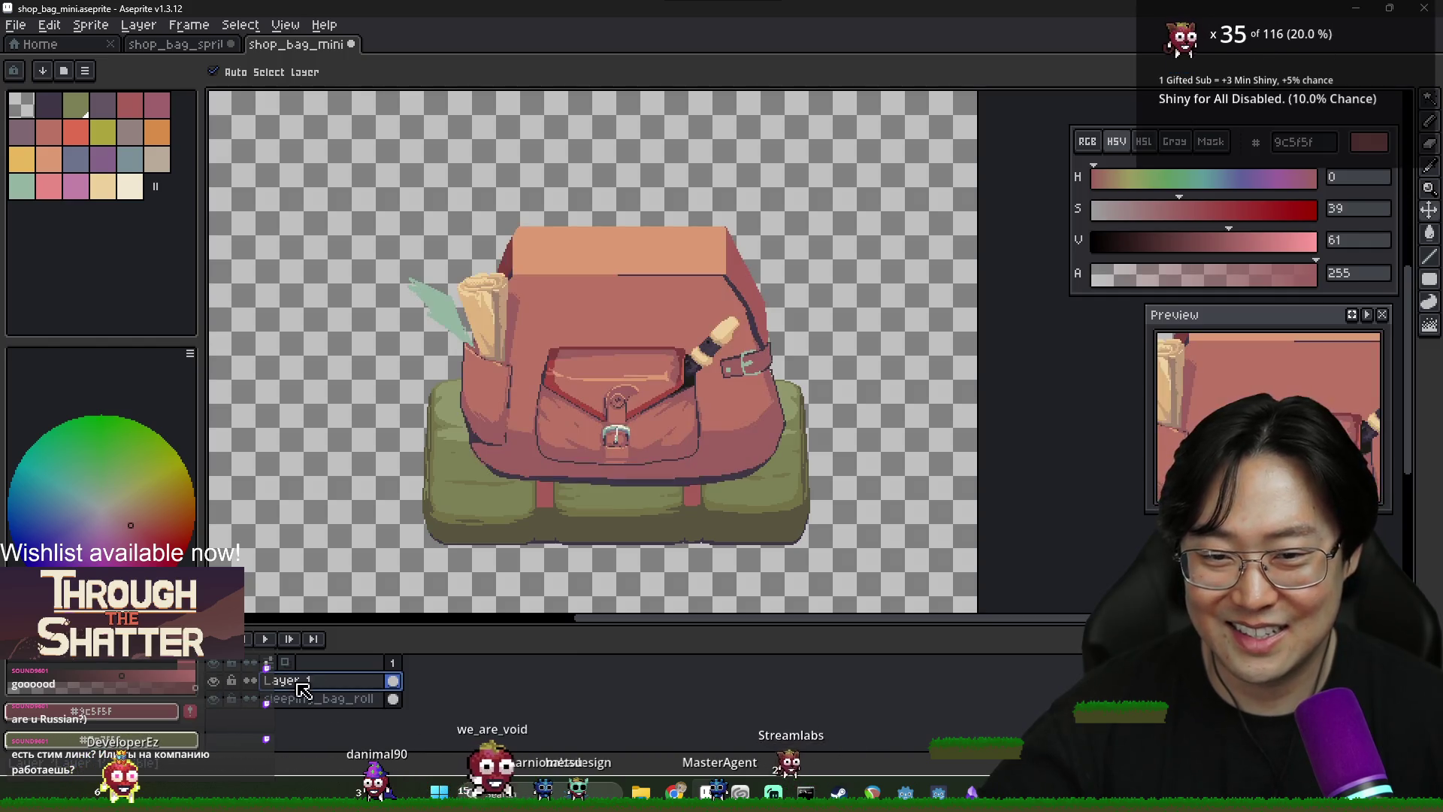
Return to the pencil and sample the bag's dark outline colour
scroll(631, 368, "up", 2)
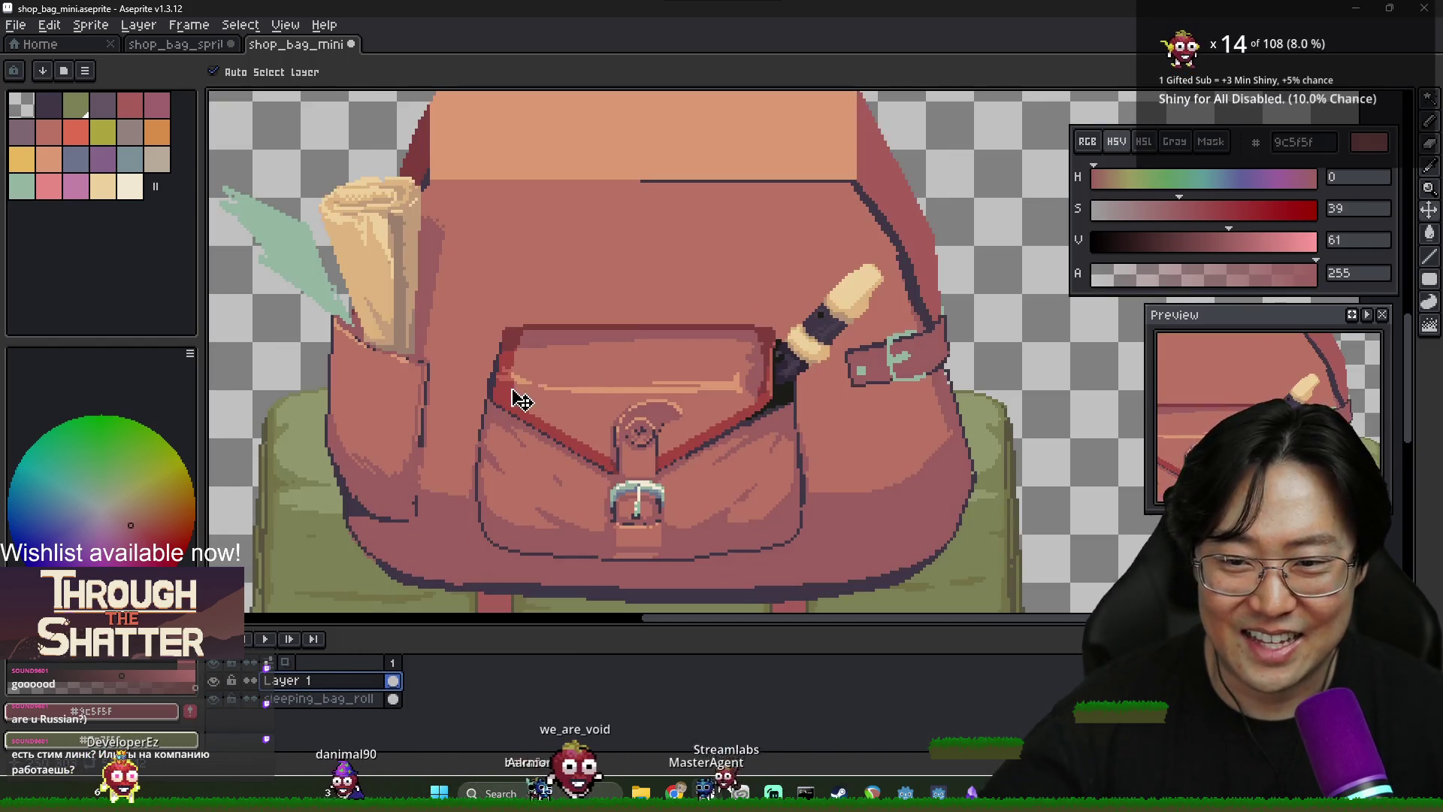
key("b")
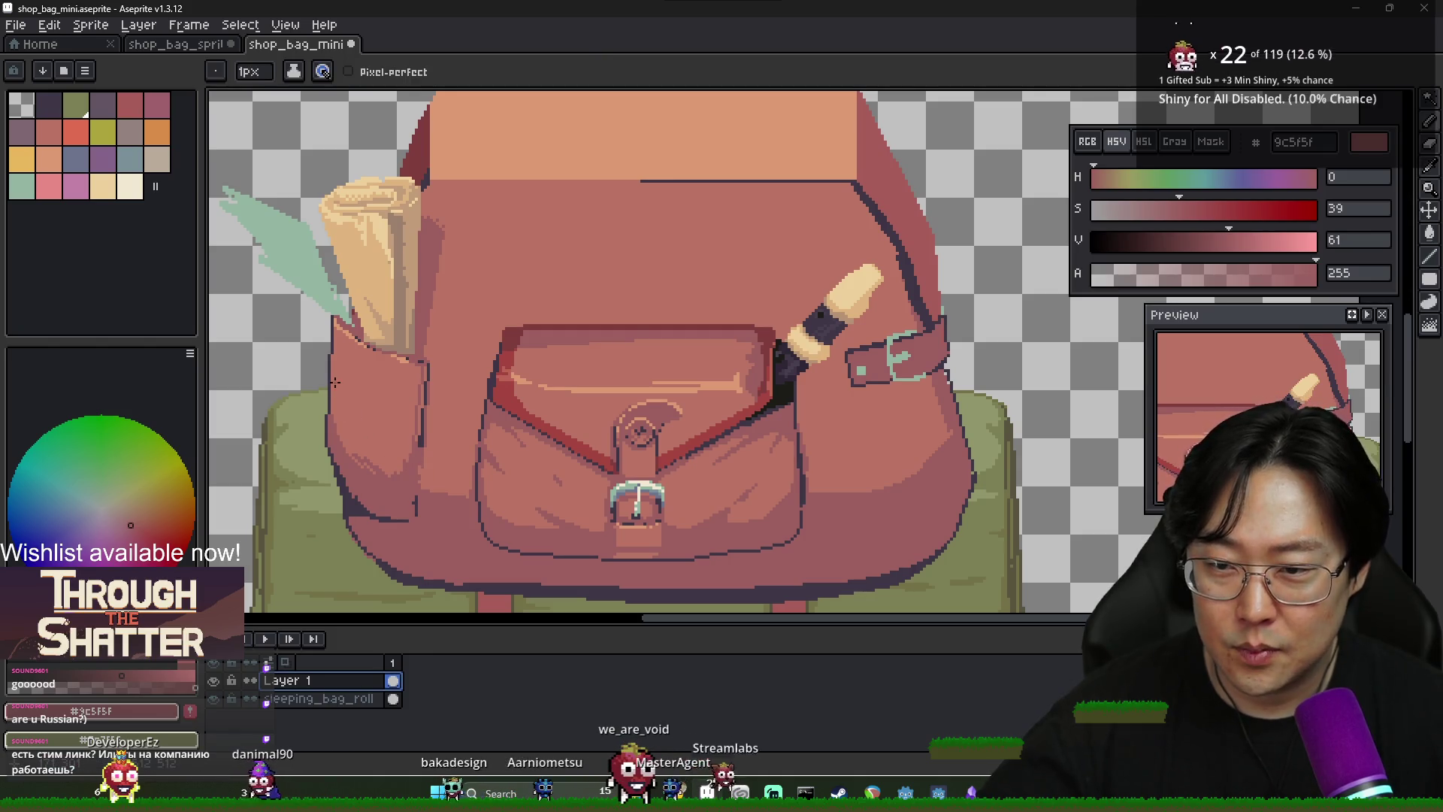
scroll(334, 383, "up", 2)
left_click(324, 398, "alt")
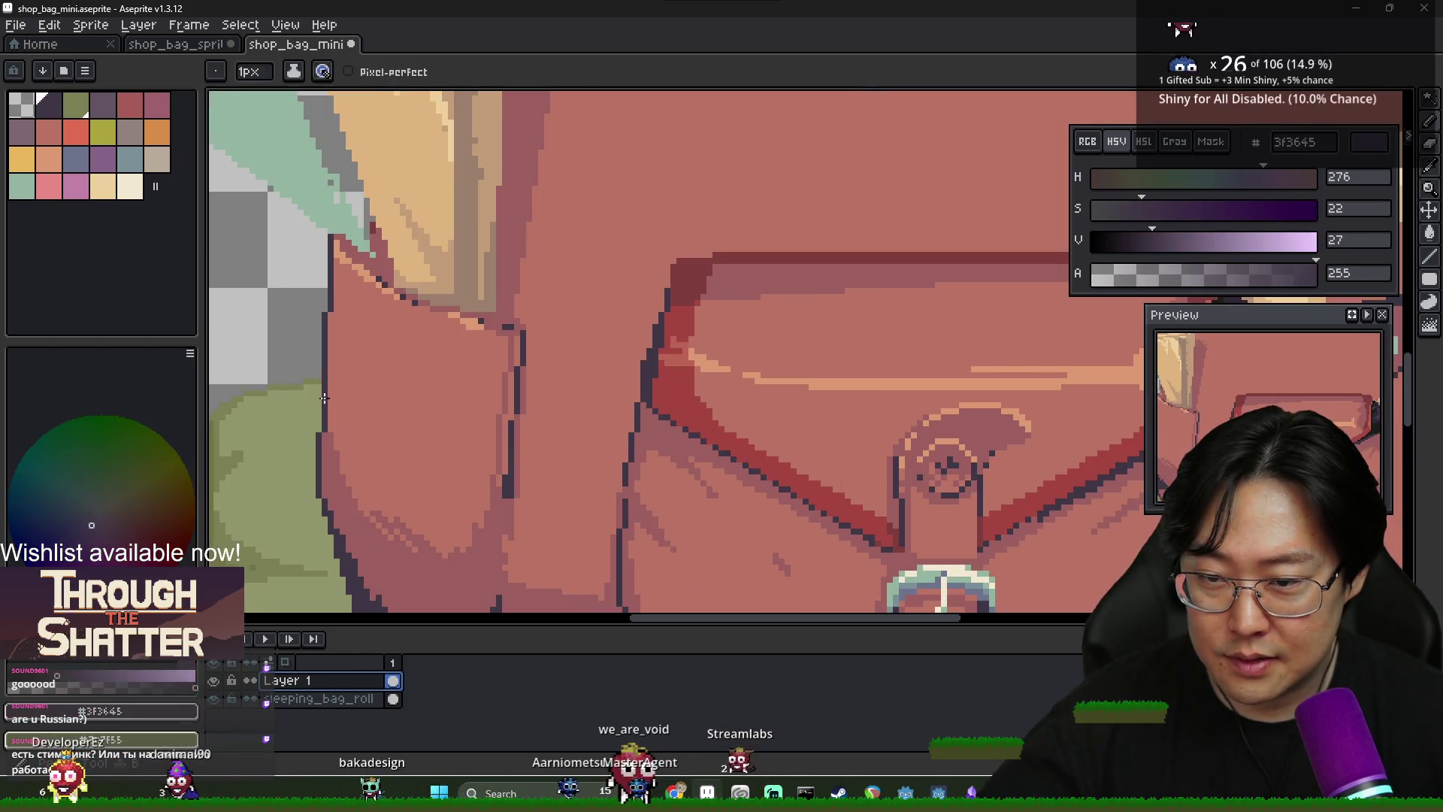
Try a dark diagonal strap line across the pocket, then undo it
left_click(324, 424, "alt")
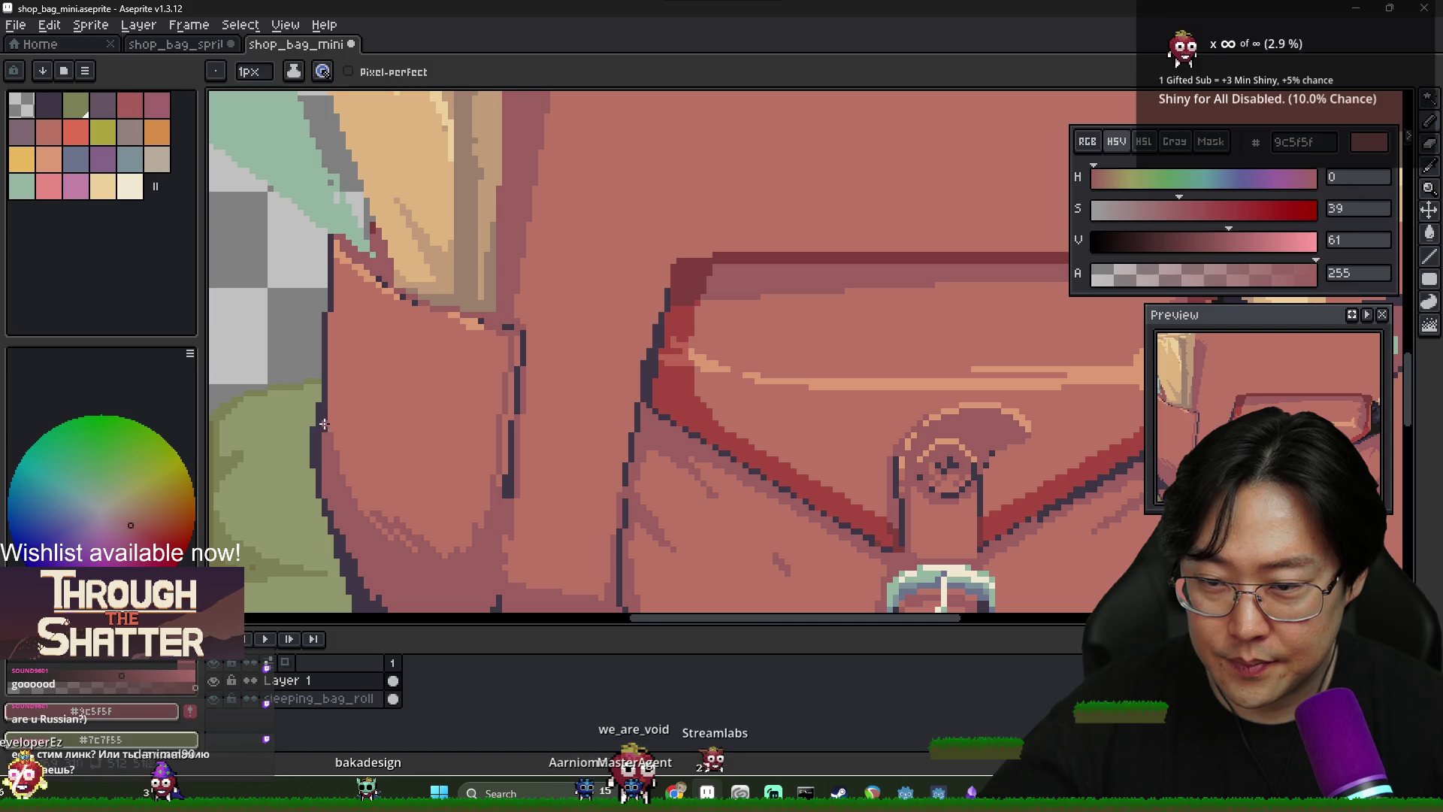
left_click(325, 383, "alt")
left_click_drag(324, 410, 358, 444)
key("ctrl+z")
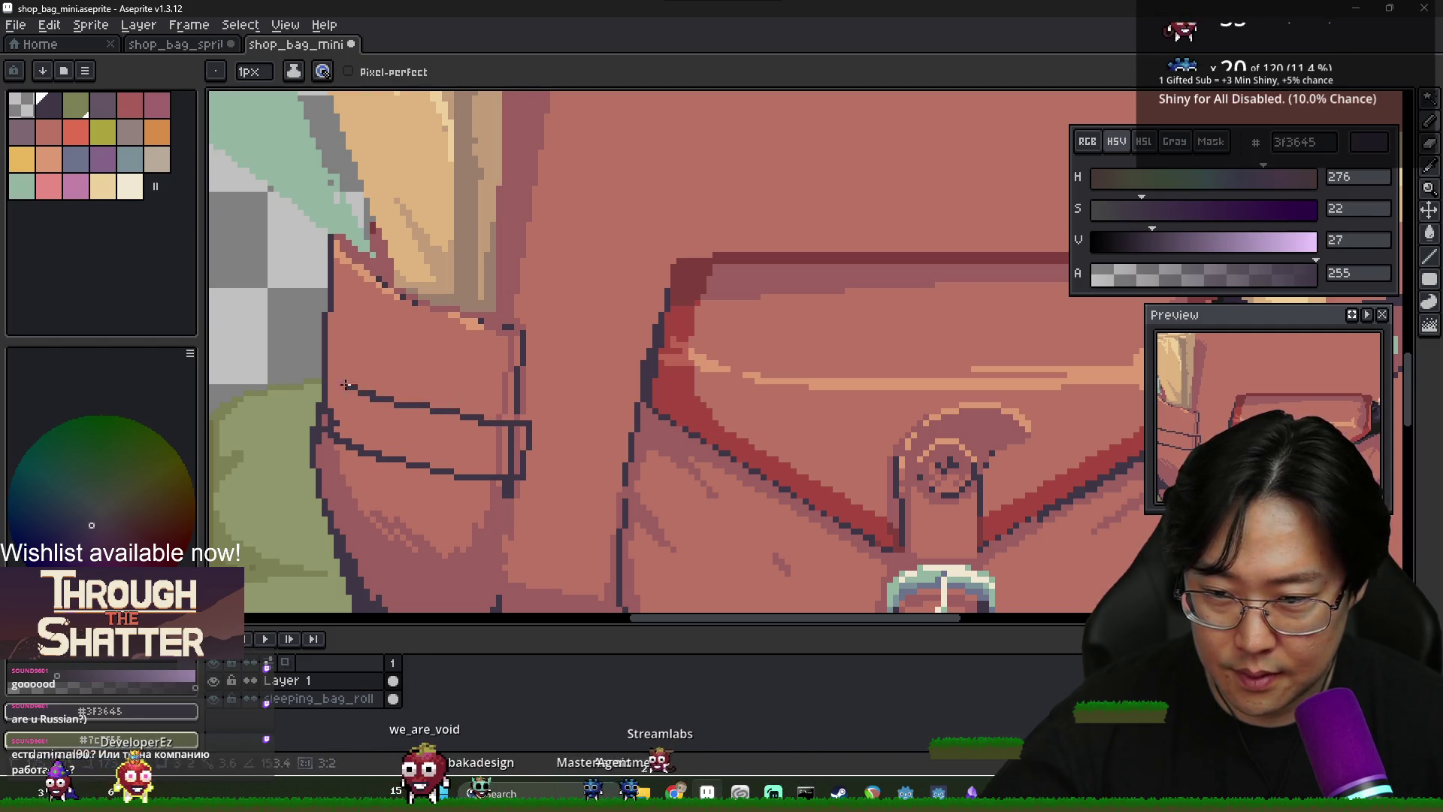
scroll(323, 409, "up", 1)
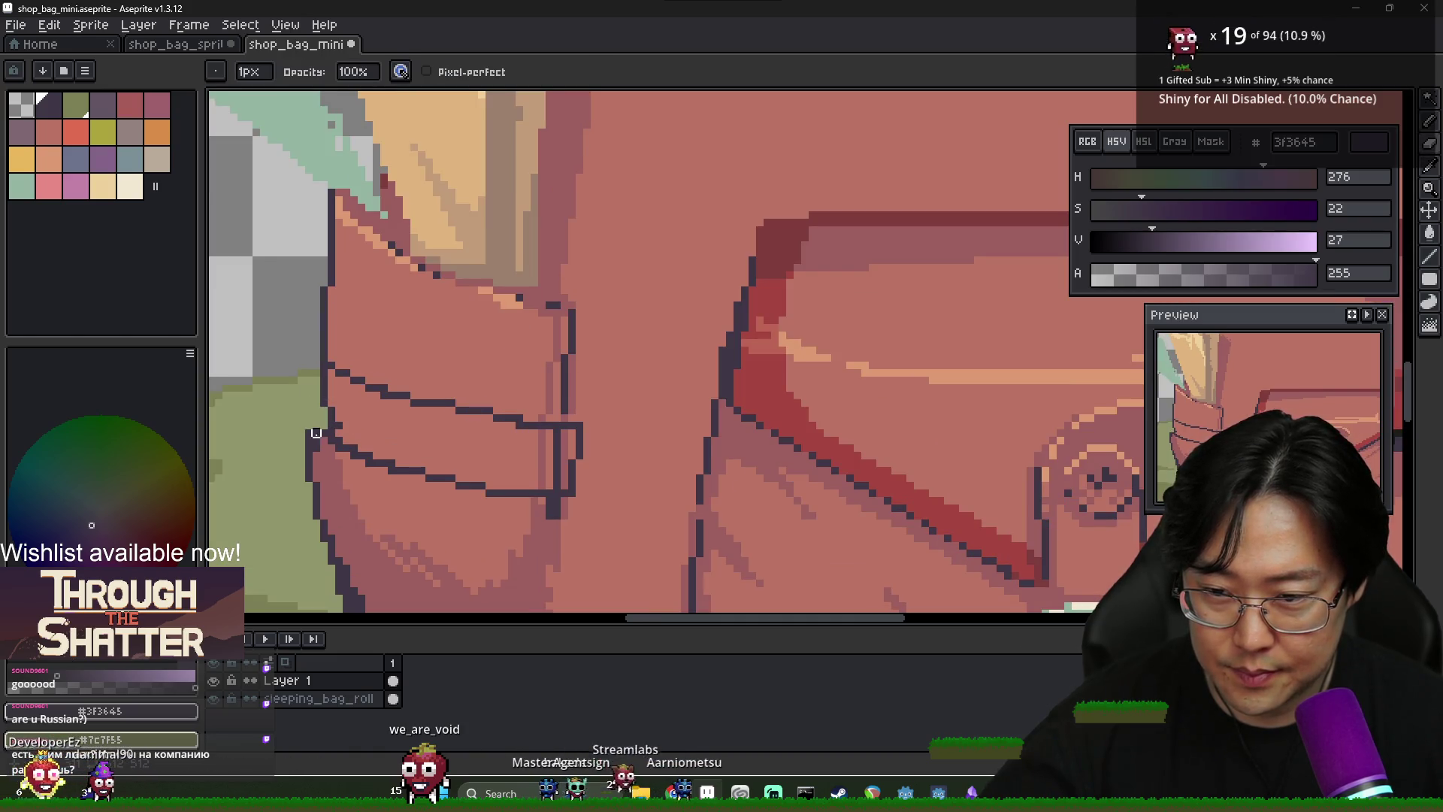
Draw the strap band across the side pocket using the dark outline, salmon and darker pink colours
left_click(342, 406, "alt")
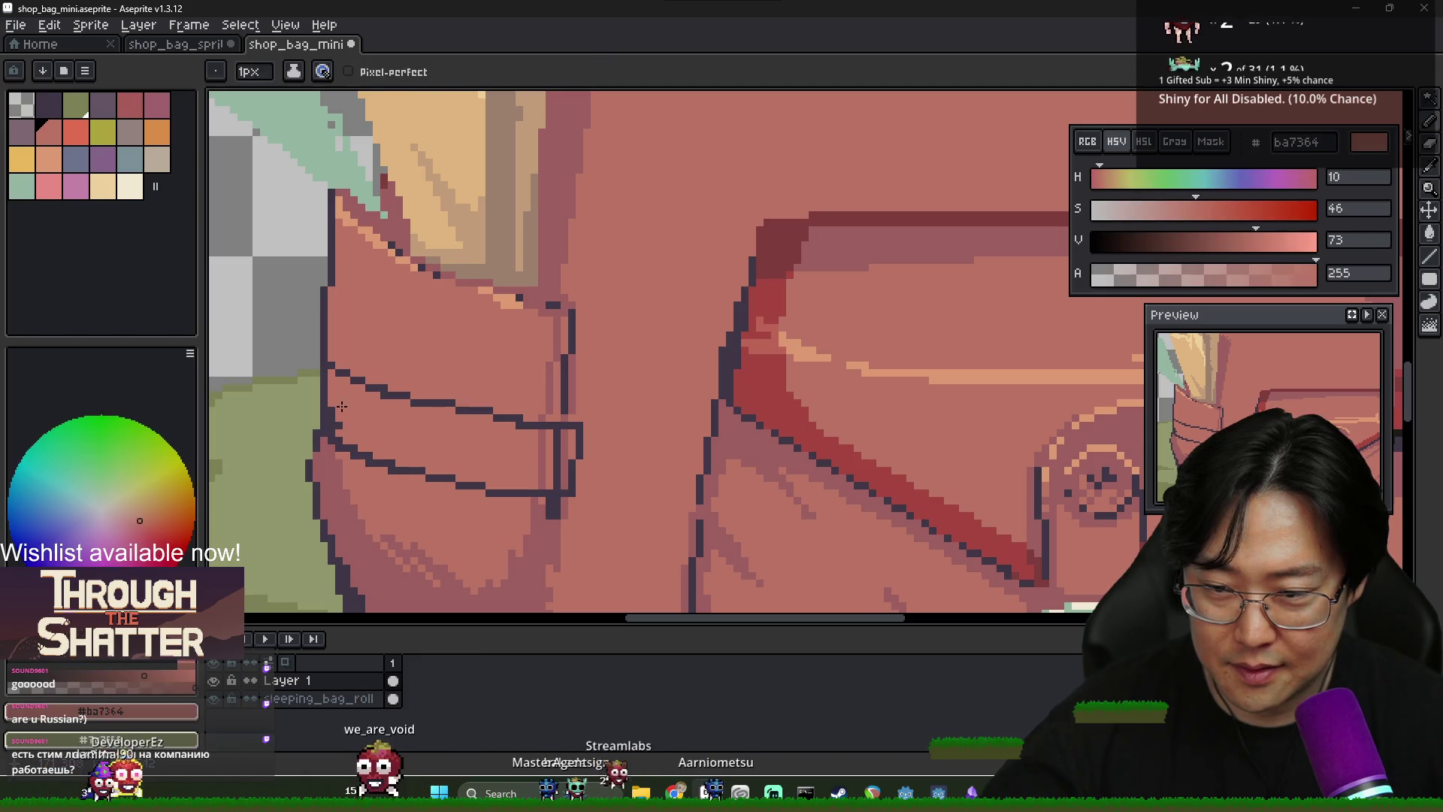
scroll(391, 470, "down", 1)
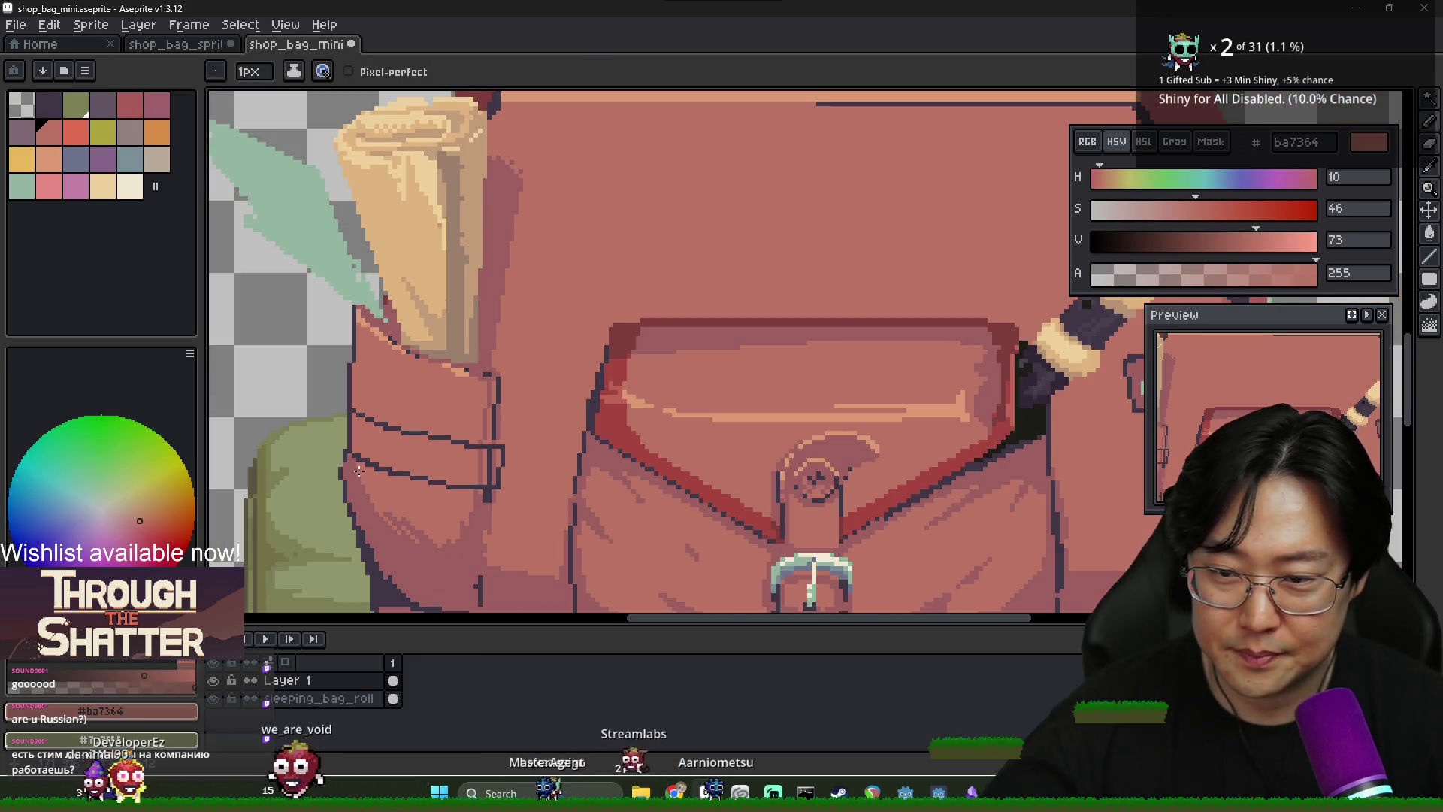
left_click(344, 457, "alt")
scroll(345, 458, "up", 2)
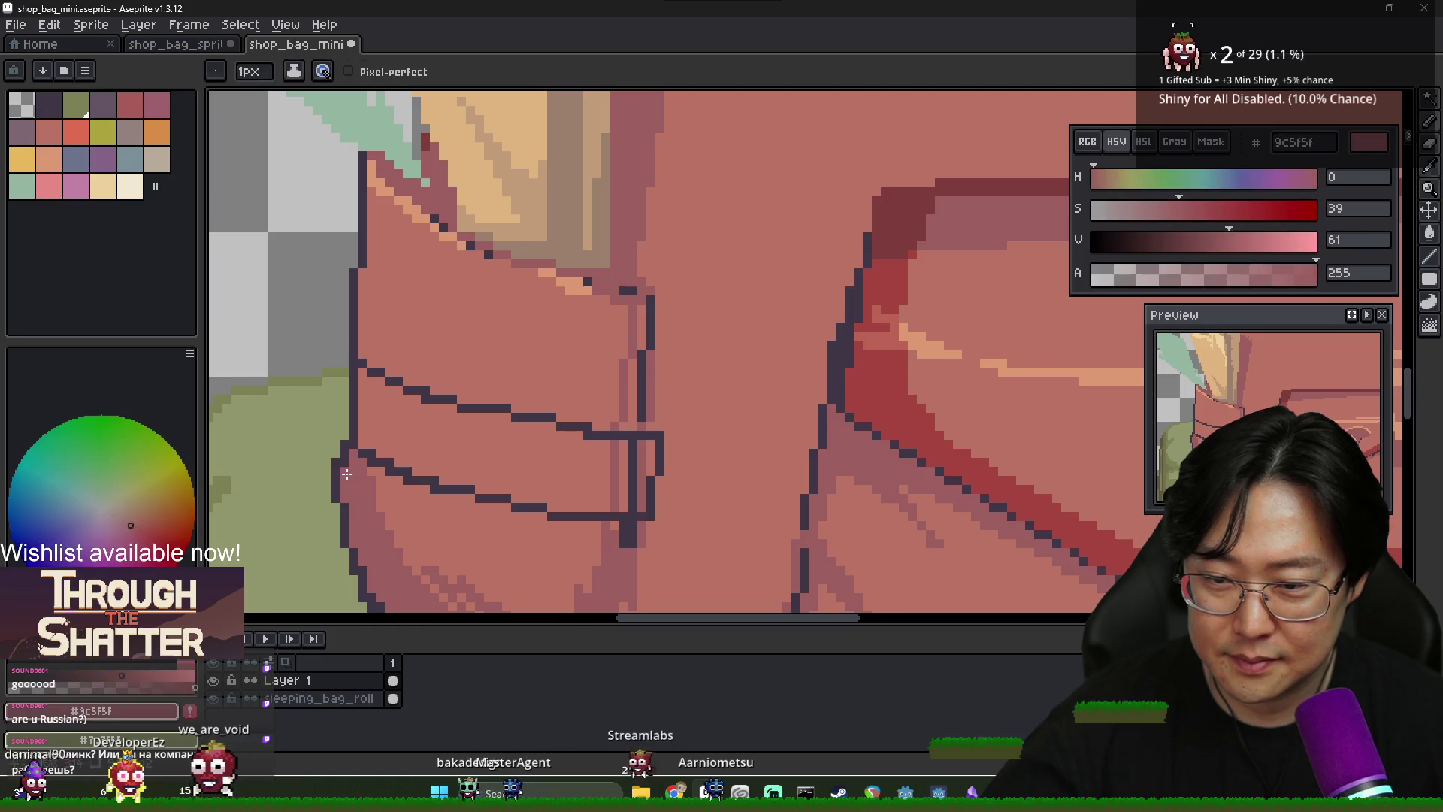
scroll(551, 481, "down", 3)
scroll(466, 413, "up", 3)
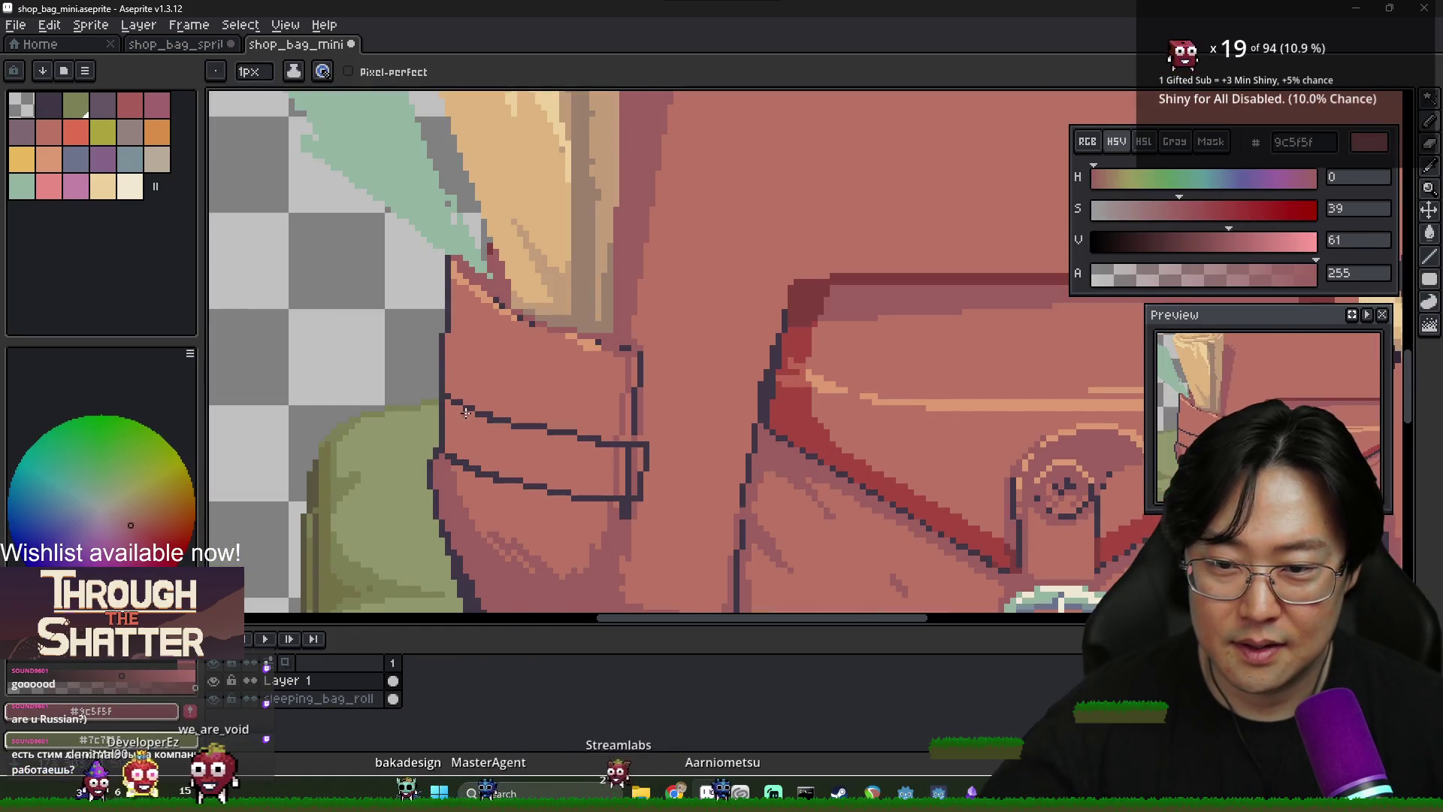
left_click(436, 379, "alt")
left_click(458, 364, "alt")
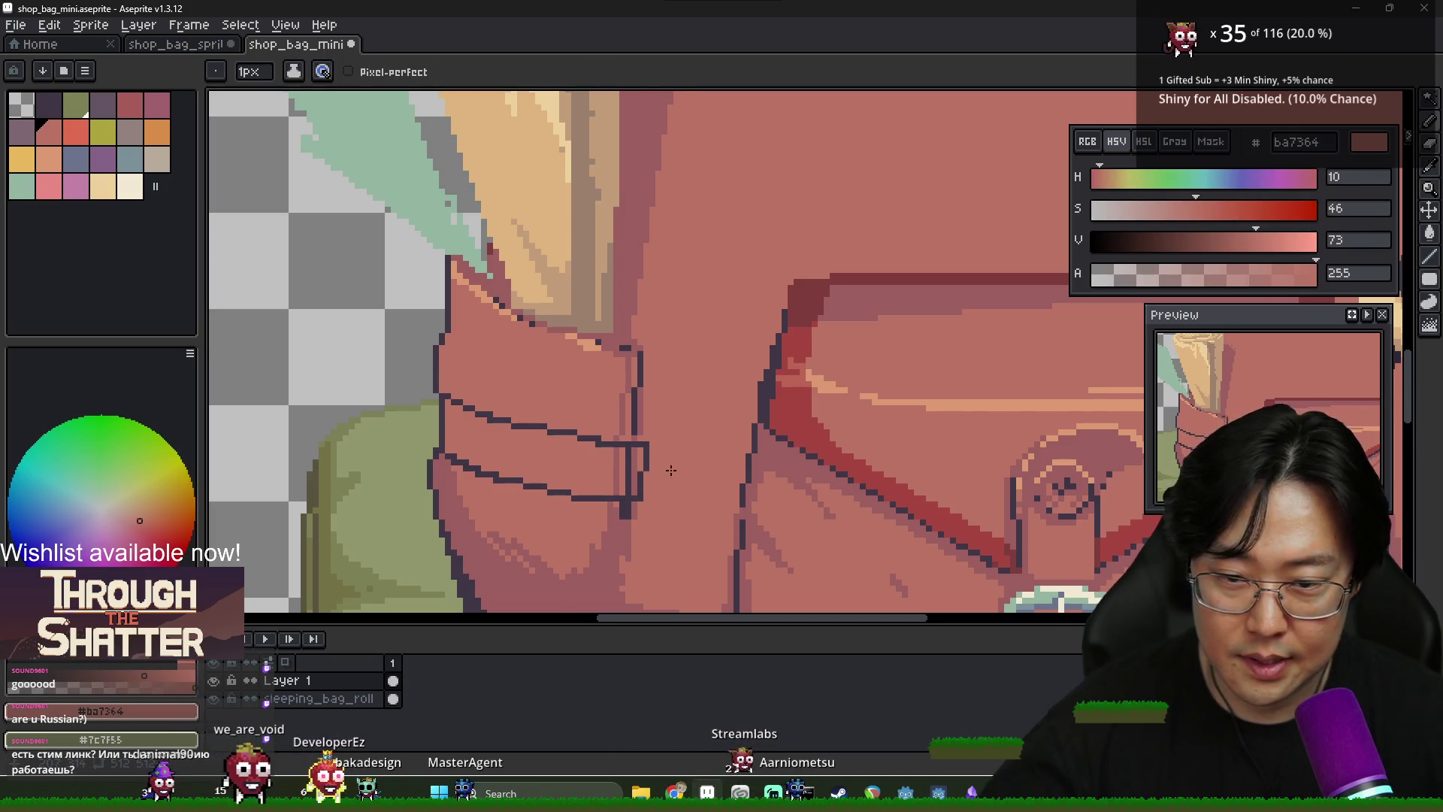
scroll(662, 469, "down", 2)
scroll(857, 530, "up", 1)
Add a small grey-blue (6d738d) stud at the end of the pocket strap
left_click(861, 549, "alt")
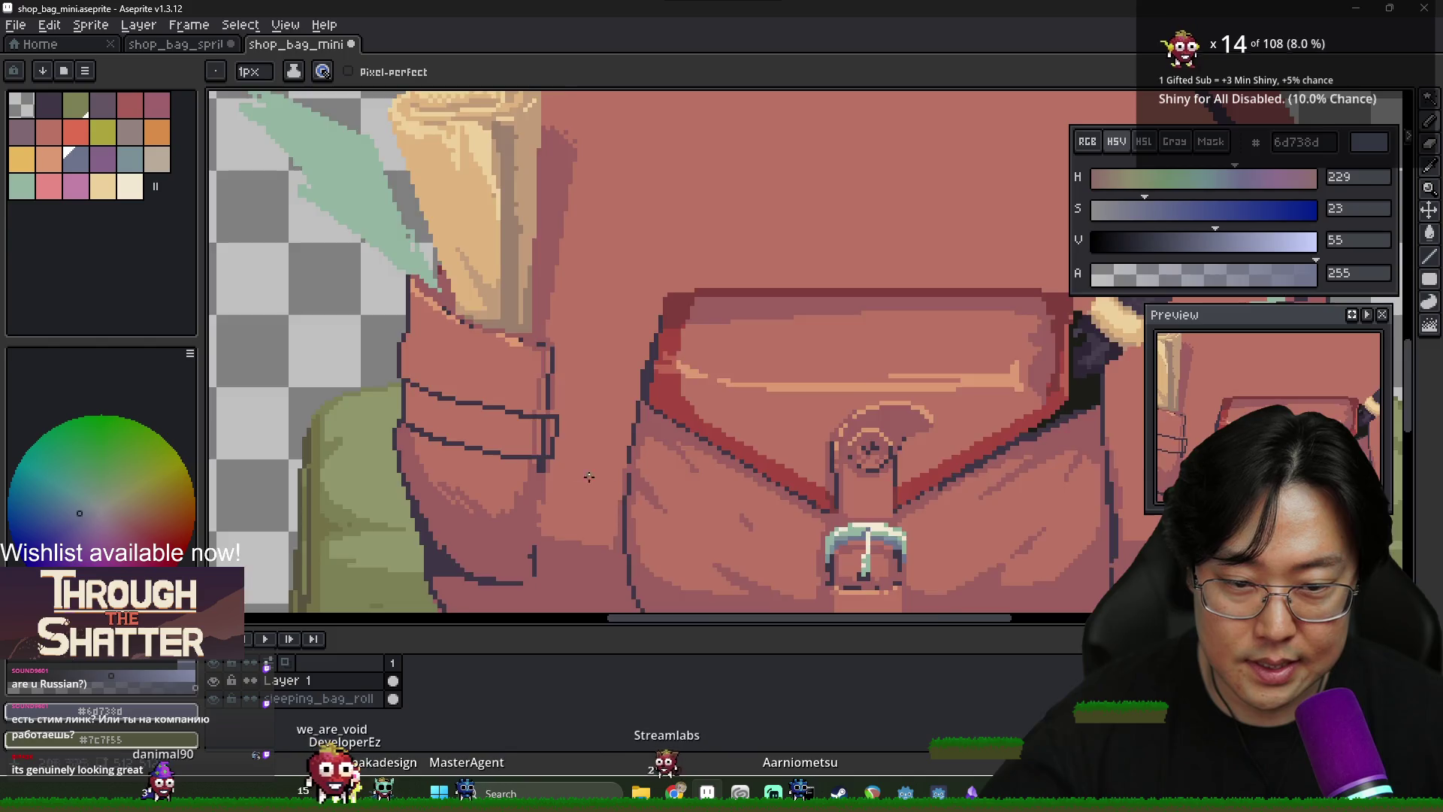
scroll(557, 496, "up", 1)
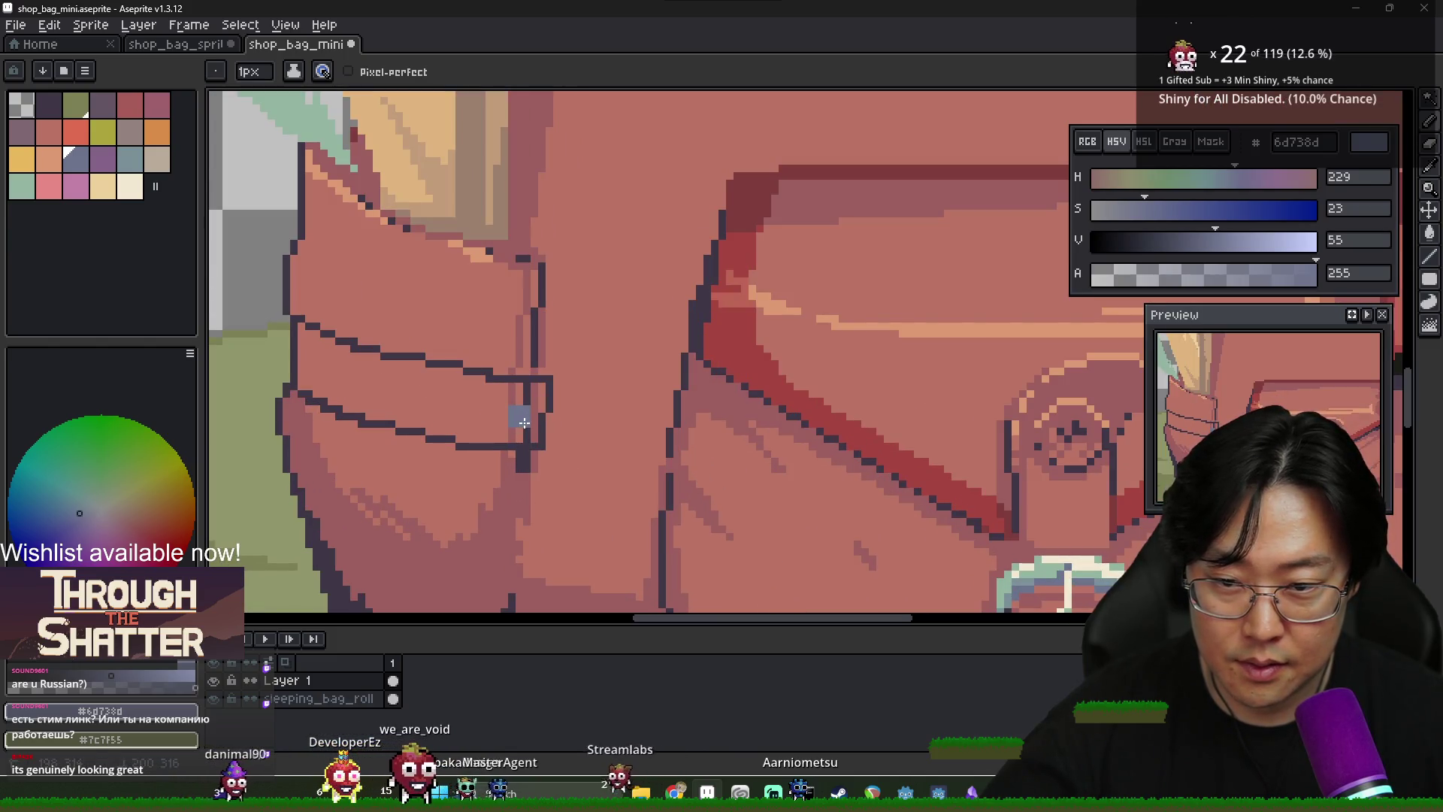
left_click(523, 400, "alt")
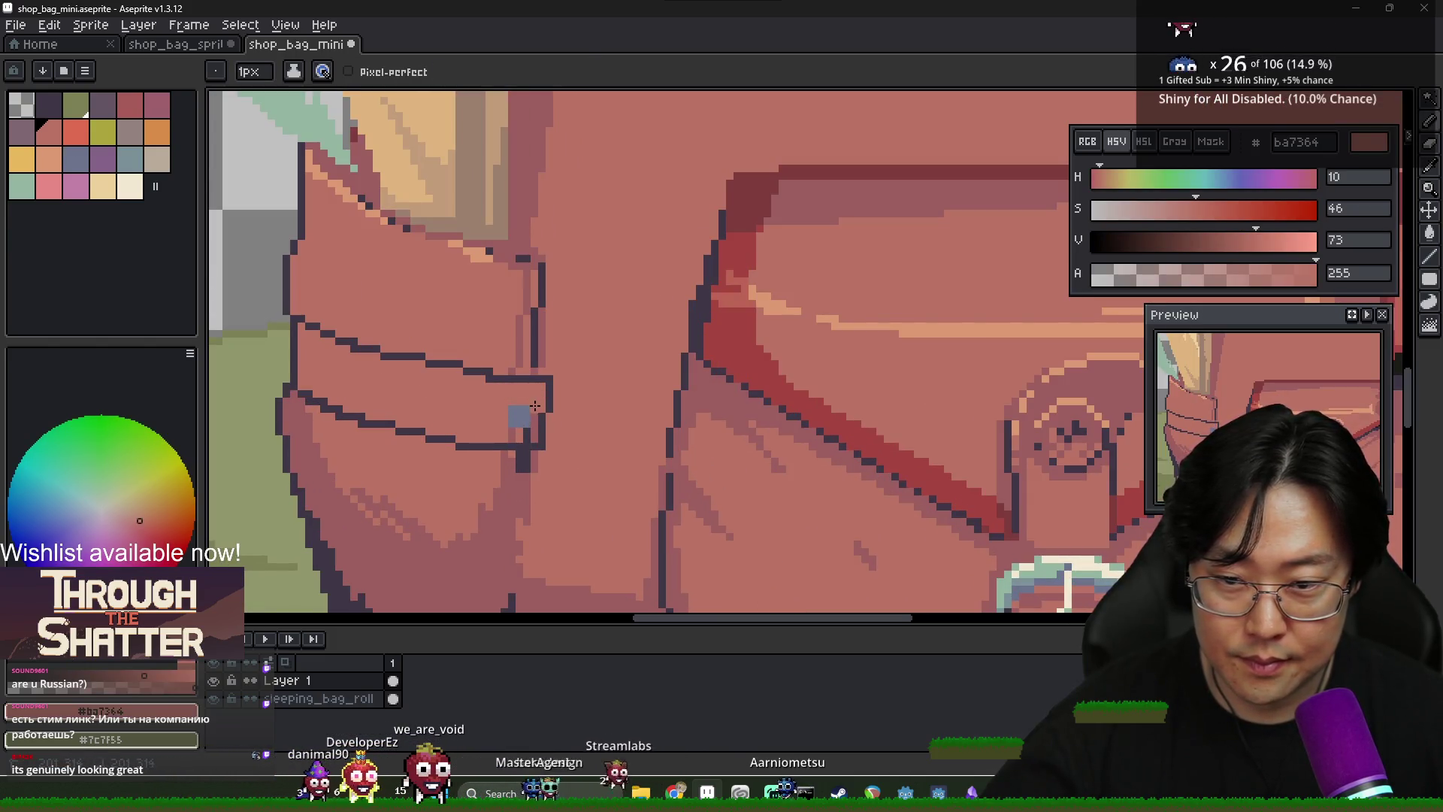
left_click_drag(950, 542, 1158, 586)
Fill the strap interior with the darker pink shade using the Paint Bucket
left_click(1007, 515, "alt")
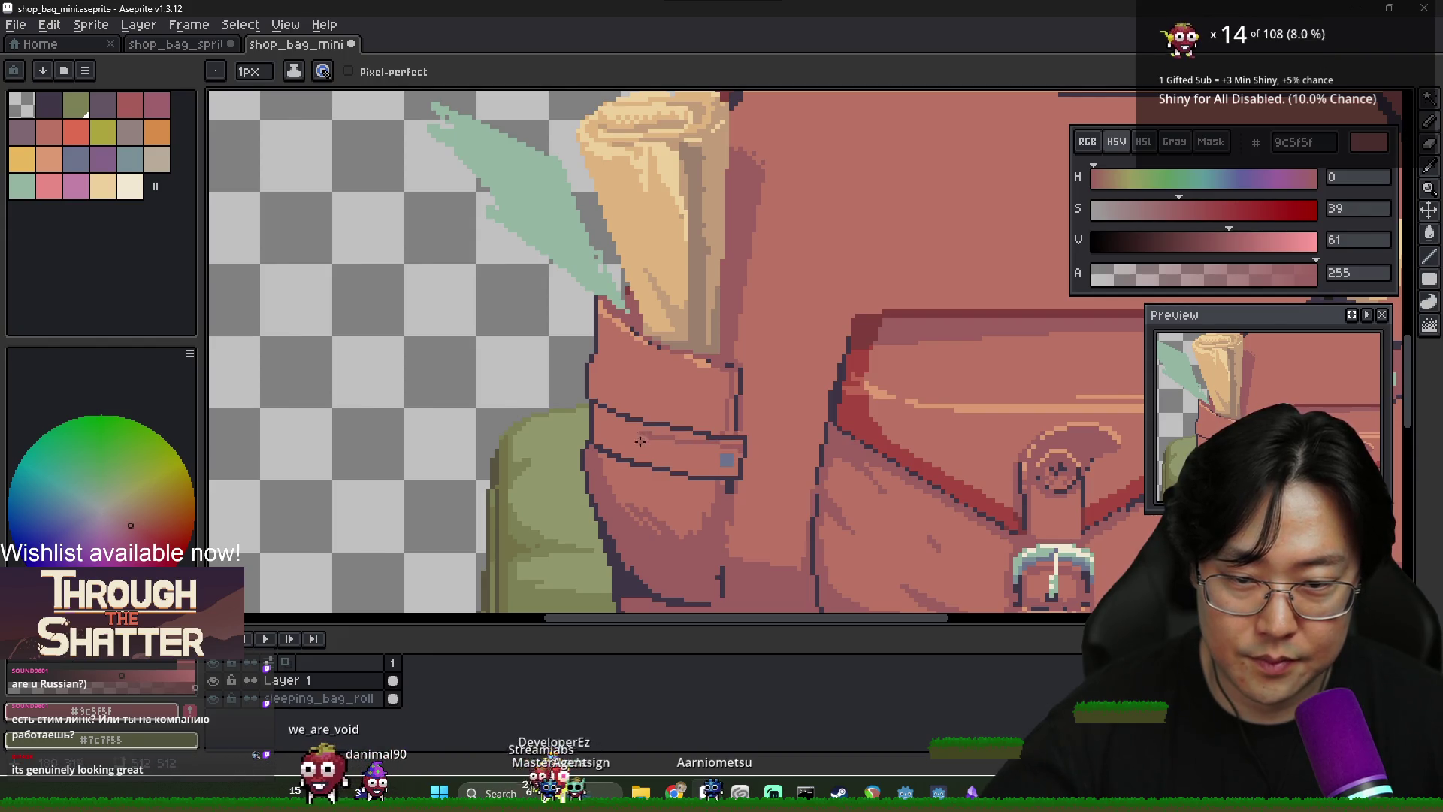
key("g")
left_click(631, 454)
scroll(631, 454, "down", 3)
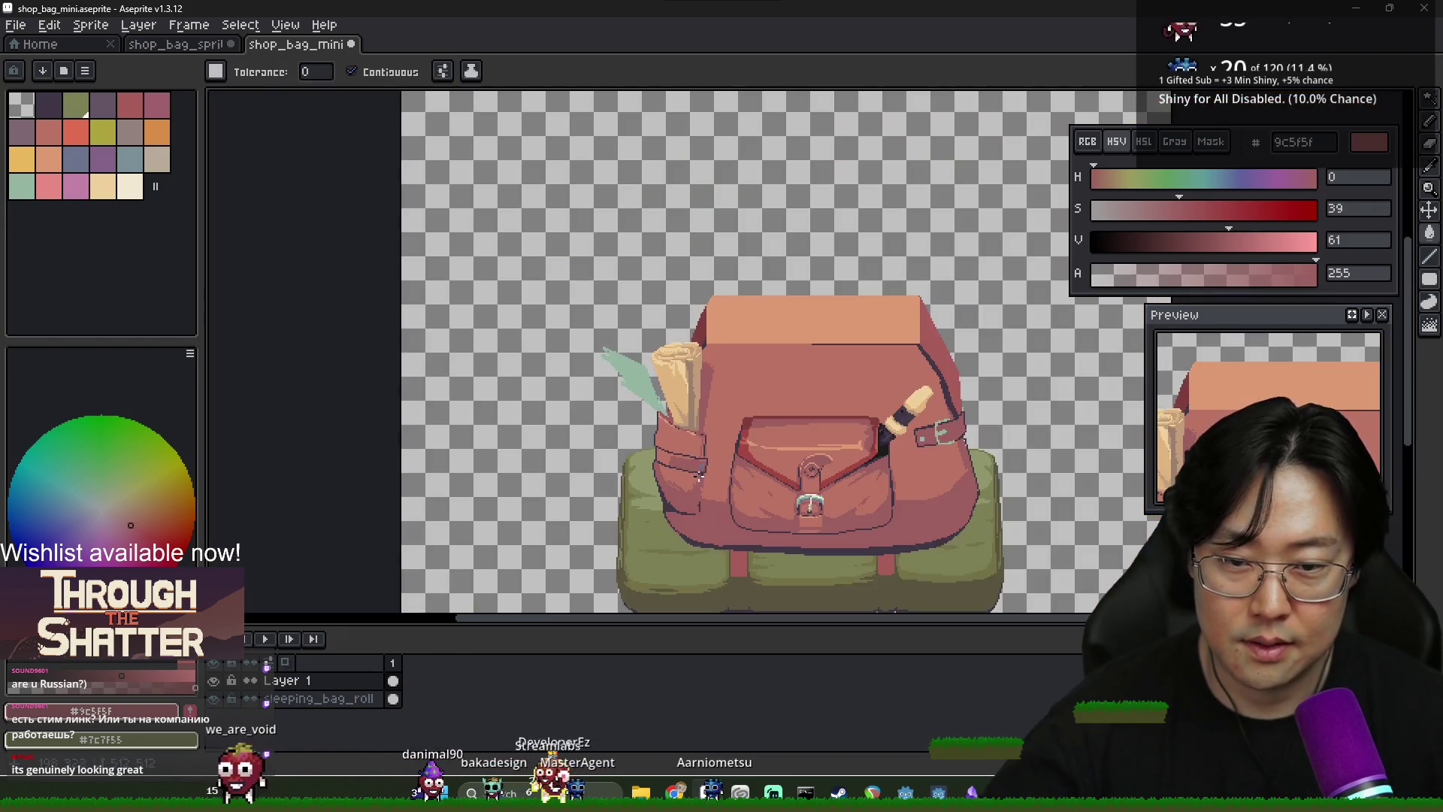
Fill the left pocket strap with the darker colour using the Paint Bucket
scroll(721, 486, "up", 3)
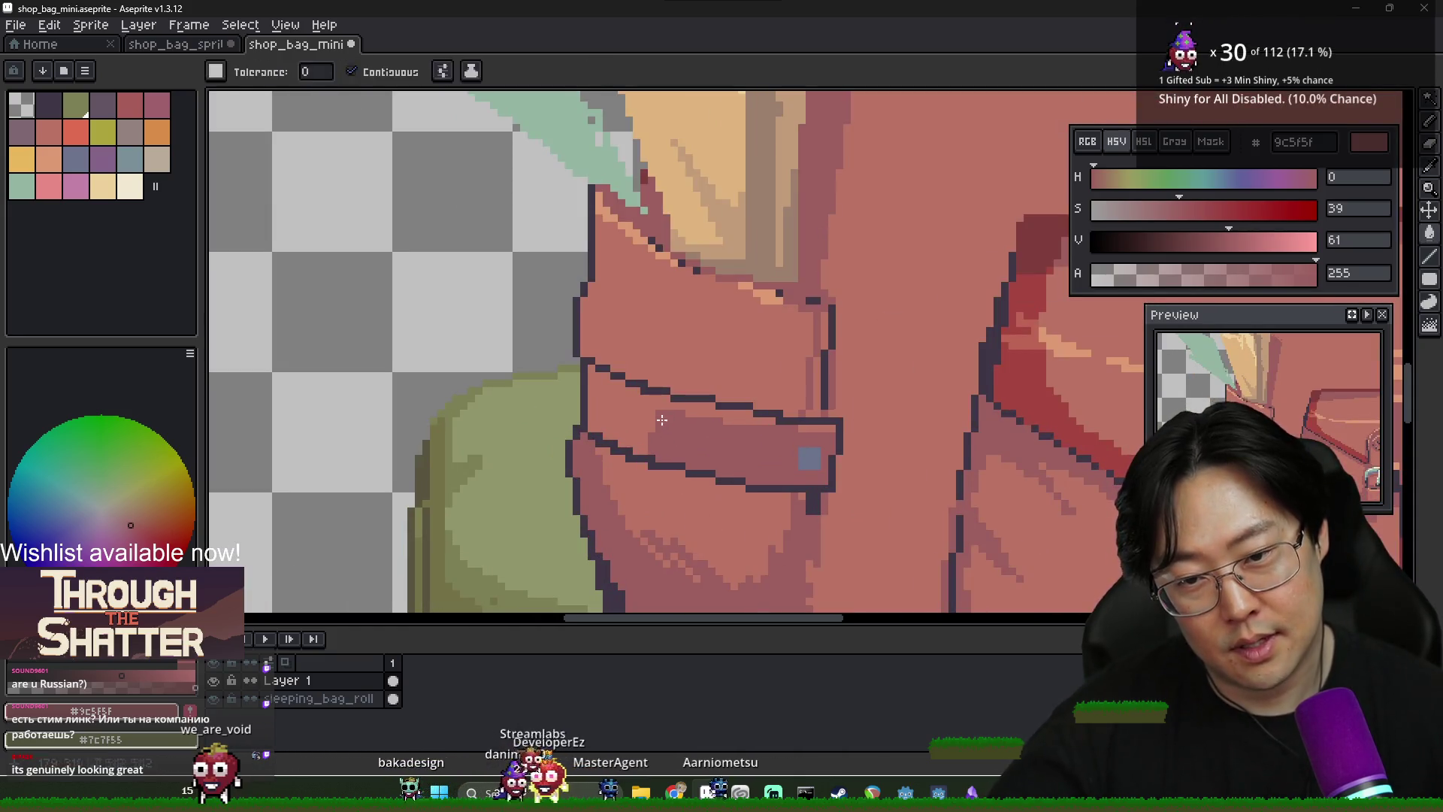
key("g")
left_click(591, 382)
scroll(592, 382, "down", 4)
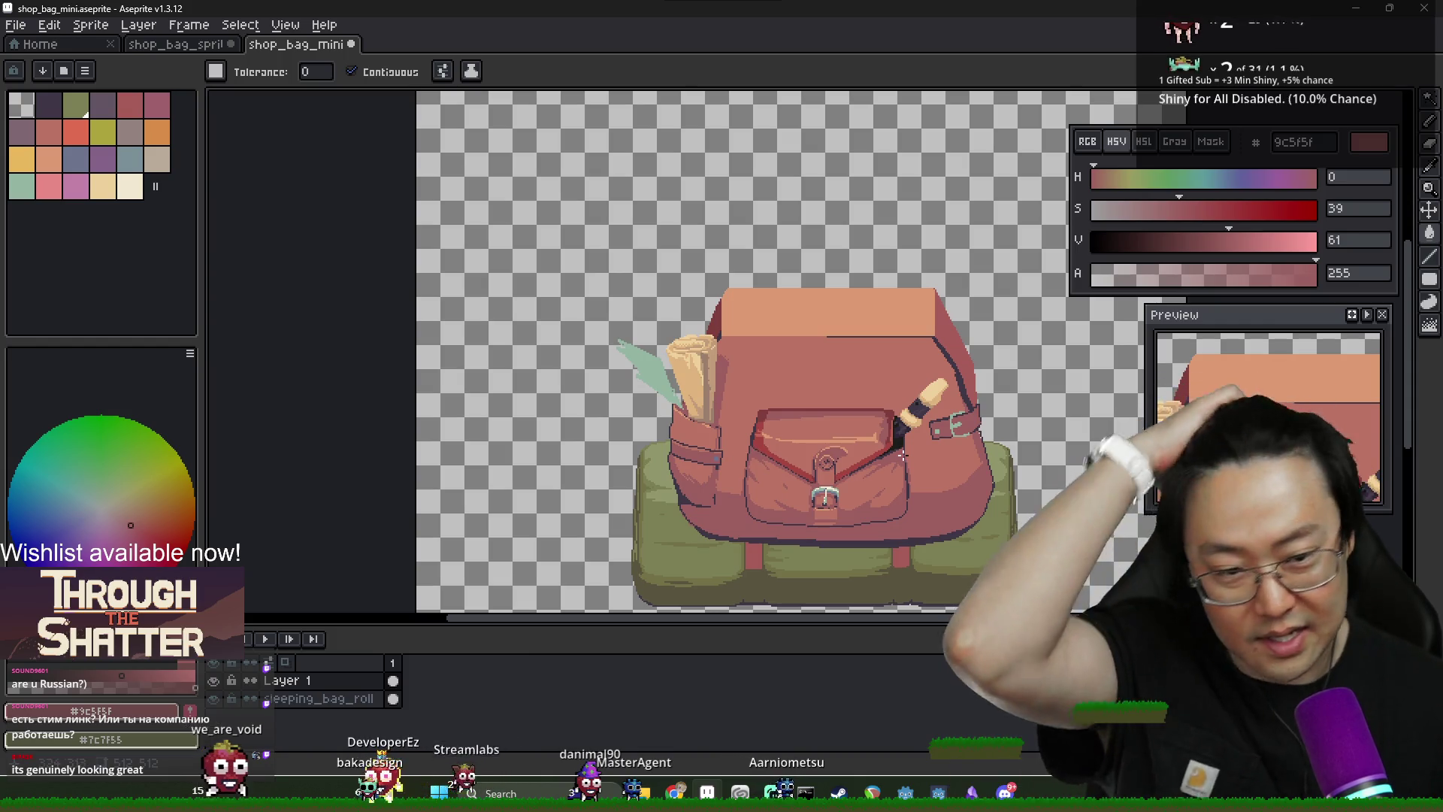
scroll(735, 499, "up", 2)
scroll(994, 468, "down", 5)
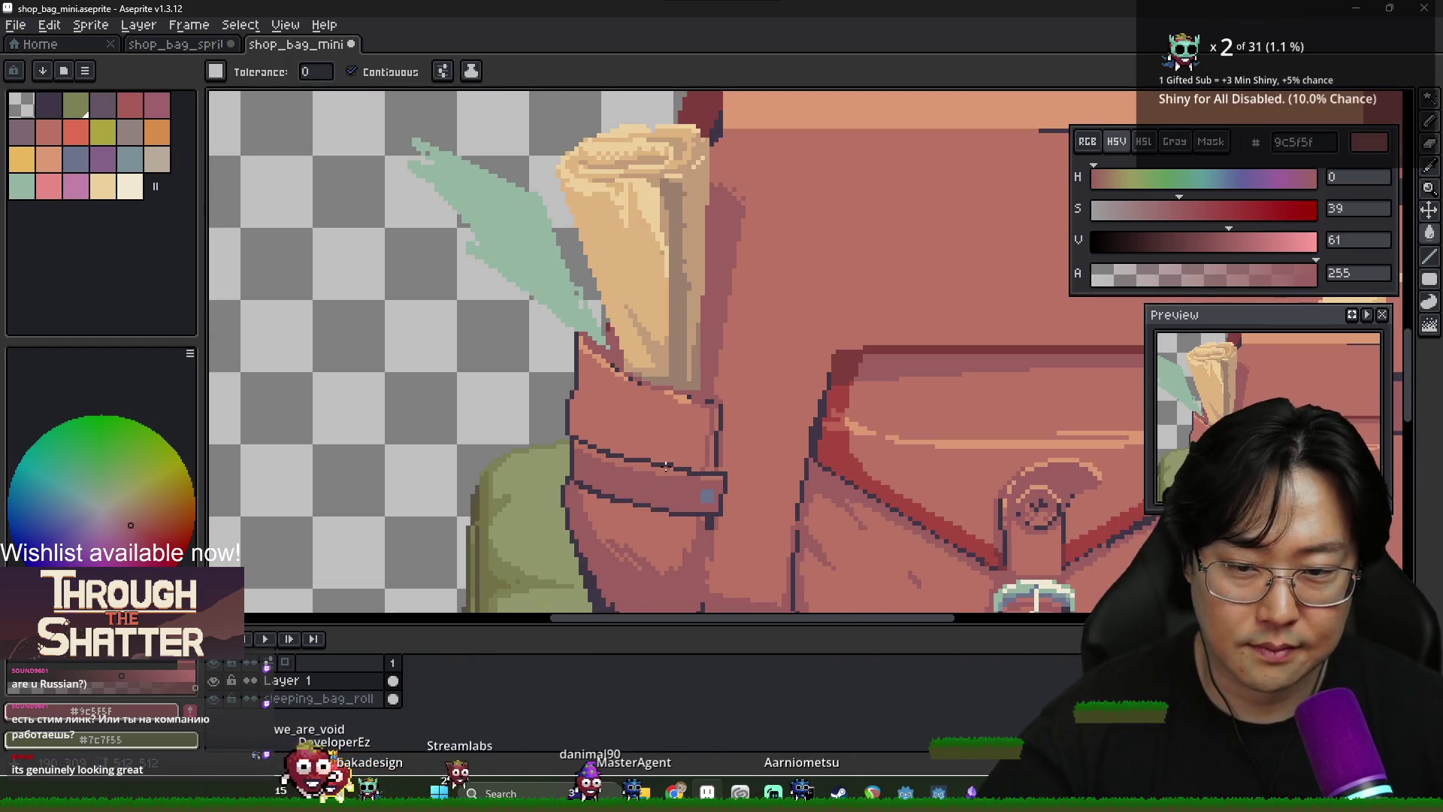
scroll(993, 468, "up", 2)
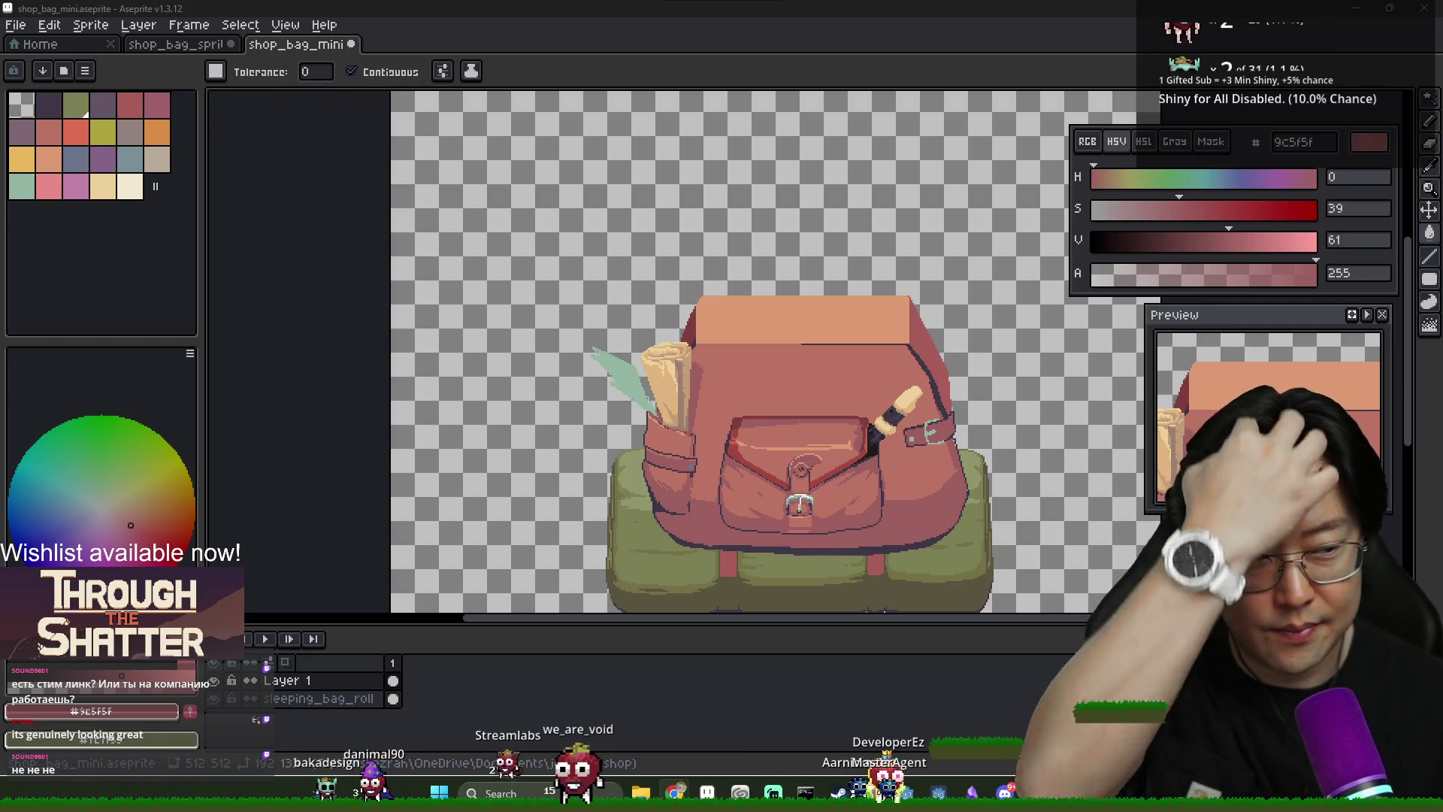
key("alt+Tab")
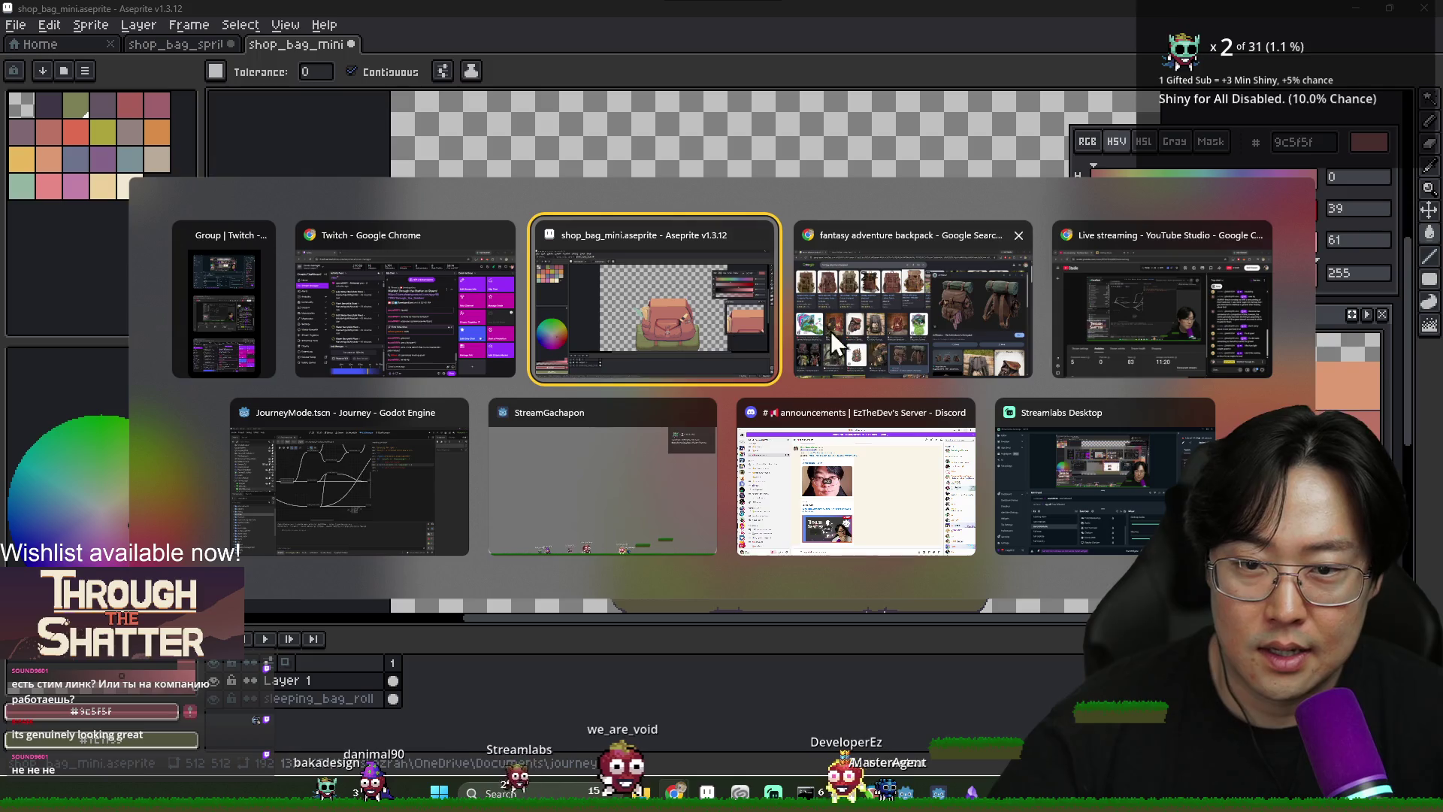
Run the Journey project from the Godot editor, then return to the Aseprite backpack sprite
left_click(395, 493)
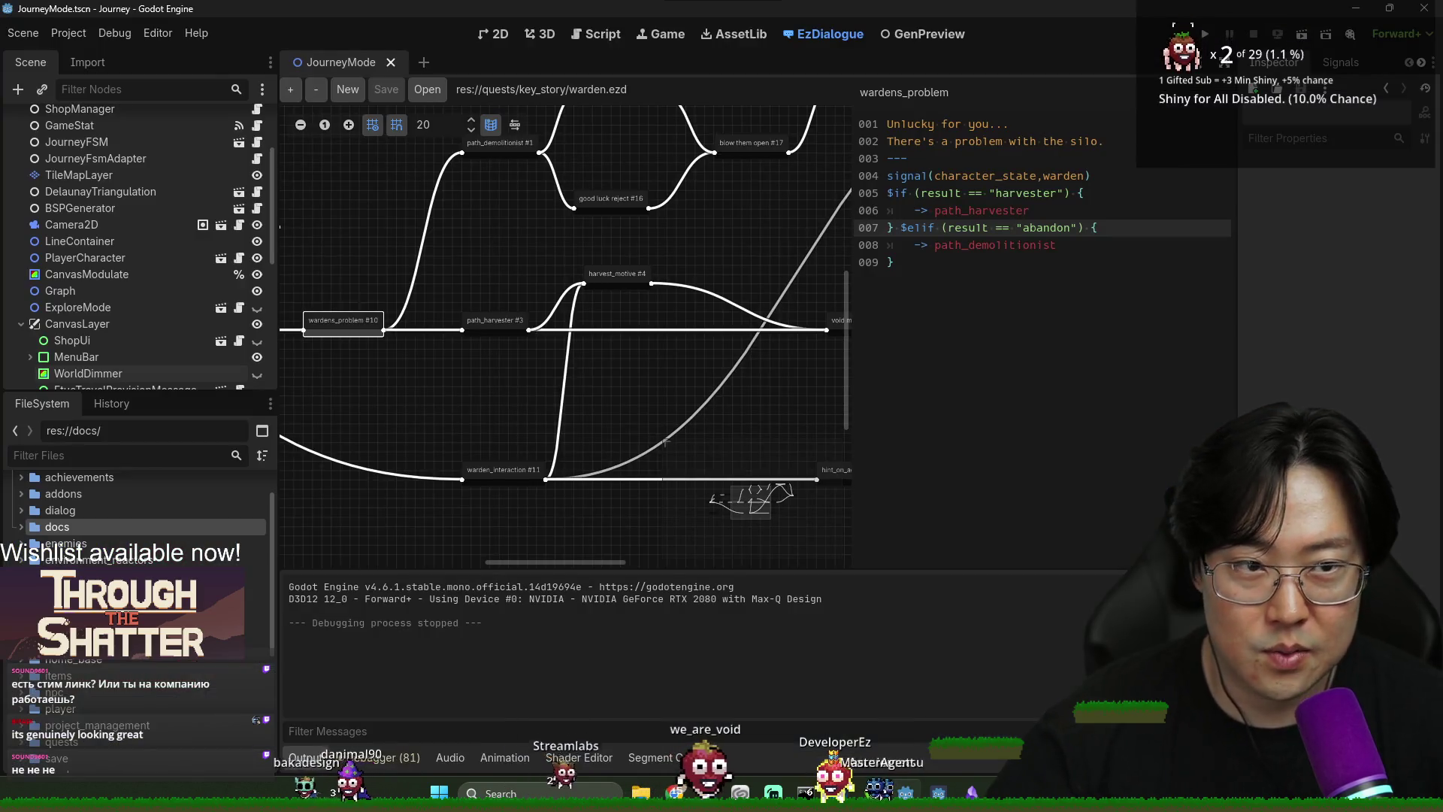
left_click(1206, 30)
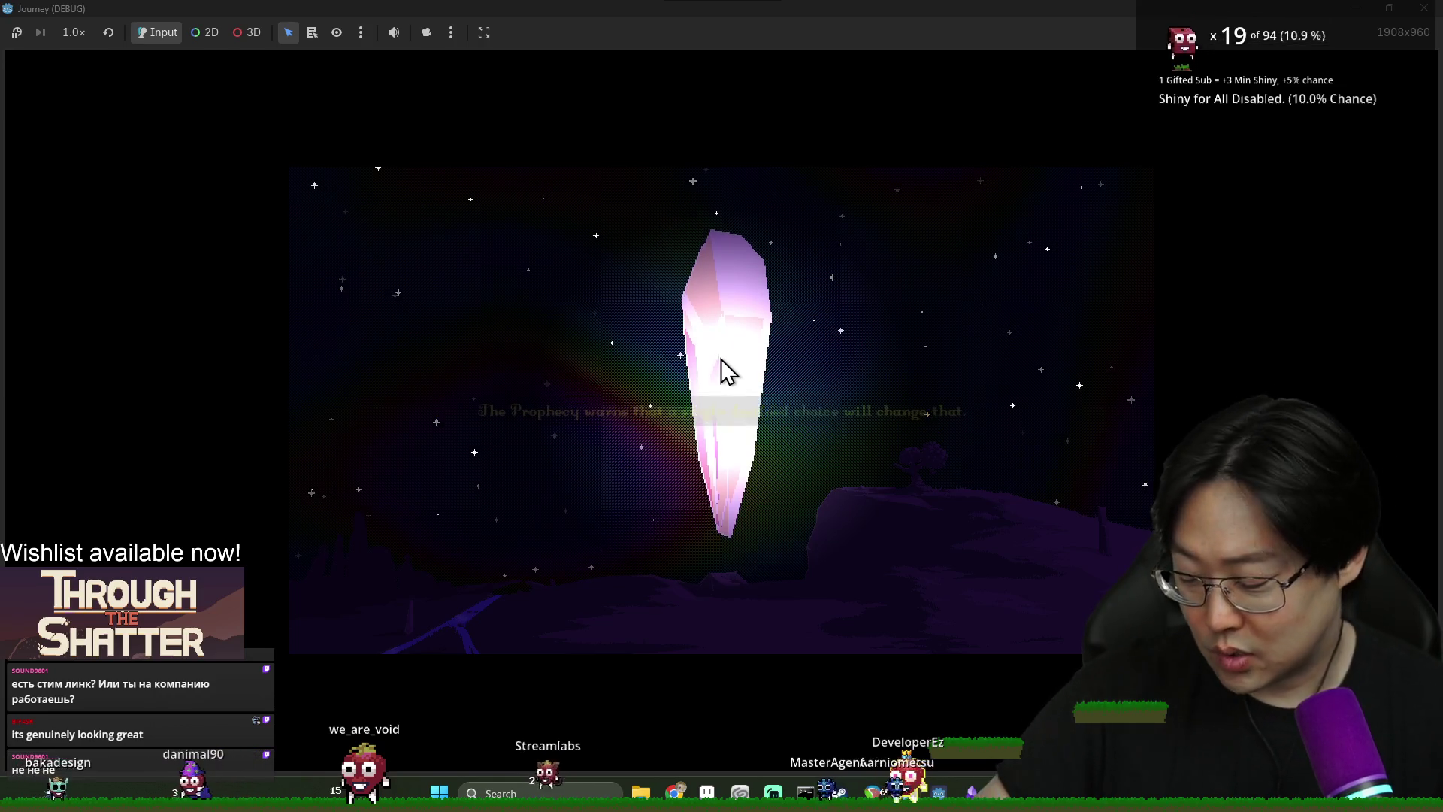
key("alt+Tab")
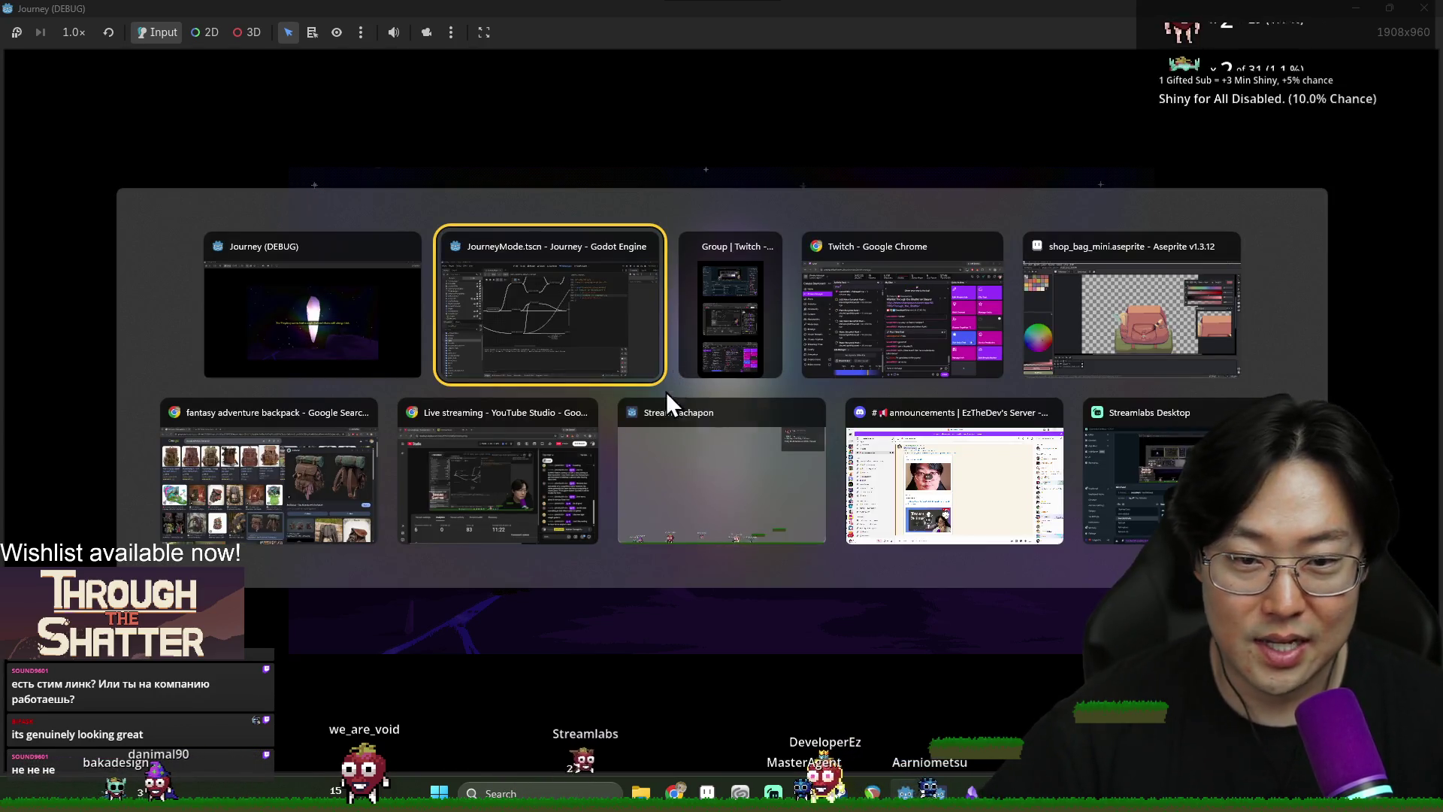
left_click(385, 339)
key("alt+Tab")
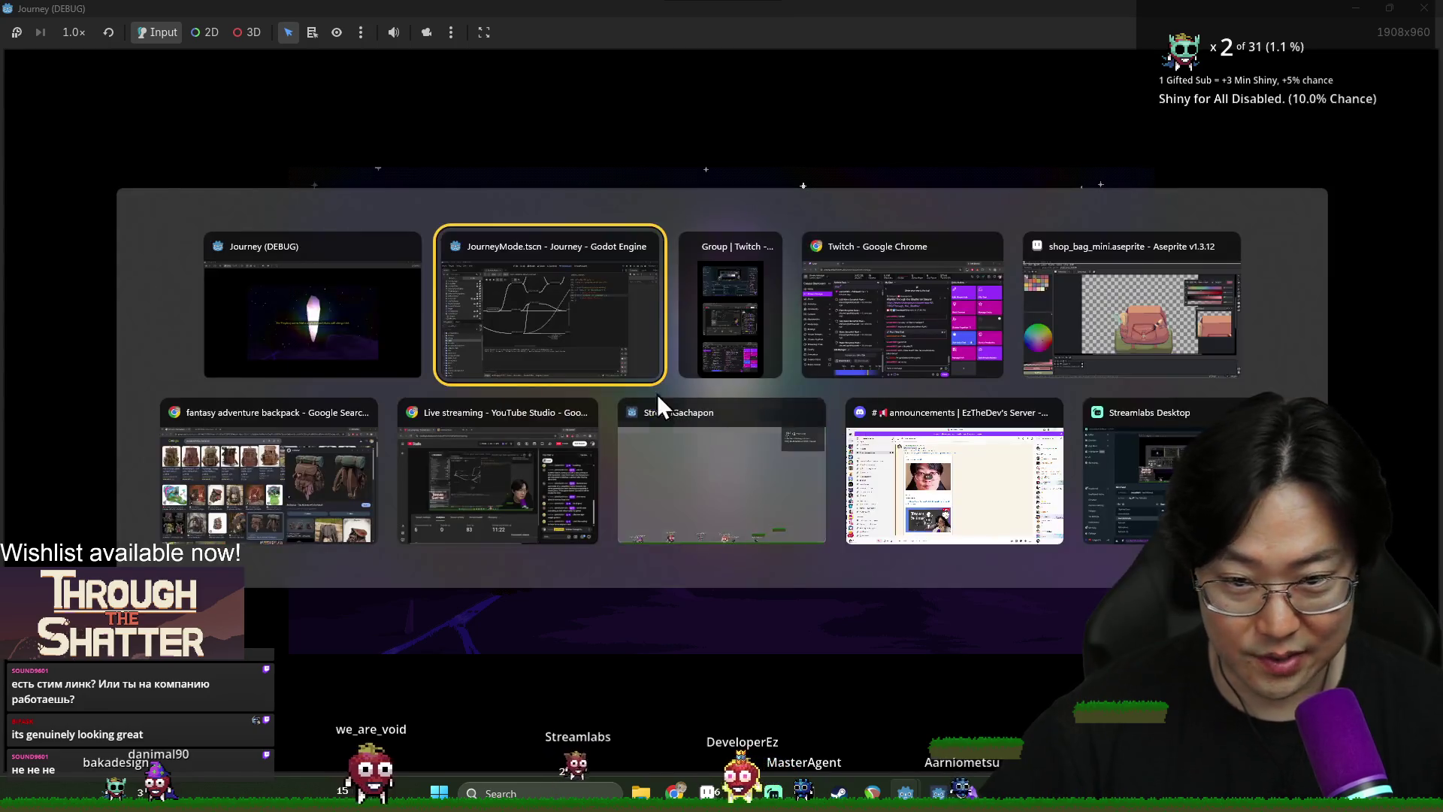
left_click(1227, 347)
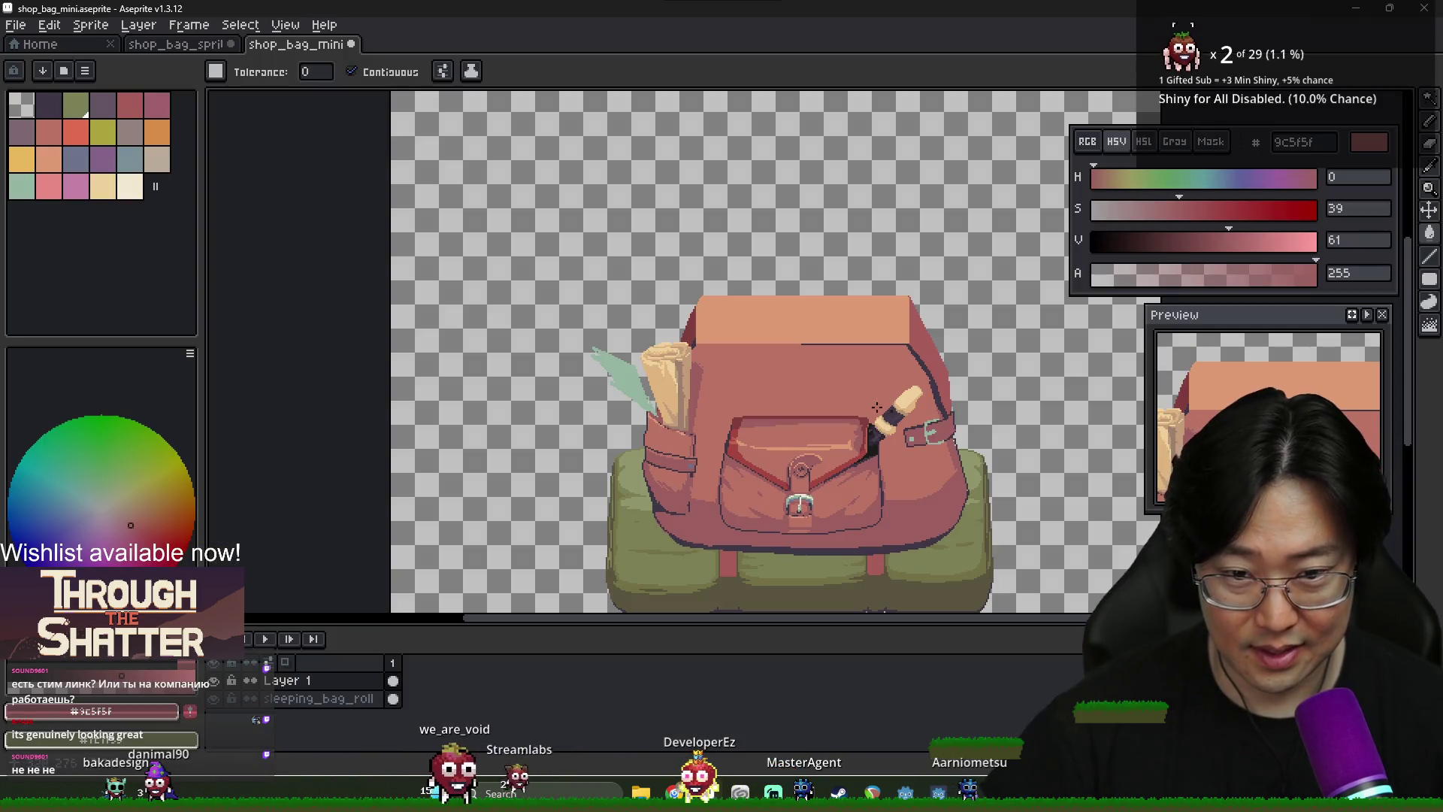
Draw a short dark 3f3645 outline where the leaf meets the pocket top, then swap back to the reddish colour
scroll(944, 447, "up", 2)
scroll(430, 395, "up", 2)
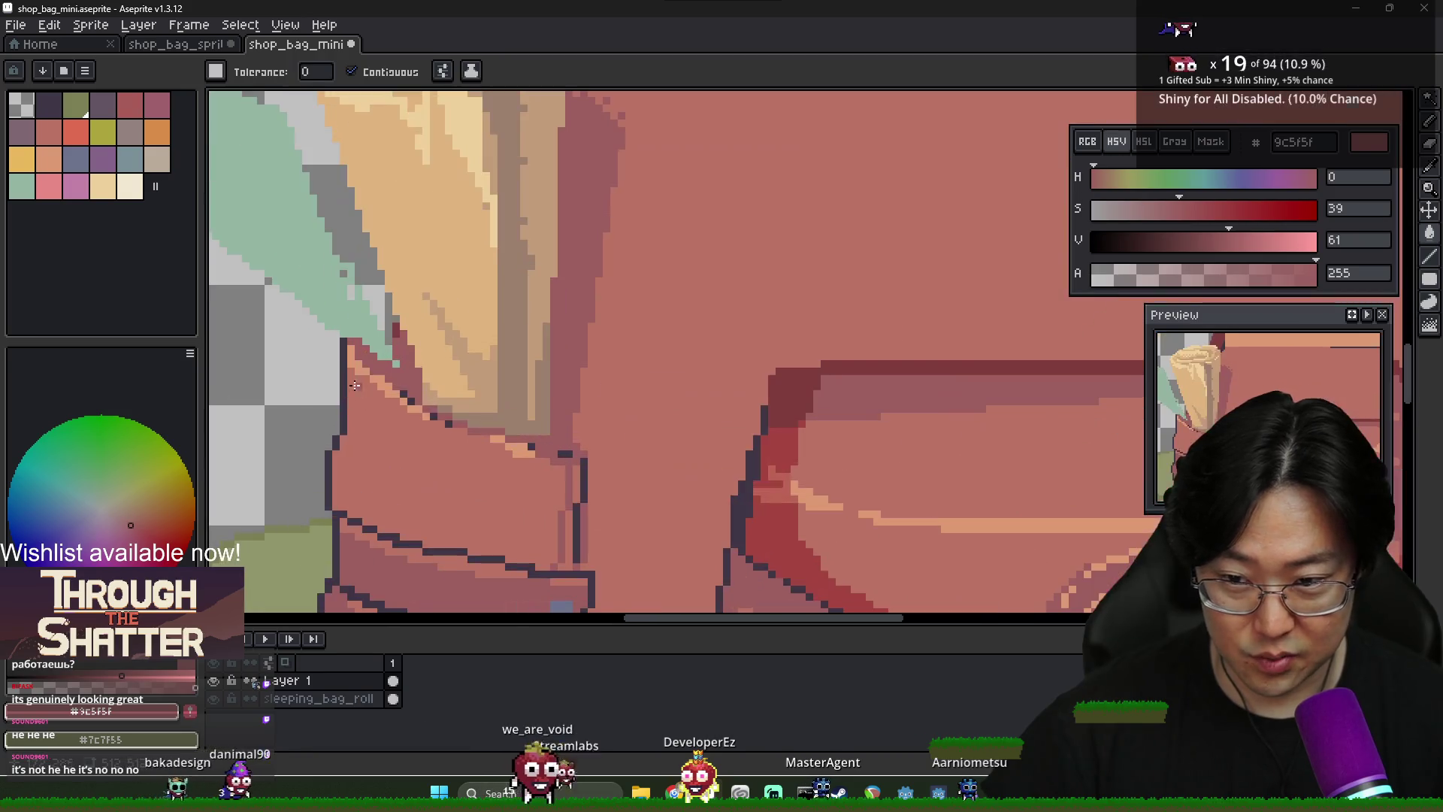
key("b")
key("x")
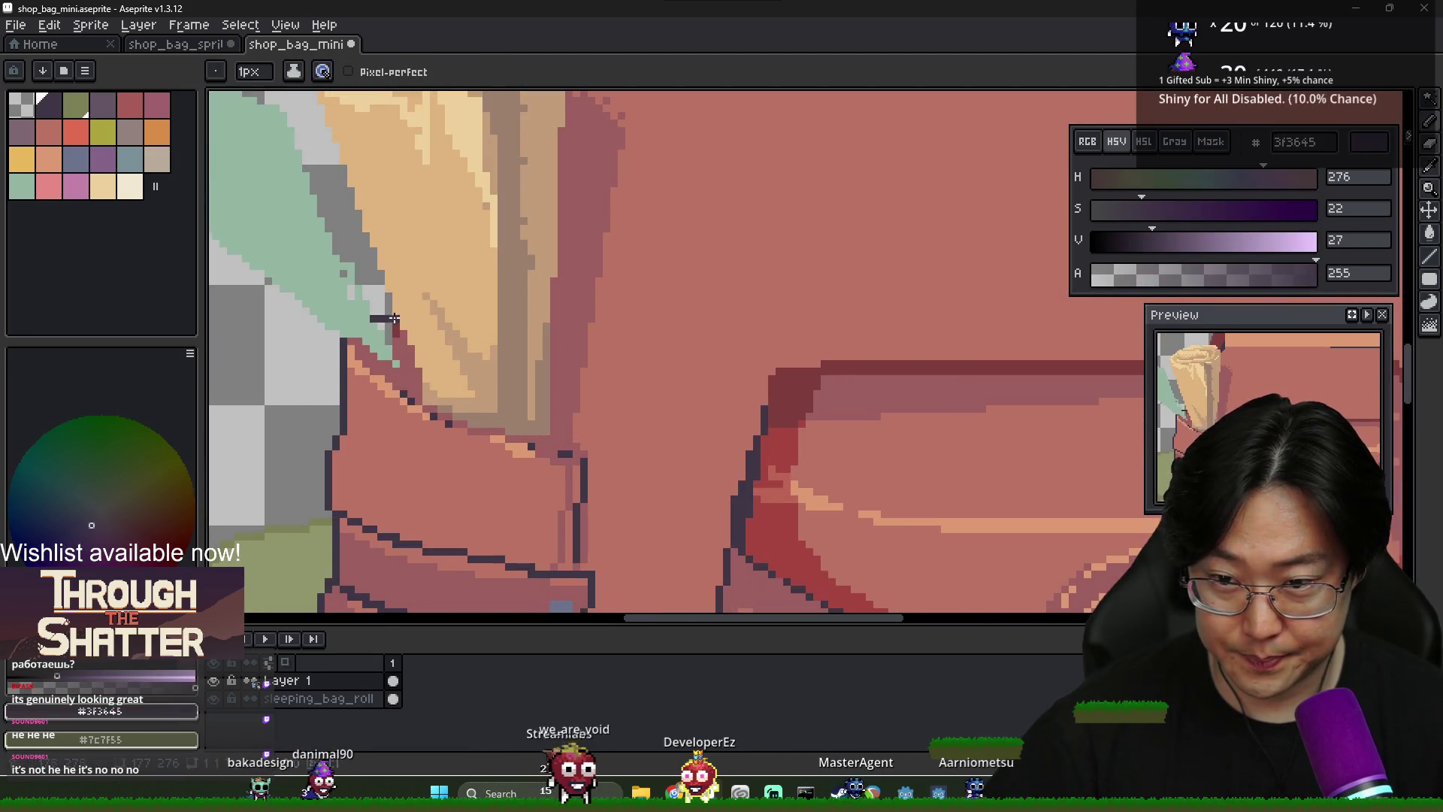
scroll(391, 323, "up", 2)
key("x")
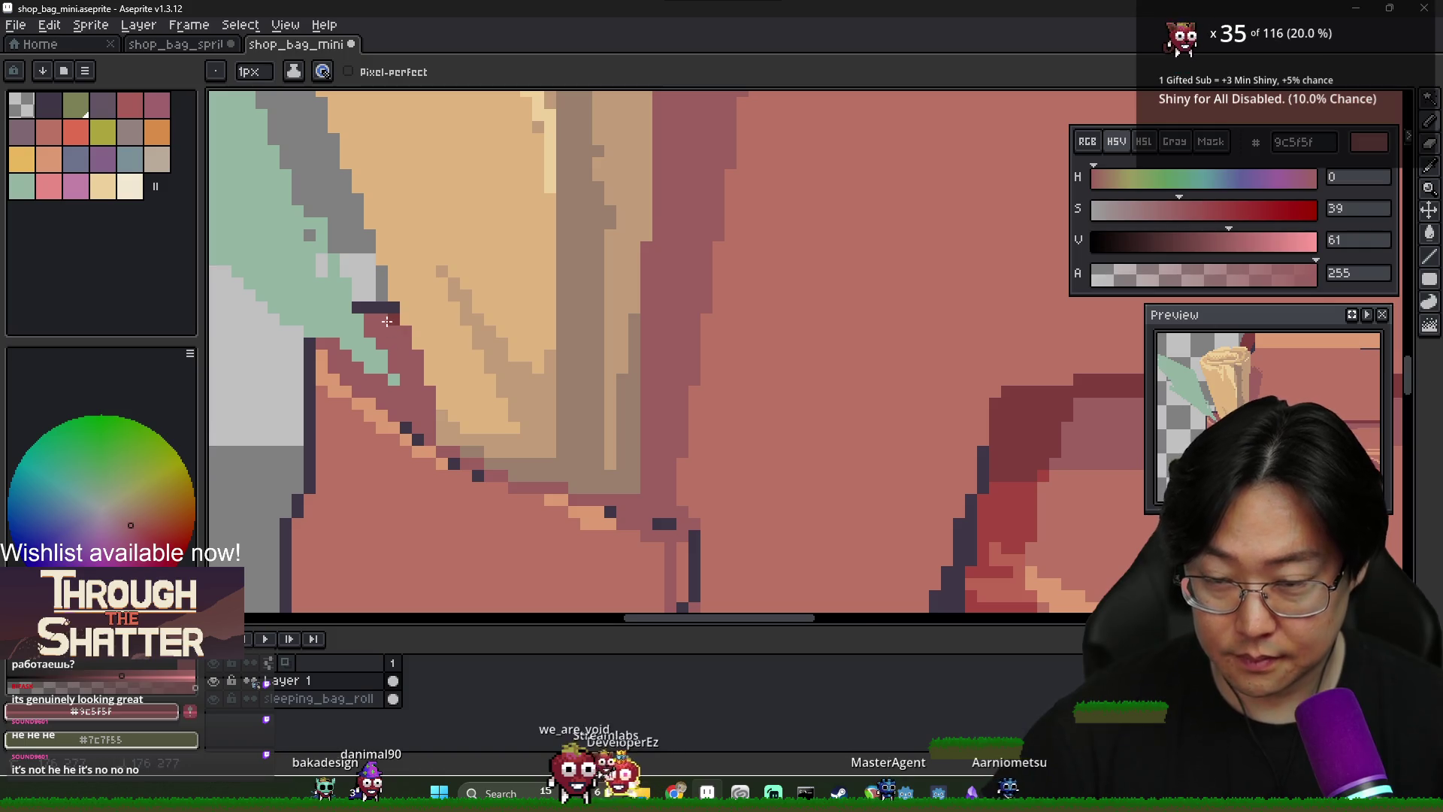
scroll(386, 322, "down", 3)
scroll(416, 362, "up", 3)
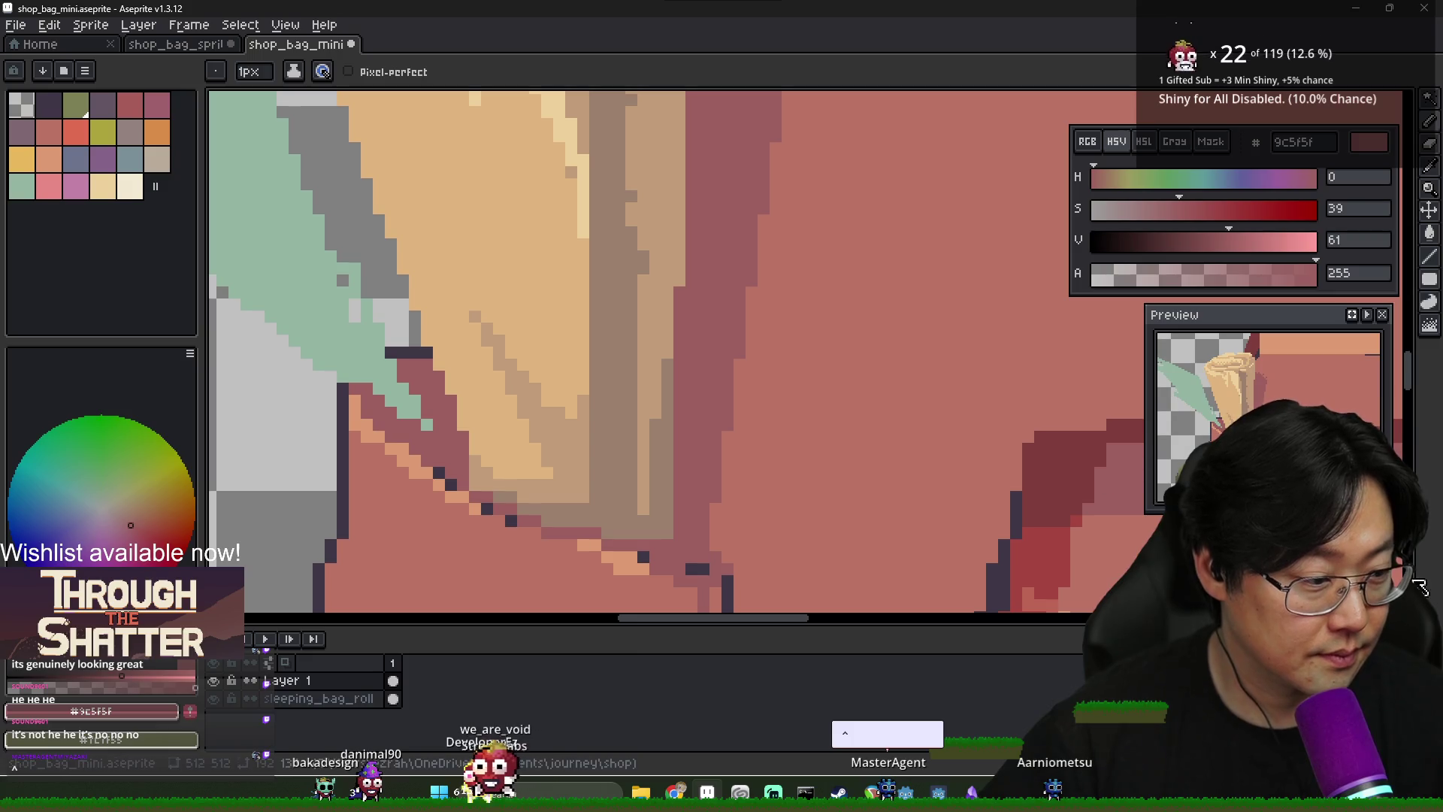
key("alt+Tab")
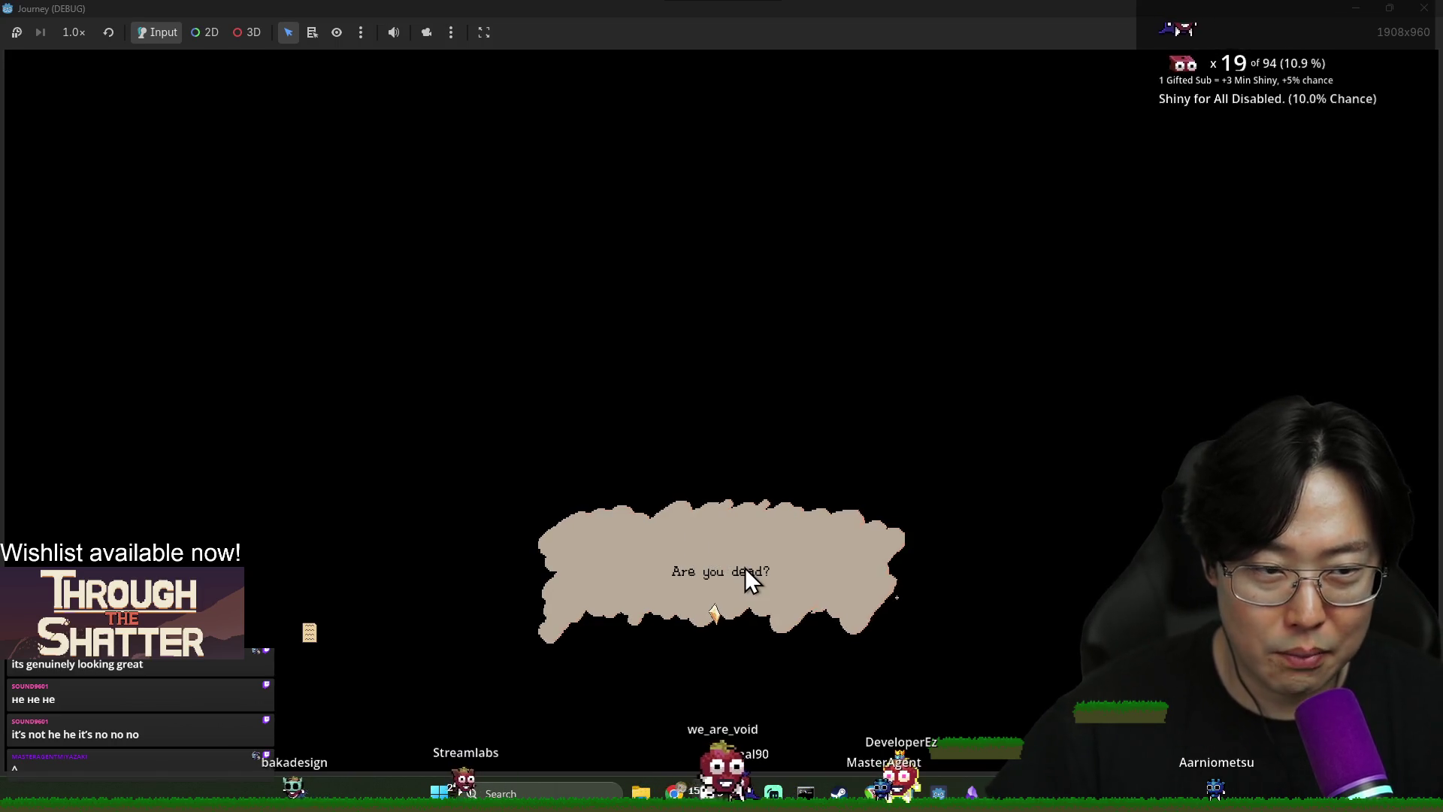
Get through the opening wake-up dialogue, take the offered provision, and dismiss the stamina tip
left_click(745, 564)
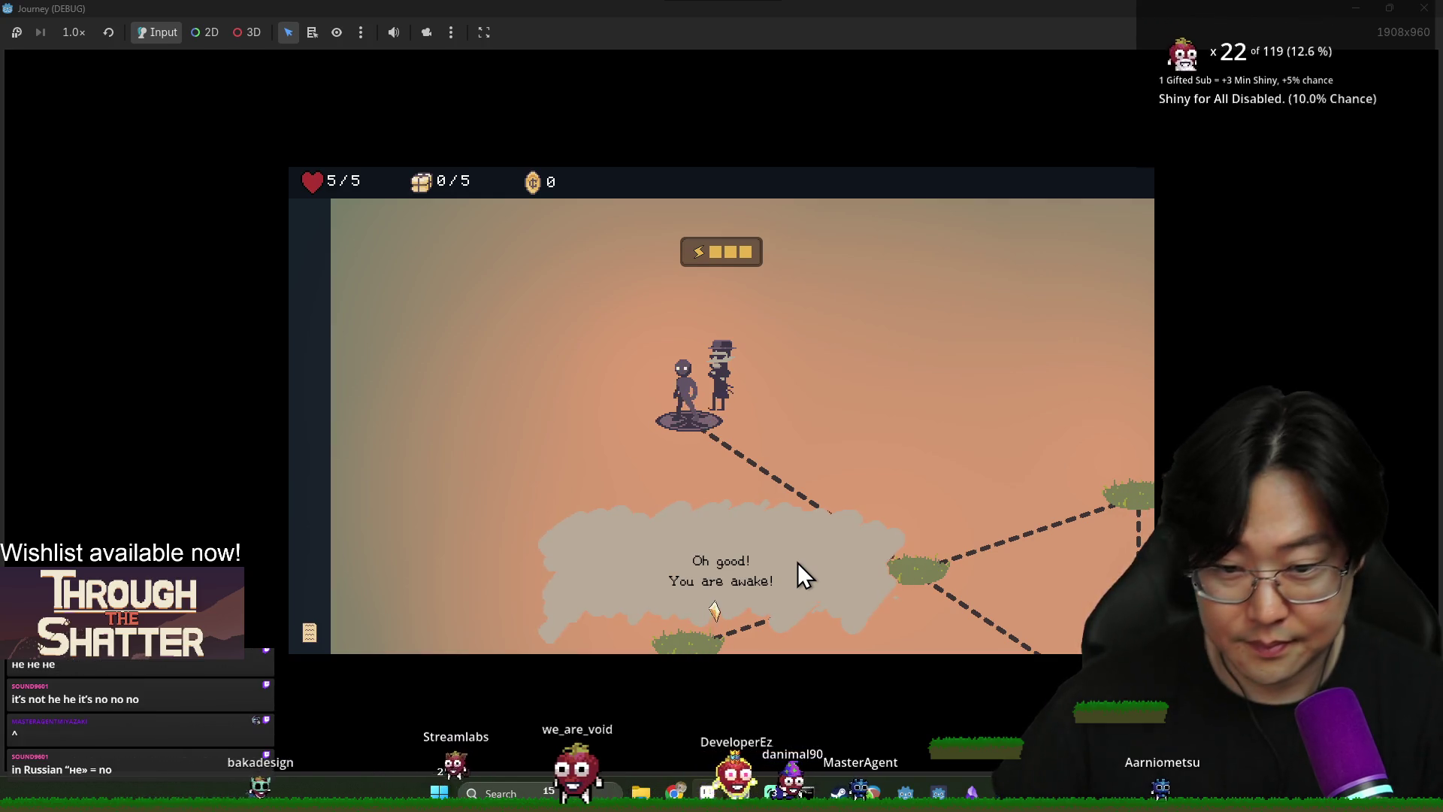
left_click(797, 540)
left_click(797, 616)
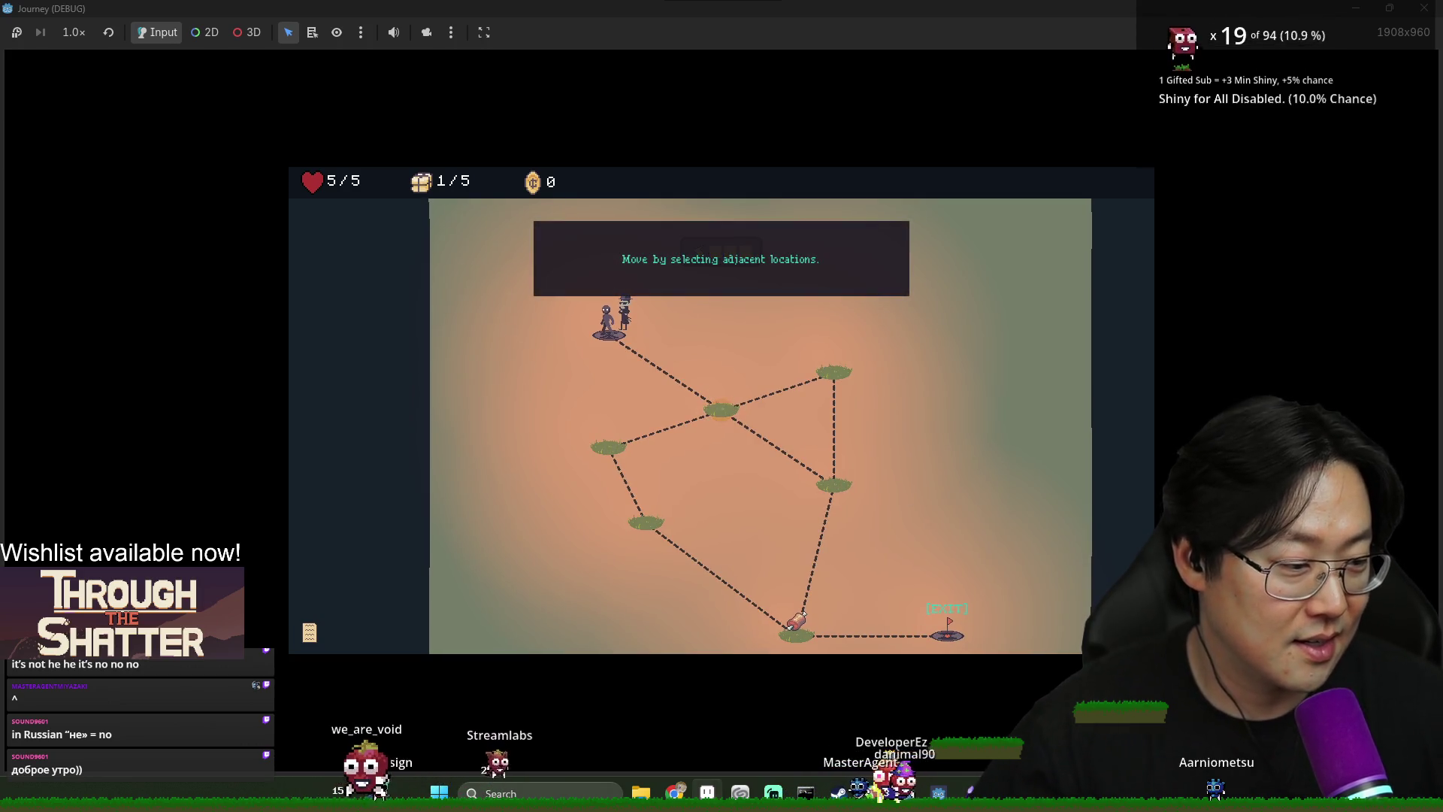
left_click(734, 416)
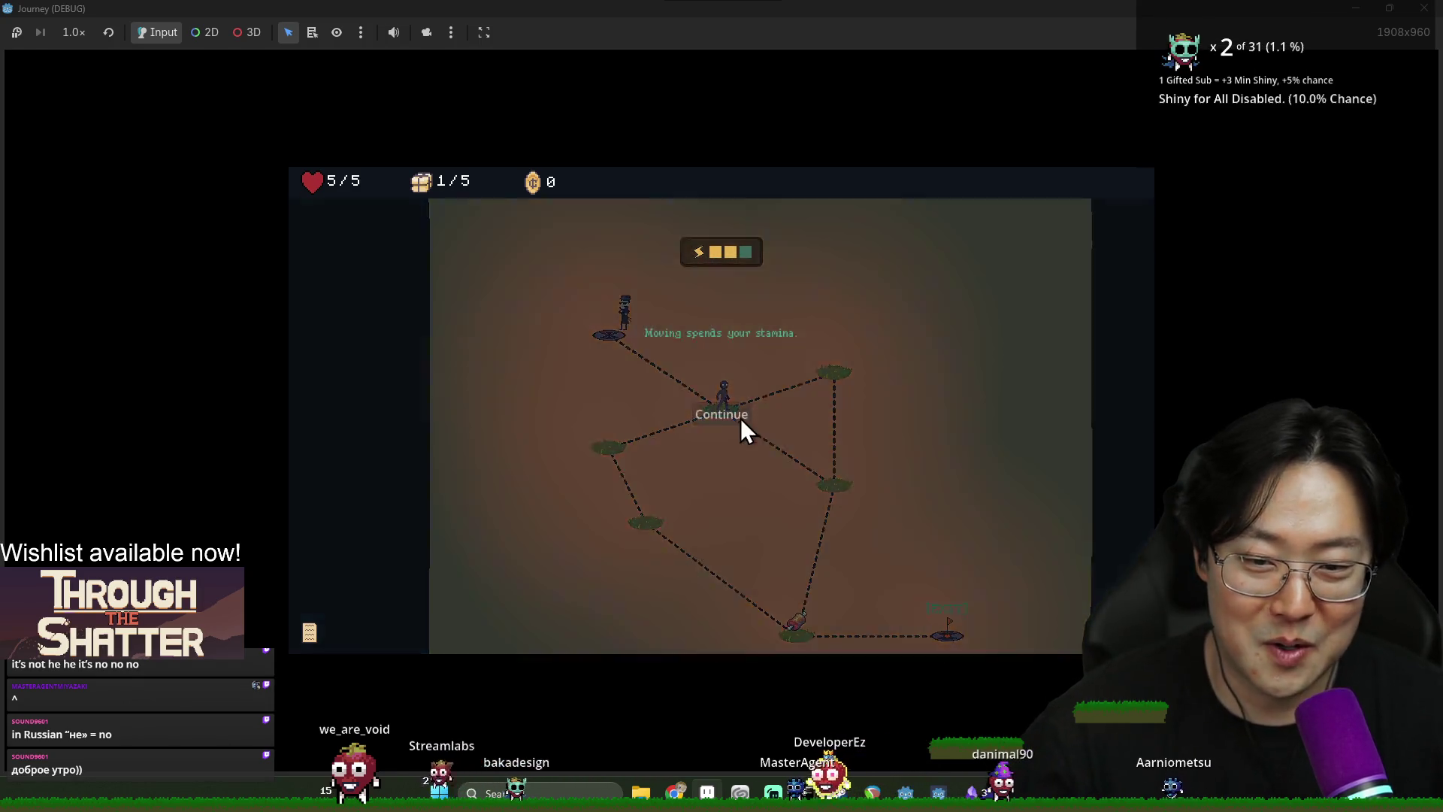
left_click(733, 417)
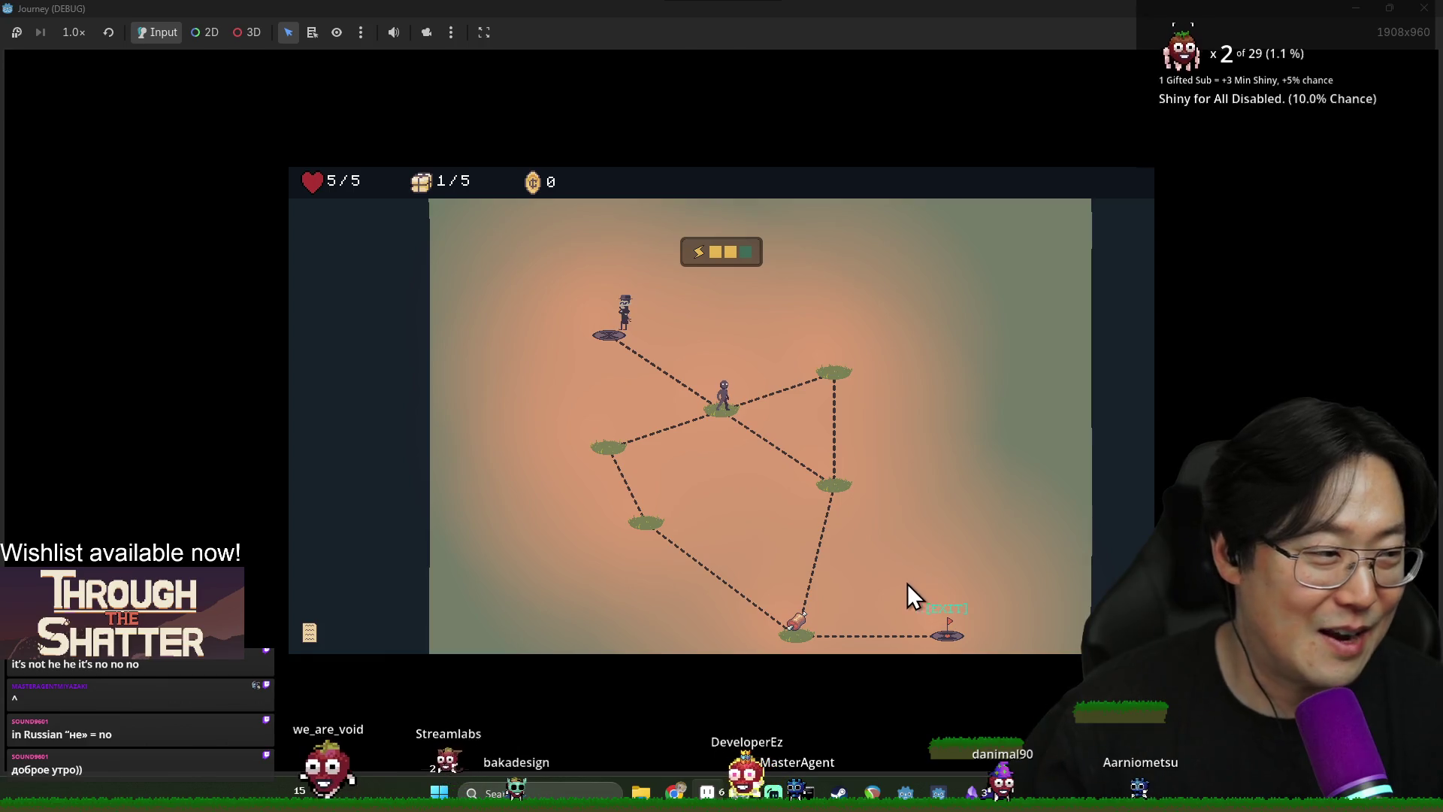
Walk down to the meat node, pick up its item, and head for the EXIT node
left_click(824, 489)
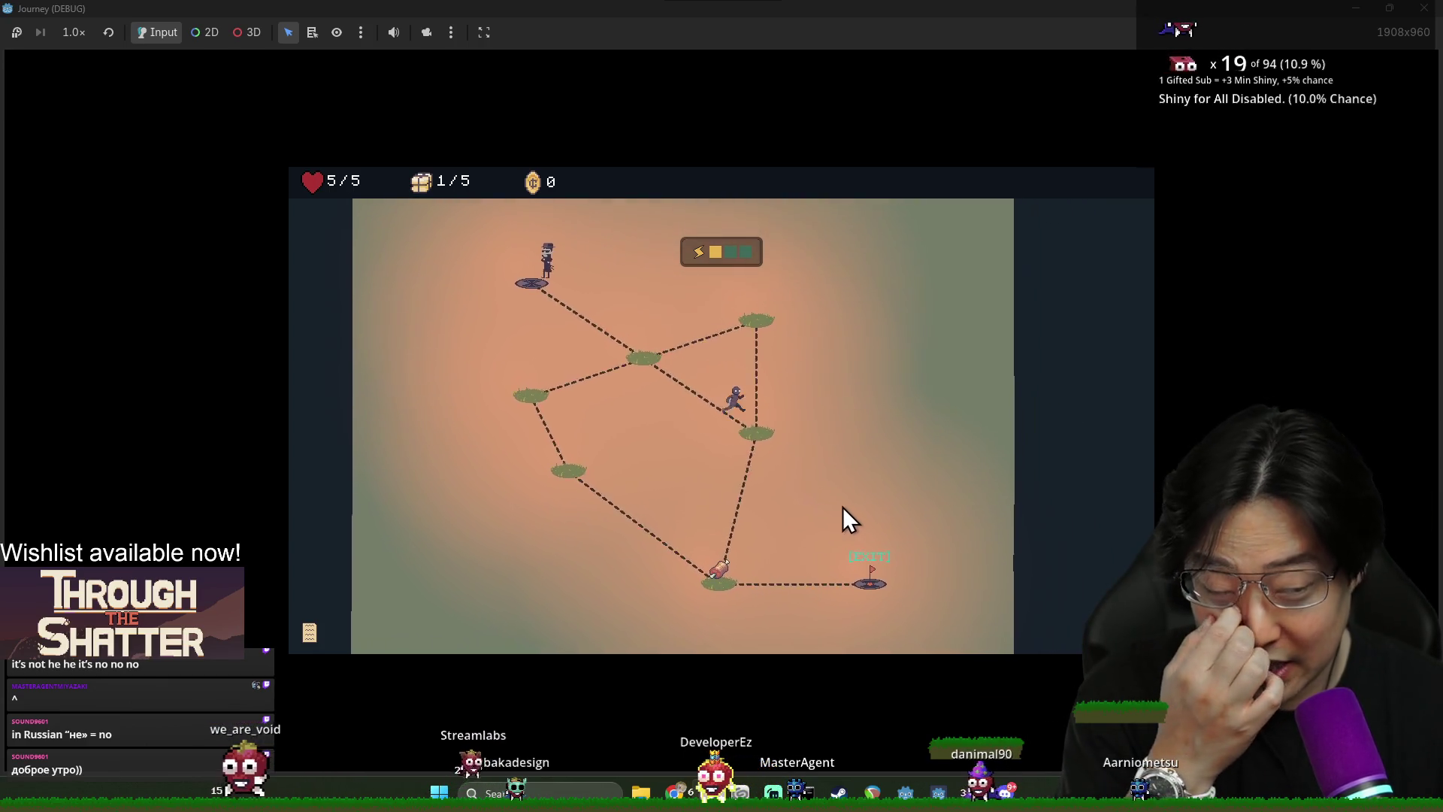
left_click(688, 556)
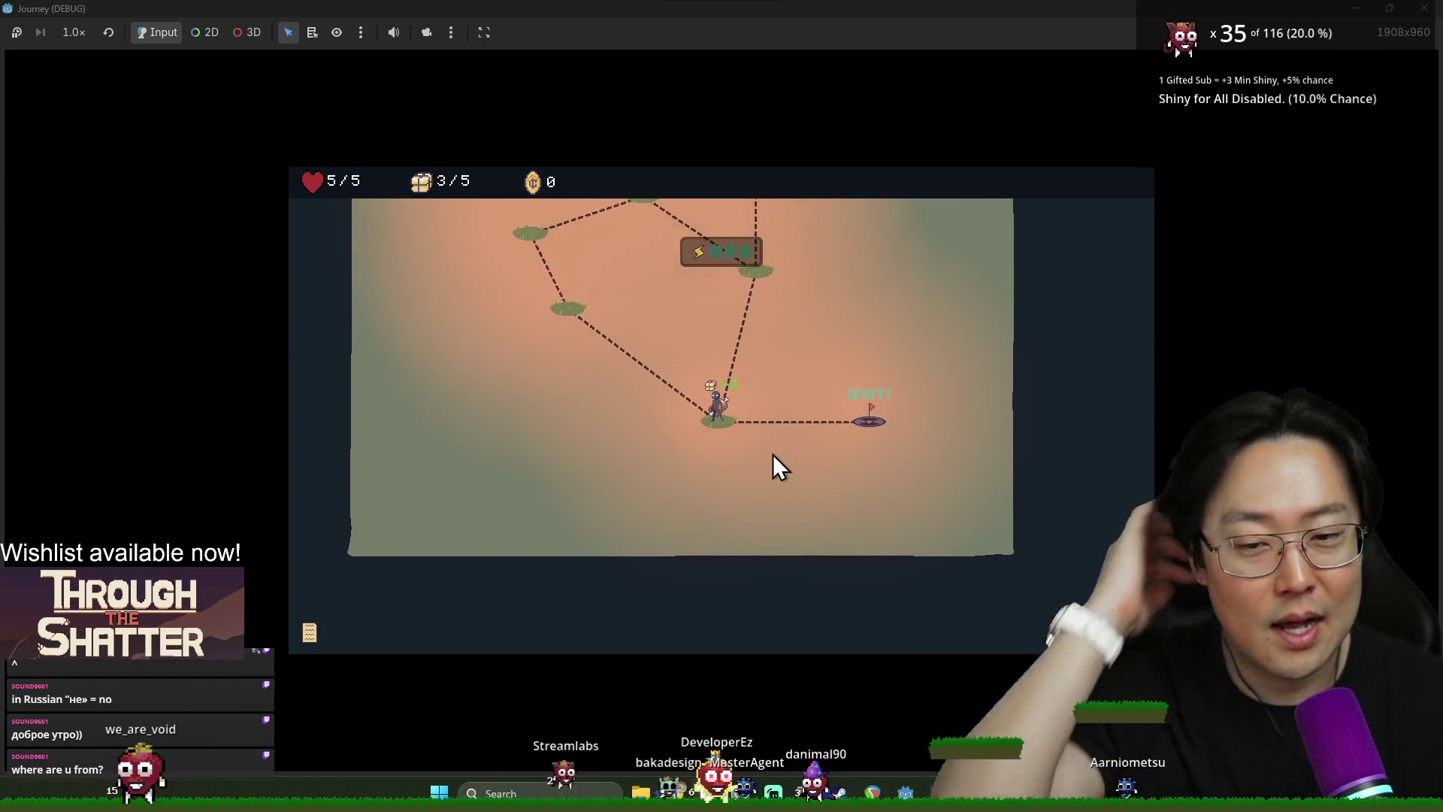
left_click(725, 319)
left_click(872, 413)
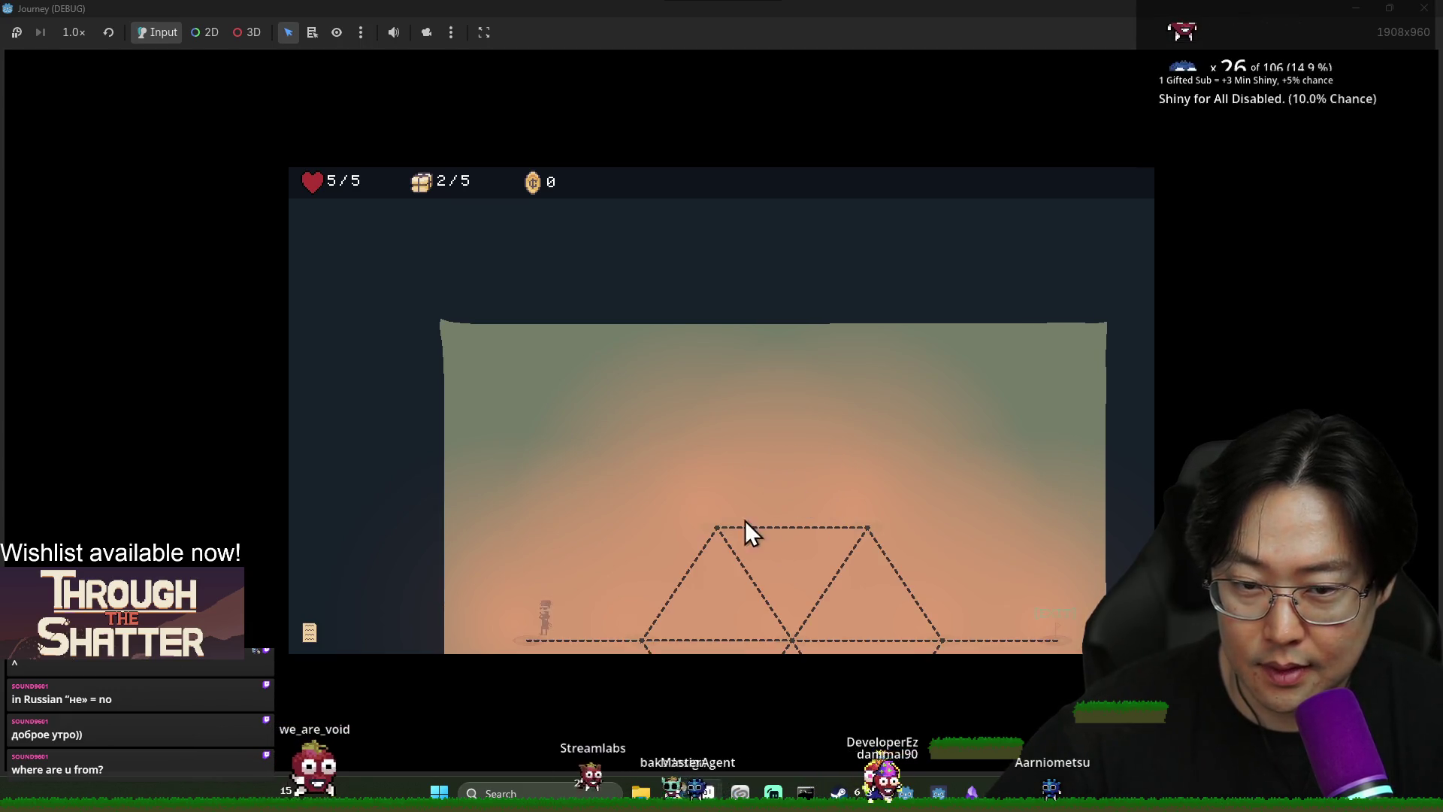
Talk through the Warden's dialogue, choosing the Void materials reply
left_click(643, 630)
left_click(901, 435)
left_click(795, 618)
left_click(797, 601)
left_click(798, 600)
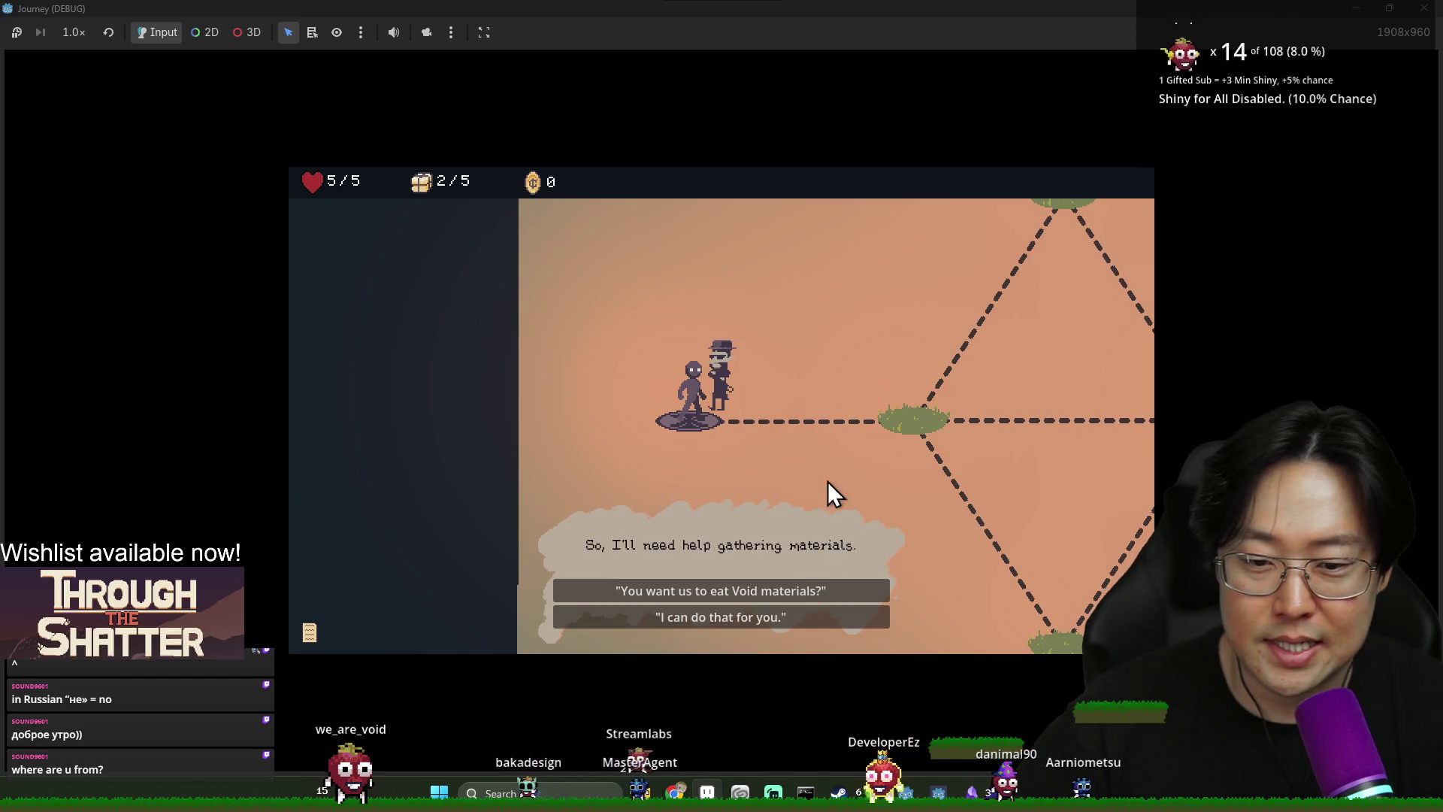
left_click(818, 591)
left_click(870, 467)
left_click(878, 457)
left_click(878, 457)
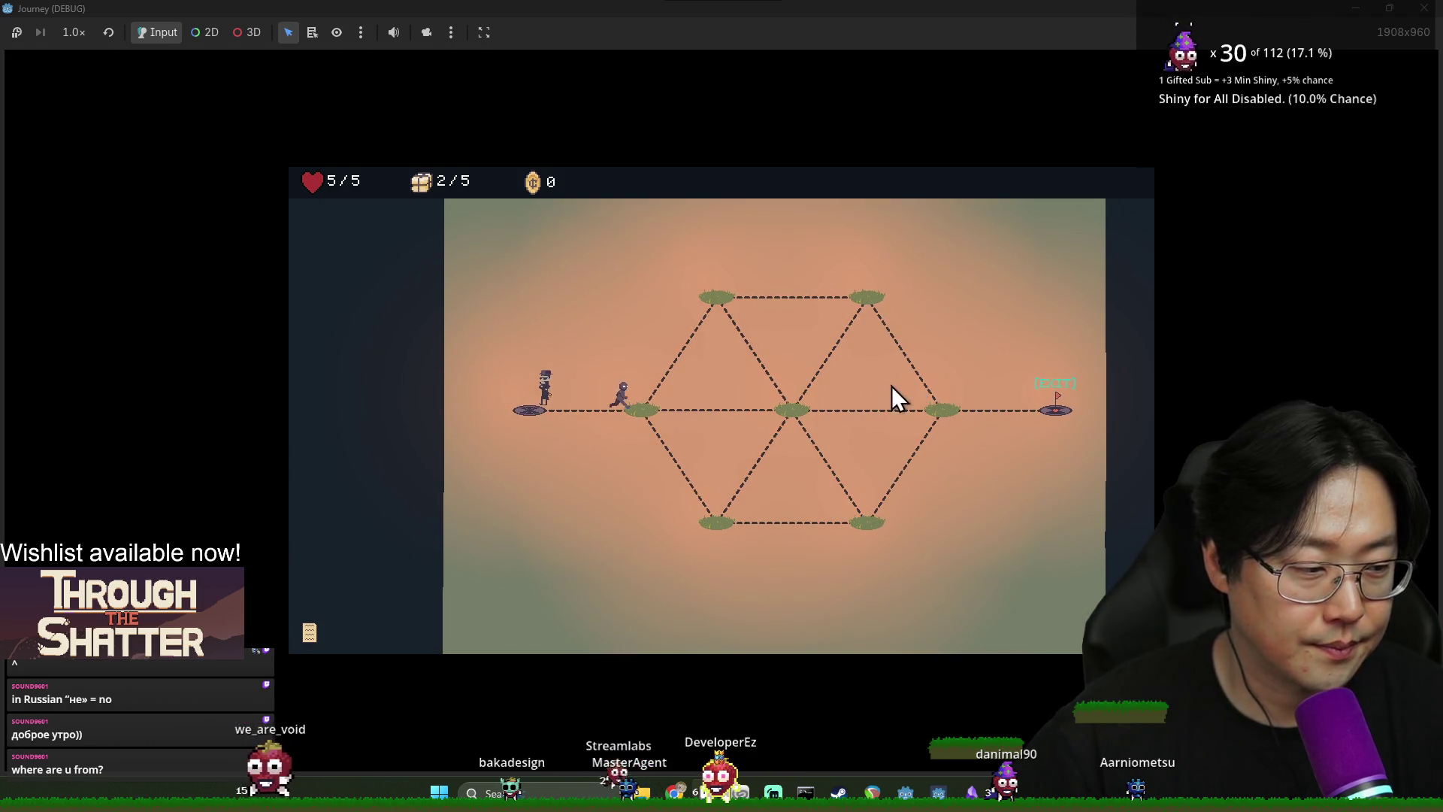
Travel via the centre node toward EXIT, spending a provision, then close the game
left_click(786, 412)
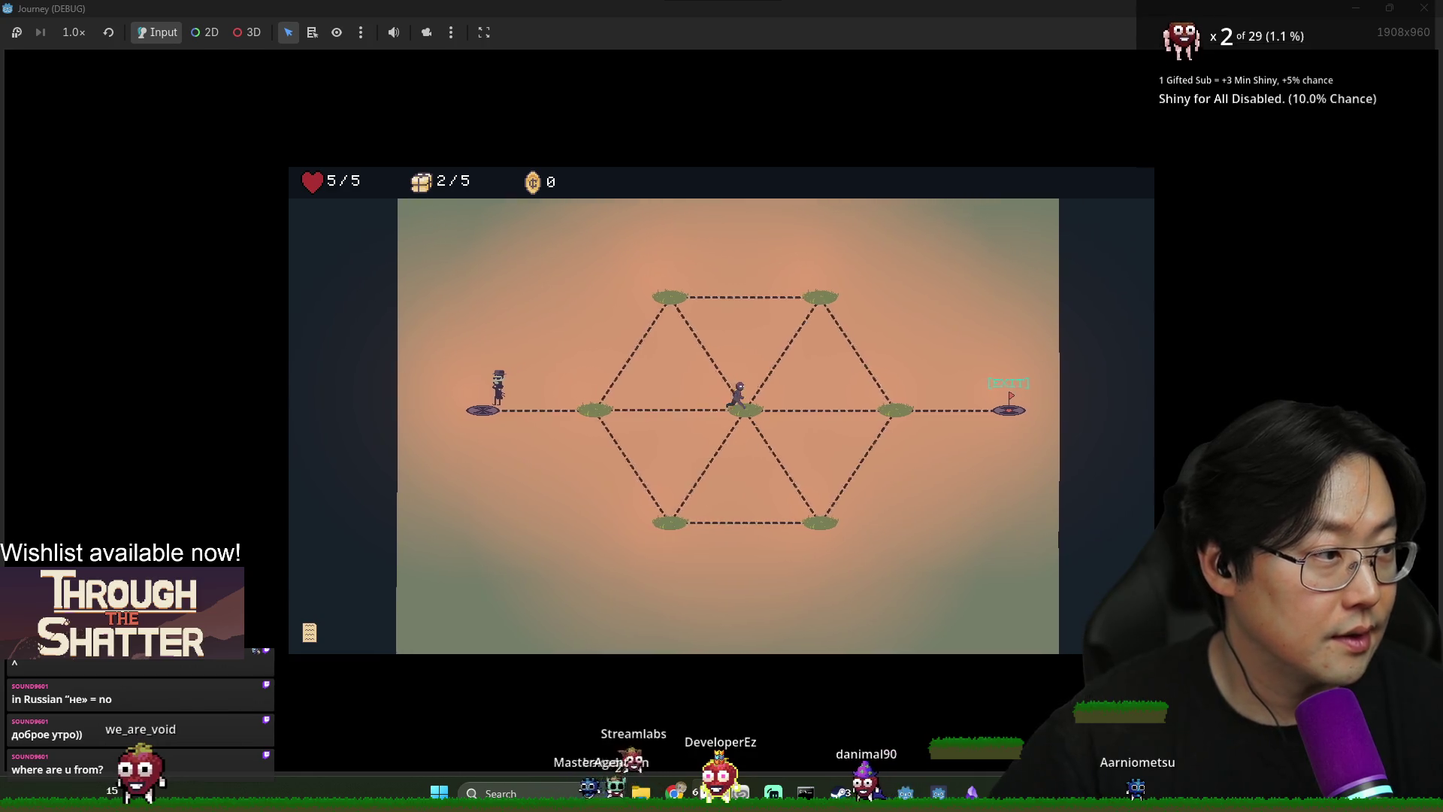
left_click(916, 409)
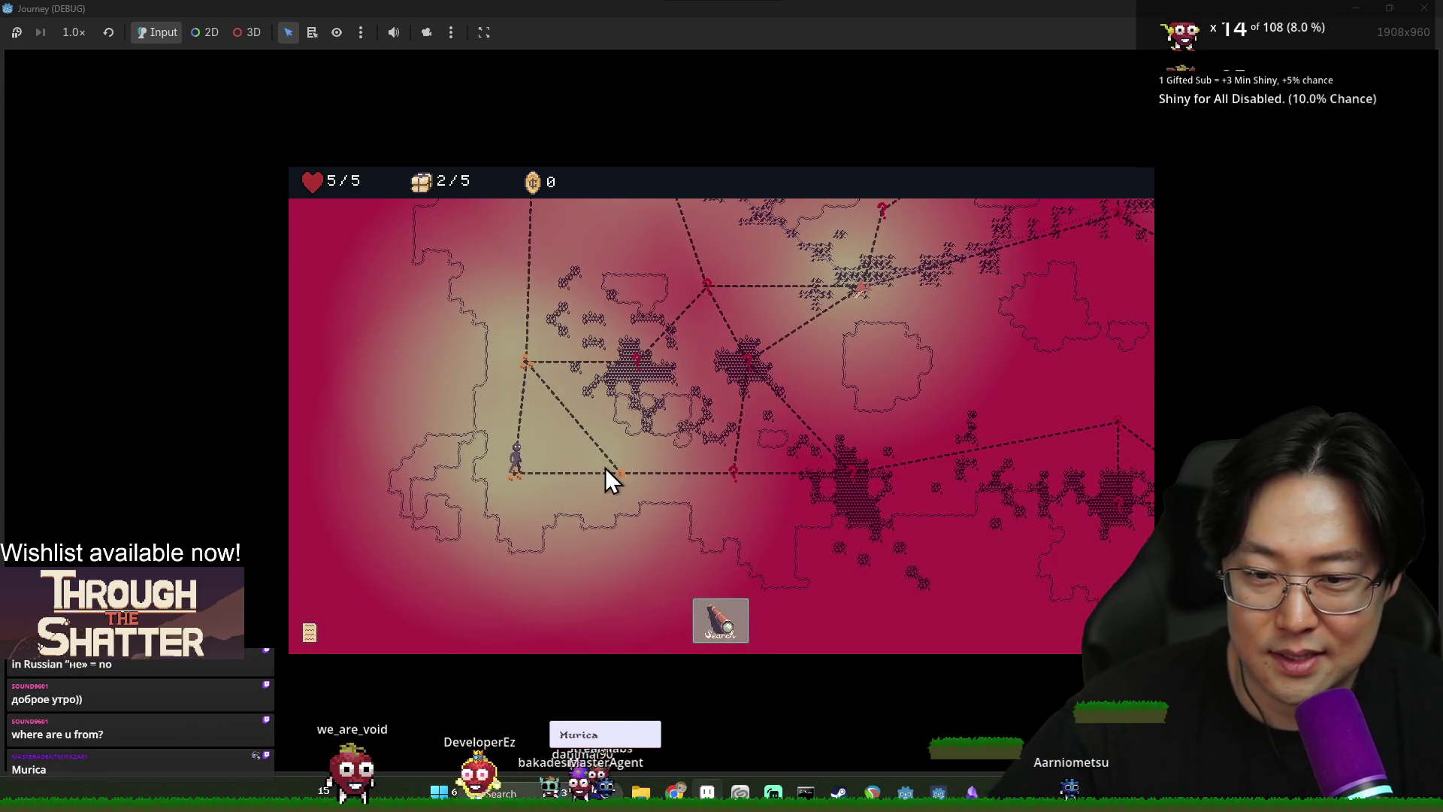
left_click(616, 477)
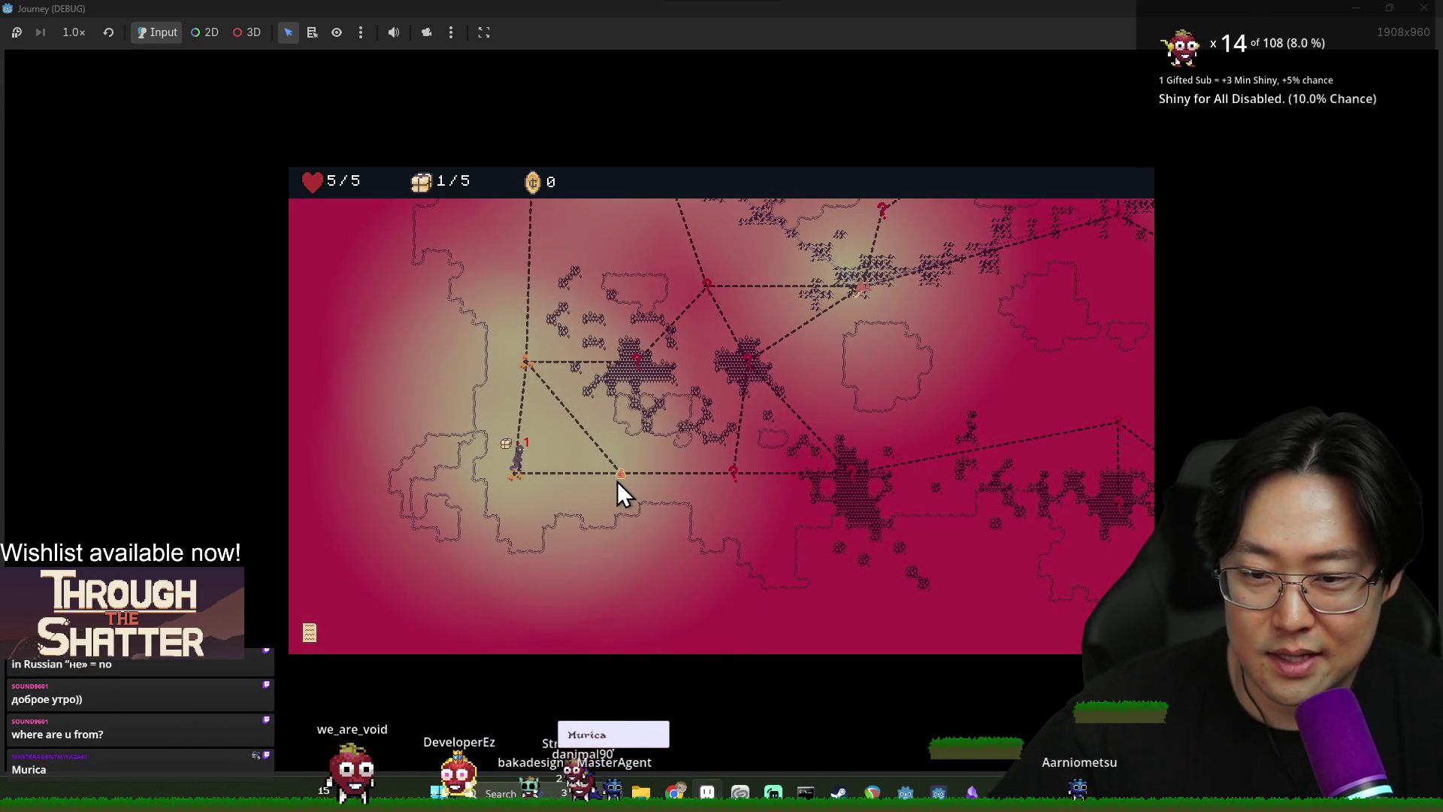
left_click(711, 490)
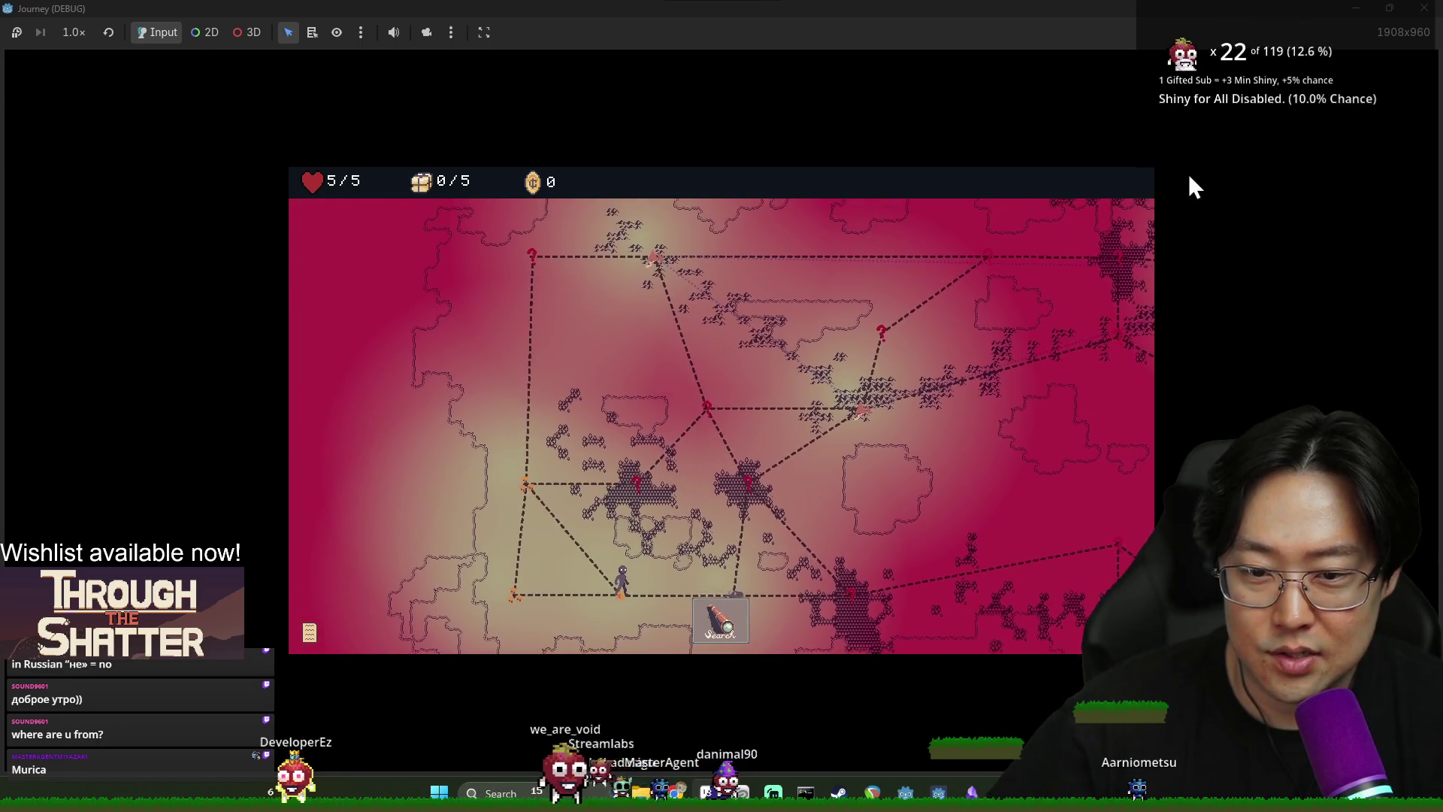
left_click(1423, 9)
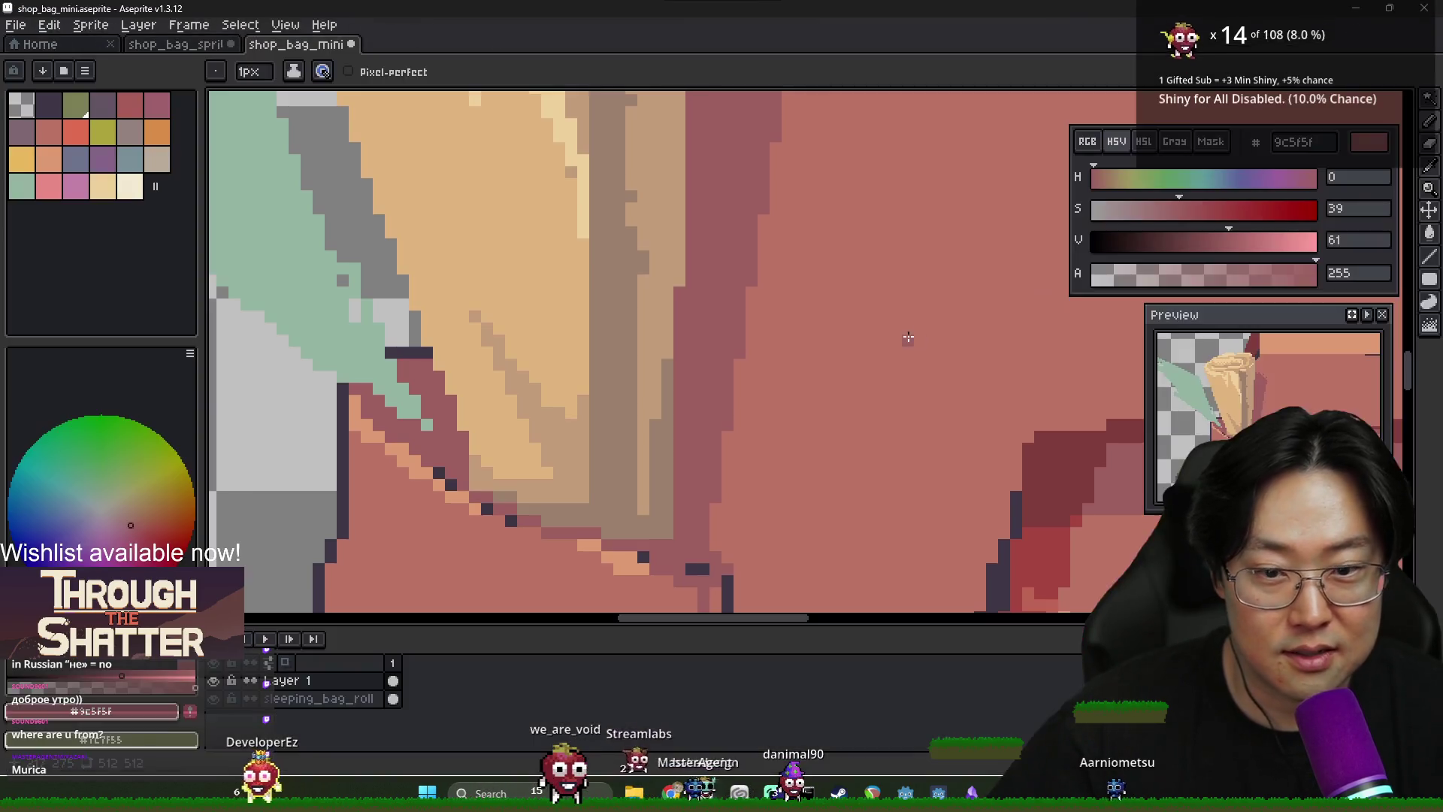
Sample colours from the artwork and draw the band's outline across the bag below the flap
scroll(687, 427, "down", 3)
scroll(686, 427, "up", 3)
left_click_drag(686, 427, 600, 416)
scroll(572, 304, "down", 4)
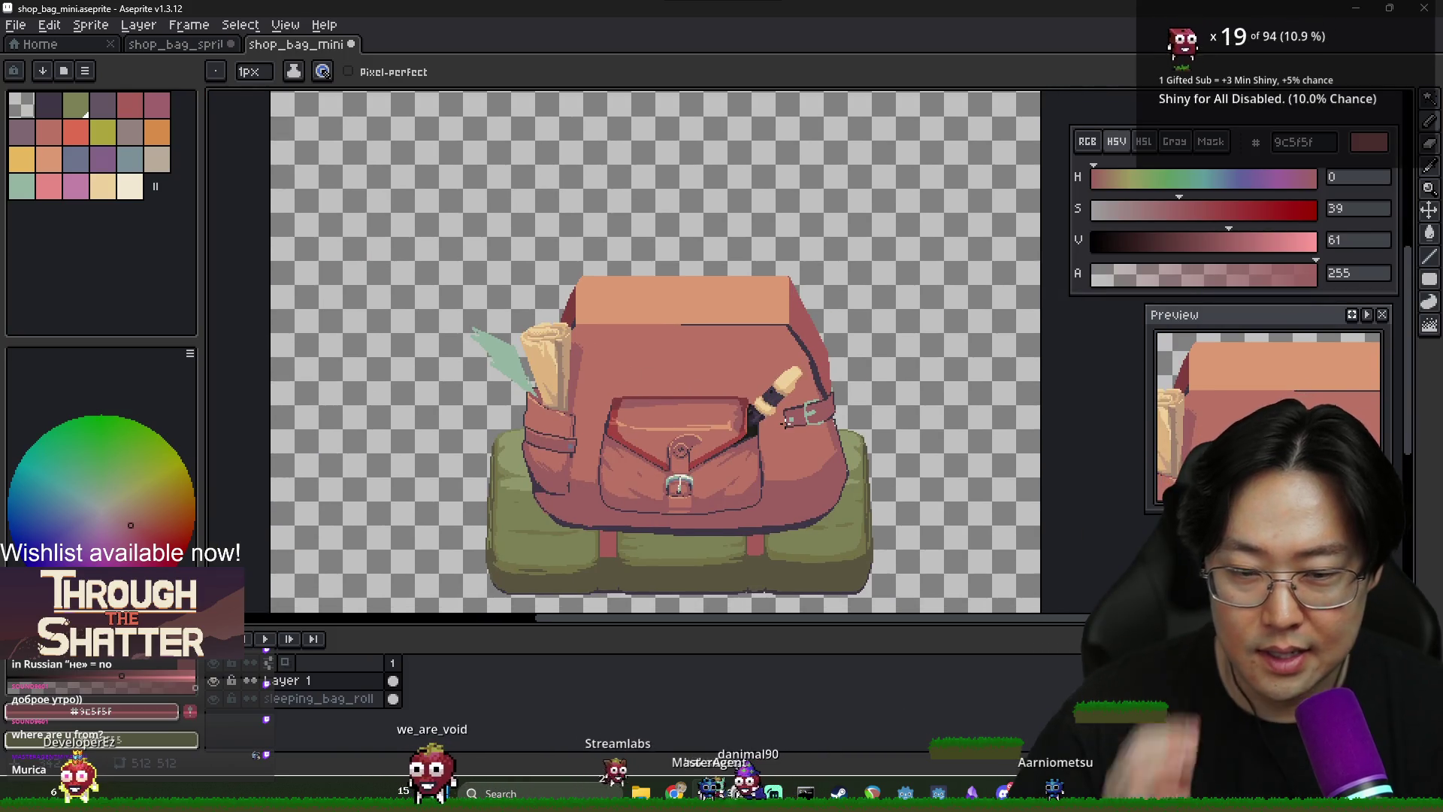
scroll(677, 379, "up", 2)
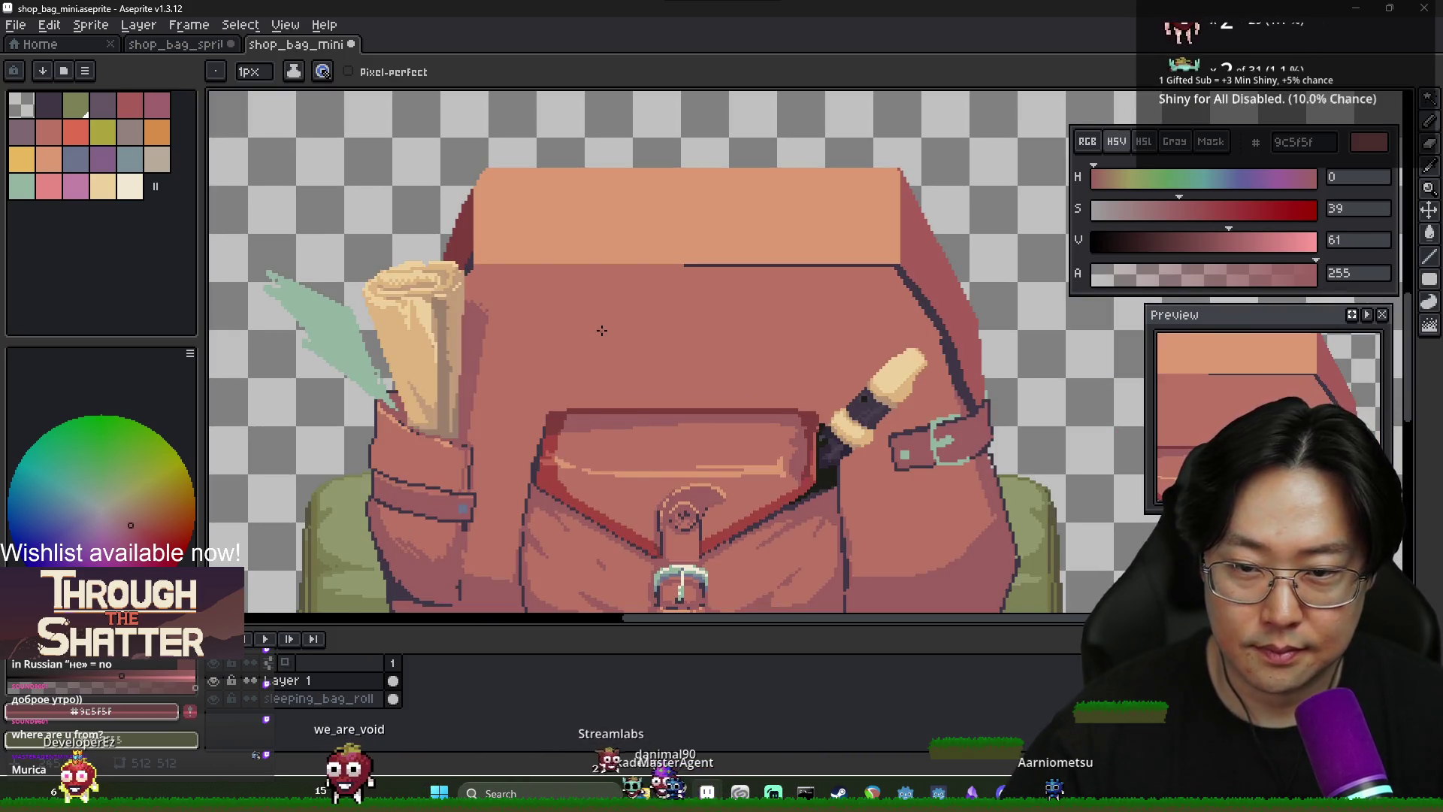
left_click(571, 412, "alt")
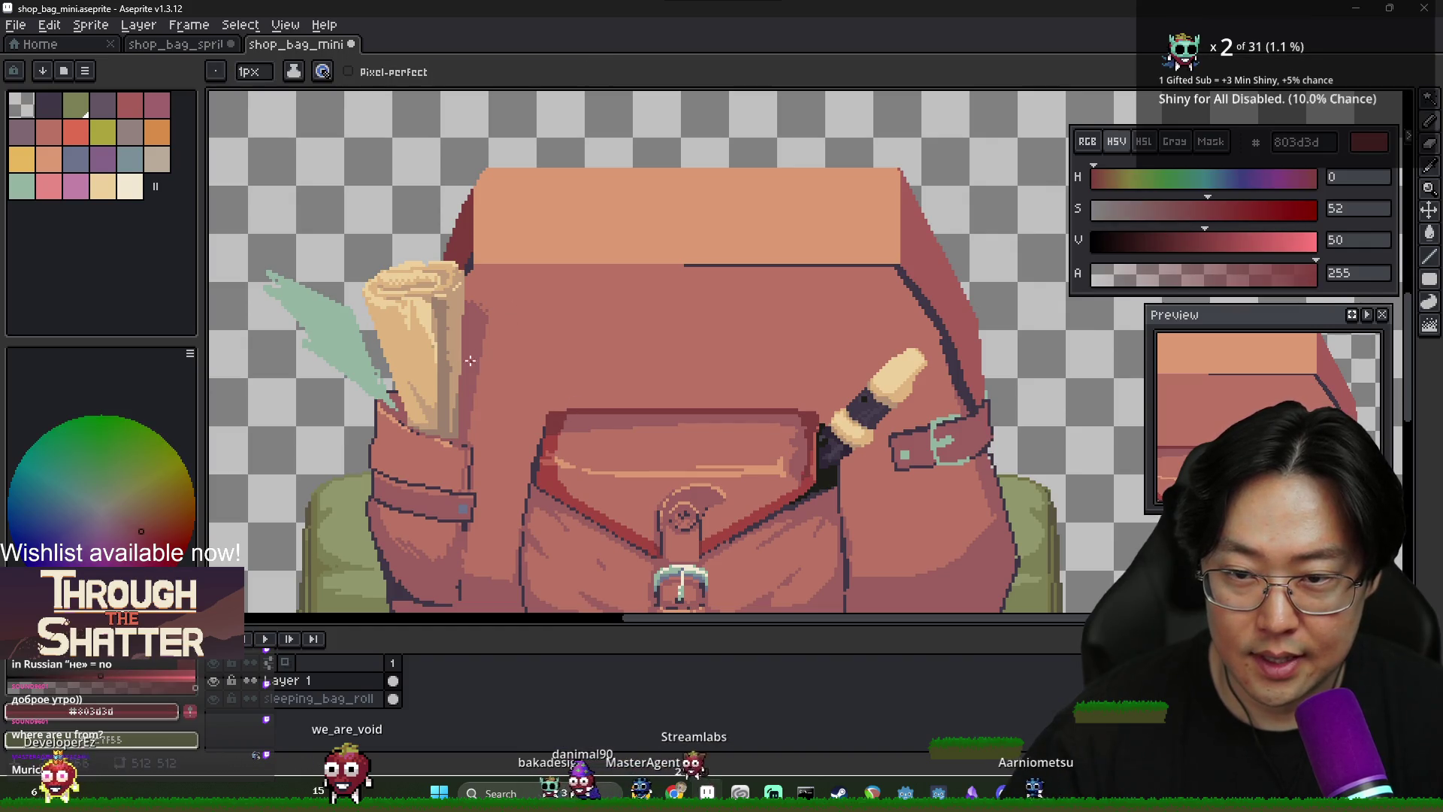
left_click(372, 337, "alt")
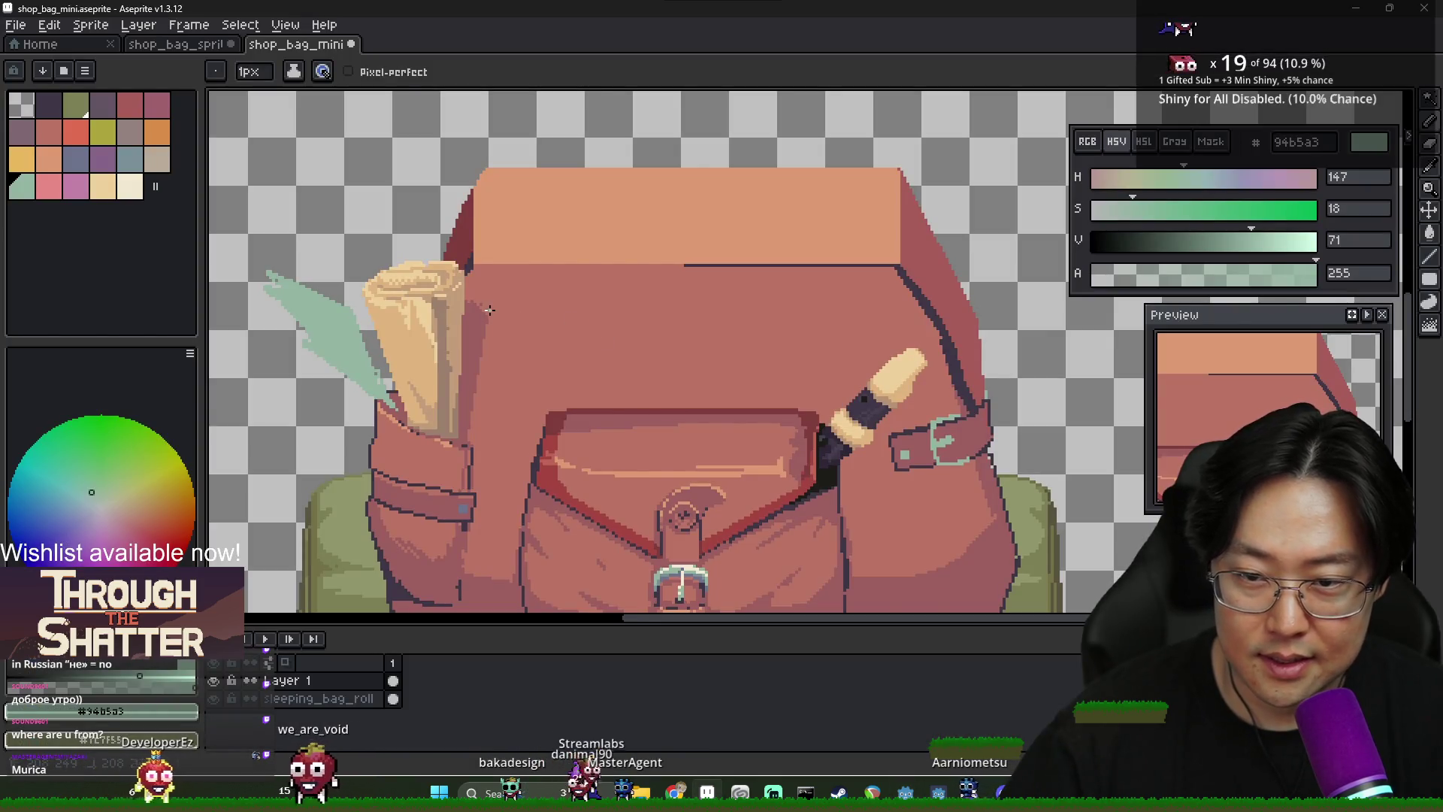
left_click_drag(489, 310, 884, 313)
key("Escape")
key("alt")
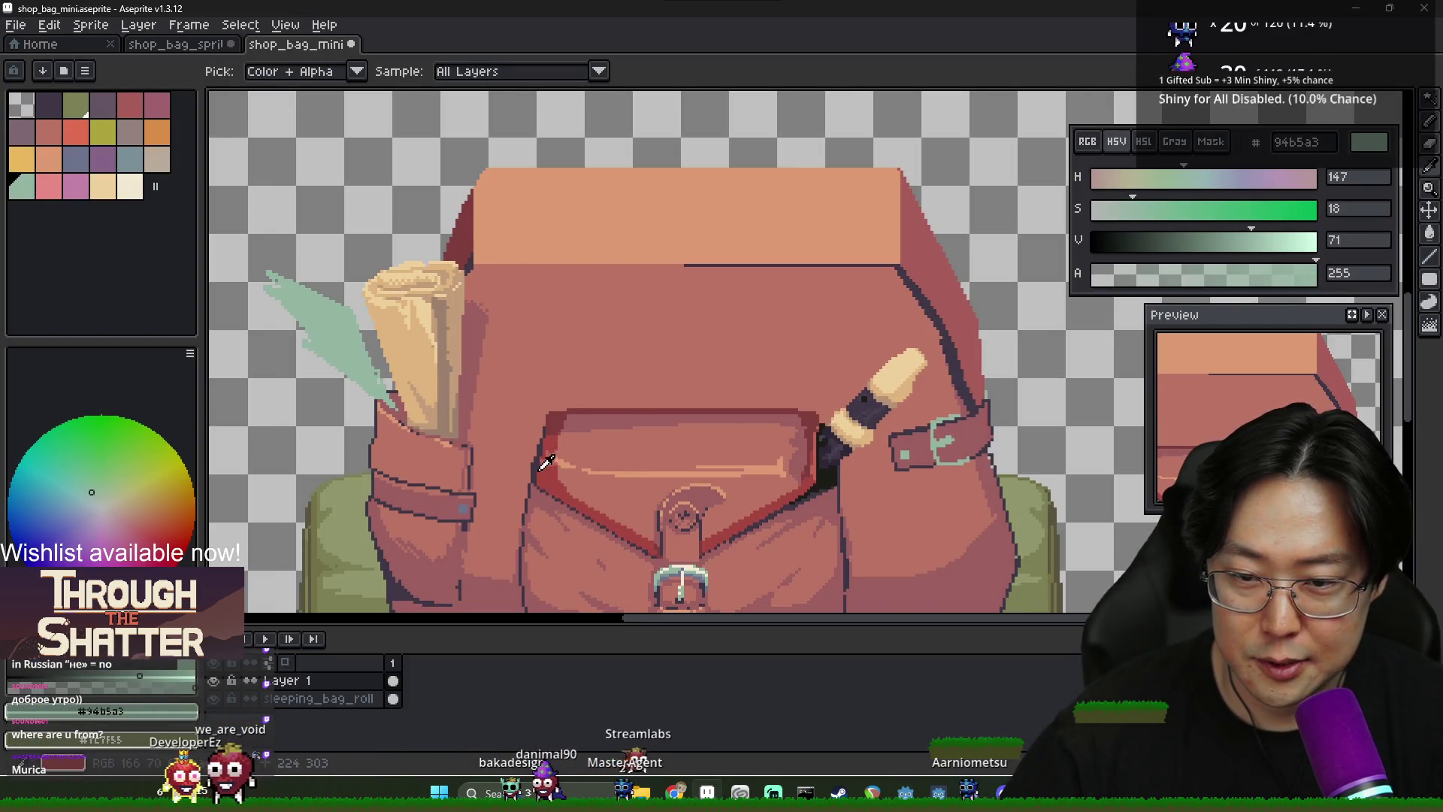
left_click(460, 496, "alt")
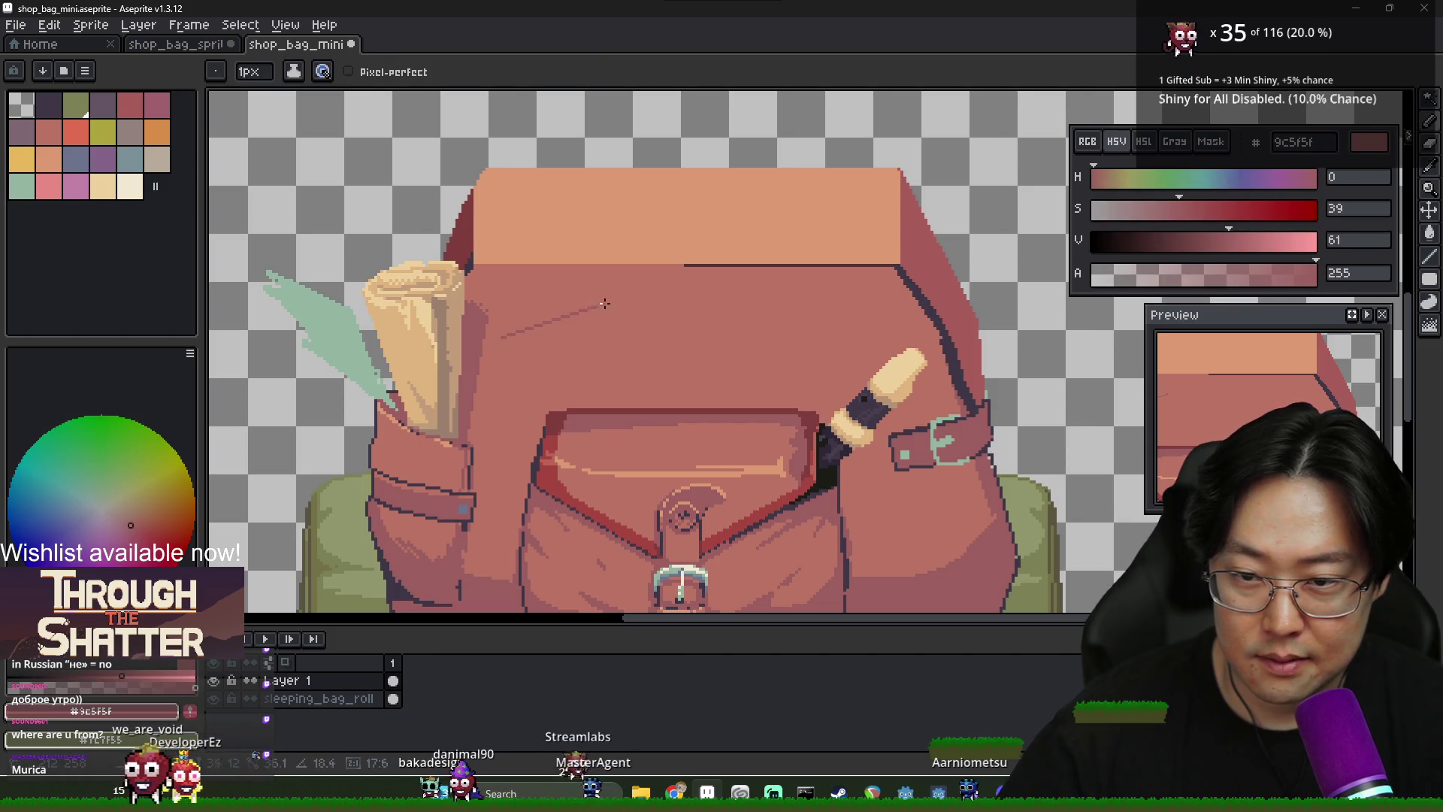
left_click(925, 294, "alt")
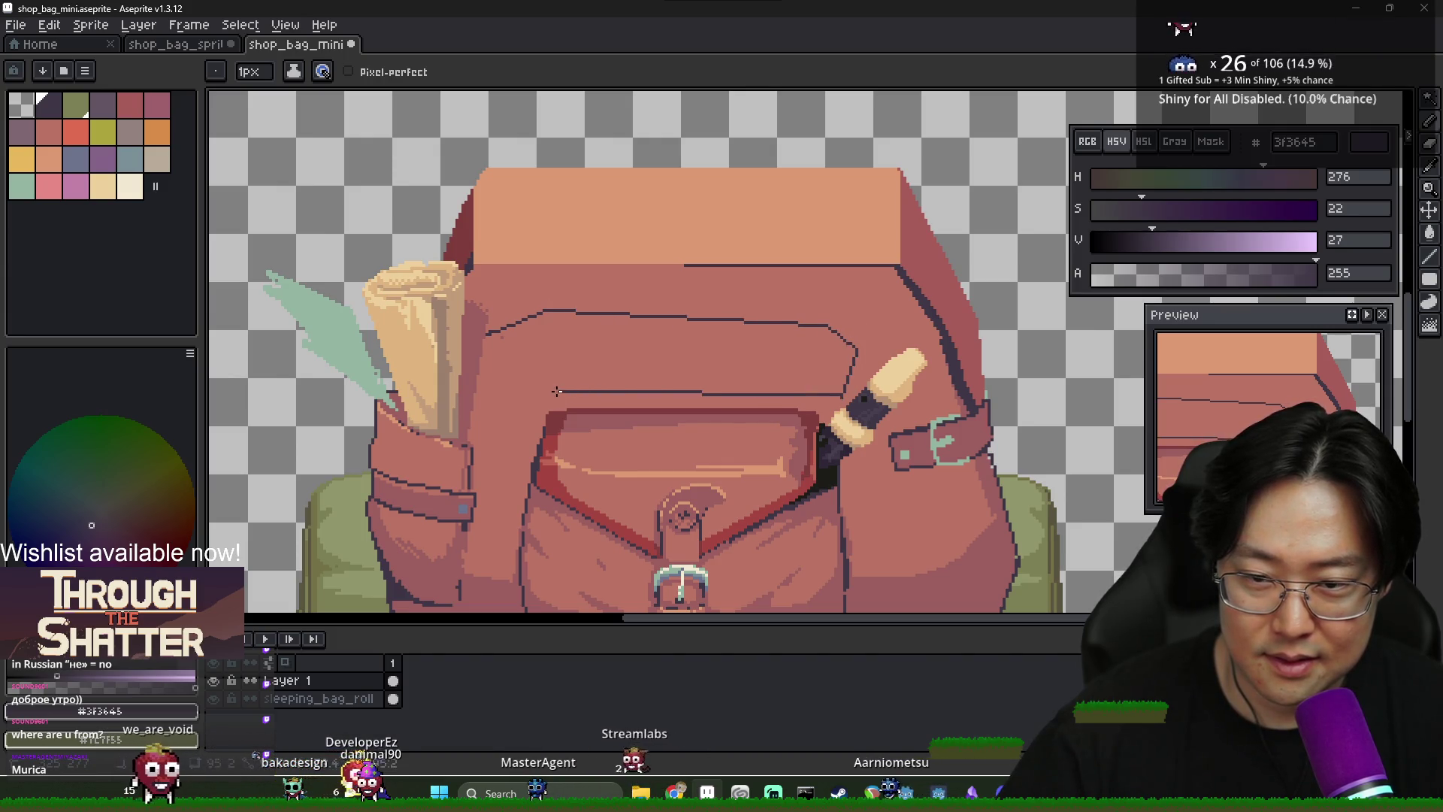
Bucket-fill the outlined band and its leftover gap dark purple, undoing an accidental body fill
key("g")
left_click(584, 351)
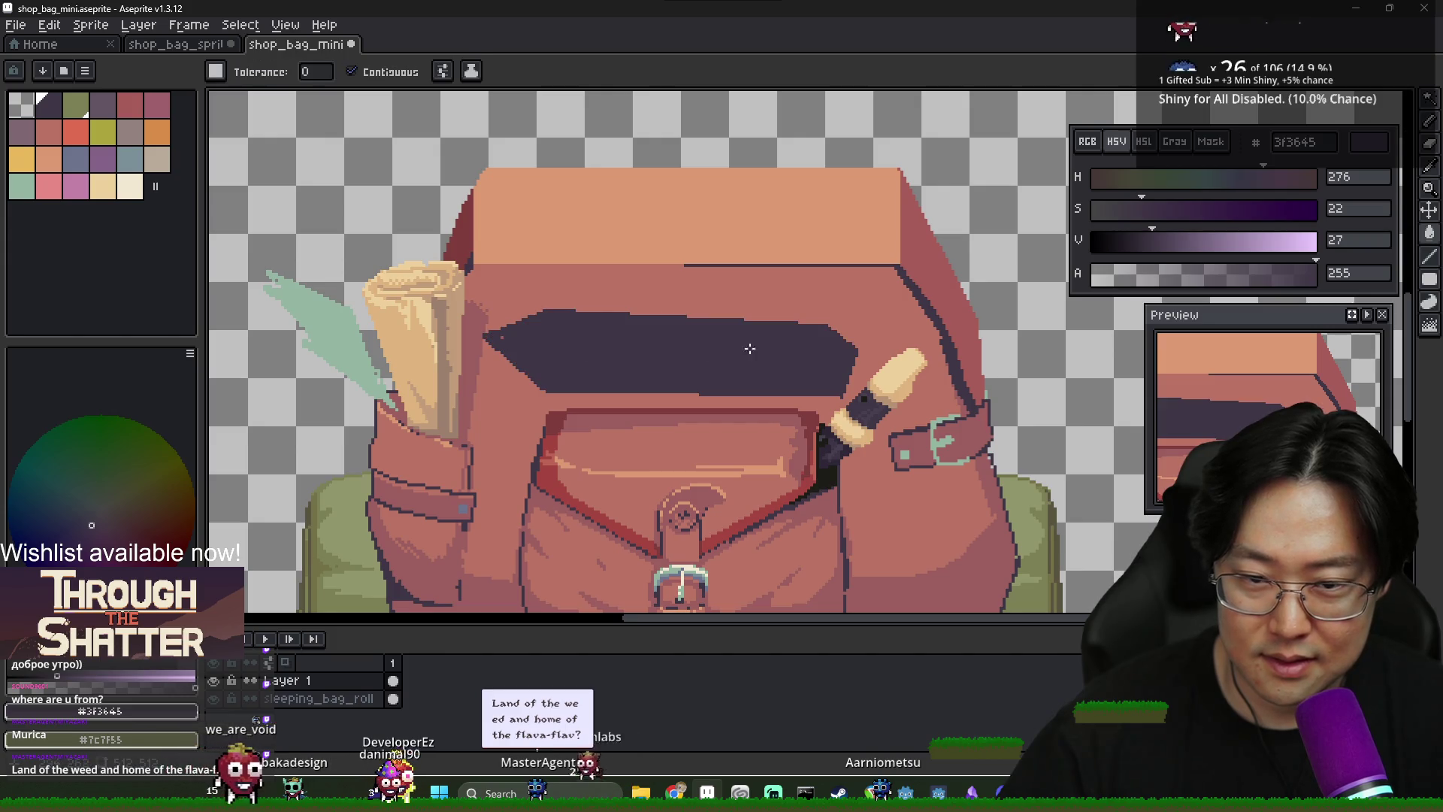
key("b")
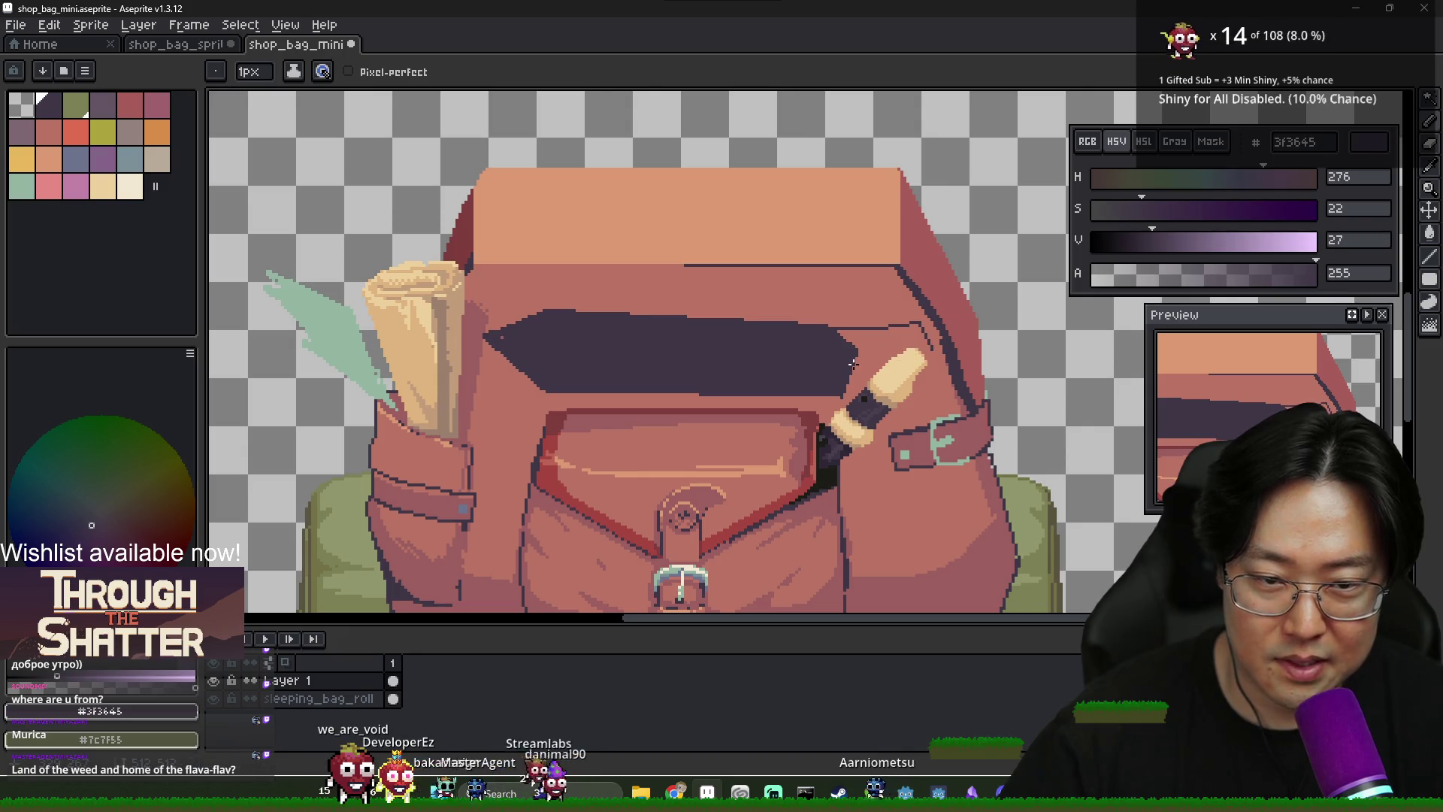
scroll(881, 360, "up", 2)
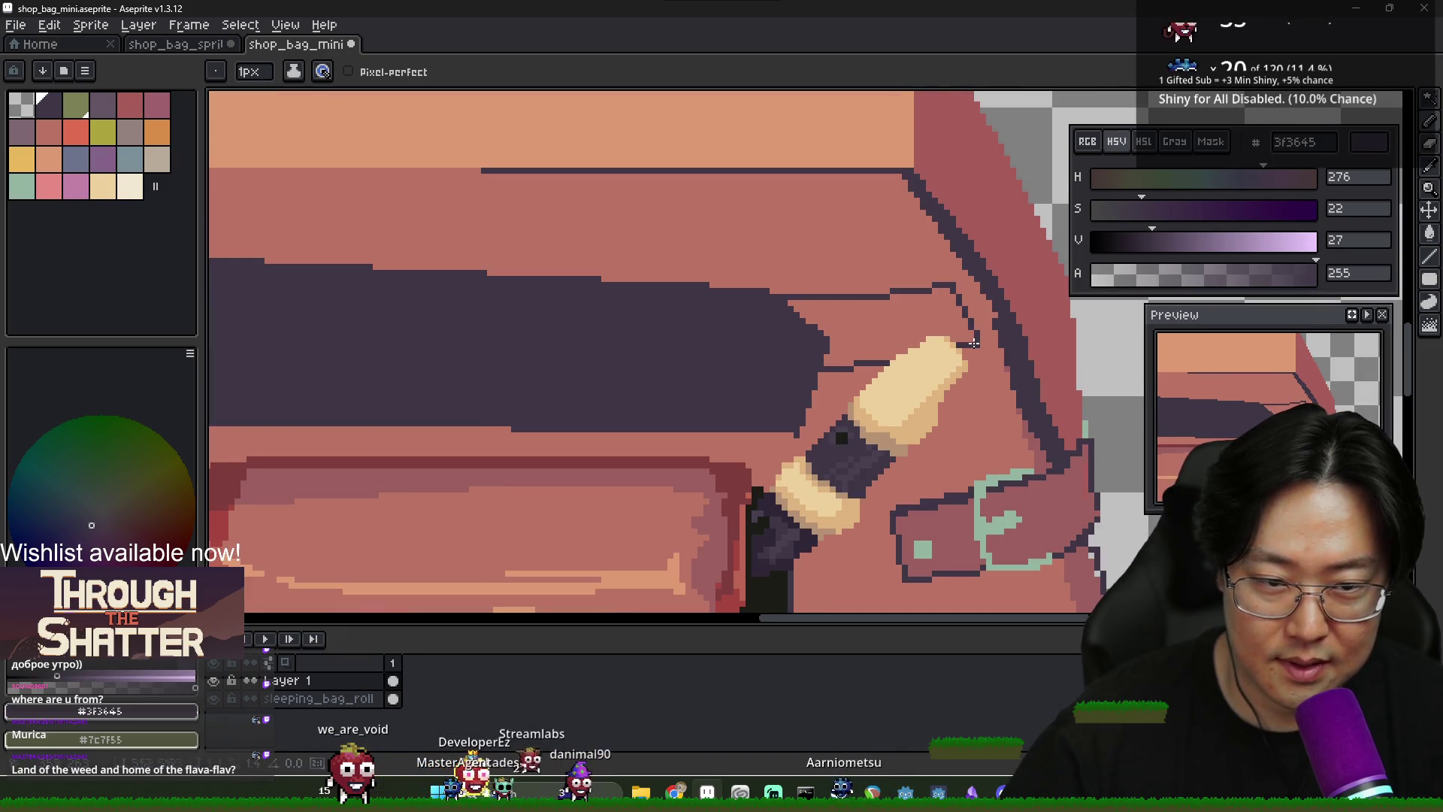
key("g")
left_click(895, 327)
scroll(891, 331, "down", 2)
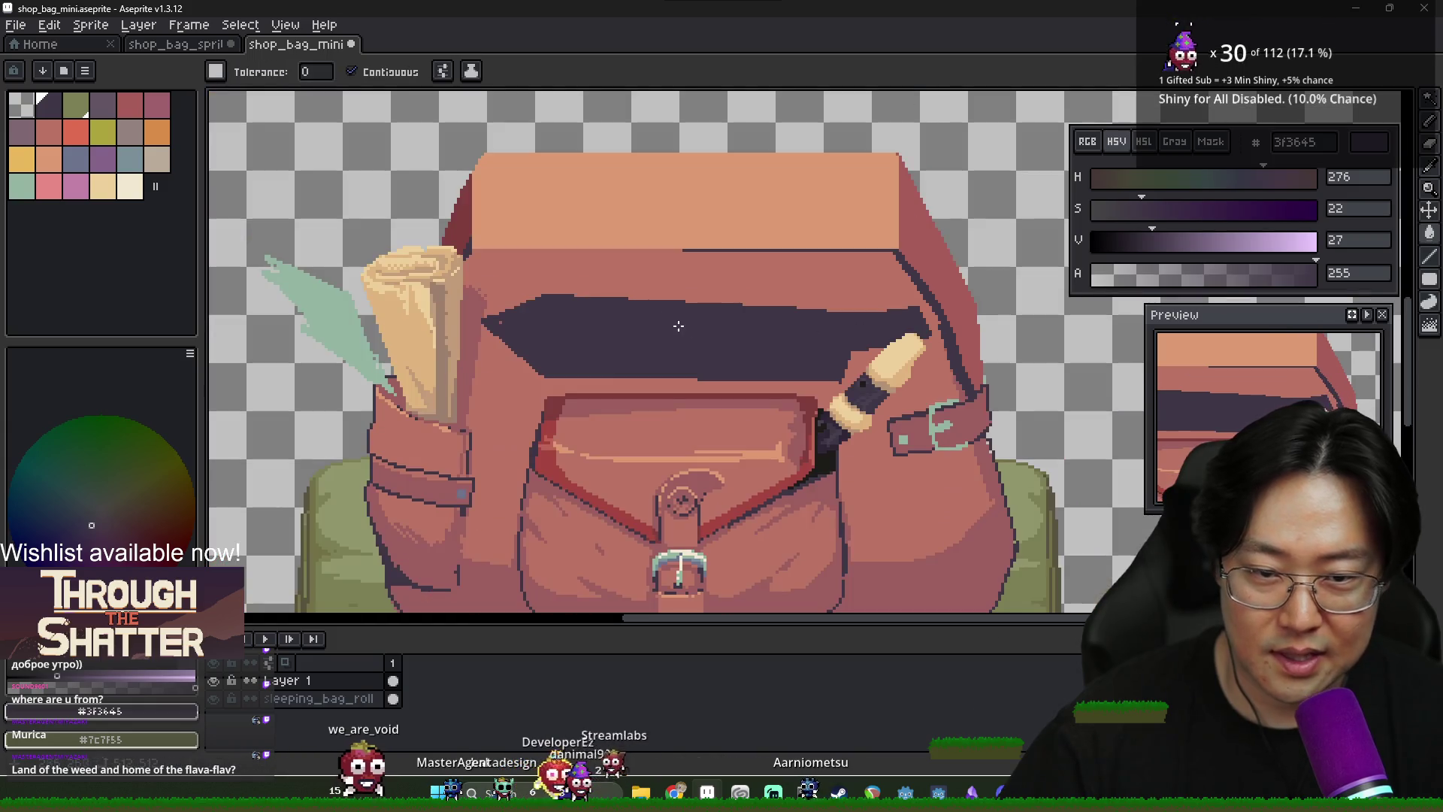
scroll(617, 282, "down", 3)
scroll(591, 308, "up", 3)
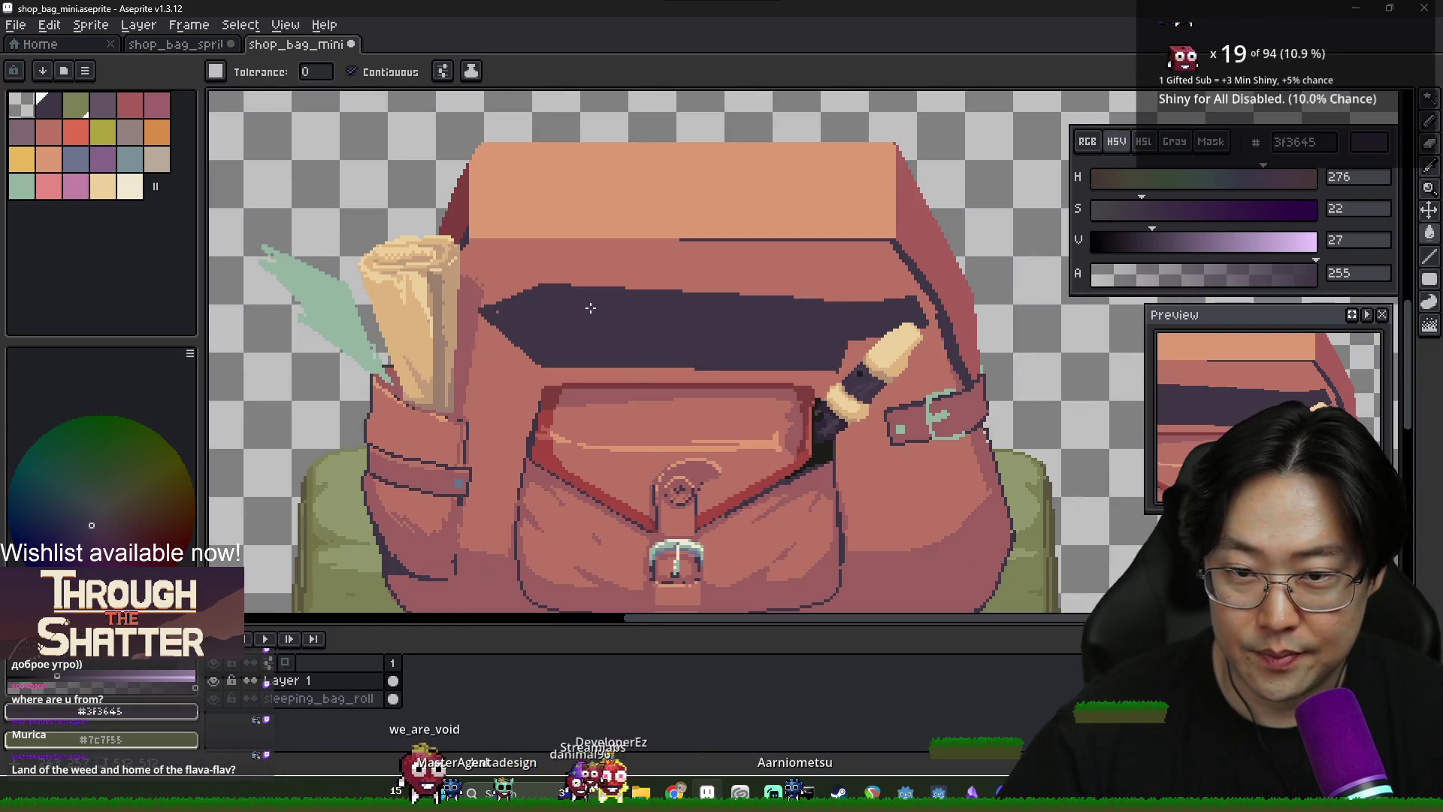
left_click(631, 376)
key("ctrl+z")
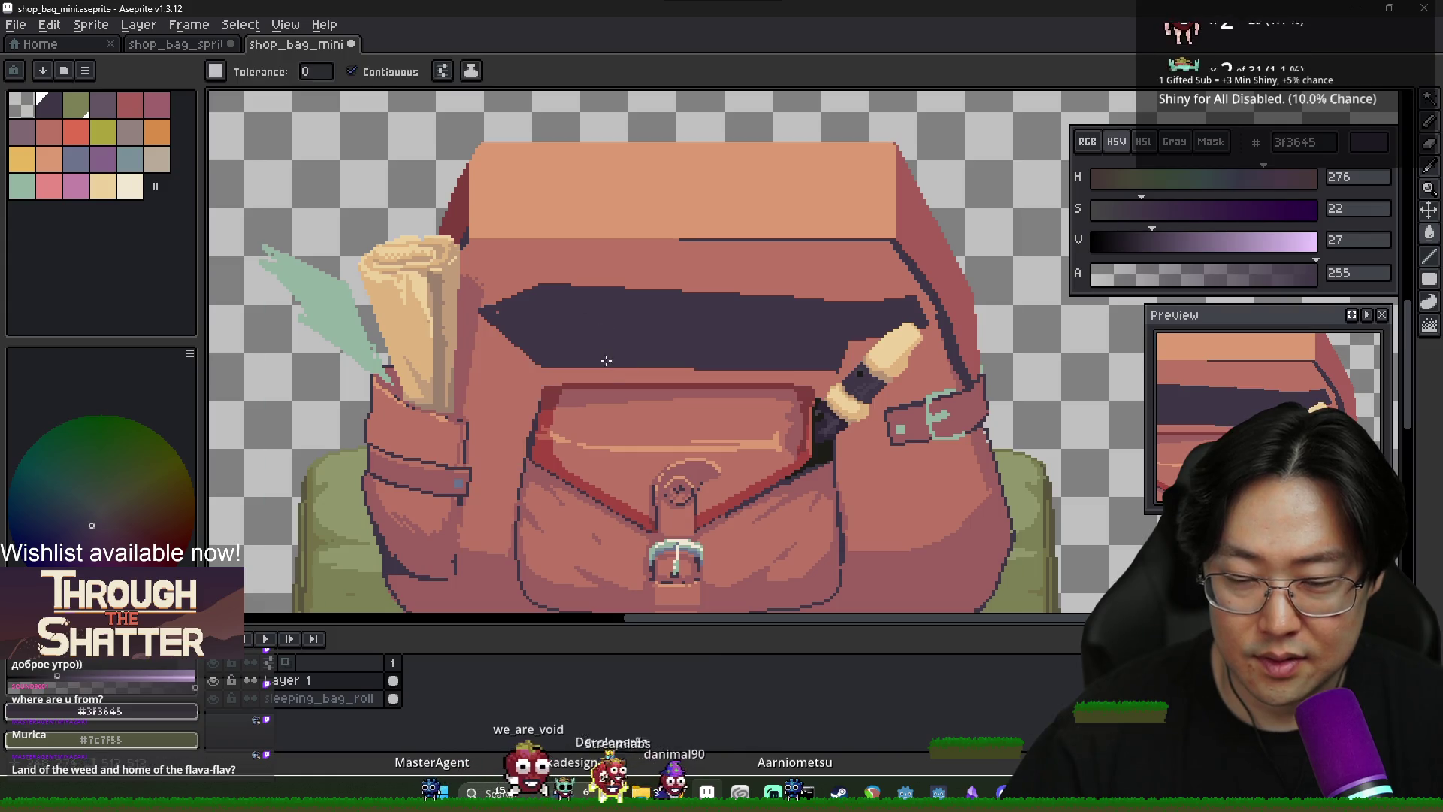
key("i")
left_click(444, 456)
Outline the first strap across the dark band and fill it red-brown
key("b")
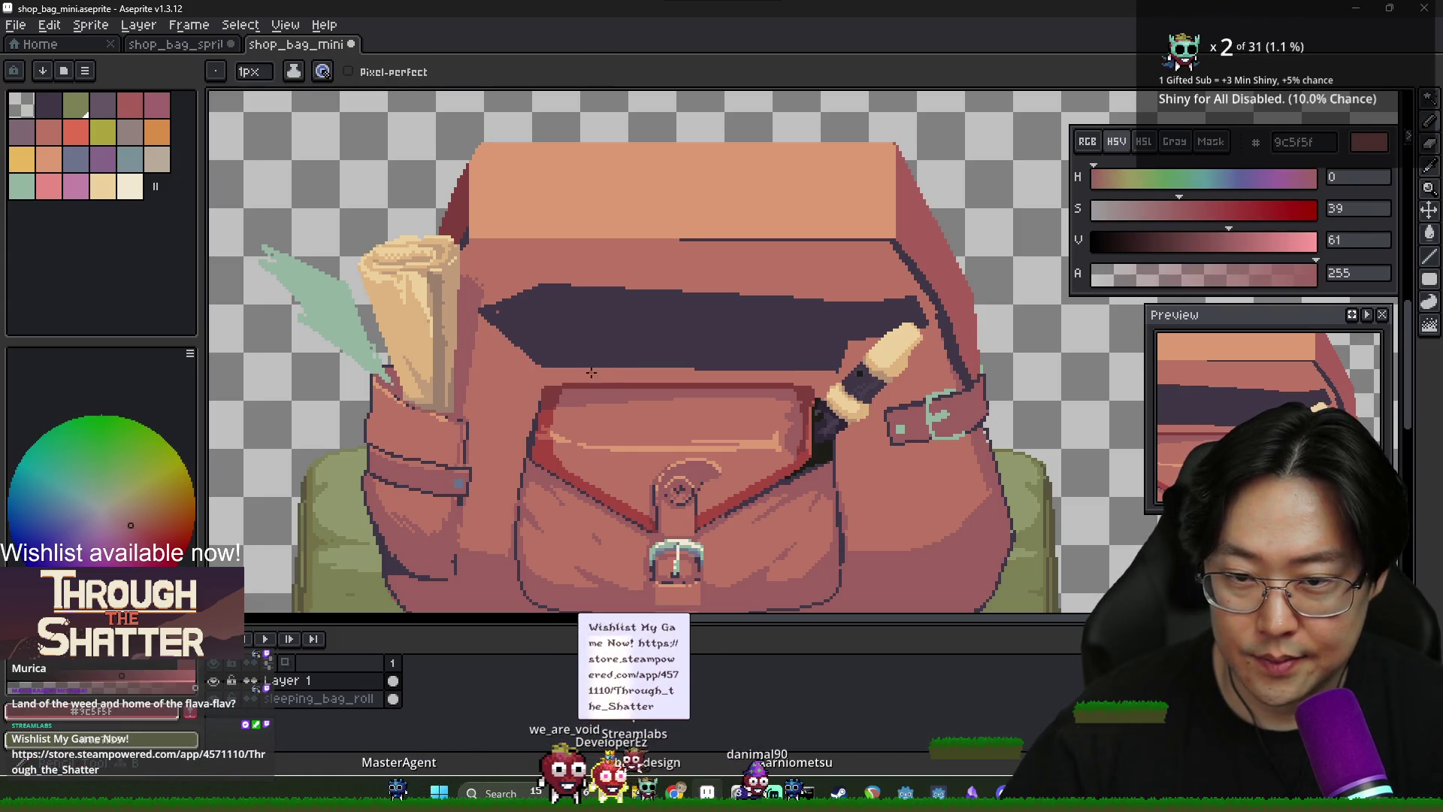
left_click(583, 273, "shift")
left_click(627, 277, "shift")
left_click(630, 368, "shift")
key("g")
left_click(612, 294)
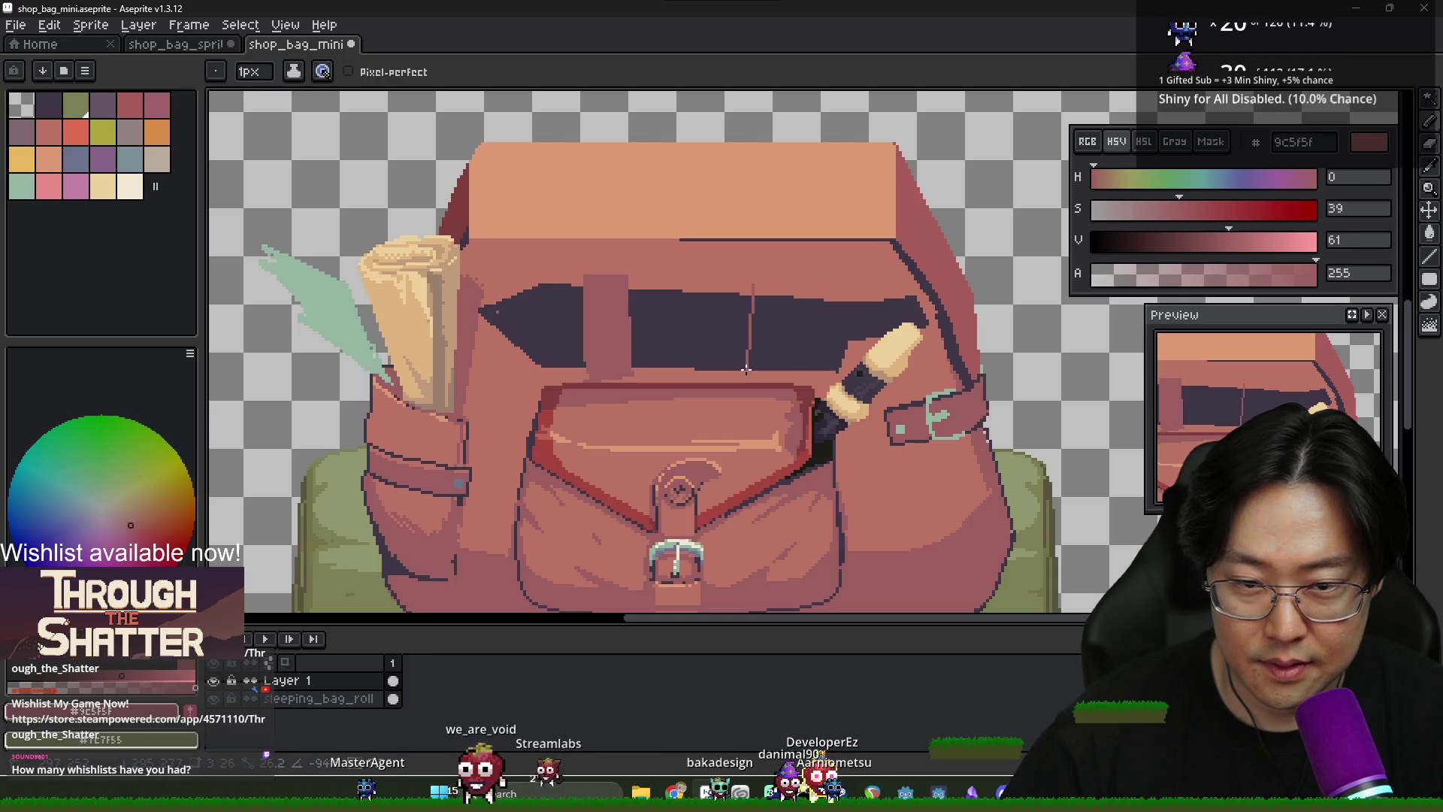
Outline and fill a second red-brown strap on the dark band
left_click(790, 284, "shift")
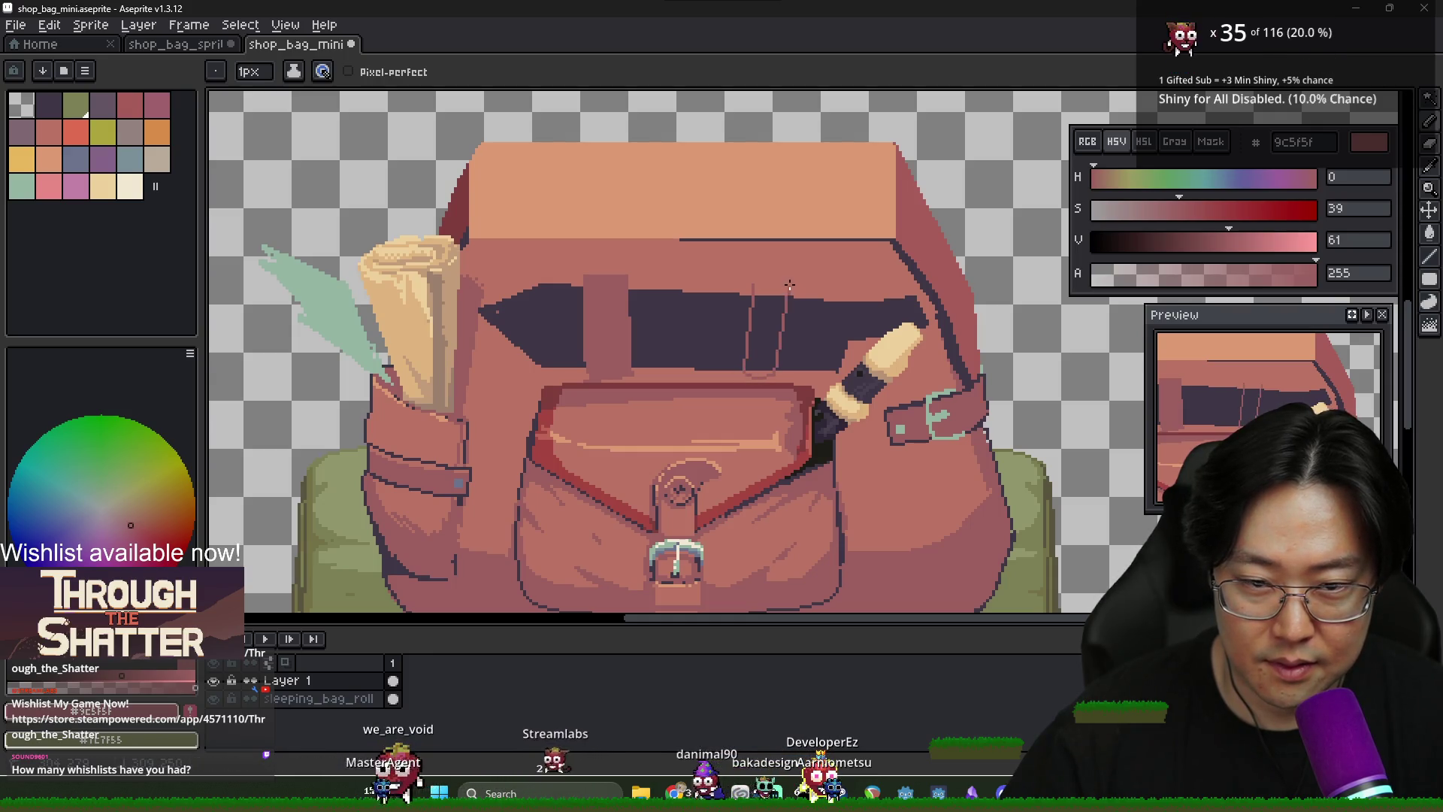
key("g")
left_click(756, 361)
scroll(756, 360, "down", 2)
scroll(756, 361, "up", 3)
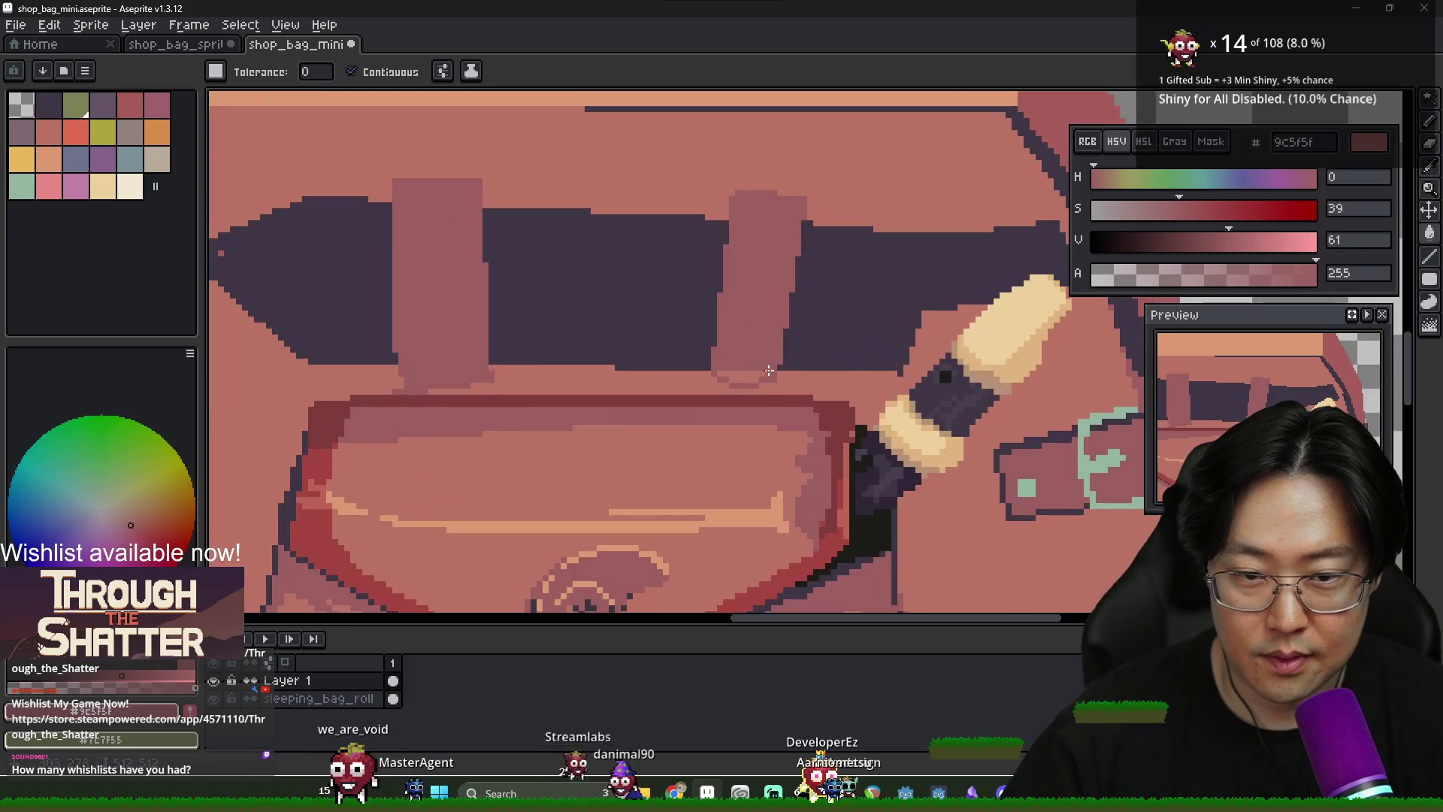
scroll(756, 361, "down", 2)
left_click_drag(778, 365, 735, 333)
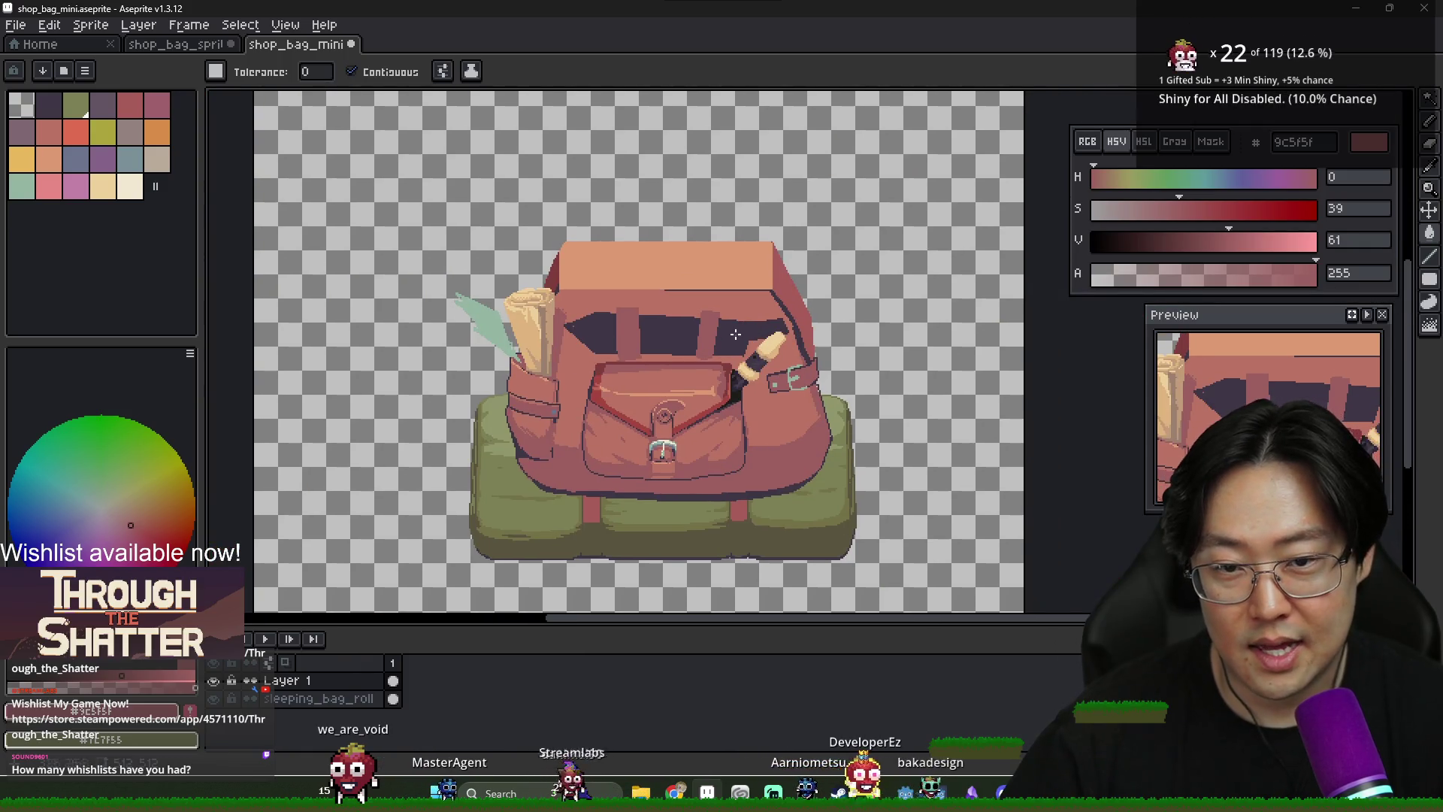
scroll(576, 331, "up", 1)
Sample the dark purple band colour and the bag's reddish colour while zooming around the sprite
left_click(590, 314, "alt")
key("b")
scroll(591, 323, "down", 2)
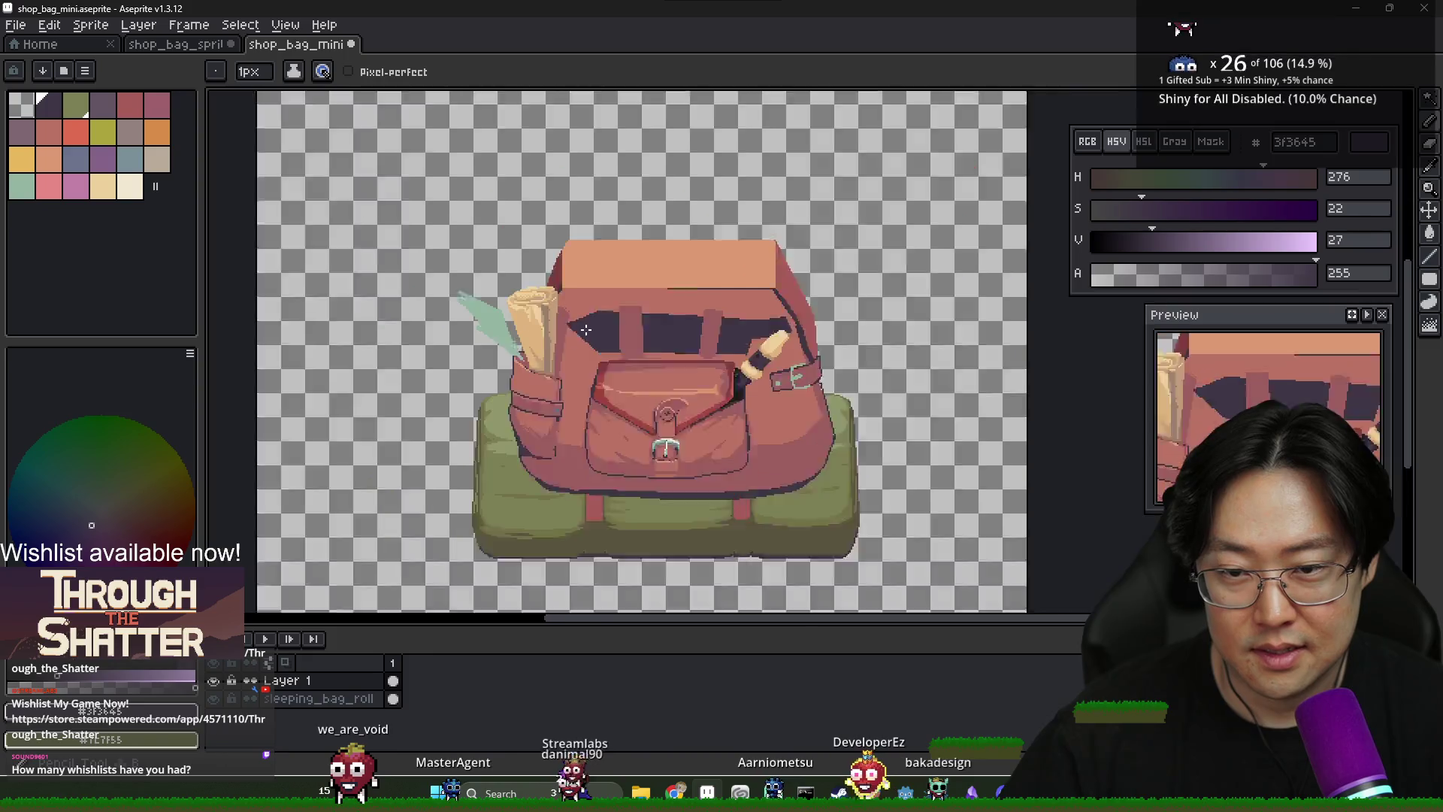
scroll(595, 332, "up", 1)
scroll(590, 319, "down", 1)
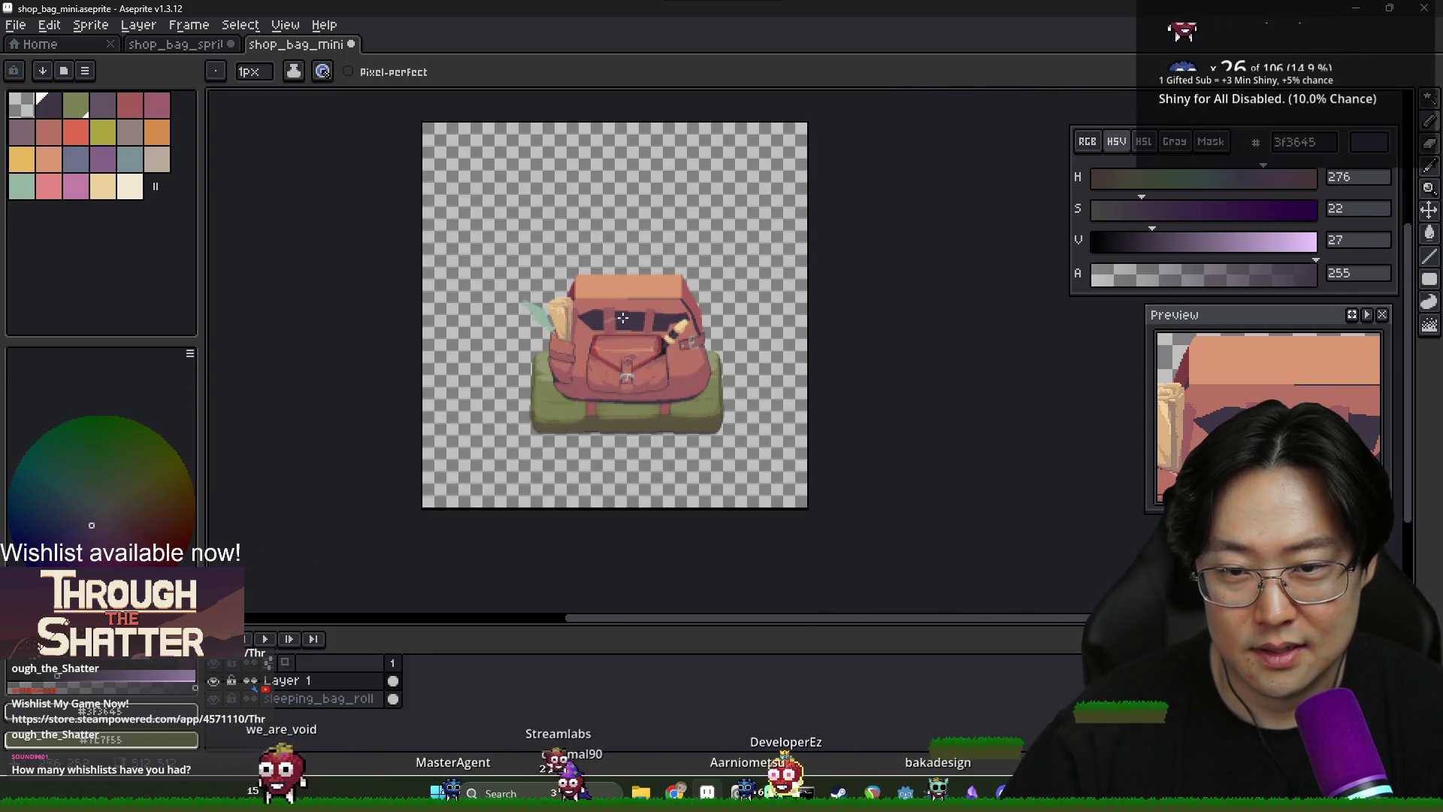
scroll(666, 322, "up", 1)
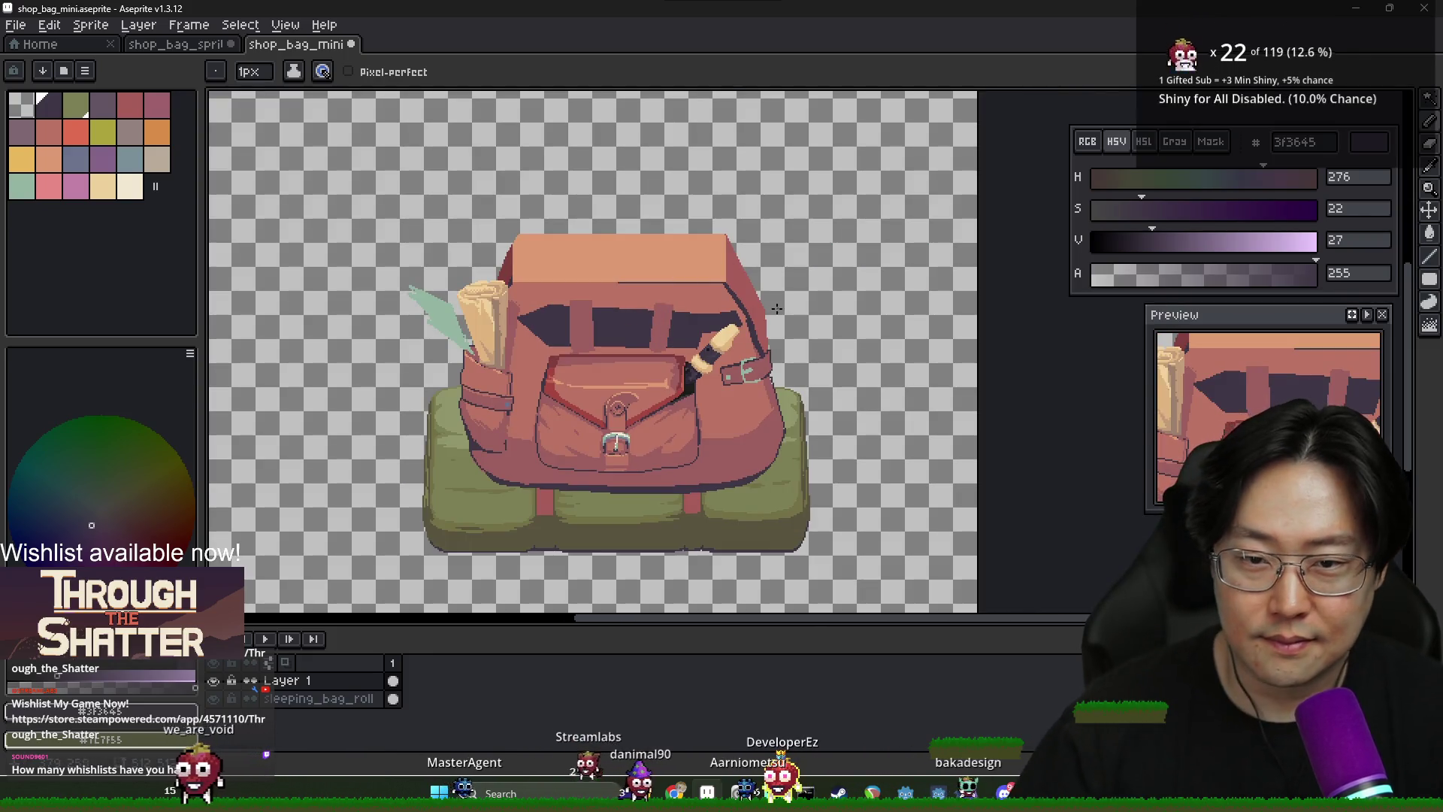
scroll(736, 246, "up", 2)
scroll(736, 247, "down", 2)
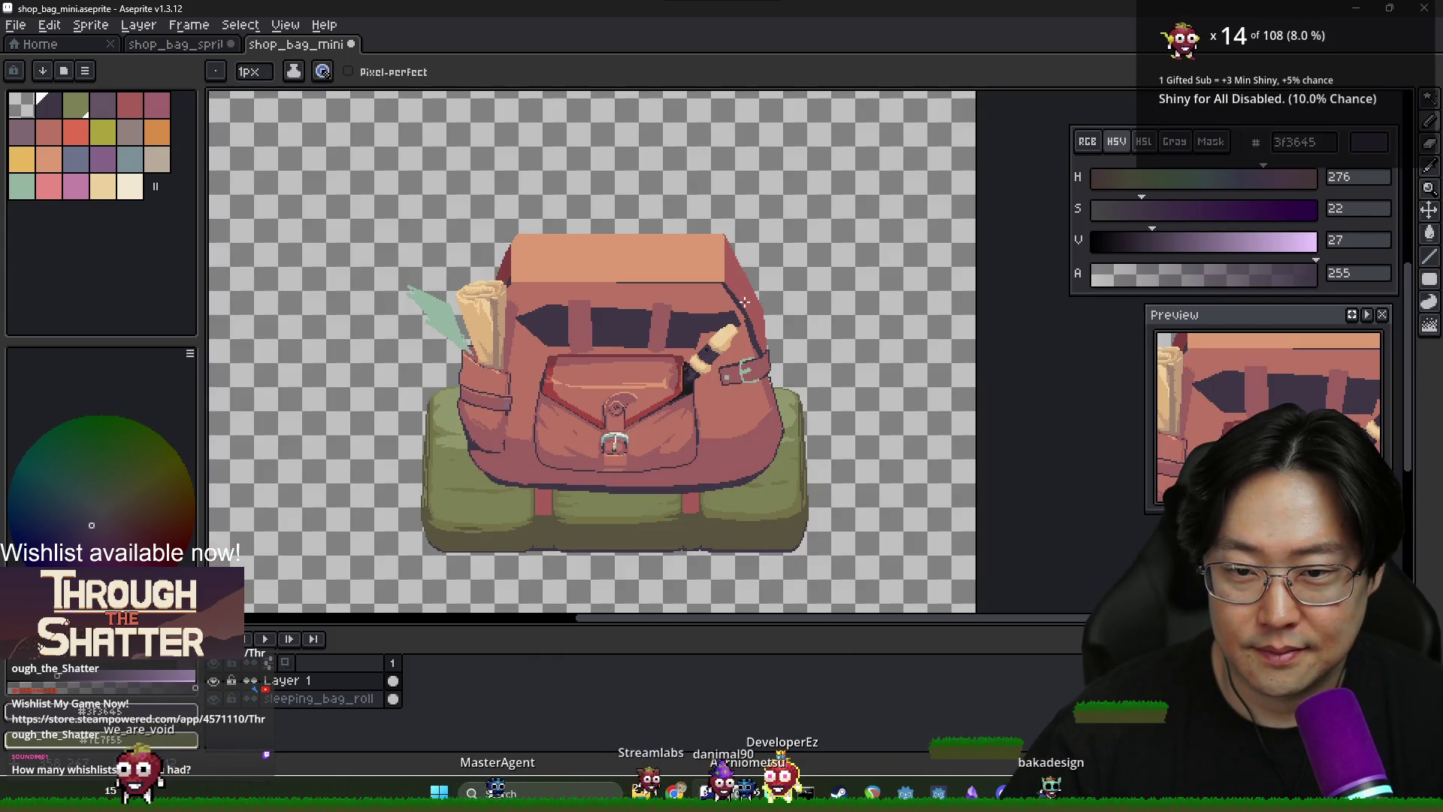
scroll(662, 334, "up", 2)
left_click(660, 264, "alt")
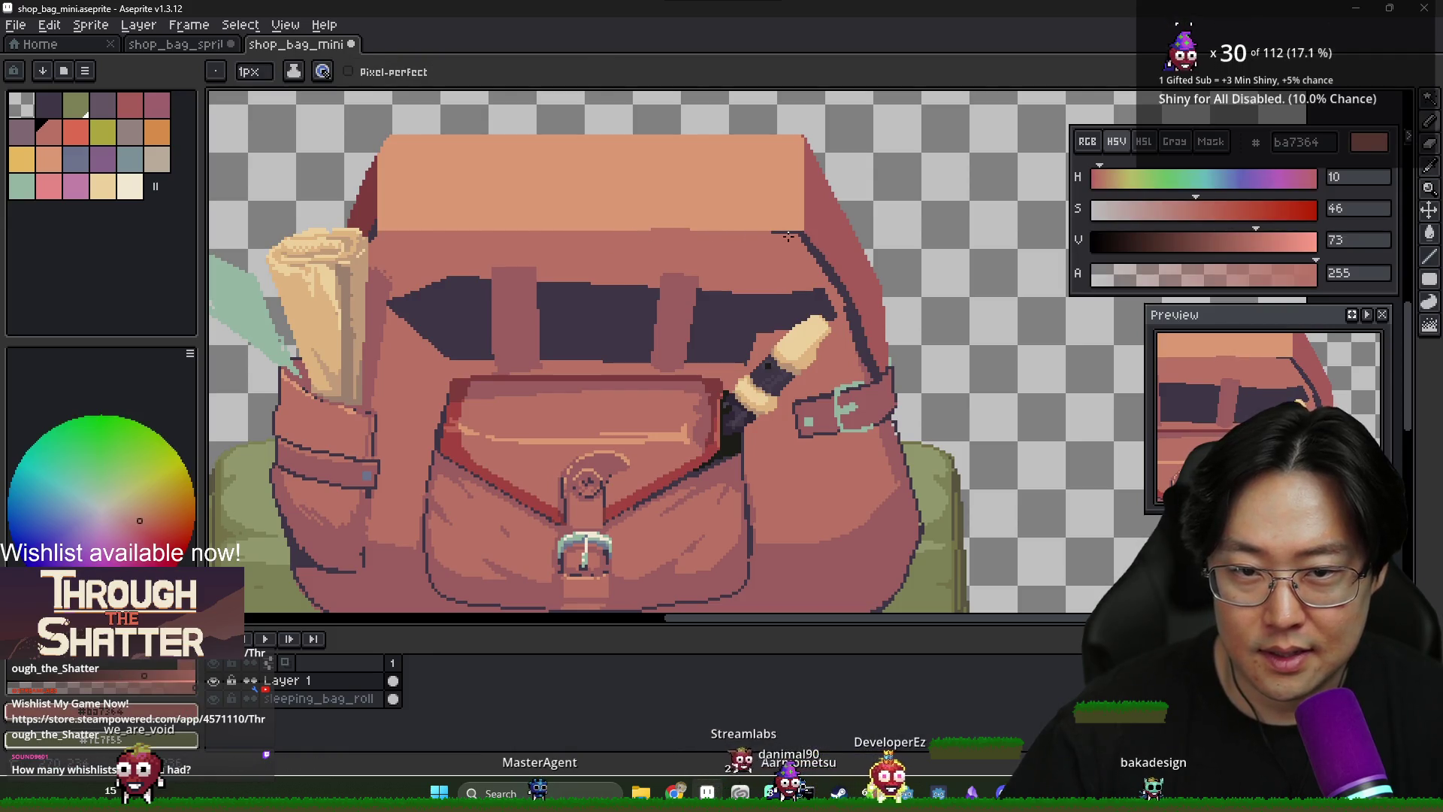
scroll(763, 257, "down", 2)
scroll(725, 323, "down", 2)
scroll(715, 353, "up", 2)
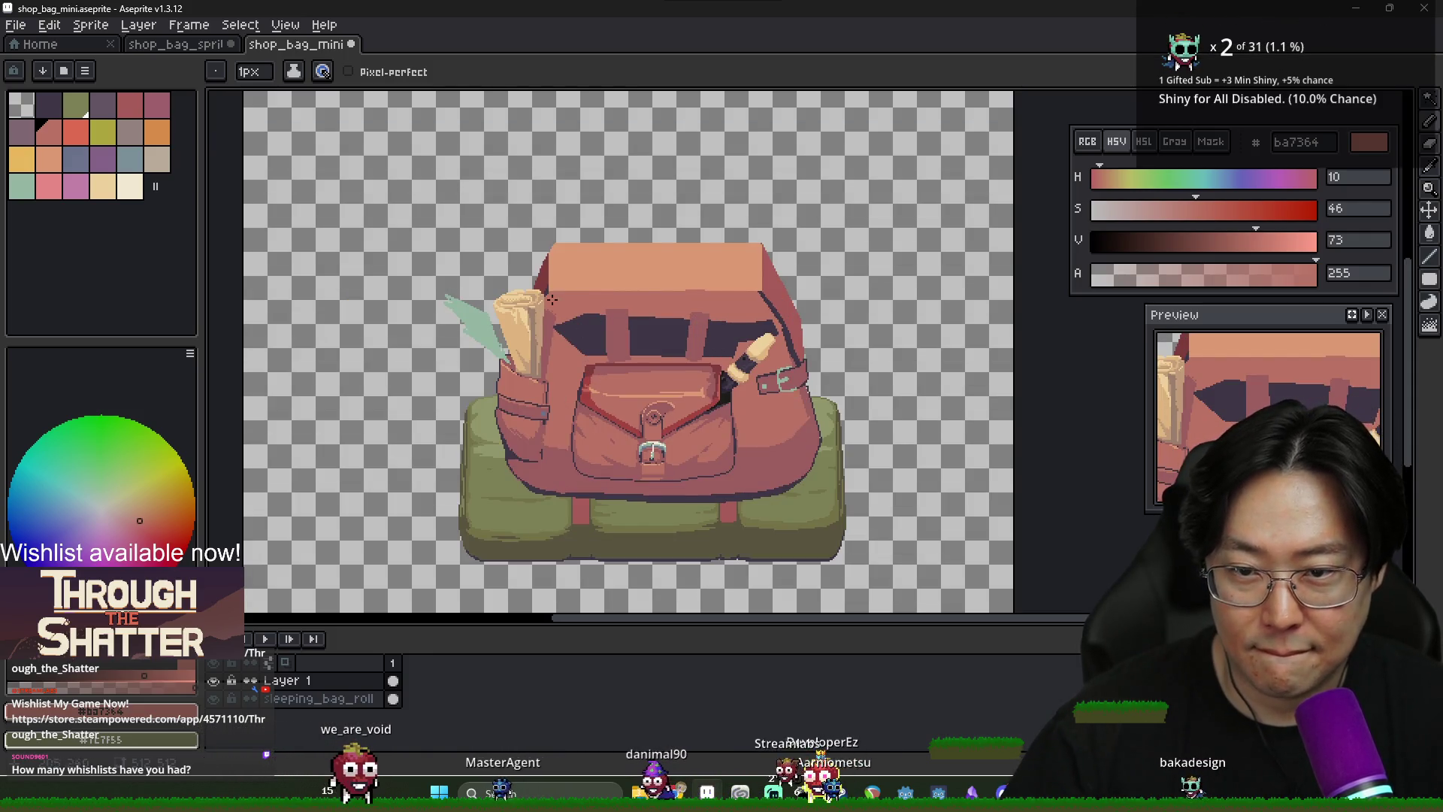
scroll(557, 291, "up", 3)
scroll(509, 324, "down", 3)
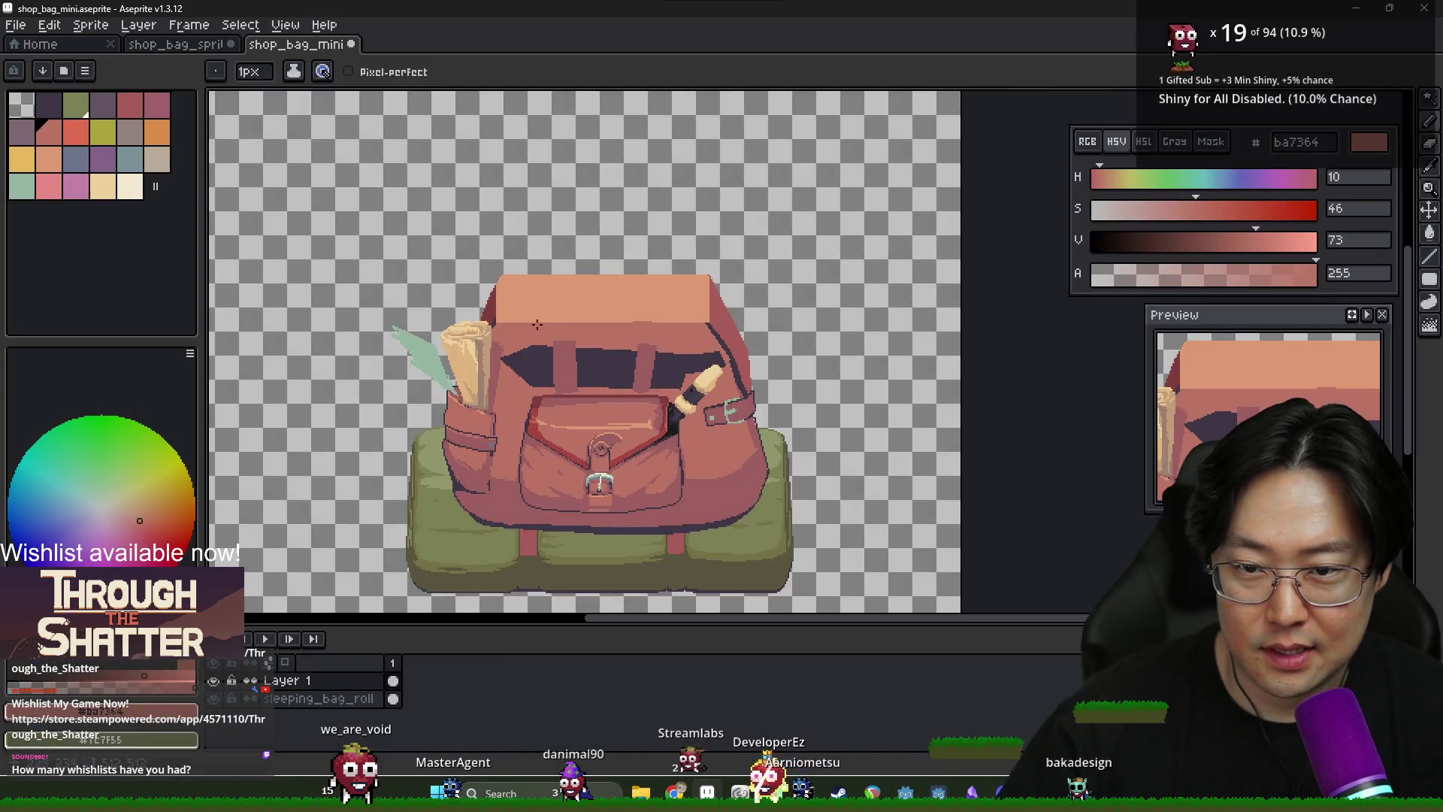
left_click(536, 324, "alt")
scroll(537, 324, "up", 2)
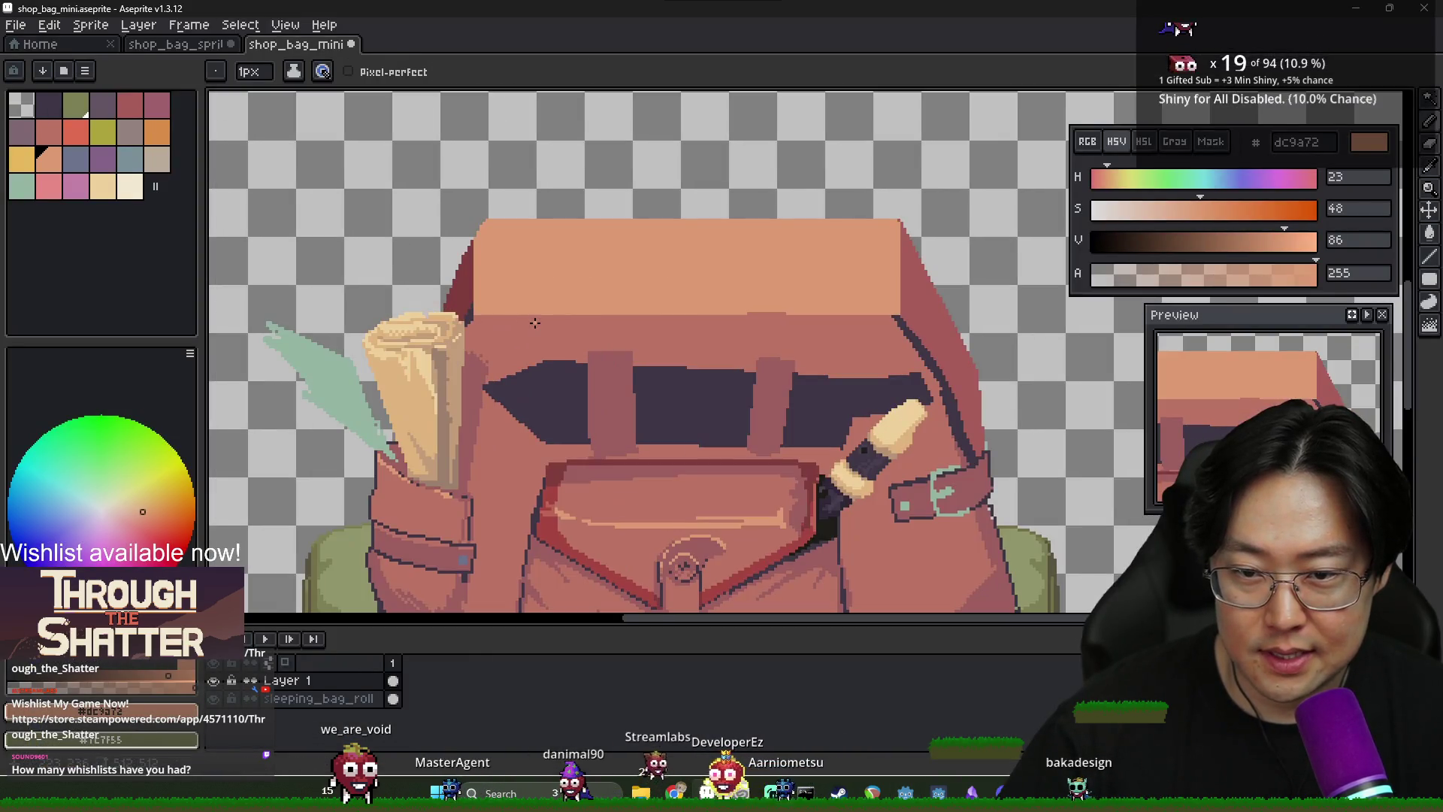
key("alt+Tab")
key("Escape")
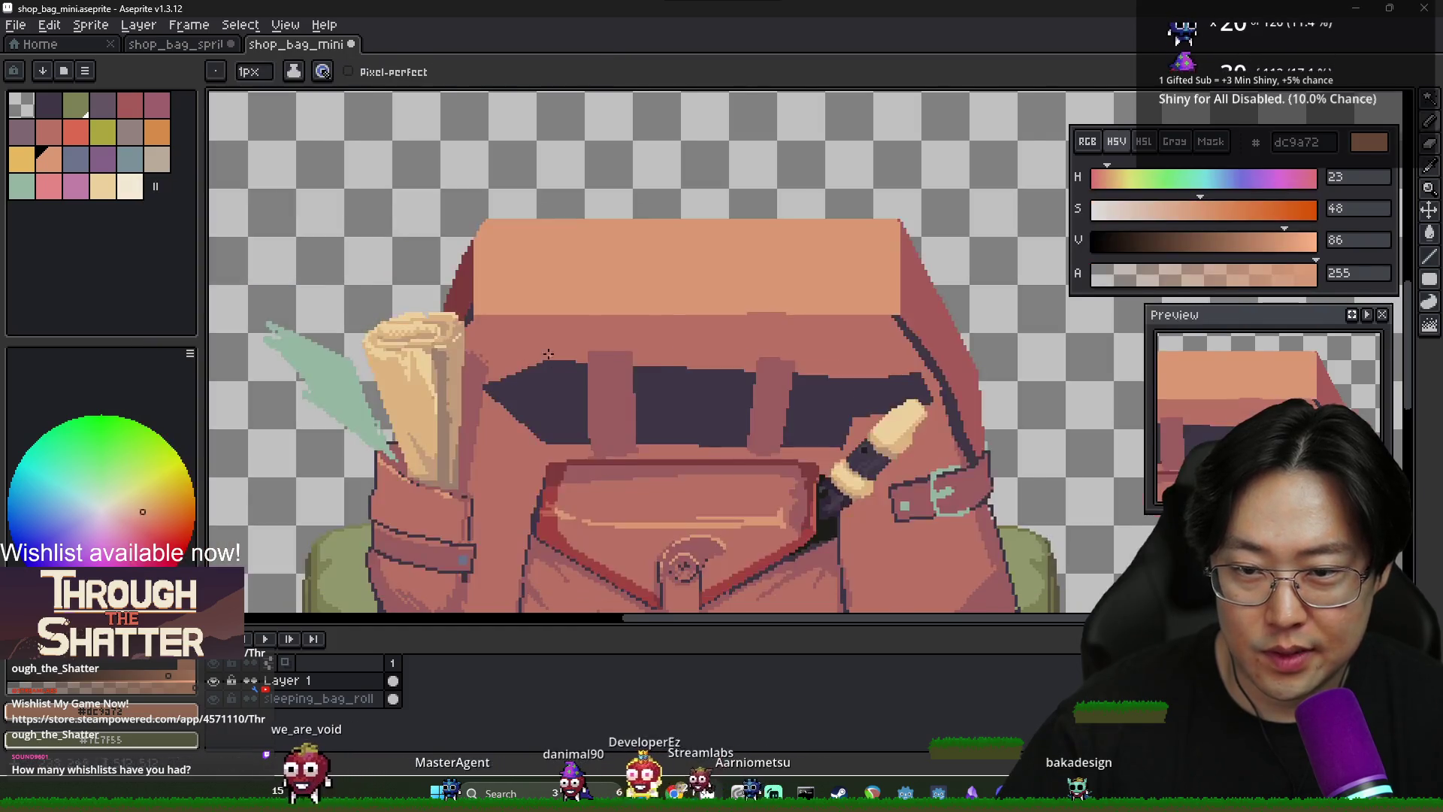
scroll(467, 281, "up", 2)
scroll(485, 312, "down", 3)
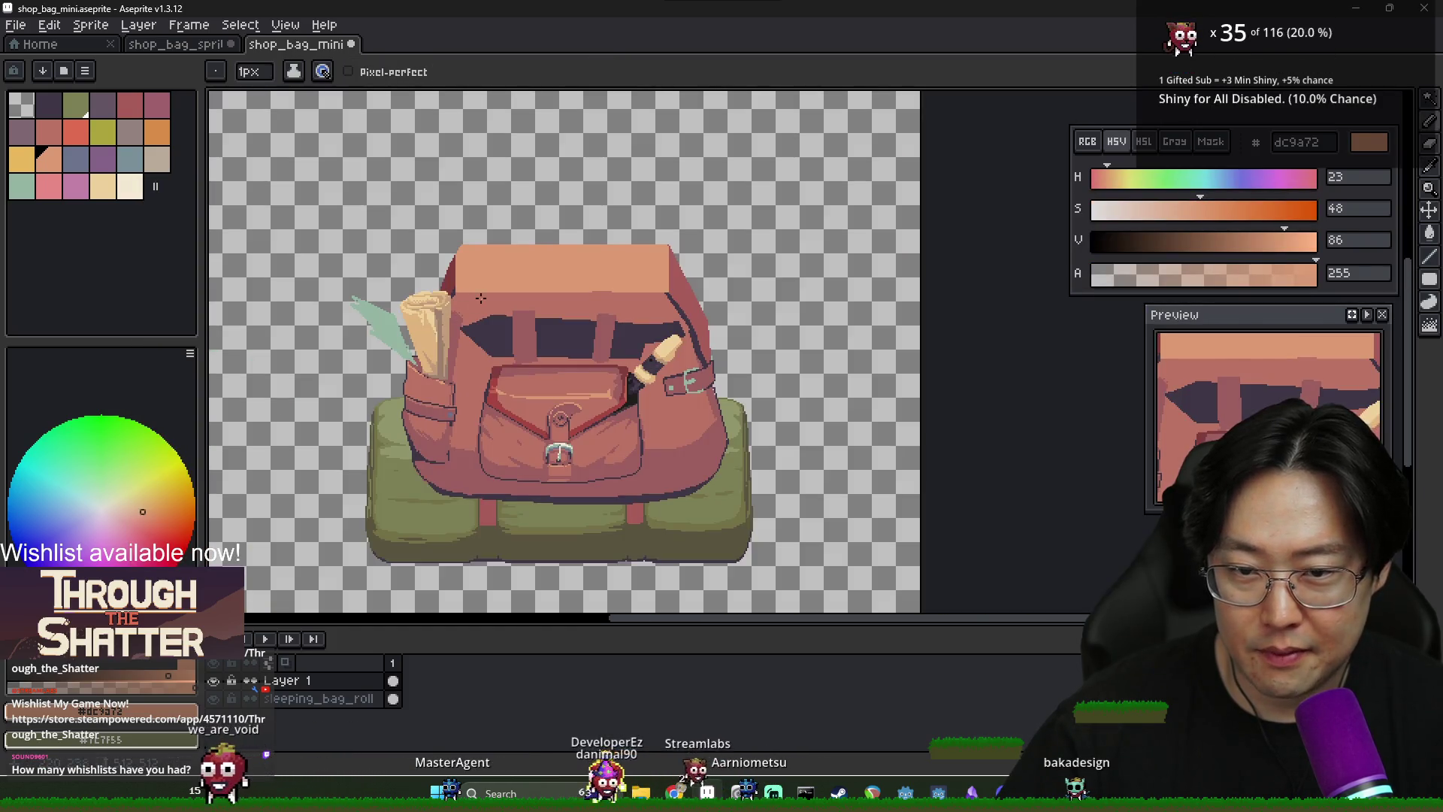
scroll(474, 297, "up", 2)
left_click(443, 288, "alt")
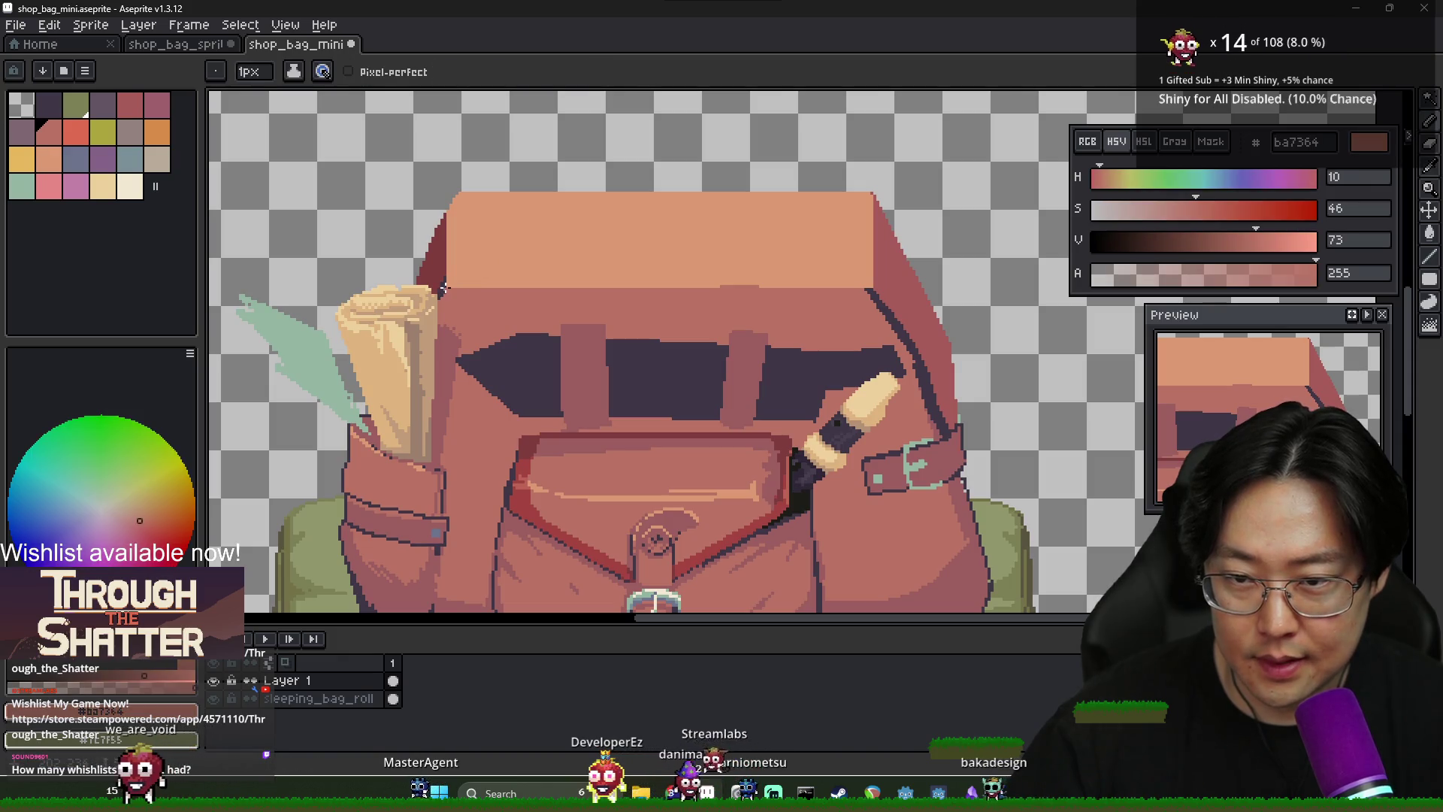
left_click(480, 282, "alt")
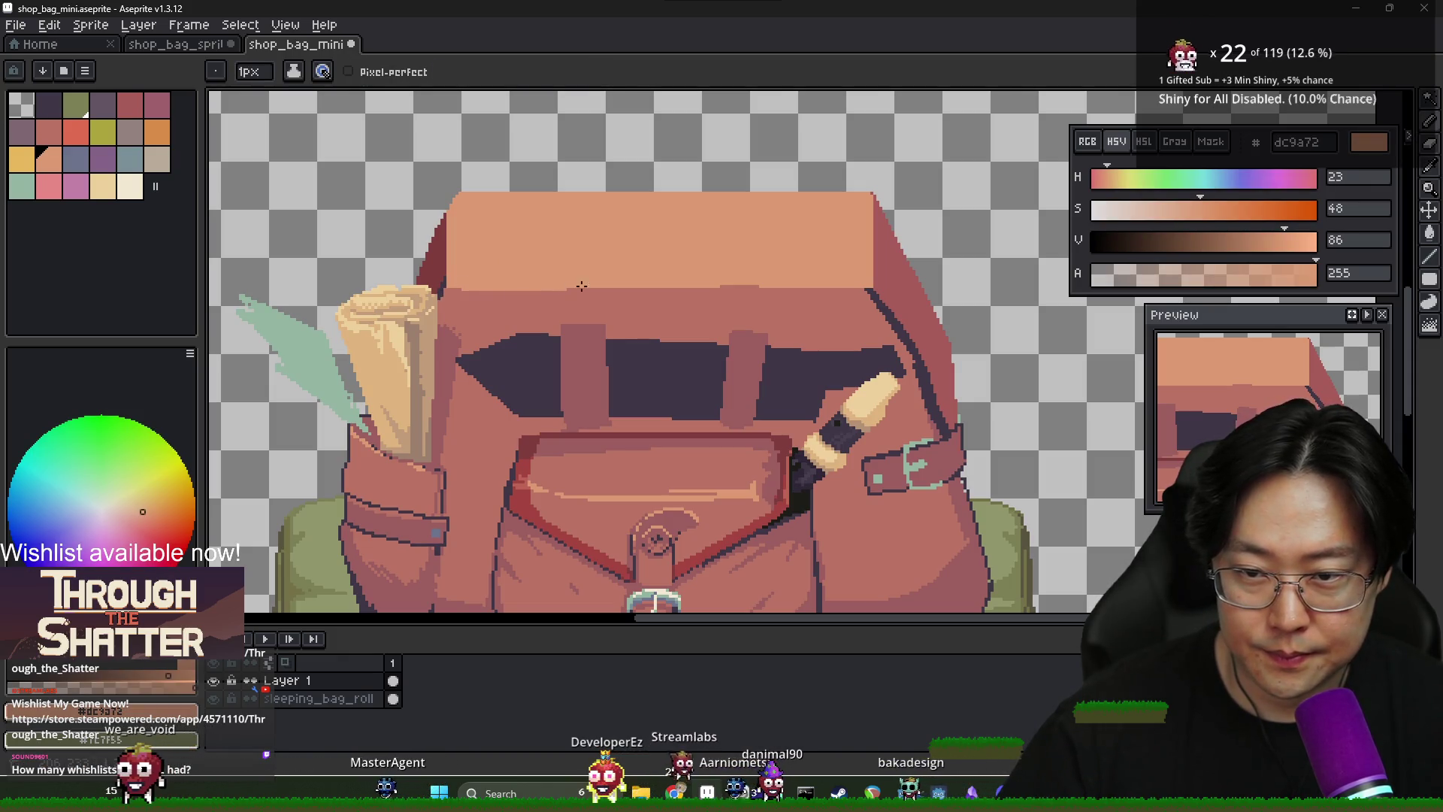
scroll(651, 286, "up", 2)
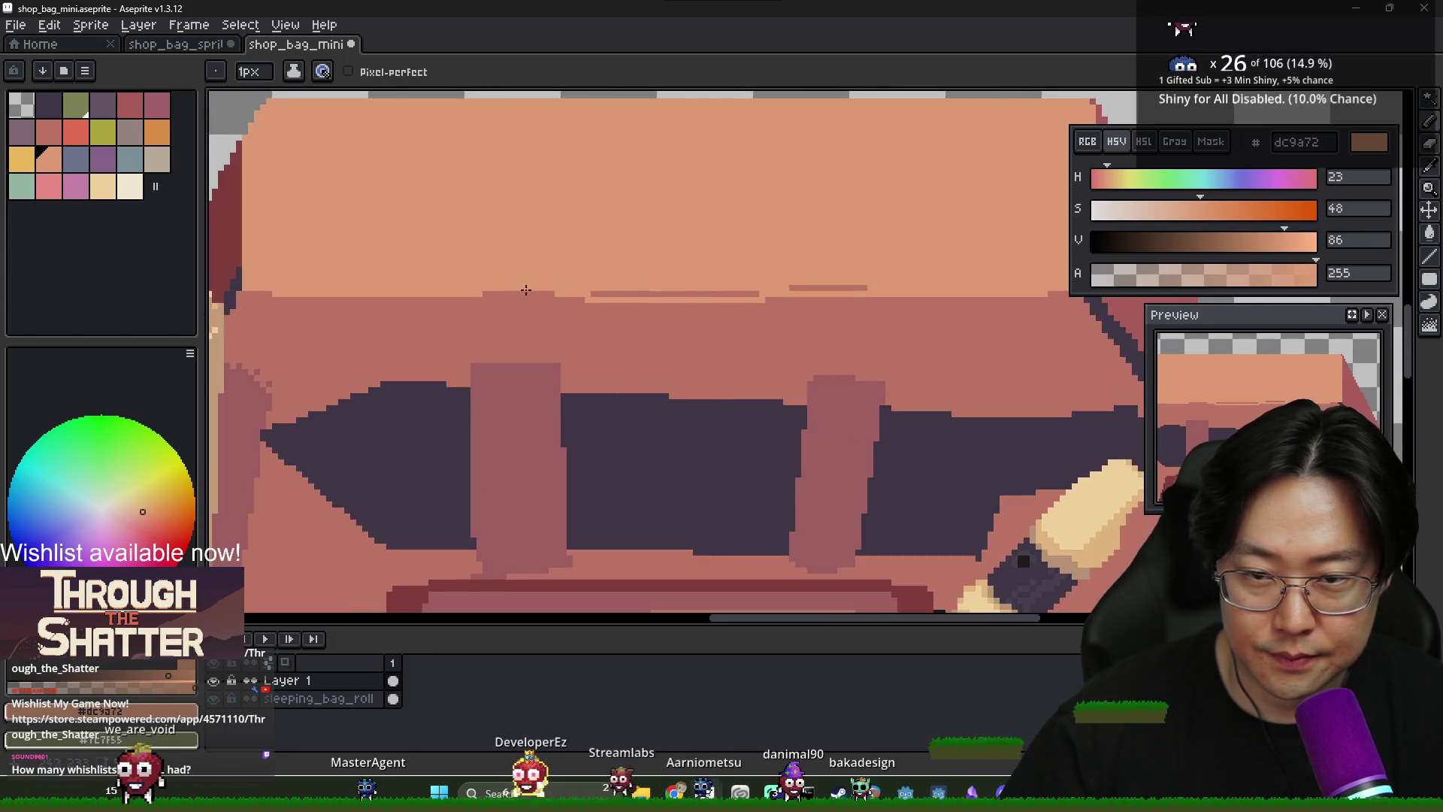
scroll(706, 296, "down", 4)
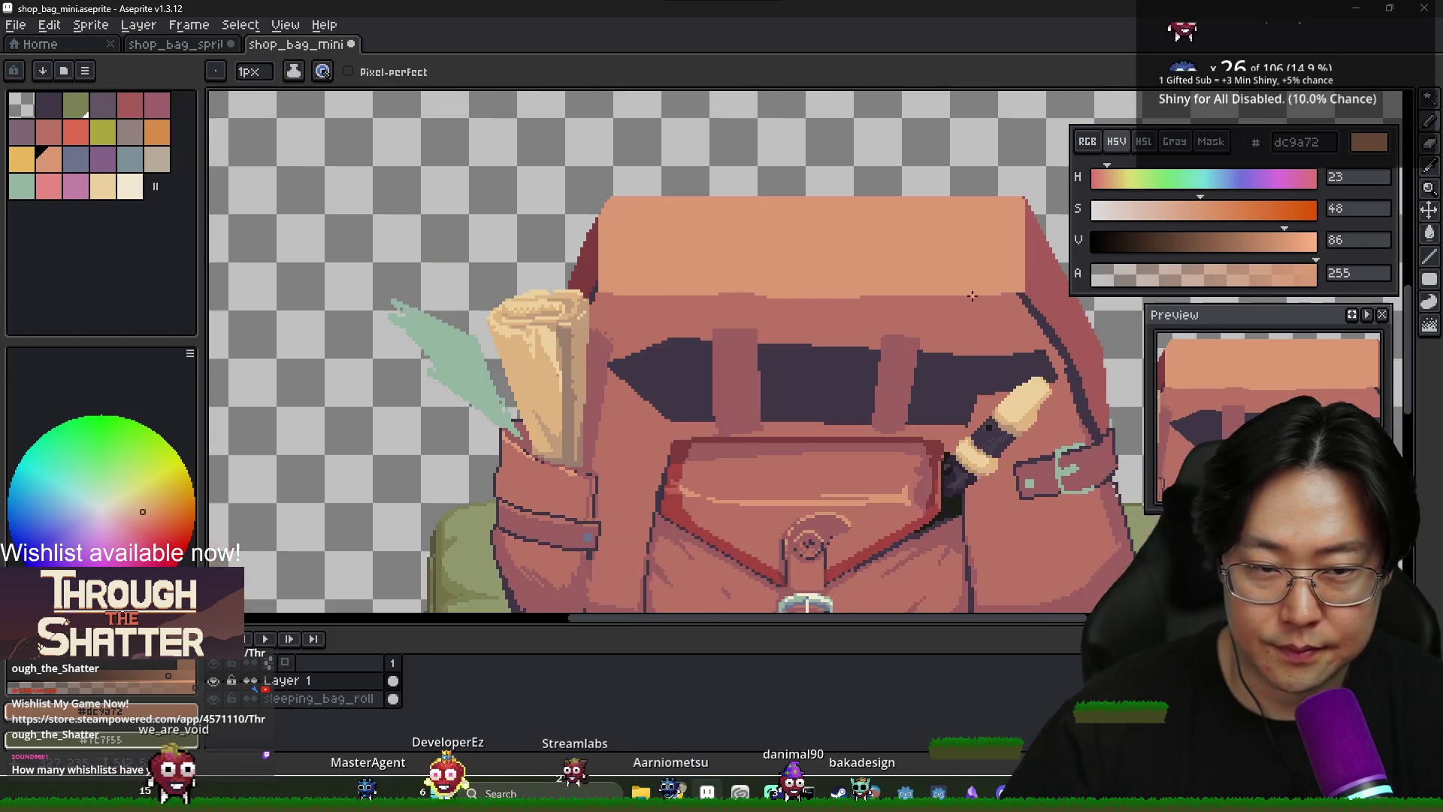
scroll(567, 278, "up", 3)
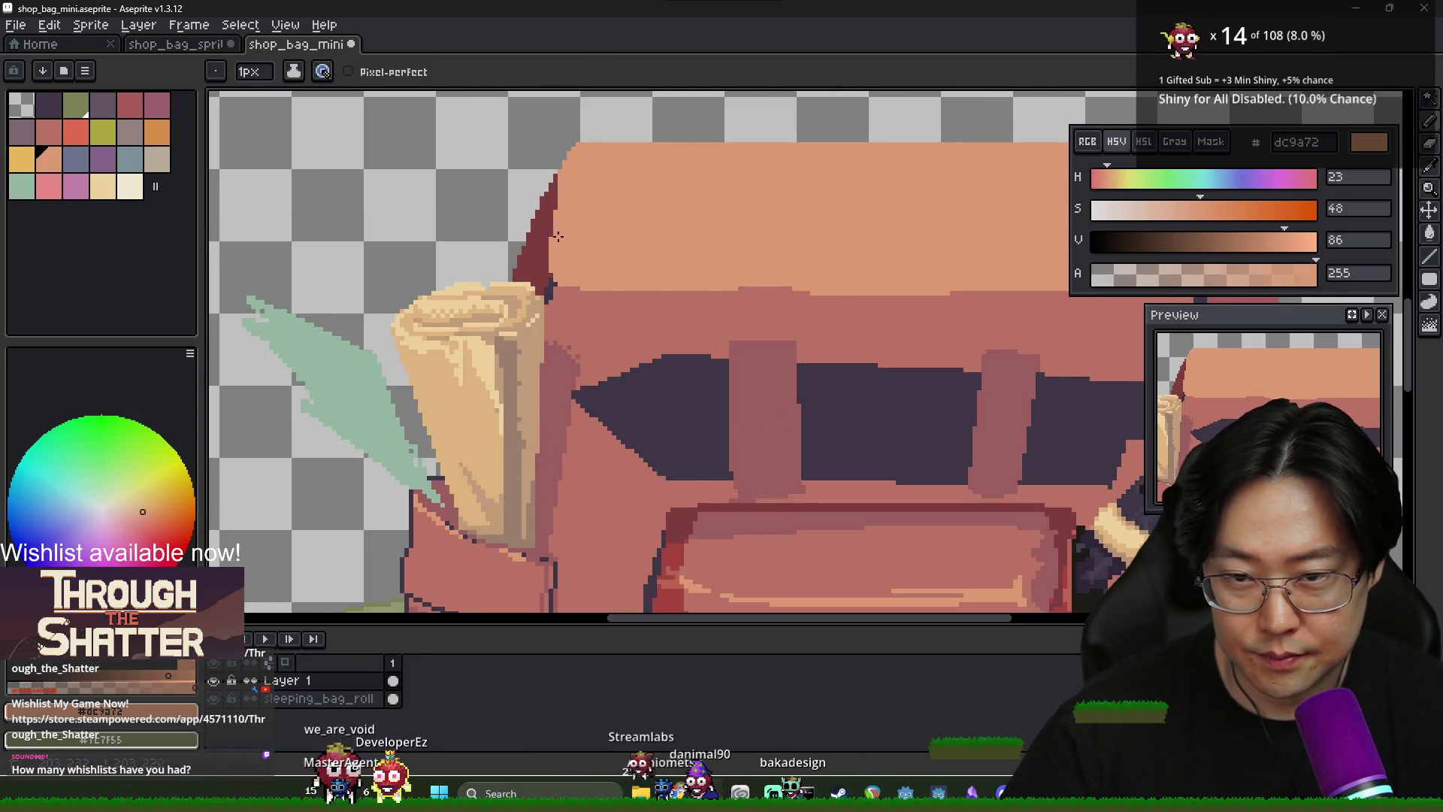
left_click(554, 286, "alt")
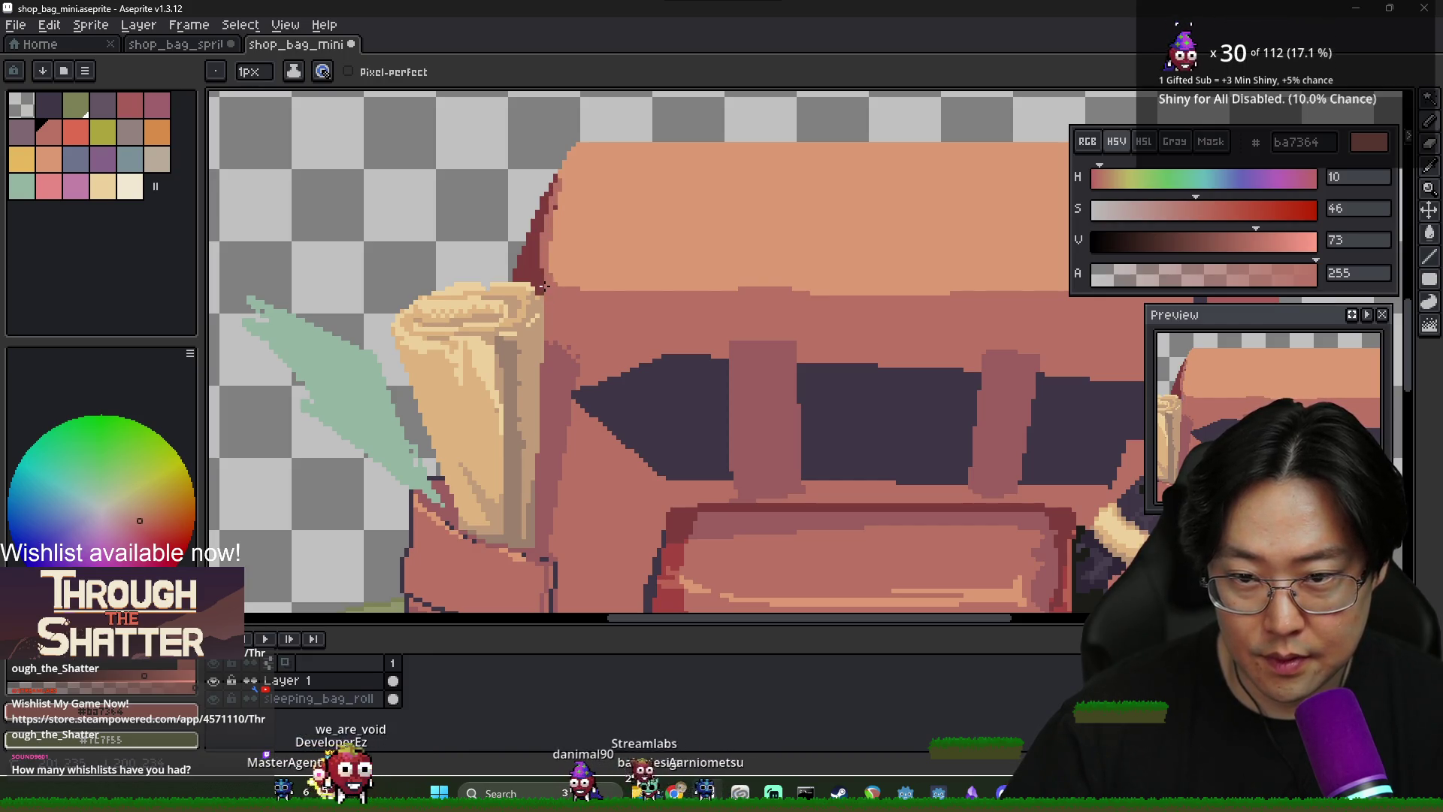
scroll(541, 286, "down", 3)
scroll(778, 301, "up", 3)
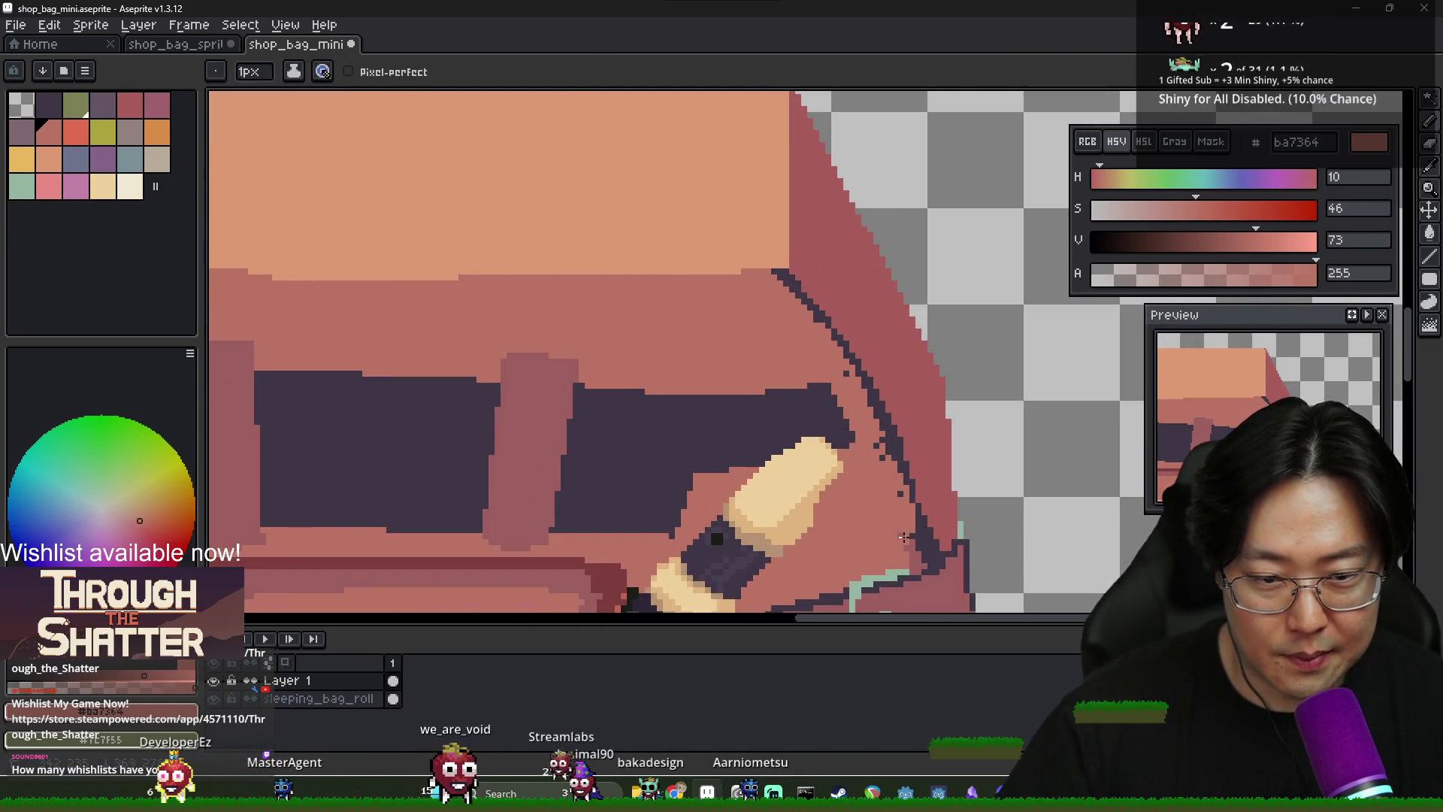
Pick the darker edge shade and paint over the stray dark pixels along the bag's lower right edge
scroll(904, 537, "down", 2)
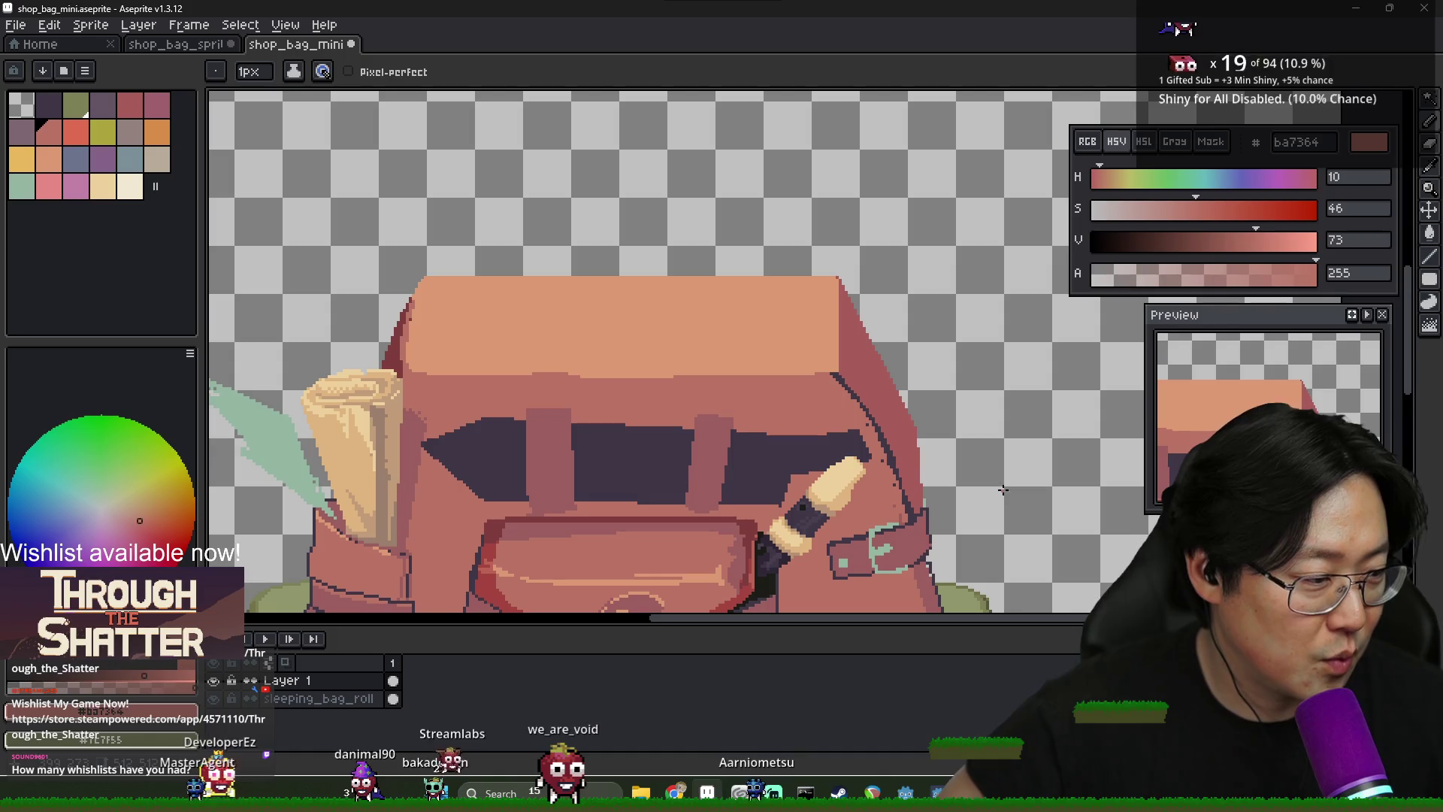
scroll(905, 451, "up", 2)
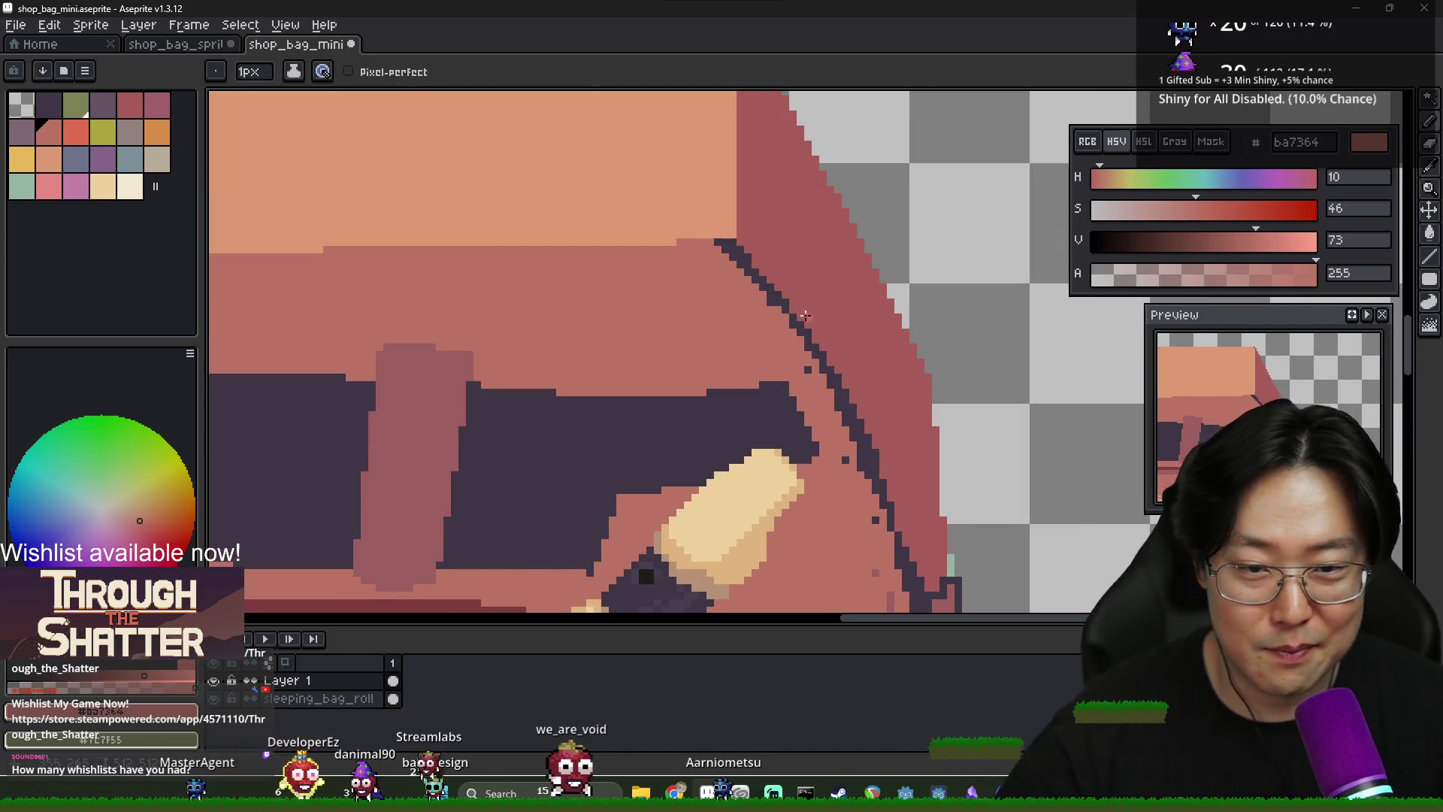
left_click(718, 267, "alt")
left_click(763, 286, "alt")
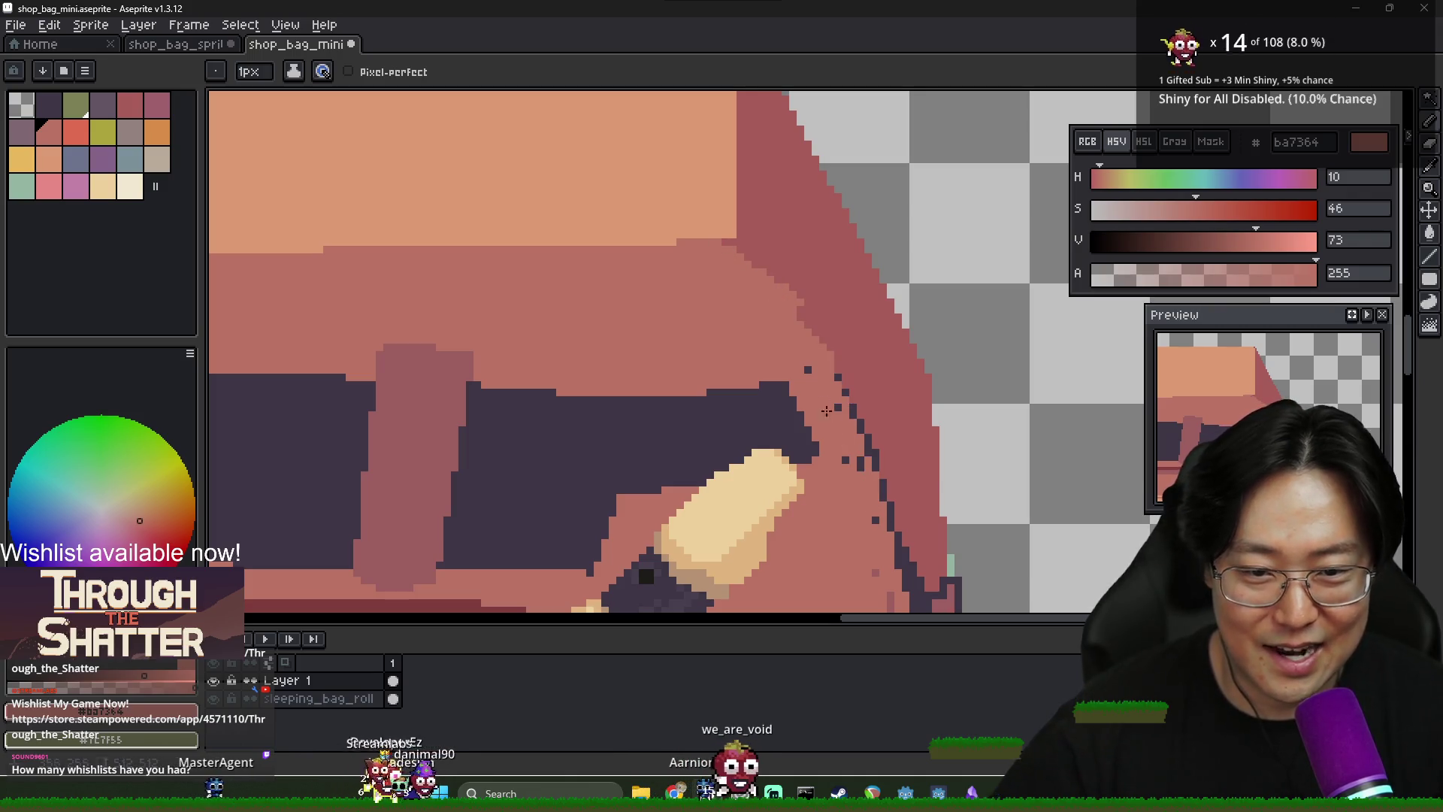
left_click_drag(878, 484, 807, 371)
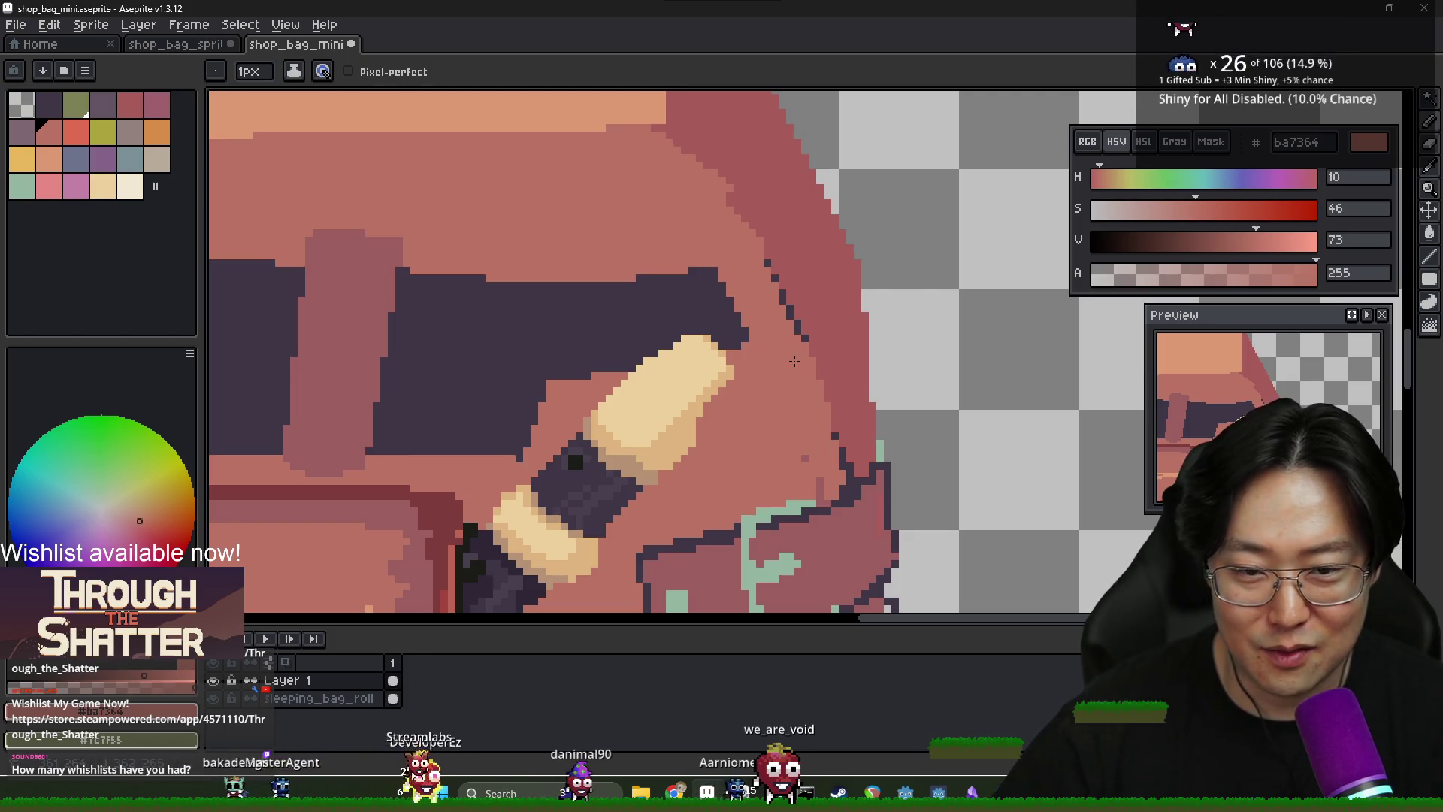
left_click(831, 407, "alt")
left_click_drag(778, 285, 831, 407)
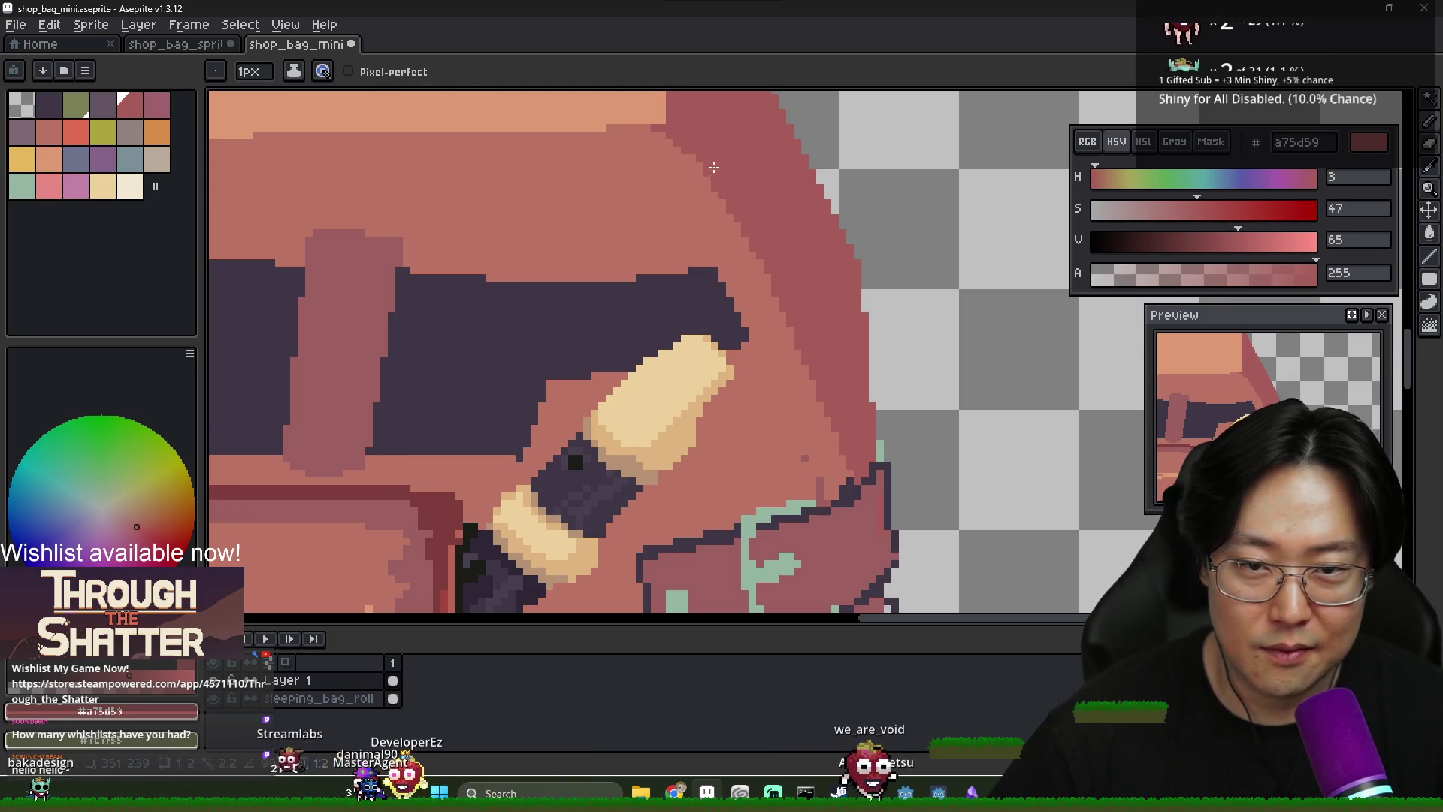
scroll(766, 271, "down", 1)
scroll(708, 170, "up", 2)
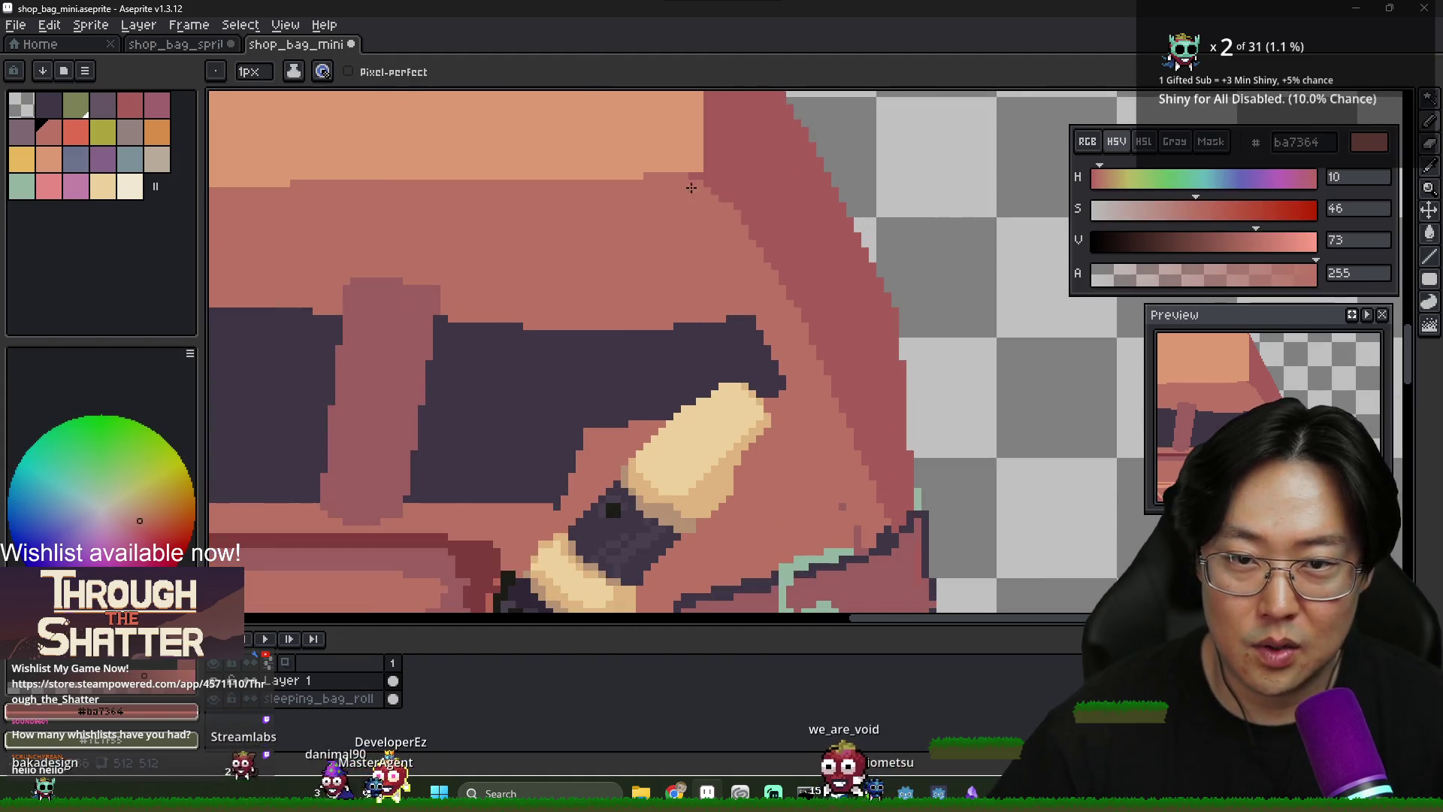
left_click(684, 178, "alt")
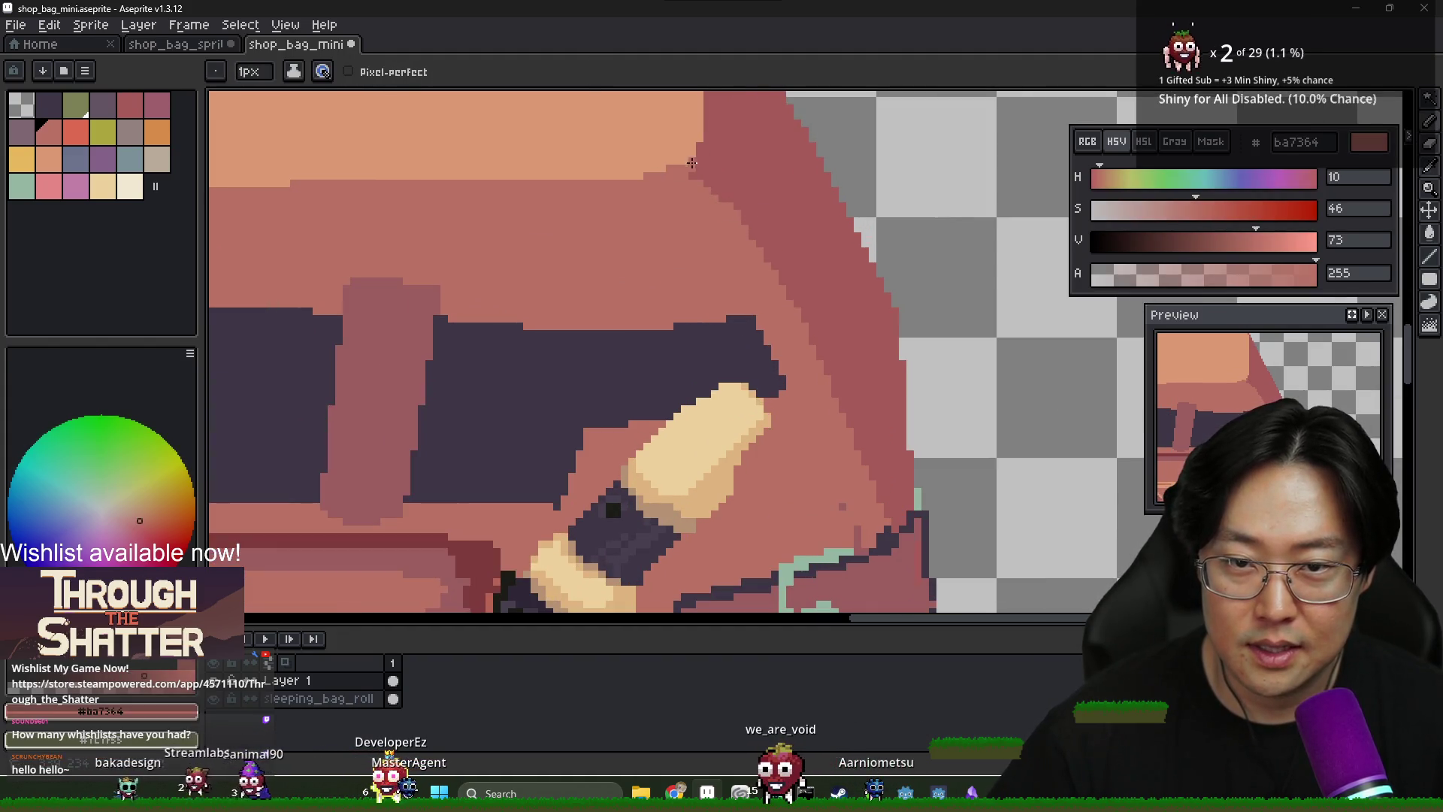
scroll(666, 329, "down", 2)
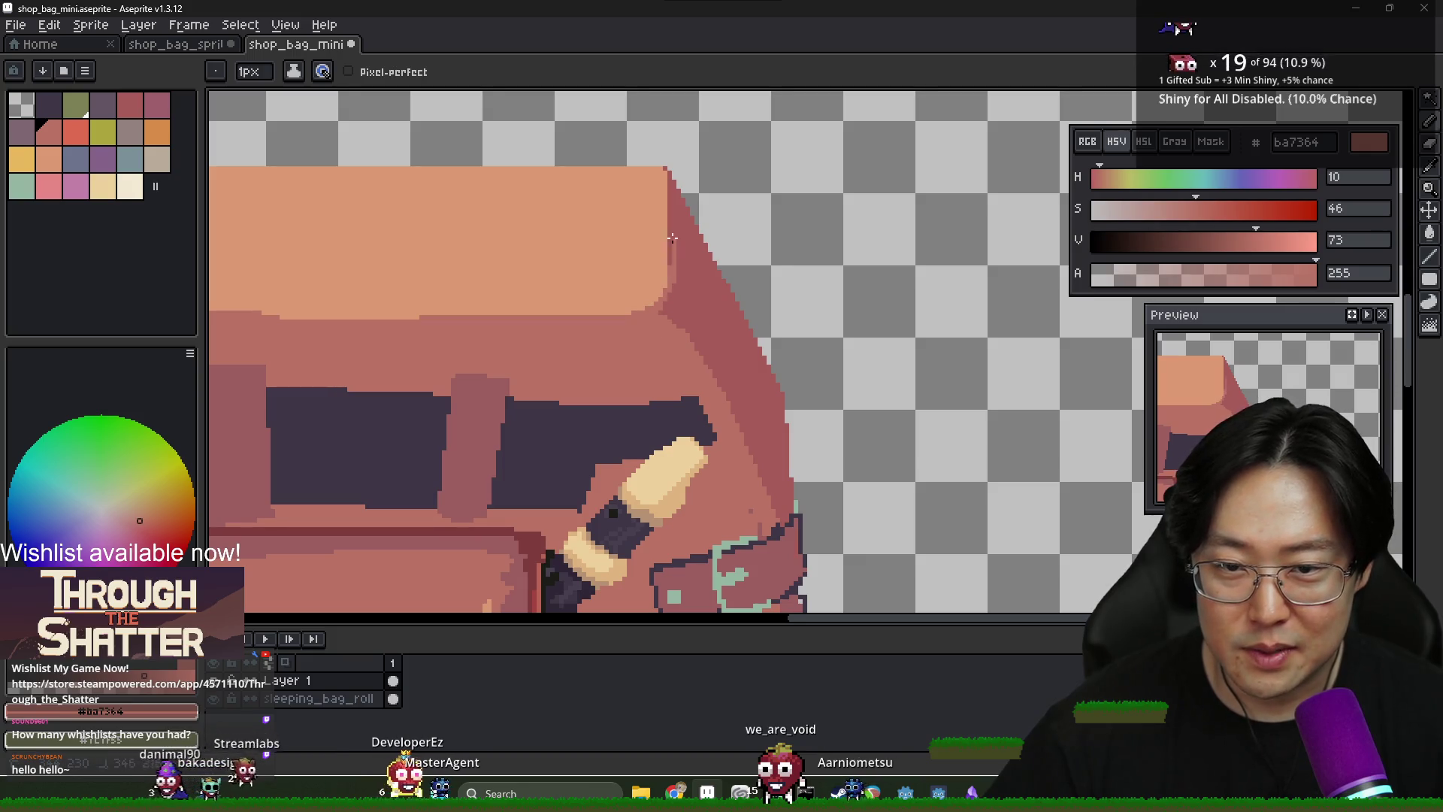
scroll(665, 279, "down", 3)
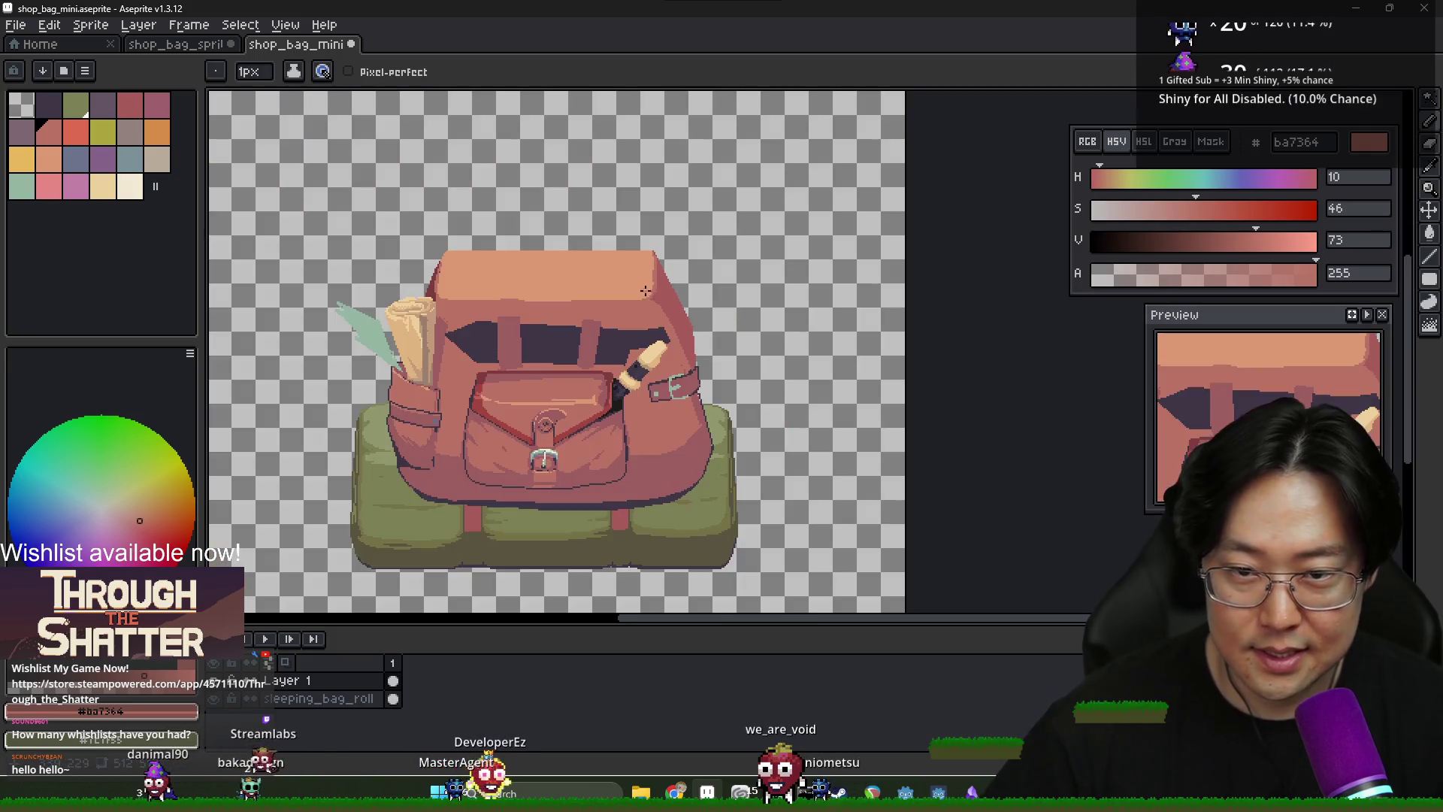
scroll(526, 290, "down", 2)
scroll(816, 360, "up", 3)
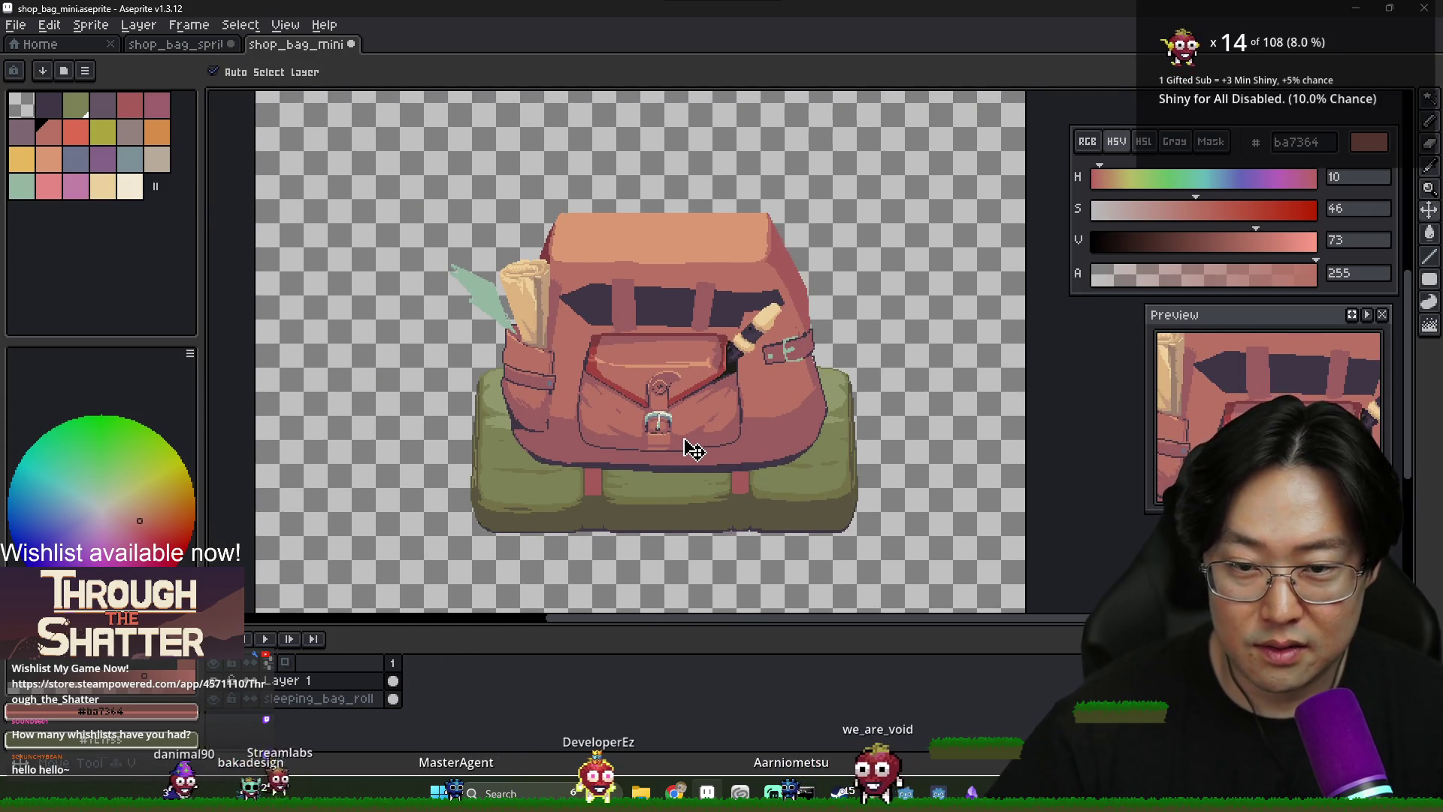
scroll(726, 428, "up", 2)
scroll(767, 488, "down", 1)
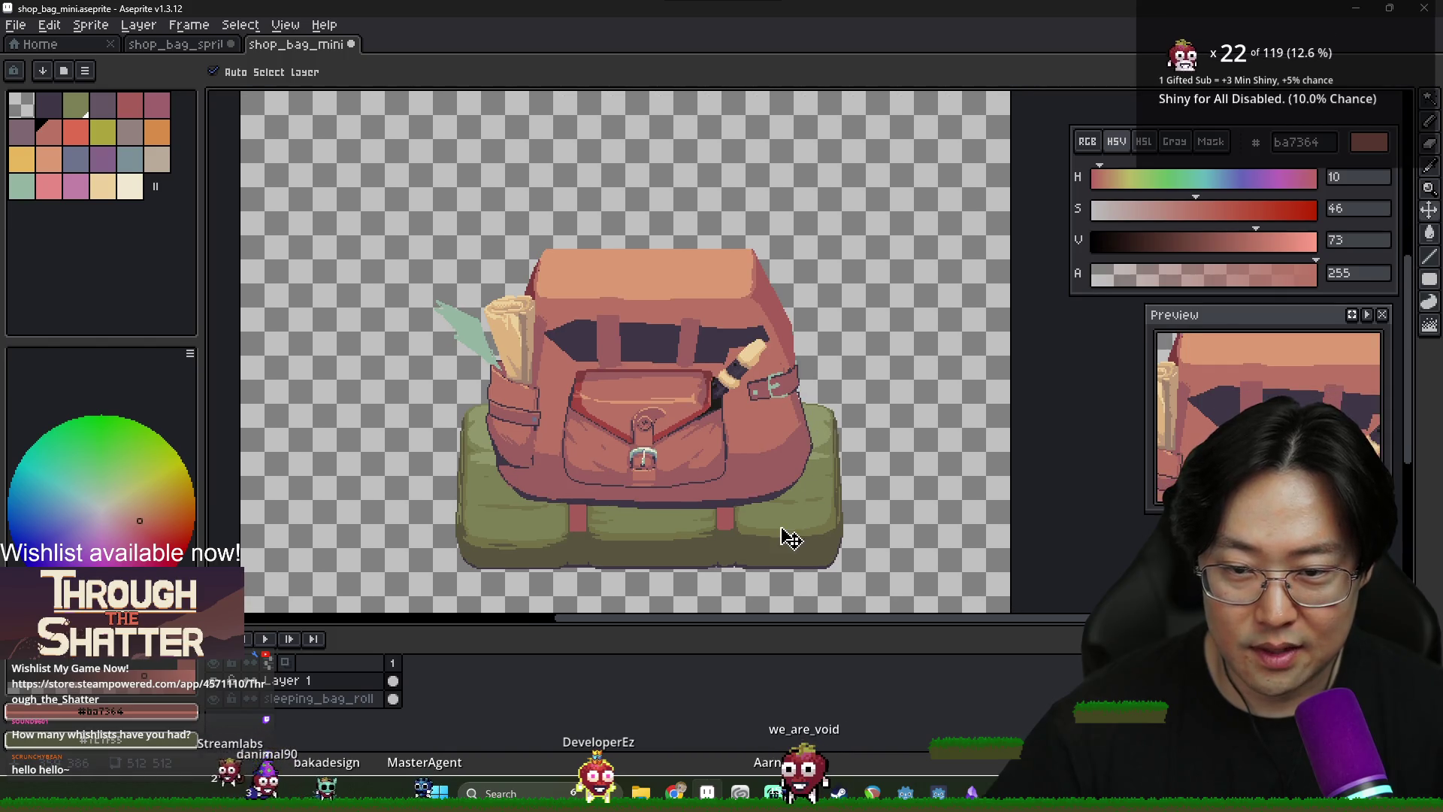
scroll(666, 473, "down", 2)
scroll(661, 473, "up", 2)
left_click_drag(661, 473, 679, 501)
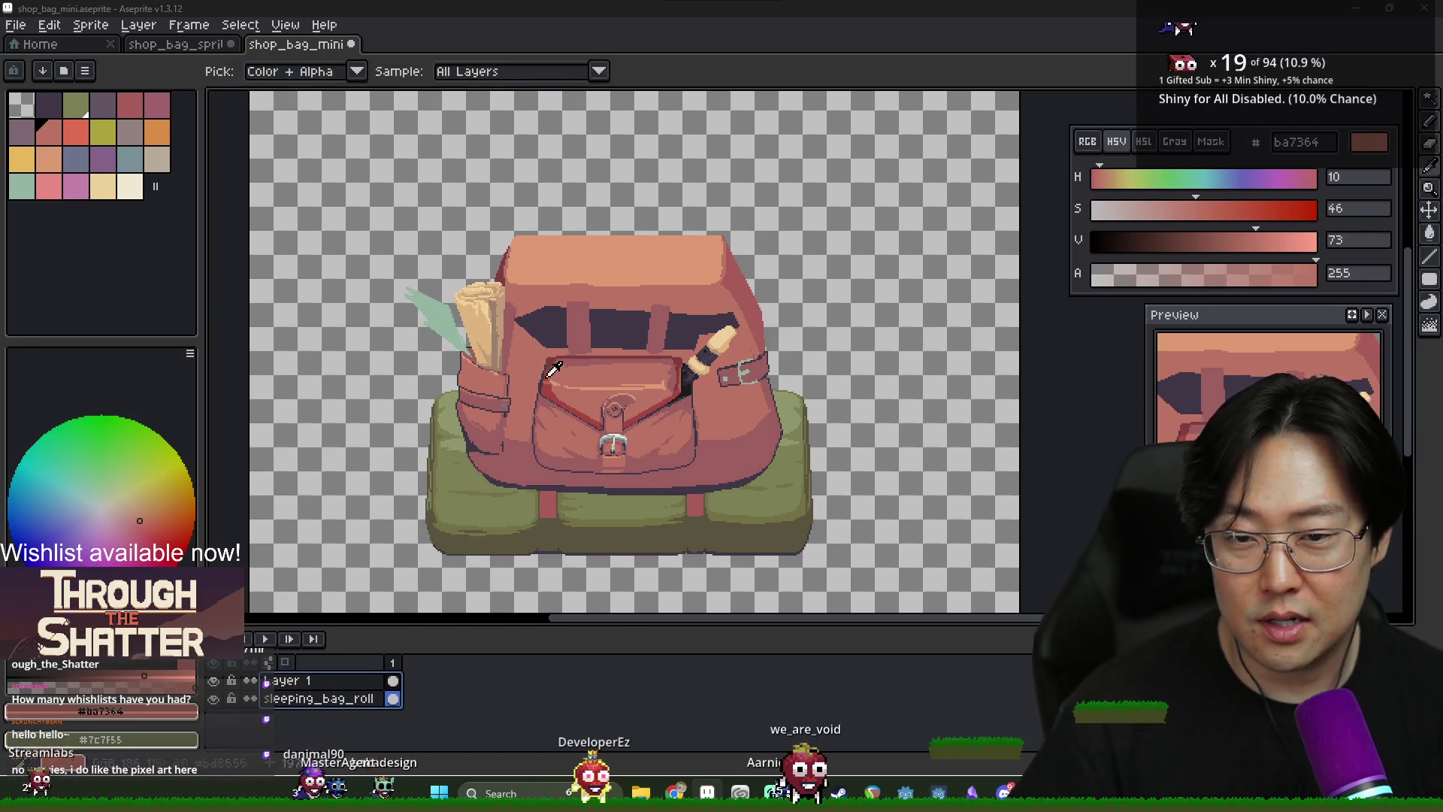
key("alt+Tab")
key("alt+Tab")
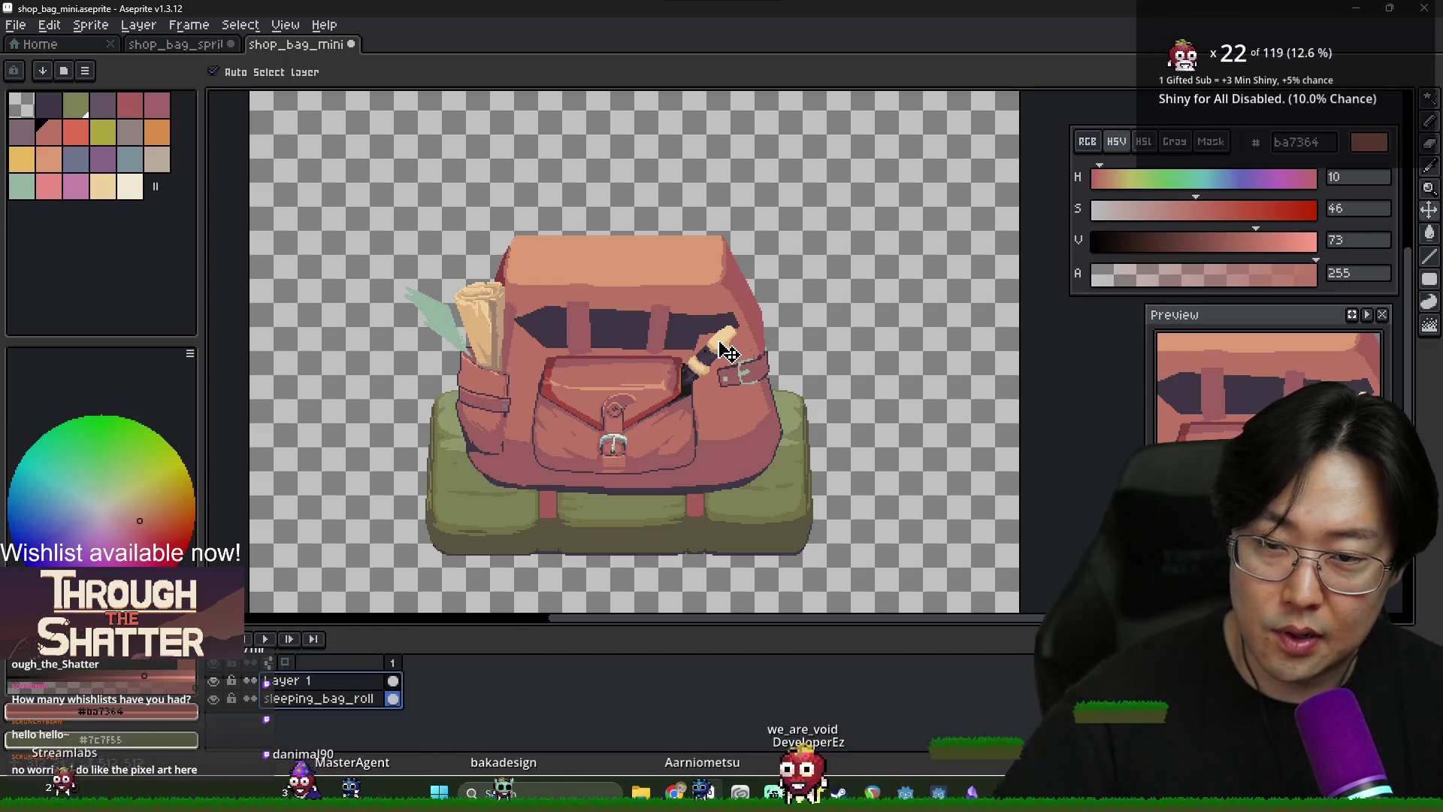
key("i")
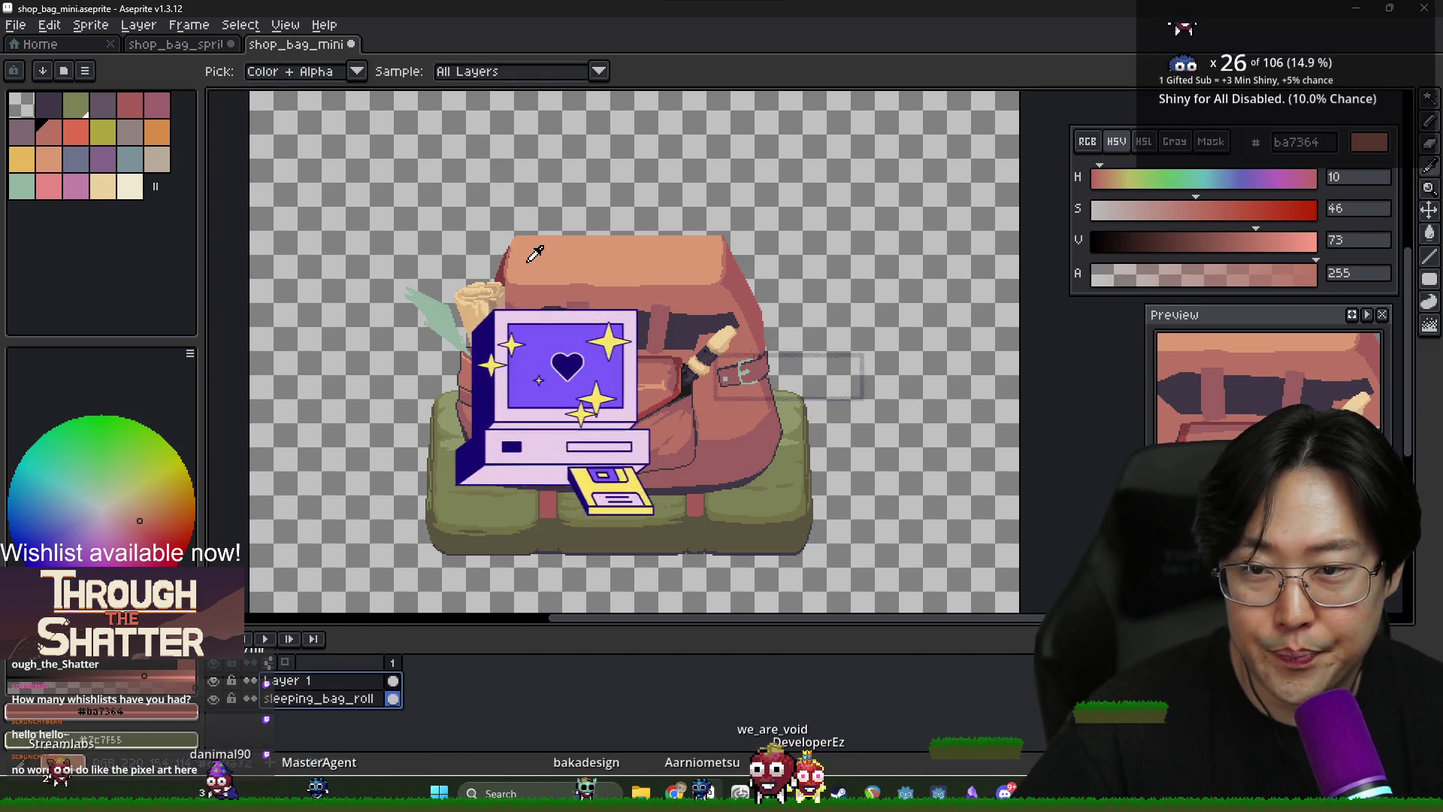
scroll(511, 267, "up", 3)
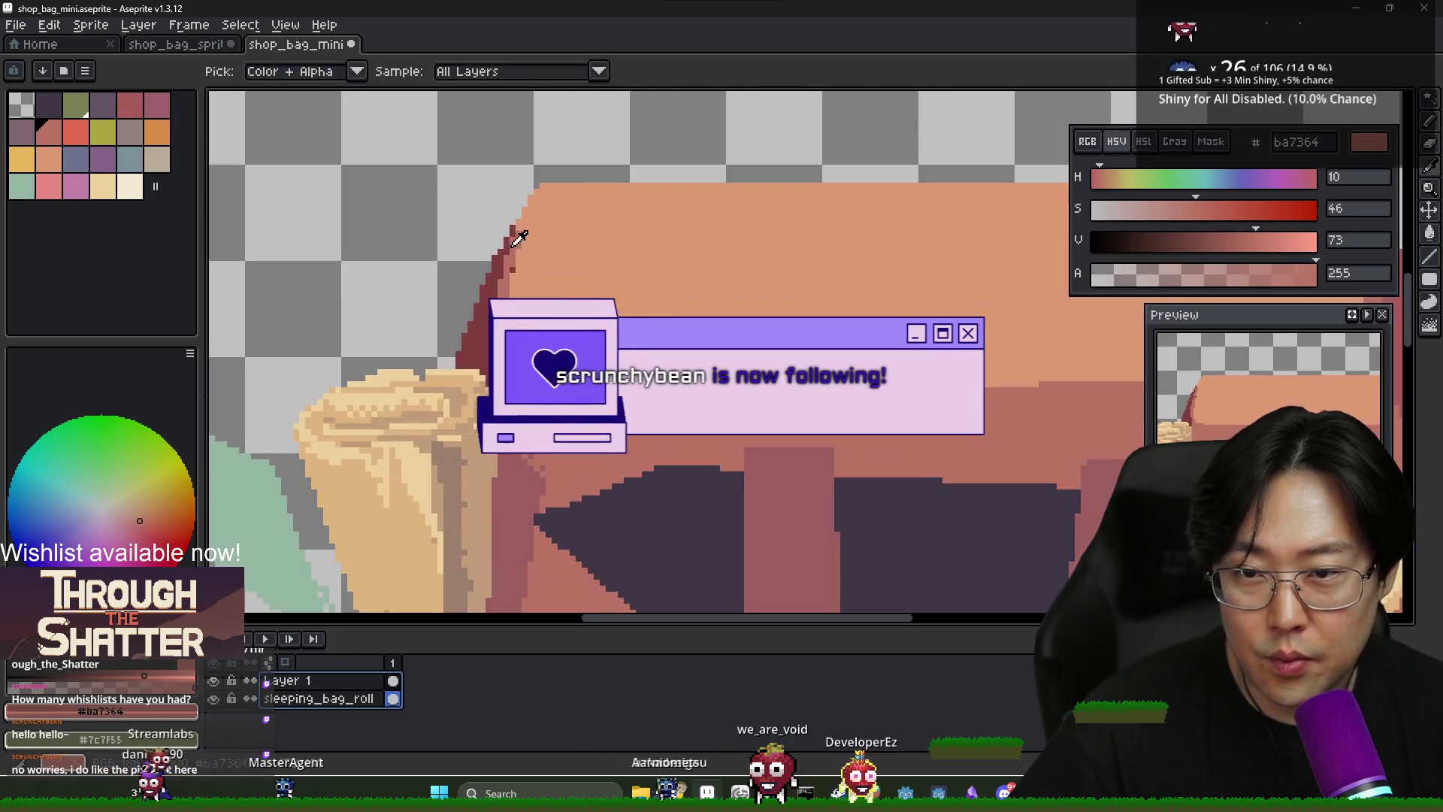
On Layer 1, pencil a raised, rounded line along the flap's top, undoing one bad stroke
key("b")
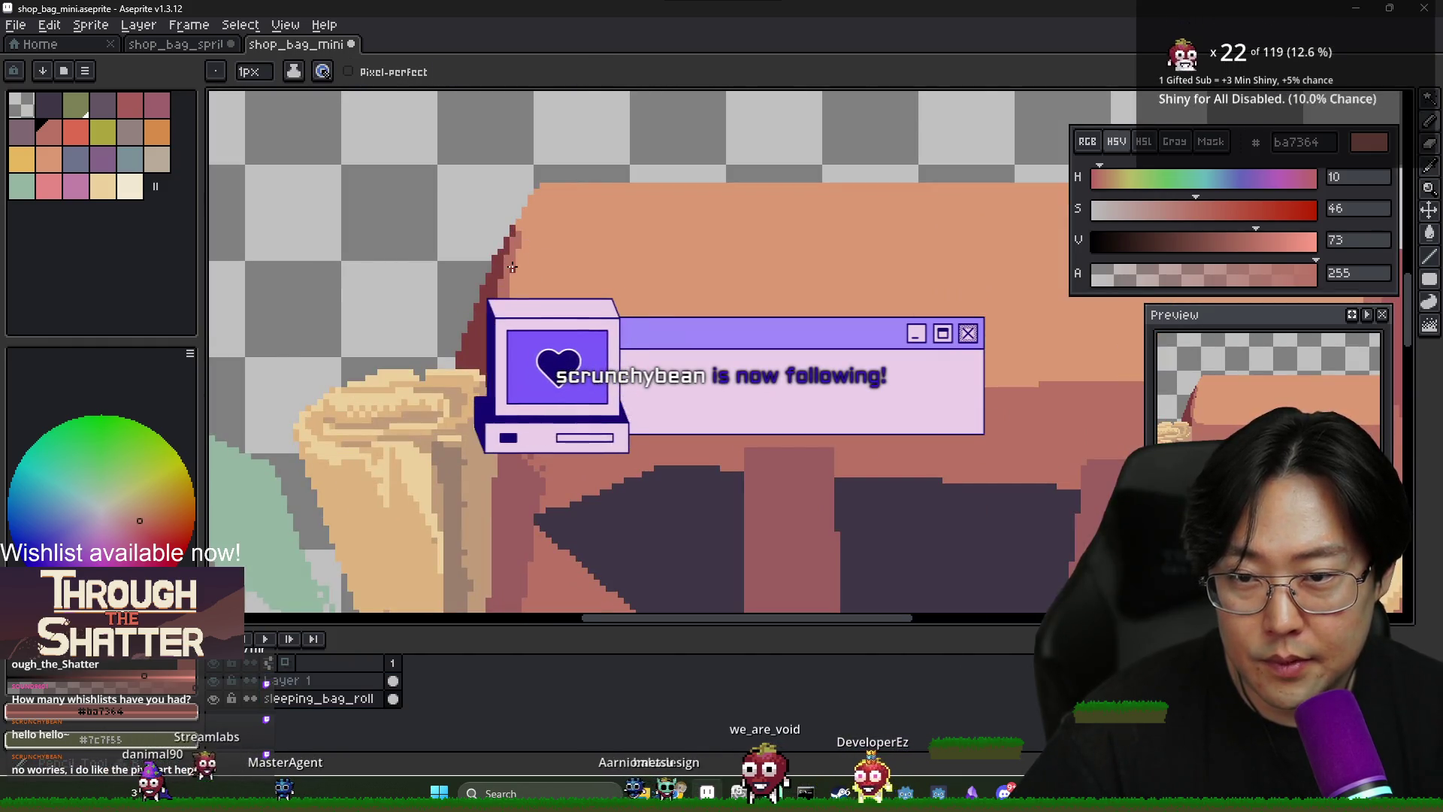
left_click(393, 681)
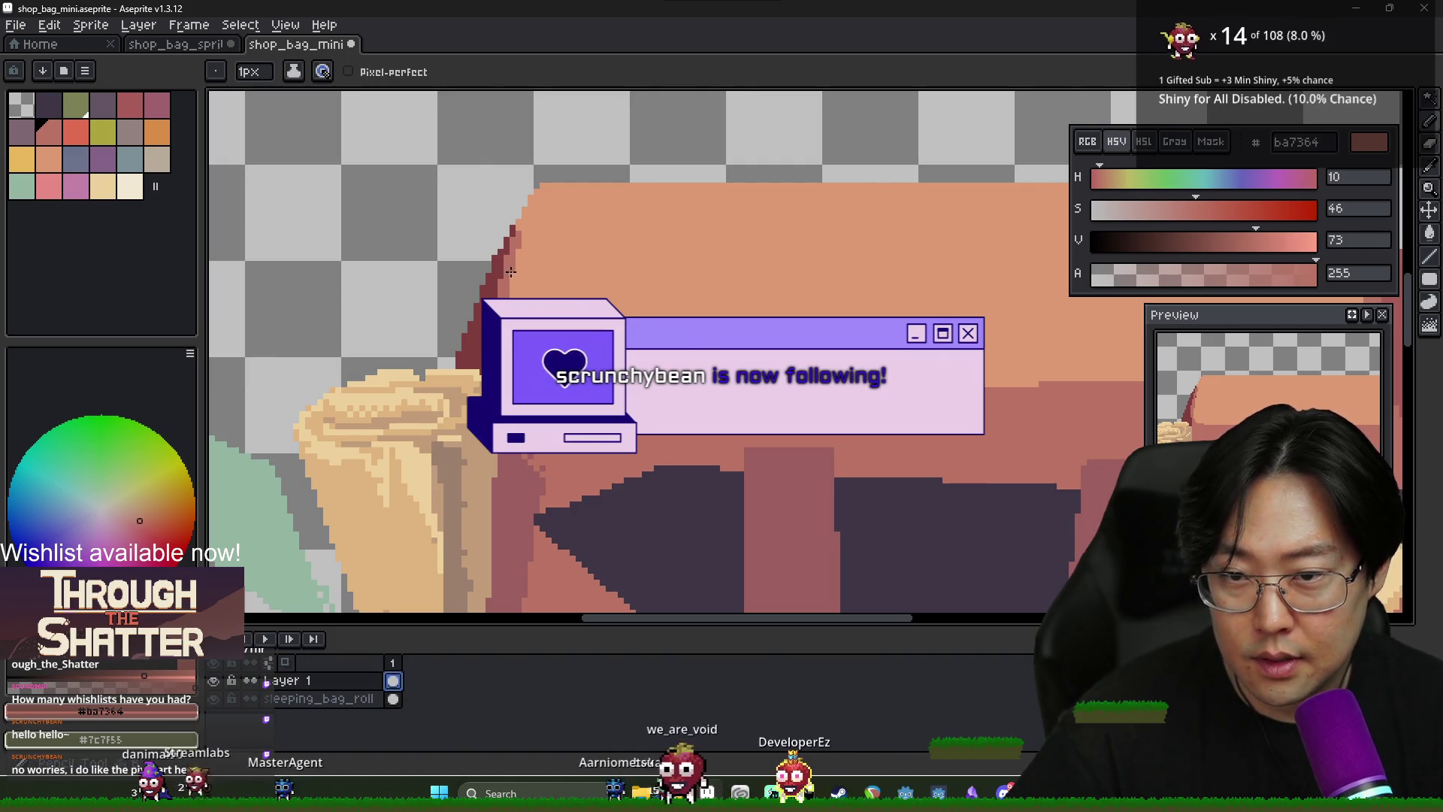
left_click(536, 185)
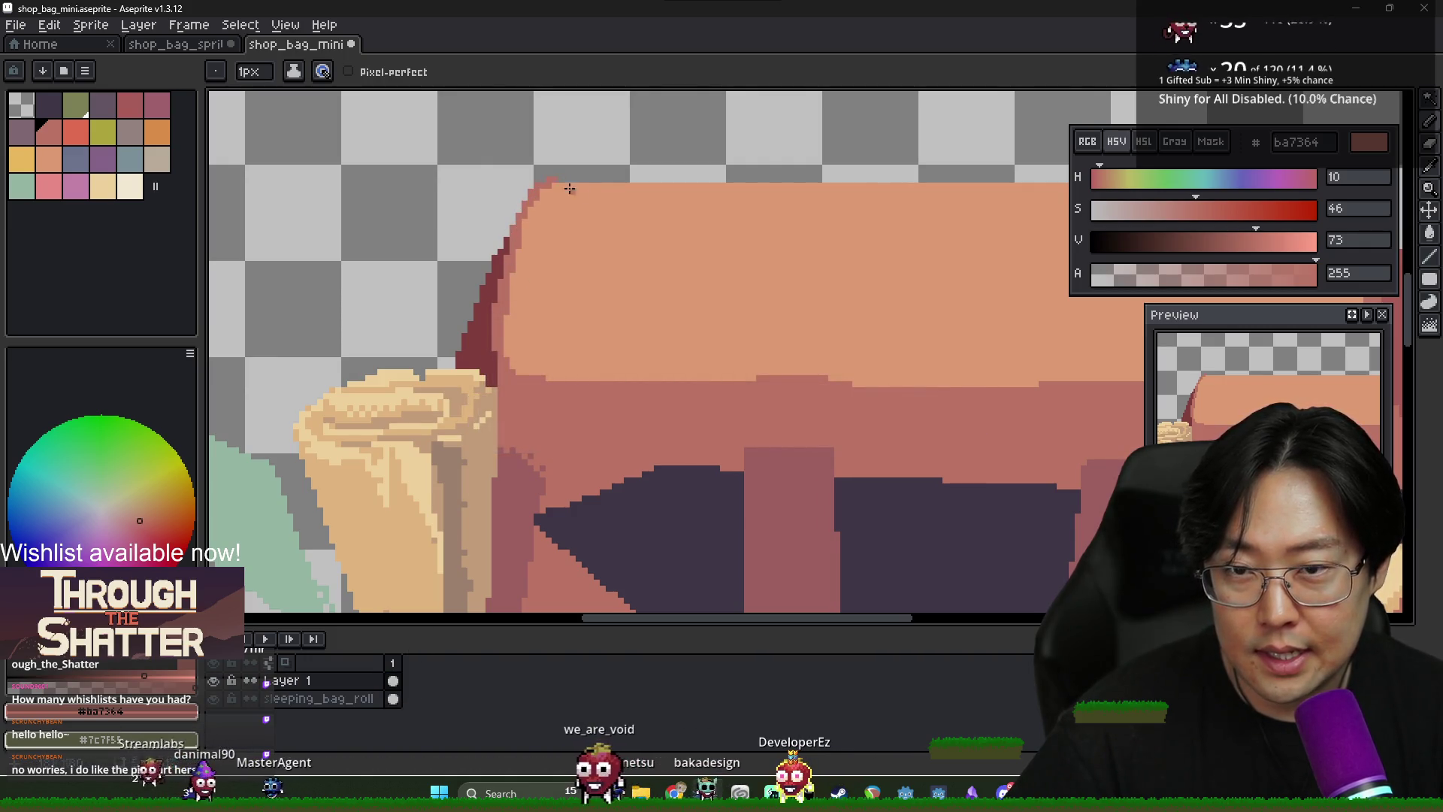
left_click_drag(570, 189, 279, 264)
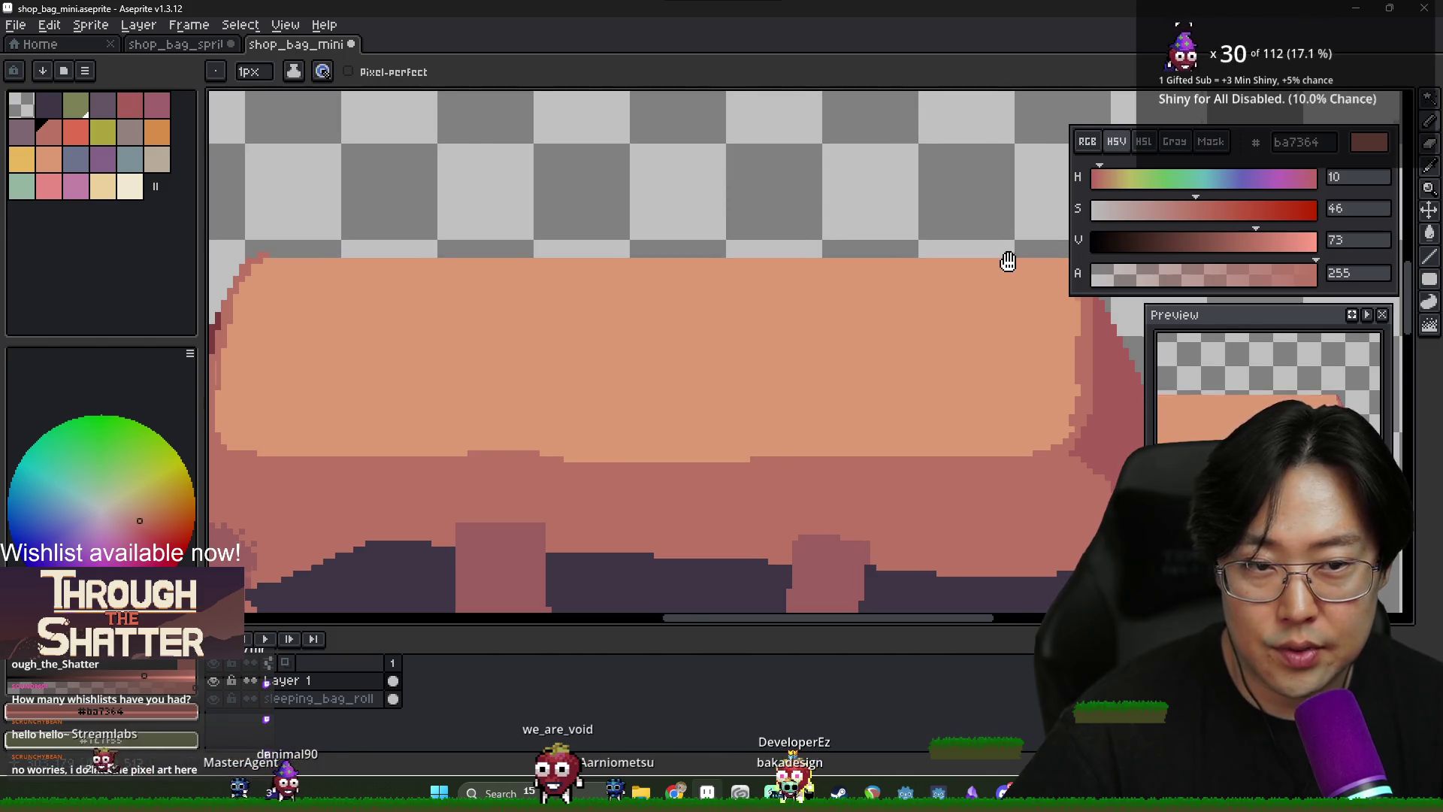
left_click_drag(1008, 261, 471, 312)
scroll(534, 293, "up", 1)
mouse_move(451, 262)
left_mouse_down()
mouse_move(421, 263)
mouse_move(554, 256)
left_mouse_up()
scroll(436, 282, "down", 1)
left_click_drag(462, 257, 586, 235)
key("ctrl+z")
scroll(541, 272, "down", 1)
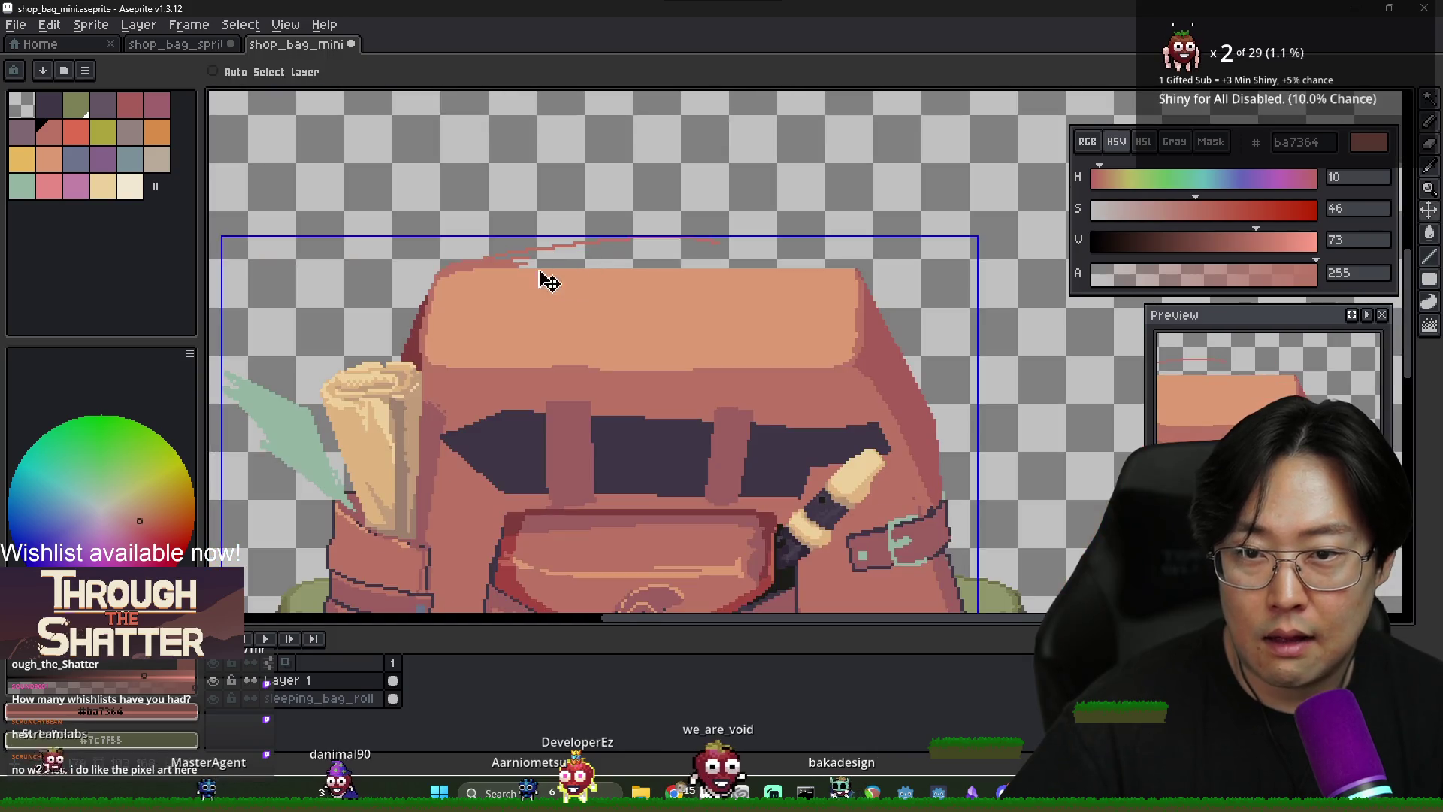
left_click(648, 248, "shift")
left_click(842, 268, "shift")
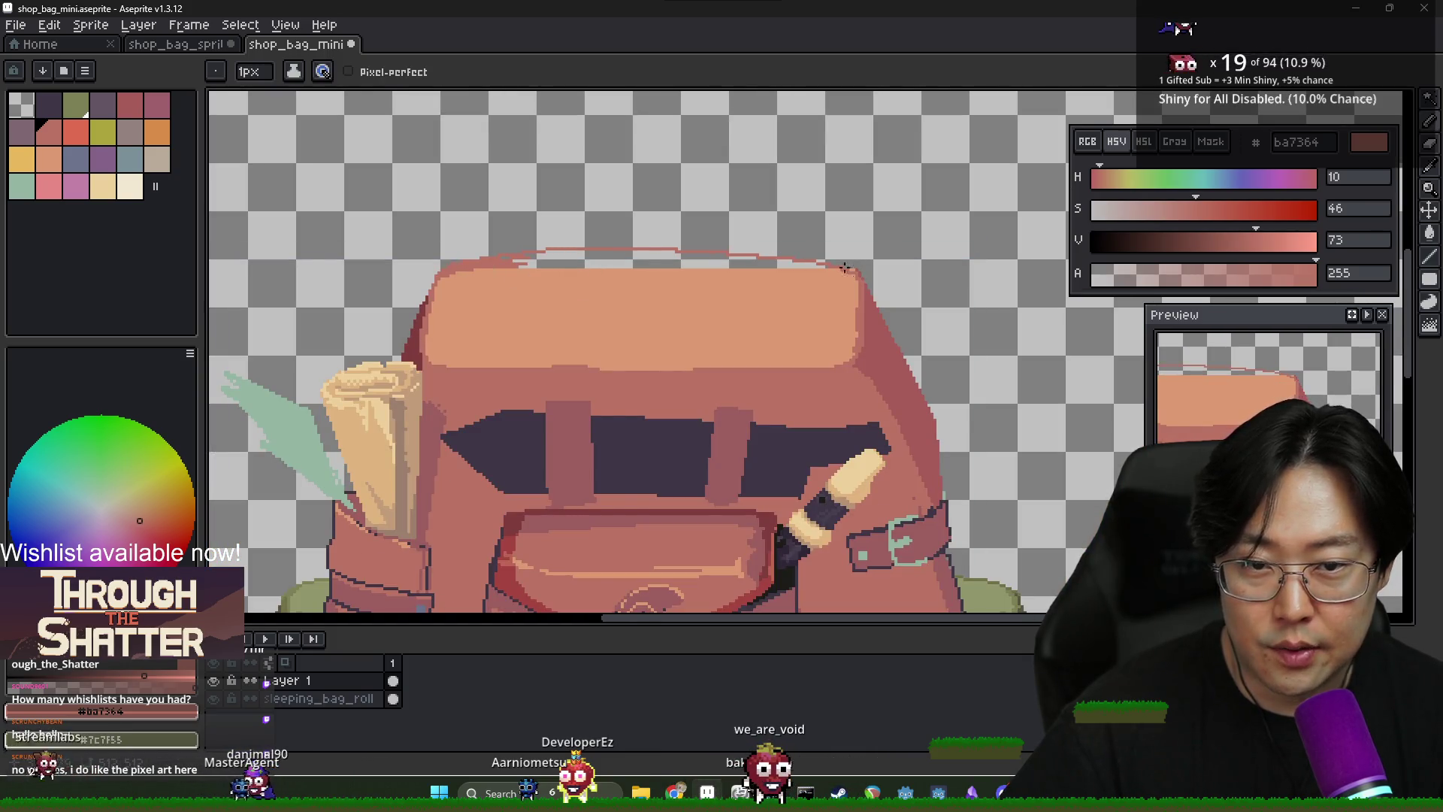
scroll(702, 277, "up", 1)
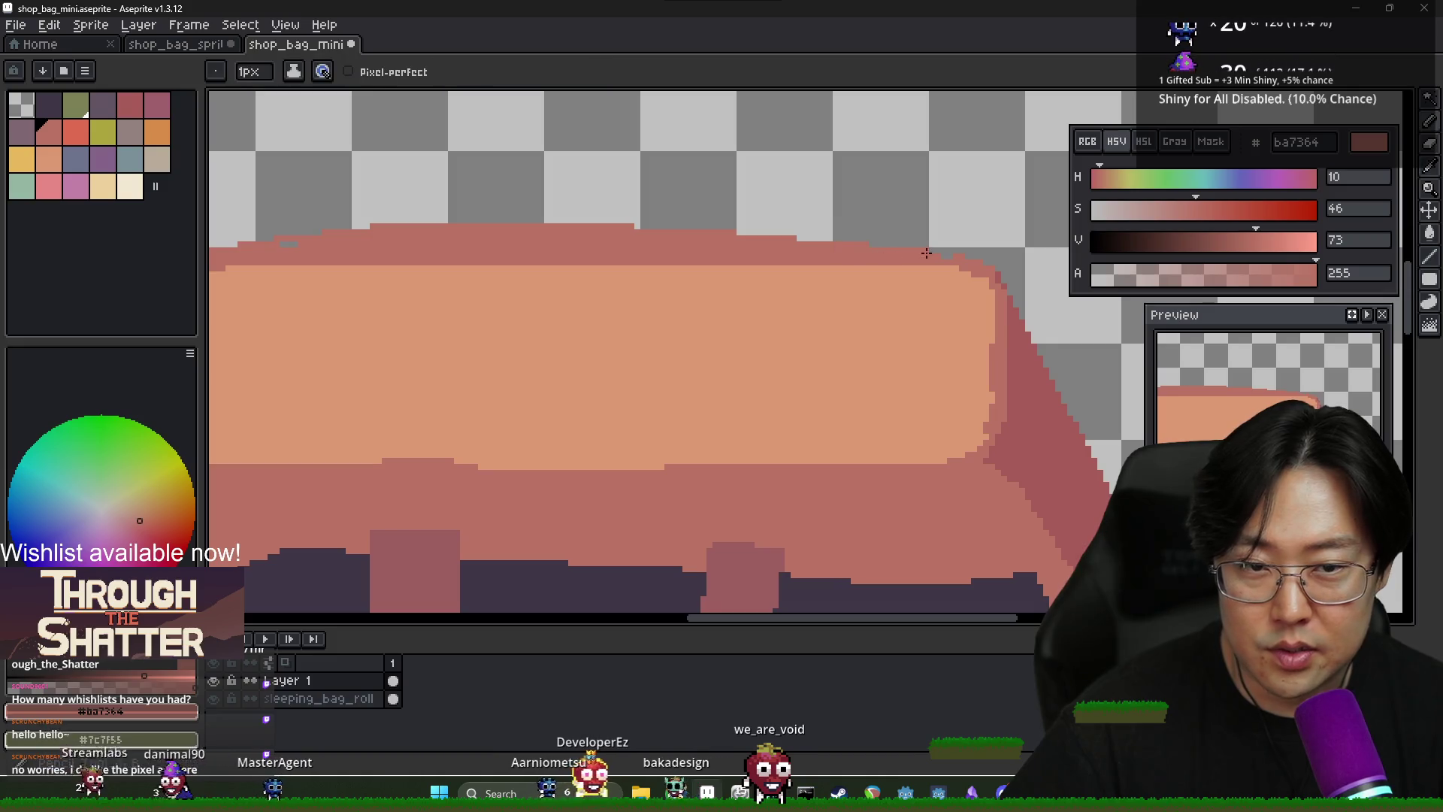
scroll(564, 267, "left", 3)
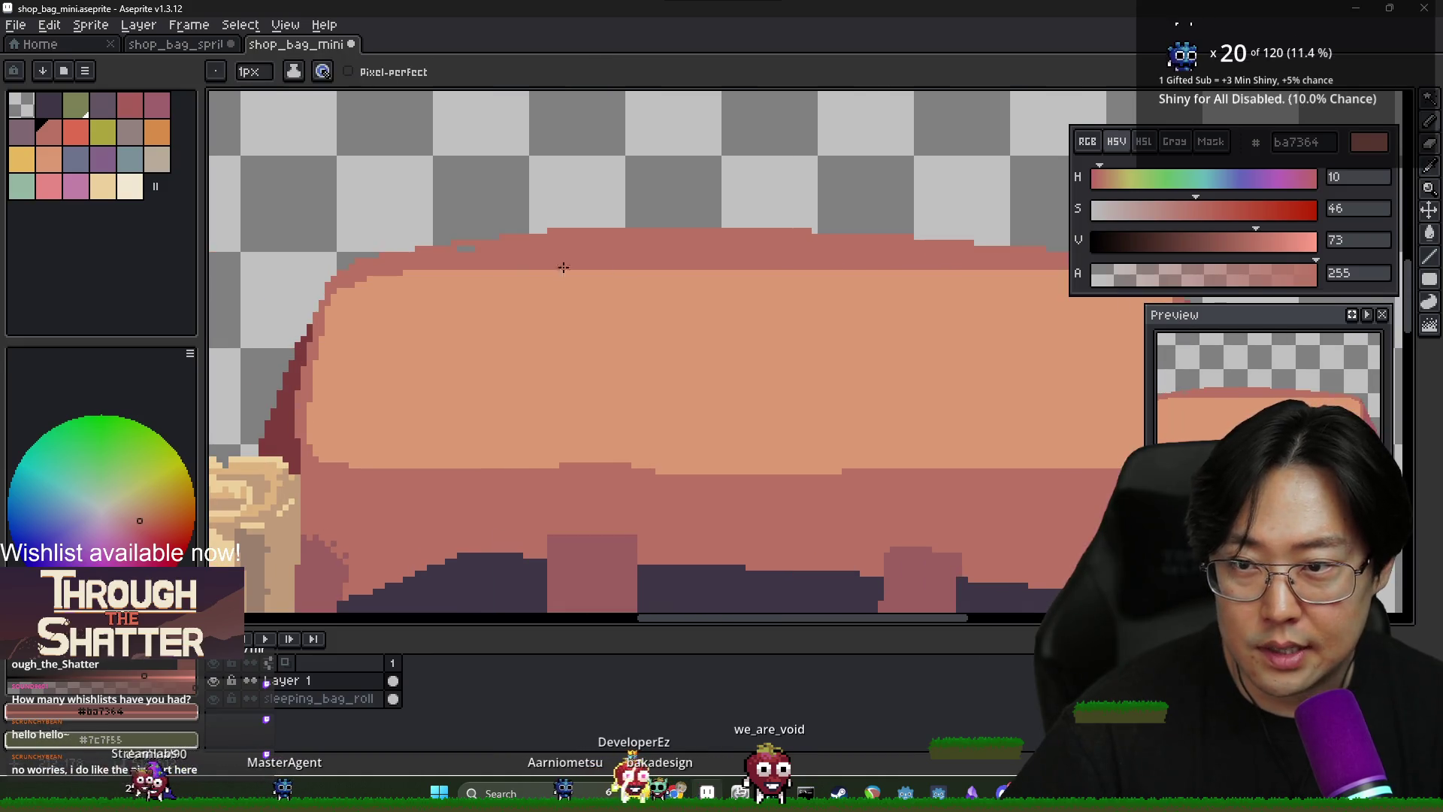
Carry the dark-red outline up the bag's left side
left_click(425, 302, "alt")
left_click(352, 272, "alt")
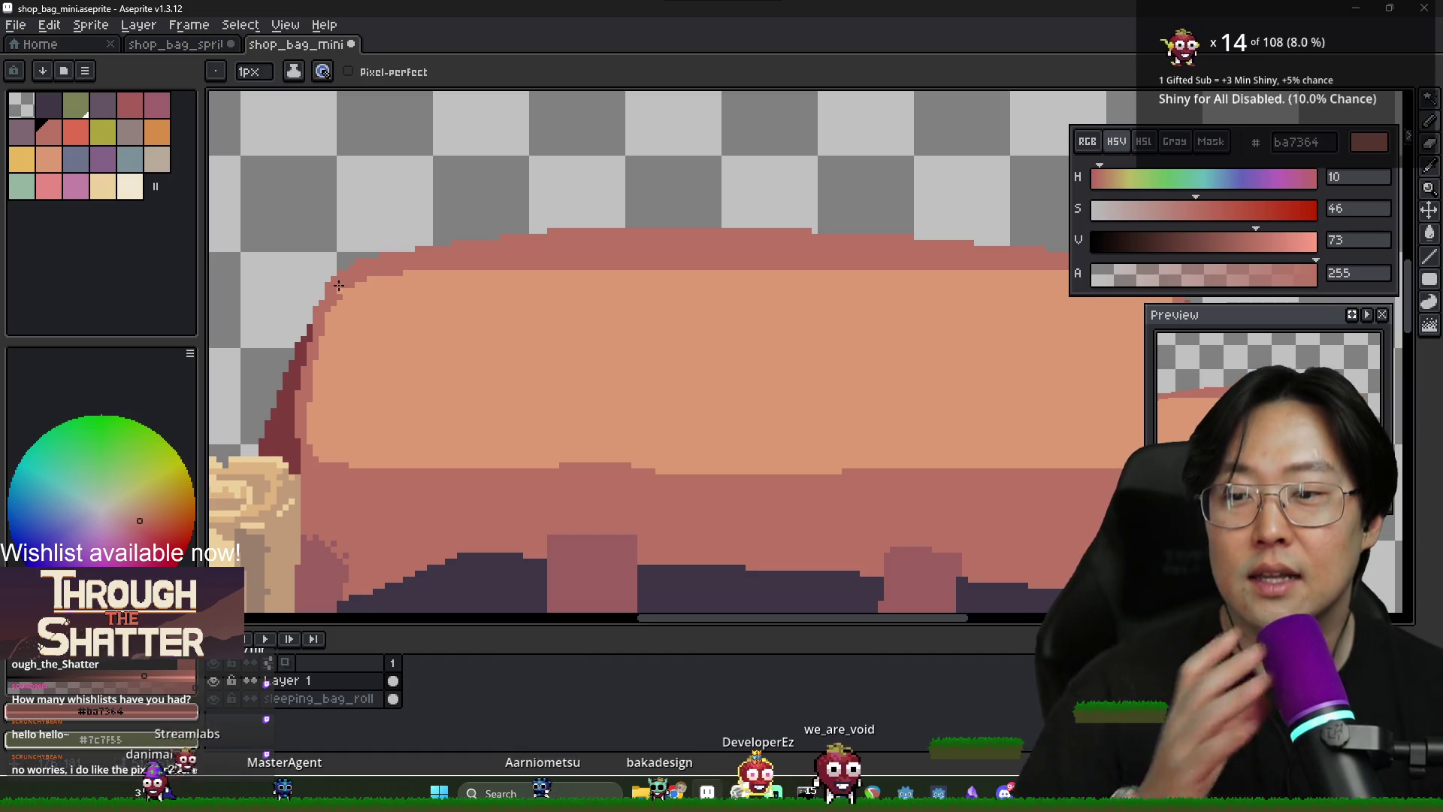
left_click(309, 329, "alt")
left_click_drag(309, 328, 334, 279)
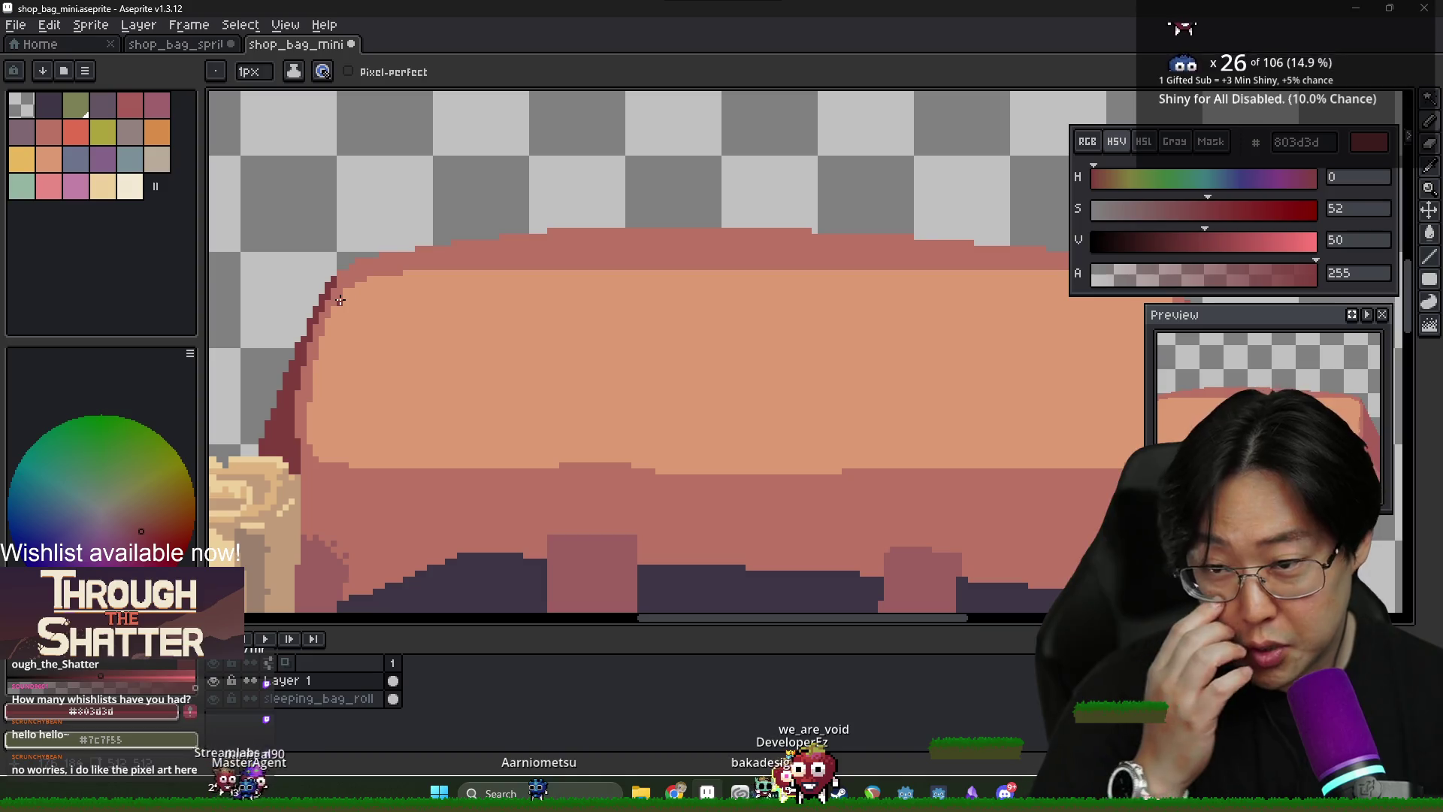
Highlight the flap's top edge in light peach (dc9a72), covering the dark streaks
left_click(313, 375, "alt")
left_click(311, 385, "alt")
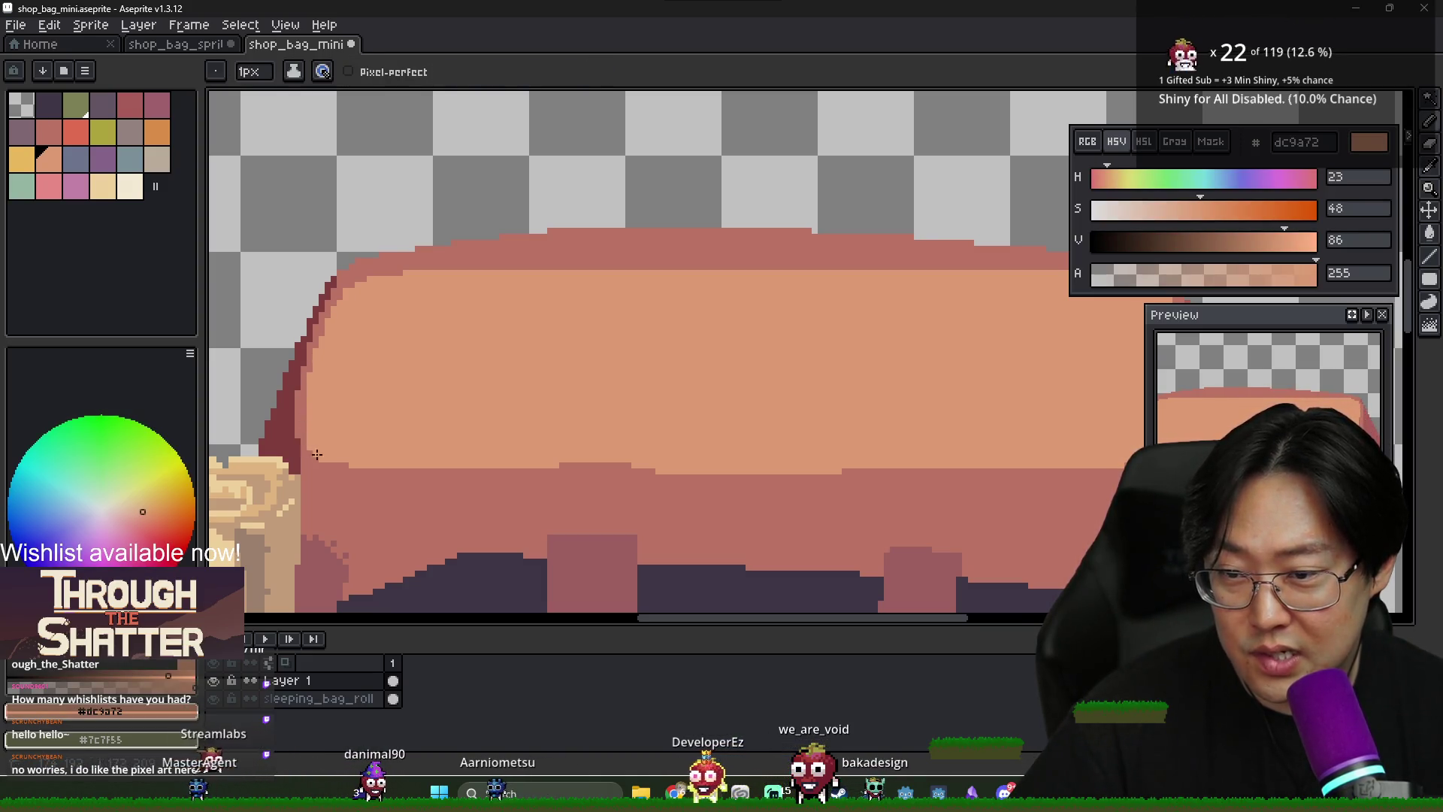
scroll(338, 439, "down", 2)
scroll(361, 451, "up", 2)
left_click(376, 459, "alt")
scroll(375, 460, "down", 2)
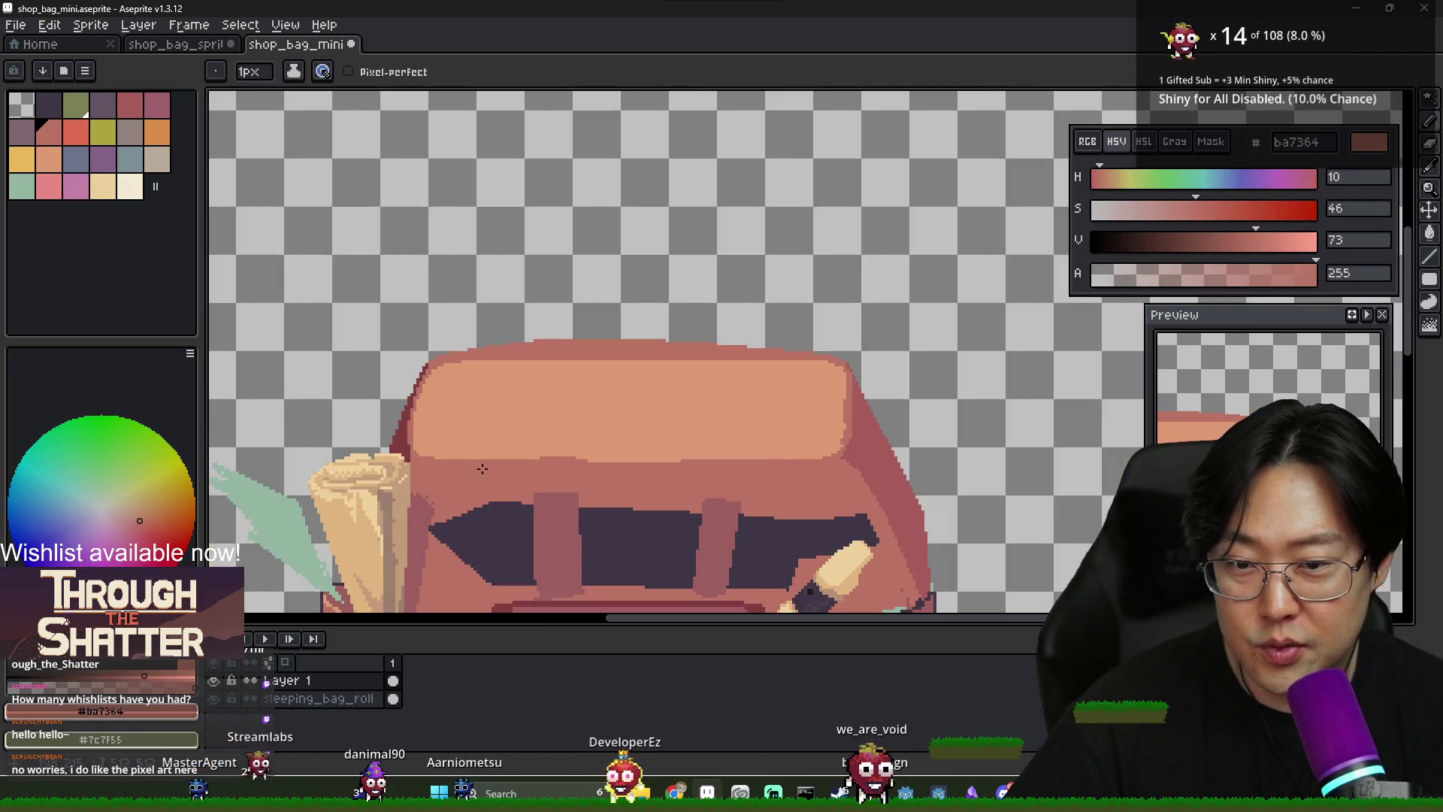
left_click(451, 364, "alt")
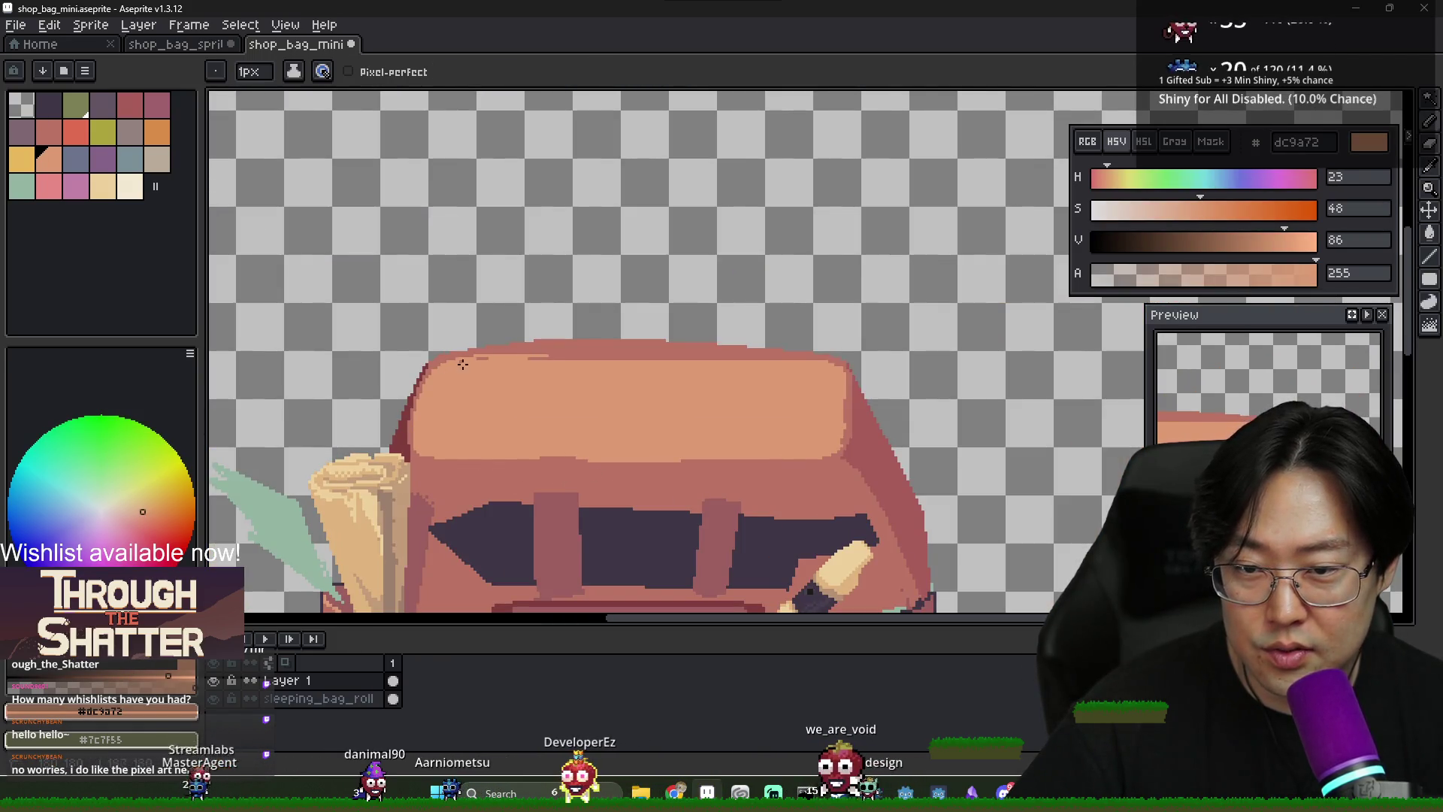
left_click_drag(630, 354, 812, 362)
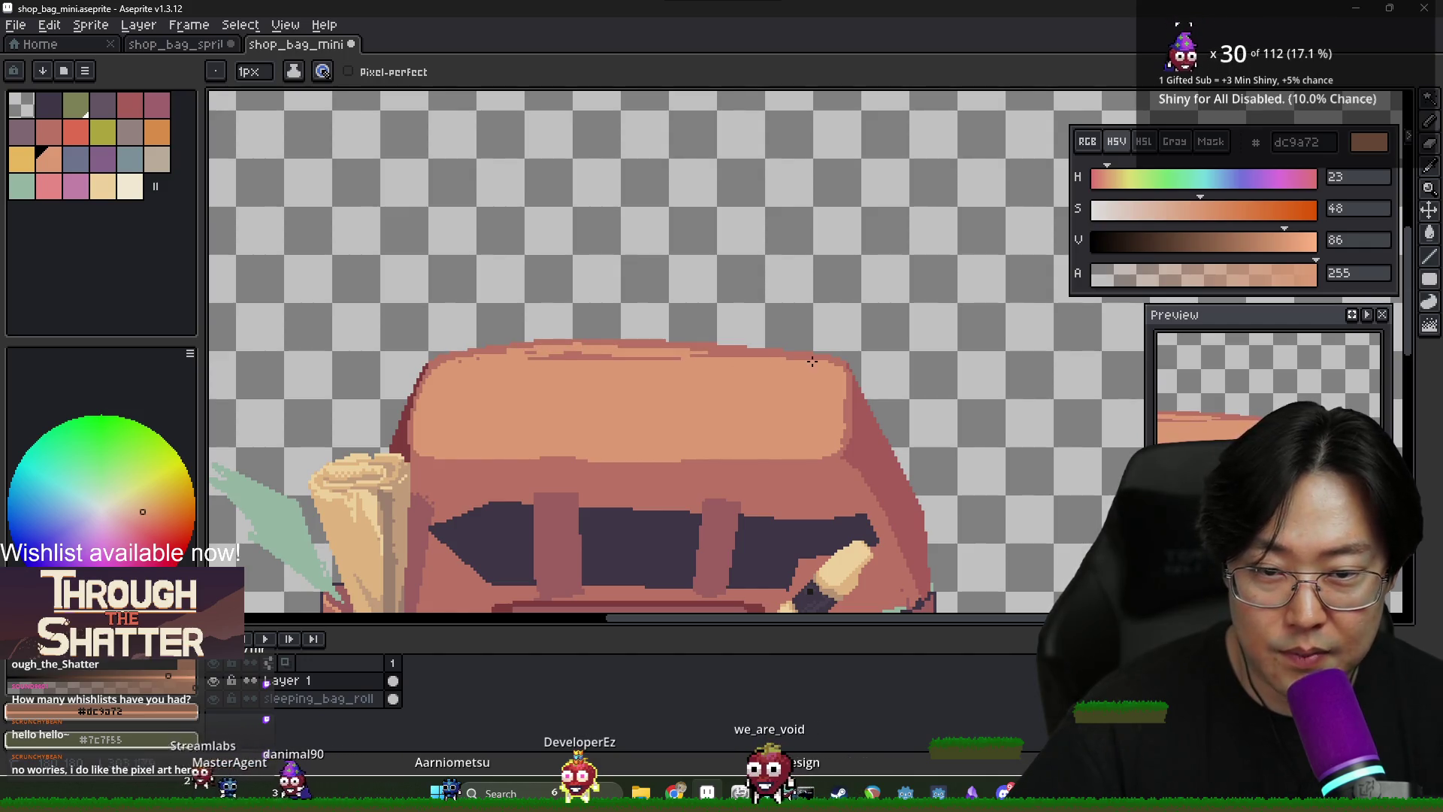
left_click_drag(721, 354, 607, 357)
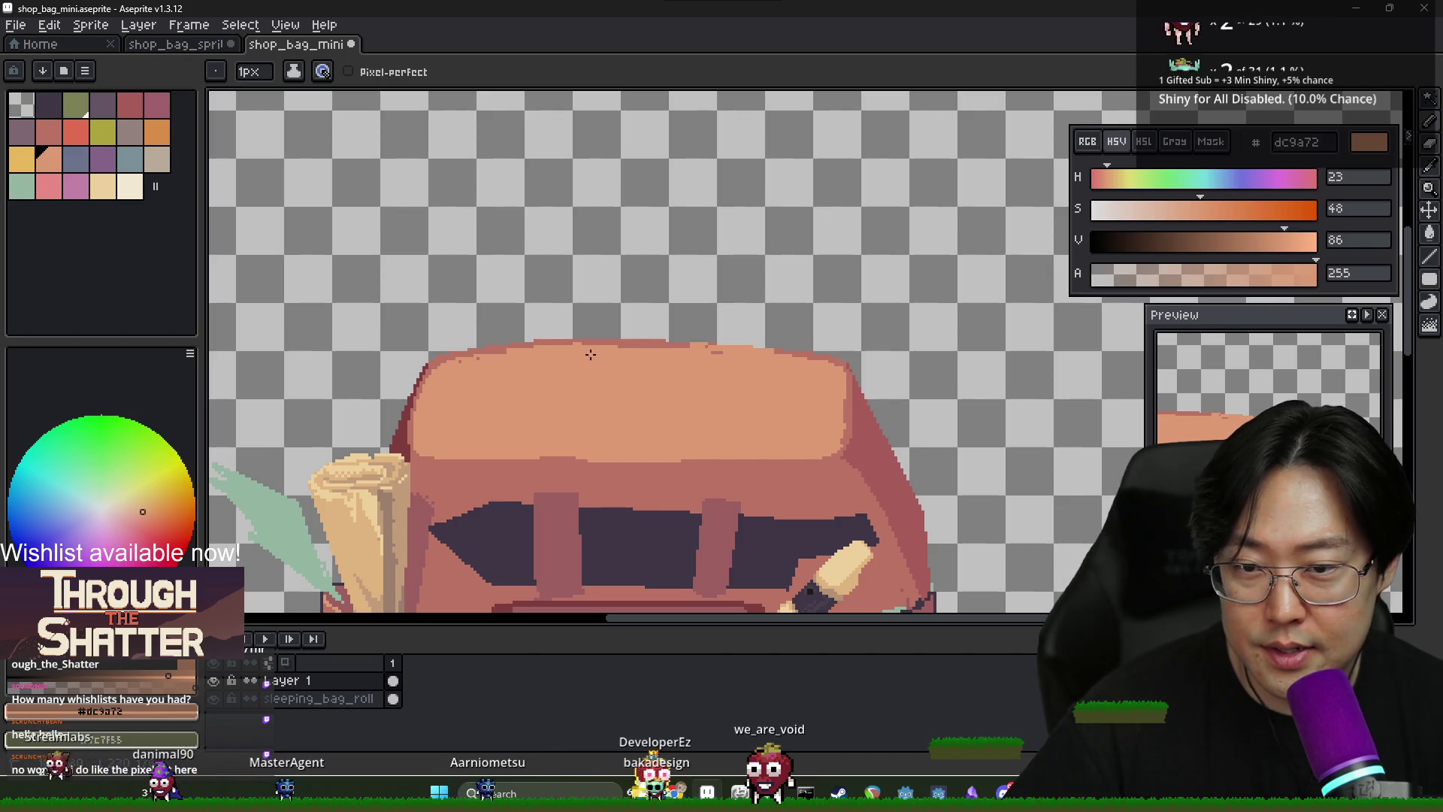
scroll(697, 371, "down", 1)
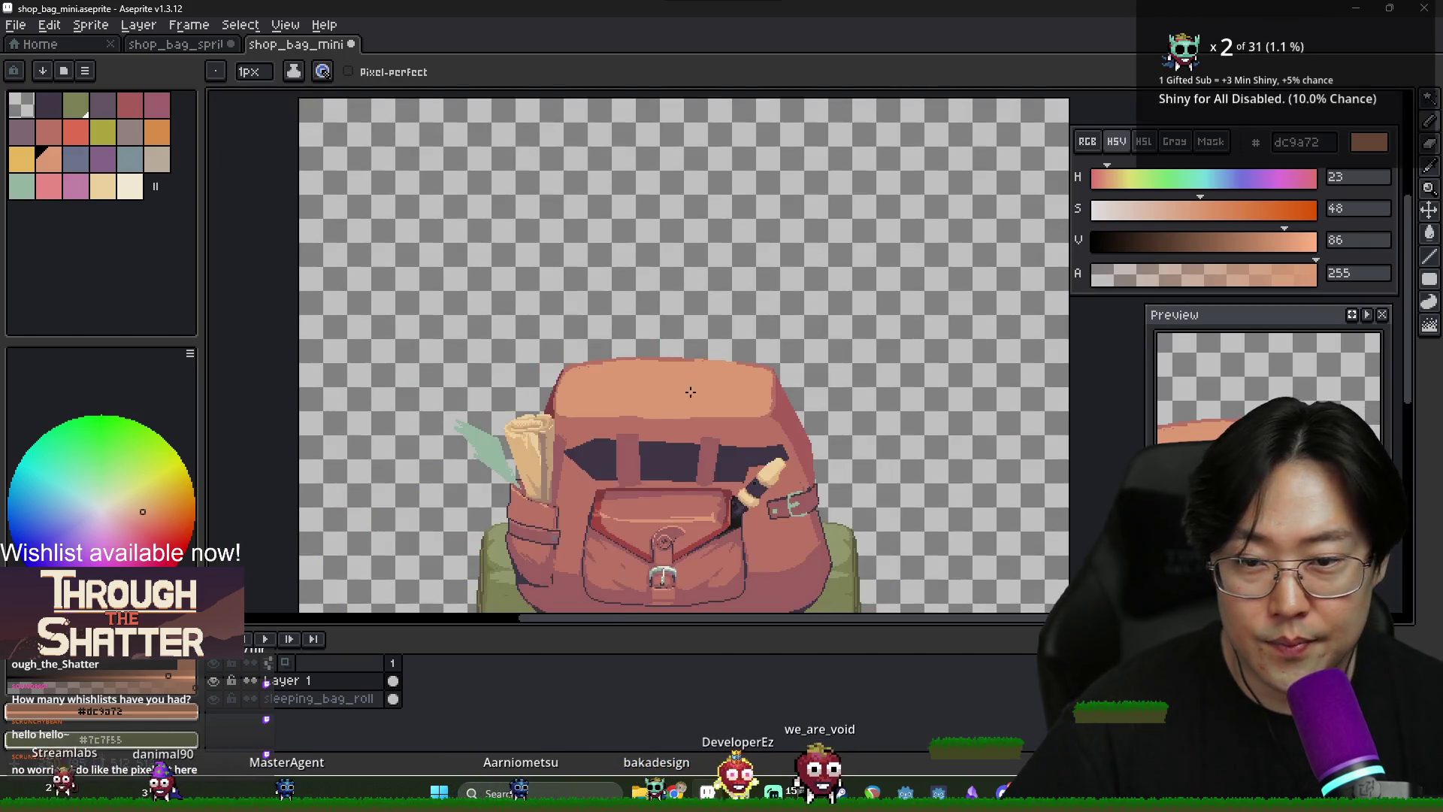
Draw a dark red 803d3d outline down the flap's right edge and along its top-left edge
scroll(546, 430, "up", 1)
left_click(455, 415, "alt")
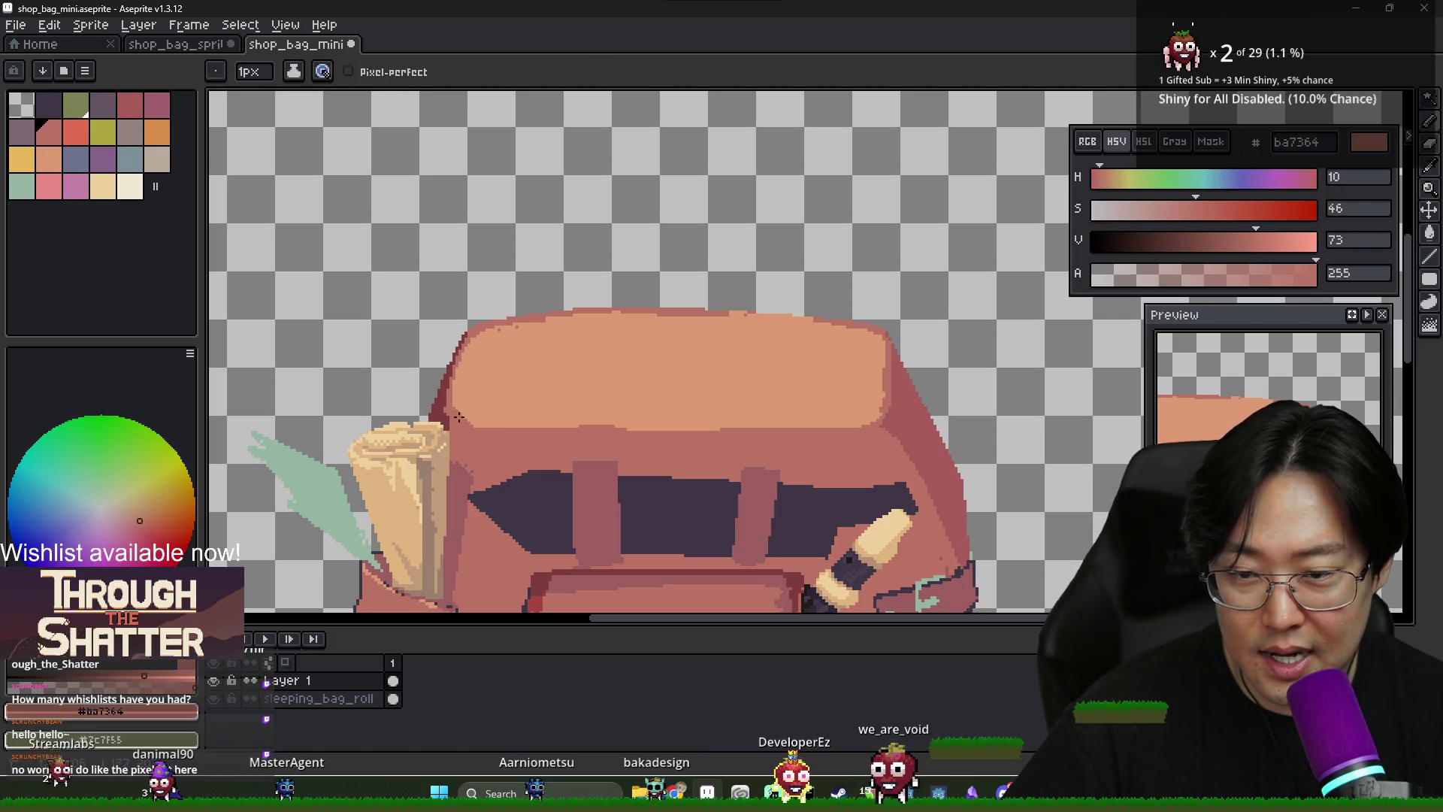
scroll(455, 414, "up", 2)
left_click(446, 365, "alt")
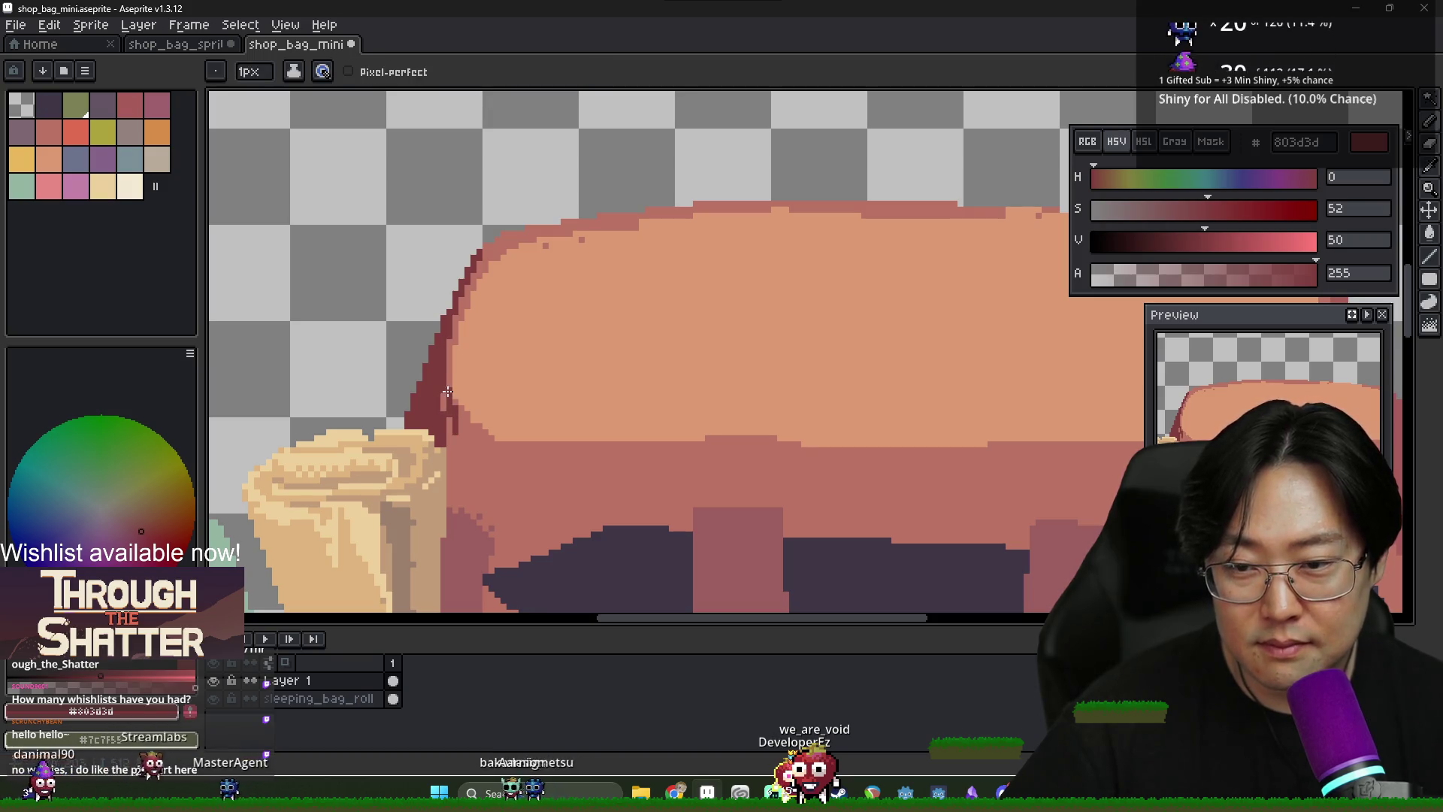
left_click(458, 454, "alt")
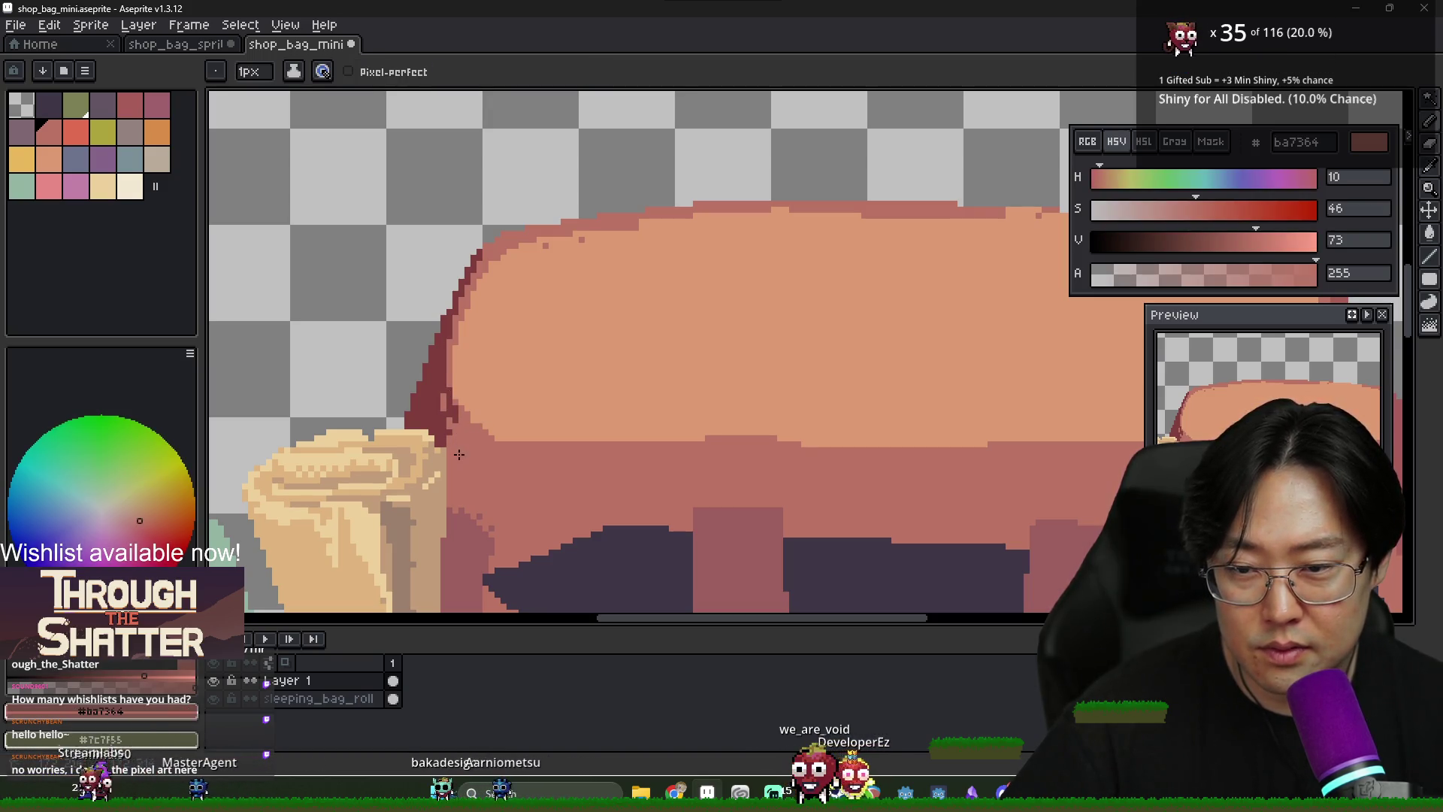
left_click(451, 412, "alt")
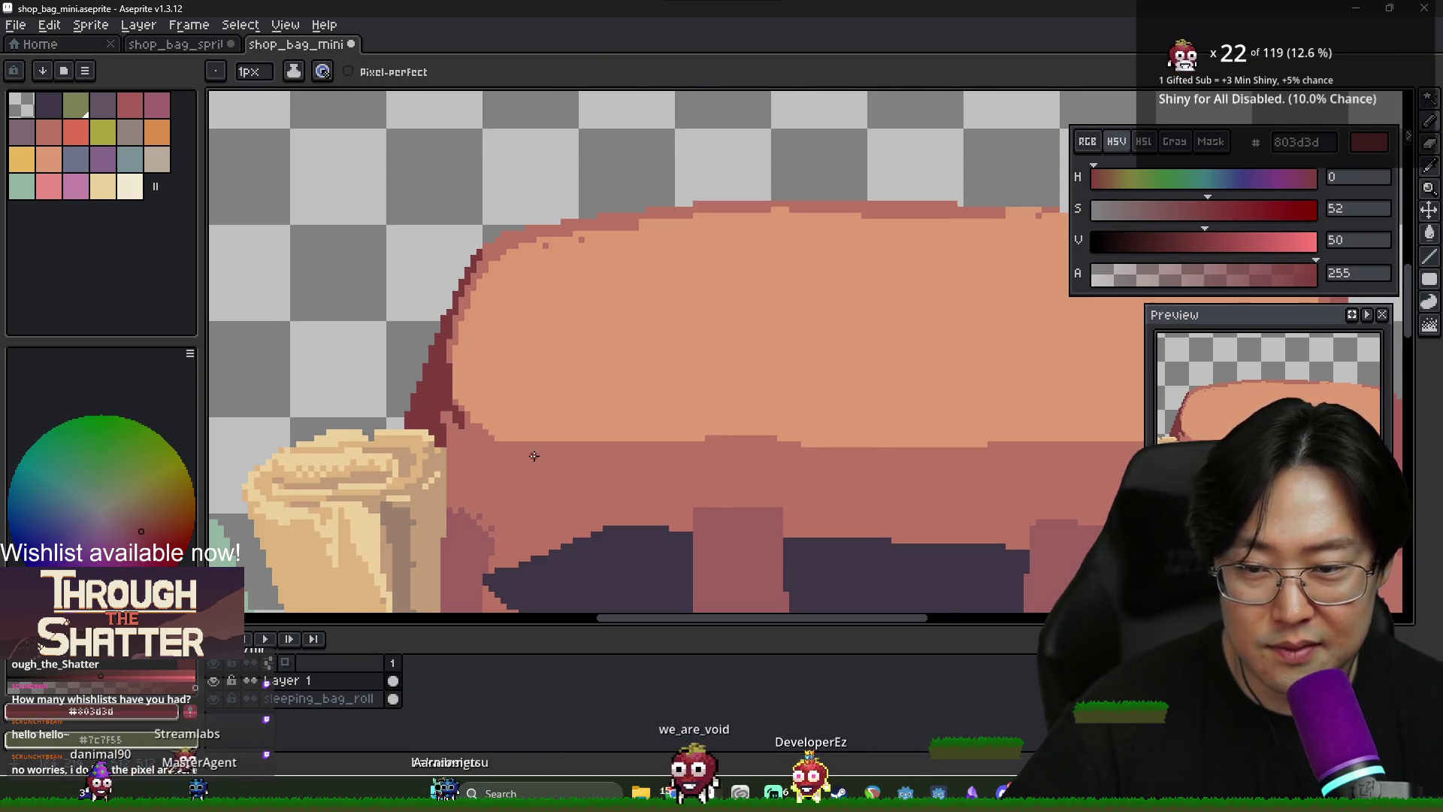
scroll(868, 434, "down", 2)
left_click_drag(961, 336, 957, 390)
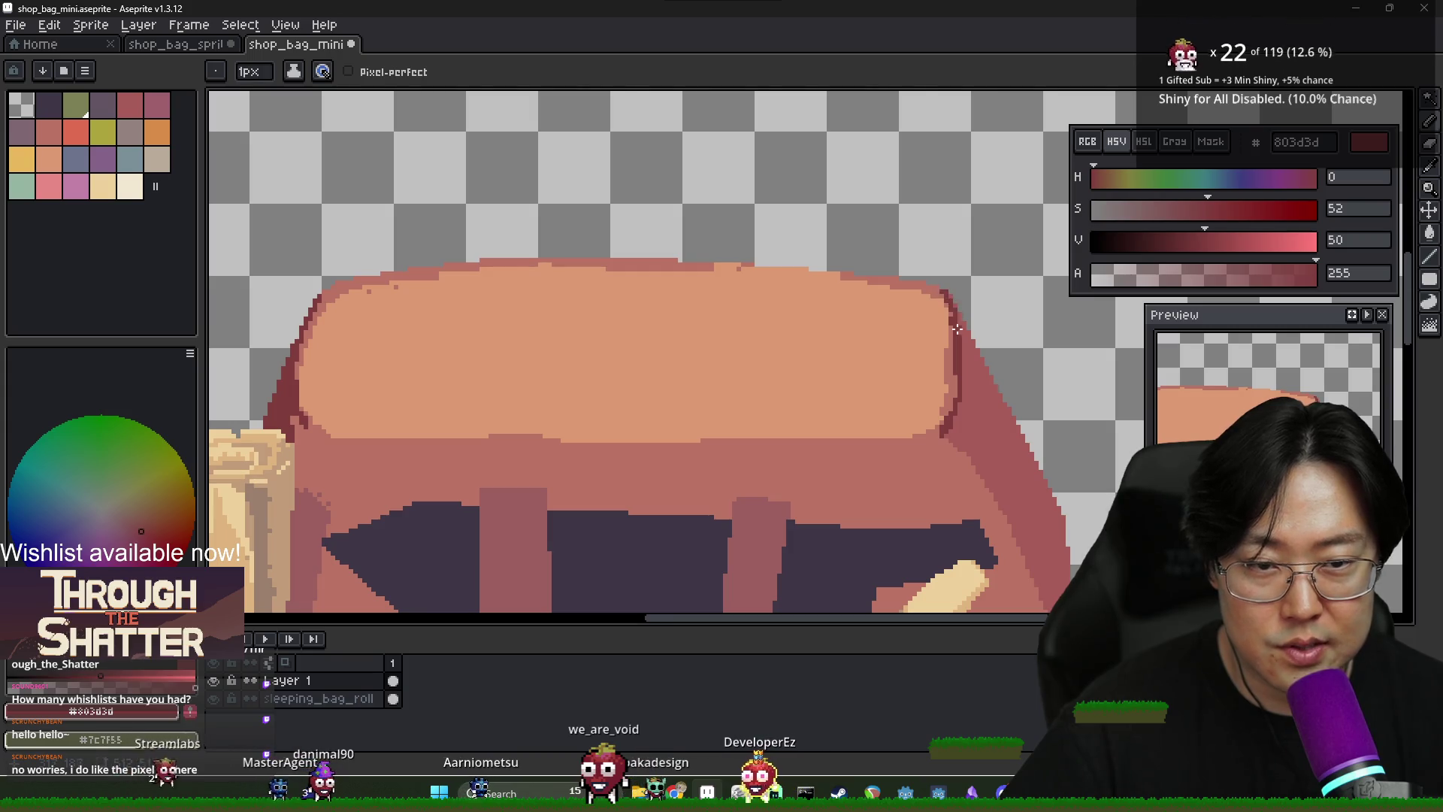
scroll(949, 327, "down", 3)
scroll(902, 331, "up", 3)
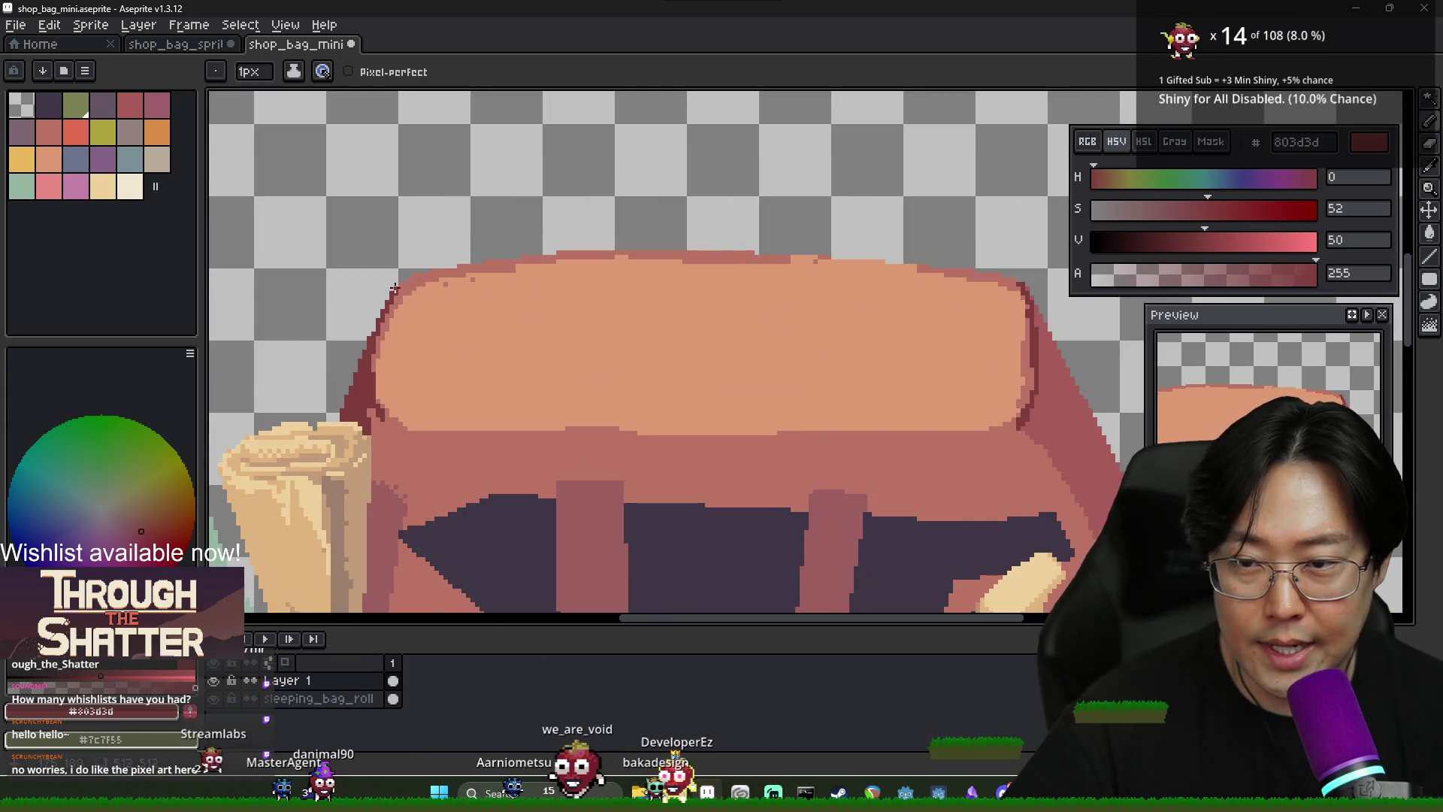
mouse_move(400, 284)
left_mouse_down()
mouse_move(562, 254)
mouse_move(772, 251)
left_mouse_up()
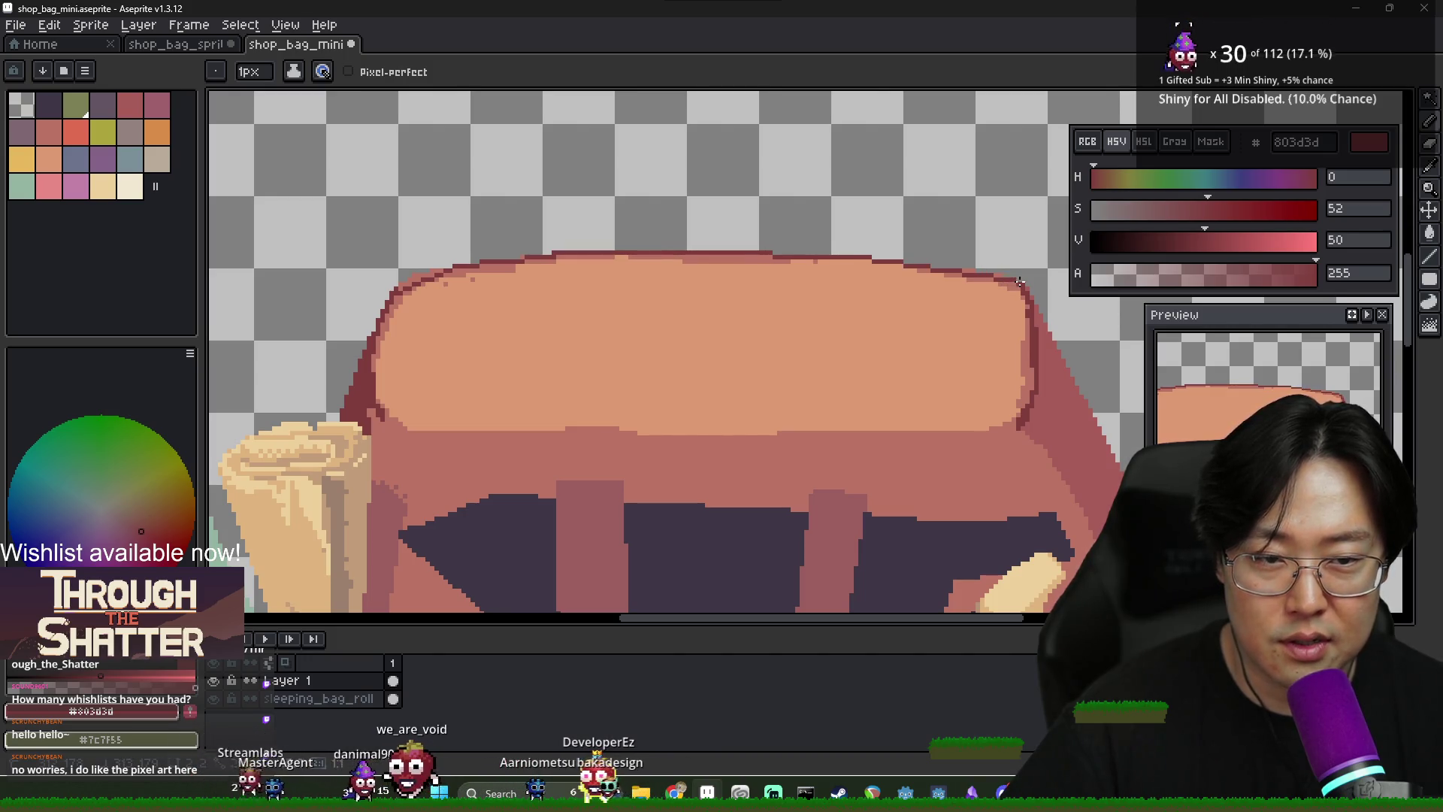
scroll(1026, 296, "up", 1)
Erase stray pixels around the new flap outline
key("e")
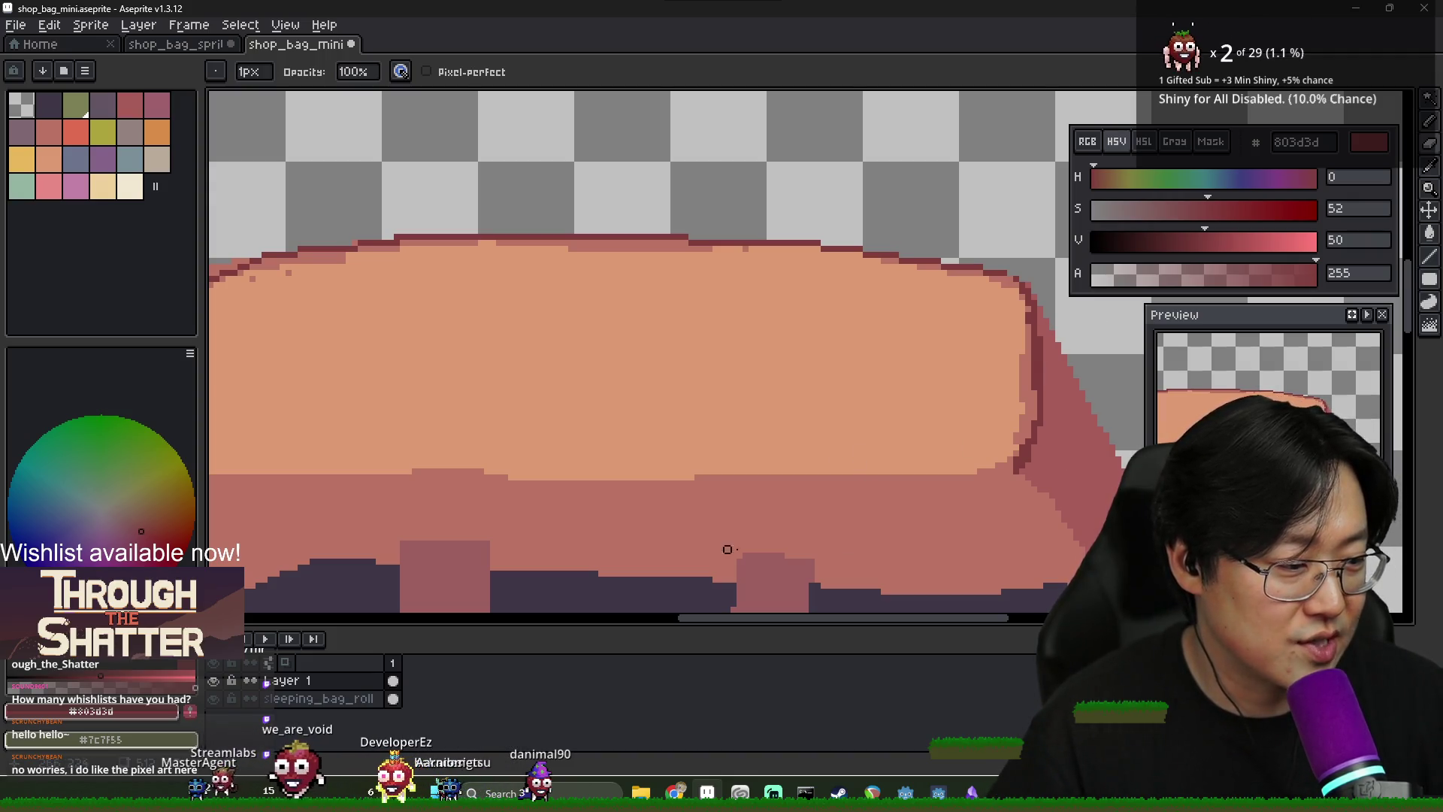
scroll(560, 501, "down", 3)
scroll(349, 366, "up", 3)
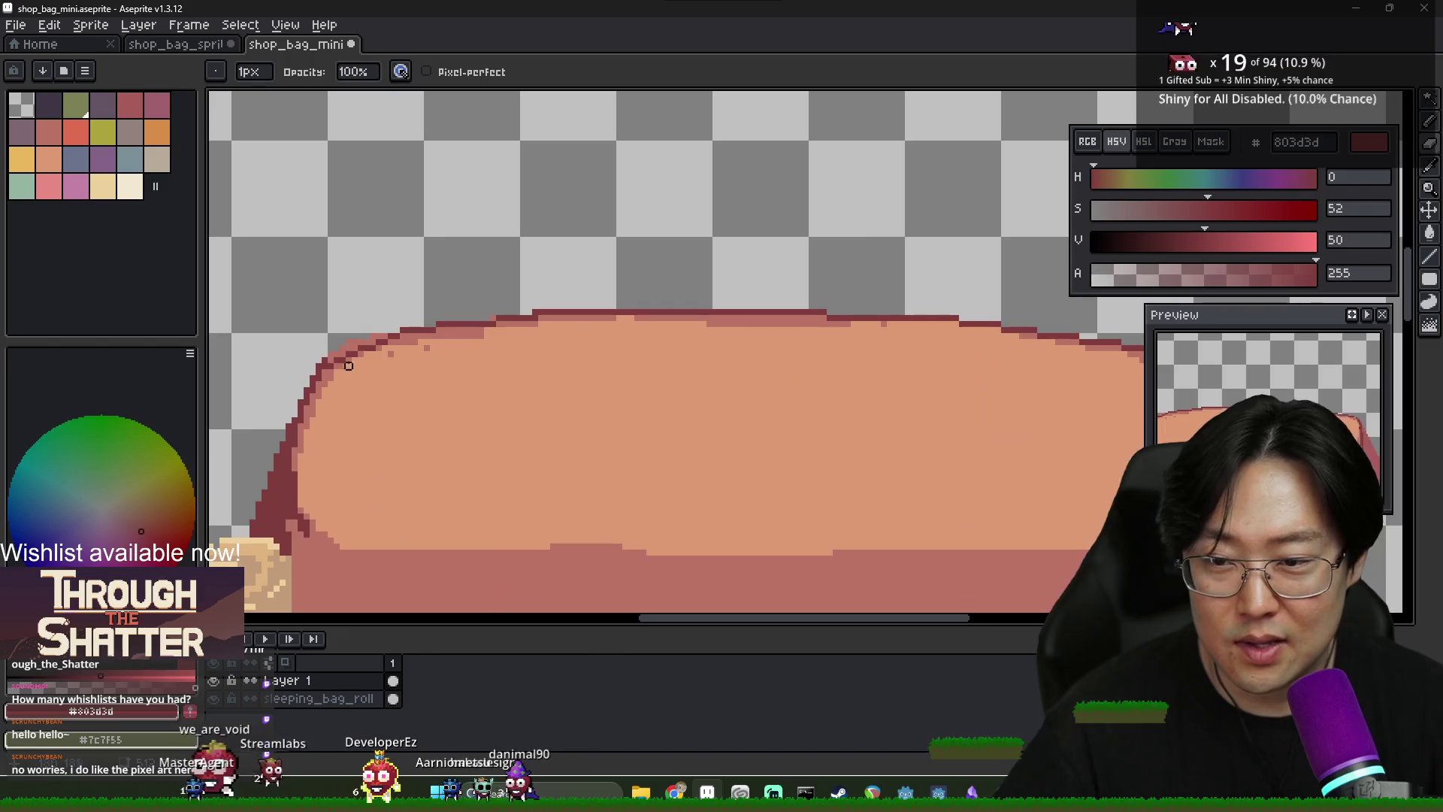
left_click(306, 378, "alt")
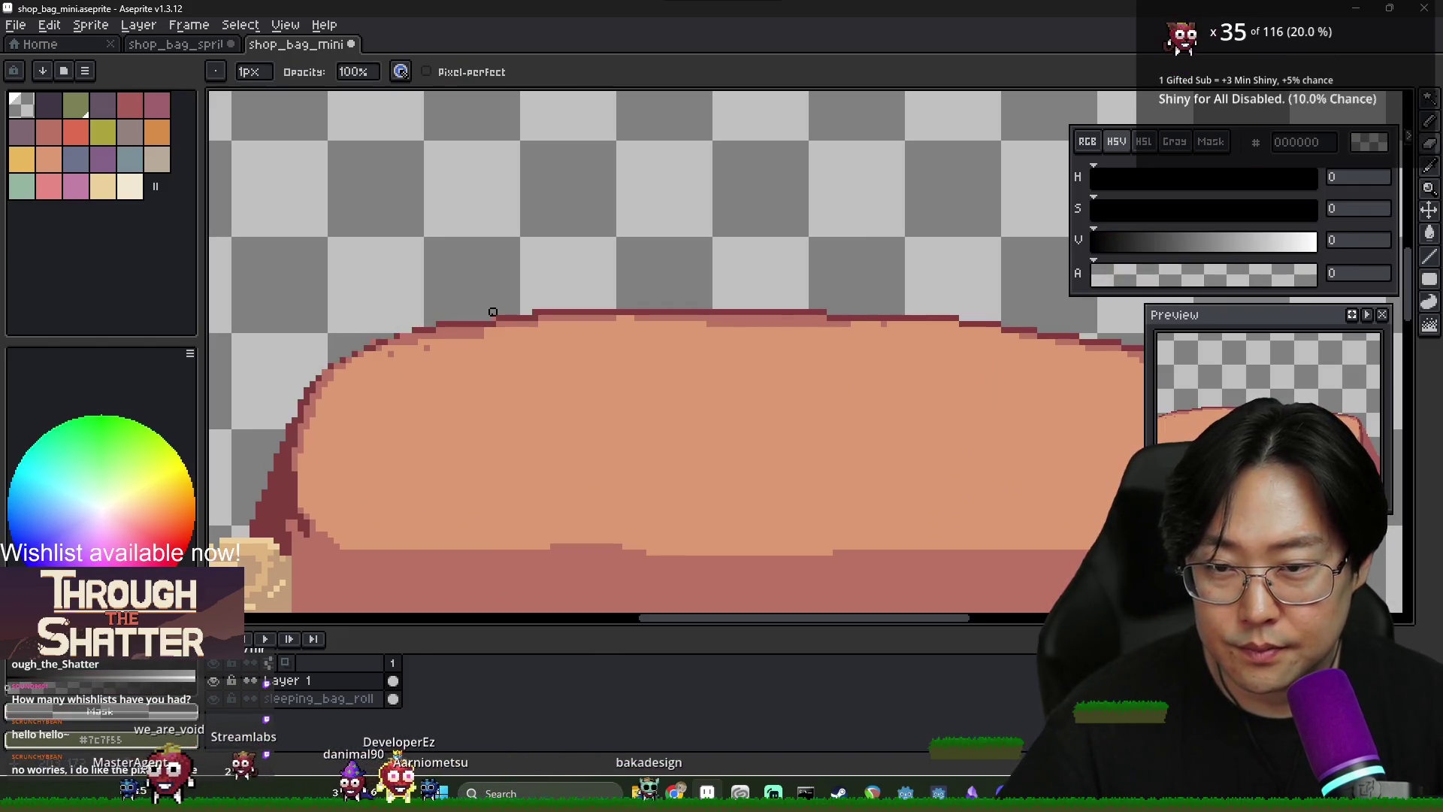
Draw a light ba7364 rim line beneath the flap, undoing its overshooting end
left_click(516, 319, "alt")
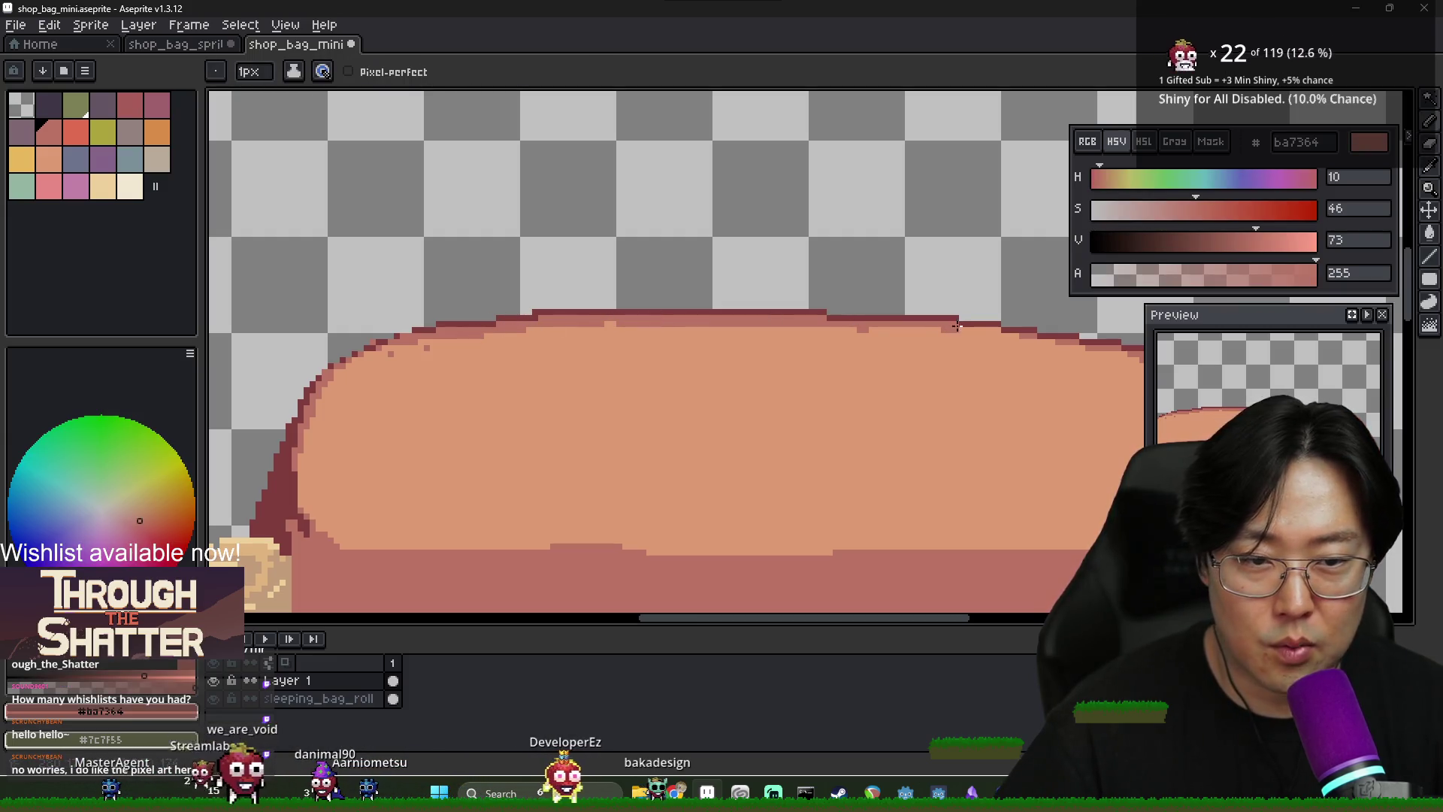
scroll(1007, 336, "down", 2)
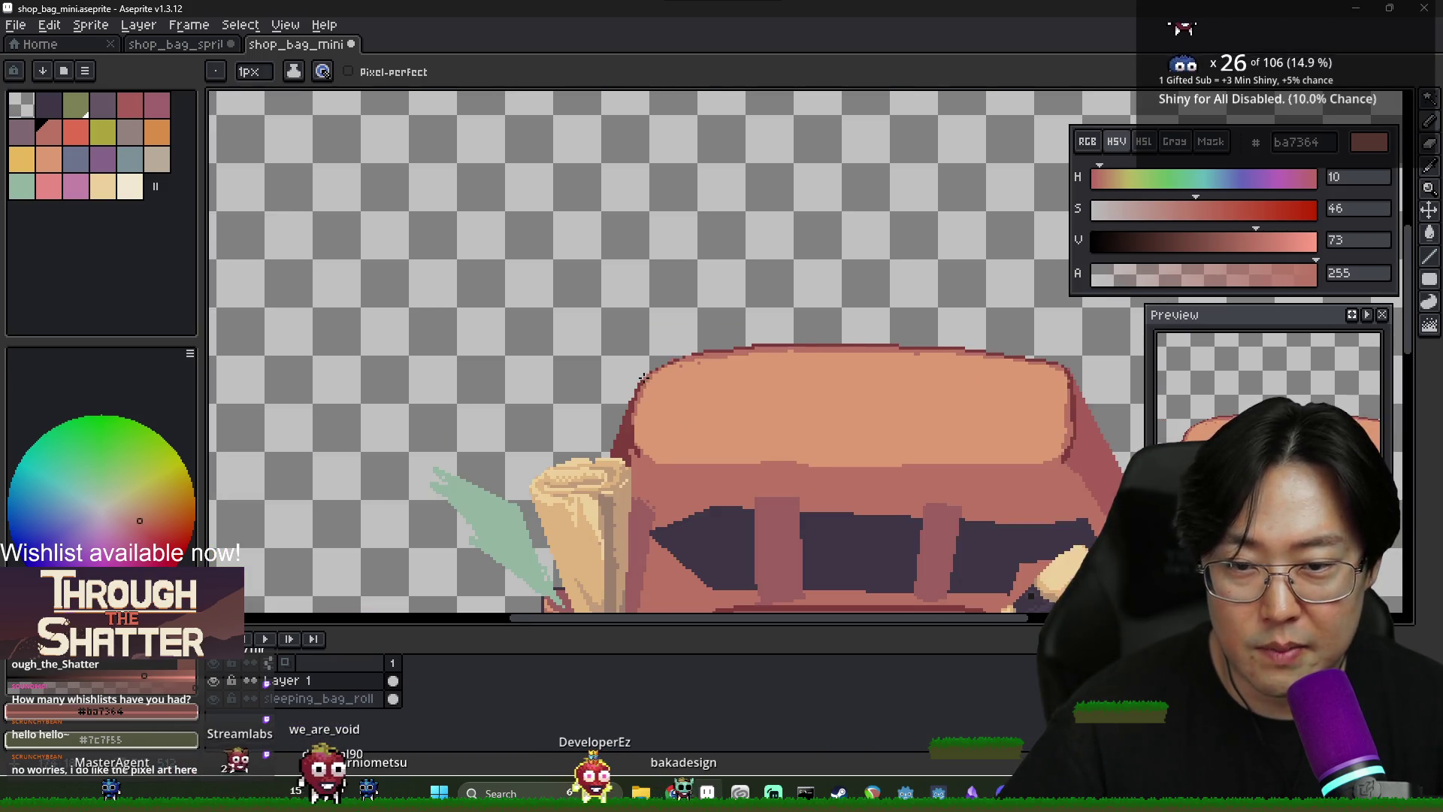
scroll(698, 394, "down", 3)
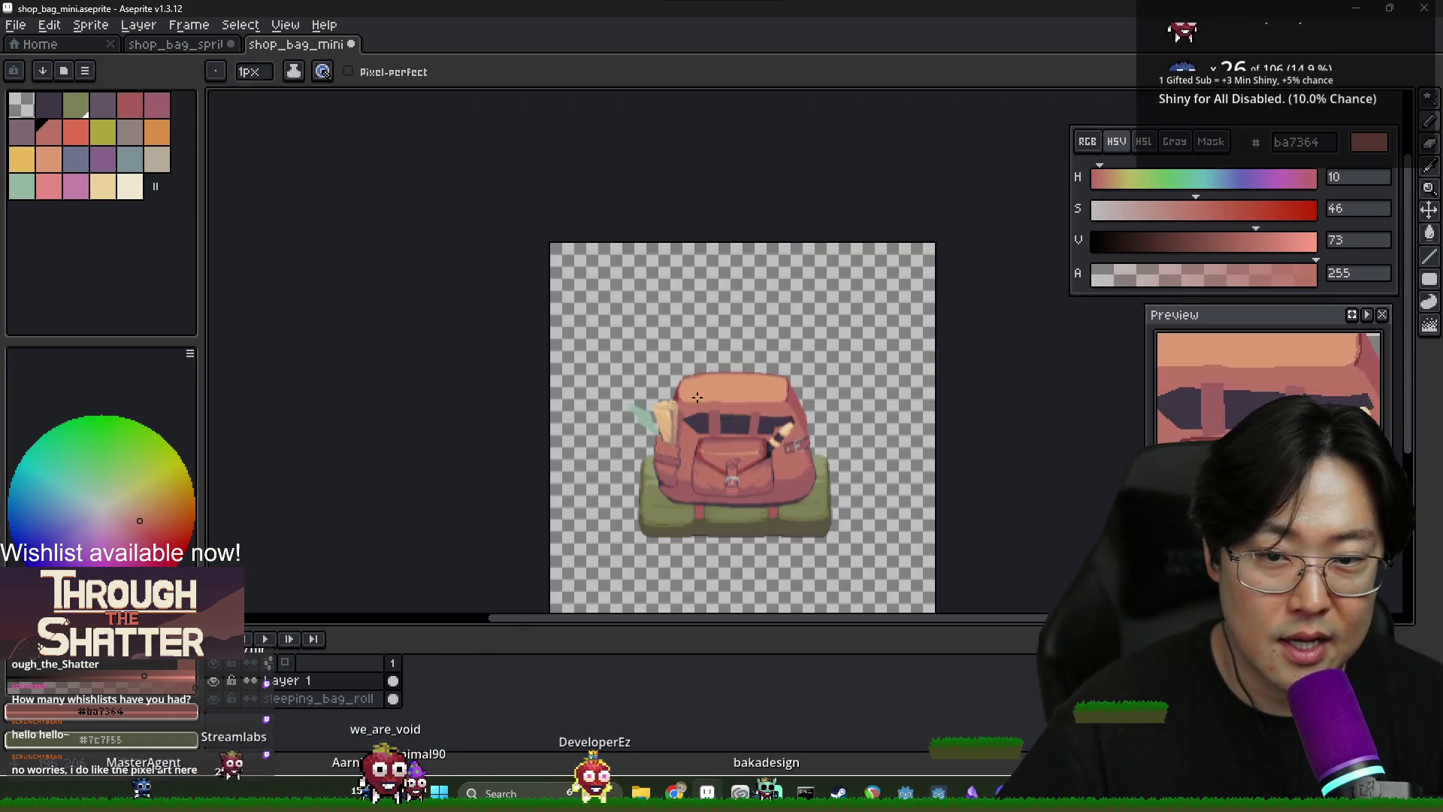
scroll(745, 434, "up", 3)
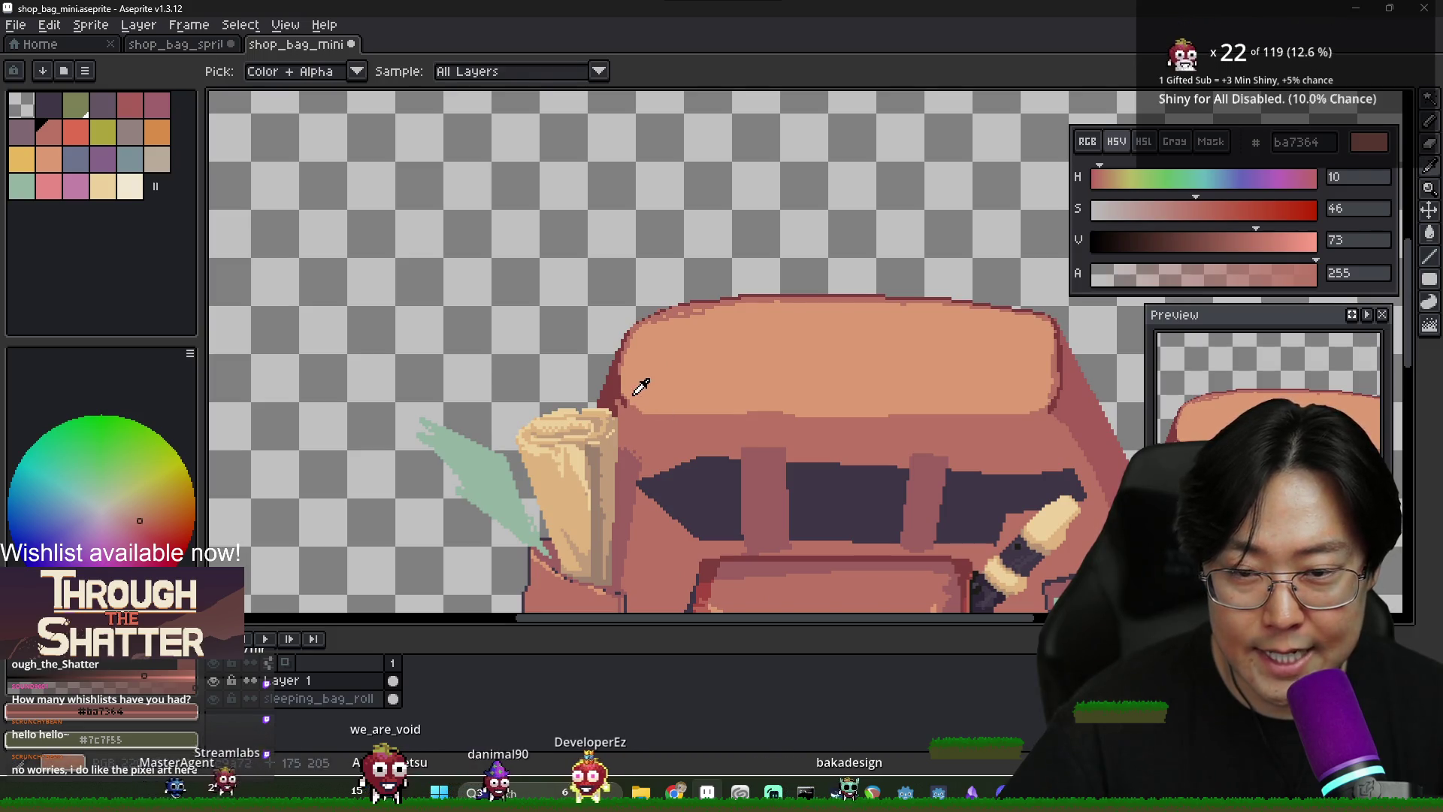
scroll(624, 385, "up", 3)
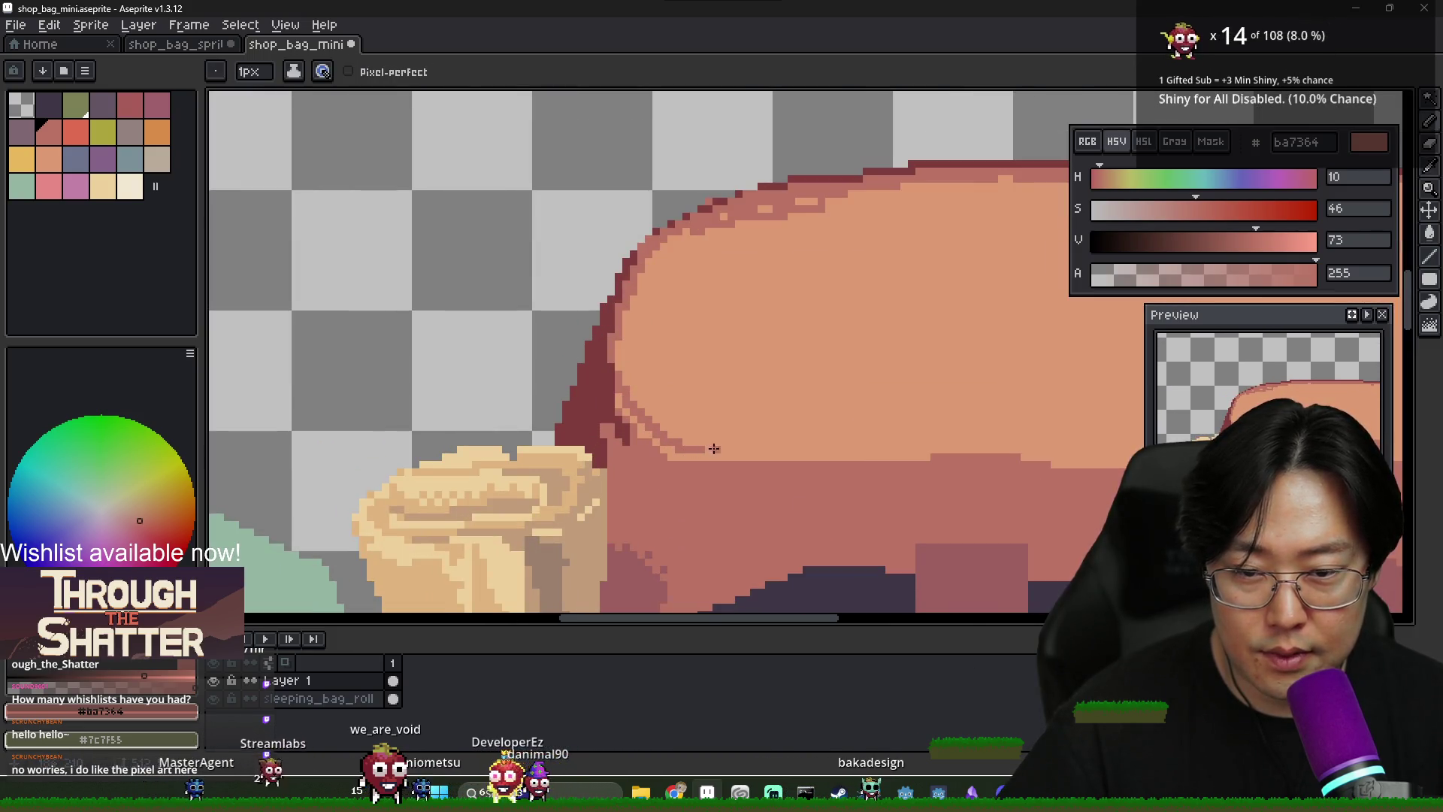
left_click_drag(714, 448, 687, 427)
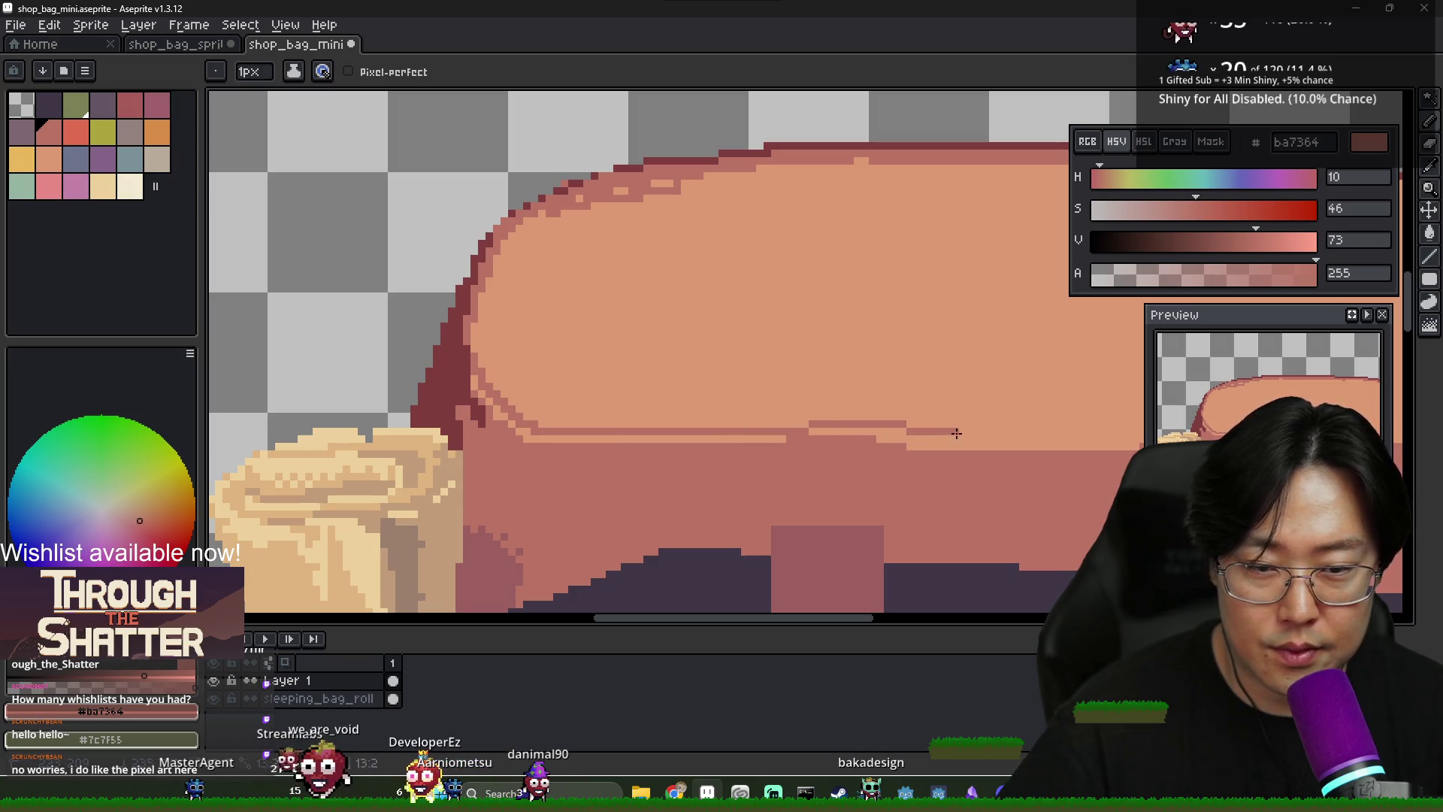
left_click_drag(1009, 436, 740, 432)
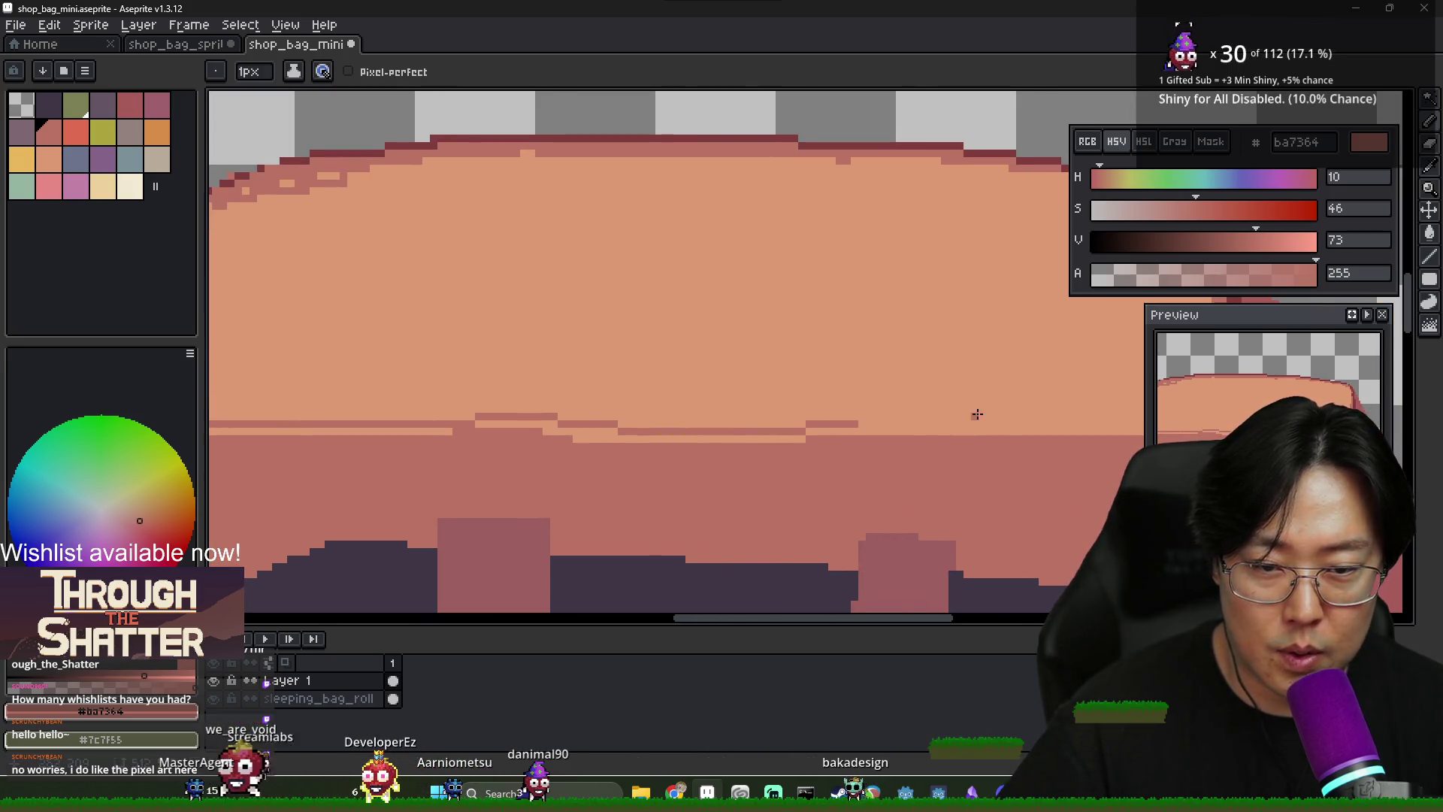
left_click_drag(978, 415, 825, 425)
key("ctrl+z")
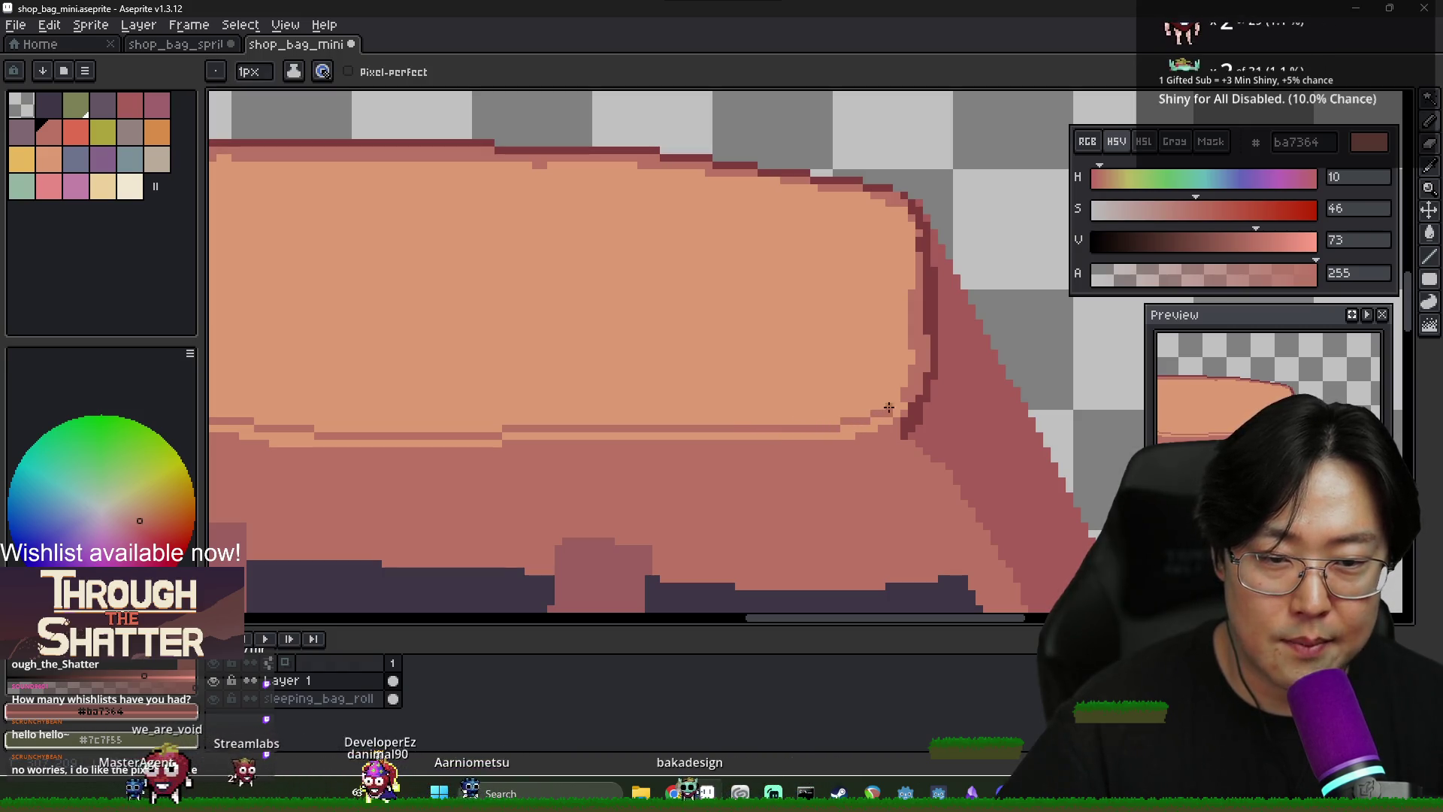
scroll(911, 382, "down", 4)
key("g")
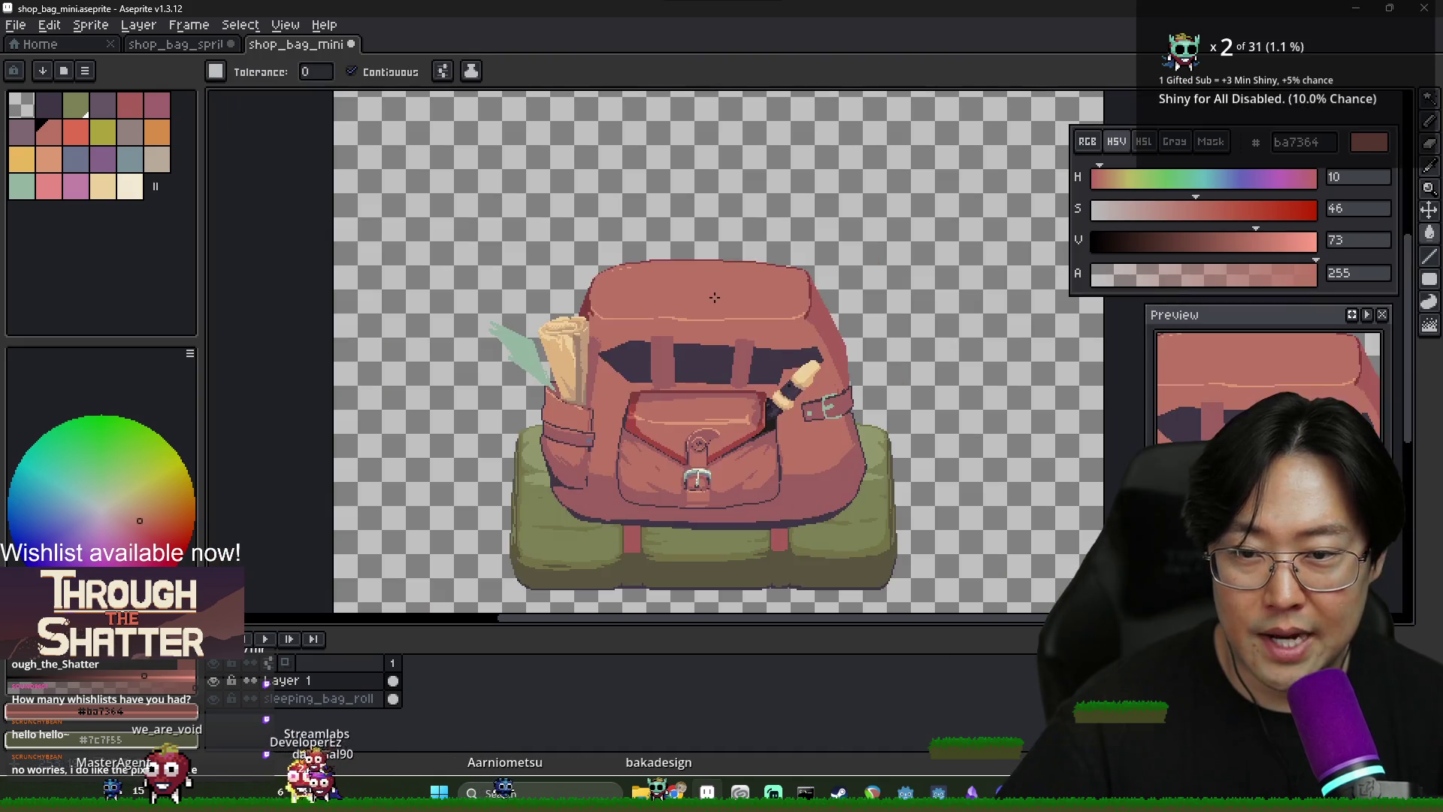
scroll(697, 302, "up", 3)
Pick dark red 803d3d and try dithered gradients over the flap, undoing both attempts
left_click(476, 312, "alt")
key("b")
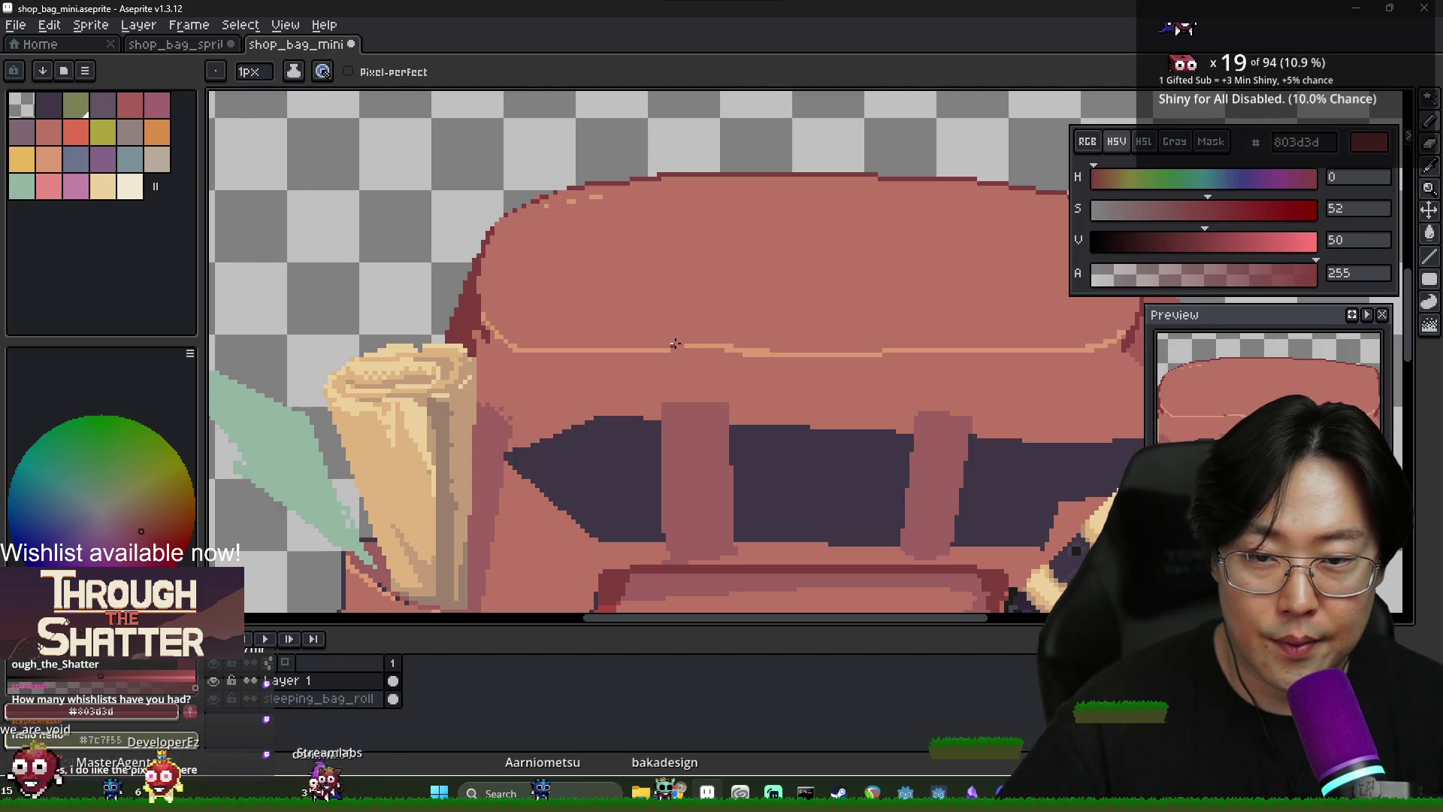
scroll(909, 340, "right", 3)
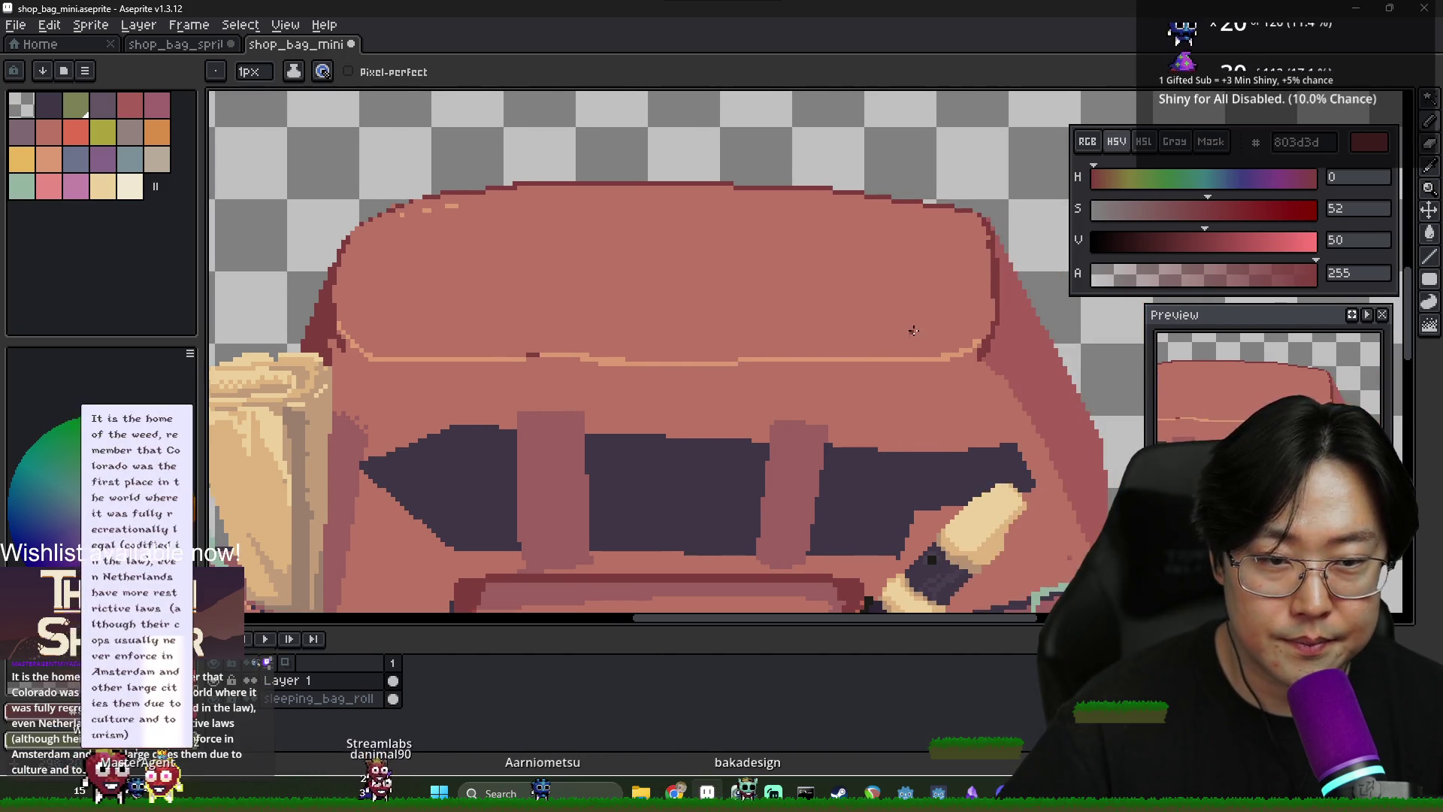
left_click(683, 270, "alt")
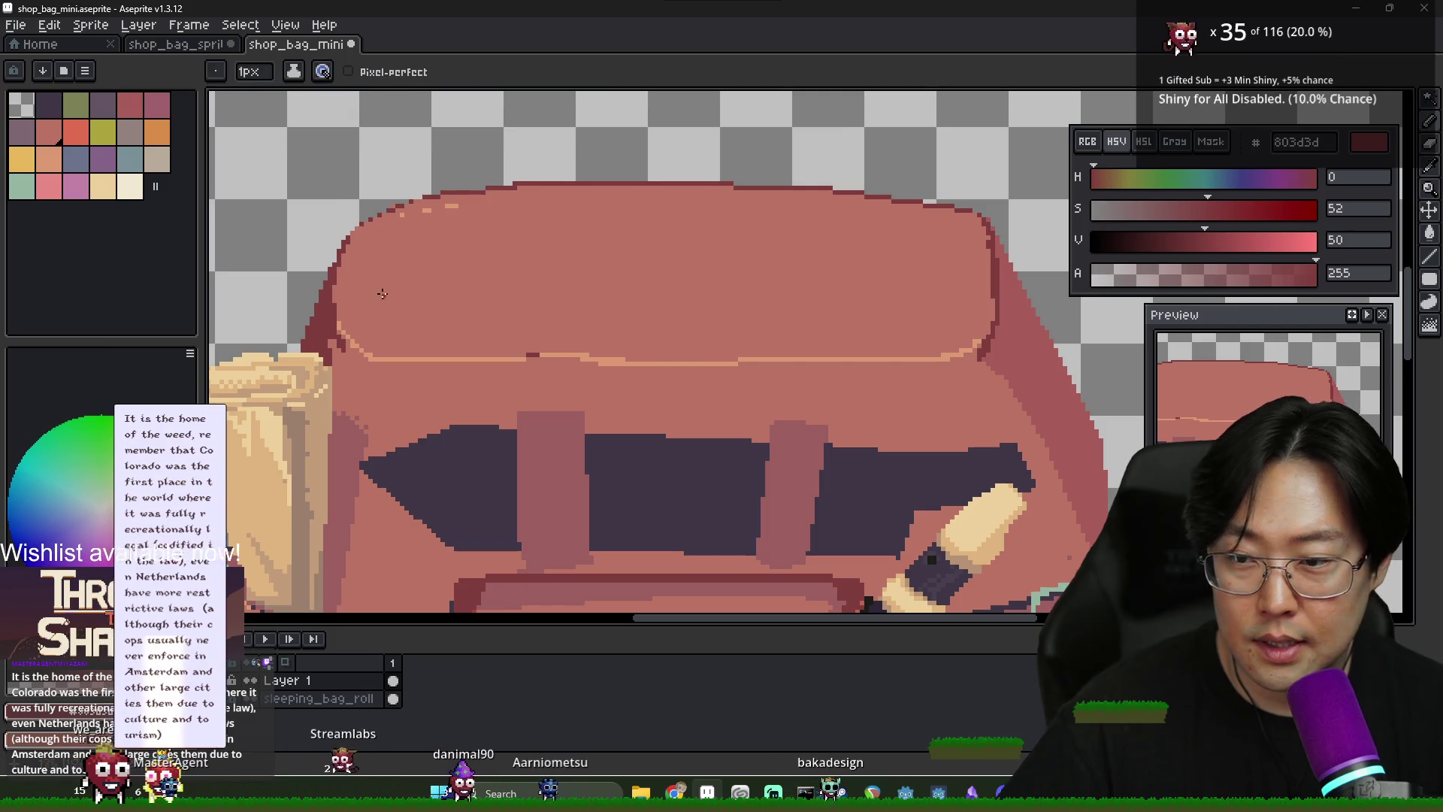
left_click(1437, 281)
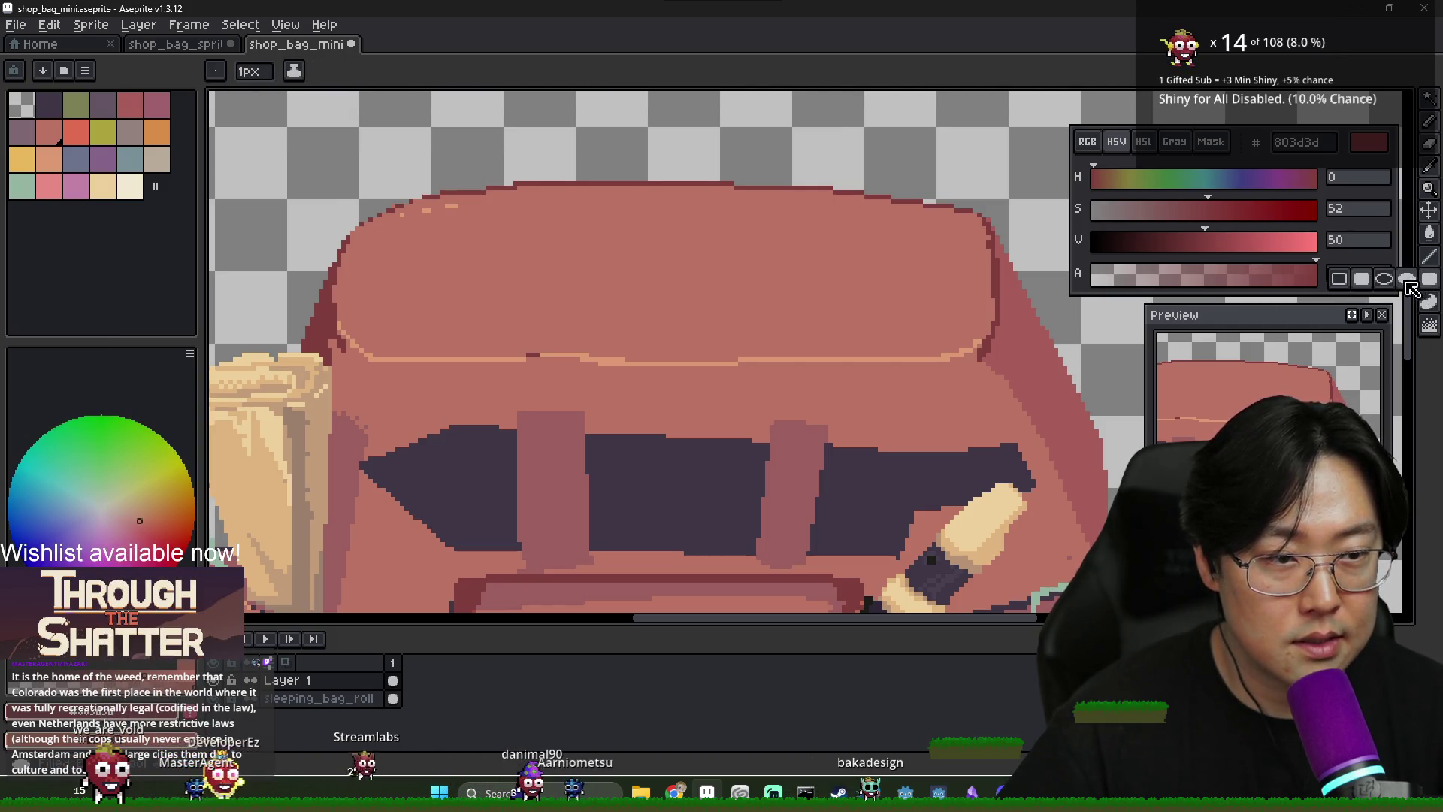
left_click(1437, 303)
left_click(1430, 235)
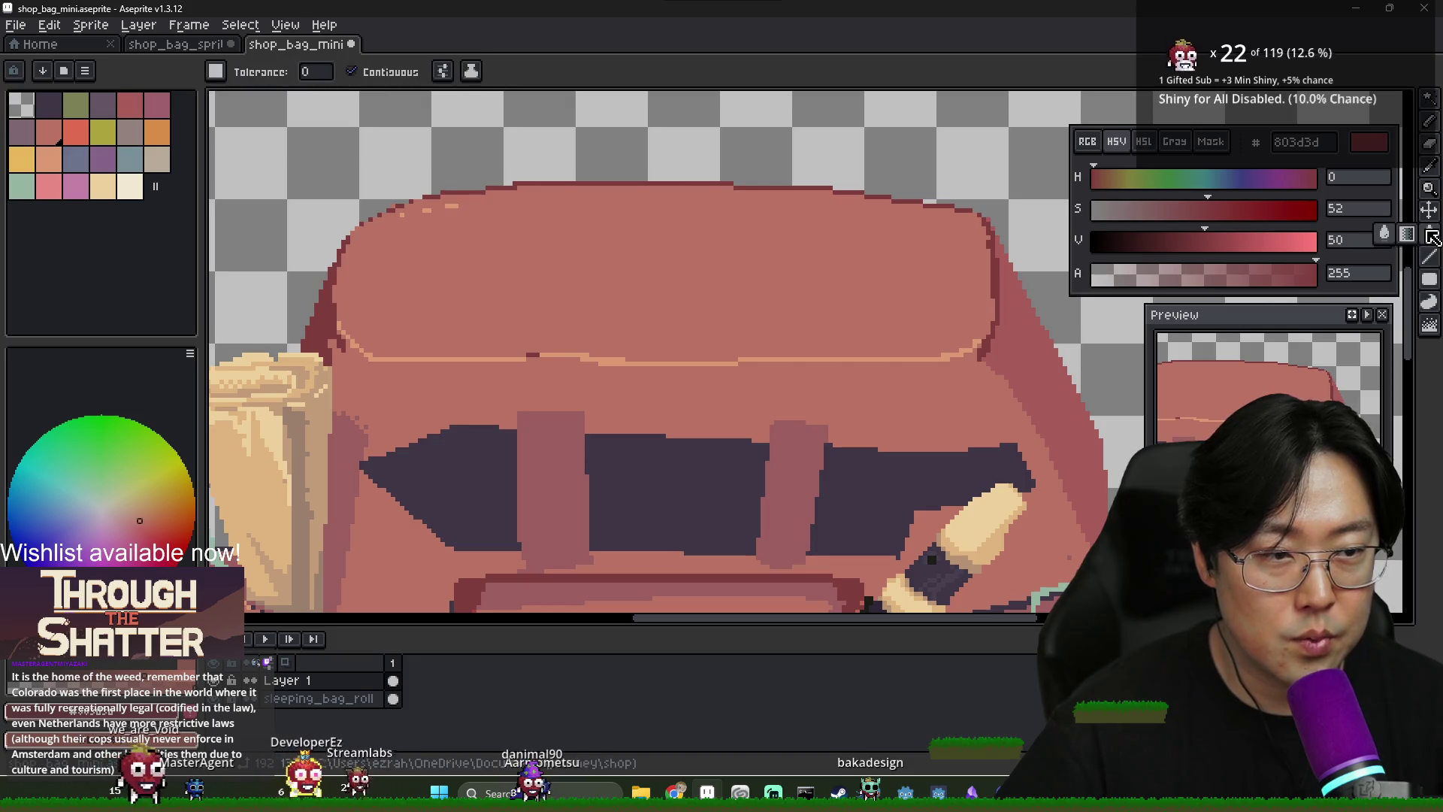
left_click_drag(704, 341, 703, 241)
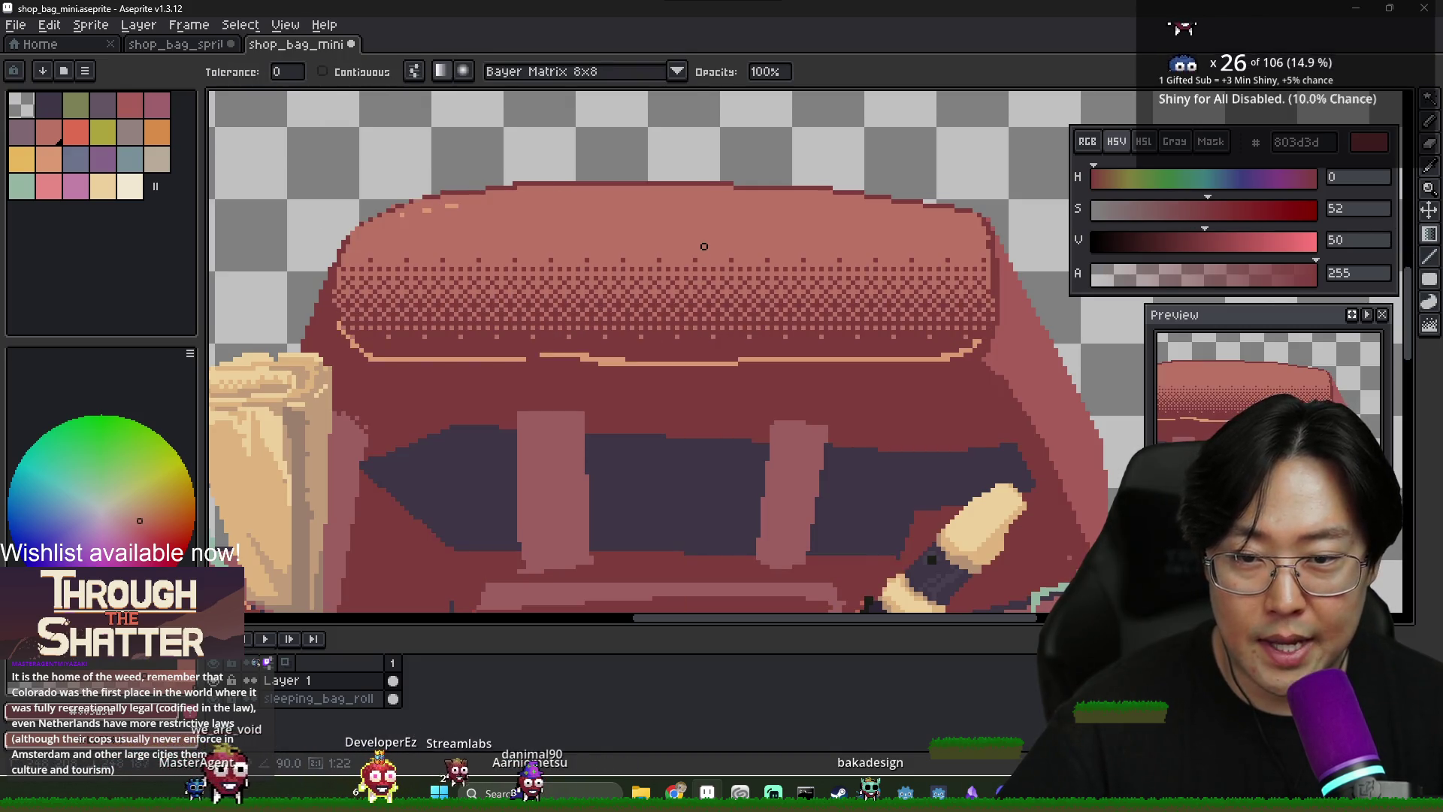
key("ctrl+z")
scroll(994, 345, "up", 1)
scroll(994, 345, "down", 1)
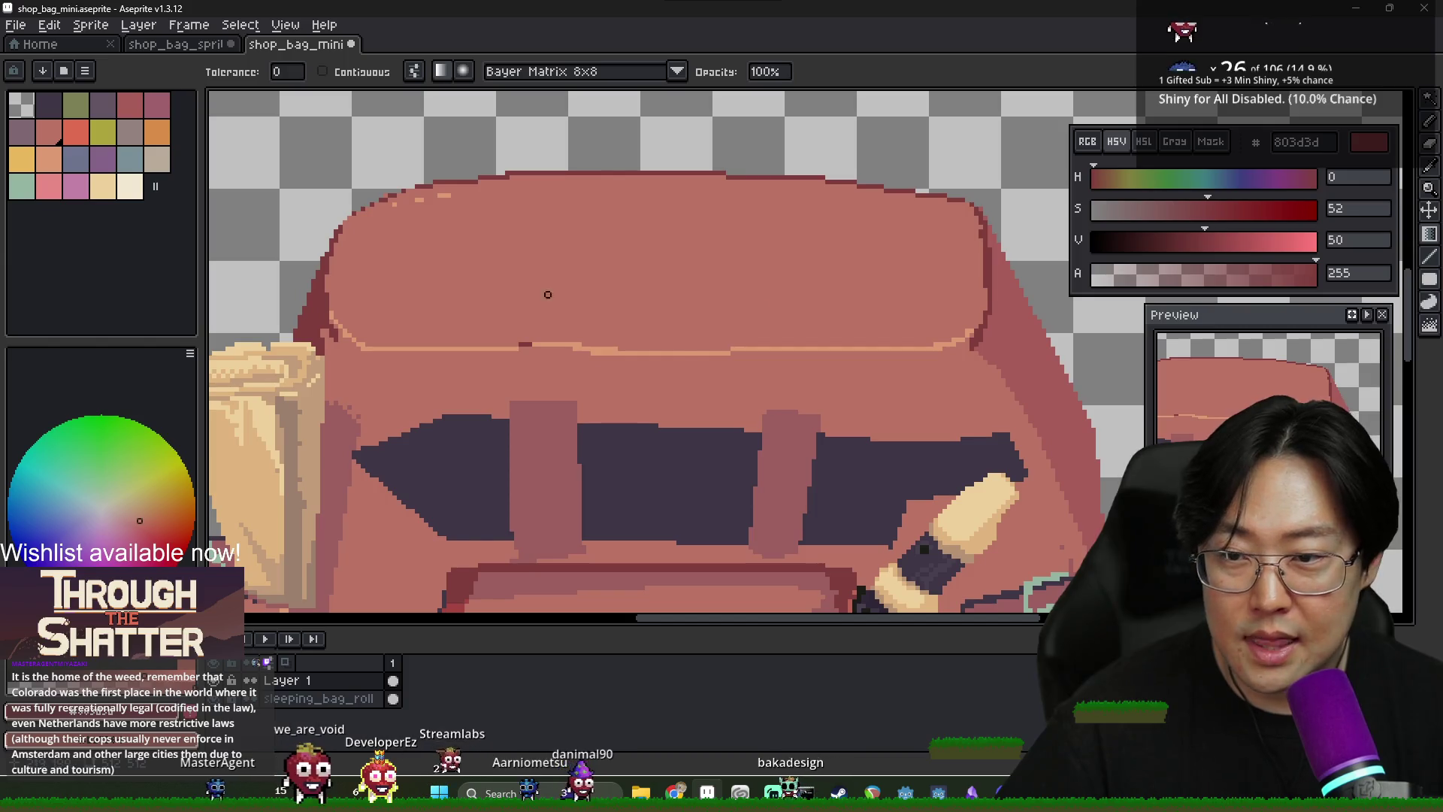
left_click_drag(471, 299, 499, 248)
key("ctrl+z")
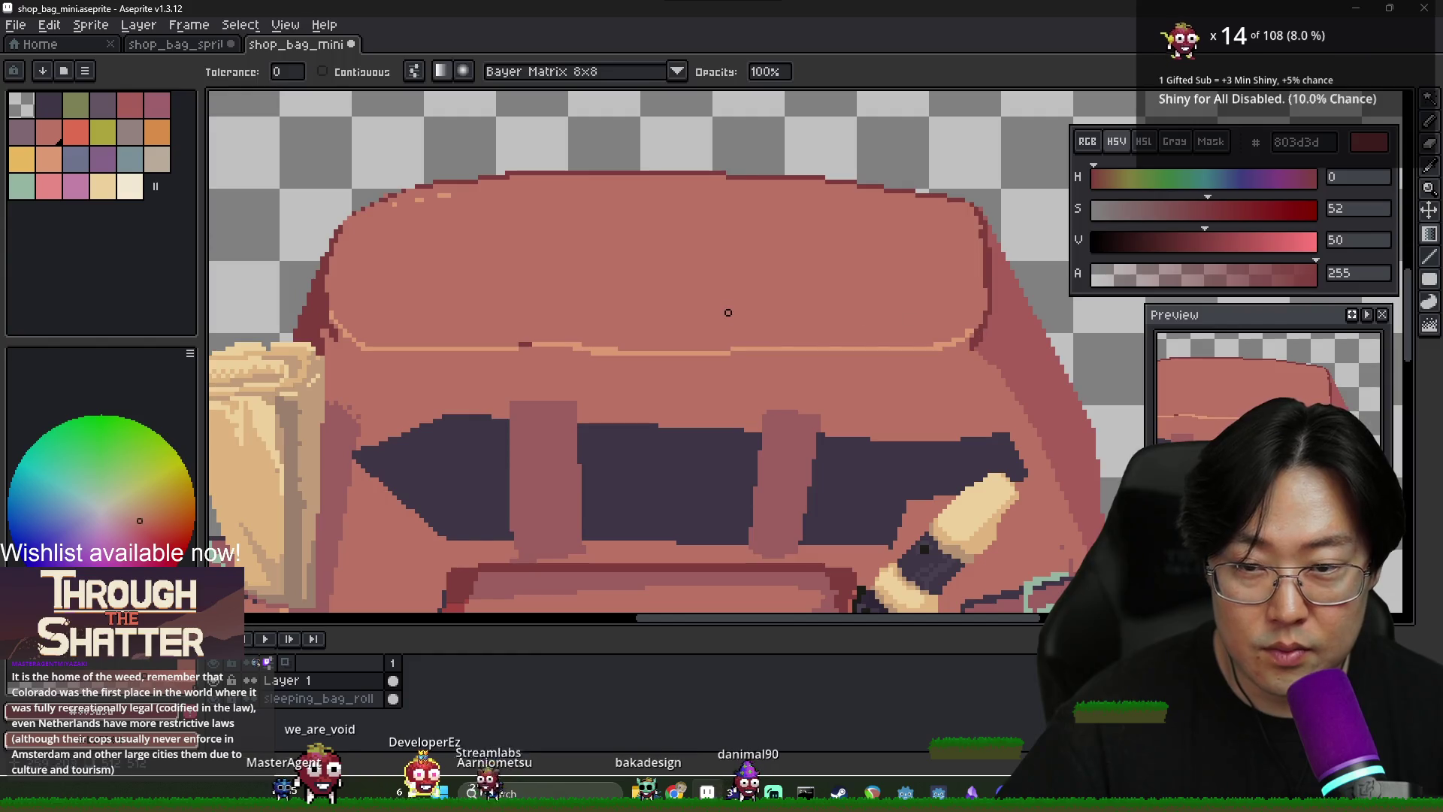
Magic Wand-select the flap, fill it with a dithered gradient, then deselect
key("w")
left_click(728, 312)
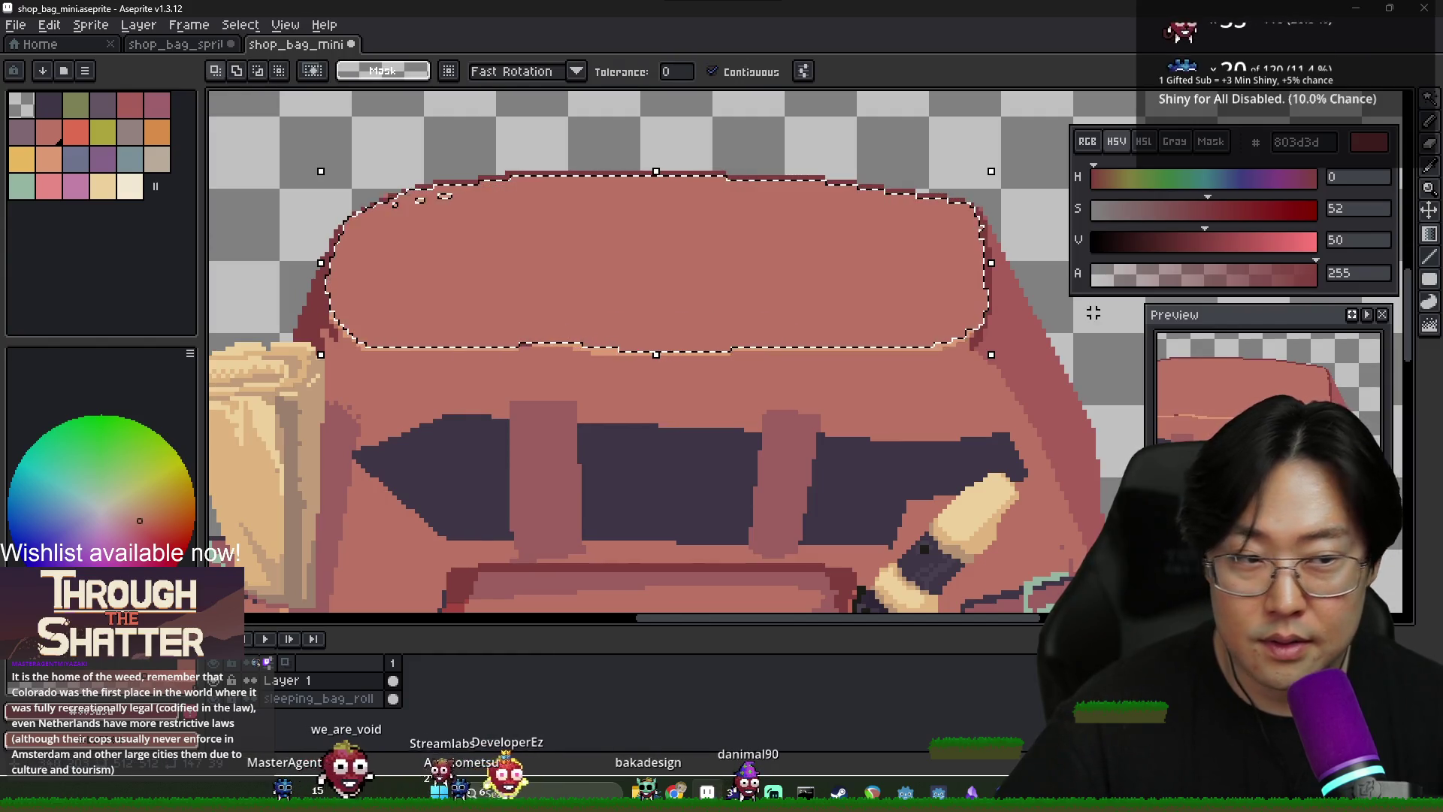
key("shift+g")
mouse_move(715, 312)
left_mouse_down()
mouse_move(733, 214)
mouse_move(715, 239)
left_mouse_up()
scroll(715, 239, "down", 4)
scroll(715, 239, "up", 1)
key("ctrl+d")
scroll(697, 299, "up", 1)
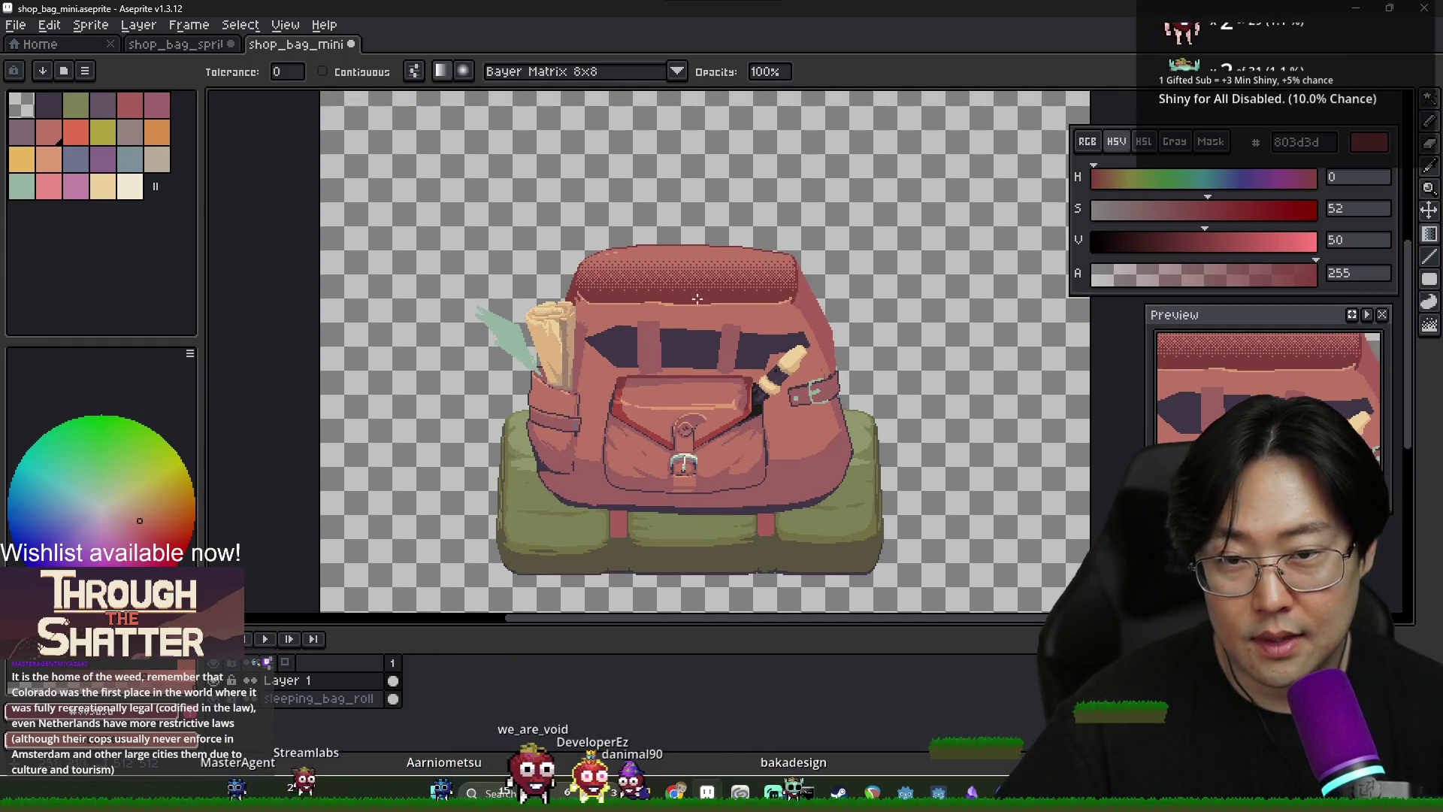
scroll(698, 299, "up", 5)
key("b")
left_click(777, 286, "alt")
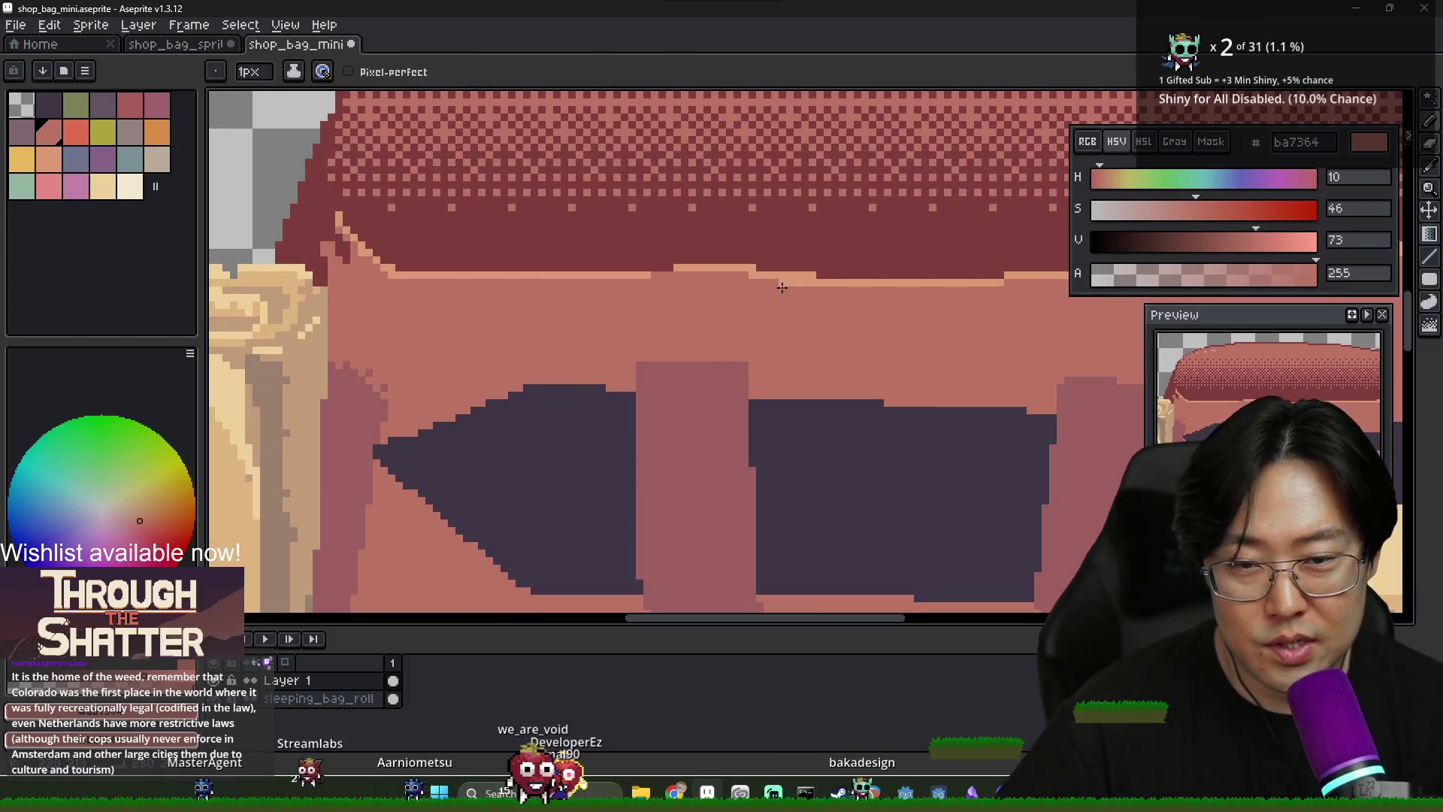
scroll(802, 299, "down", 1)
left_click(821, 280, "alt")
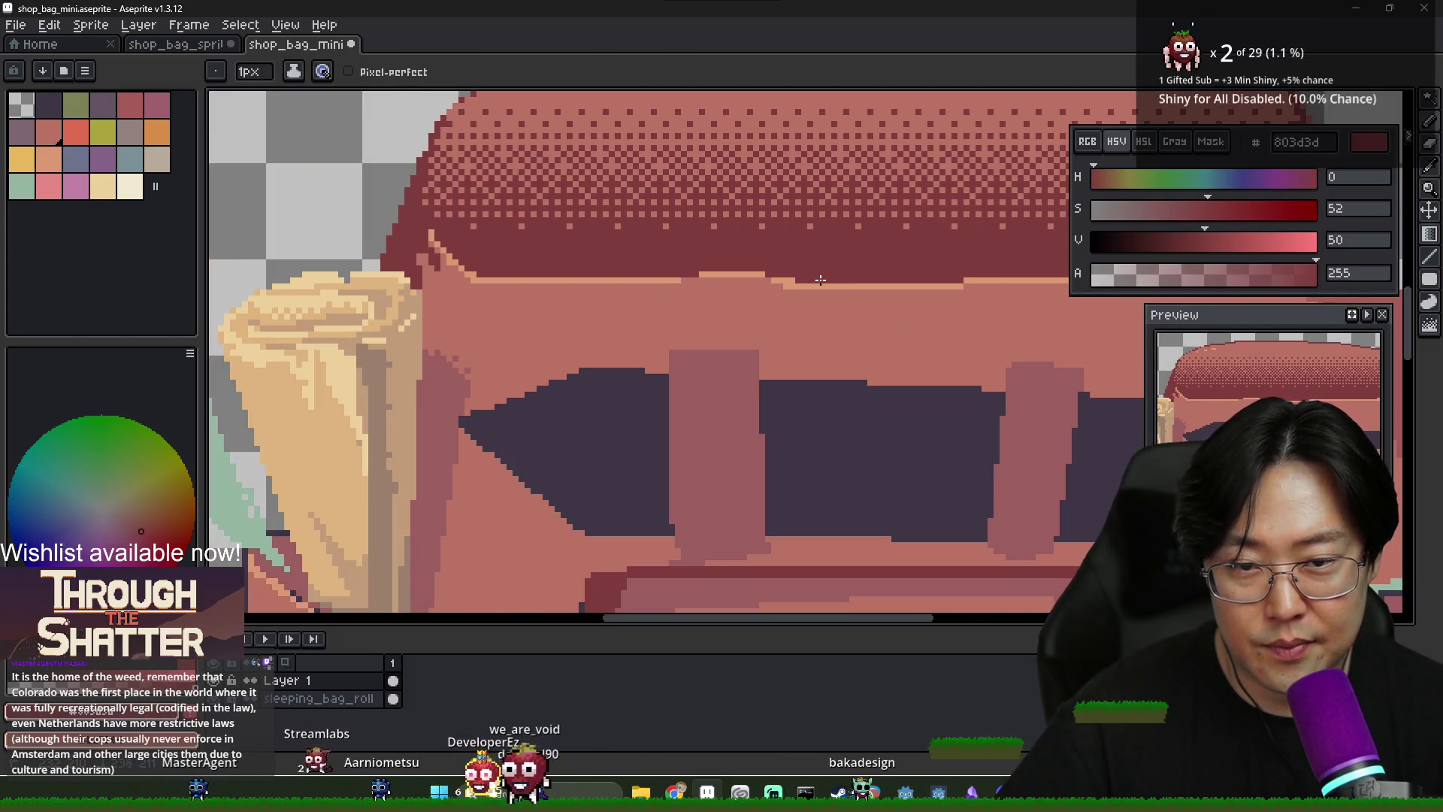
left_click(805, 287, "alt")
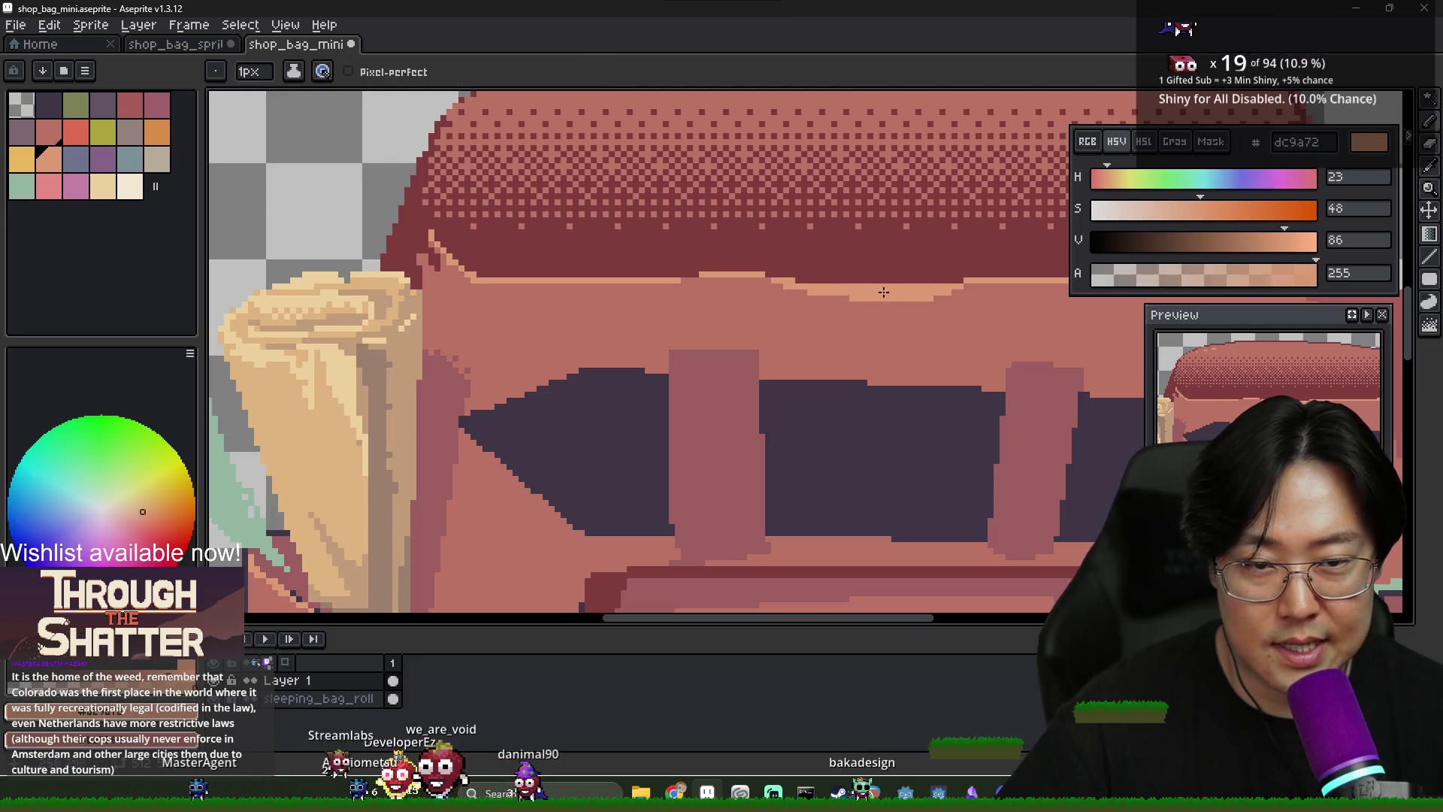
scroll(1045, 290, "down", 1)
left_click(778, 292, "alt")
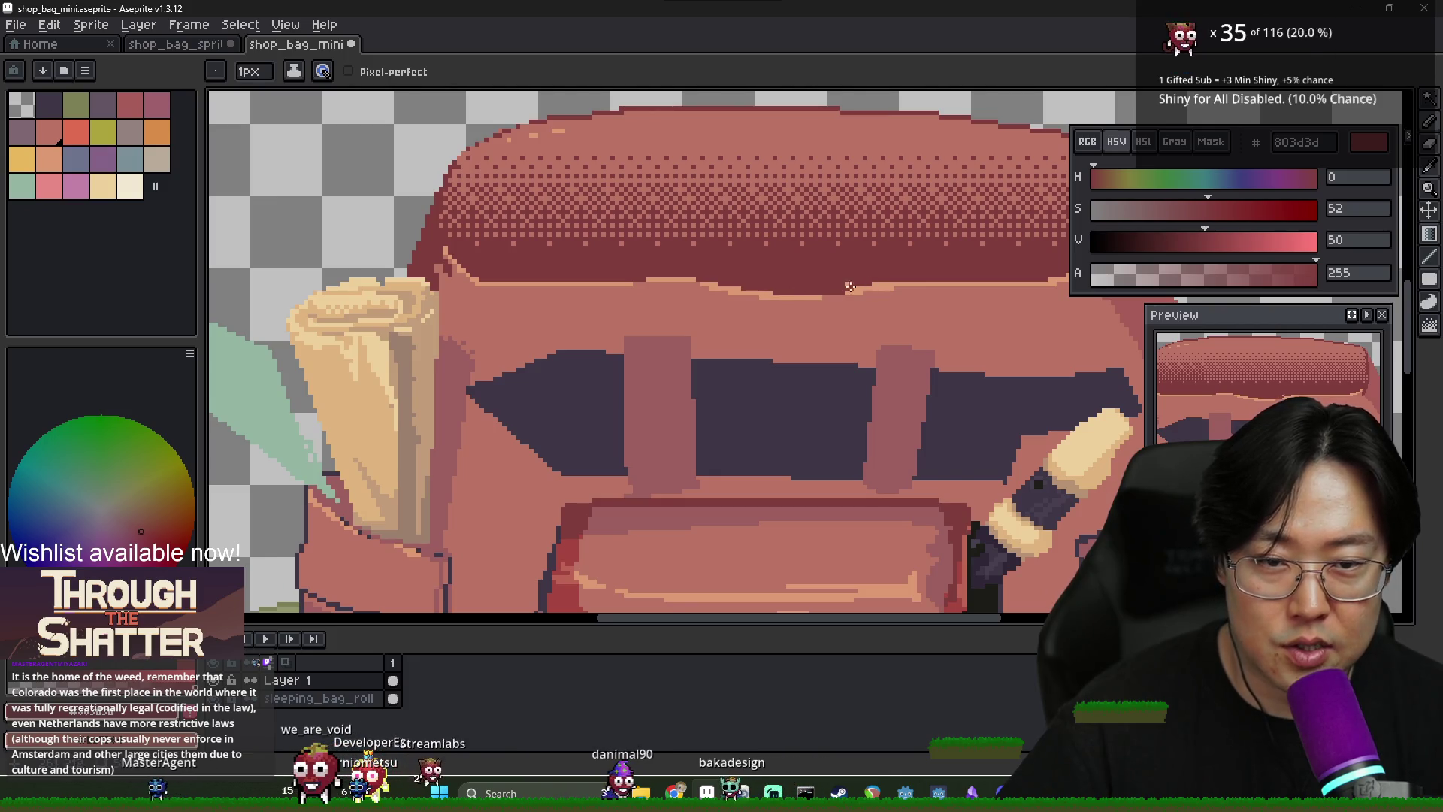
left_click(816, 298, "alt")
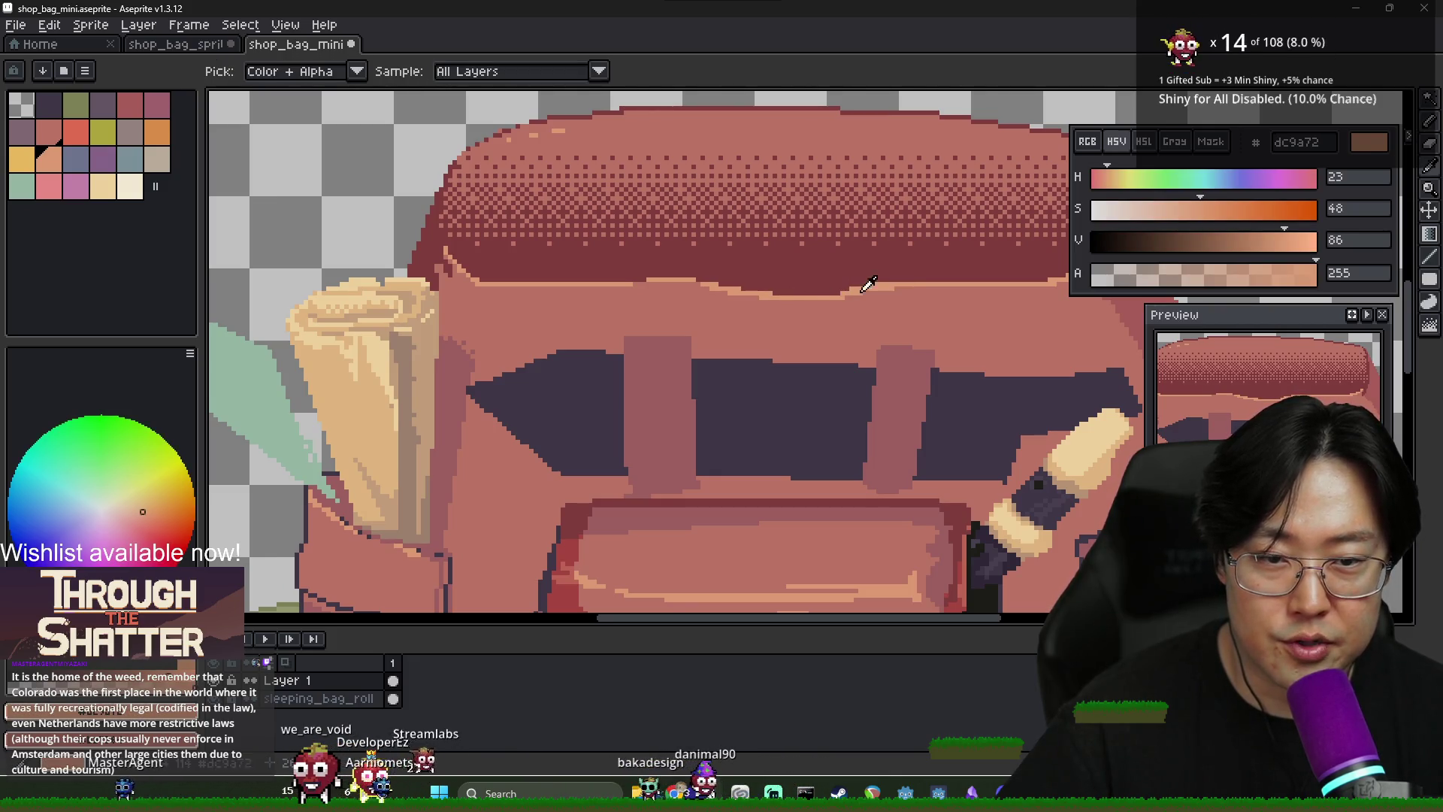
left_click(832, 288, "alt")
left_click(921, 289, "alt")
scroll(933, 297, "down", 4)
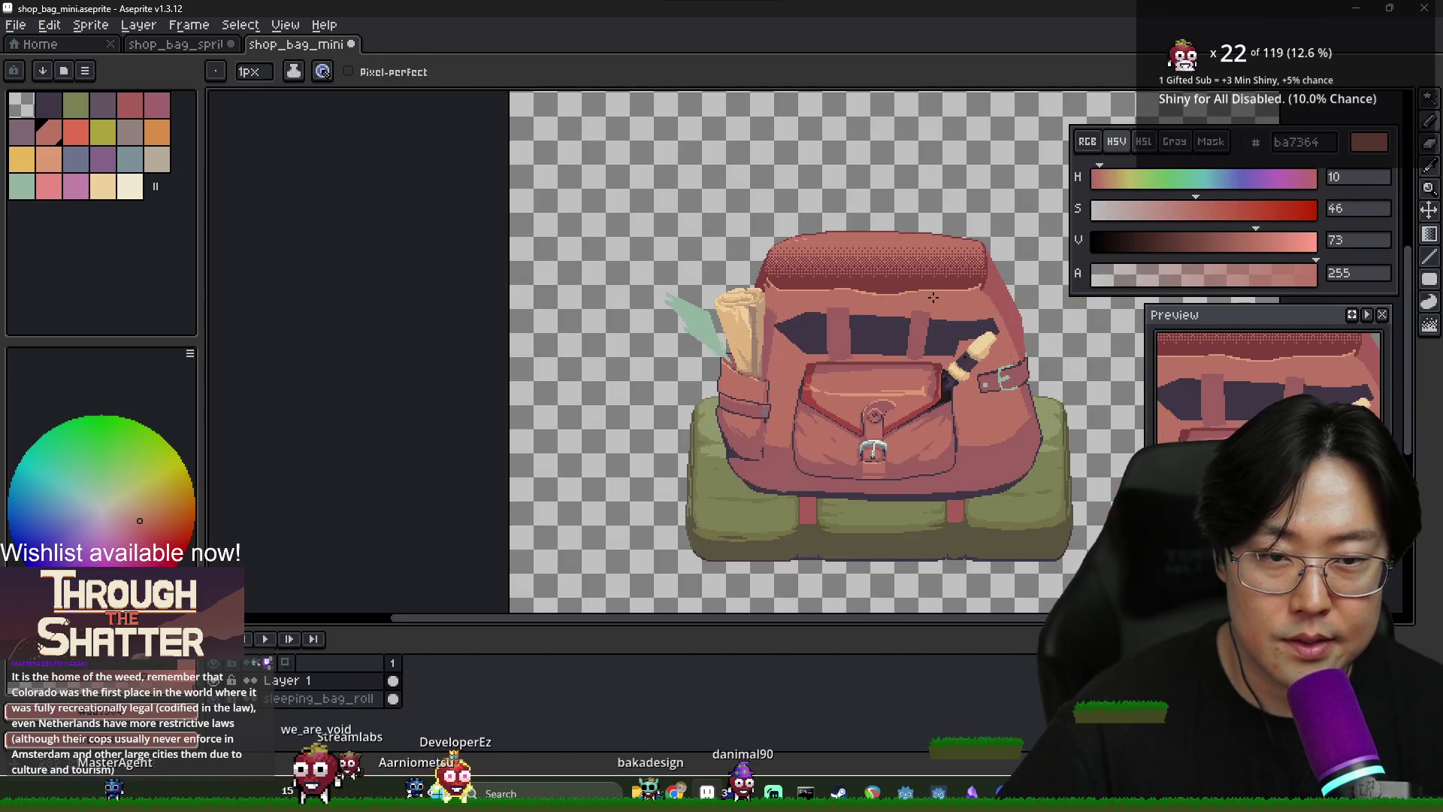
scroll(893, 295, "up", 3)
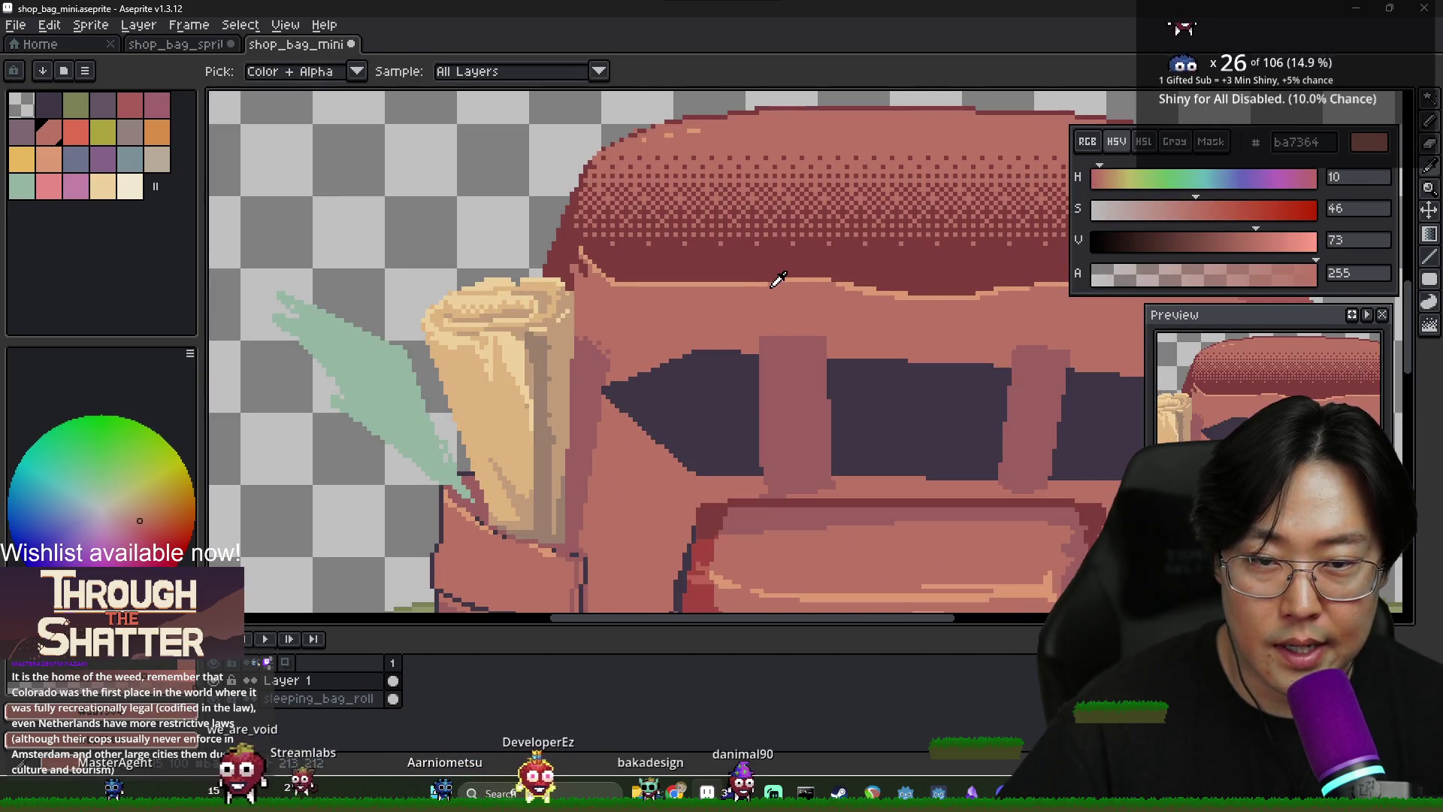
left_click(750, 270, "alt")
scroll(734, 297, "down", 3)
scroll(677, 312, "up", 3)
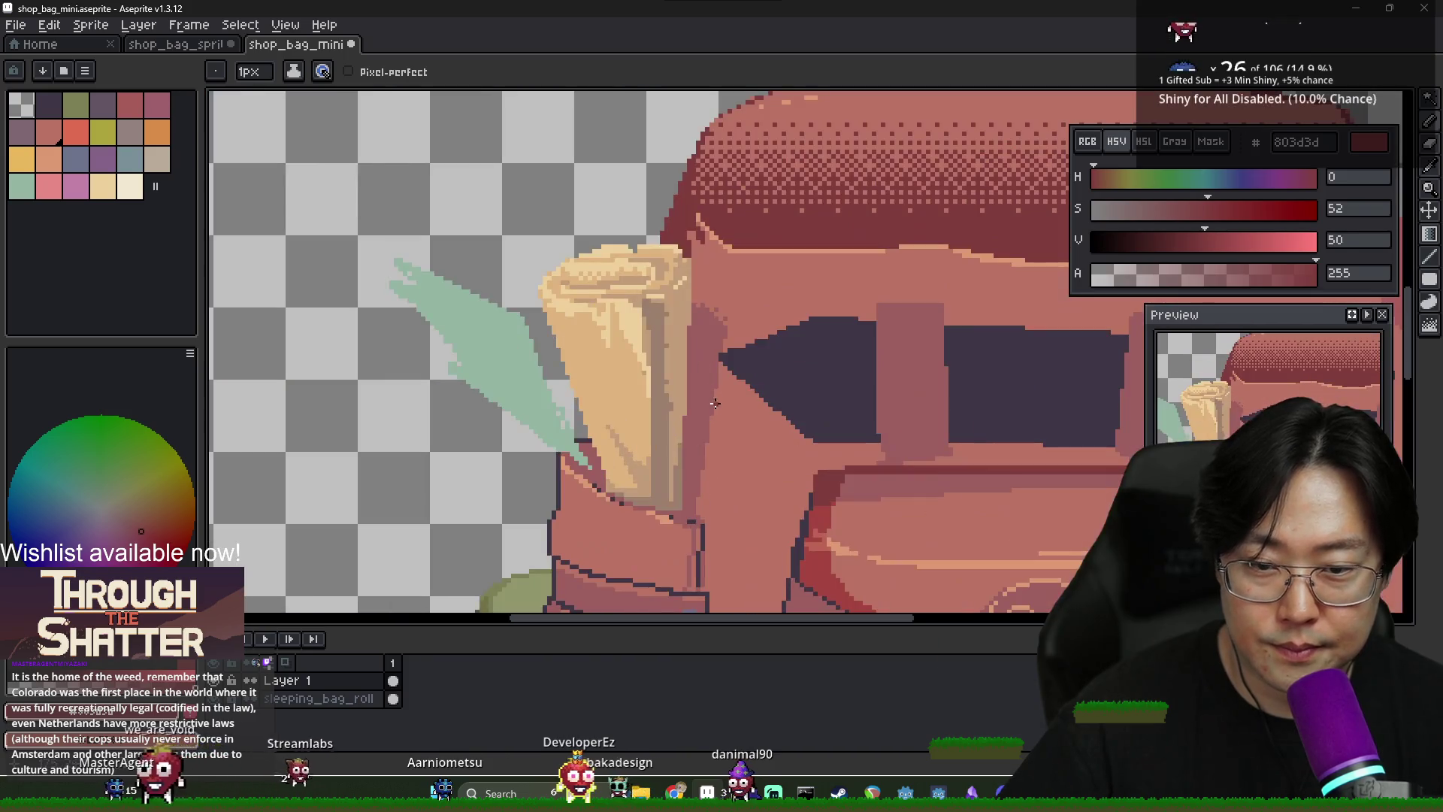
Draw a thin diagonal 9c5f5f shadow line below the flap
left_click_drag(778, 256, 828, 300)
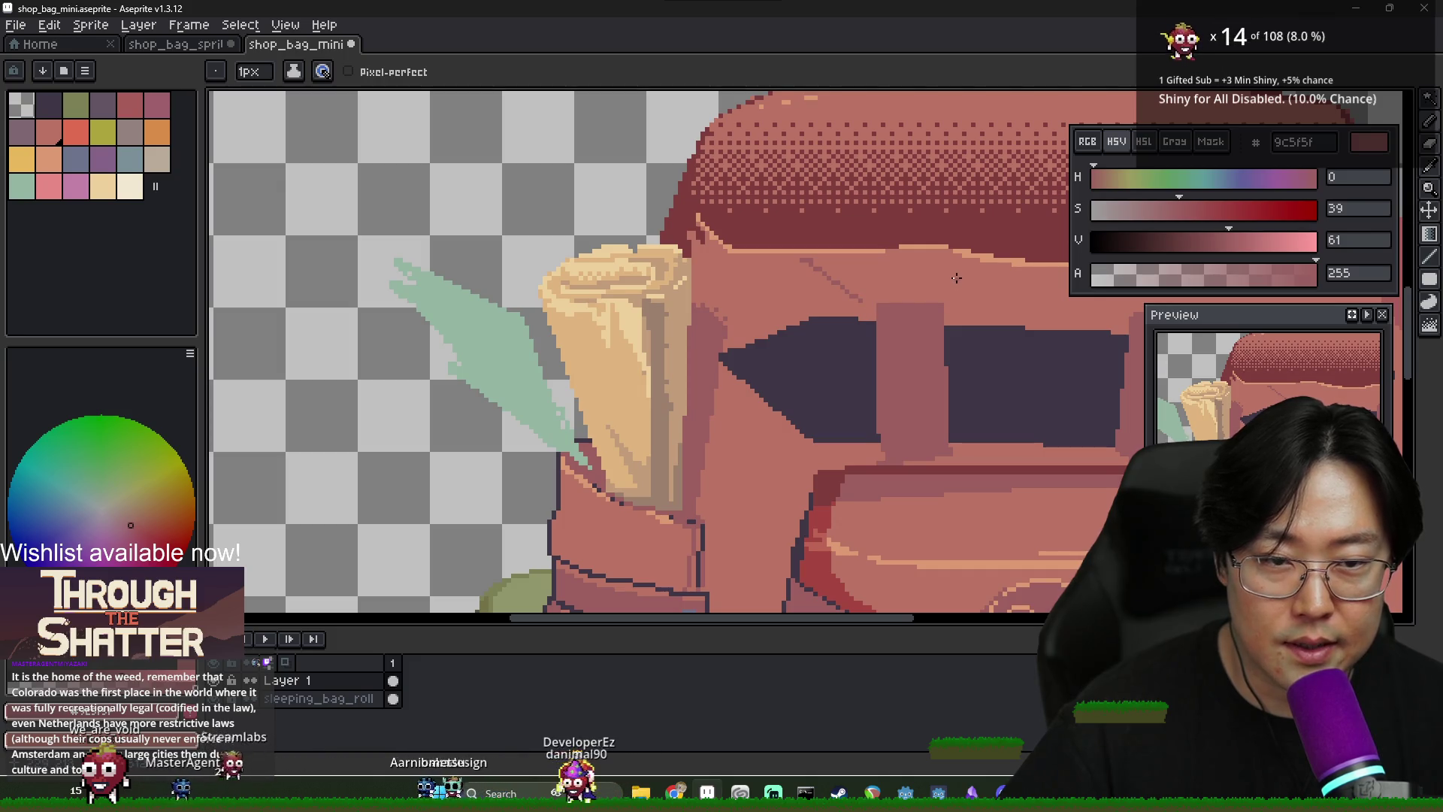
key("v")
key("b")
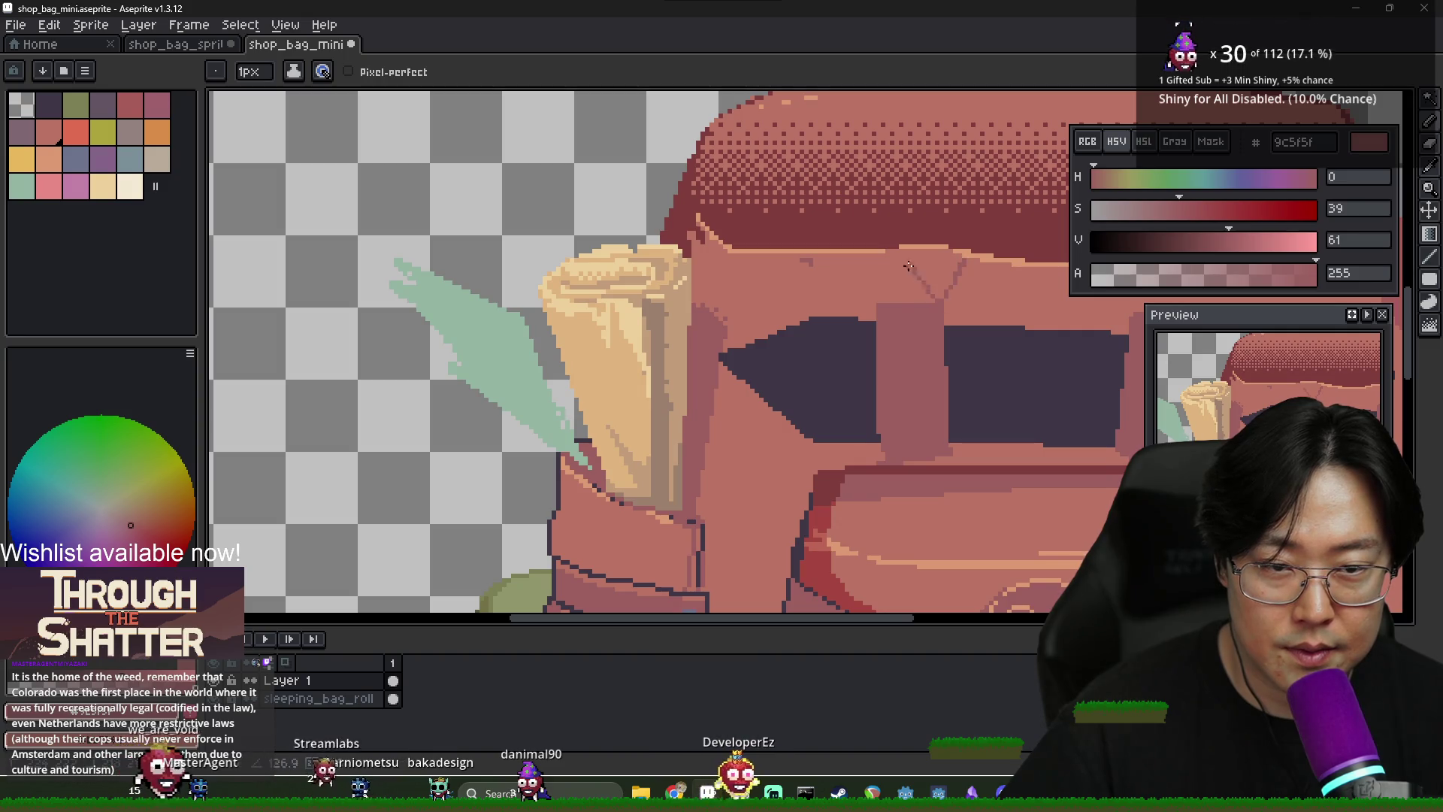
scroll(899, 261, "down", 2)
scroll(876, 251, "up", 3)
key("ctrl+z")
scroll(879, 252, "down", 3)
scroll(886, 254, "up", 2)
key("g")
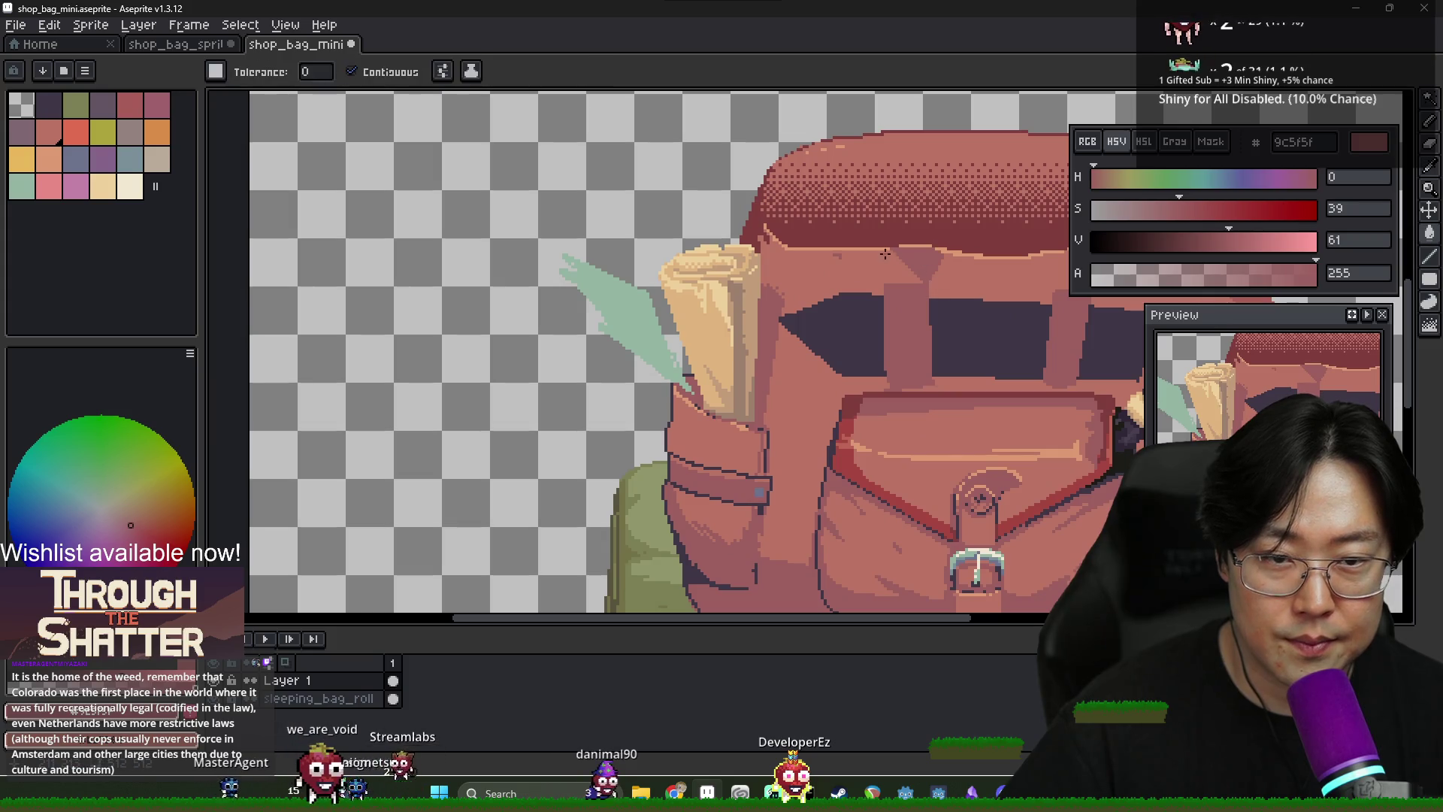
key("b")
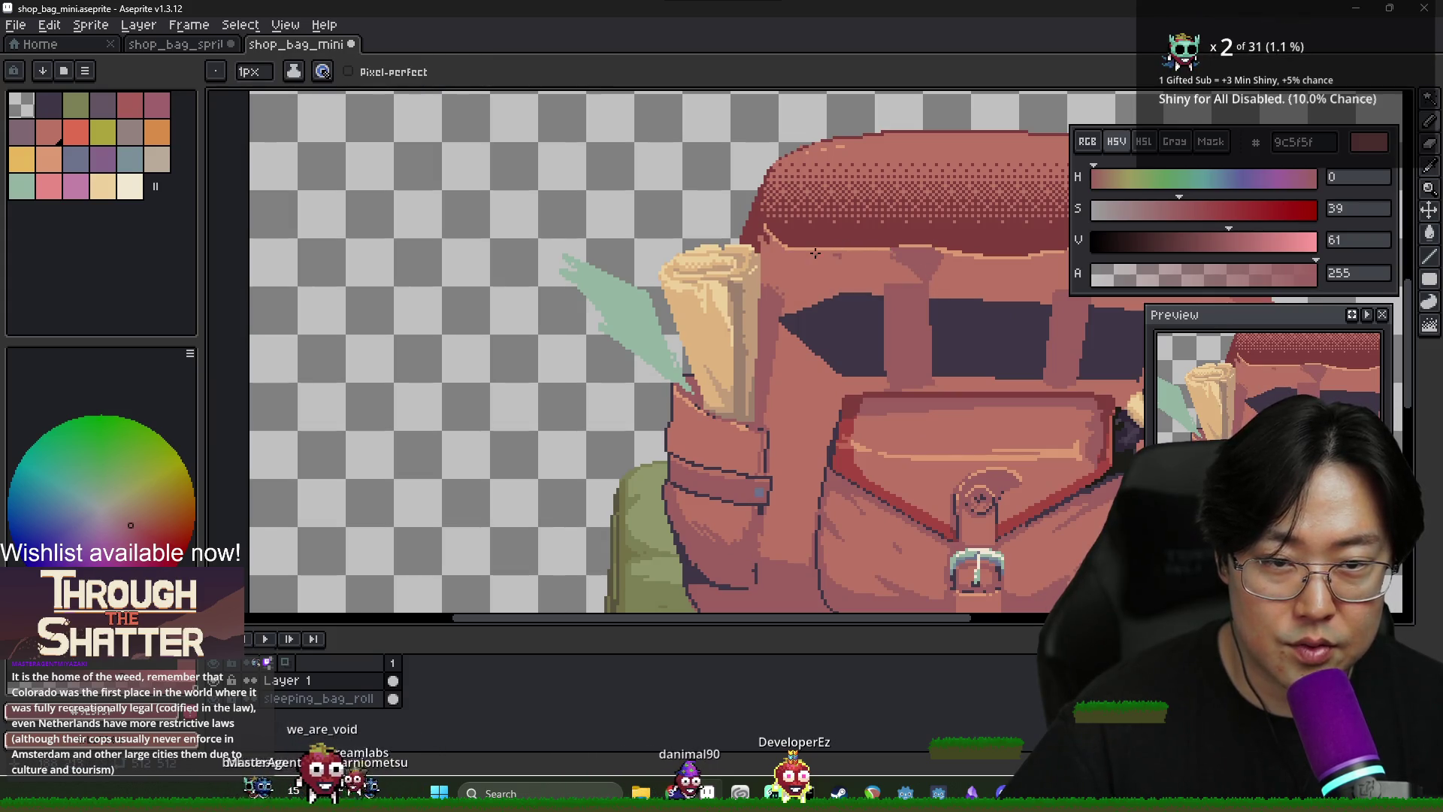
scroll(819, 252, "up", 2)
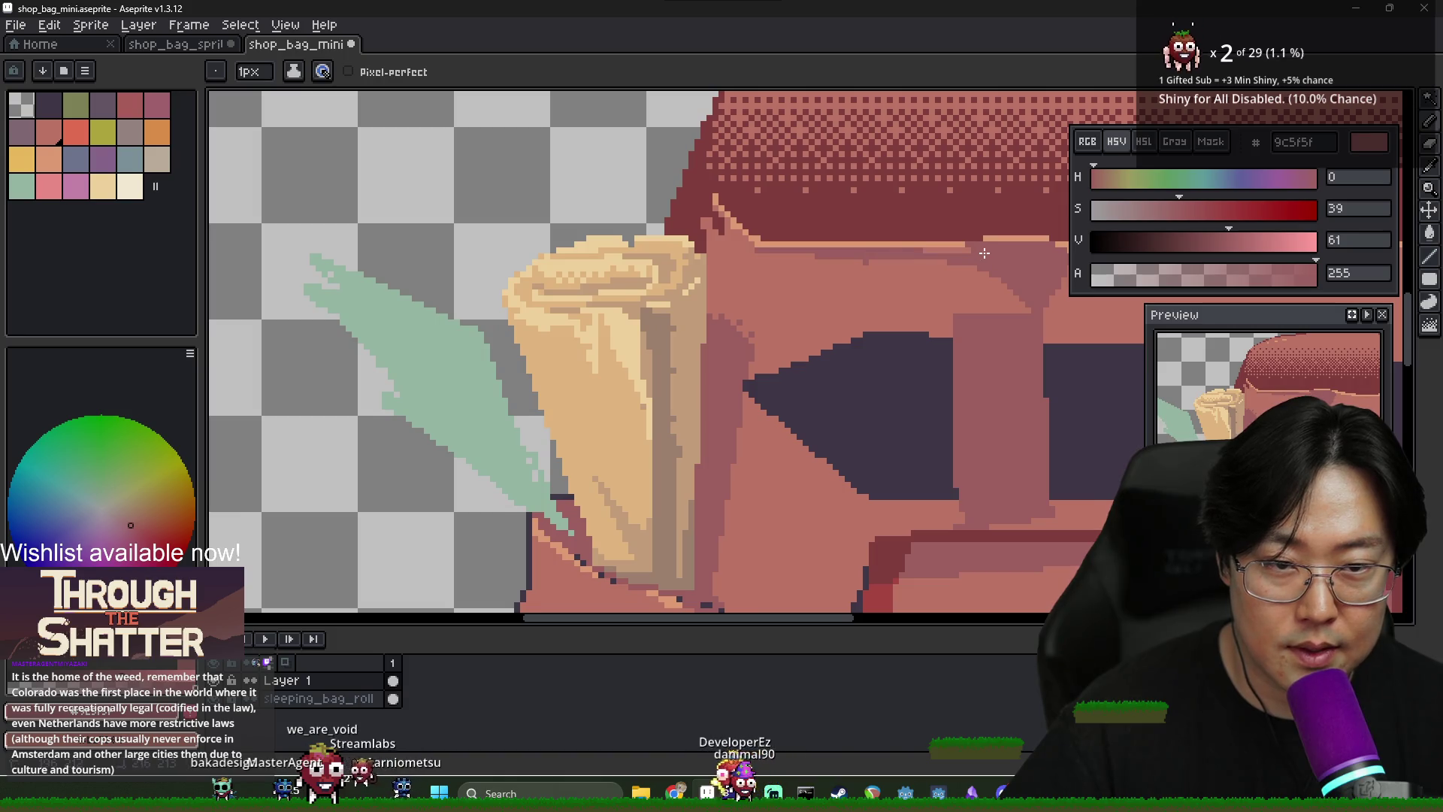
scroll(941, 266, "down", 2)
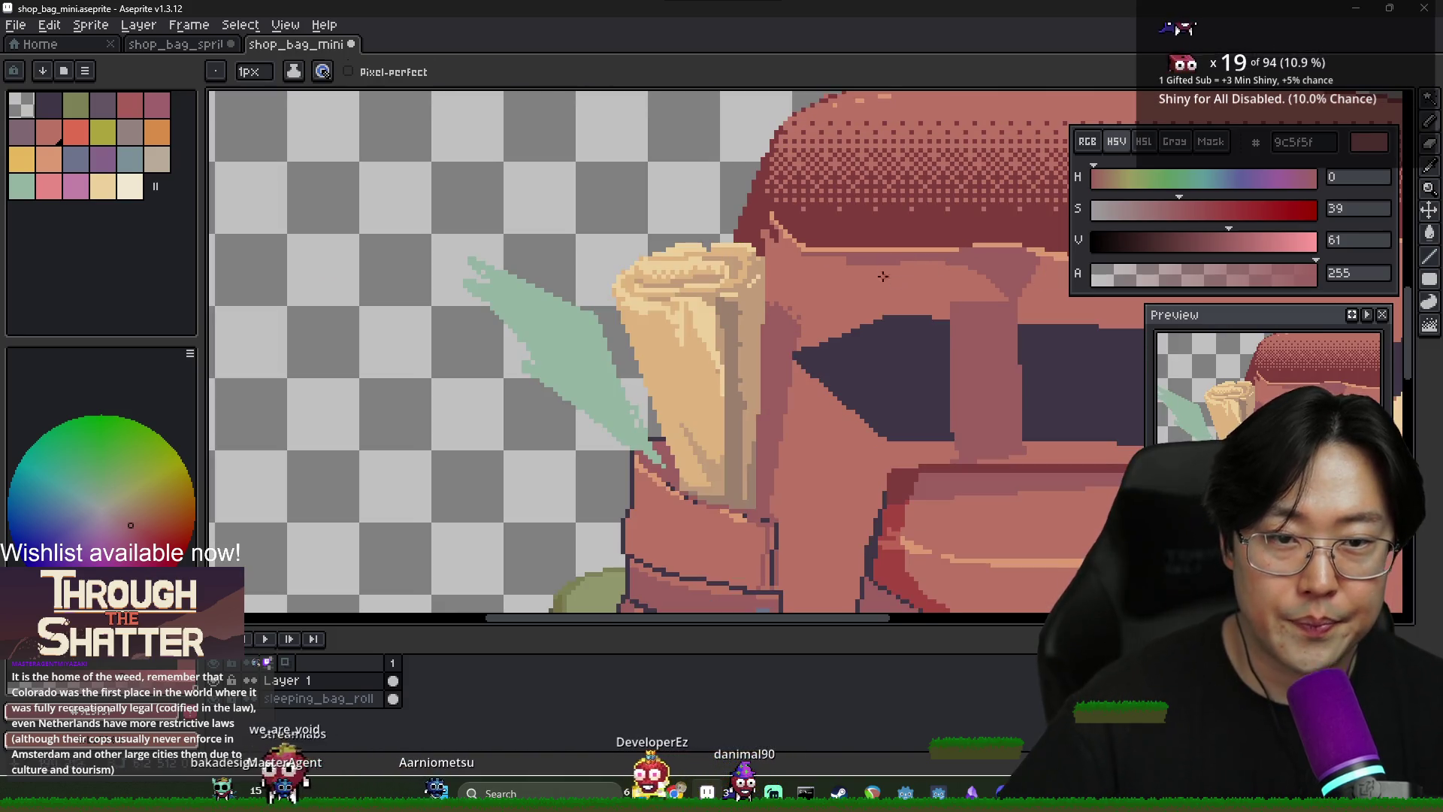
Sample the bag's body and shadow reds, undoing a mistaken Paint Bucket fill over the shadow
left_click(849, 263, "alt")
scroll(850, 263, "down", 1)
left_click_drag(966, 306, 860, 286)
scroll(827, 271, "up", 2)
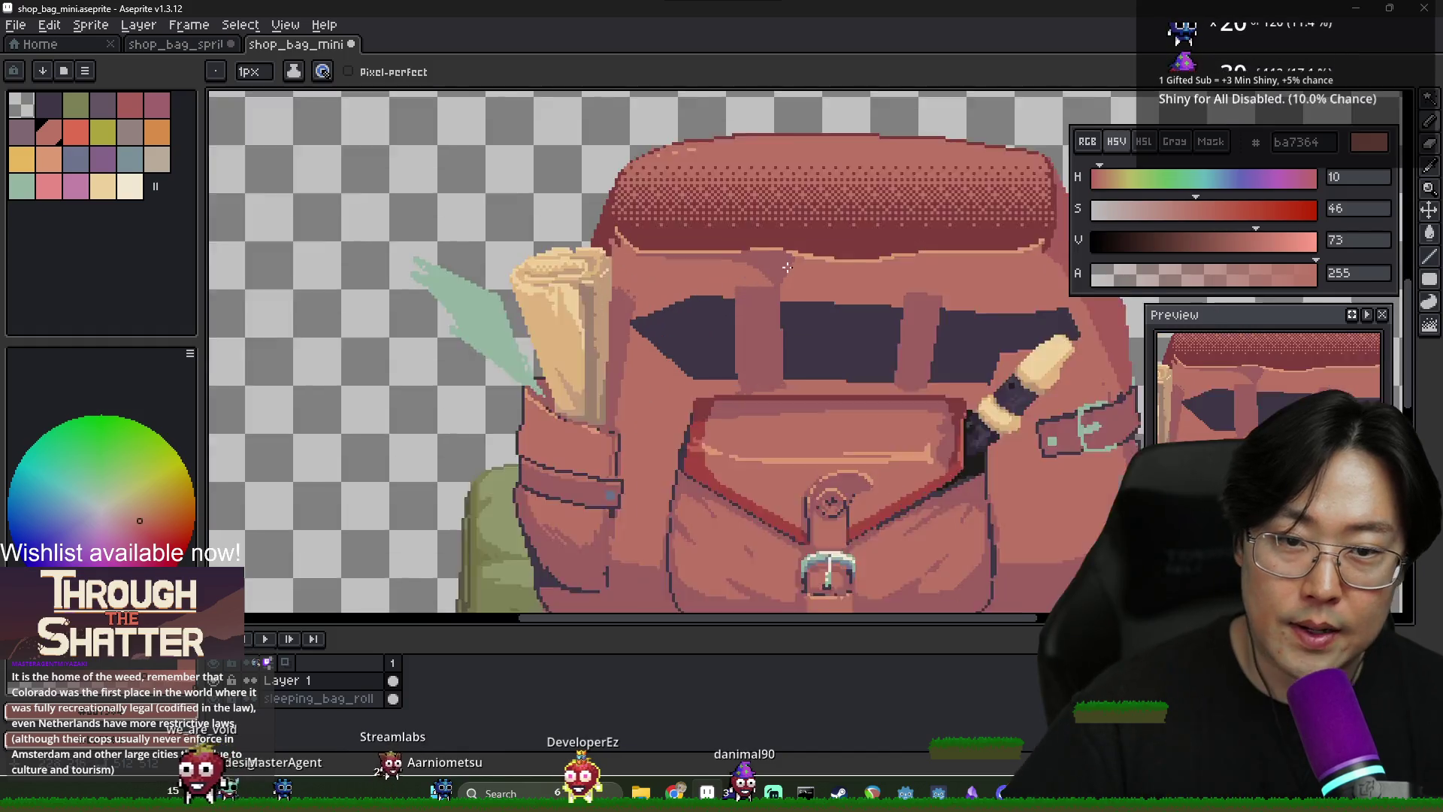
left_click(813, 267, "alt")
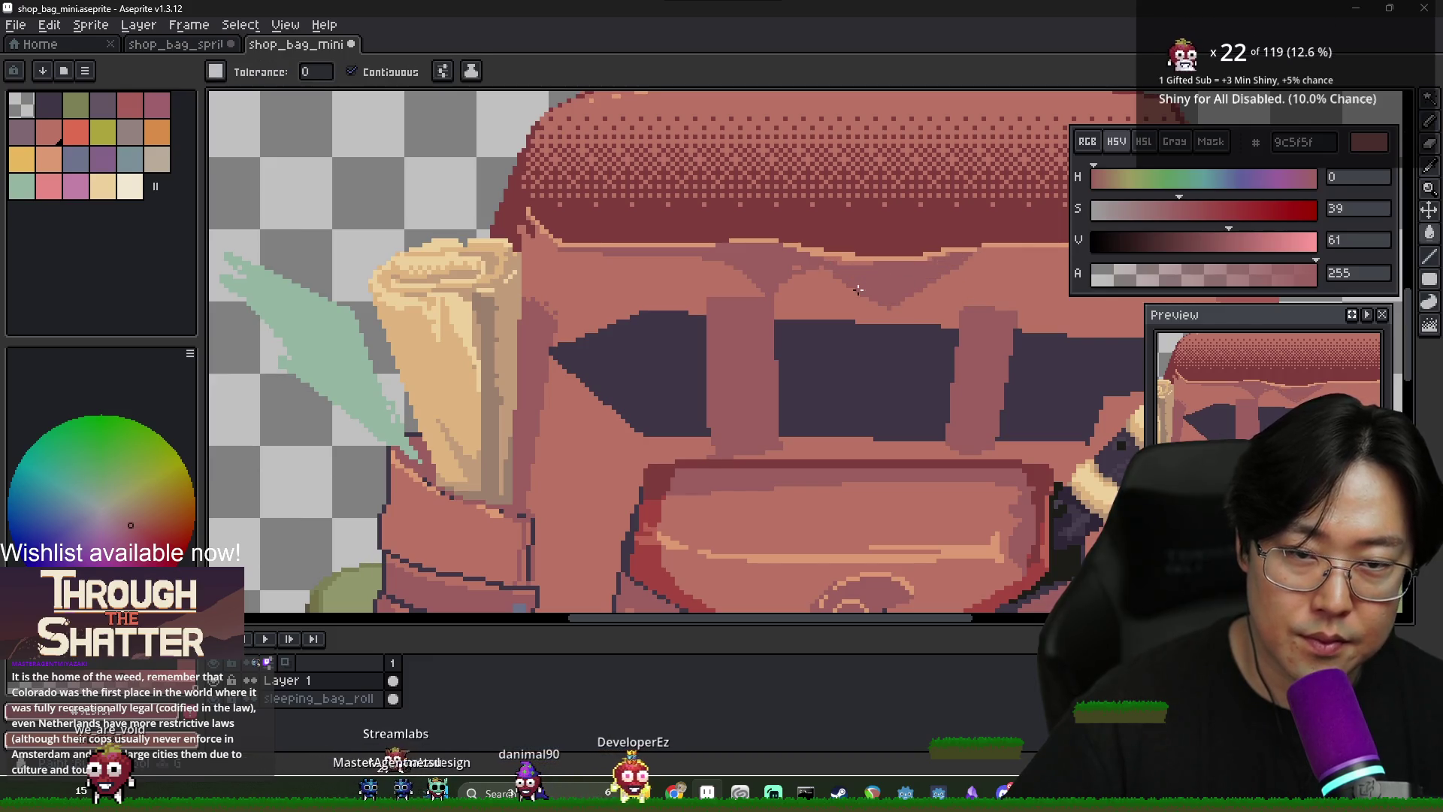
key("g")
left_click(808, 282, "alt")
left_click(799, 270)
key("ctrl+z")
key("b")
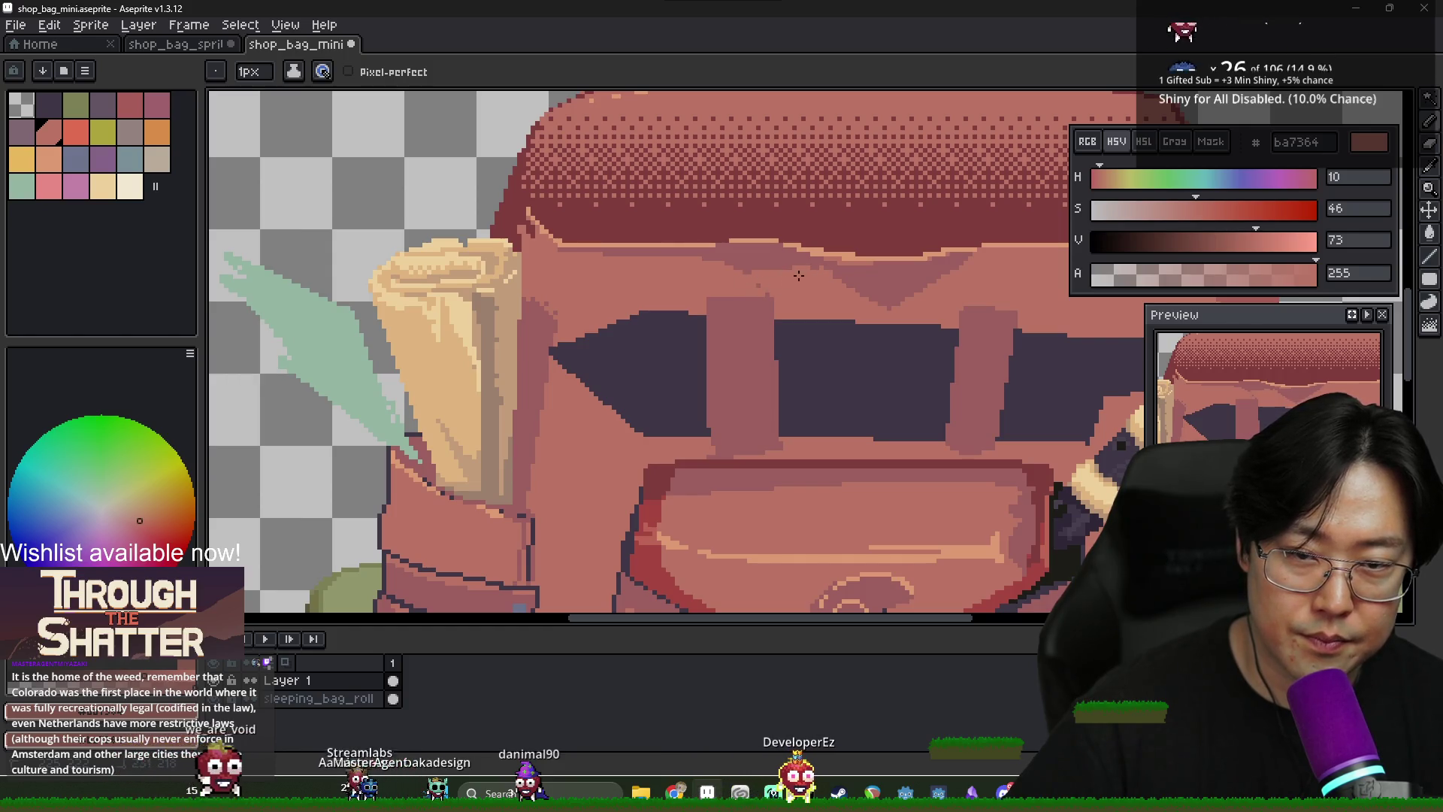
Inspect the V-shaped shadow closely and re-sample the bag's body colour with the Pencil
scroll(824, 301, "down", 2)
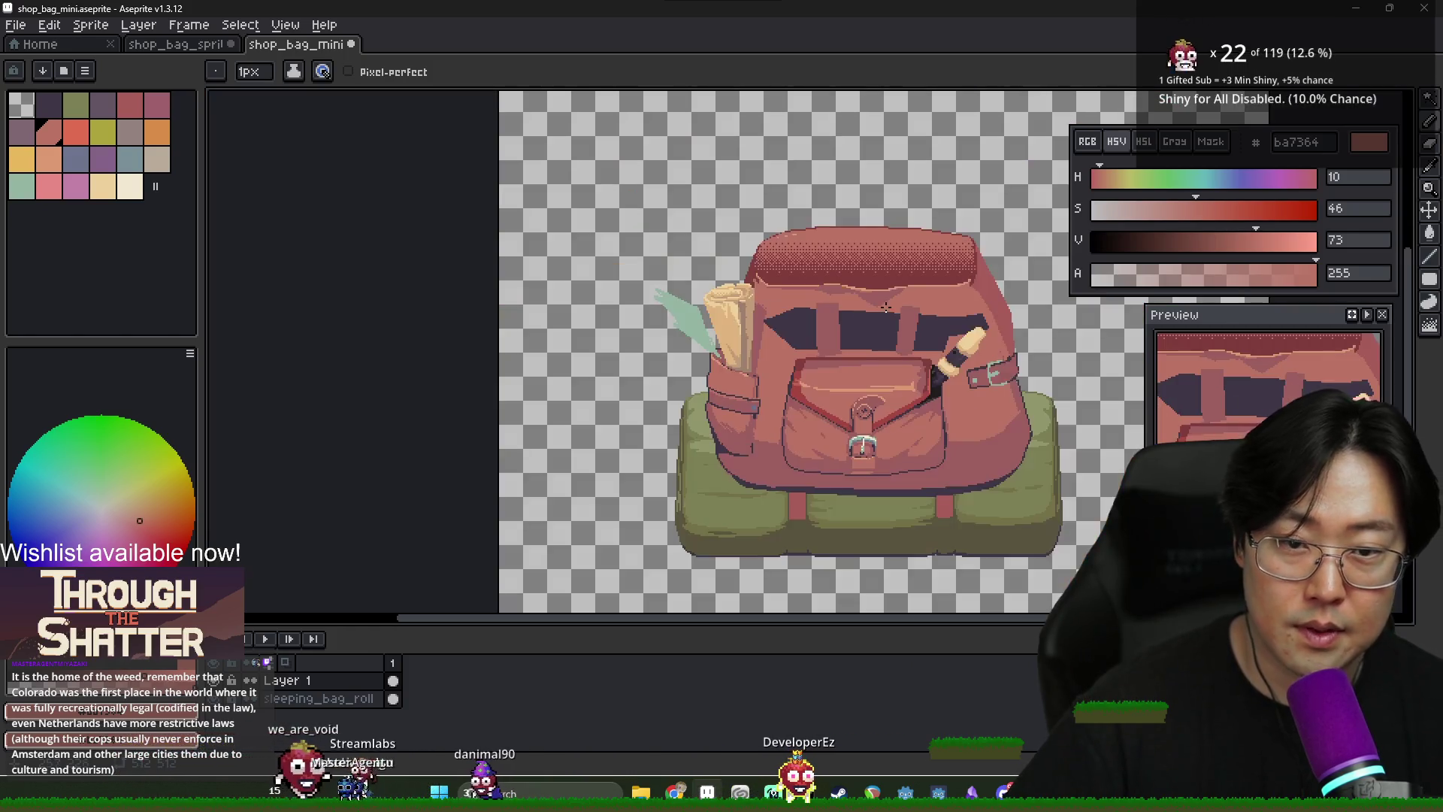
scroll(892, 302, "up", 3)
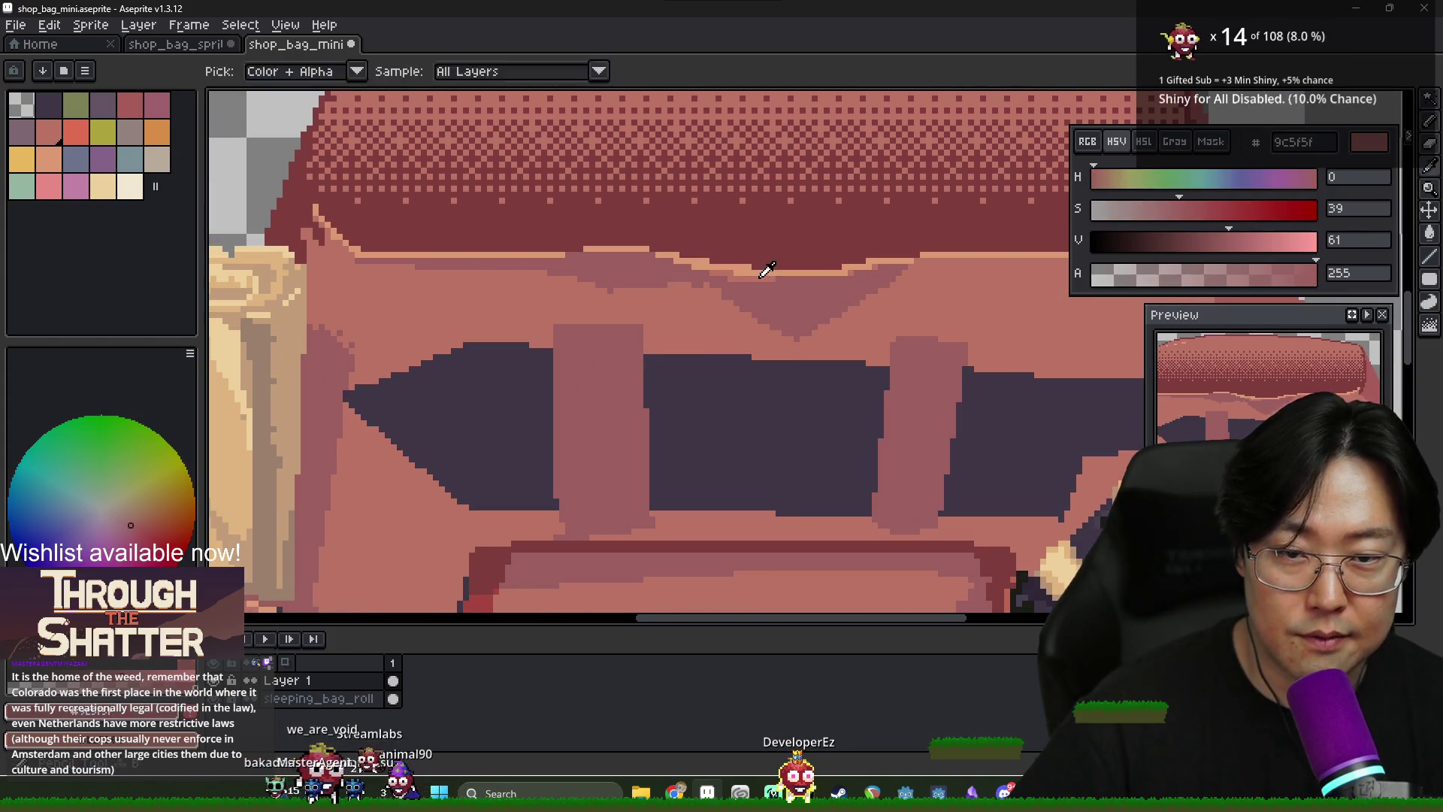
scroll(822, 306, "down", 3)
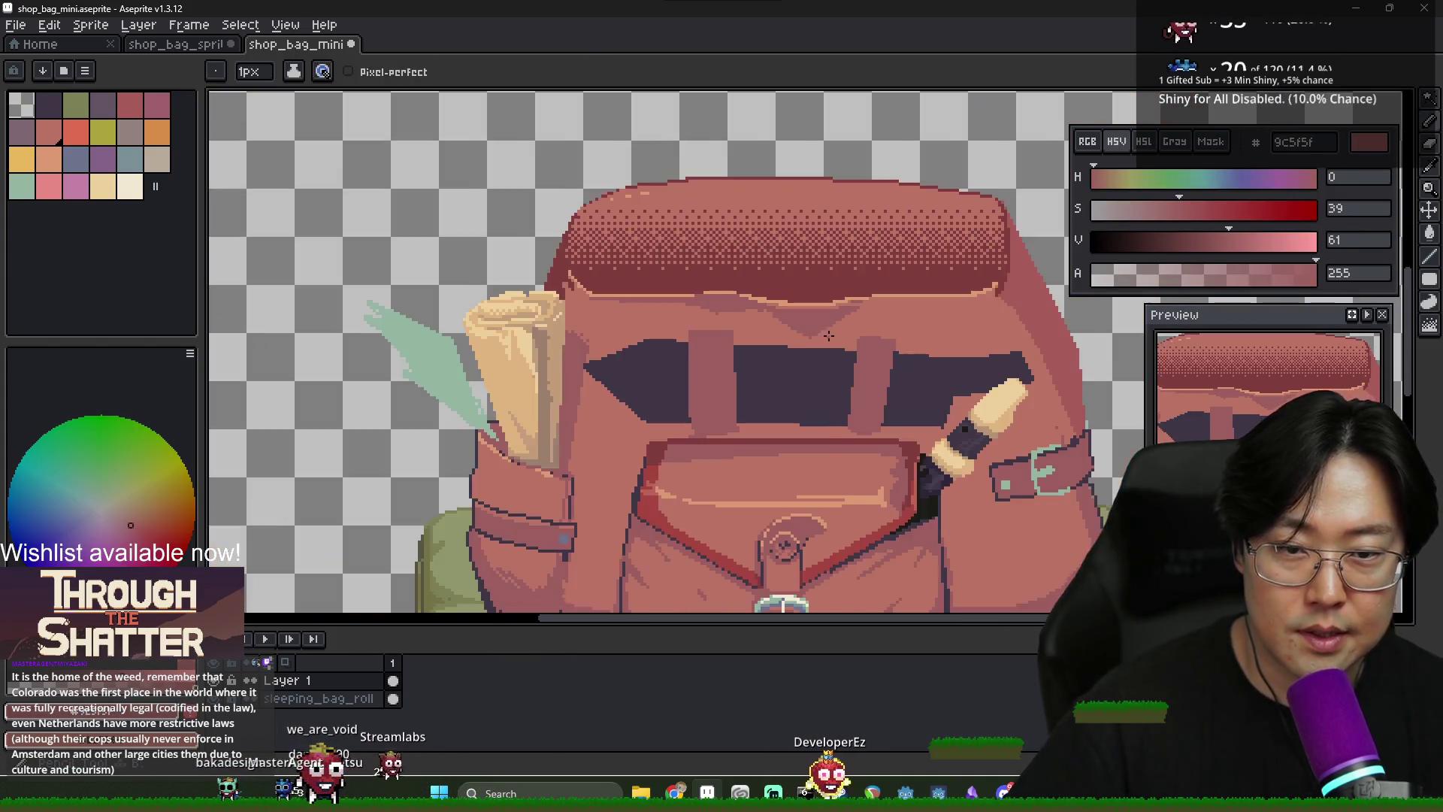
scroll(821, 331, "up", 2)
scroll(902, 306, "down", 3)
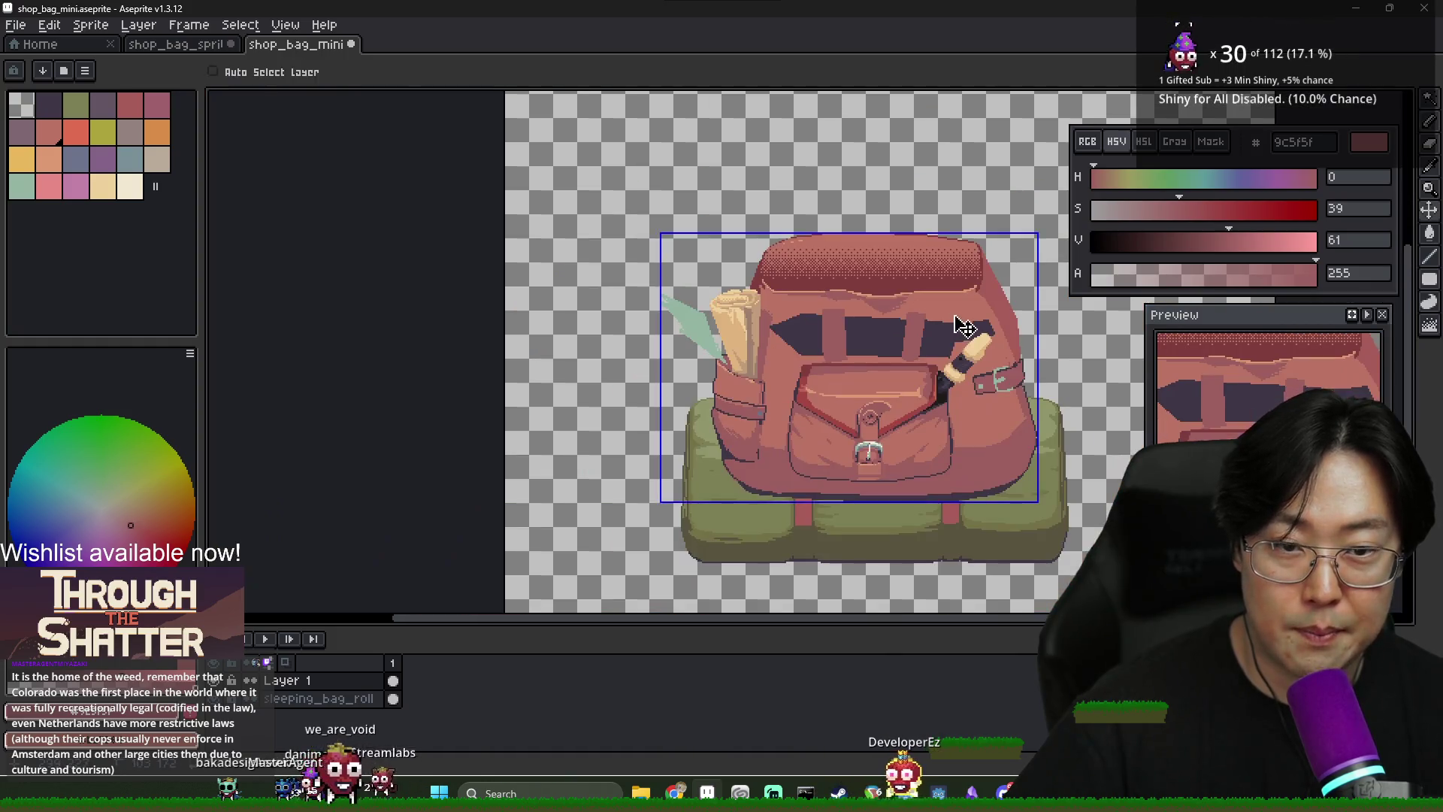
scroll(962, 307, "up", 2)
scroll(962, 307, "down", 3)
scroll(843, 389, "up", 2)
scroll(843, 388, "up", 2)
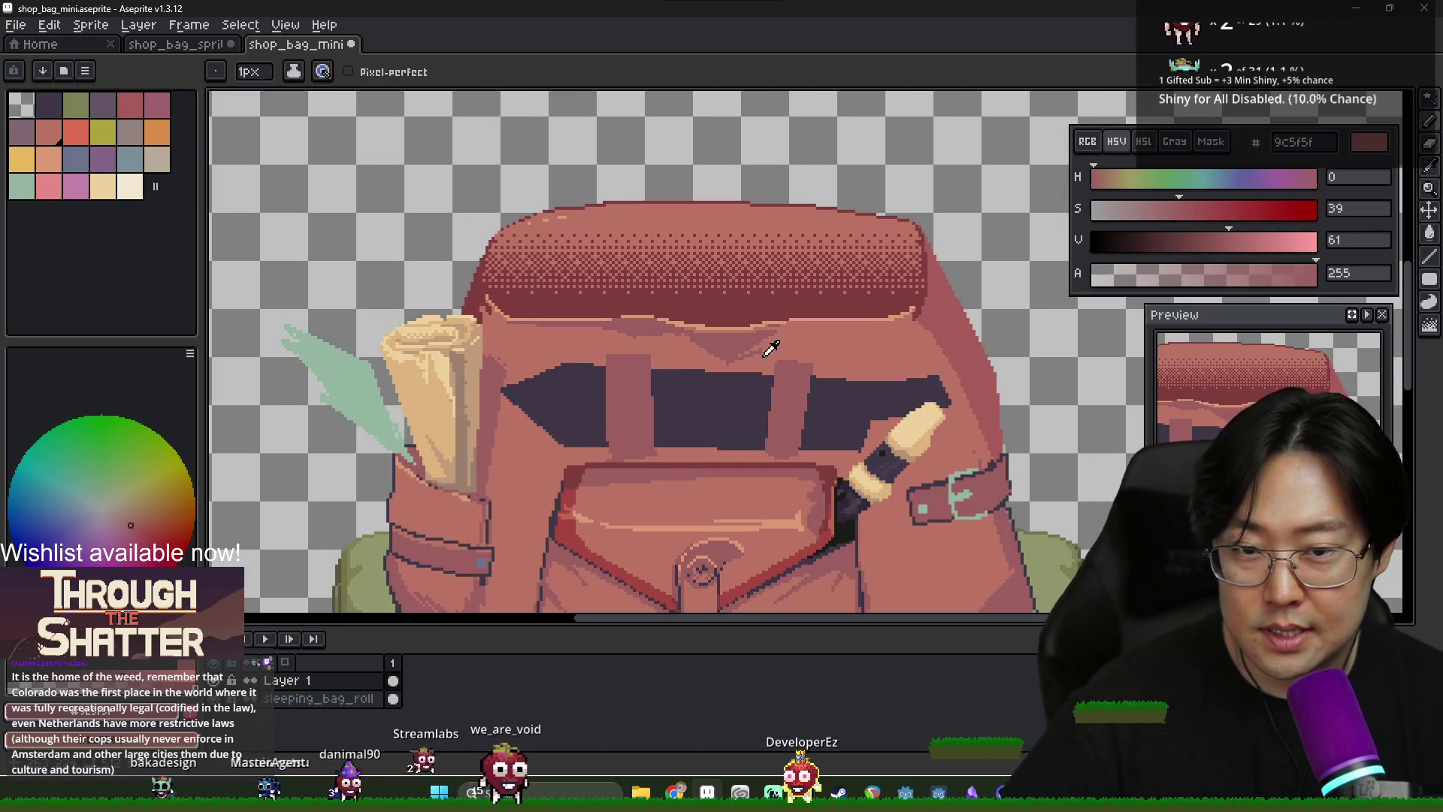
left_click(778, 347, "alt")
key("g")
scroll(755, 366, "down", 2)
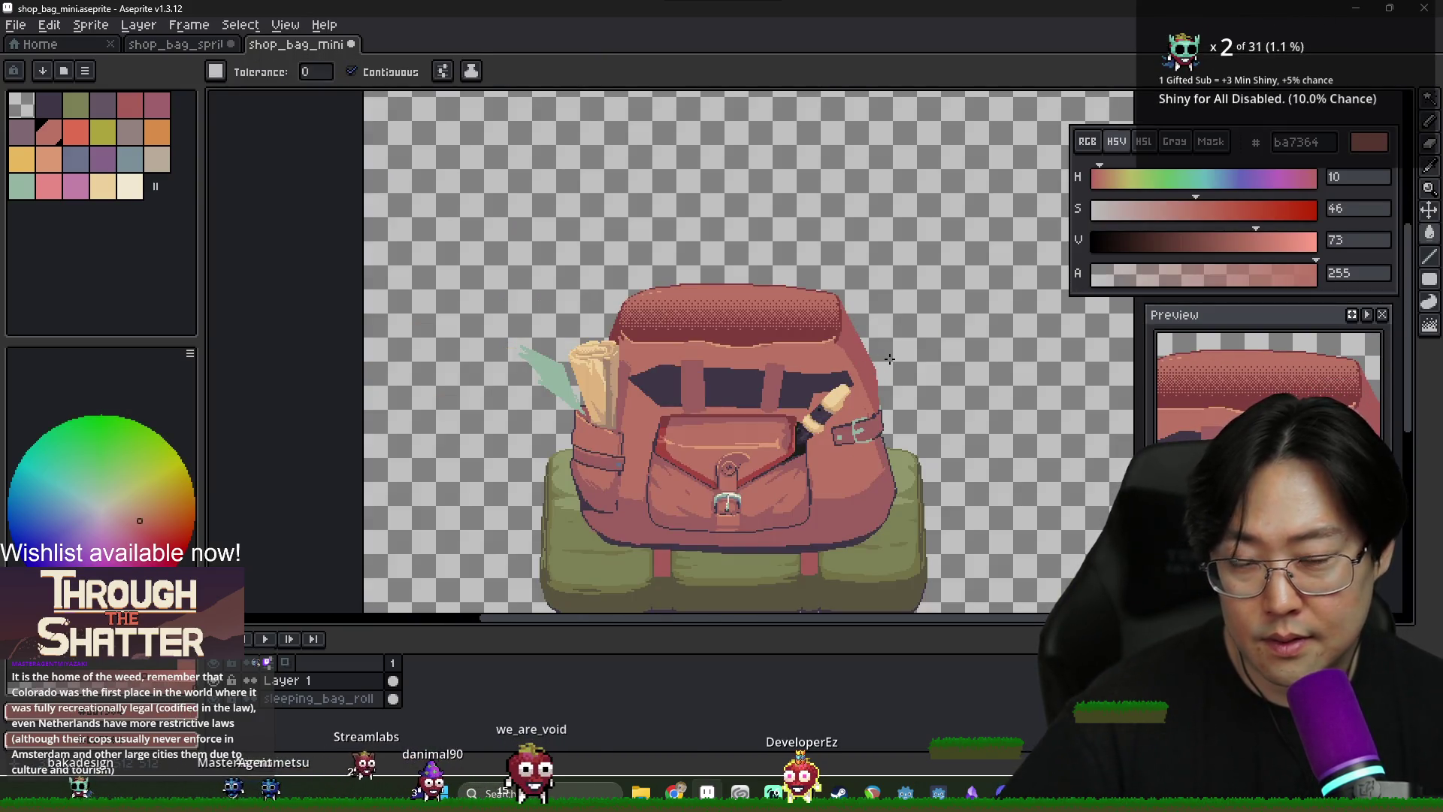
scroll(677, 316, "up", 3)
key("b")
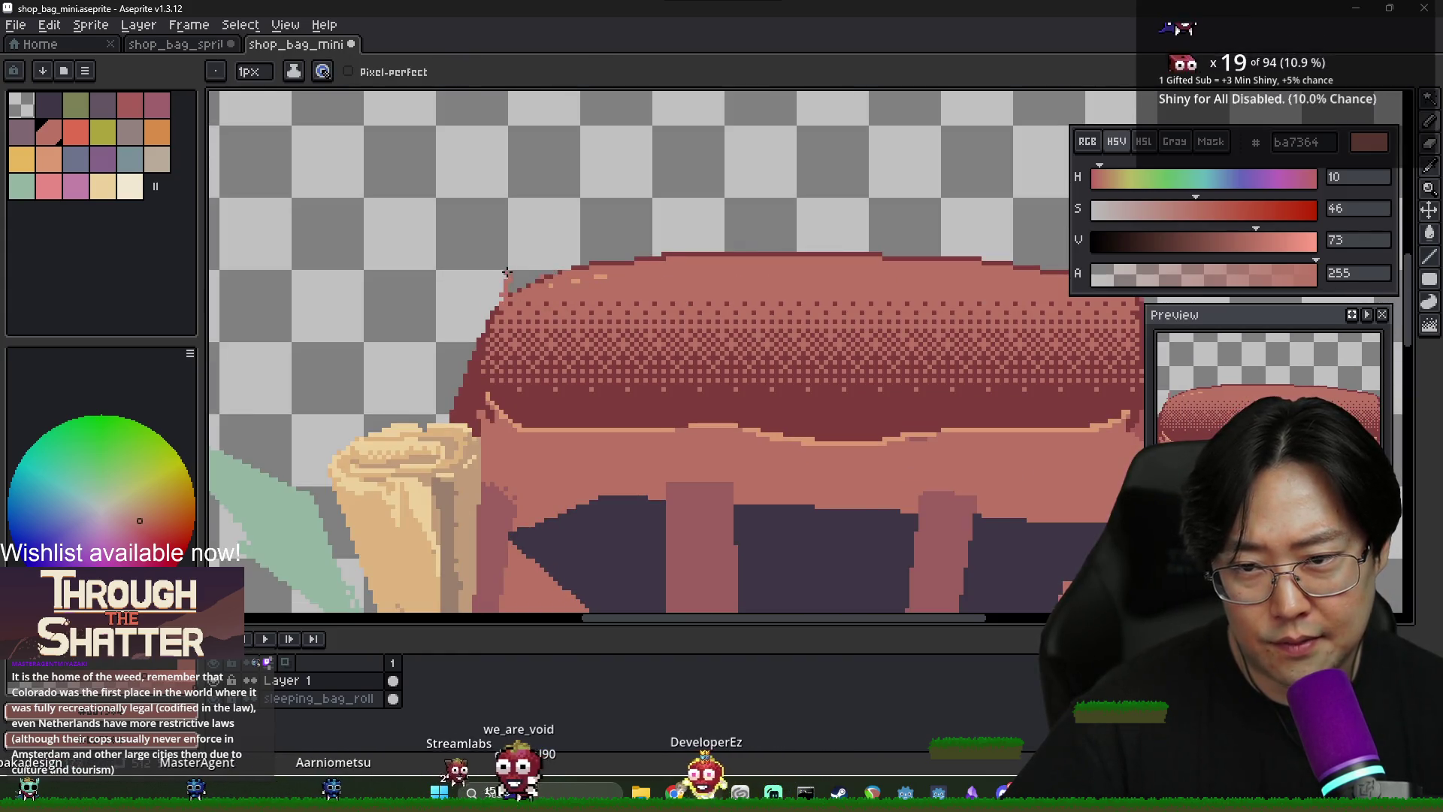
Fill the new band inside the 803d3d flap outline with the bag's body colour
left_click(488, 318, "alt")
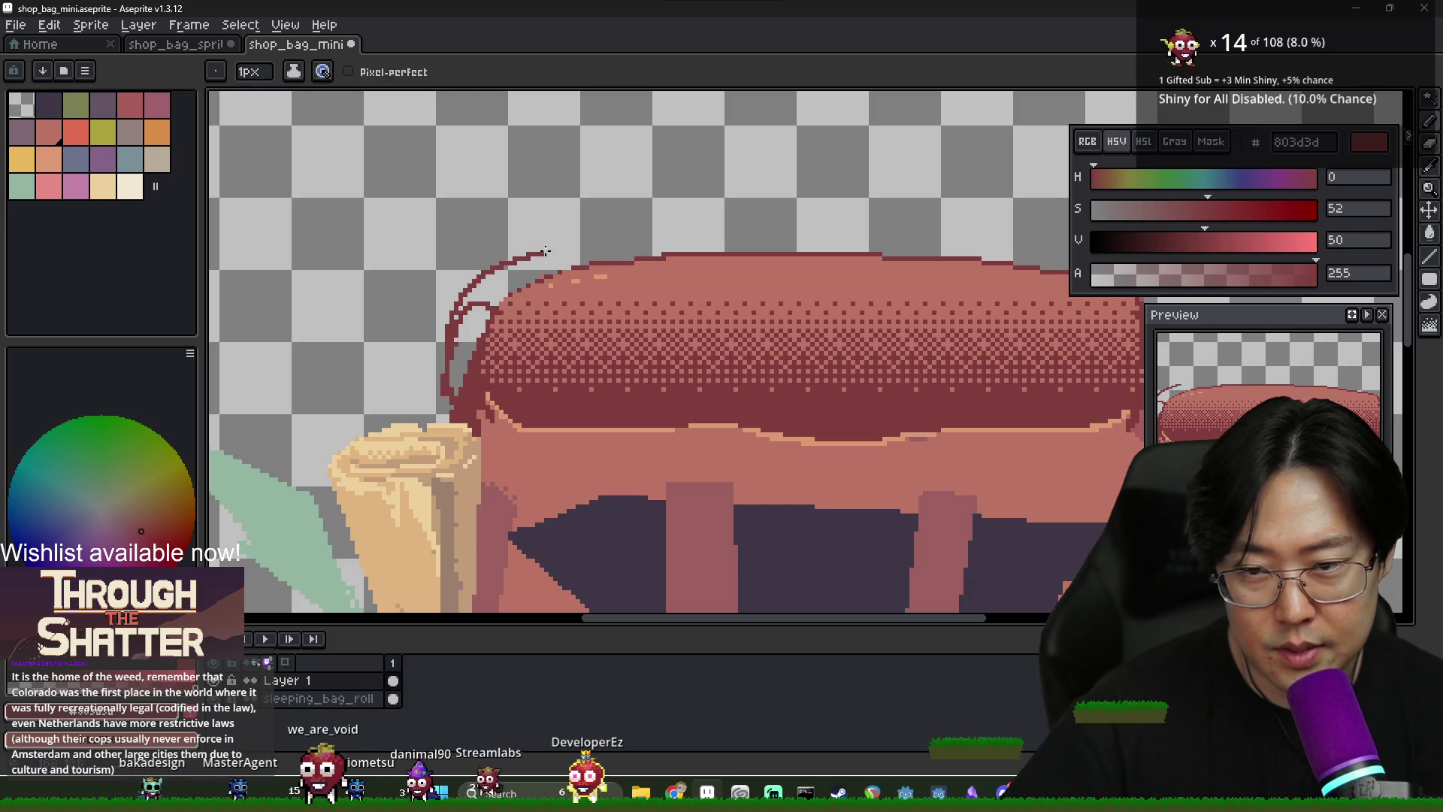
scroll(682, 245, "down", 2)
scroll(705, 262, "up", 1)
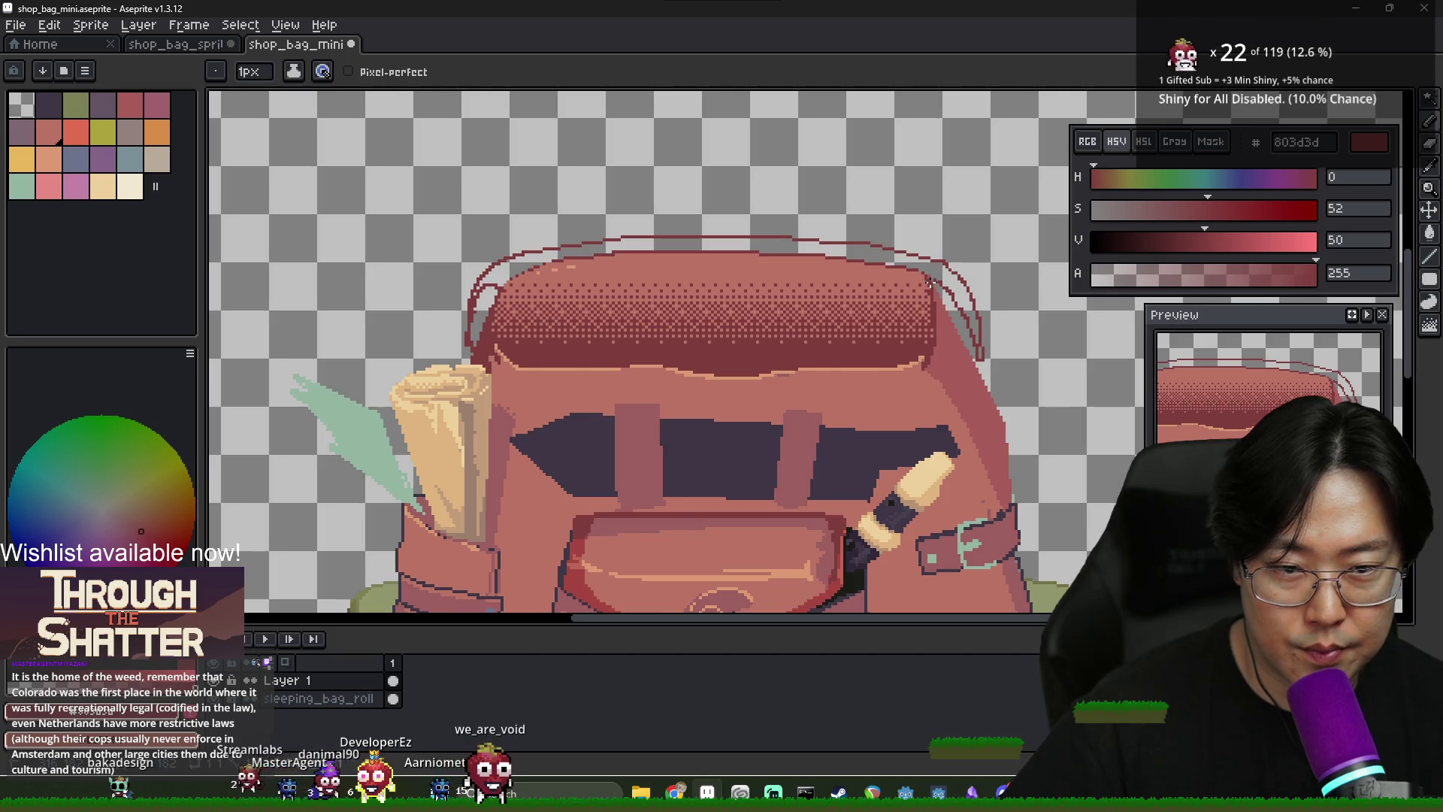
left_click(966, 339, "alt")
key("g")
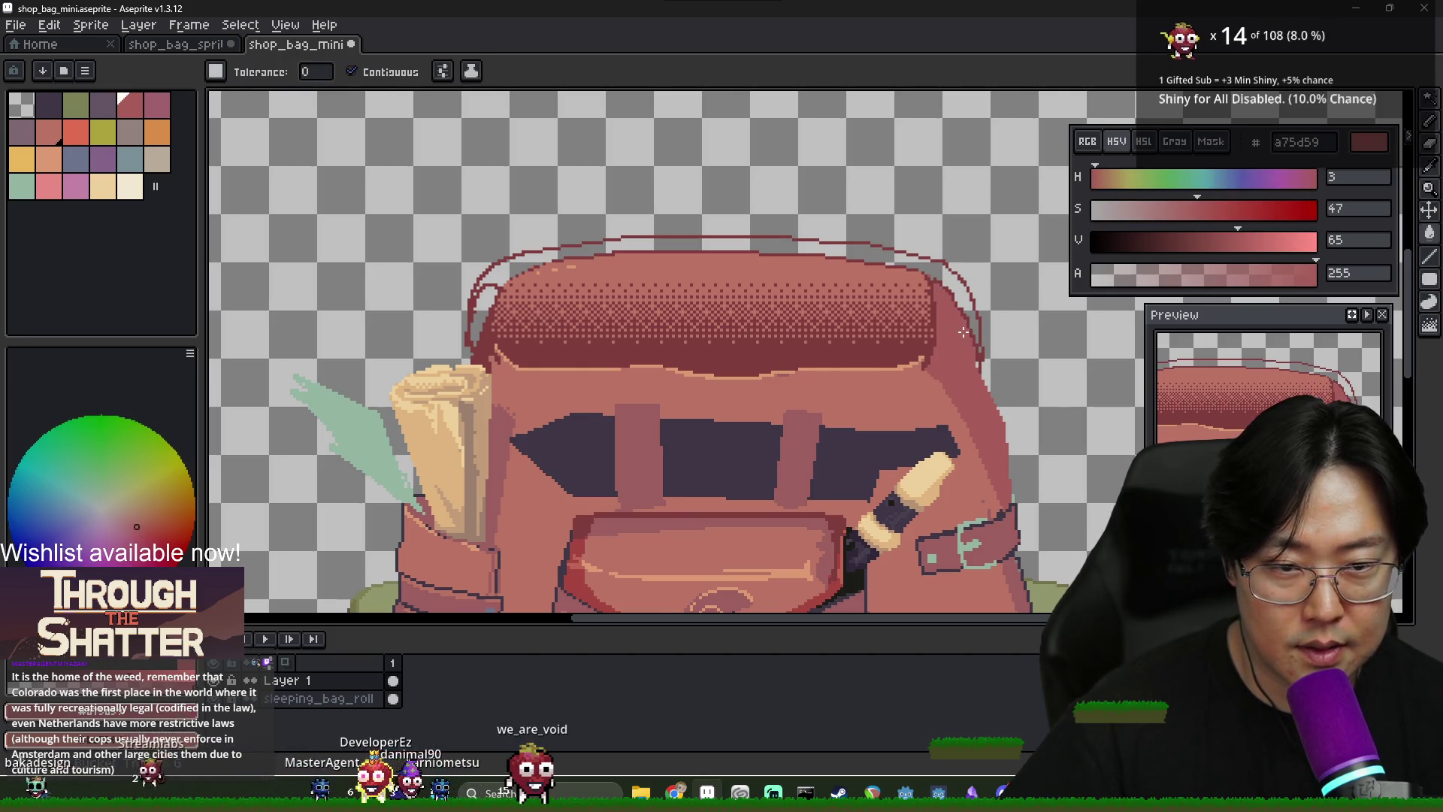
left_click(473, 319, "alt")
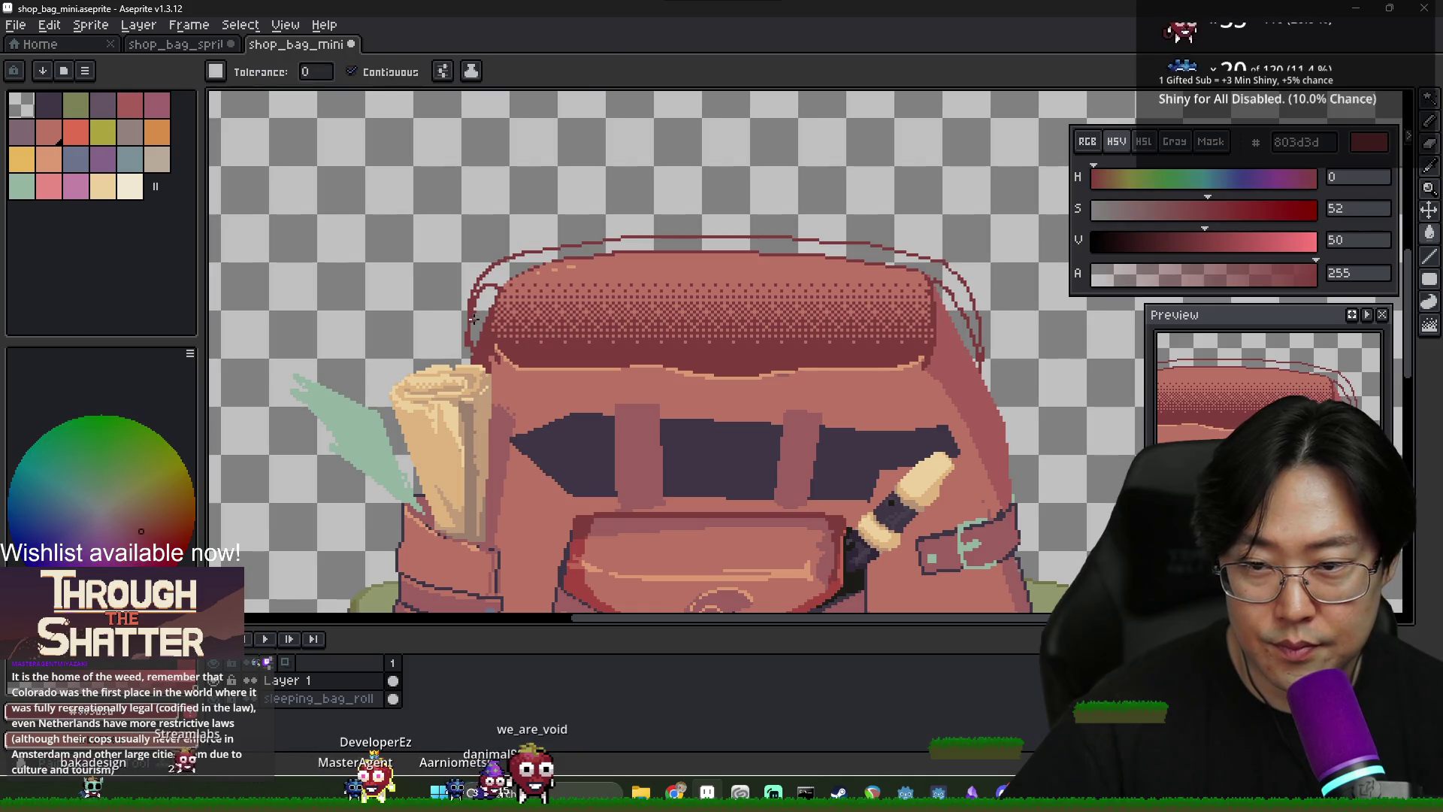
key("b")
left_click(811, 376, "alt")
key("g")
left_click(728, 239)
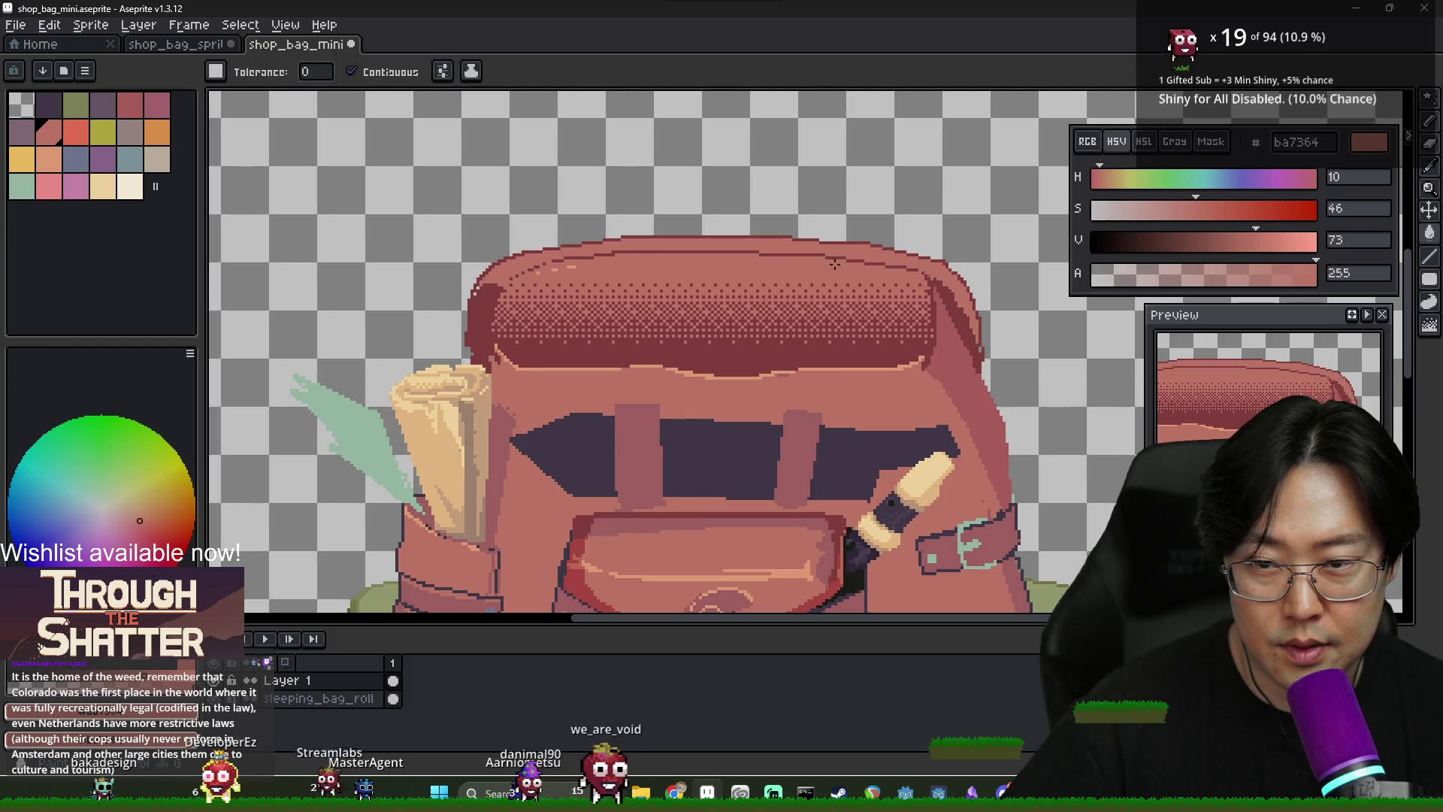
scroll(727, 239, "down", 3)
scroll(727, 239, "up", 3)
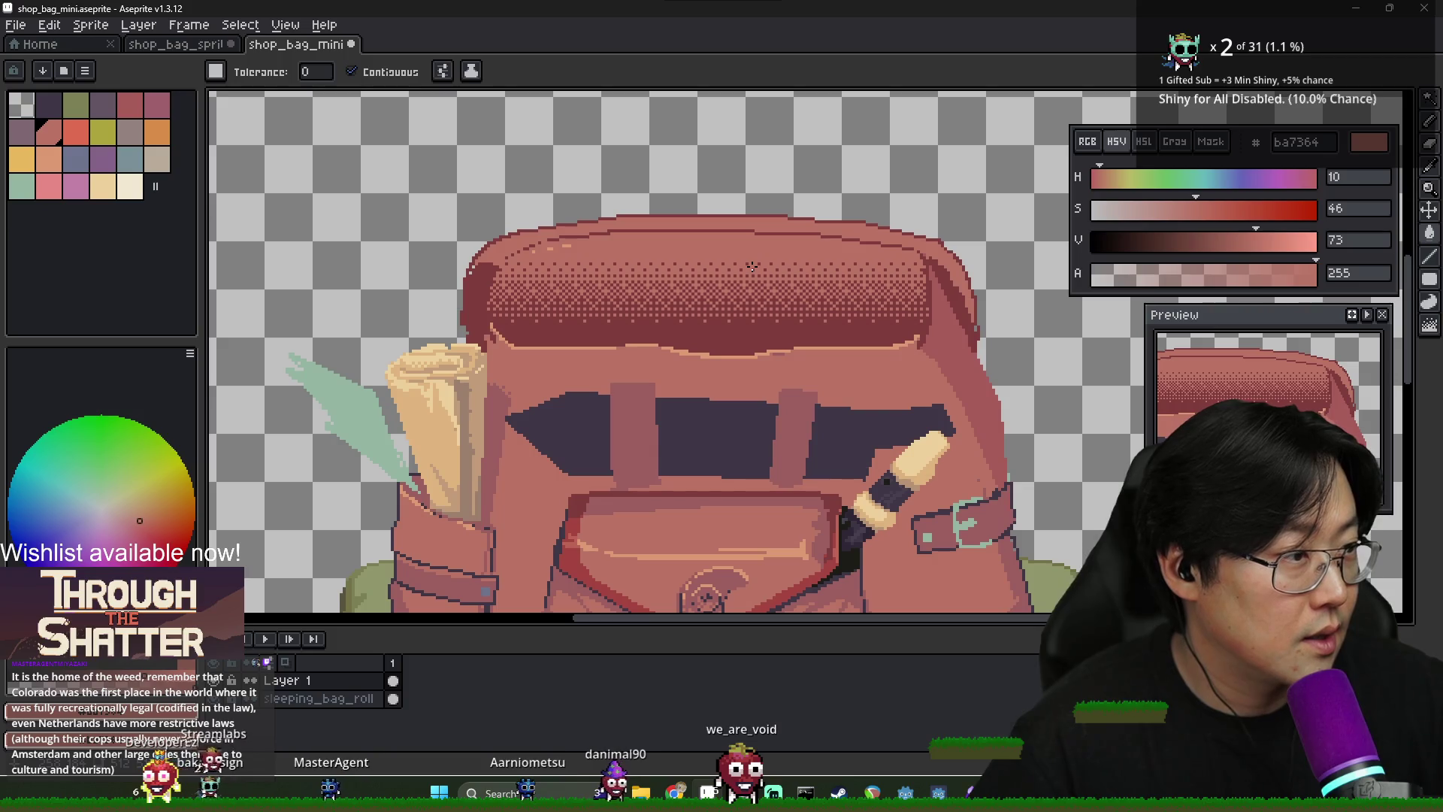
Save the backpack sprite and eyedrop the light peach highlight colour
key("ctrl+s")
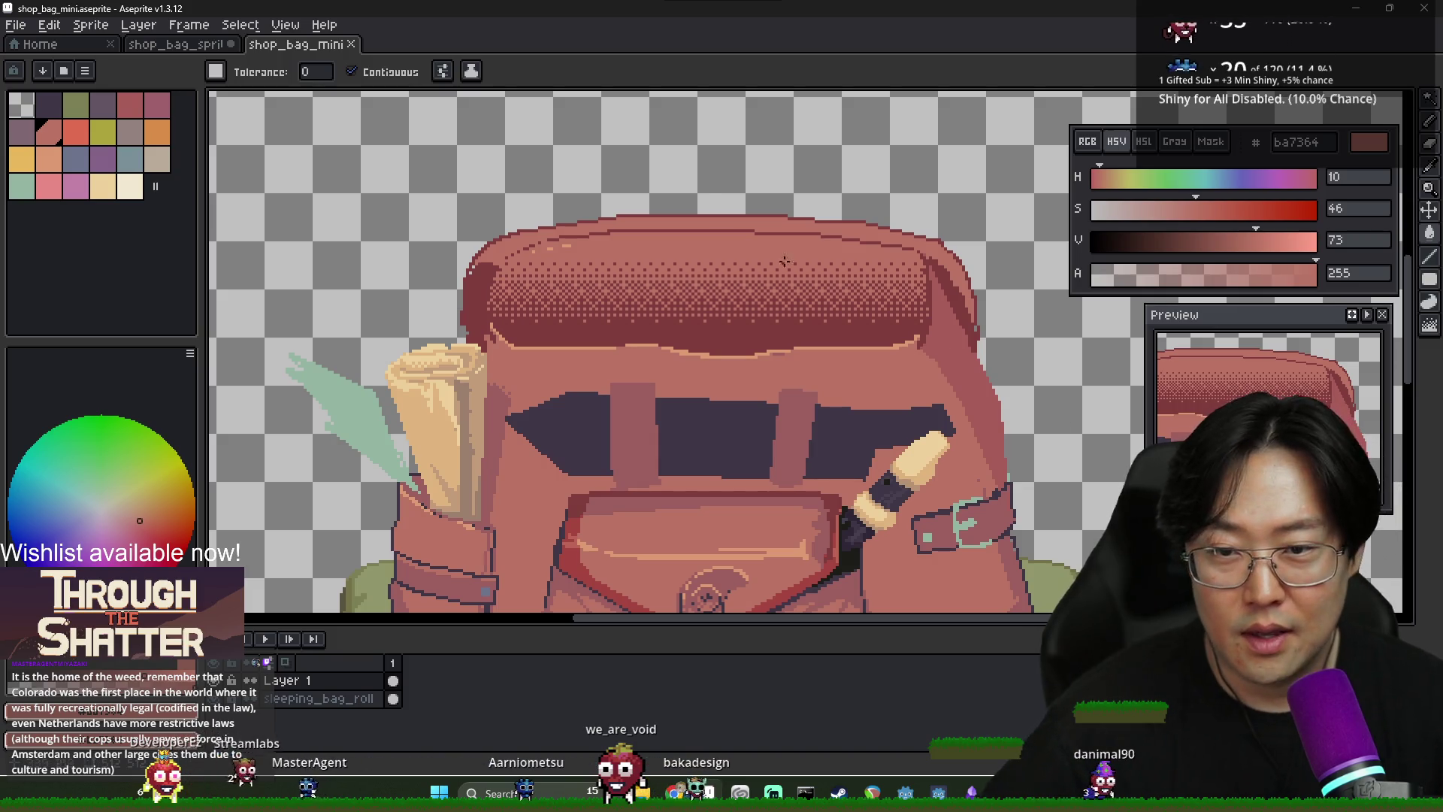
scroll(683, 340, "up", 1)
key("i")
left_click(682, 339, "alt")
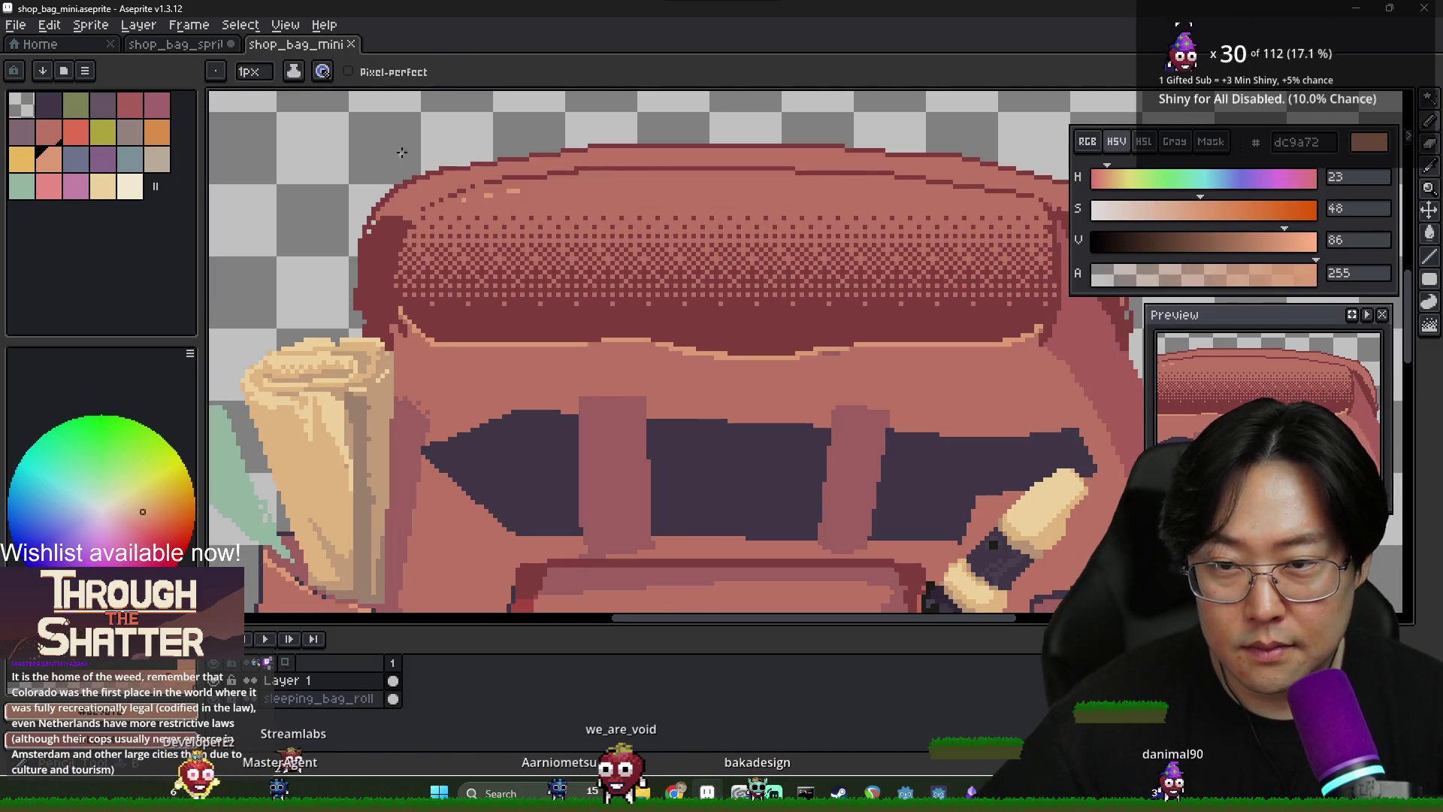
Paint a light peach highlight along the flap's top edge with a 5 px brush
left_click_drag(251, 71, 321, 98)
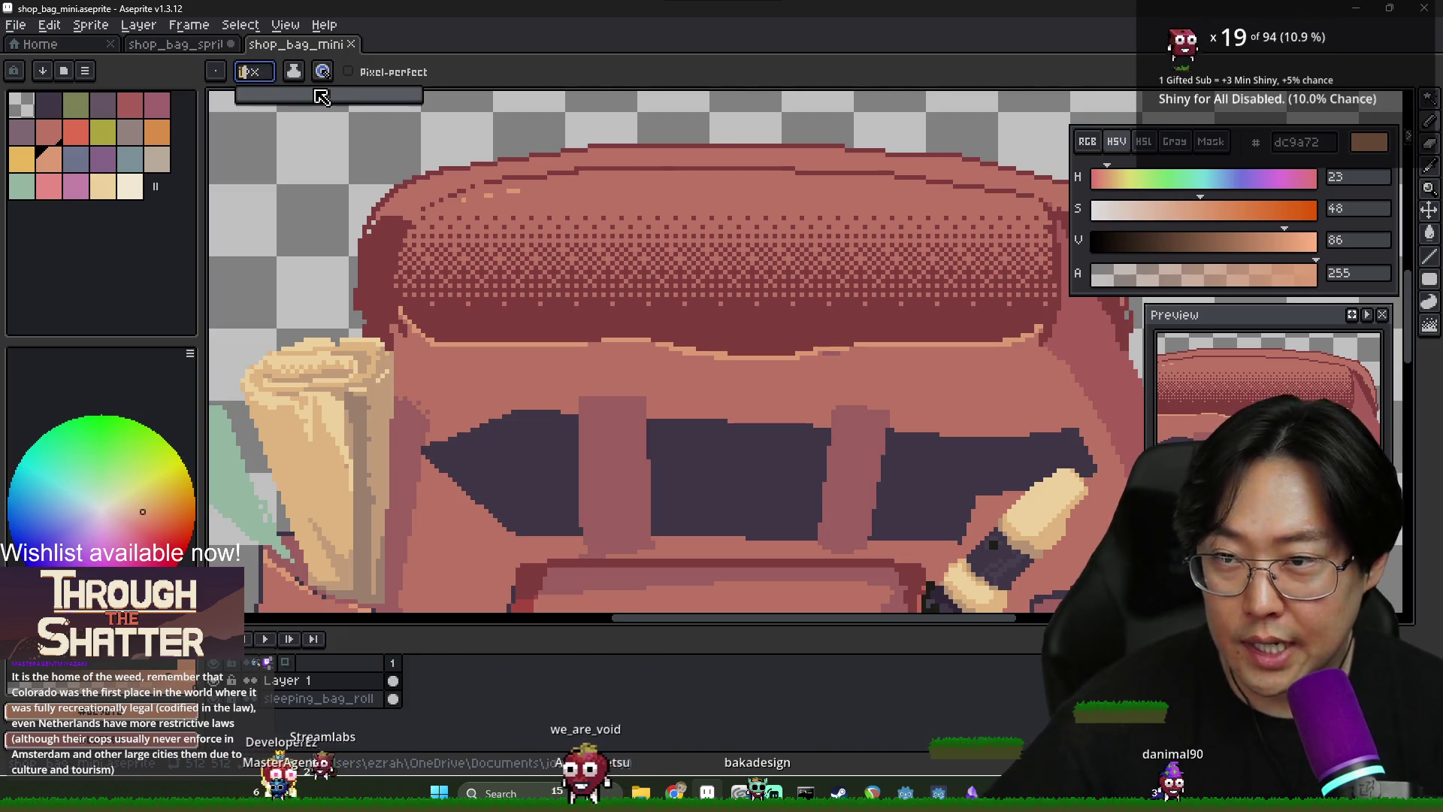
mouse_move(414, 215)
left_mouse_down()
mouse_move(583, 181)
mouse_move(842, 169)
mouse_move(1048, 211)
left_mouse_up()
scroll(1038, 203, "right", 2)
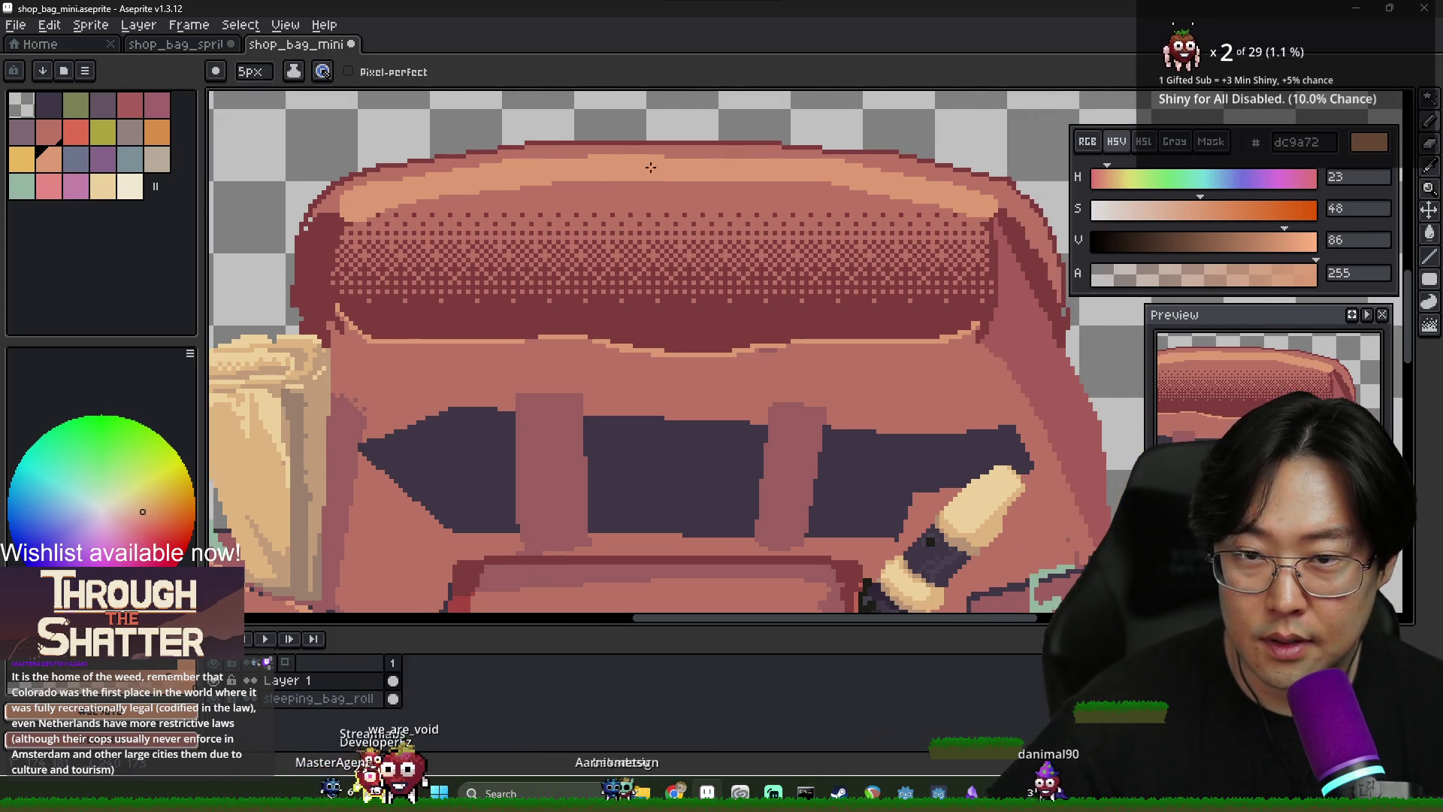
left_click_drag(724, 159, 885, 169)
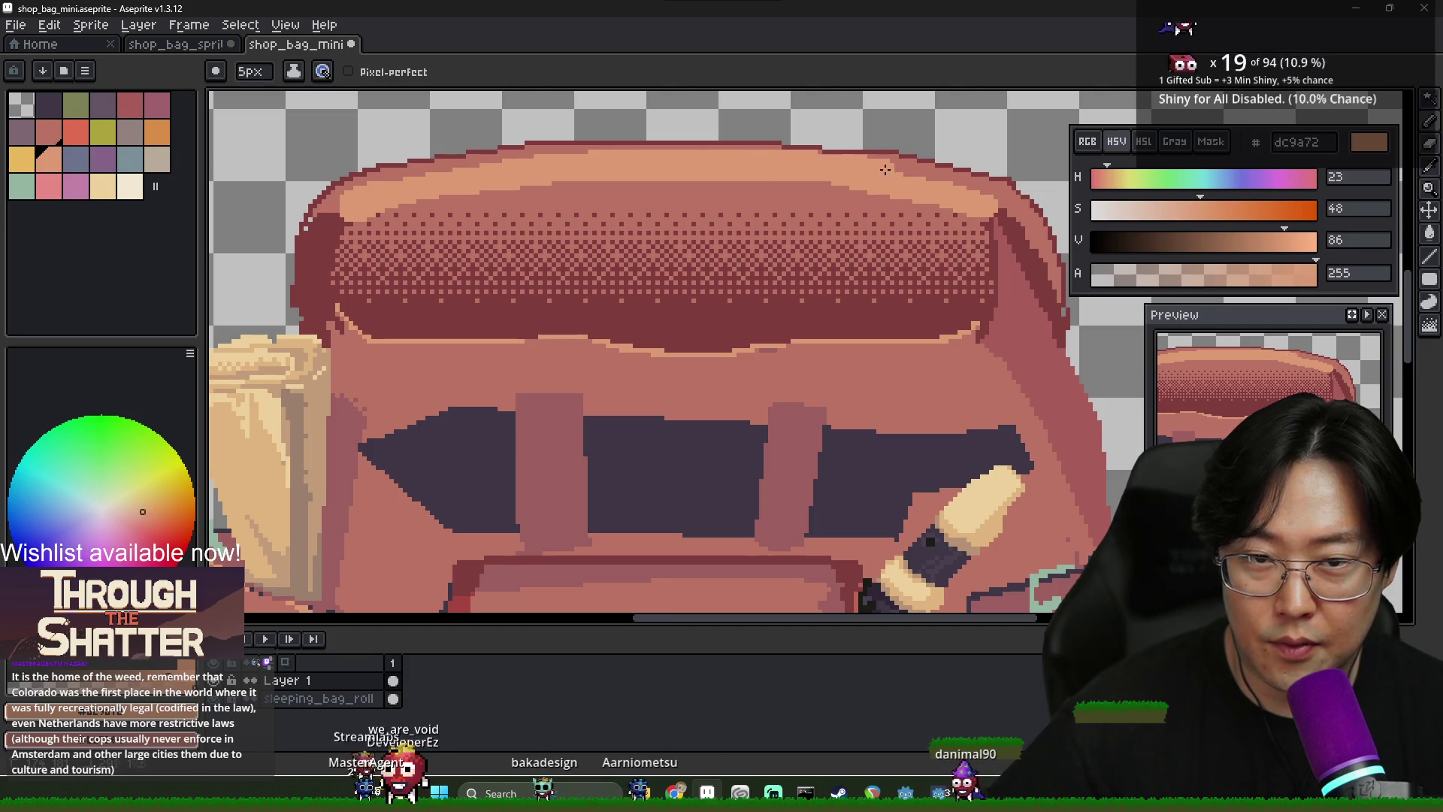
scroll(999, 201, "right", 2)
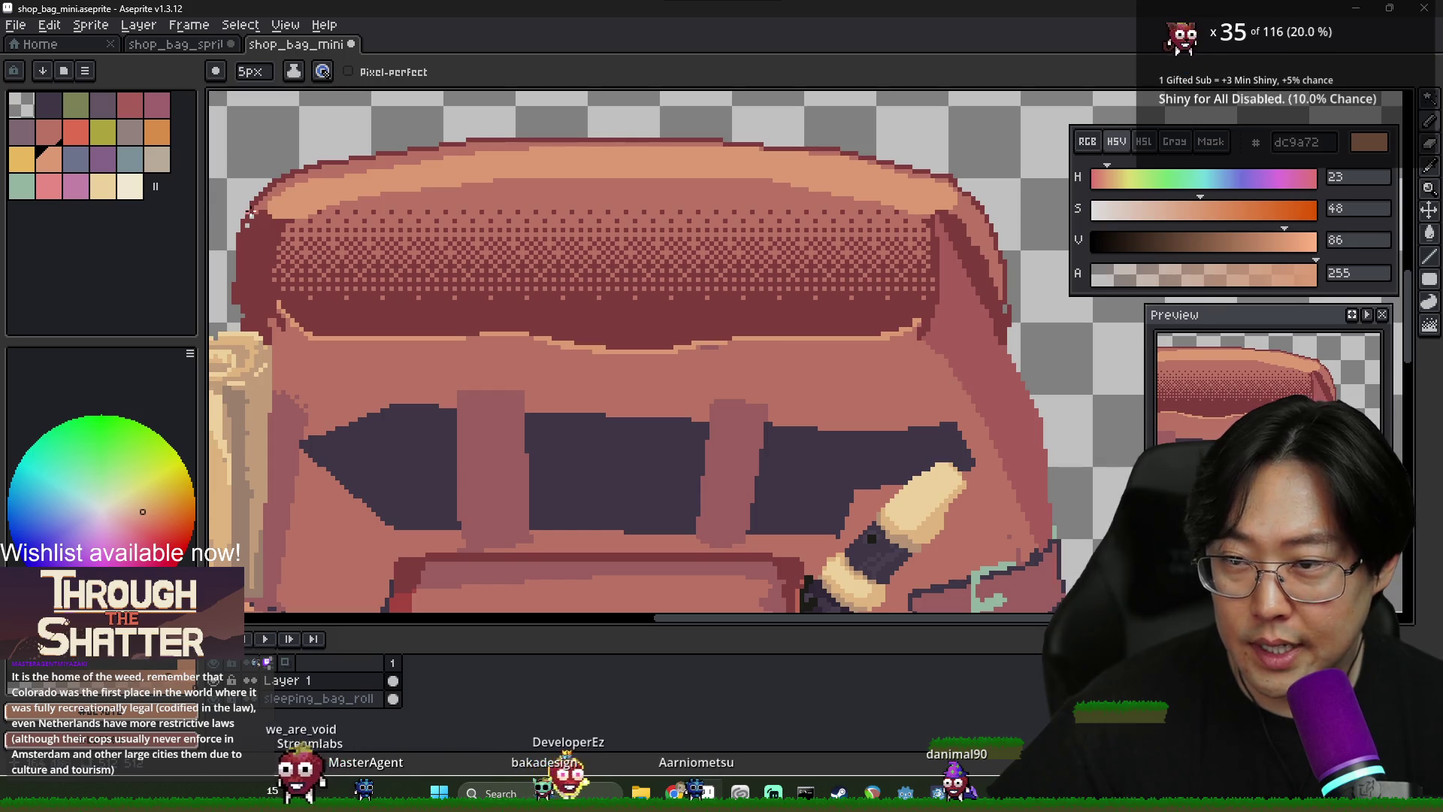
Shrink the brush to 2 px and eyedrop dark red 803d3d from the flap
left_click(269, 71)
left_click(280, 88)
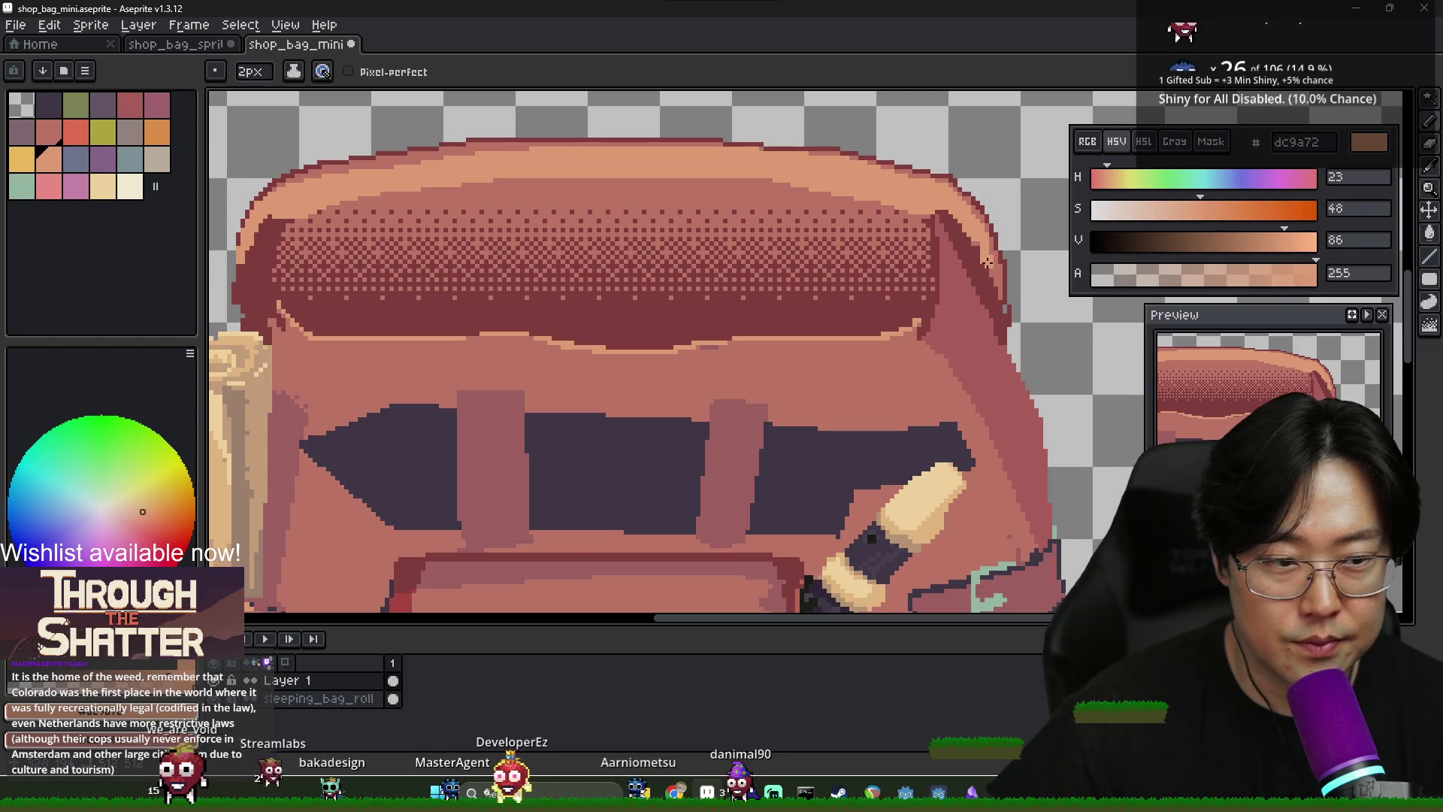
left_click(943, 219, "alt")
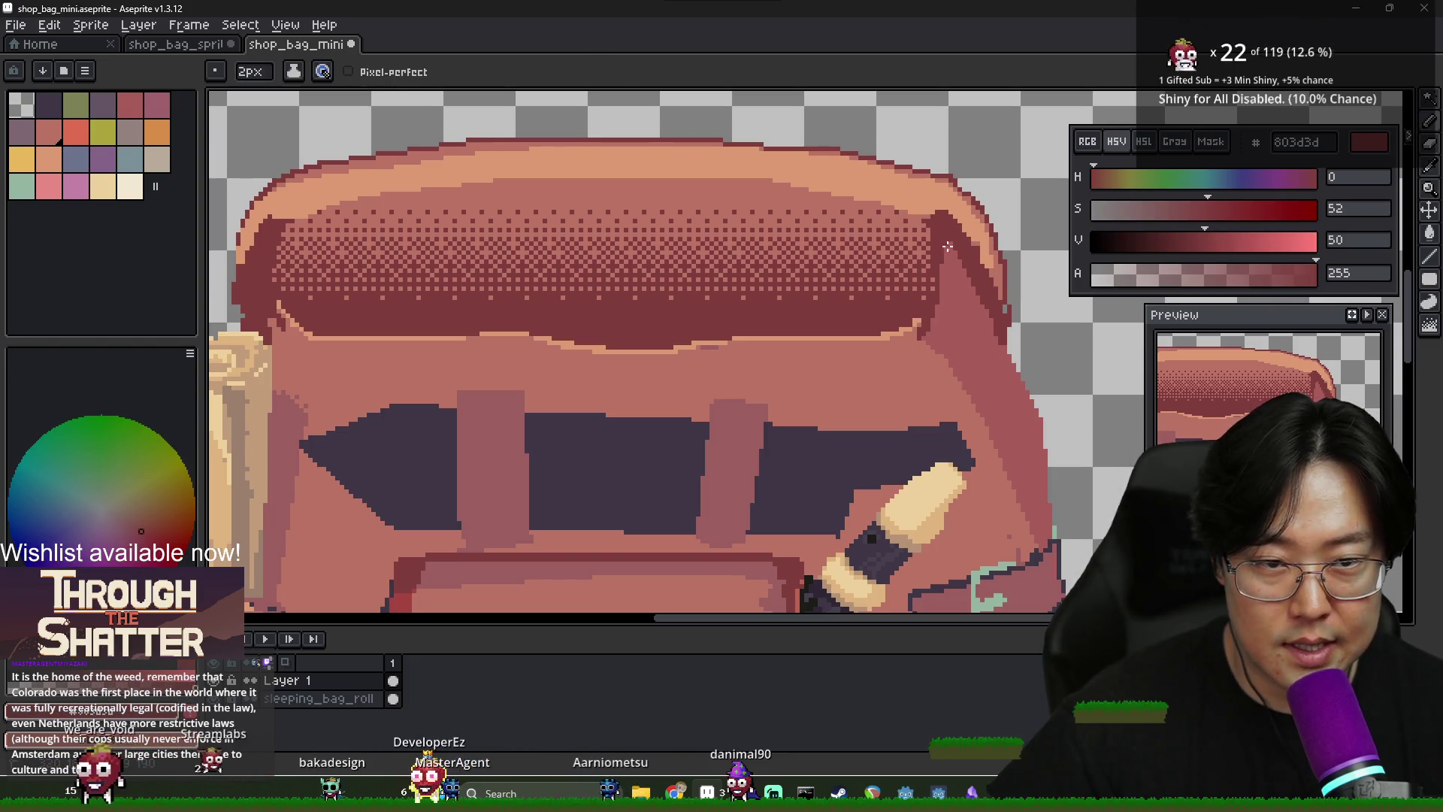
scroll(261, 249, "down", 2)
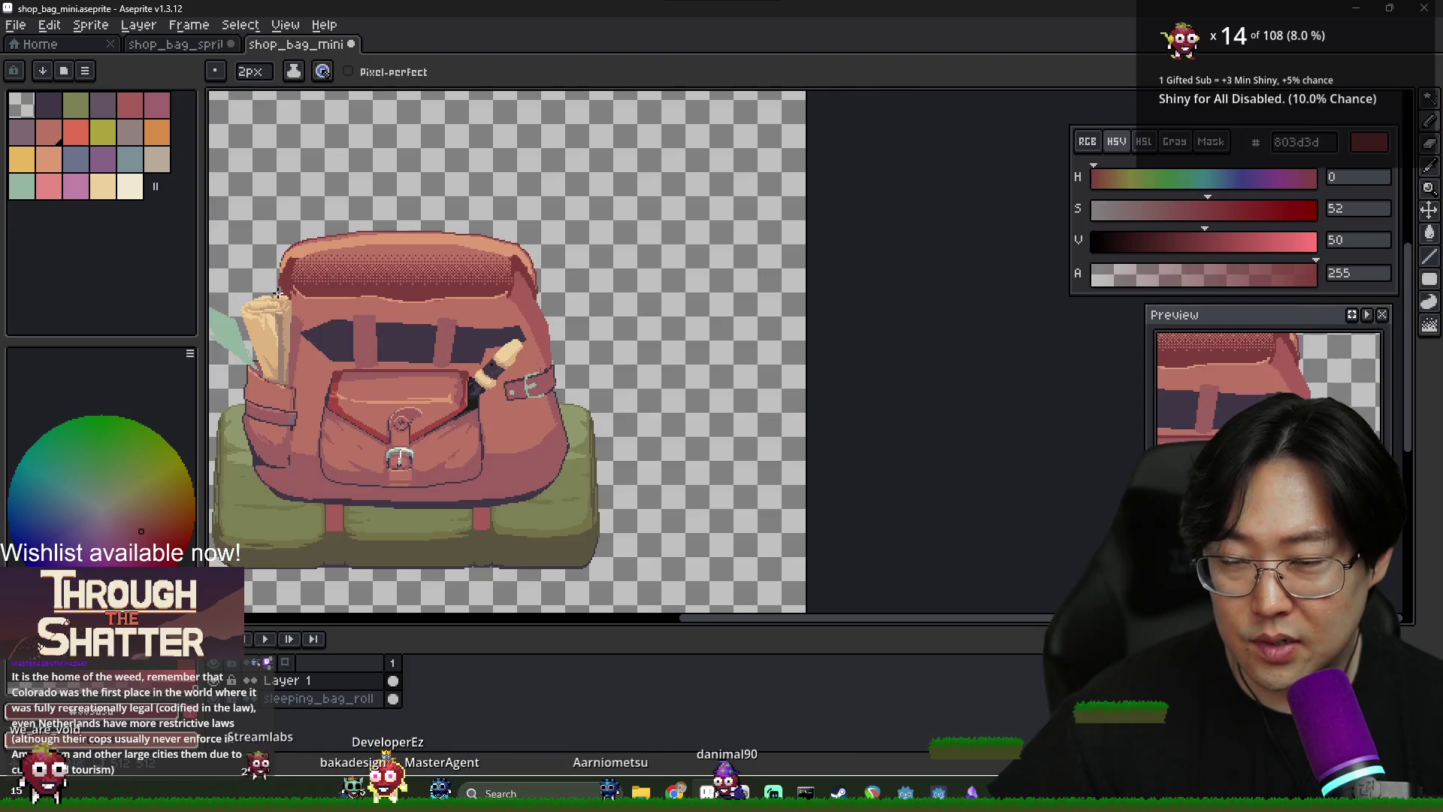
Paint muted brown ba7364 bands over the flap highlight and save the sprite
scroll(400, 247, "up", 2)
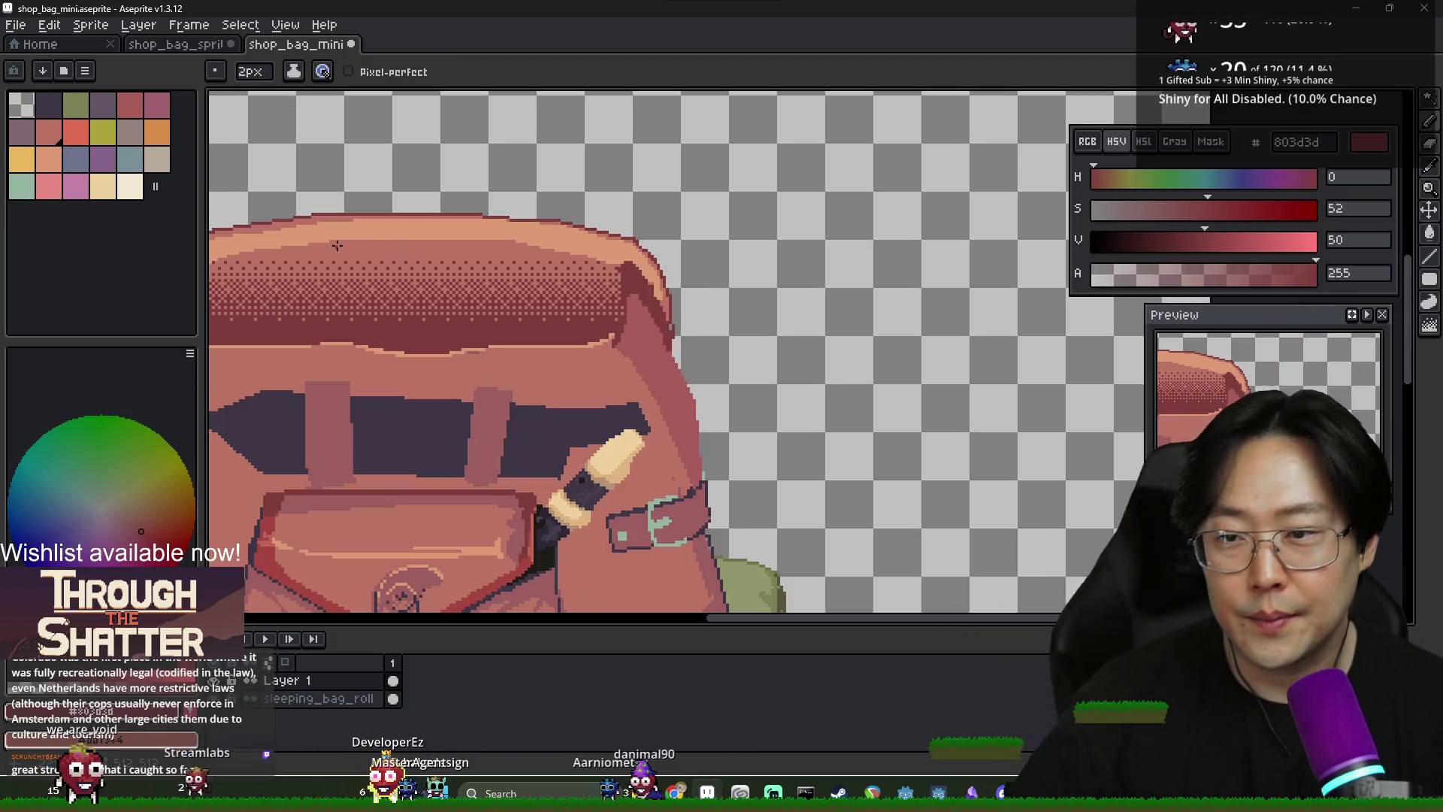
scroll(358, 253, "down", 2)
left_click(525, 268, "alt")
scroll(449, 278, "up", 2)
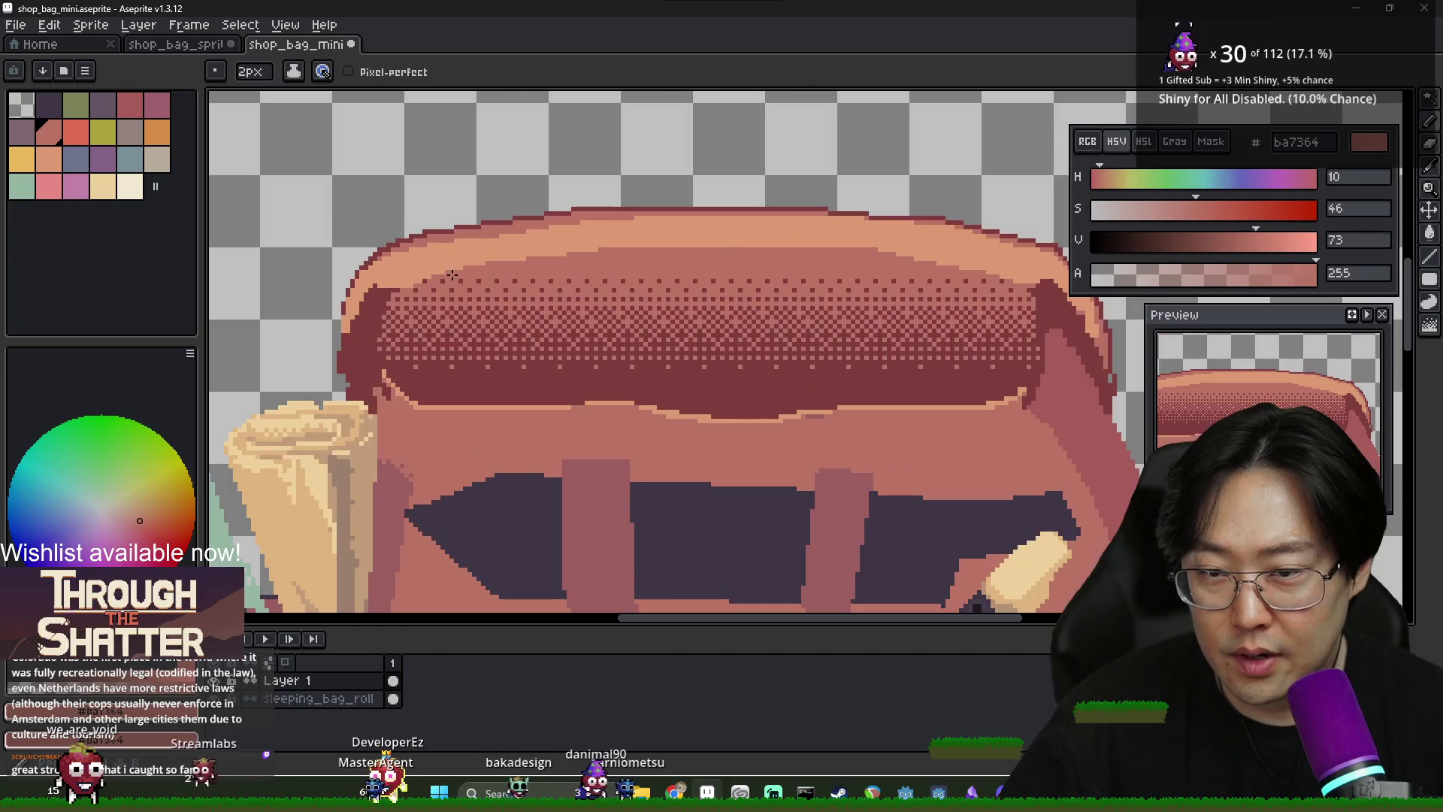
left_click_drag(417, 272, 550, 250)
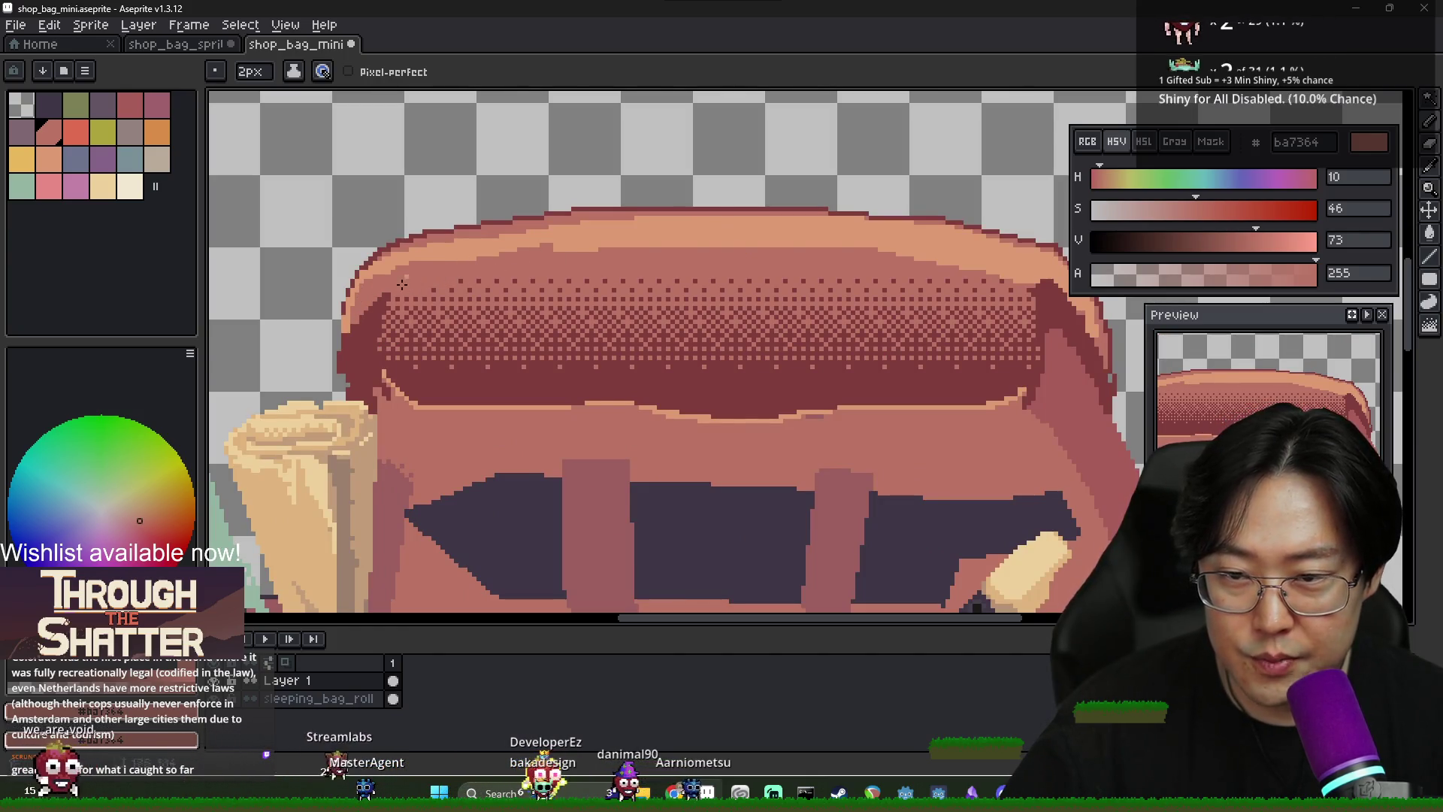
mouse_move(778, 251)
left_mouse_down()
mouse_move(879, 239)
mouse_move(990, 267)
left_mouse_up()
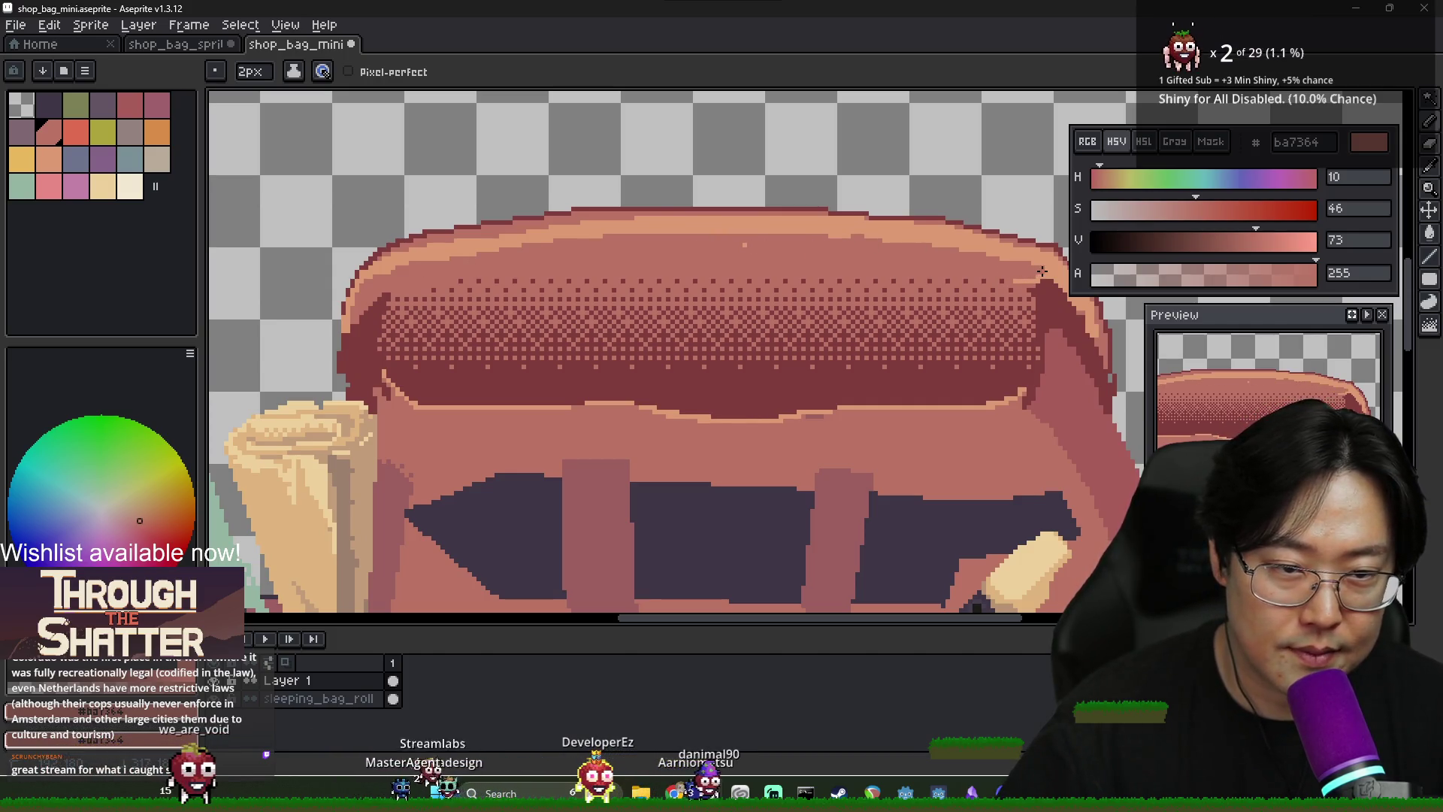
key("ctrl+s")
Move the Raid Channel window higher on screen
scroll(808, 247, "down", 4)
scroll(763, 274, "up", 1)
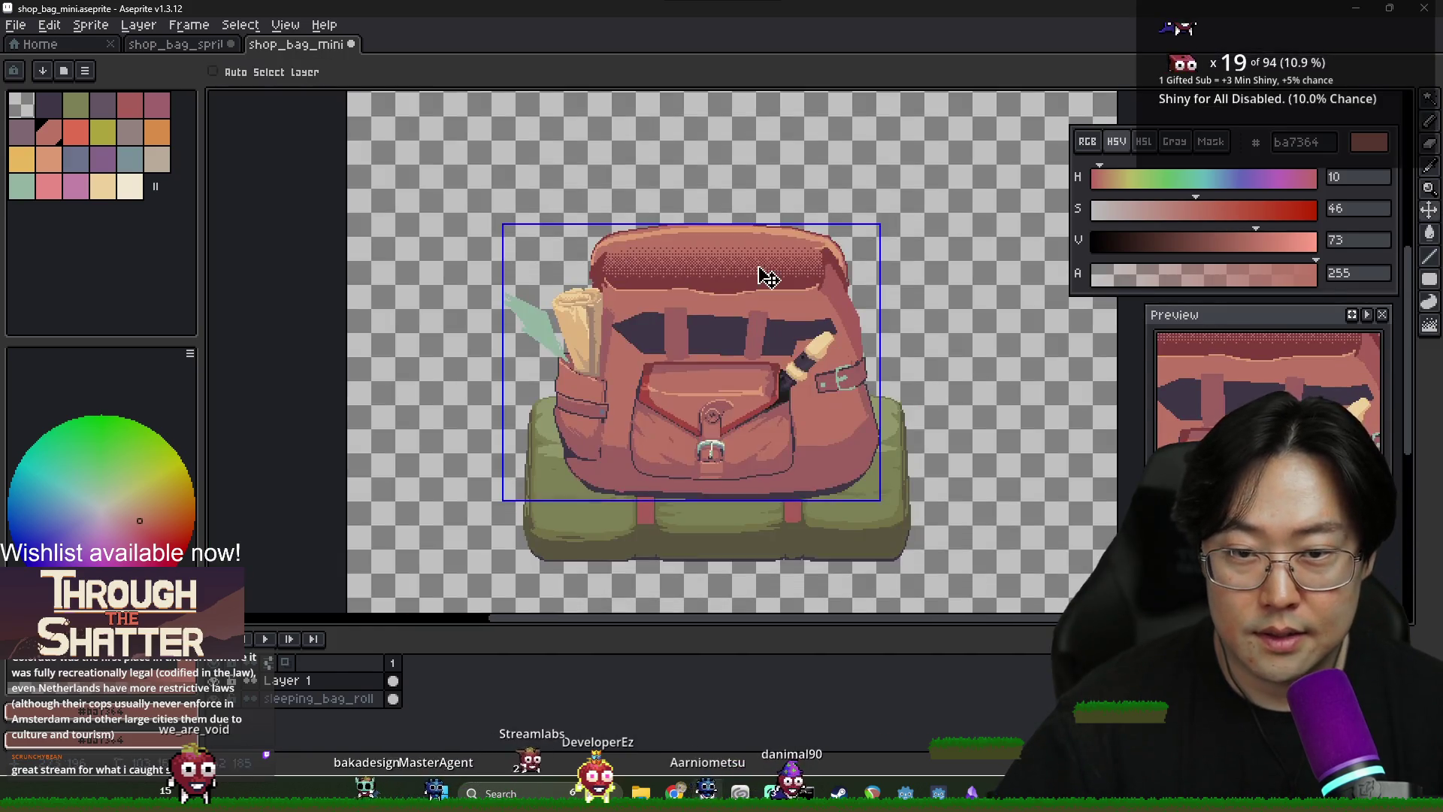
scroll(840, 449, "up", 2)
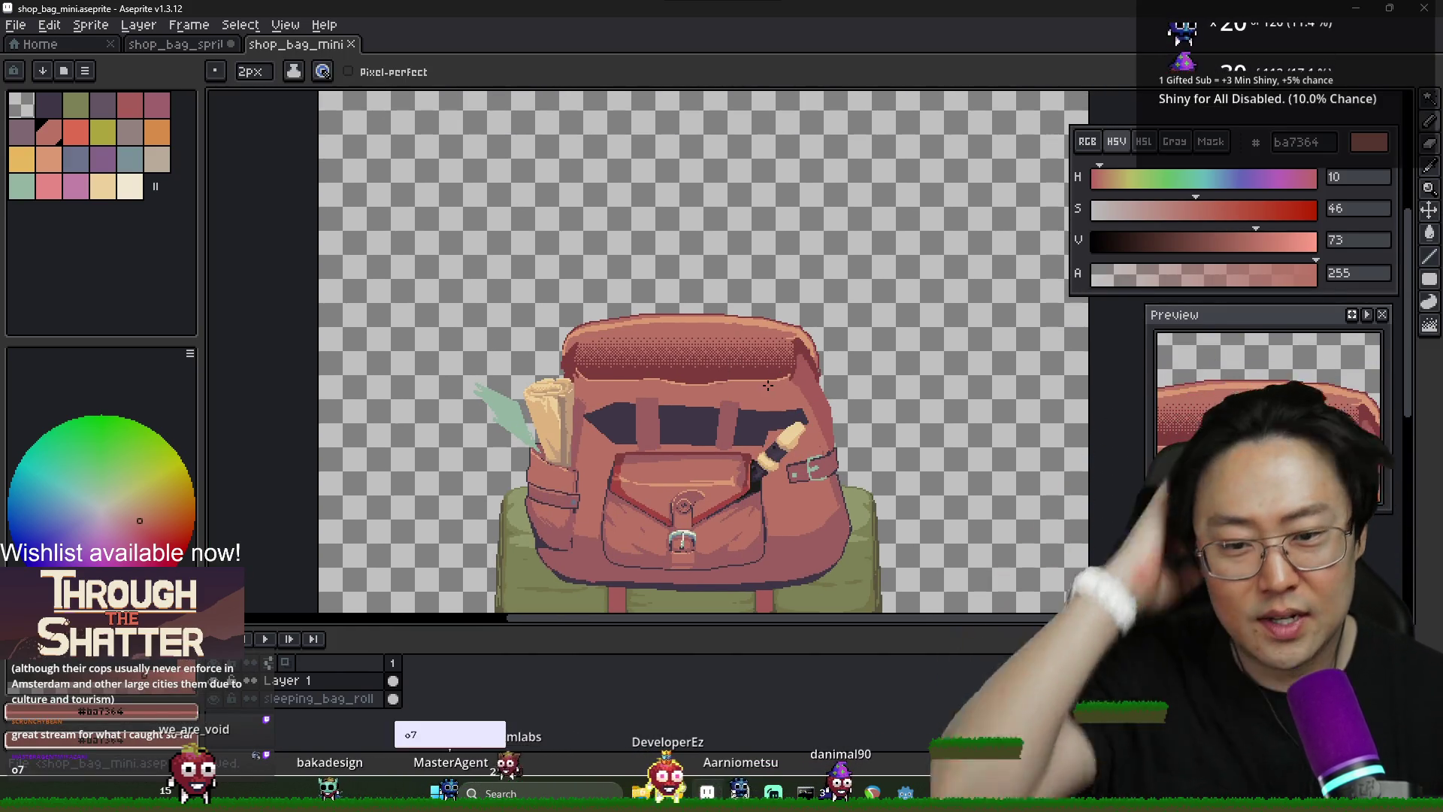
scroll(842, 455, "down", 1)
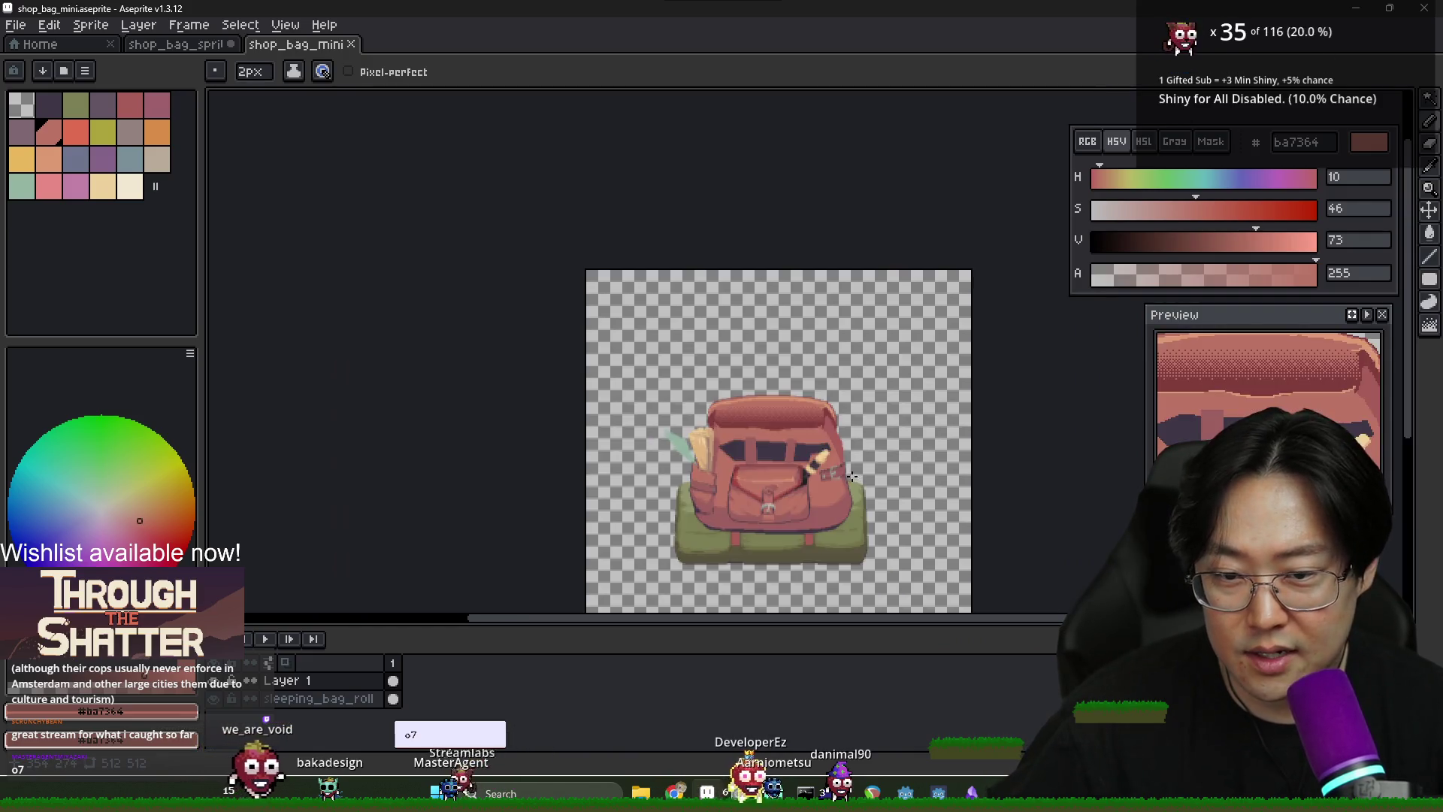
scroll(857, 478, "up", 1)
scroll(857, 445, "up", 1)
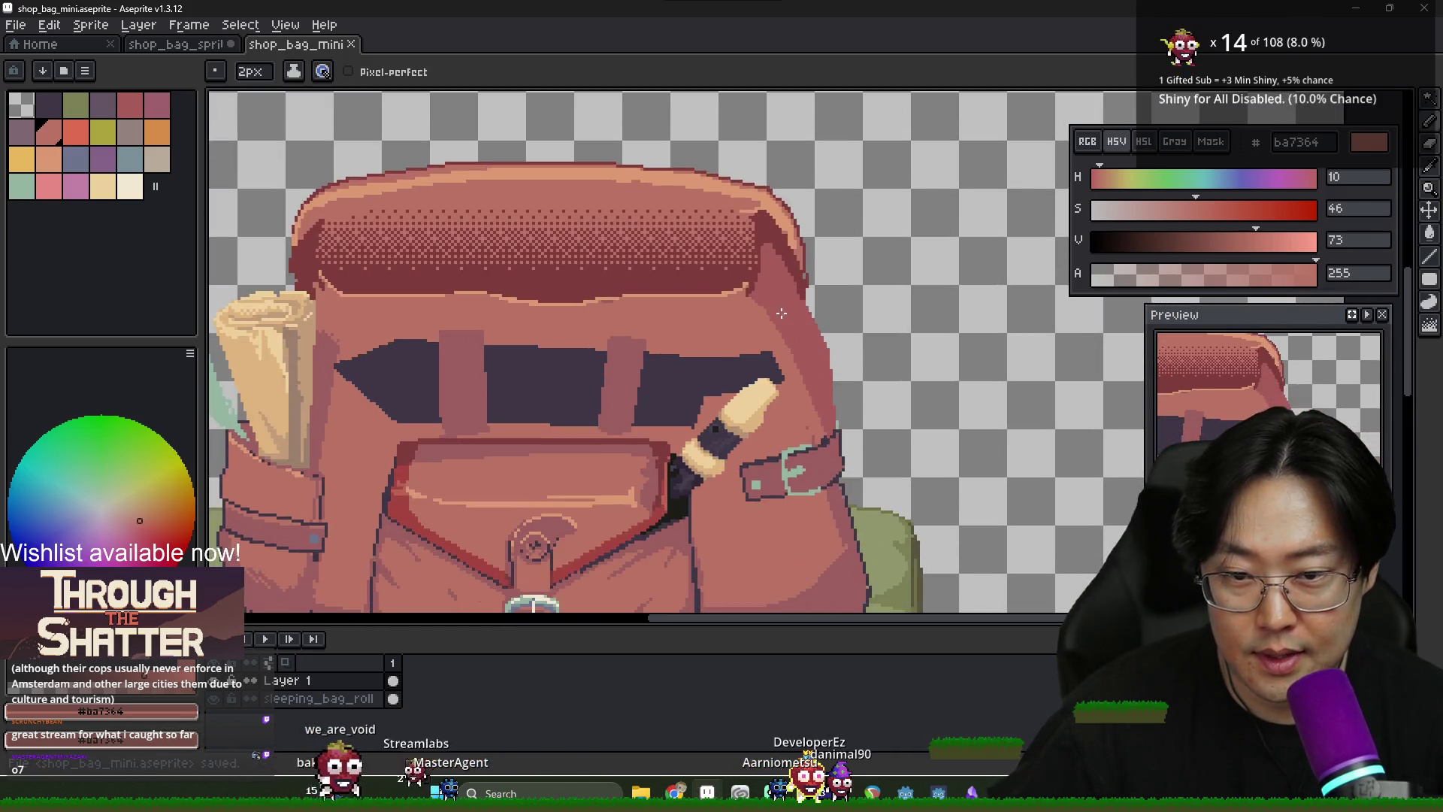
scroll(785, 380, "down", 1)
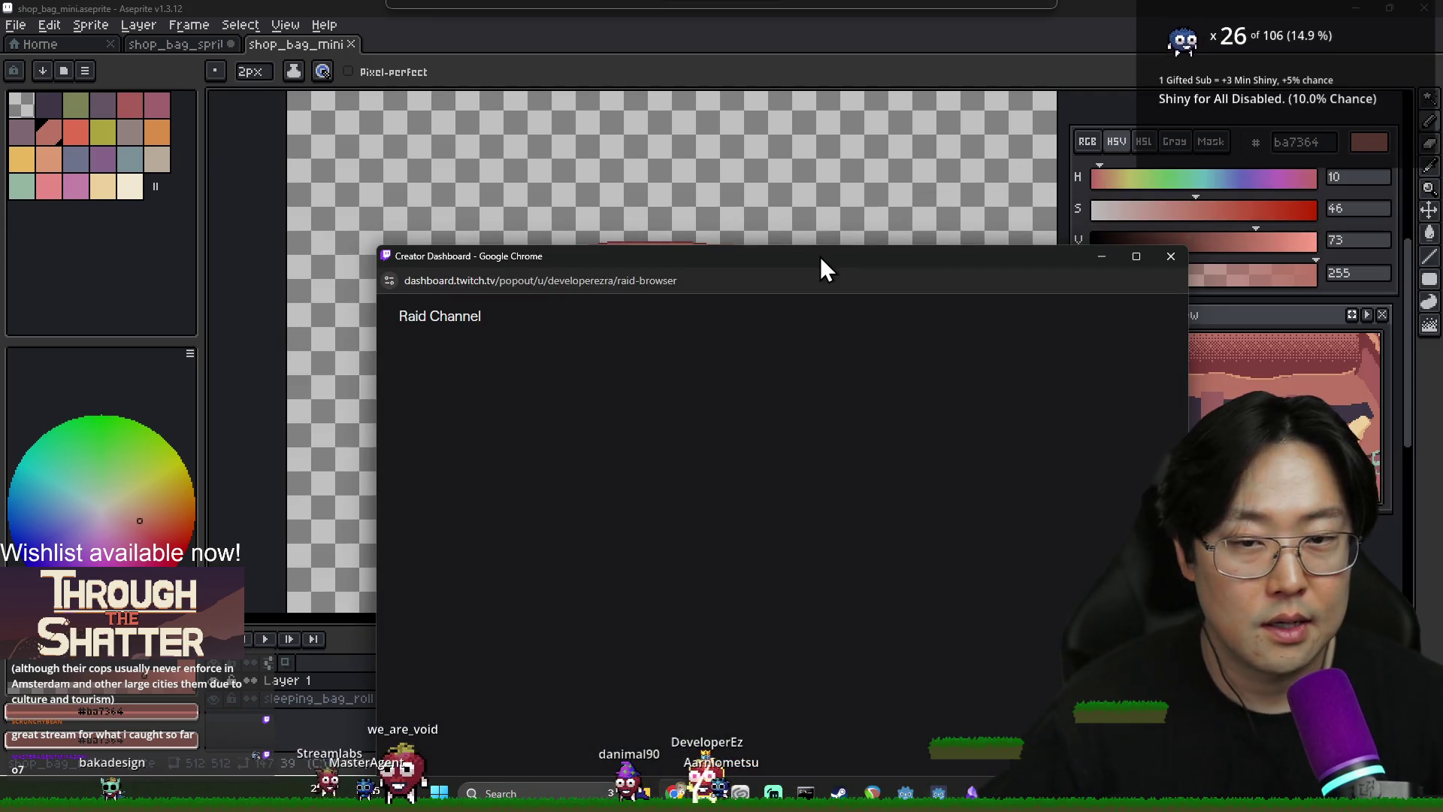
left_click_drag(820, 256, 706, 177)
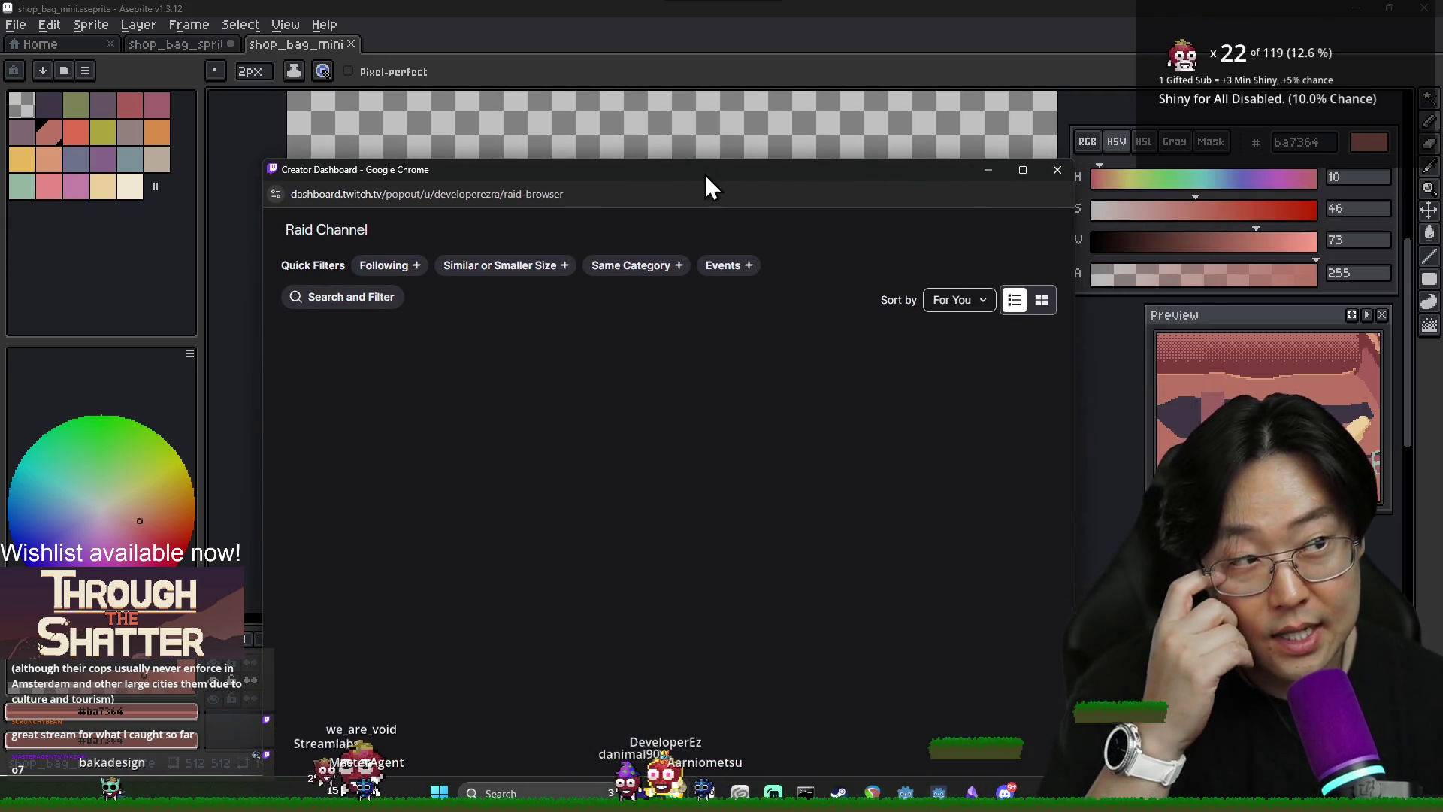
Try the Following quick filter on the raid list, then remove it
left_click(387, 266)
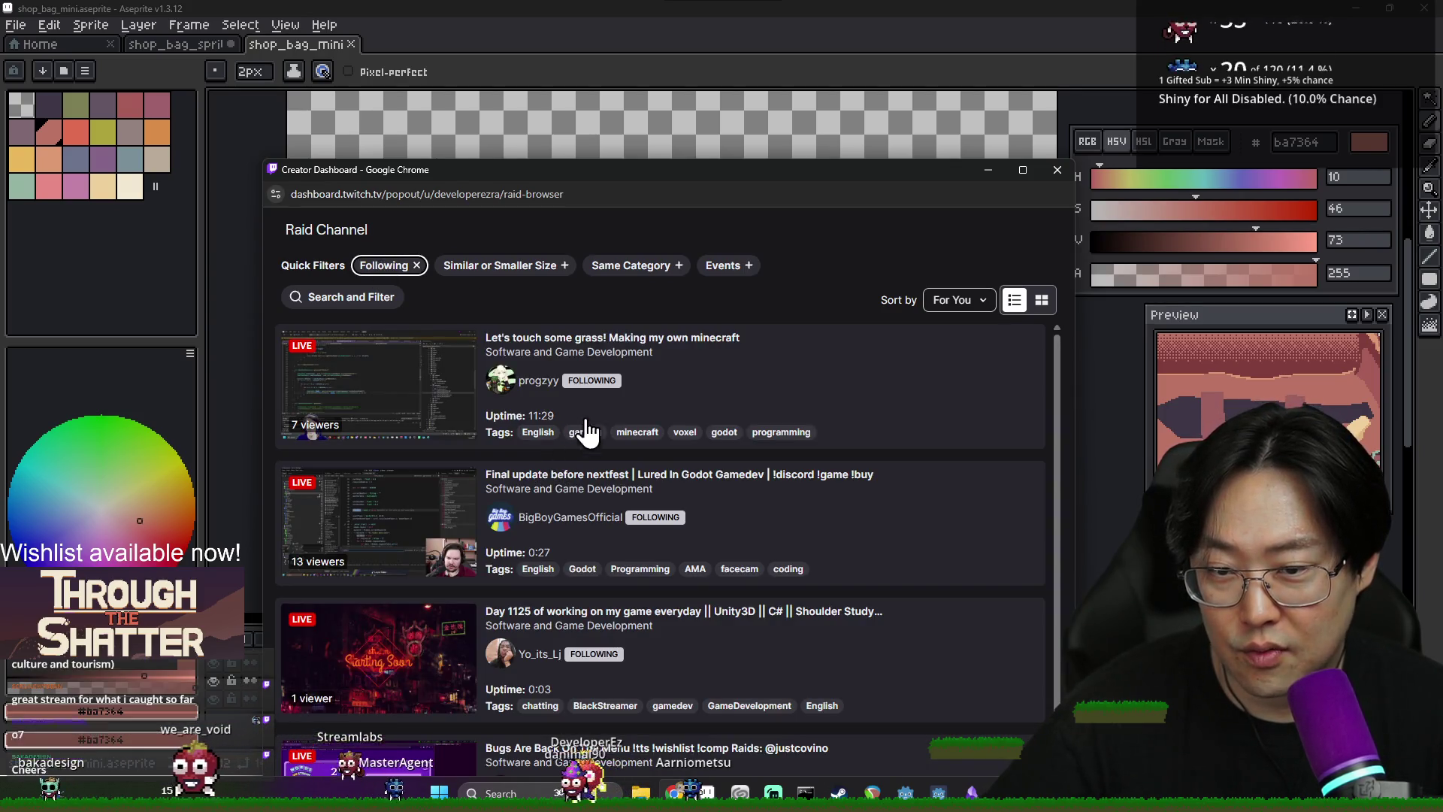
scroll(687, 413, "down", 1)
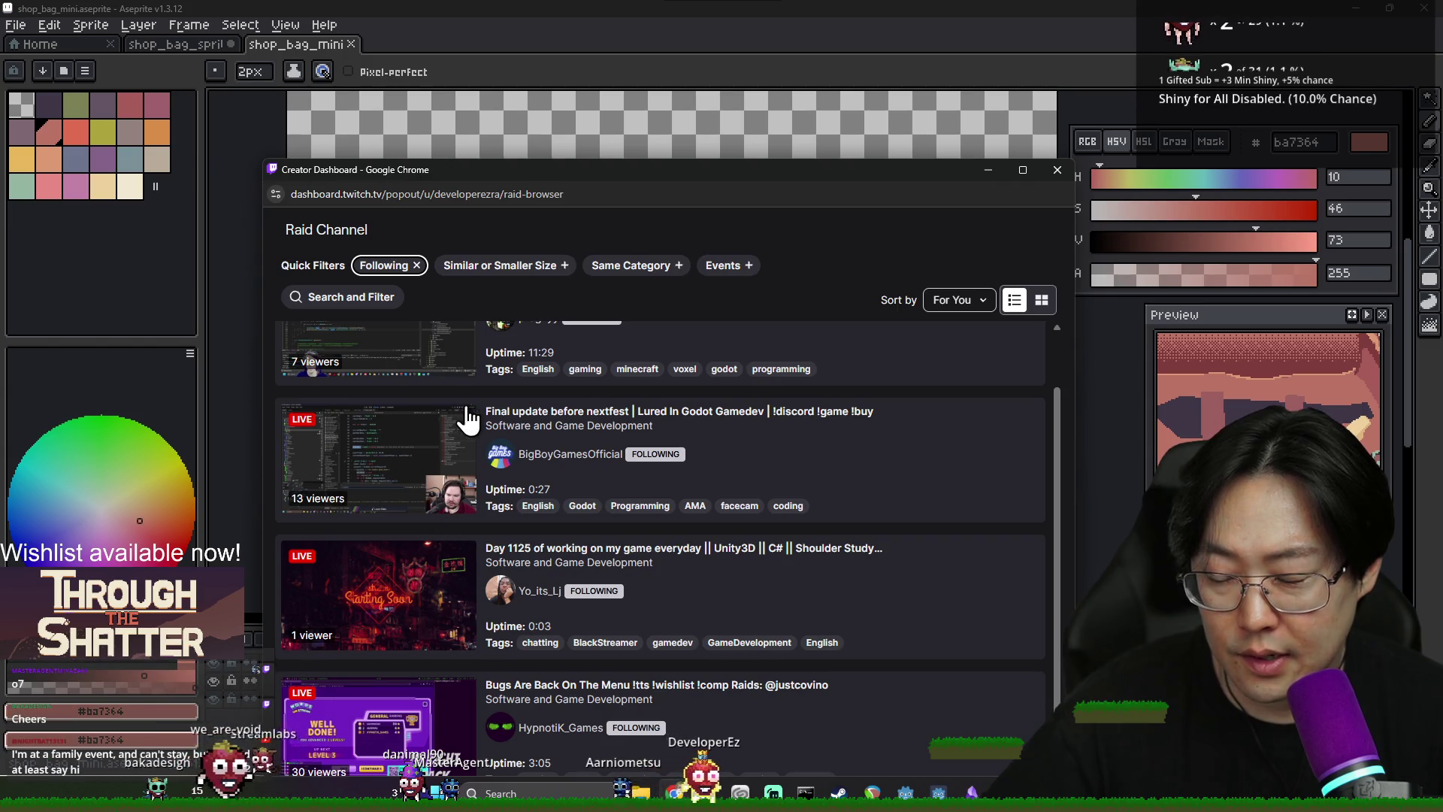
scroll(467, 412, "up", 1)
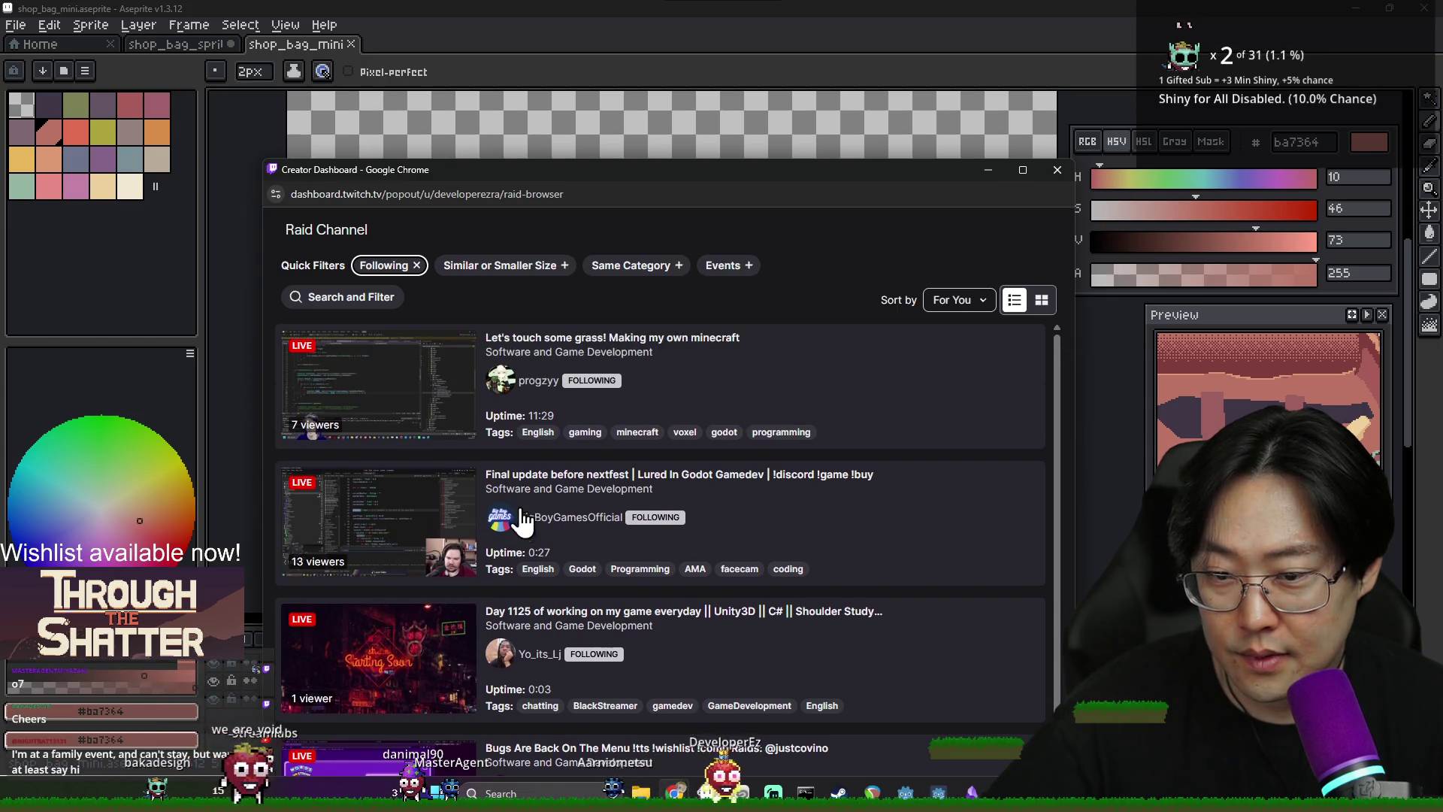
left_click(417, 268)
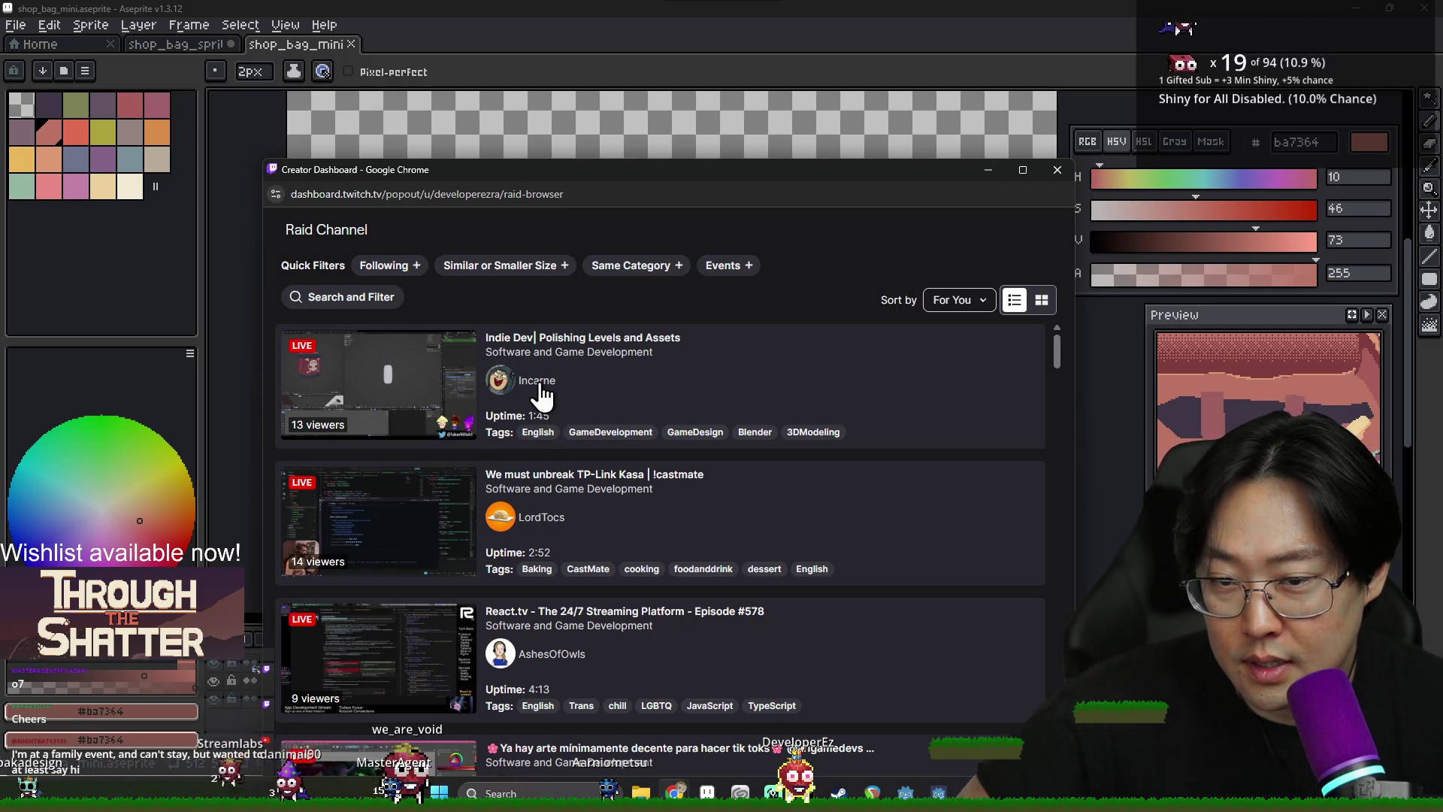
Preview the indie level-polishing stream unmuted, then the React.tv stream, returning to the list
left_click(541, 398)
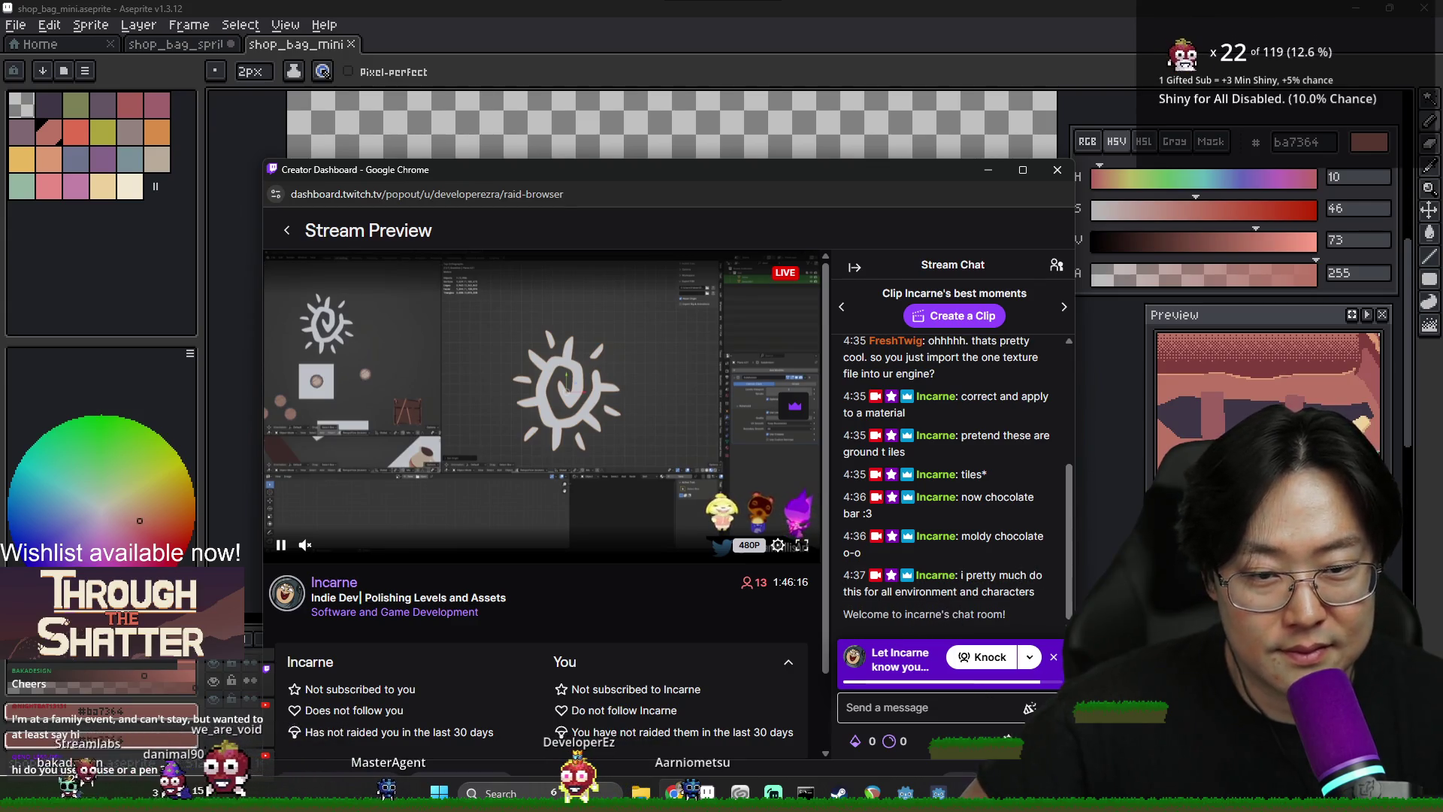
left_click(305, 546)
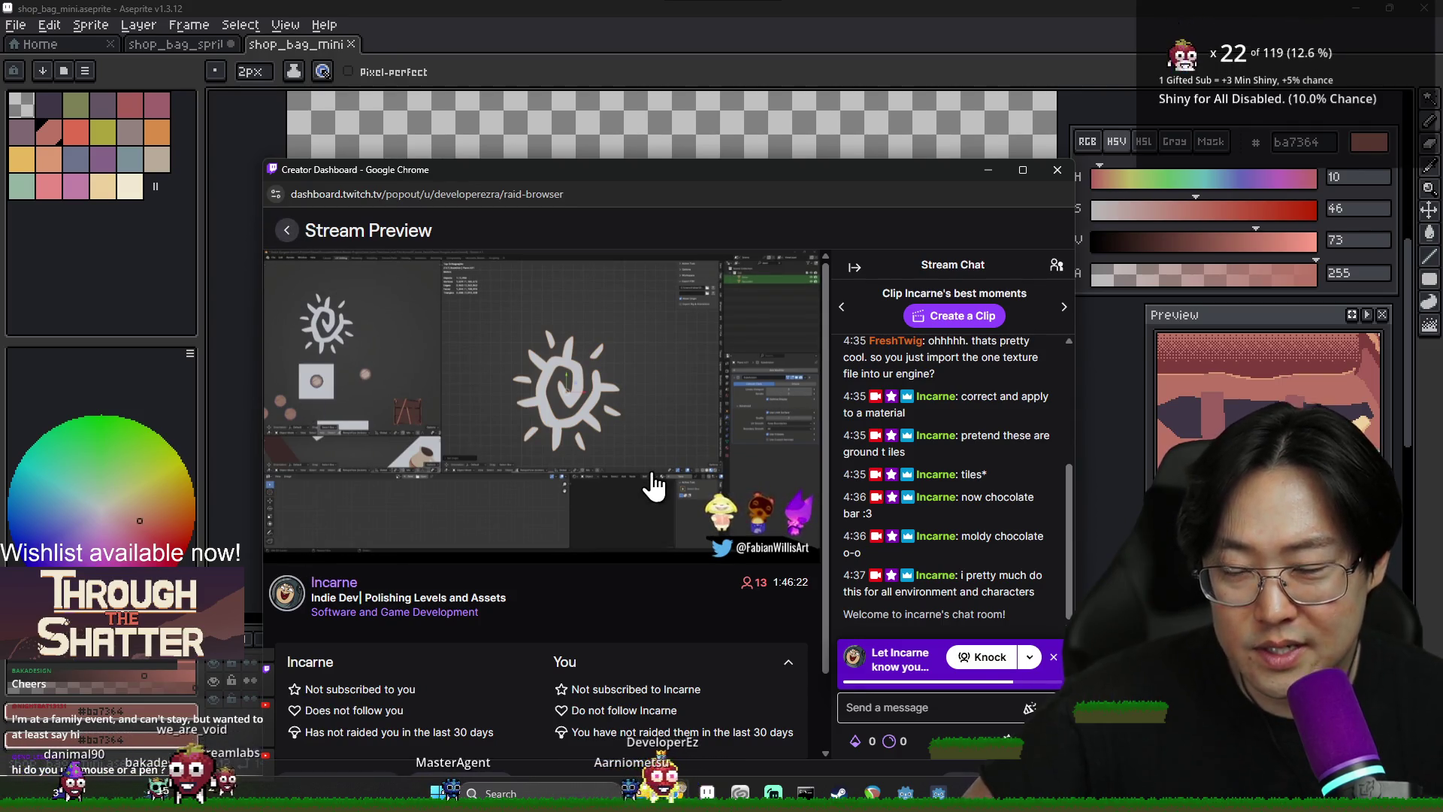
key("alt+Left")
scroll(662, 538, "down", 2)
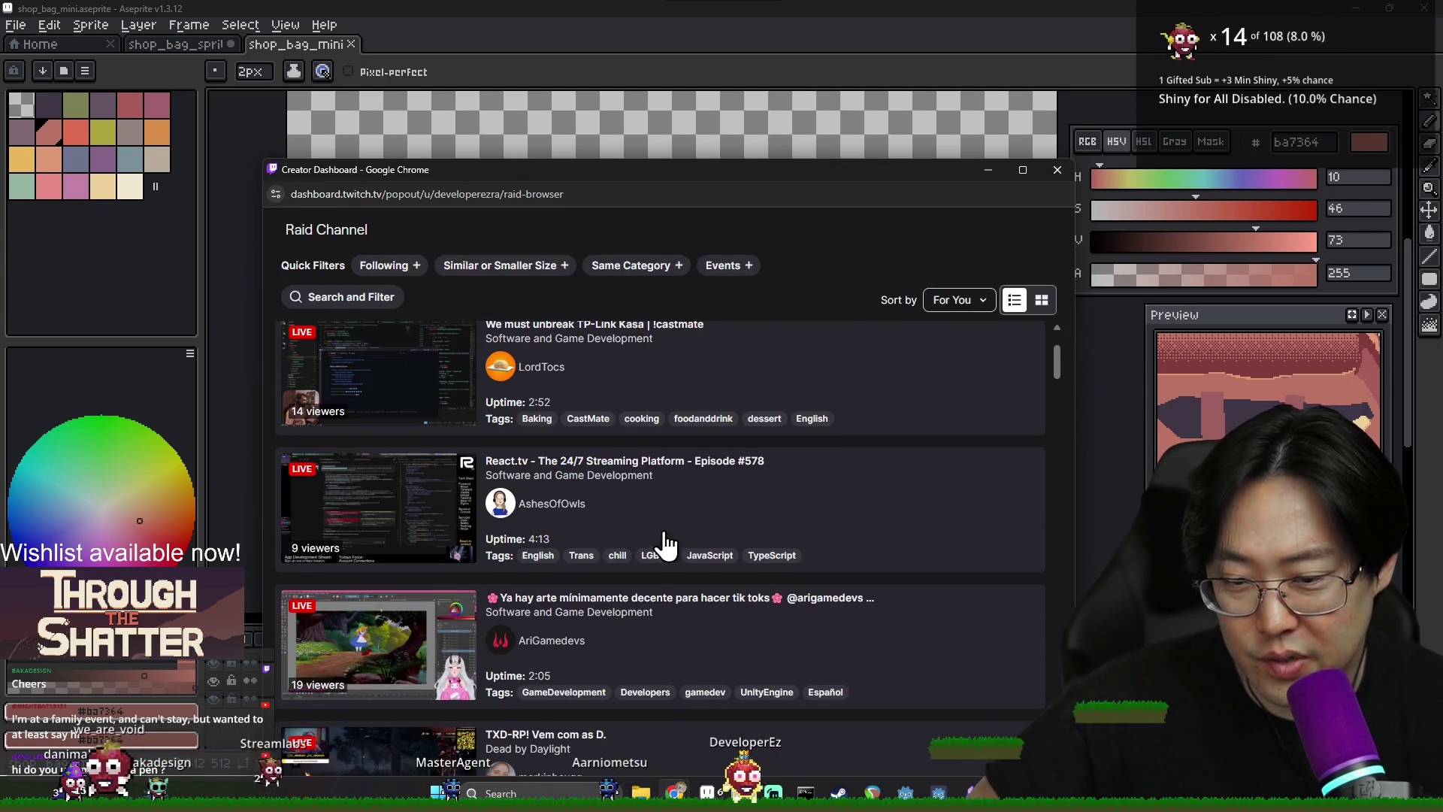
left_click(688, 502)
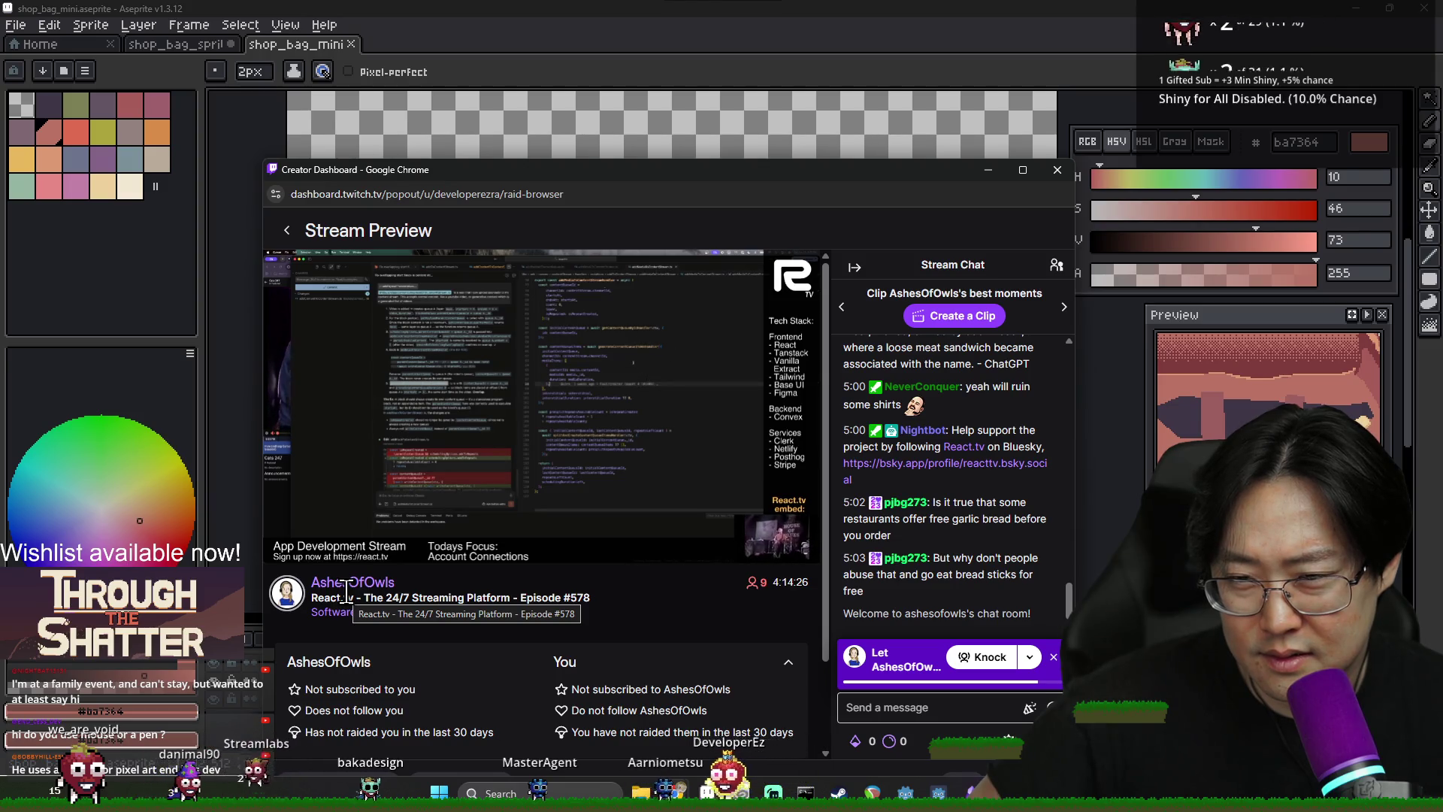
left_click(287, 230)
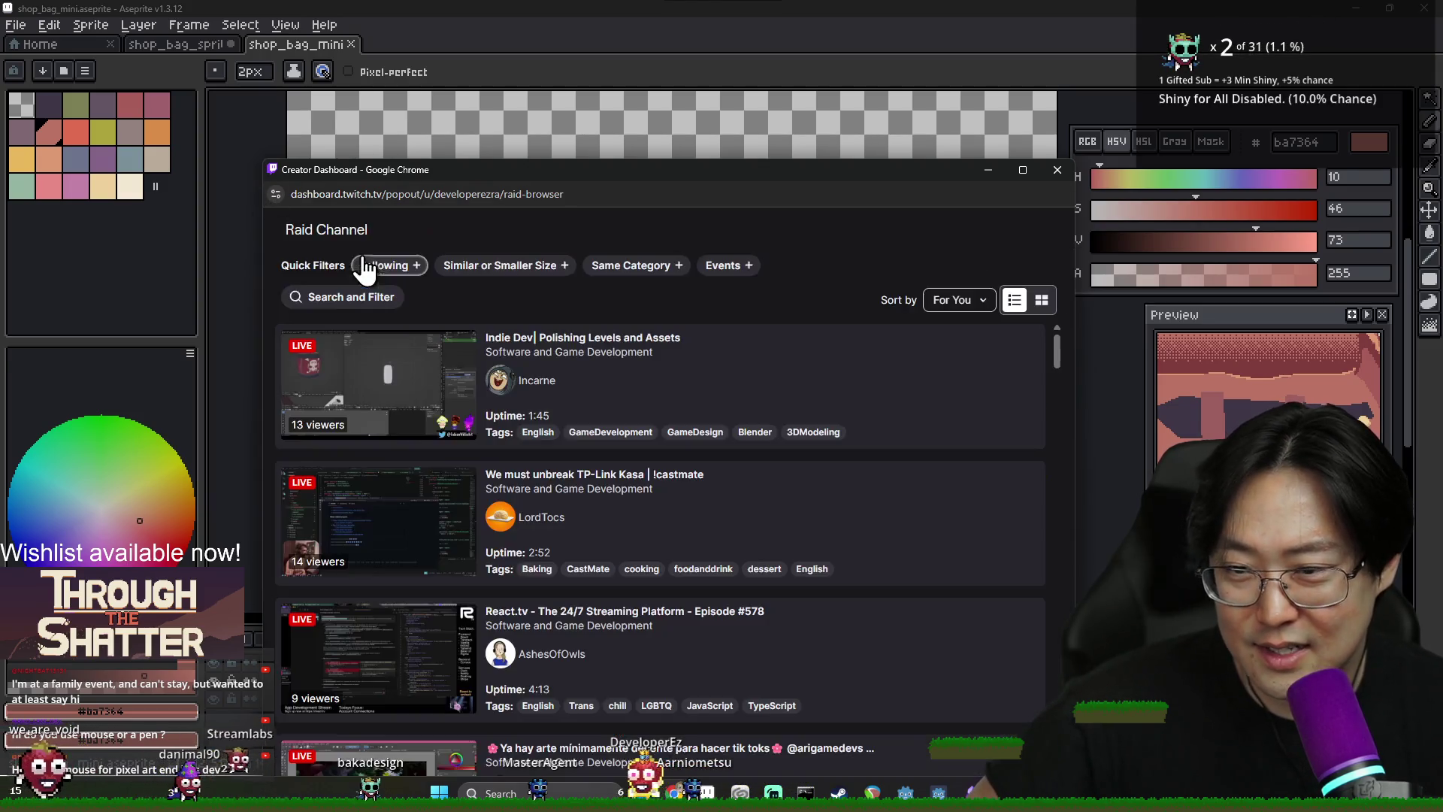
Turn the Following filter back on for the raid channel list
scroll(481, 339, "down", 5)
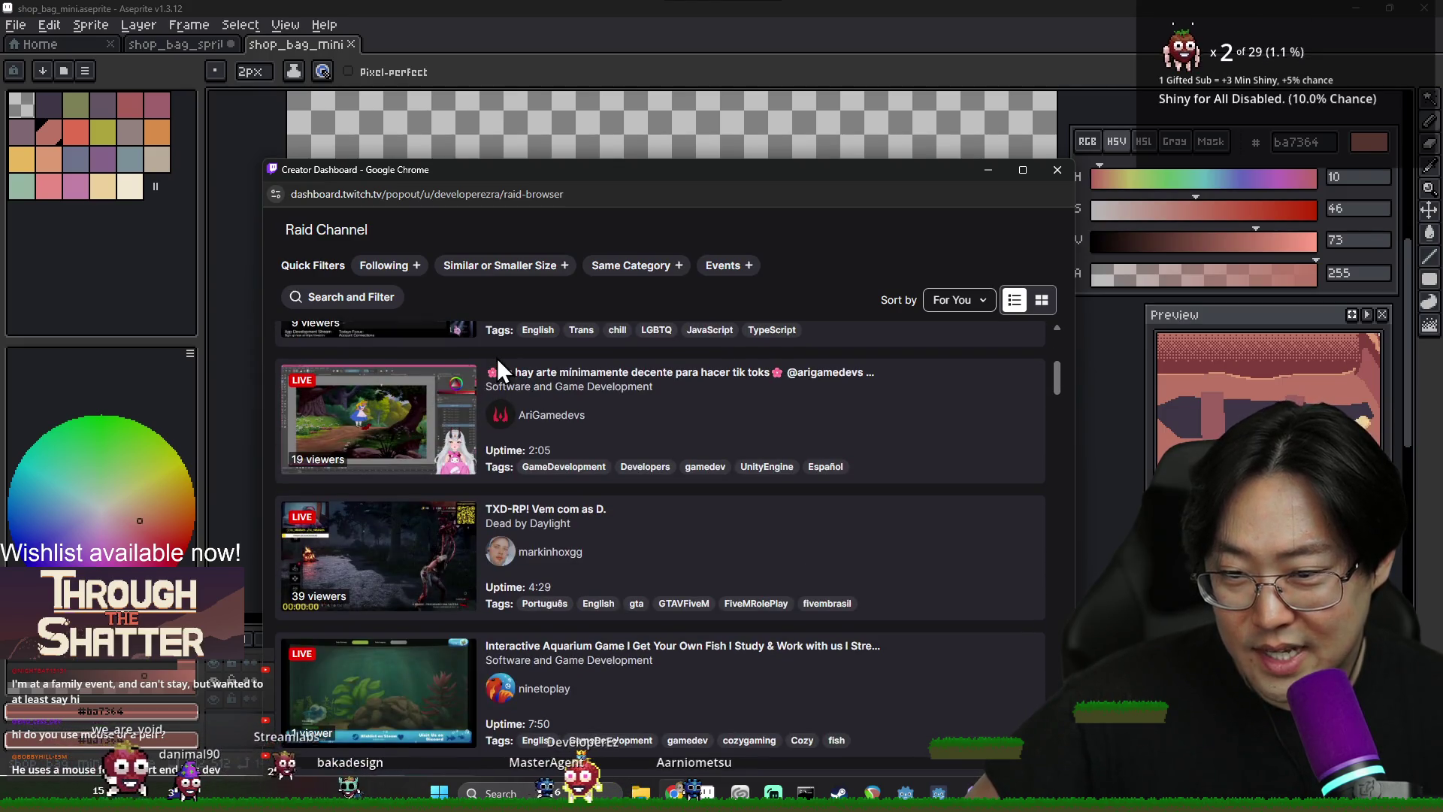
scroll(500, 352, "down", 3)
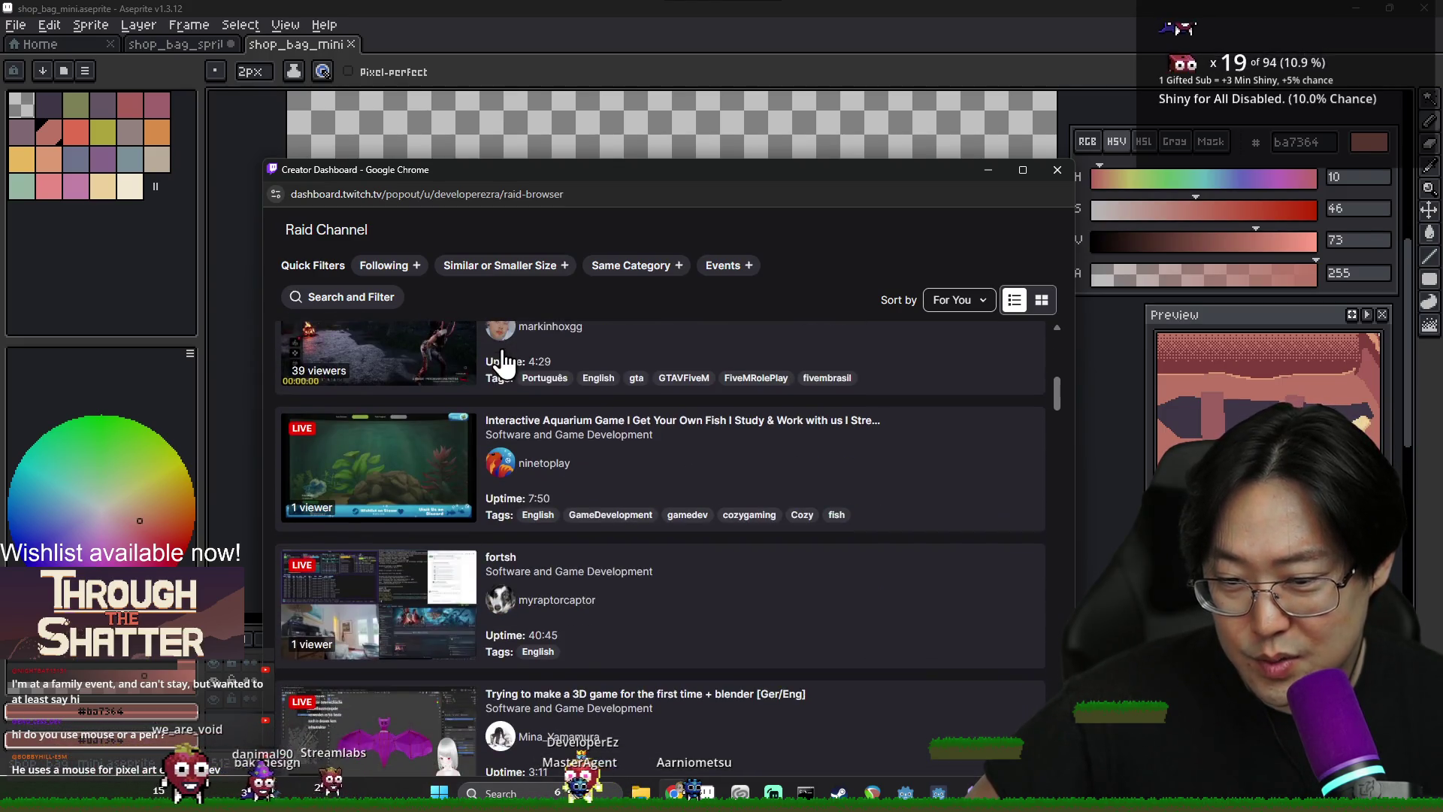
left_click(364, 263)
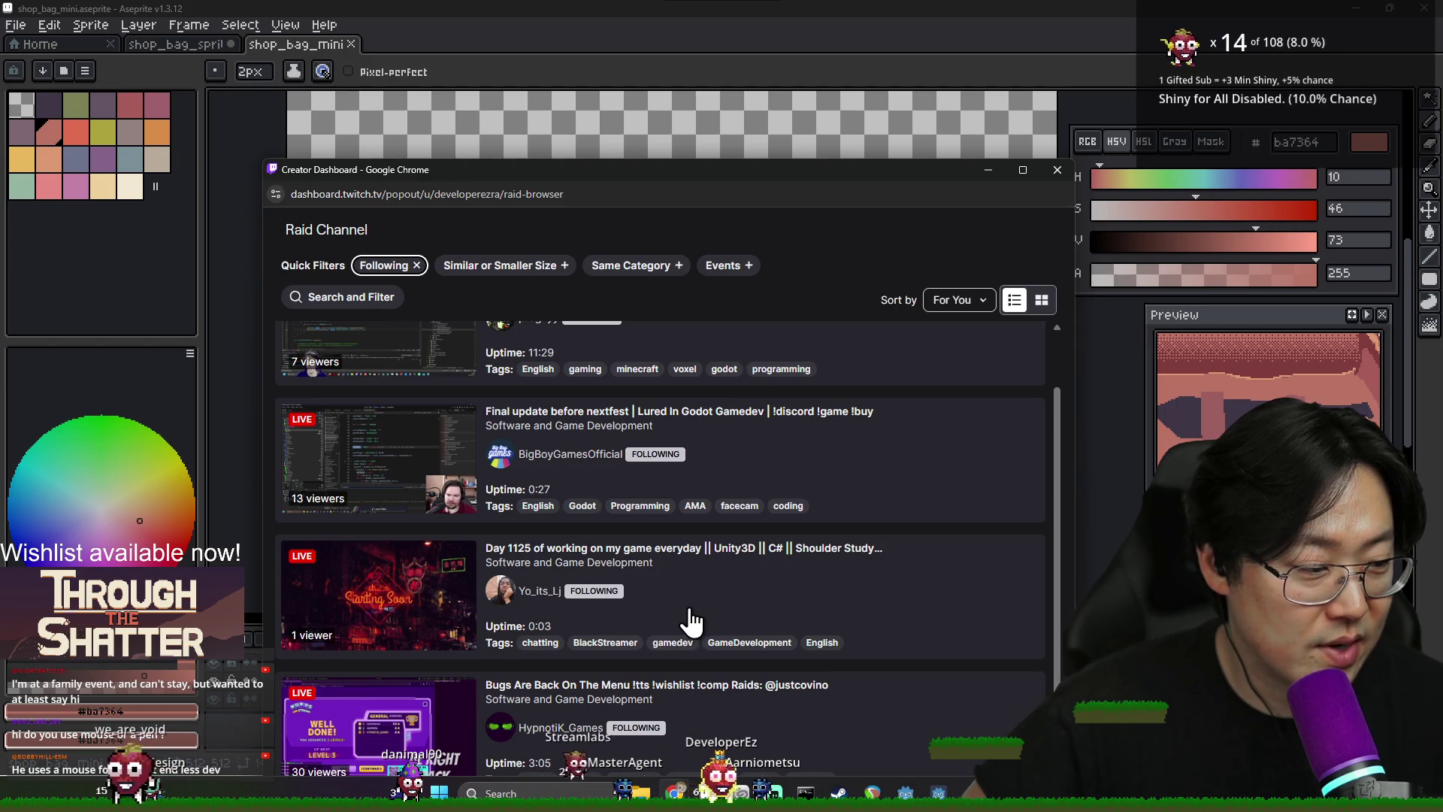
scroll(647, 556, "up", 1)
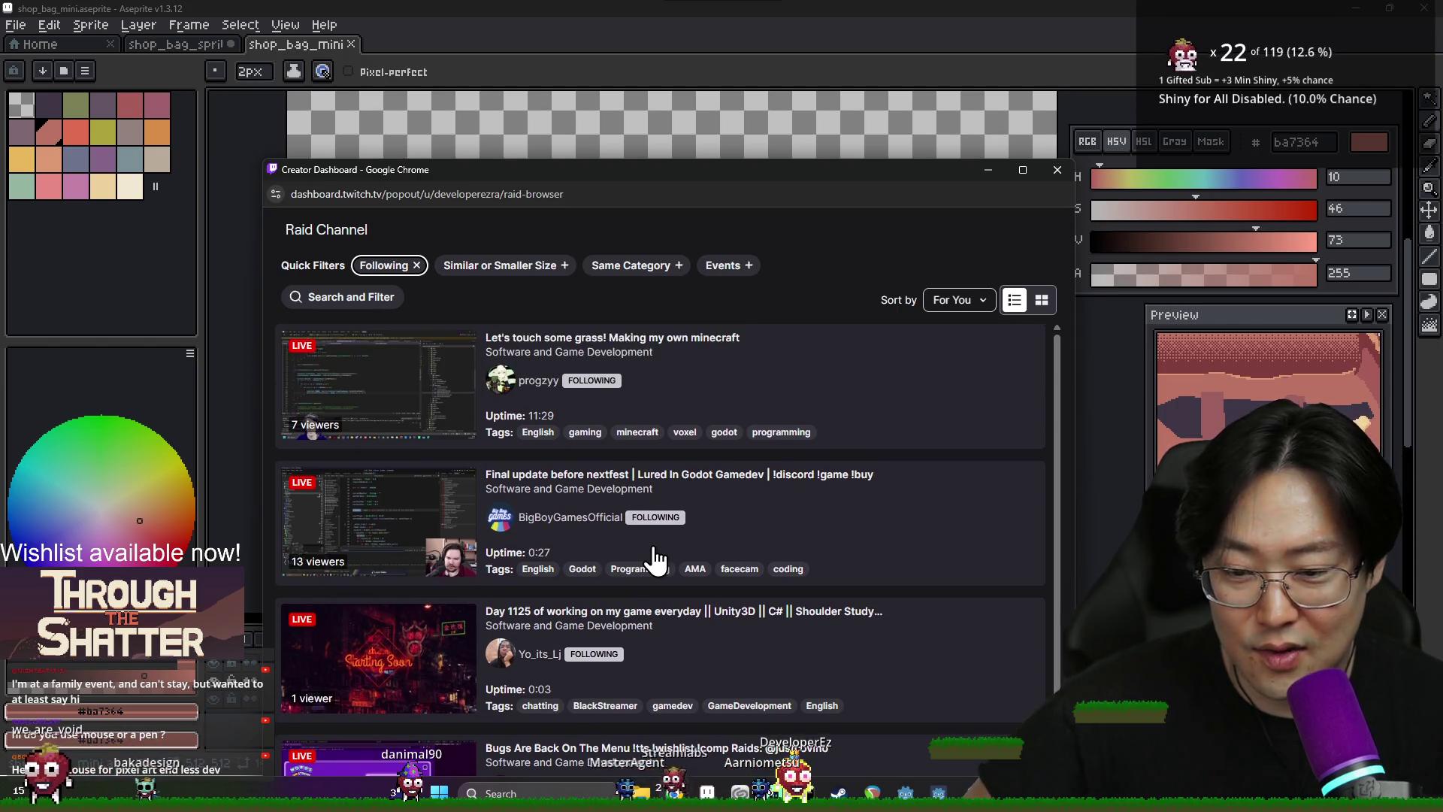